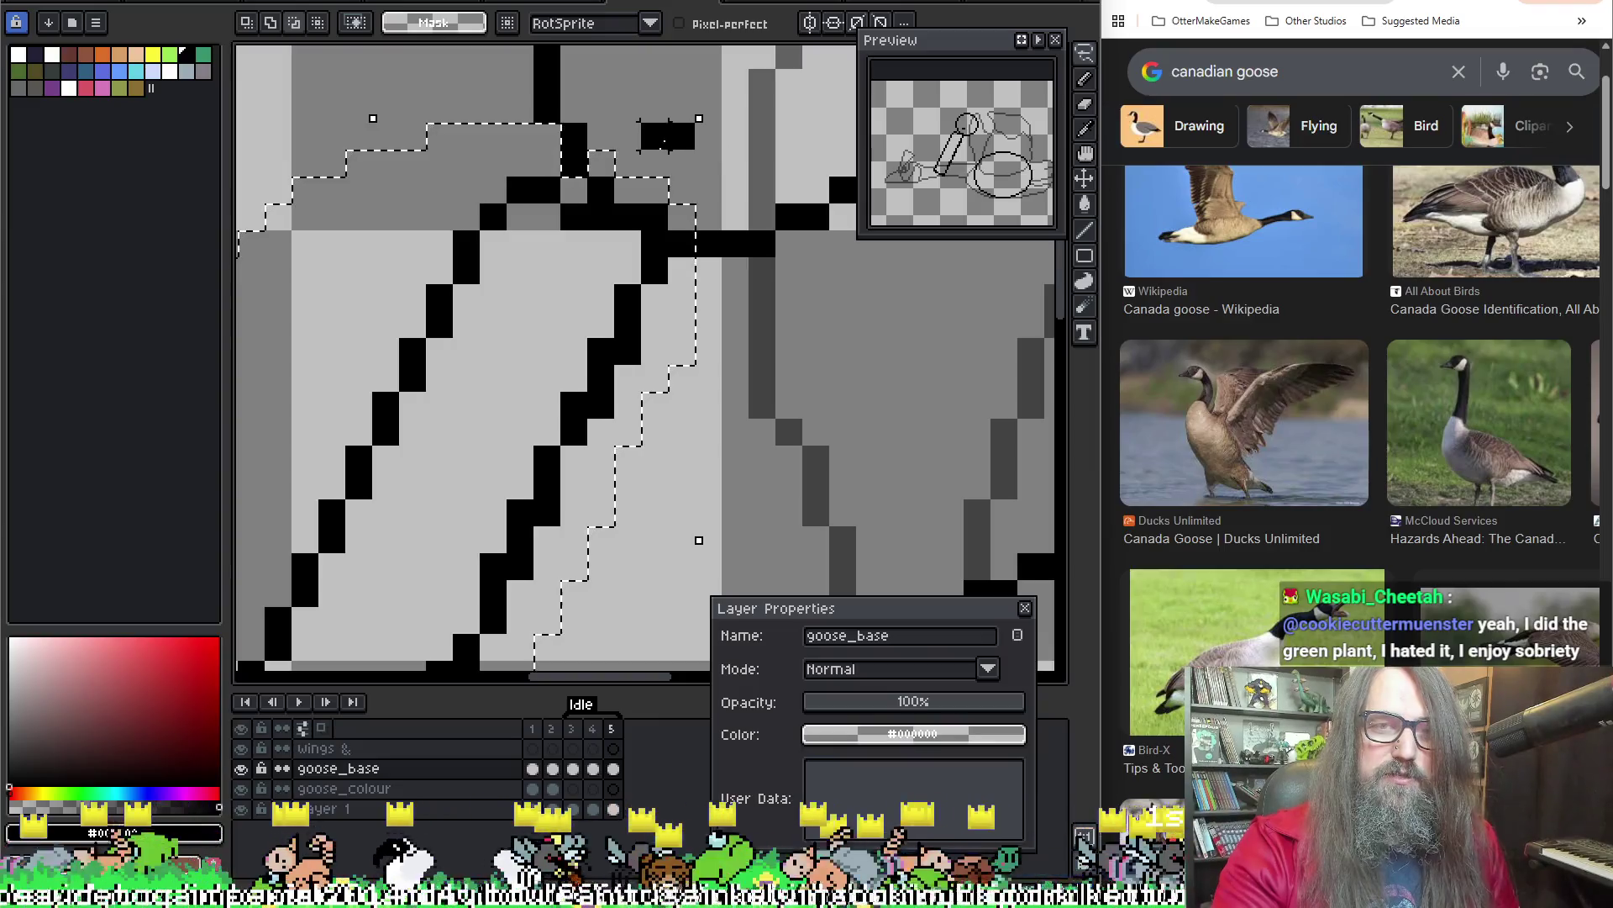
Nudge the selected neck section one pixel up and right and apply the move
scroll(530, 294, "down", 2)
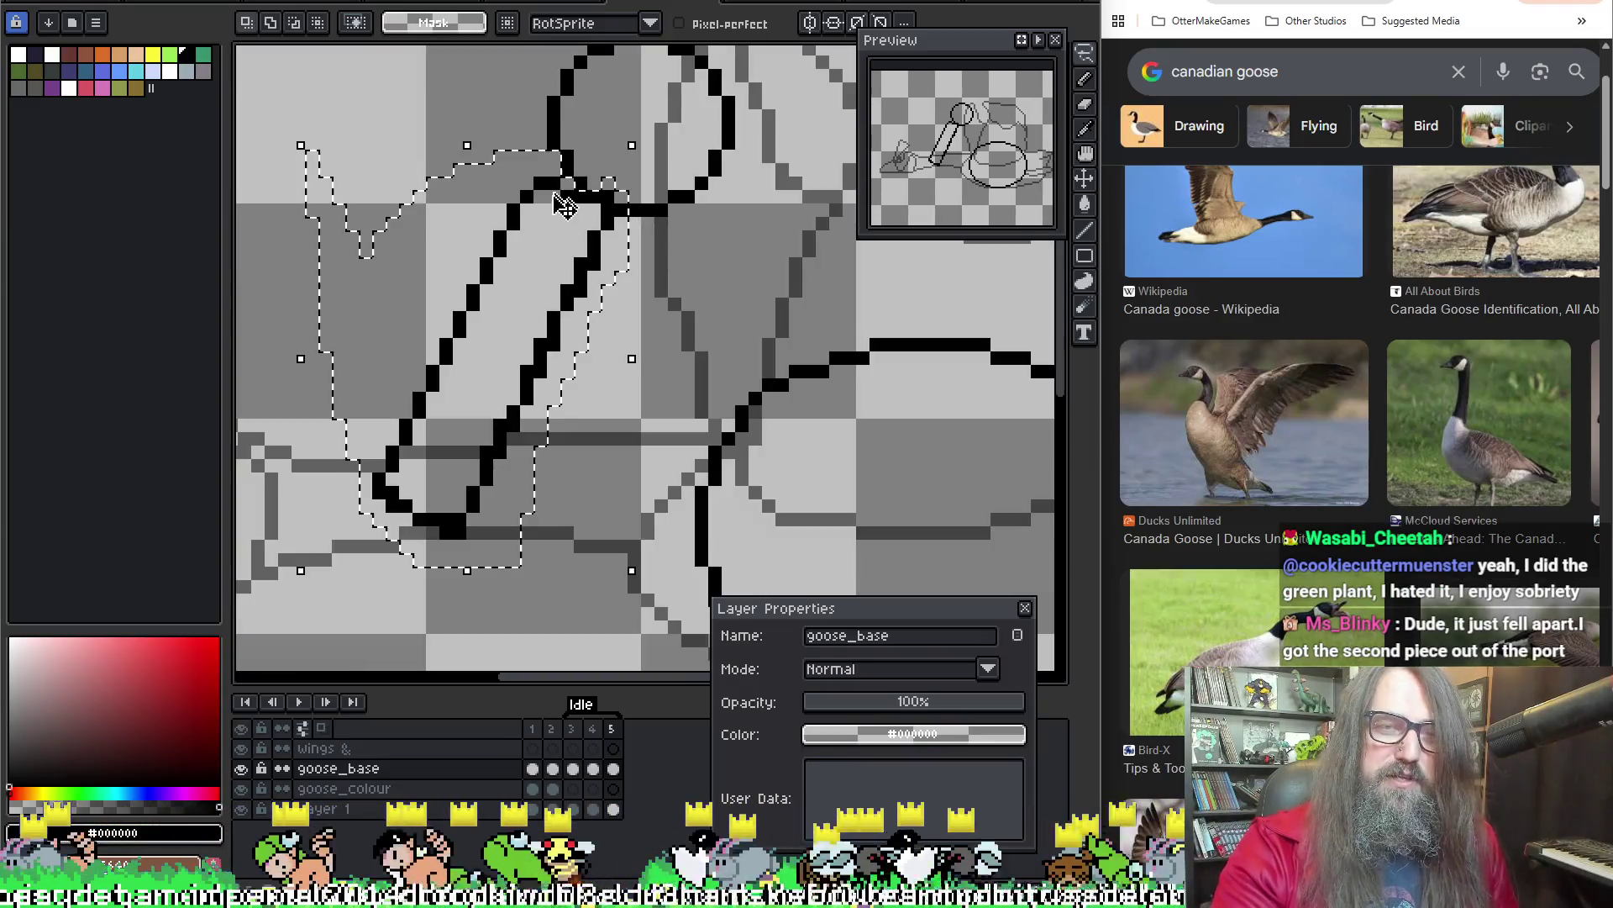
left_click_drag(536, 296, 552, 286)
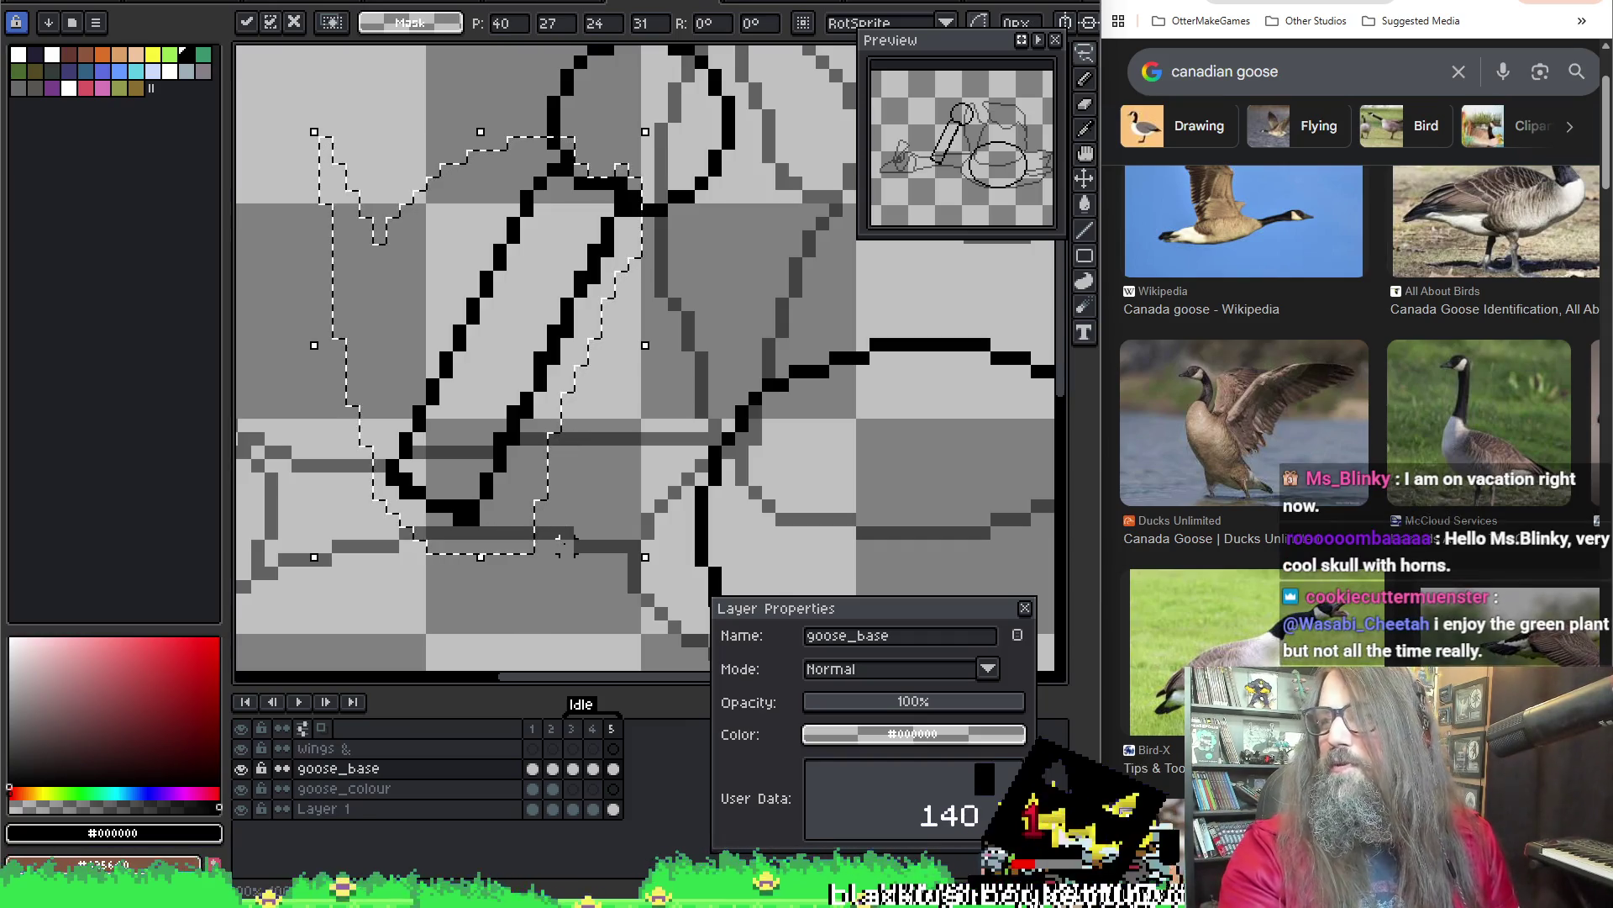
scroll(576, 256, "up", 2)
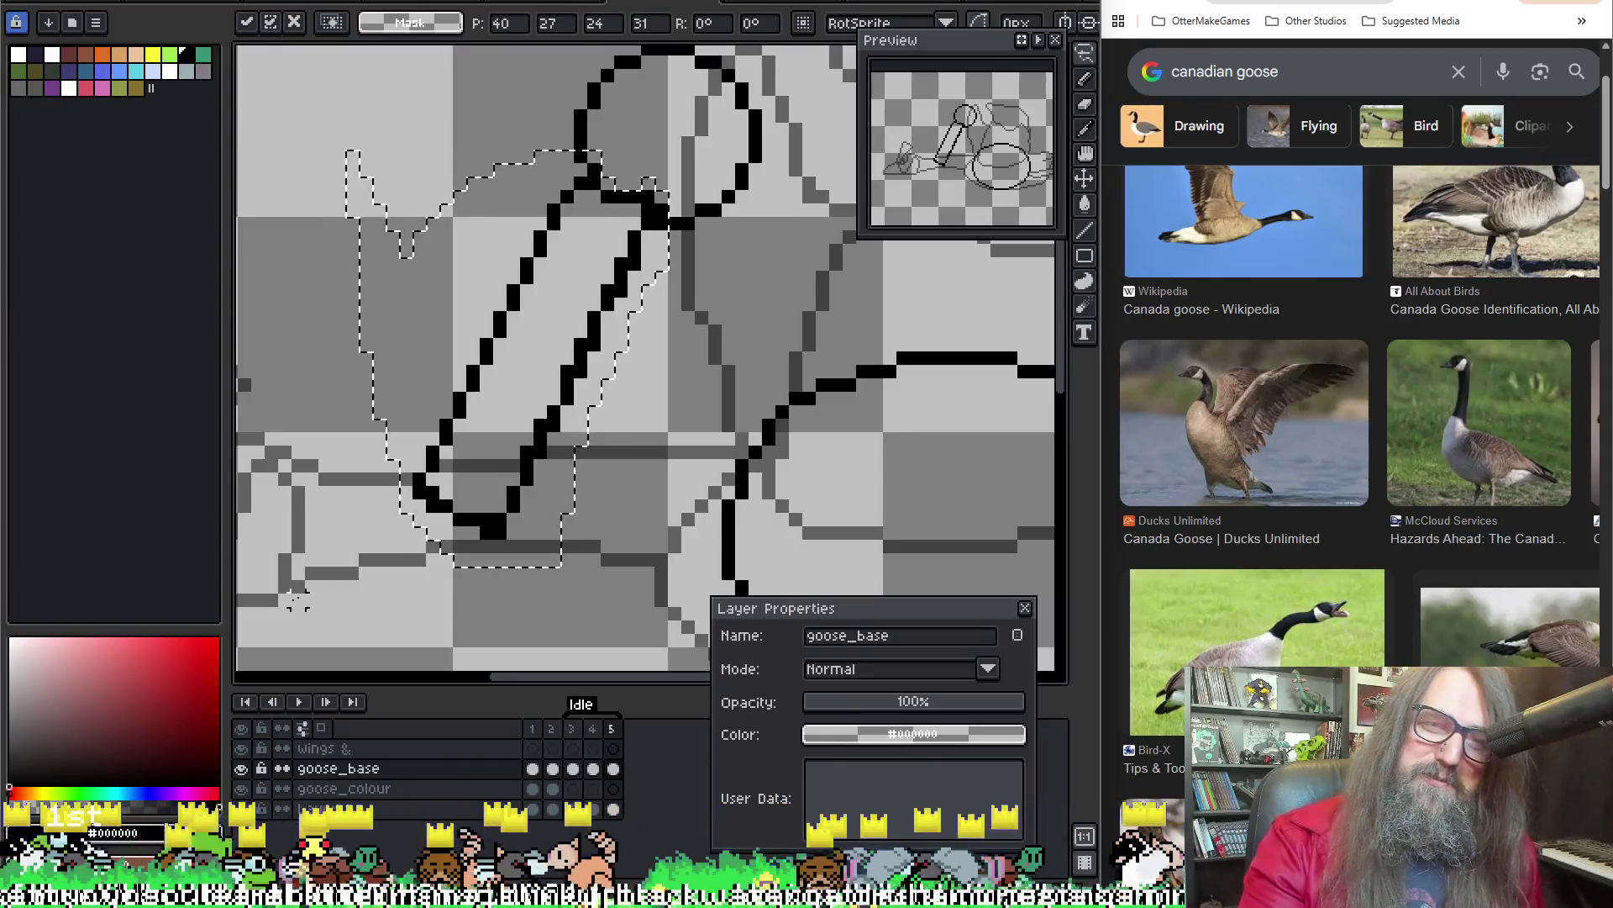
scroll(628, 334, "right", 2)
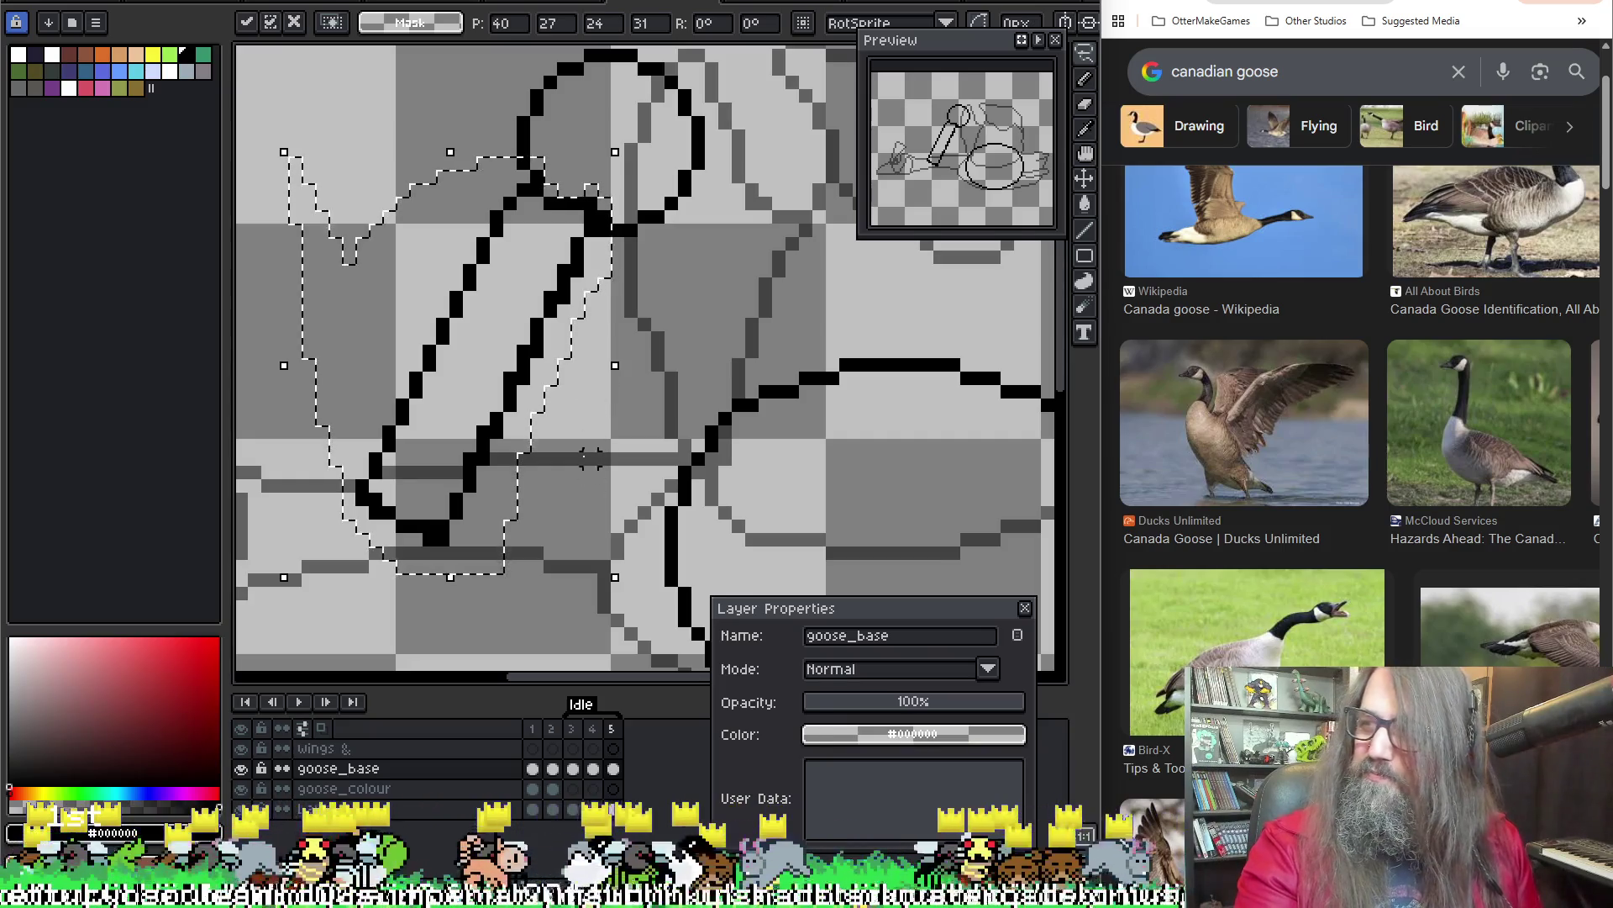
left_click_drag(618, 428, 616, 435)
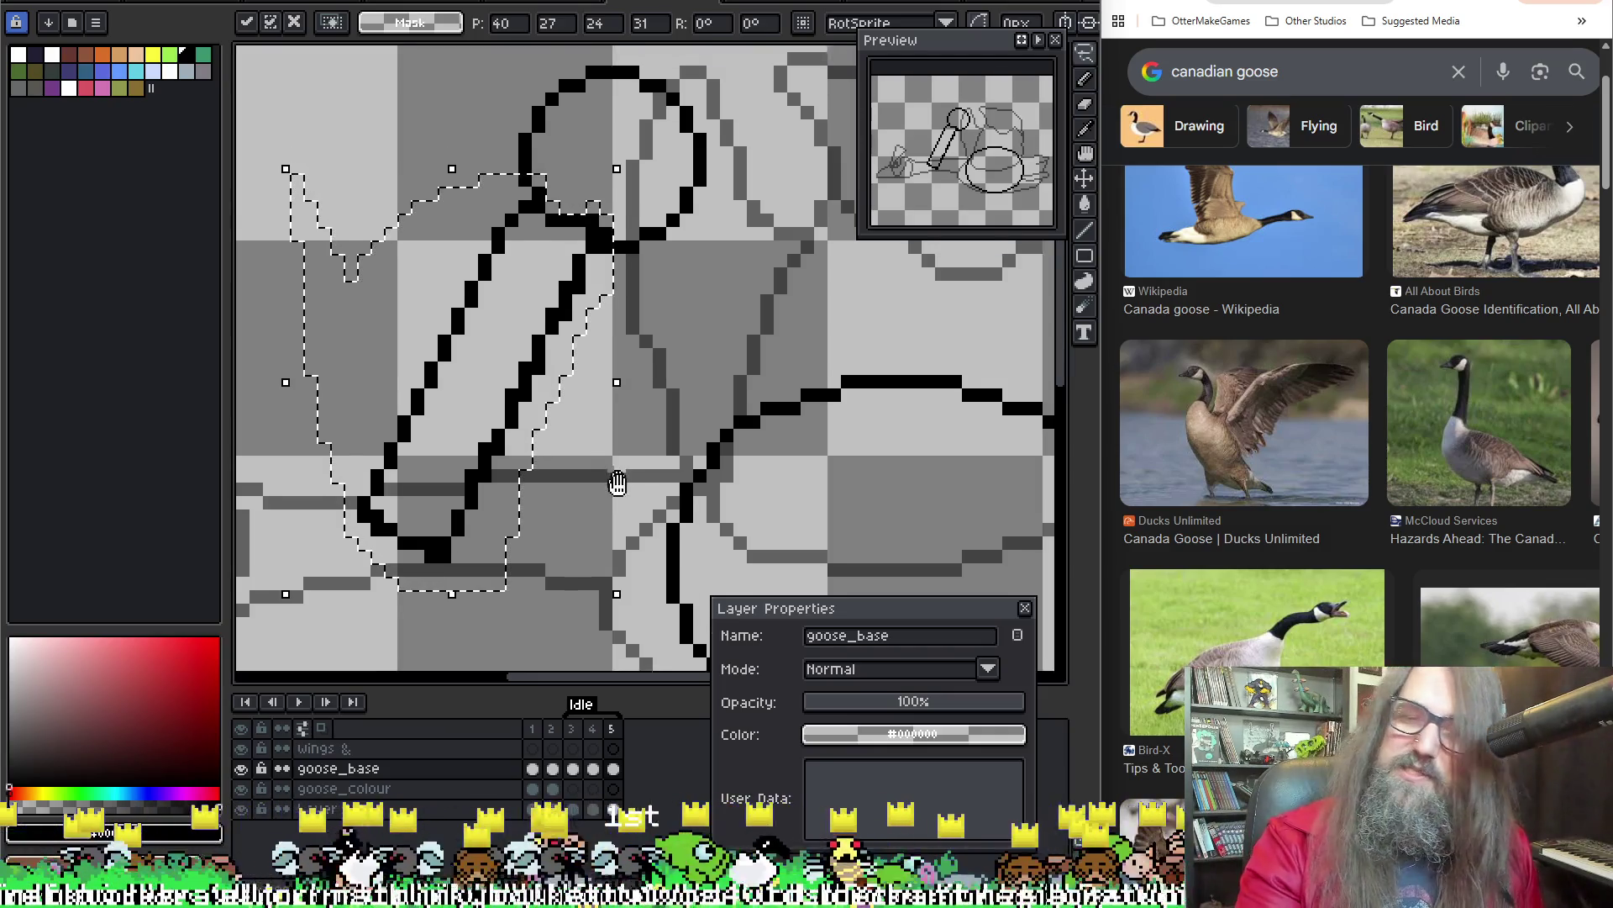
key("ctrl+d")
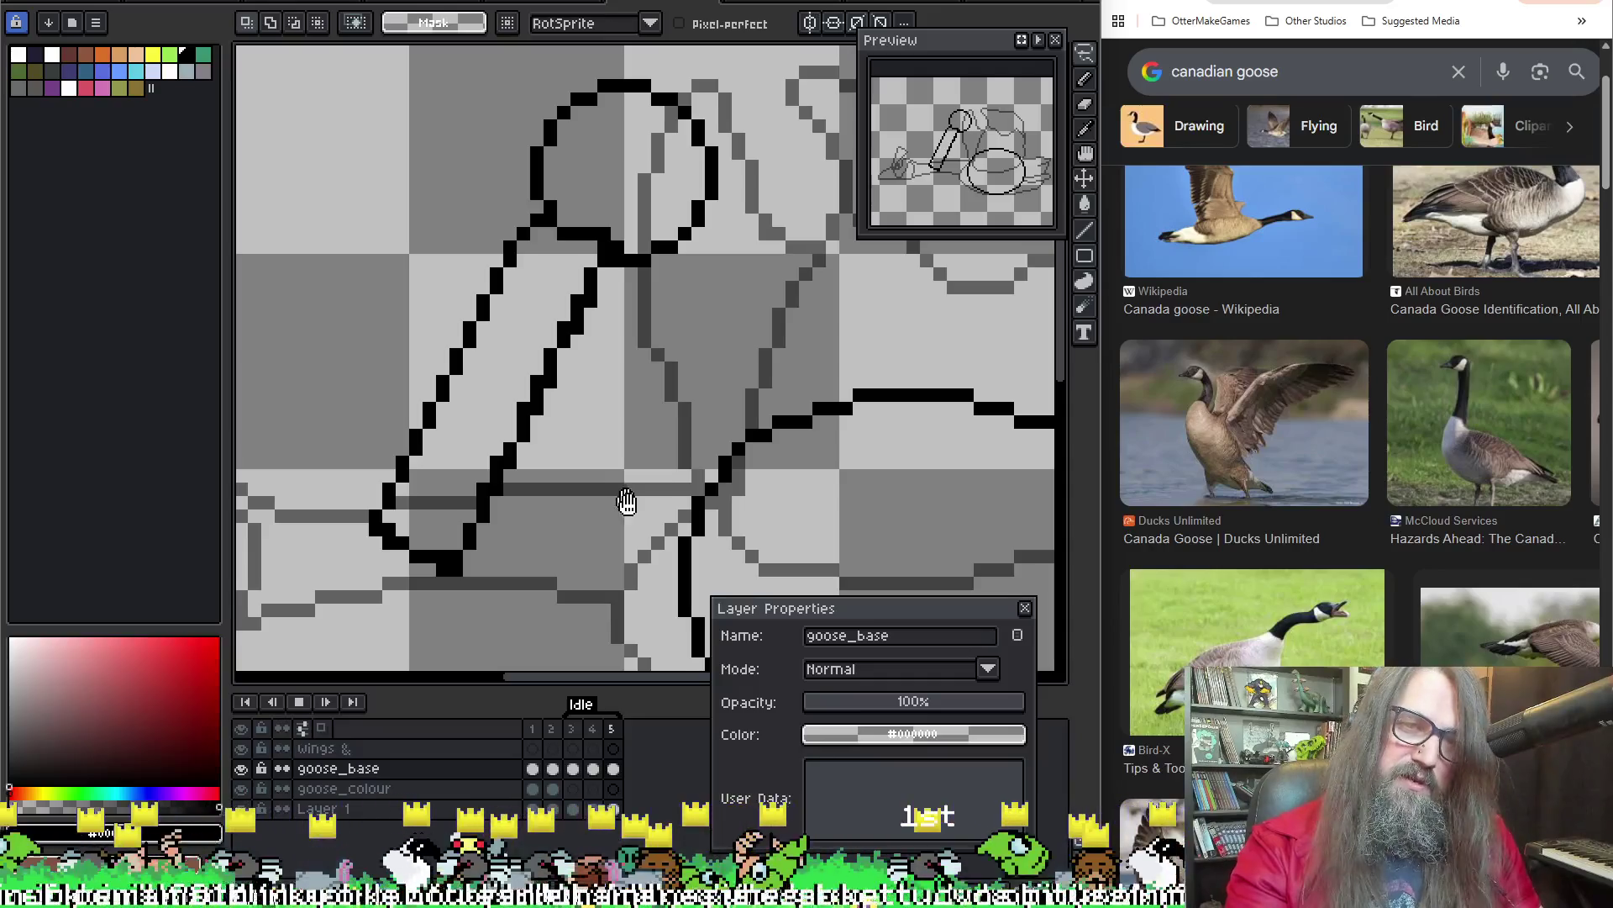
Stop playback and flatten the top of the goose's body oval on frame 5
scroll(627, 501, "down", 1)
left_click_drag(627, 502, 540, 422)
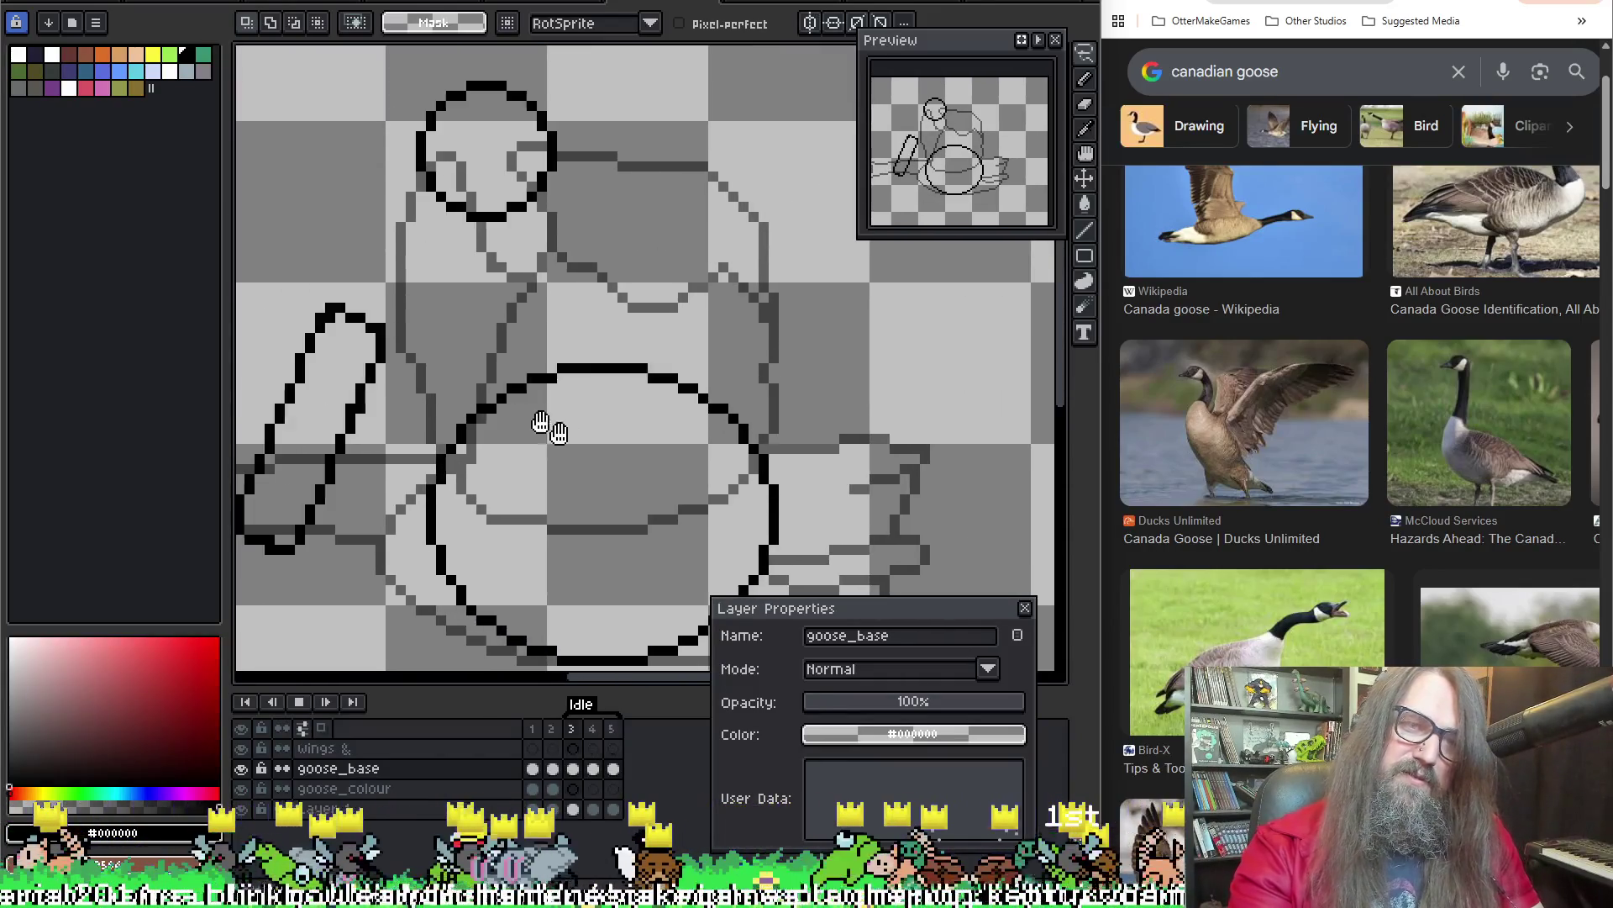
key("Return")
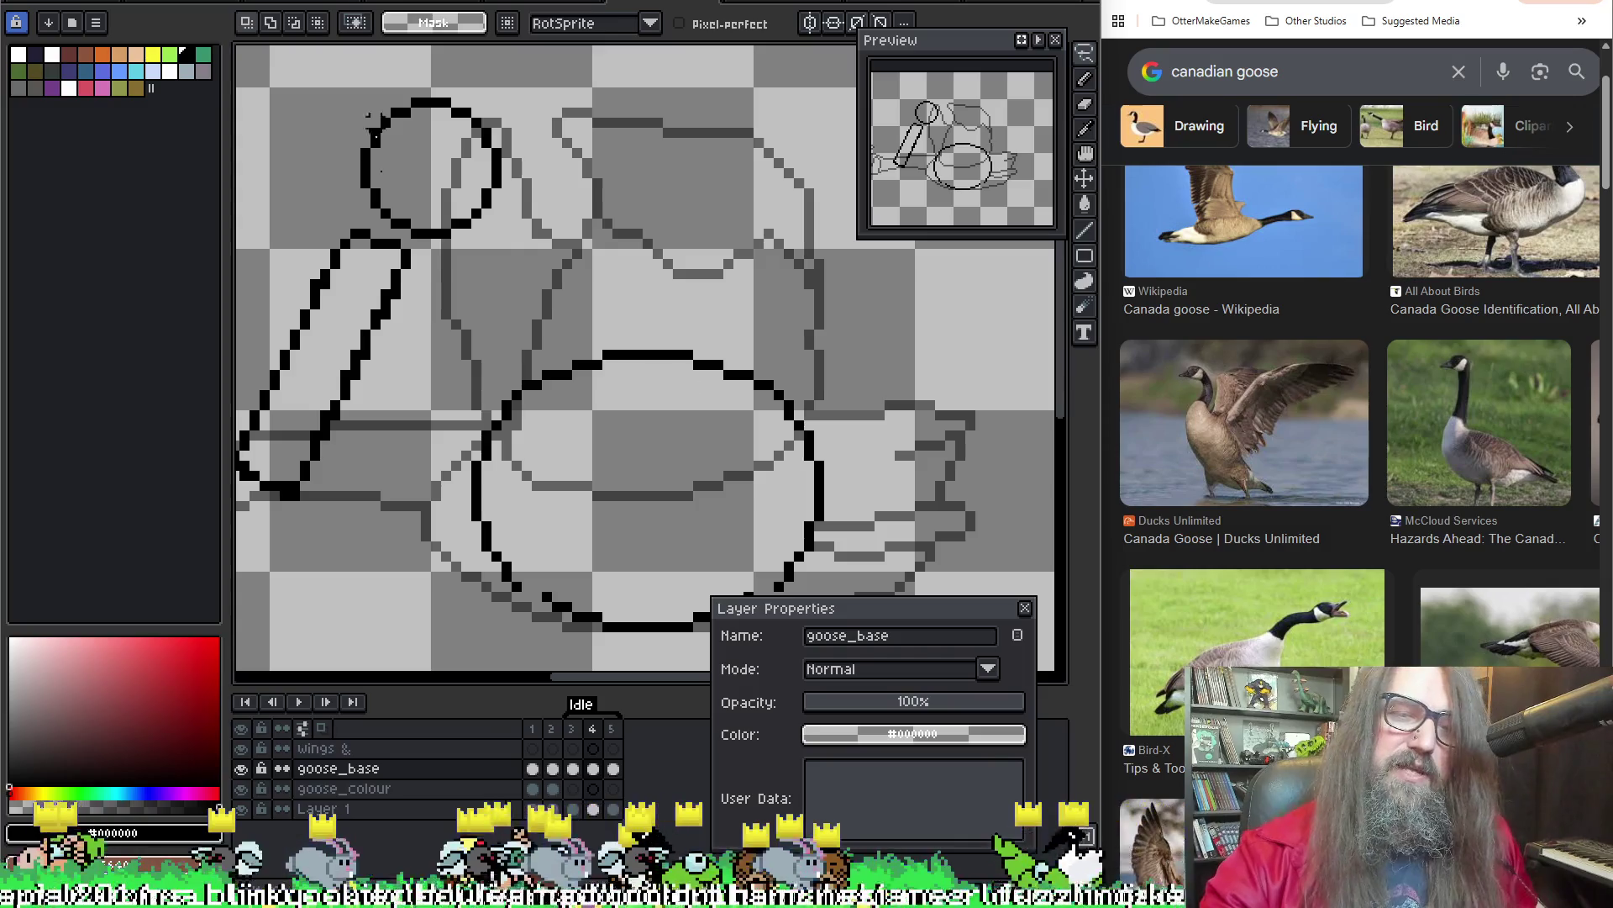
left_click_drag(617, 250, 649, 128)
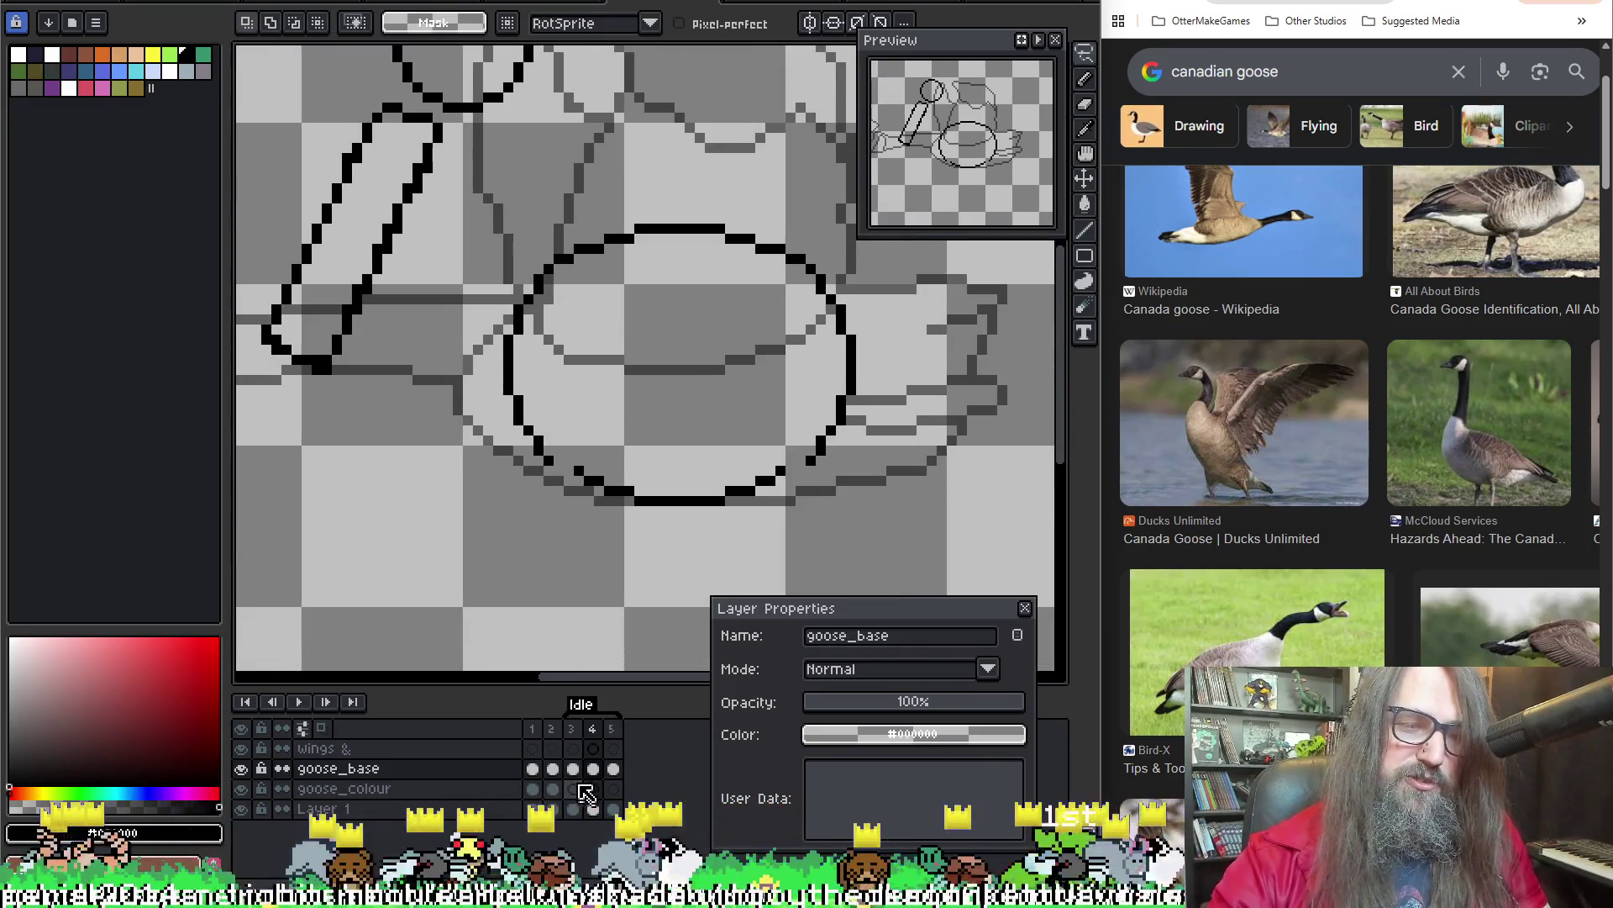
left_click(613, 770)
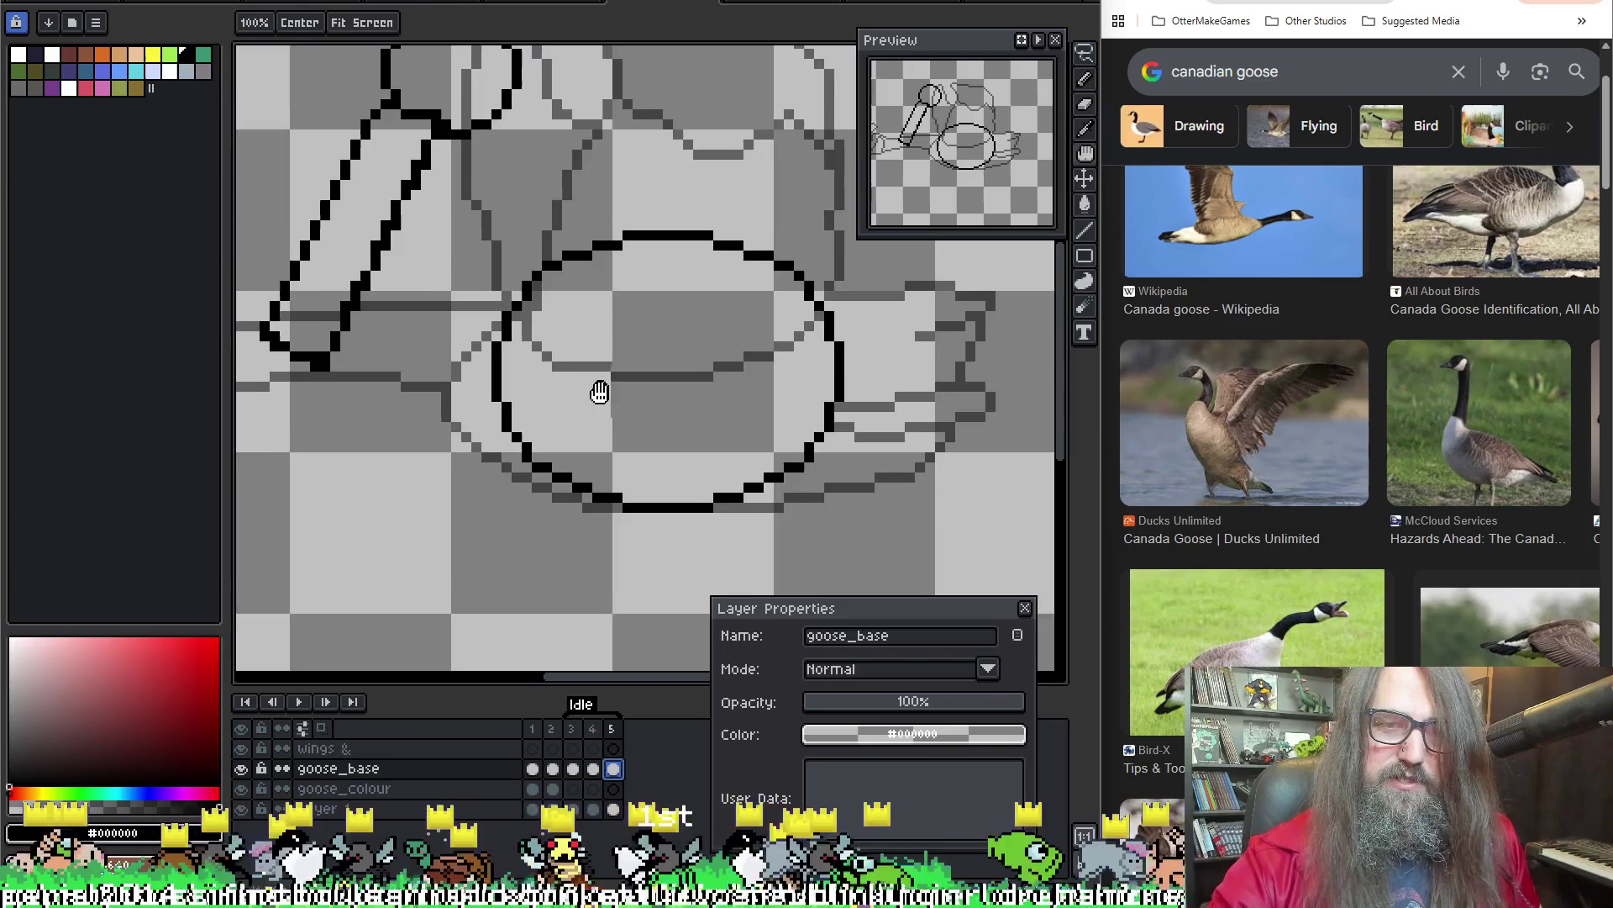
mouse_move(441, 189)
left_mouse_down()
mouse_move(794, 274)
mouse_move(856, 563)
left_mouse_up()
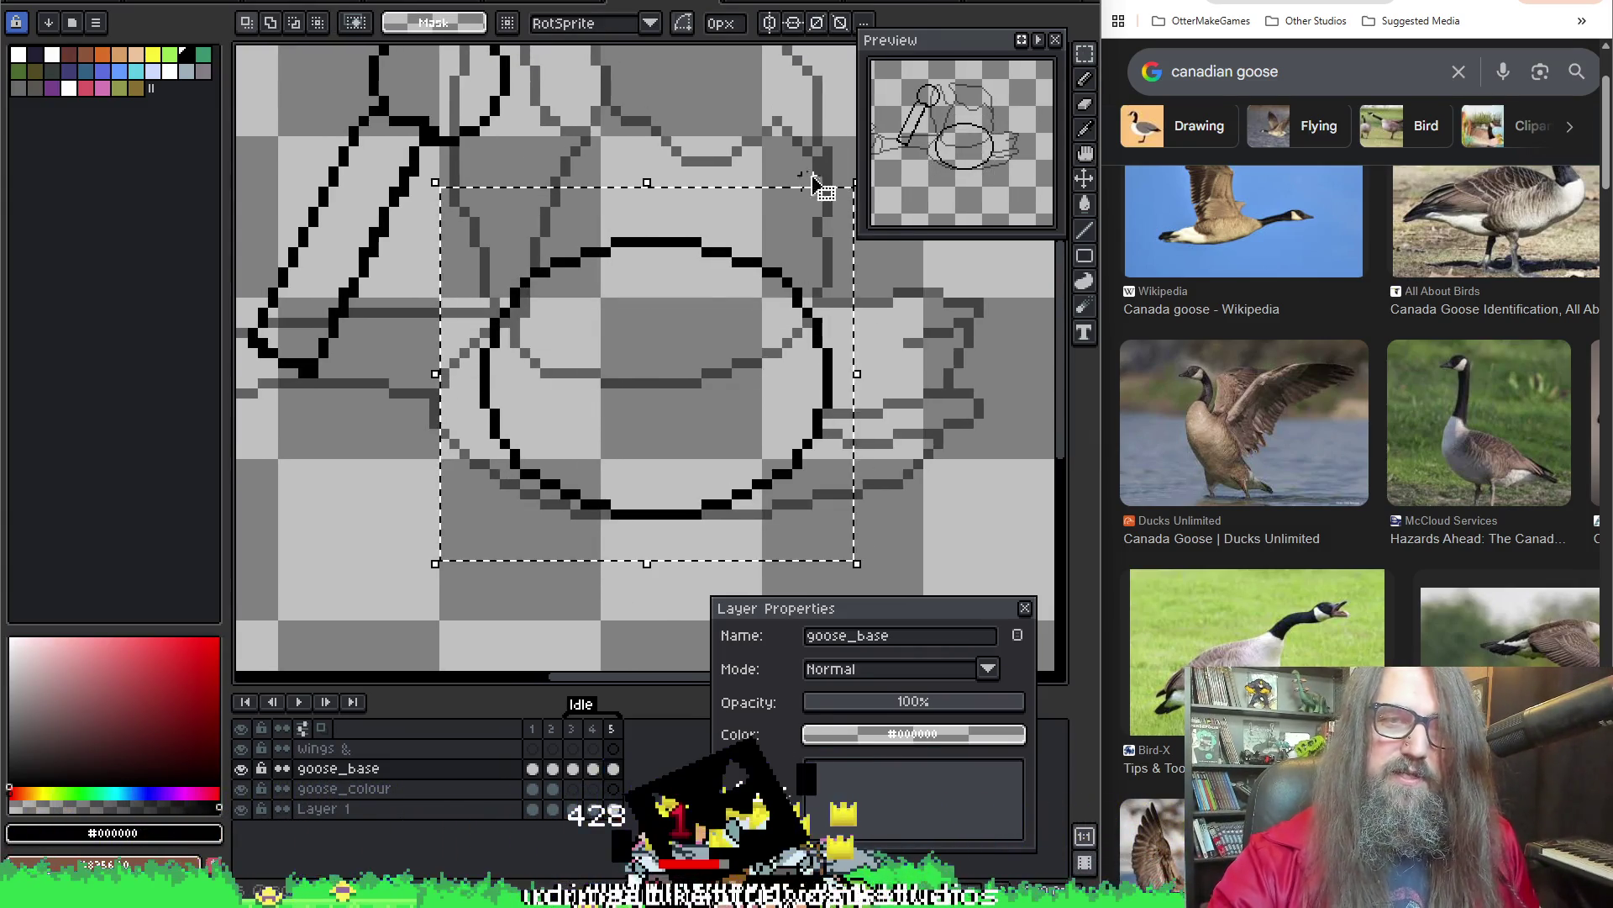
left_click_drag(650, 183, 655, 193)
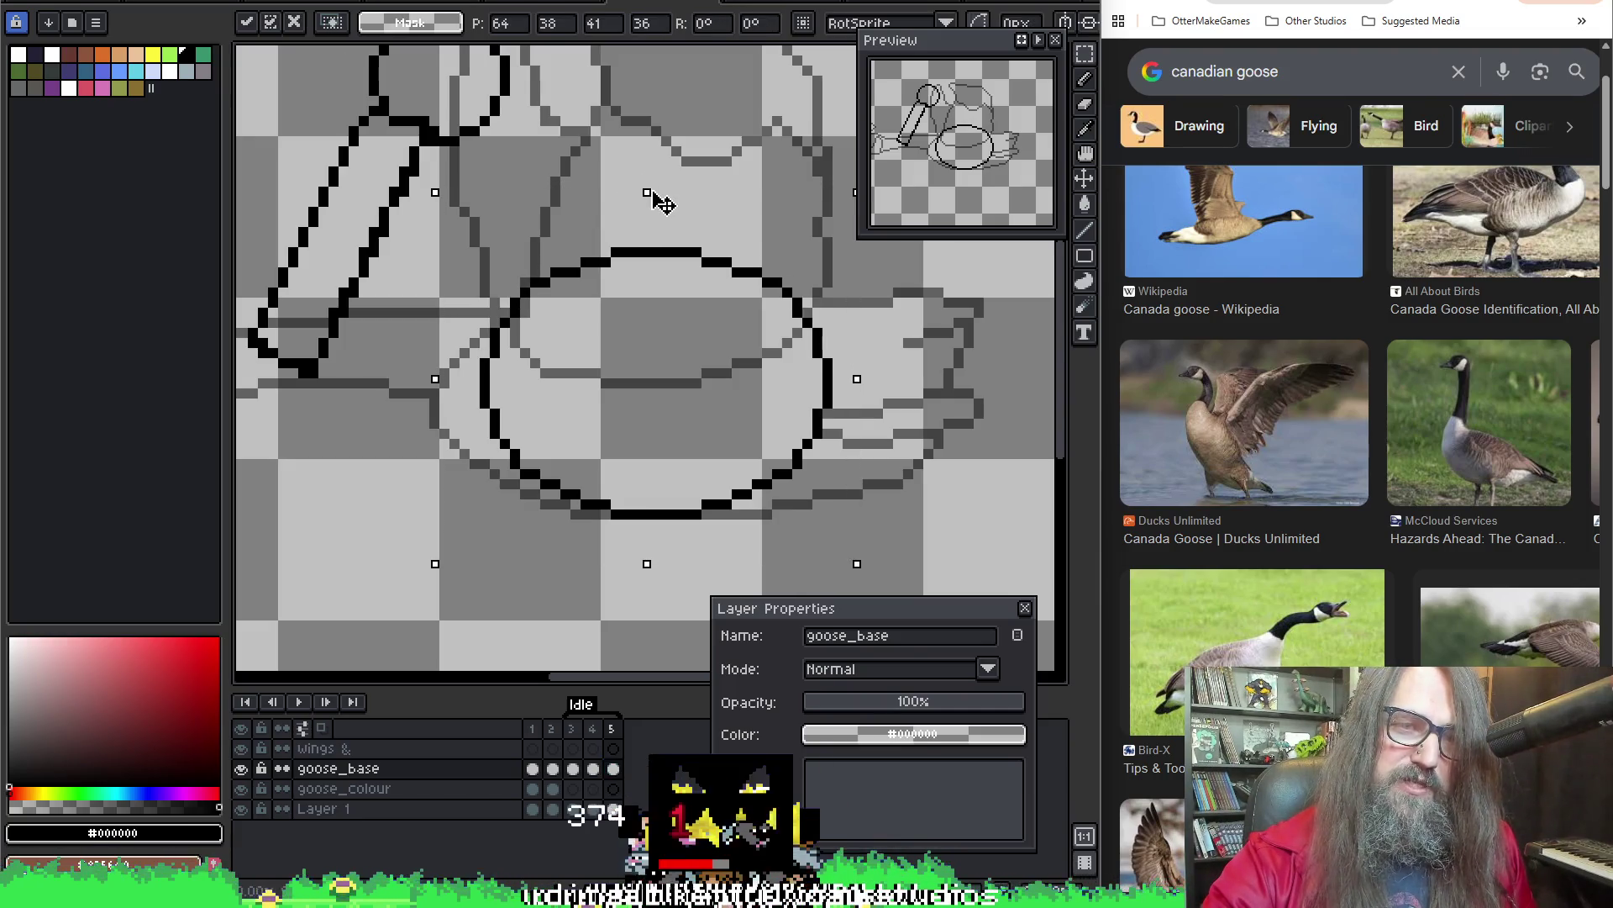
left_click(769, 109)
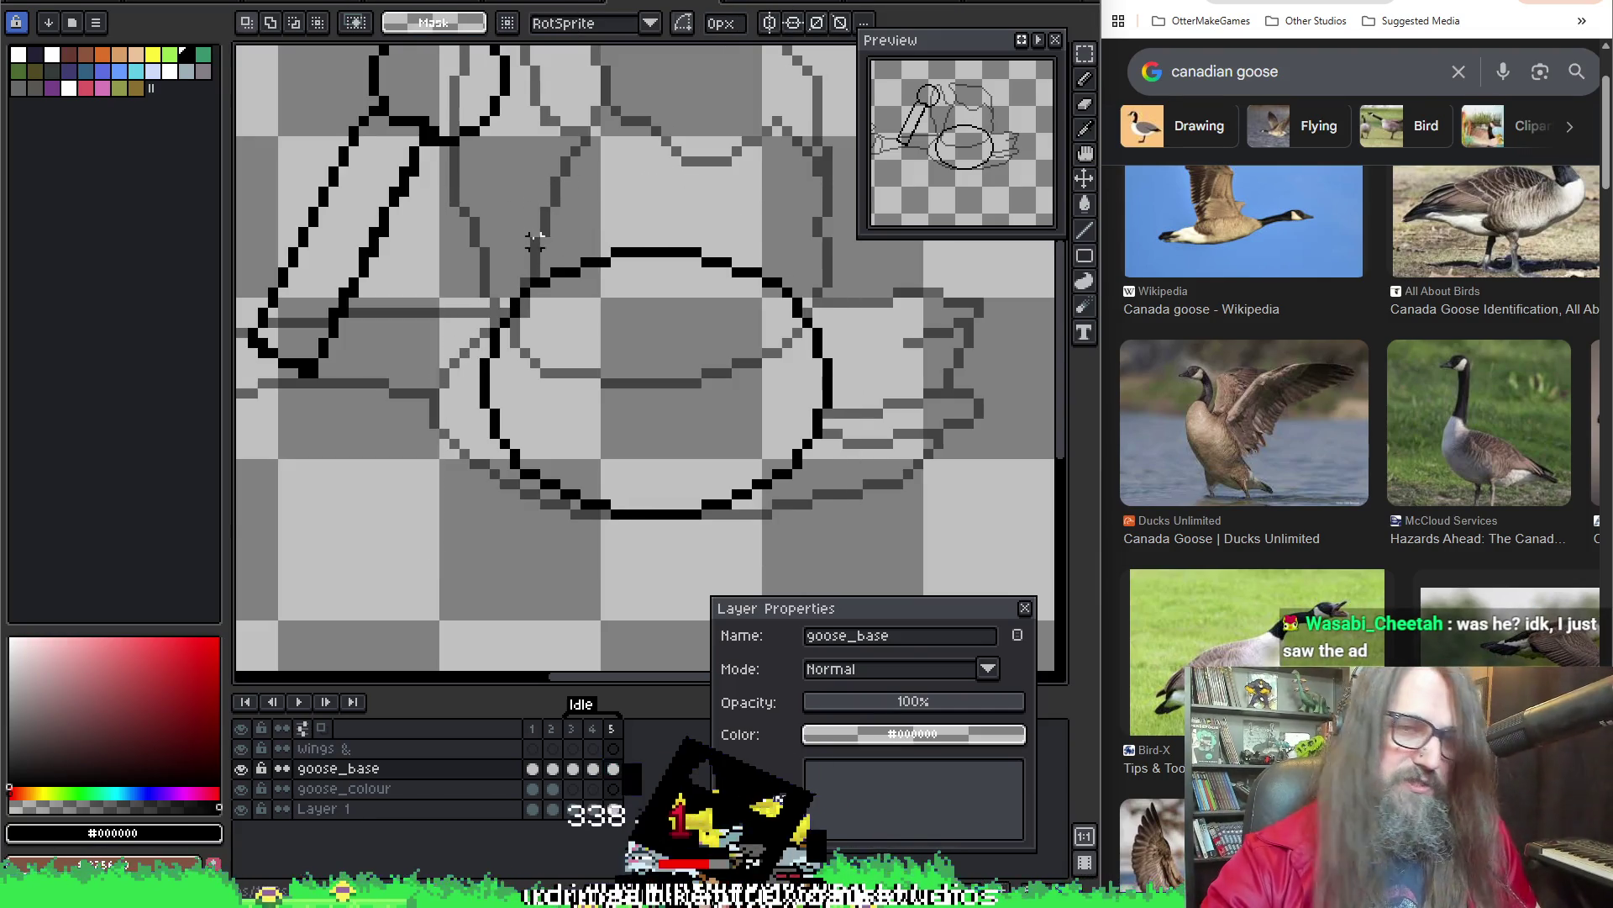
Pull in the body oval's right side, narrowing it from 38 to 36 px
left_click_drag(535, 389, 868, 544)
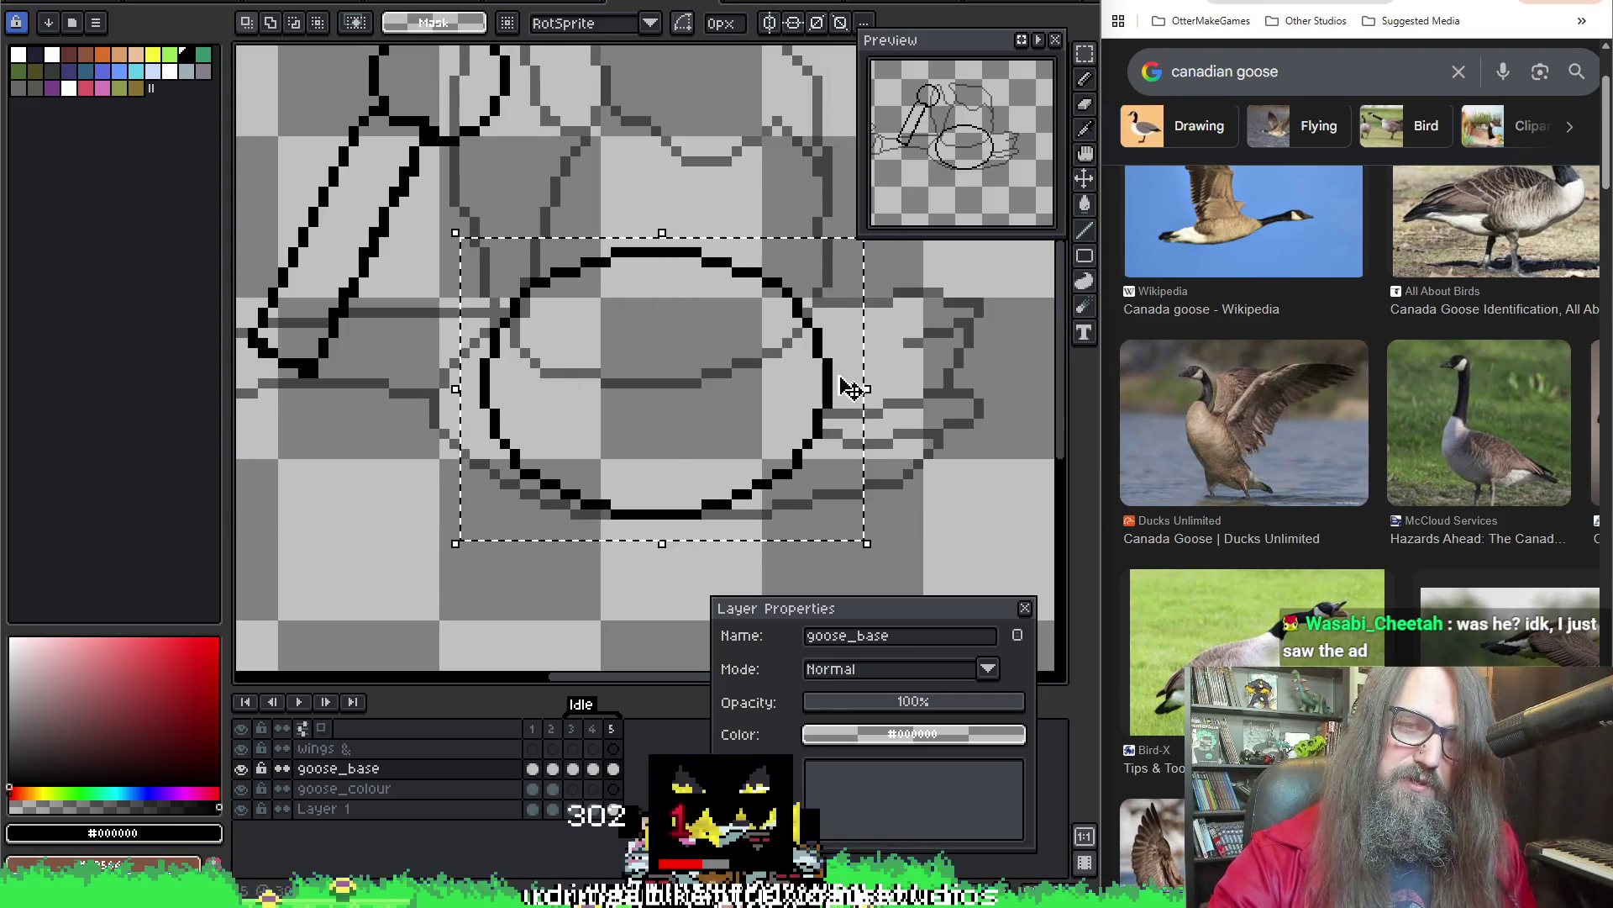
key("ctrl+d")
left_click_drag(661, 226, 845, 551)
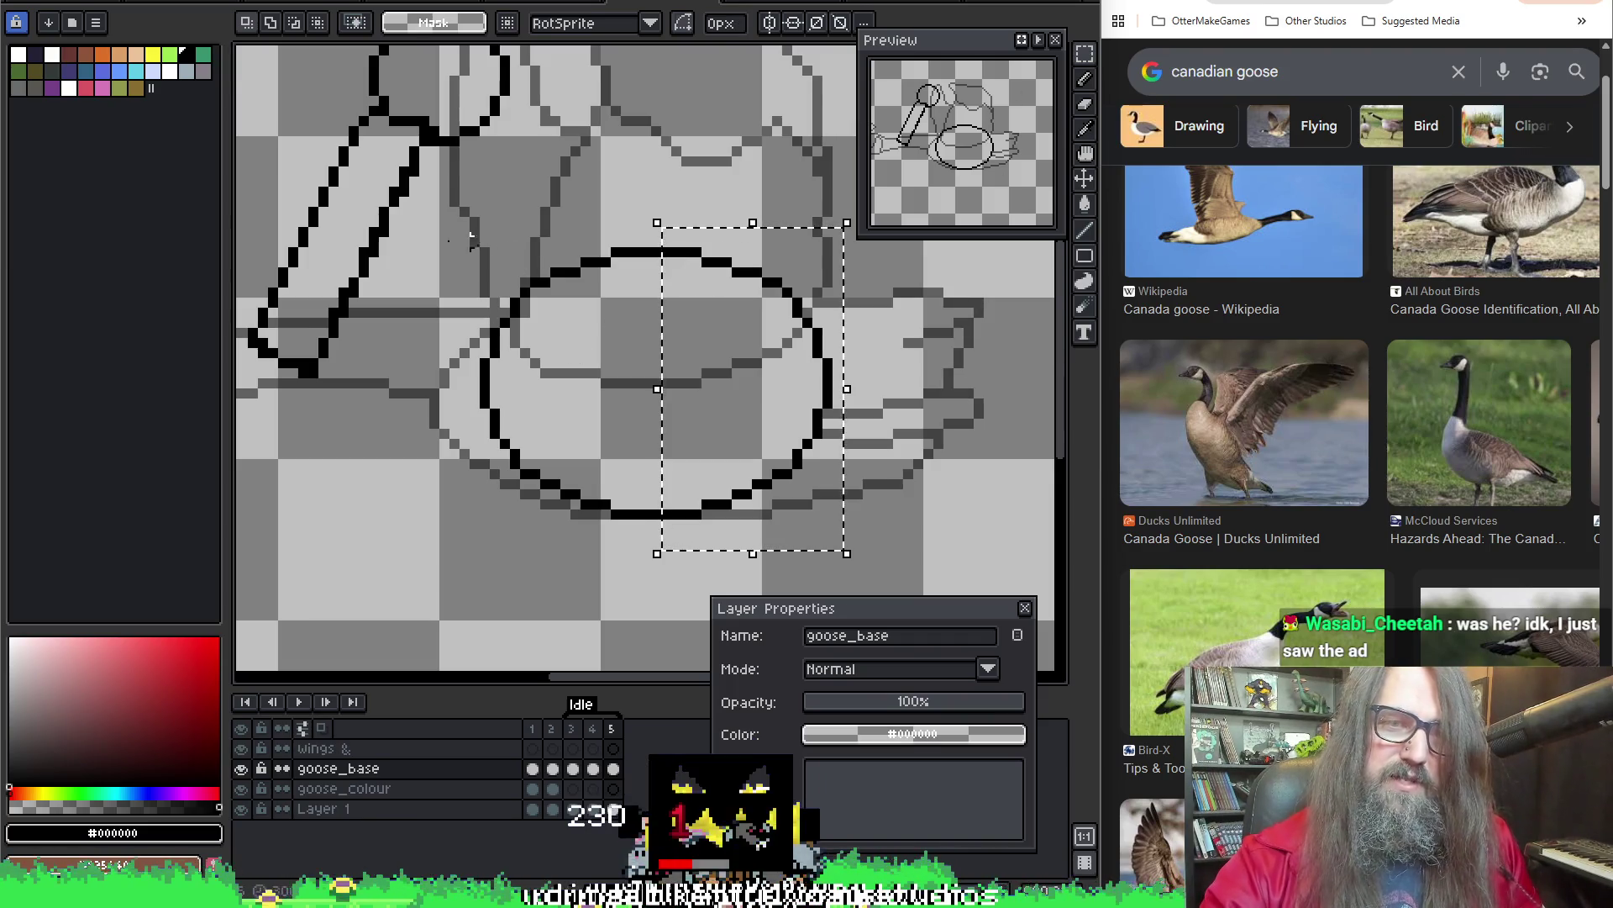
mouse_move(454, 210)
left_mouse_down()
mouse_move(717, 492)
mouse_move(837, 553)
left_mouse_up()
left_click(843, 378)
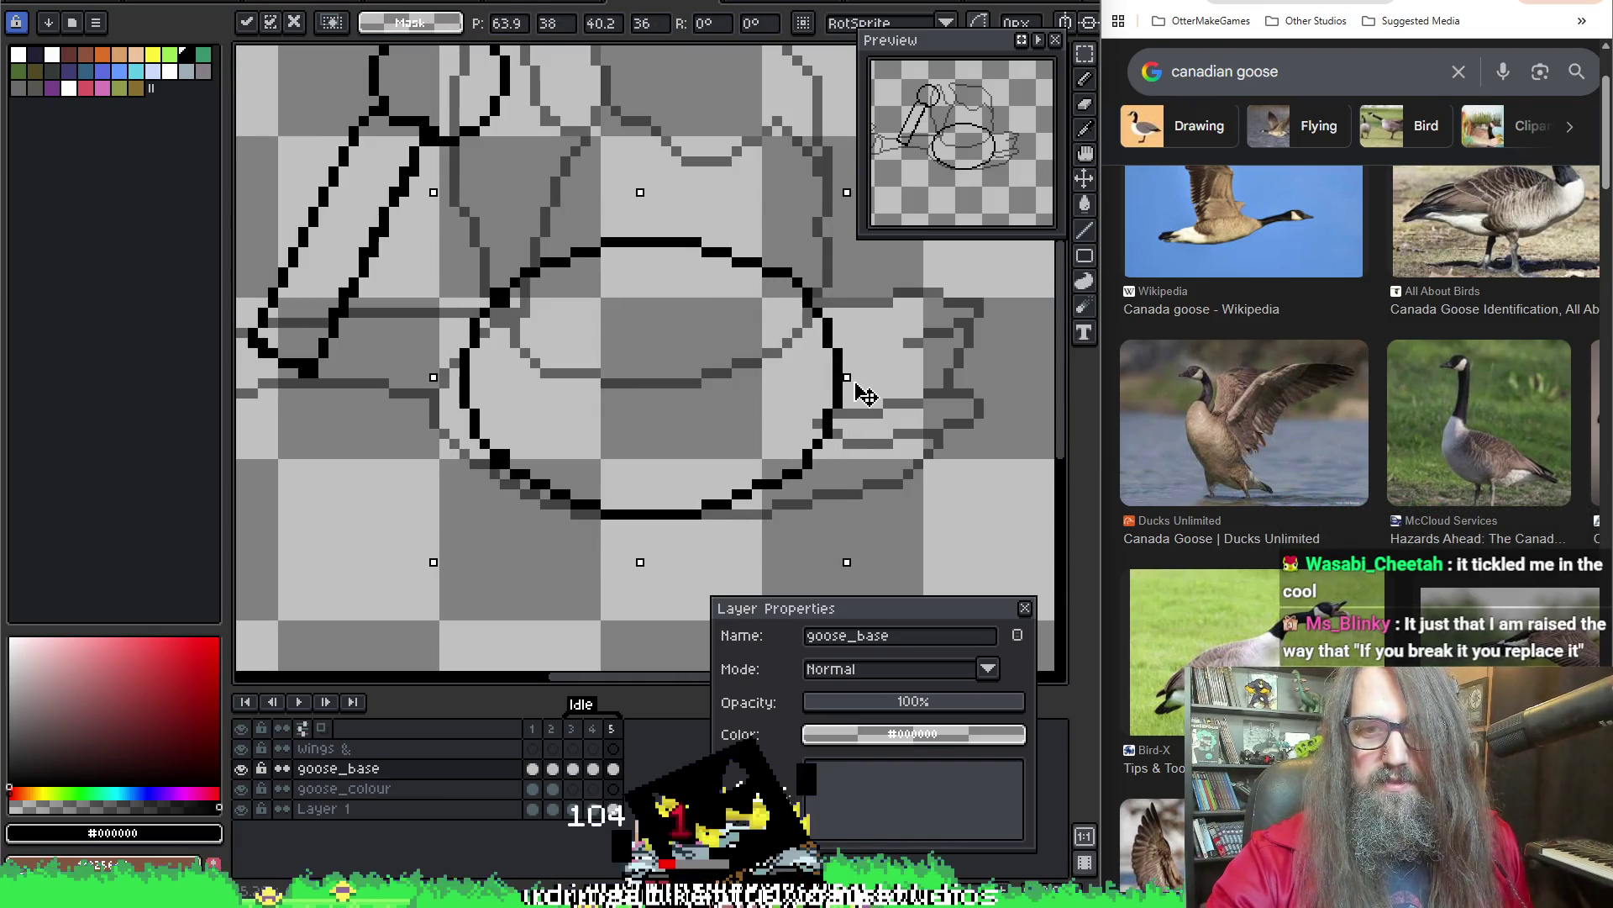
left_click_drag(854, 400, 826, 379)
key("Return")
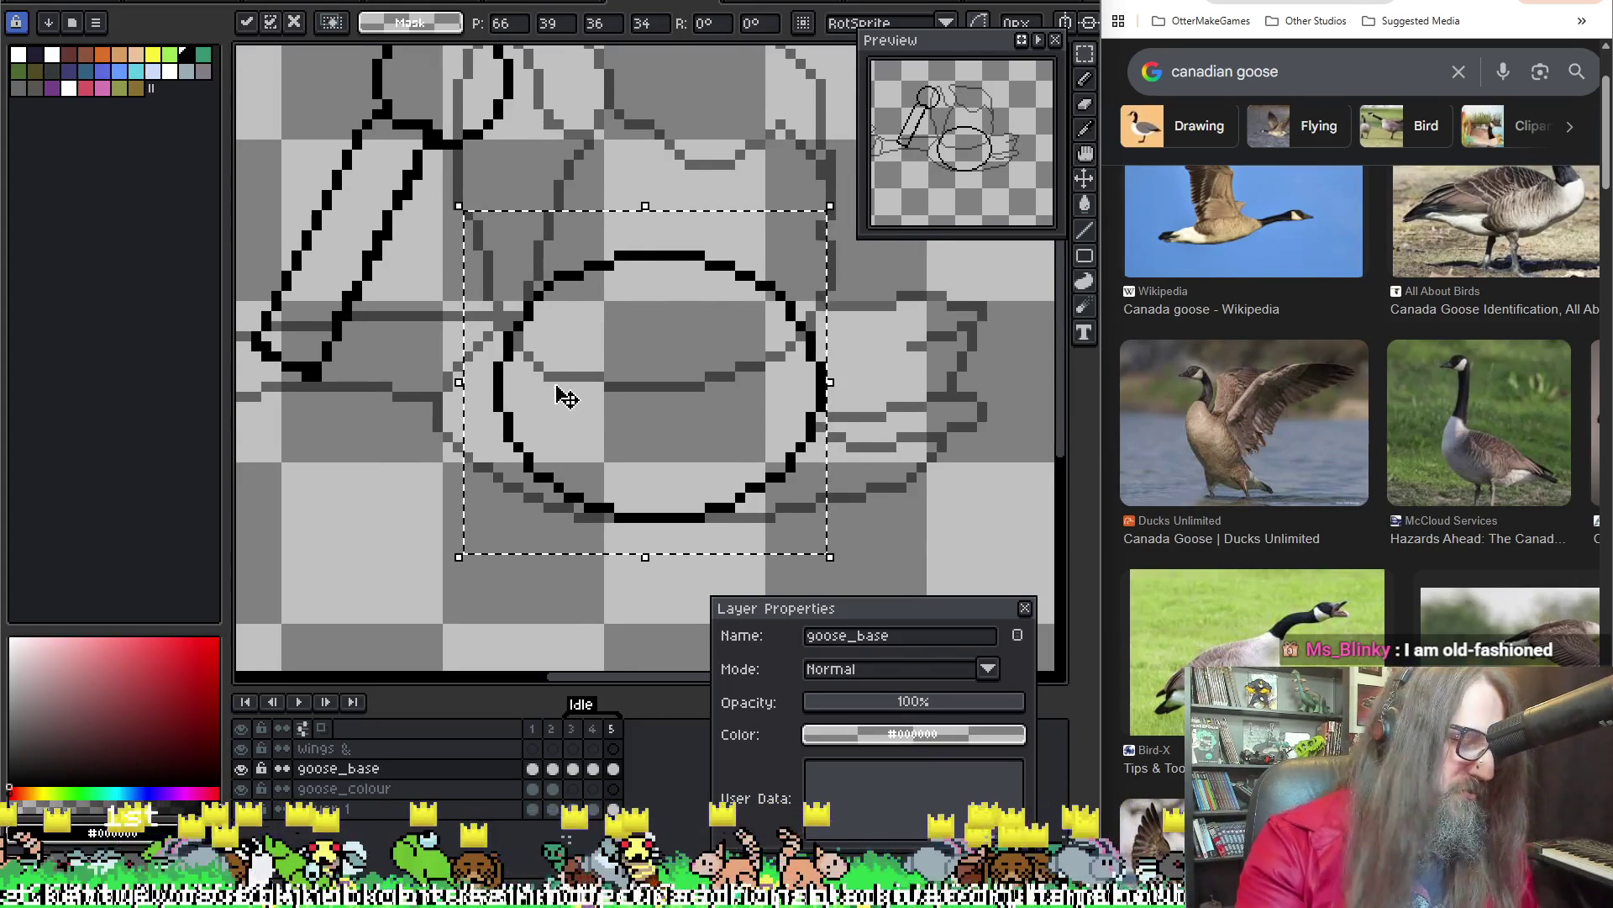
key("ctrl+d")
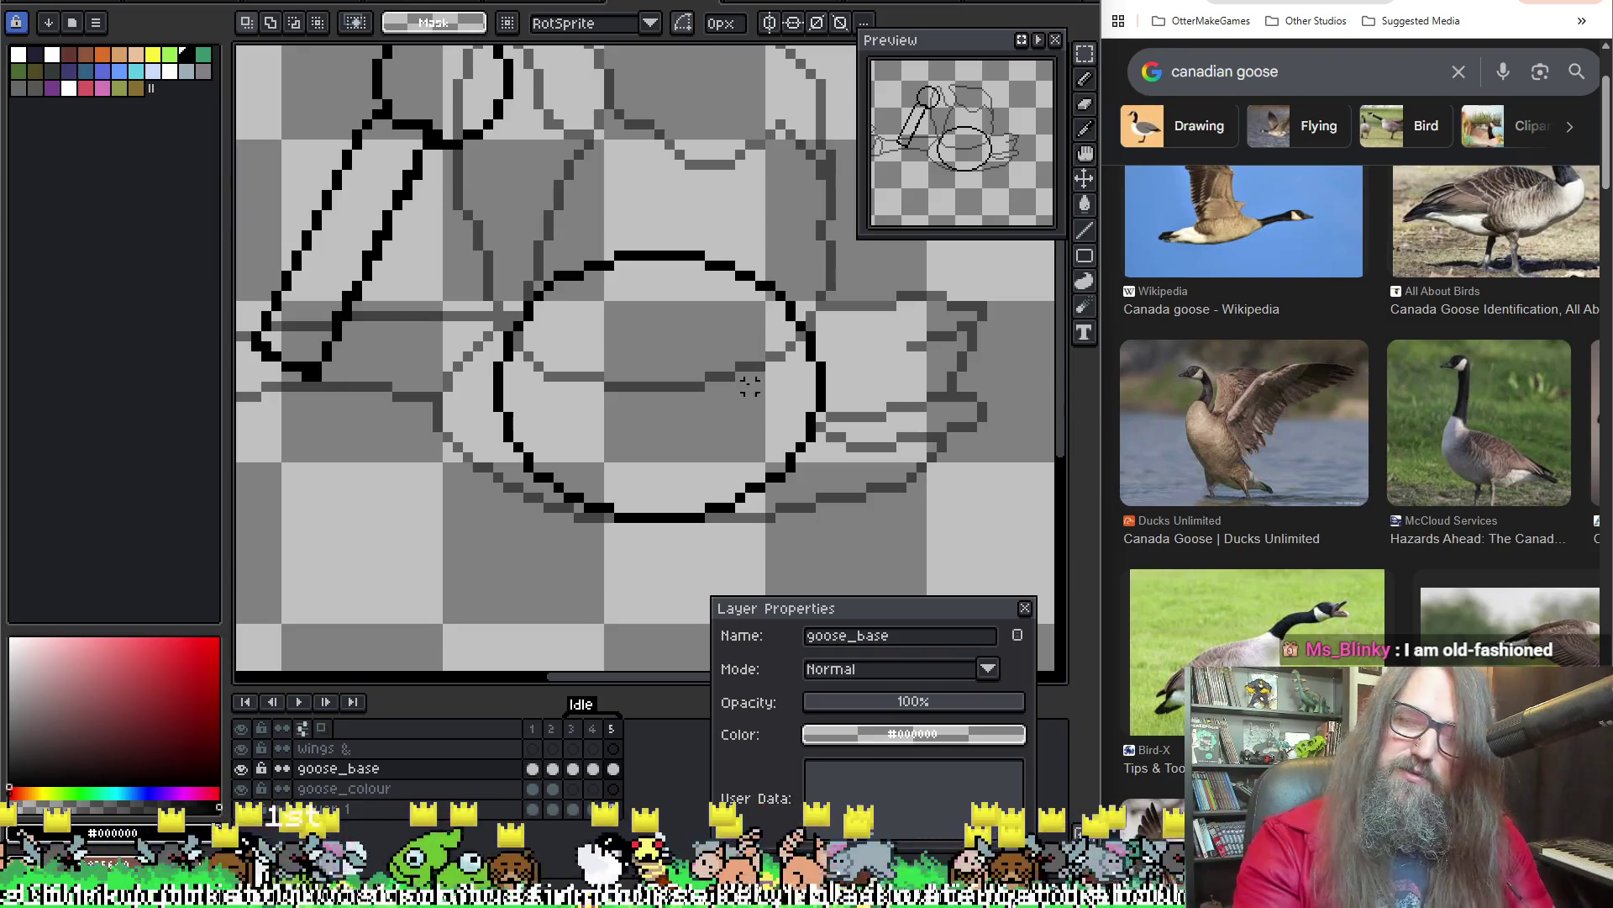
Stop the animation on frame 5 and undo the body oval's last transformation
scroll(725, 362, "down", 1)
left_click_drag(684, 440, 691, 458)
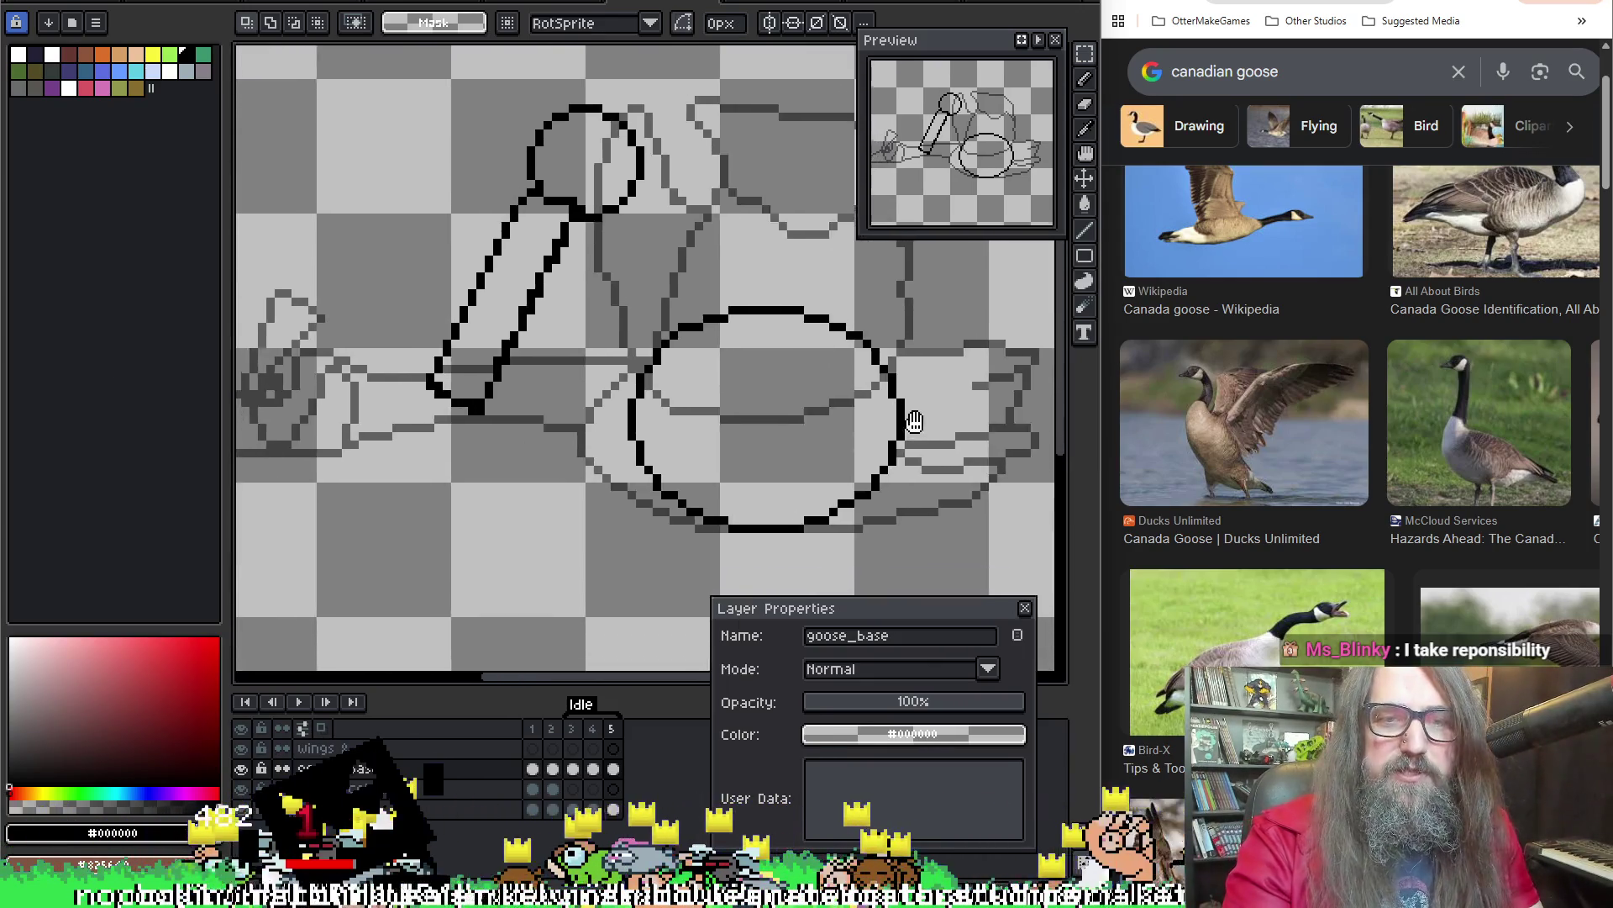
scroll(925, 420, "down", 1)
scroll(767, 435, "down", 1)
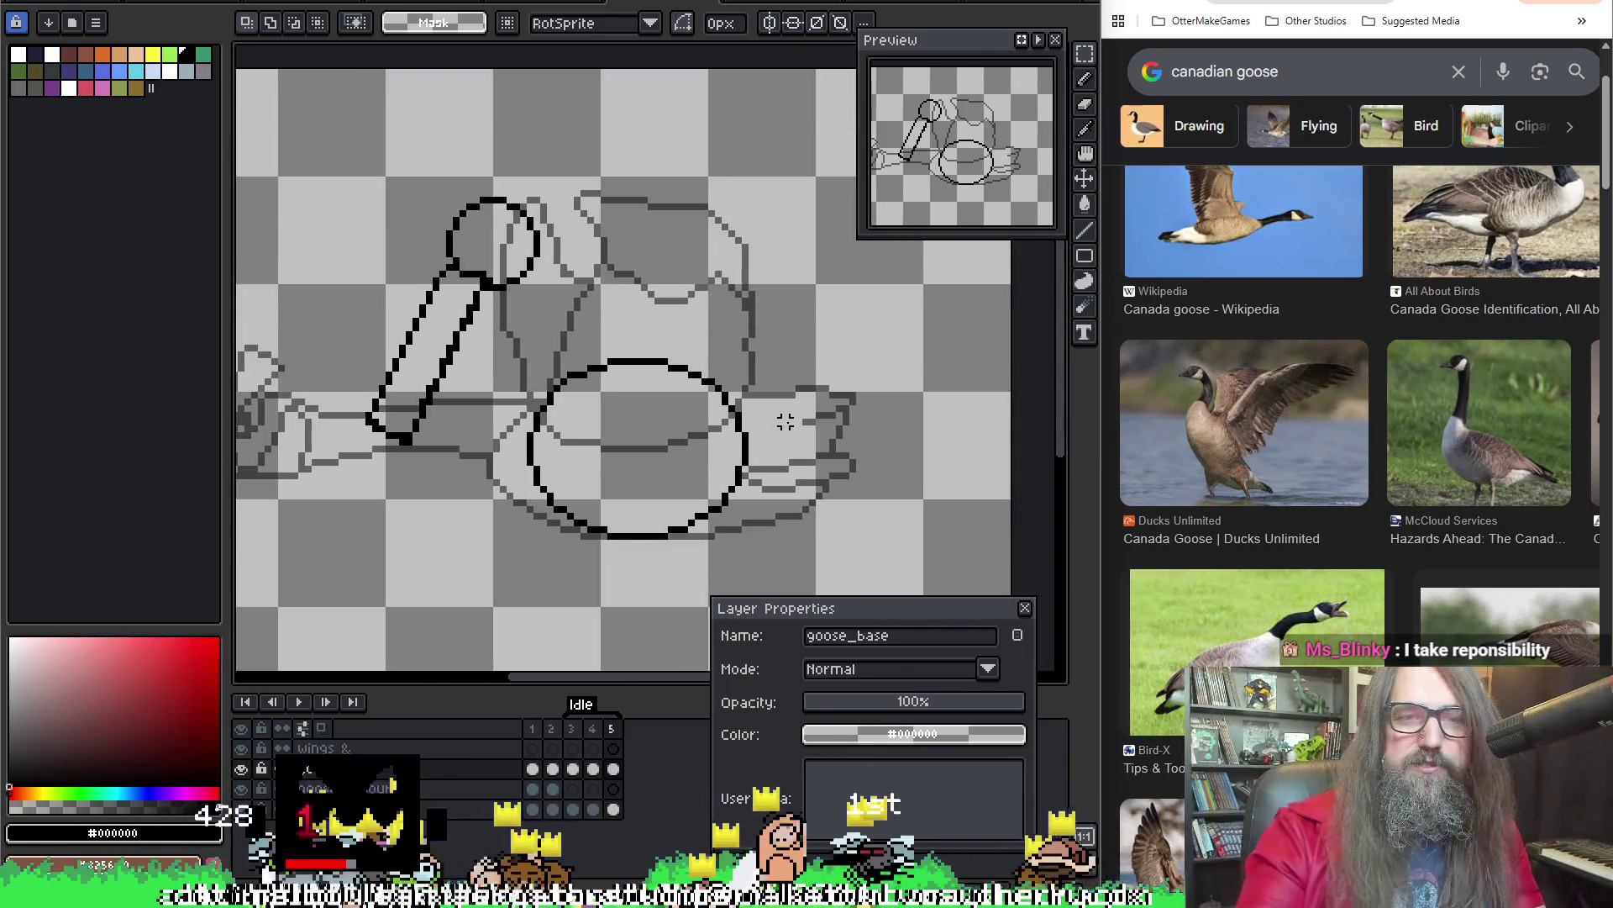
scroll(750, 401, "down", 1)
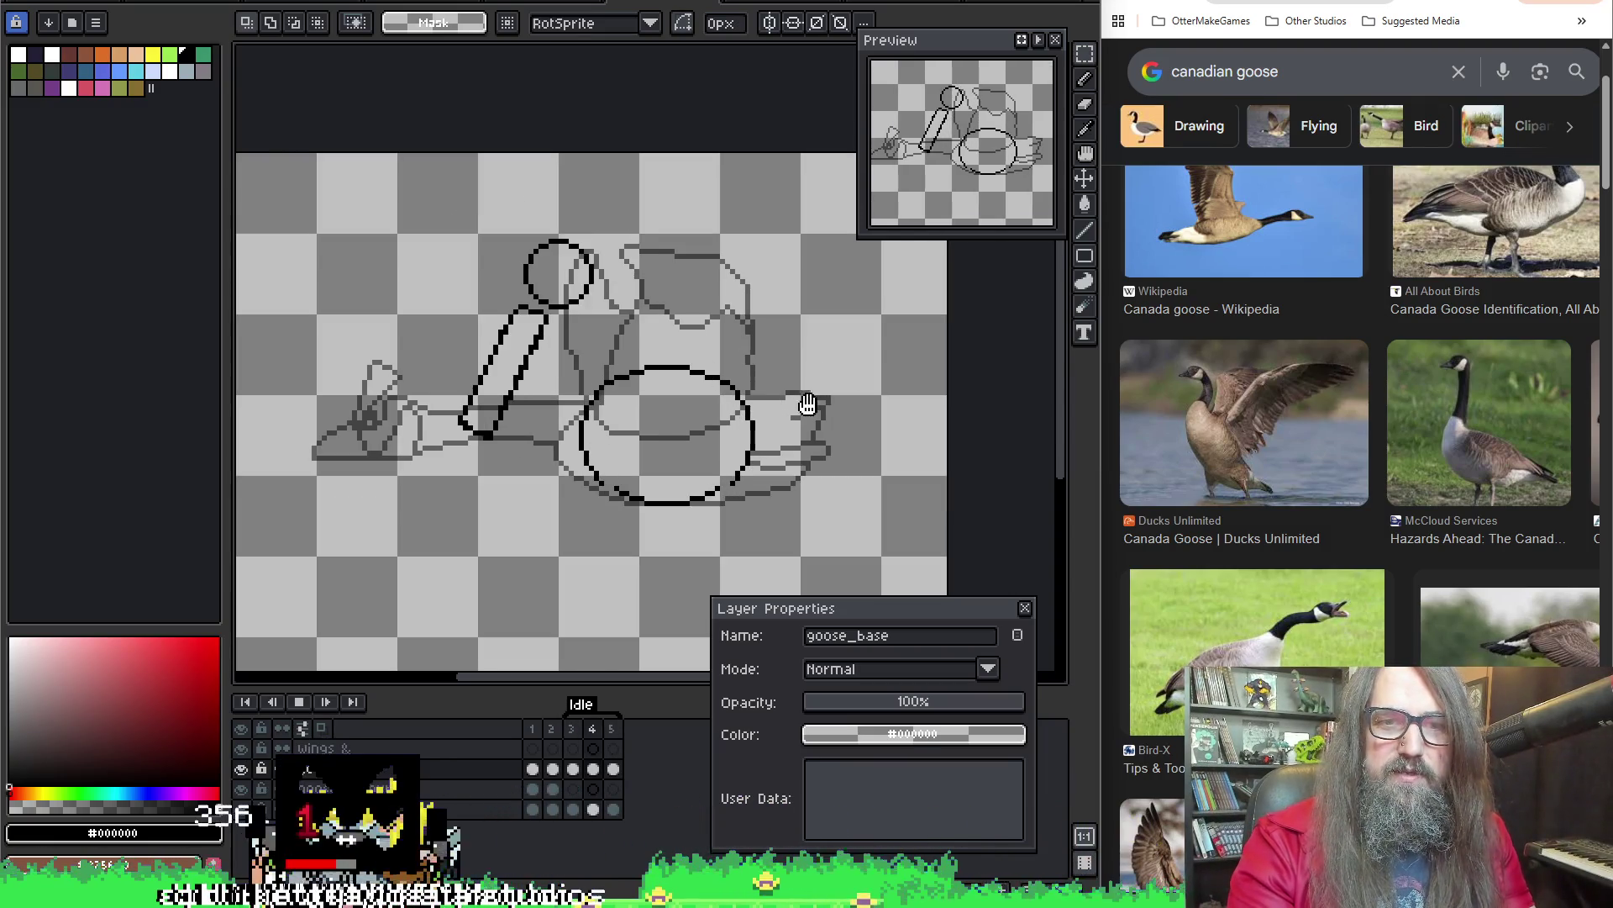
key("Return")
scroll(698, 430, "up", 1)
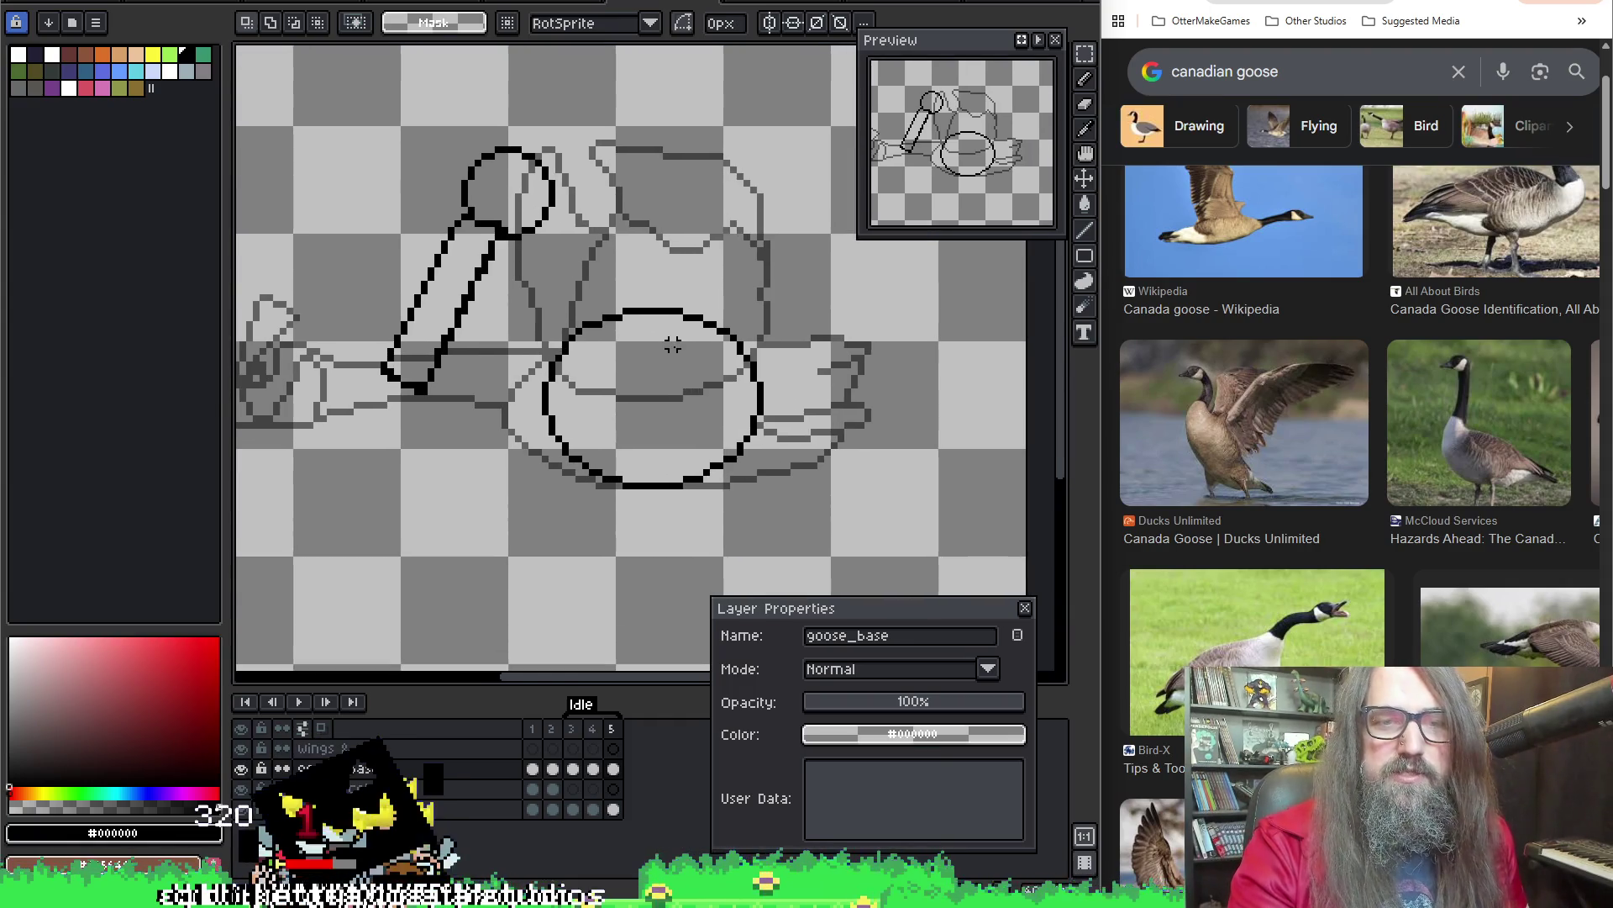
key("ctrl+z")
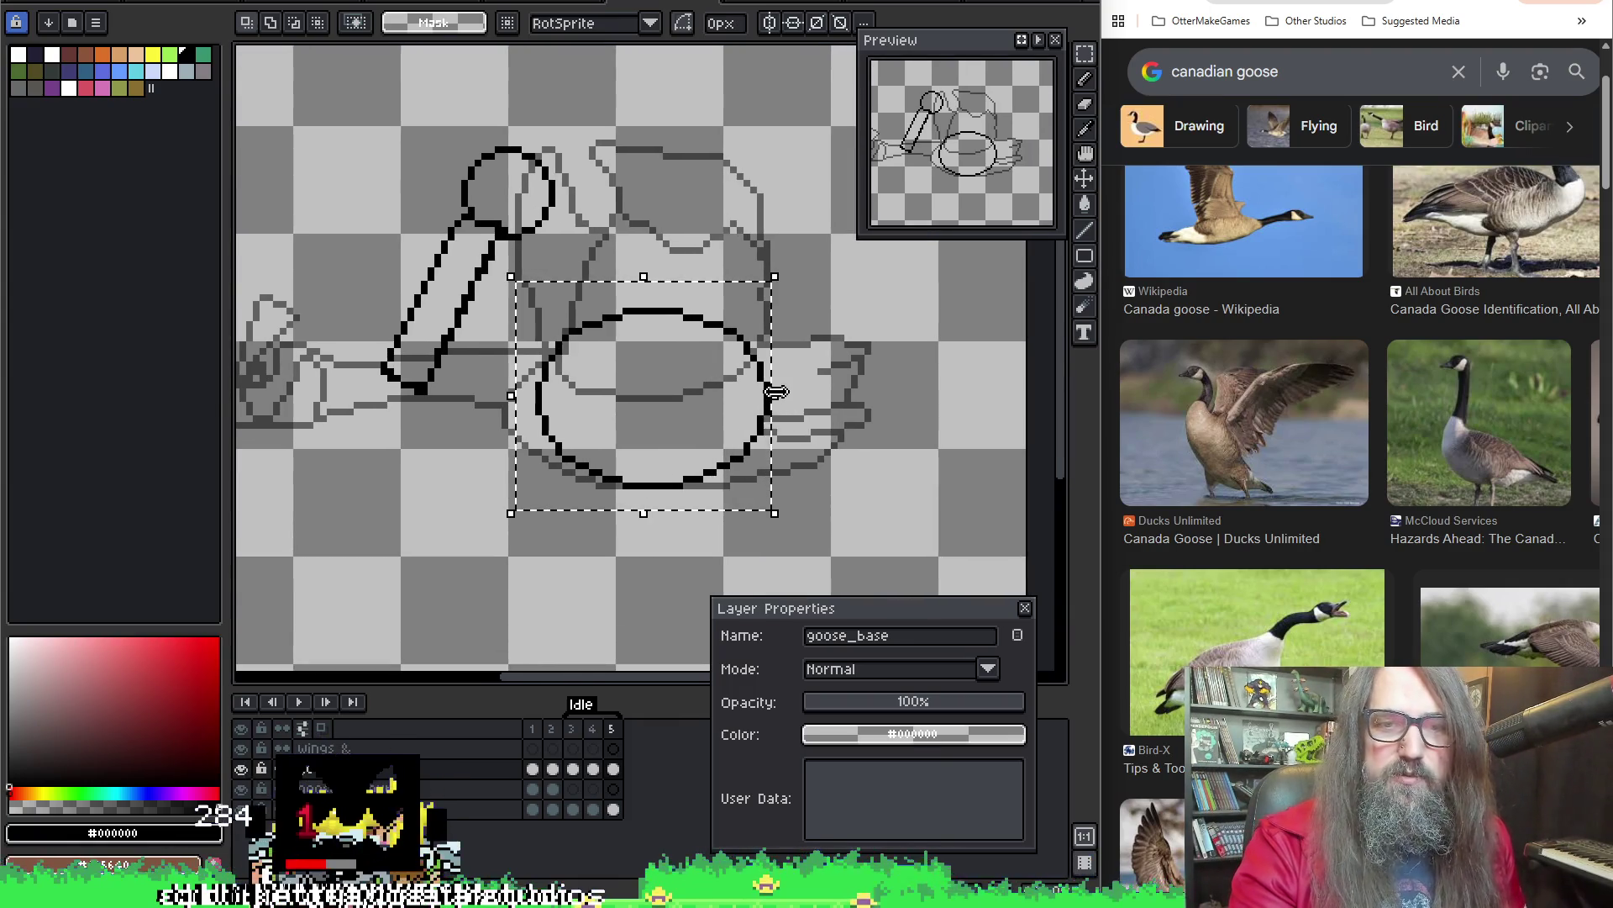
Widen the body oval one pixel on each side to 40 px and resume playback
left_click_drag(775, 391, 794, 413)
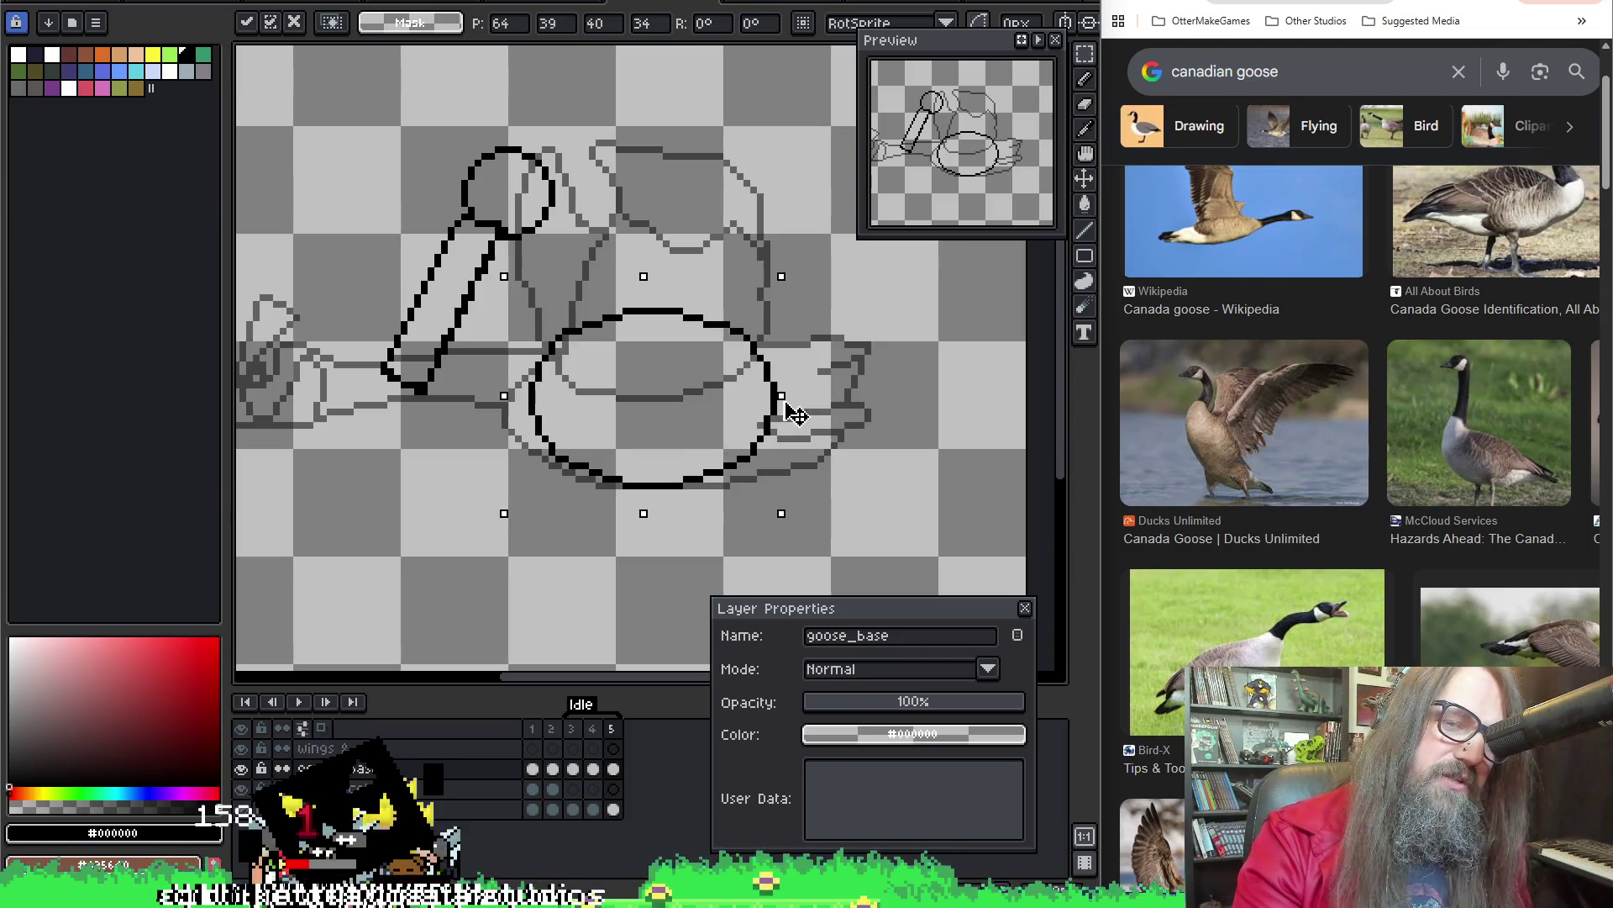
left_click_drag(793, 413, 795, 391)
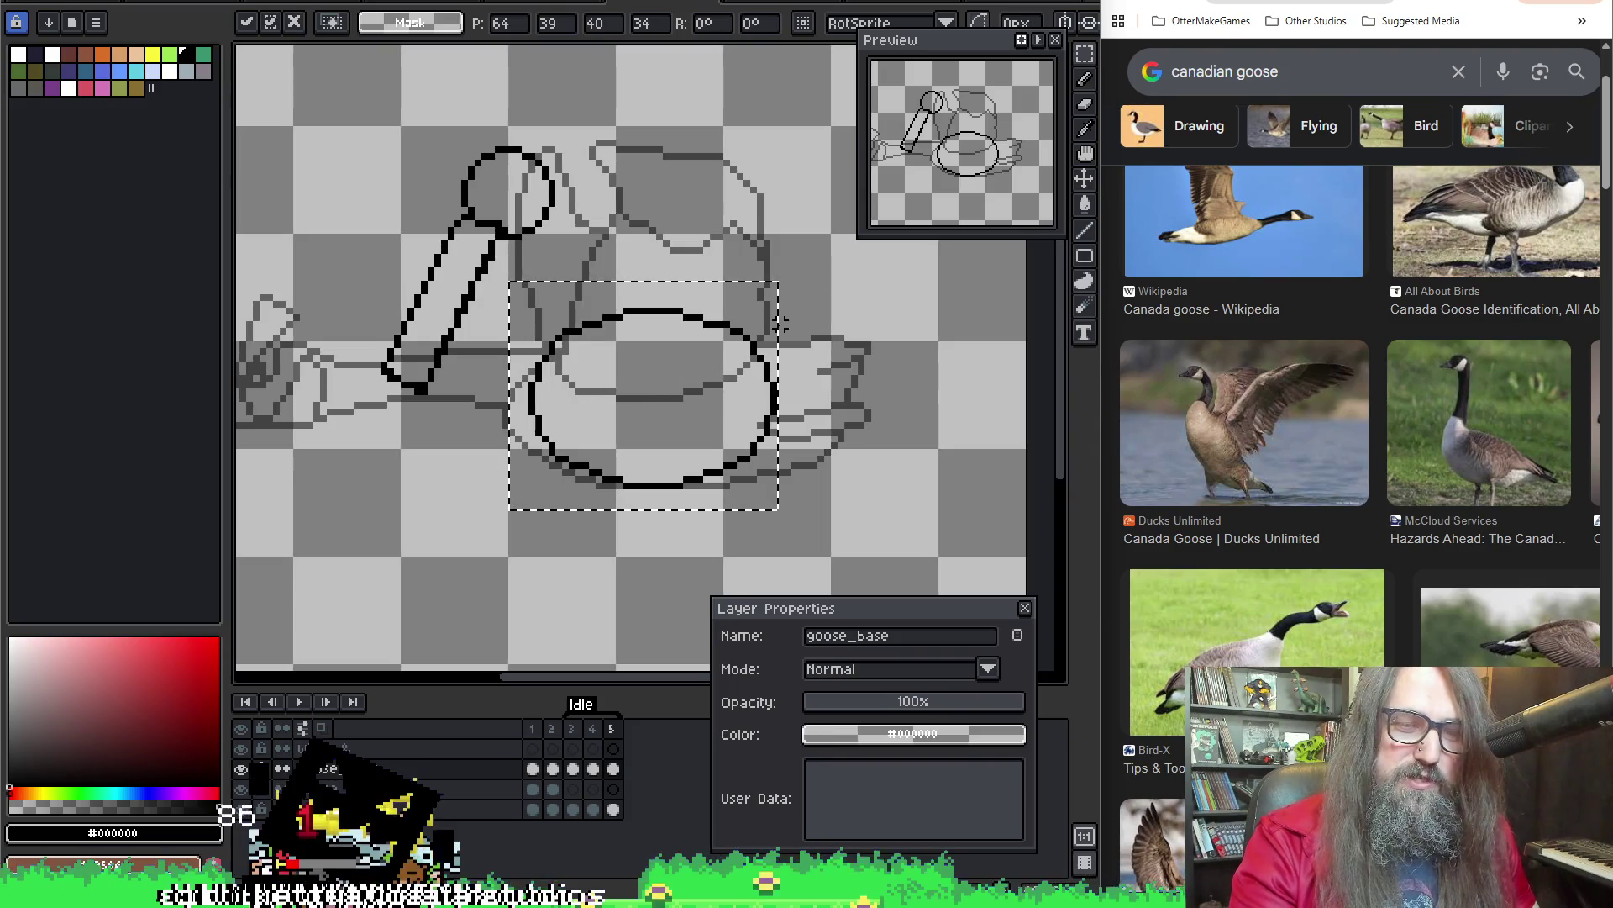
key("Return")
key("Return")
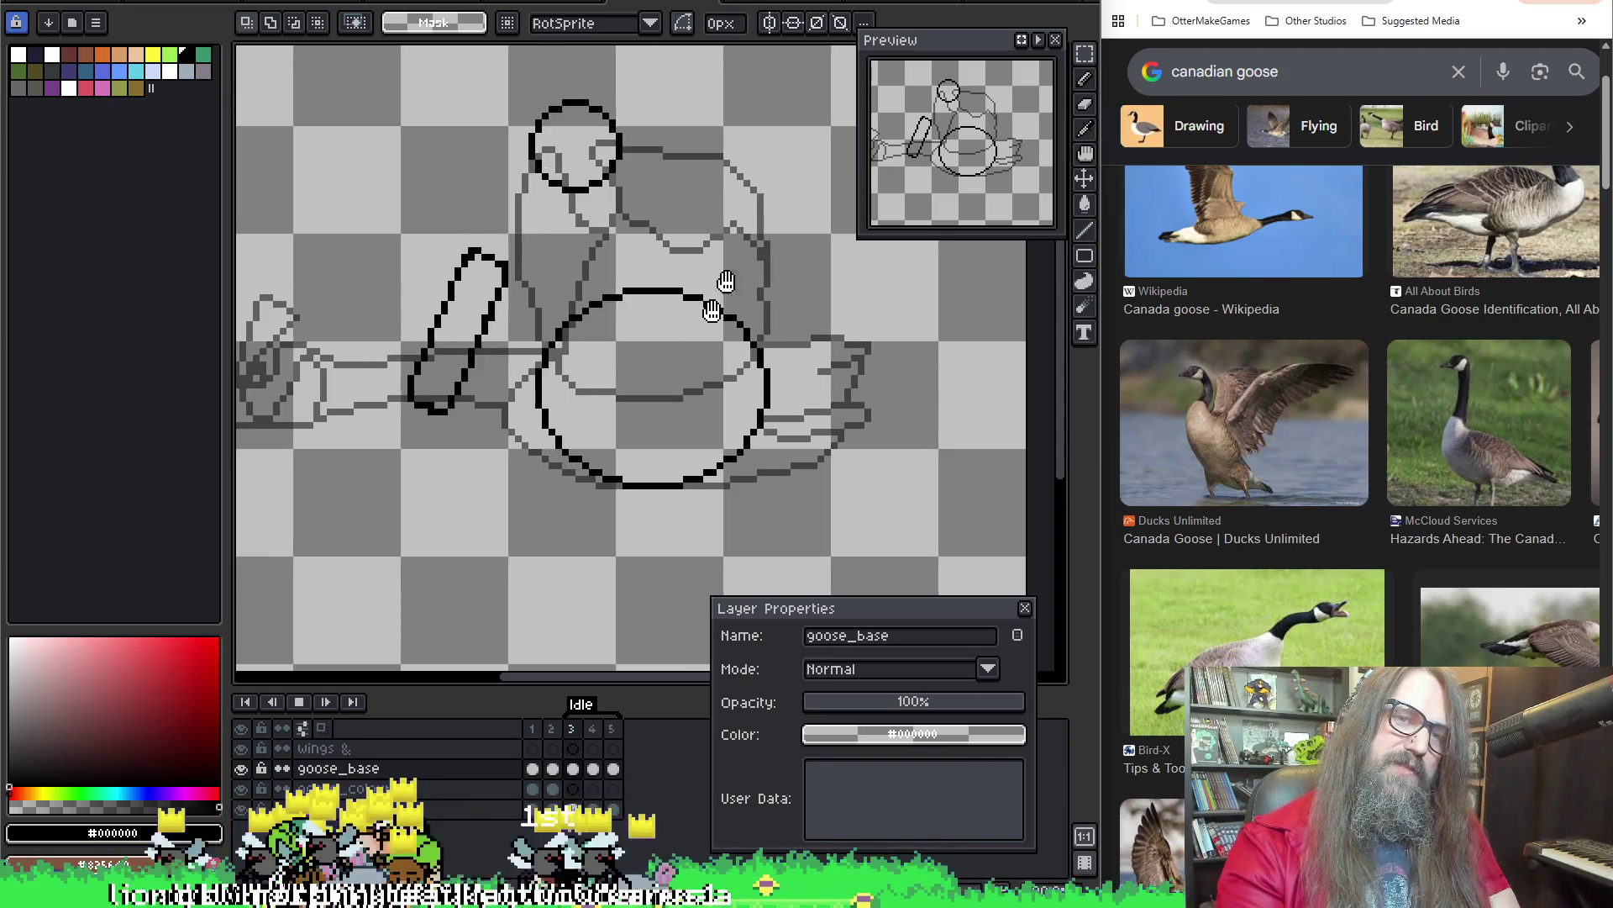
Stop playback, close Layer Properties, and duplicate frames 4–5 as new frames 6–7
key("Return")
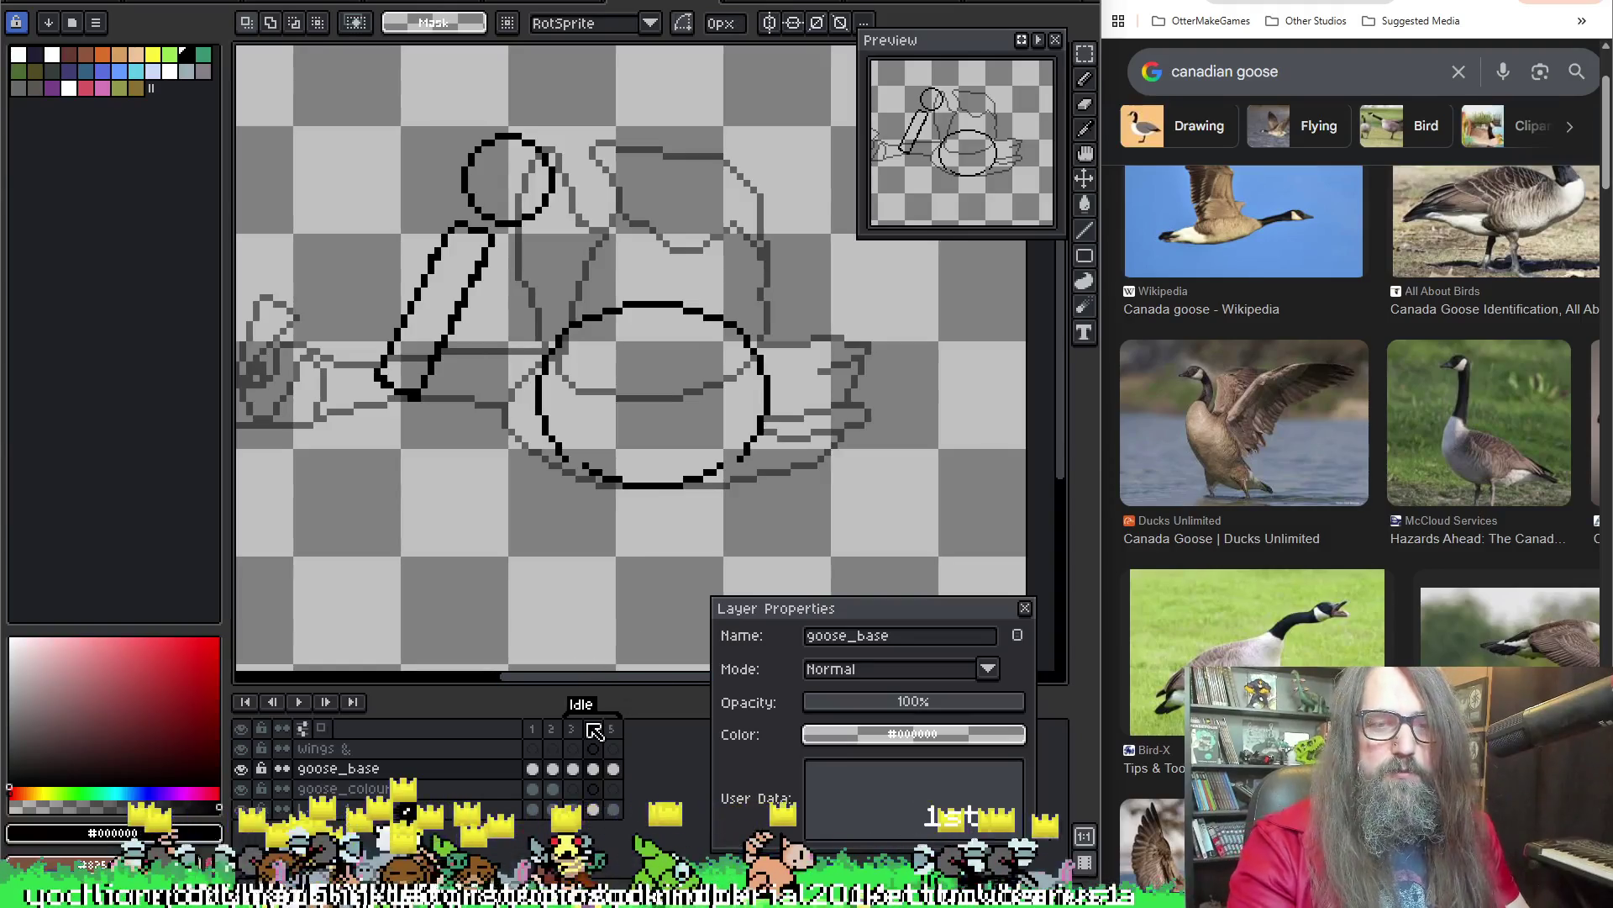
left_click(1025, 608)
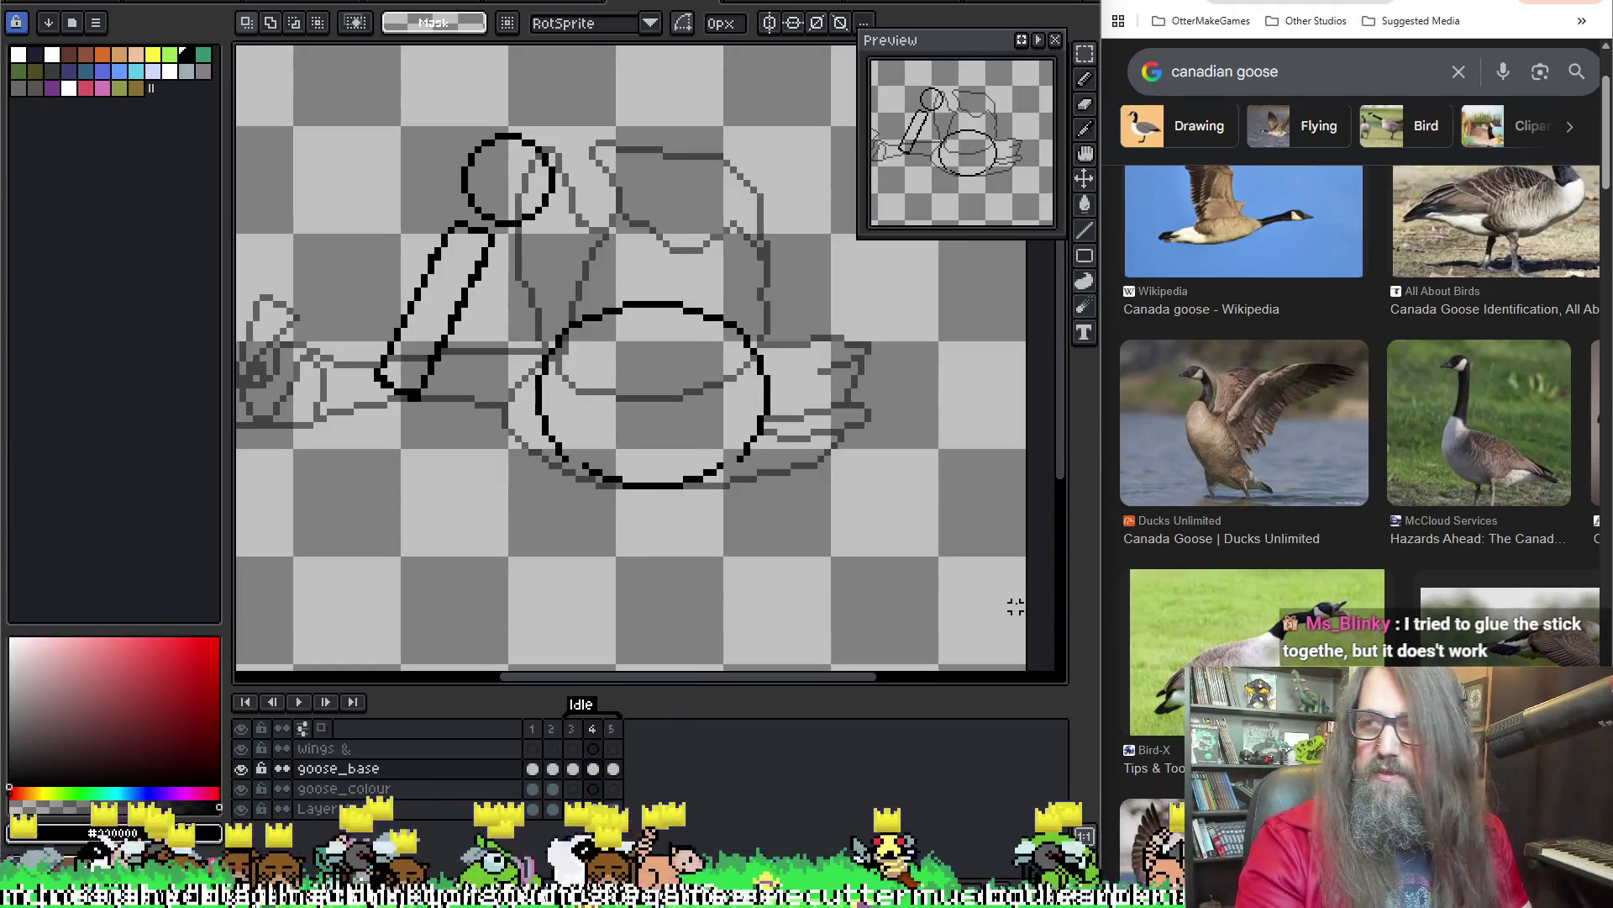
left_click(613, 730)
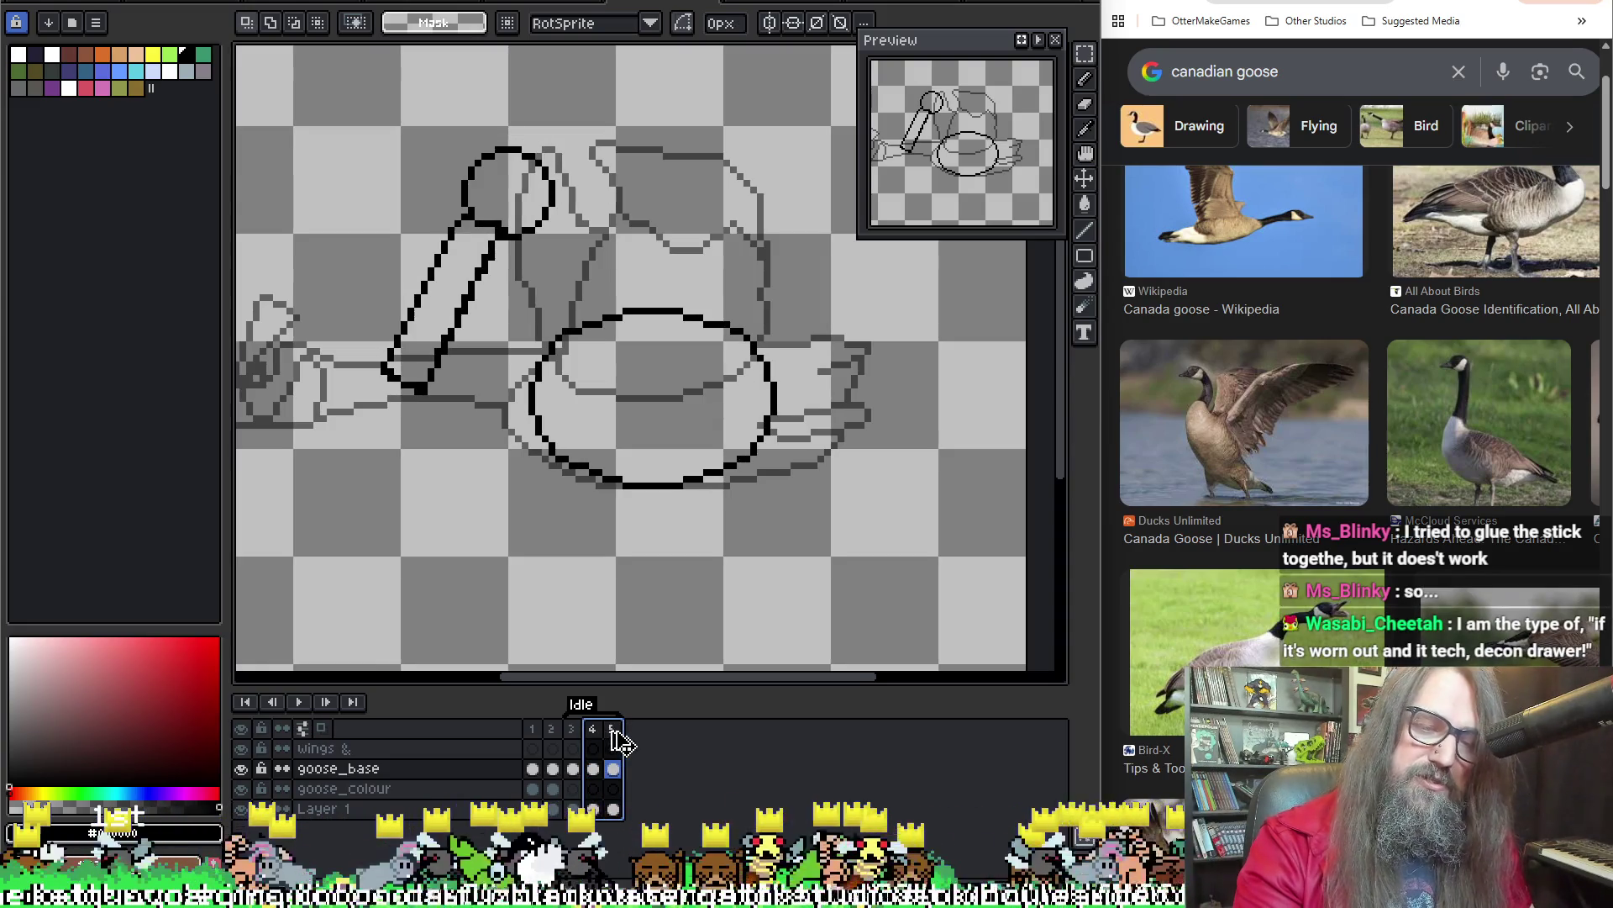
key("alt+n")
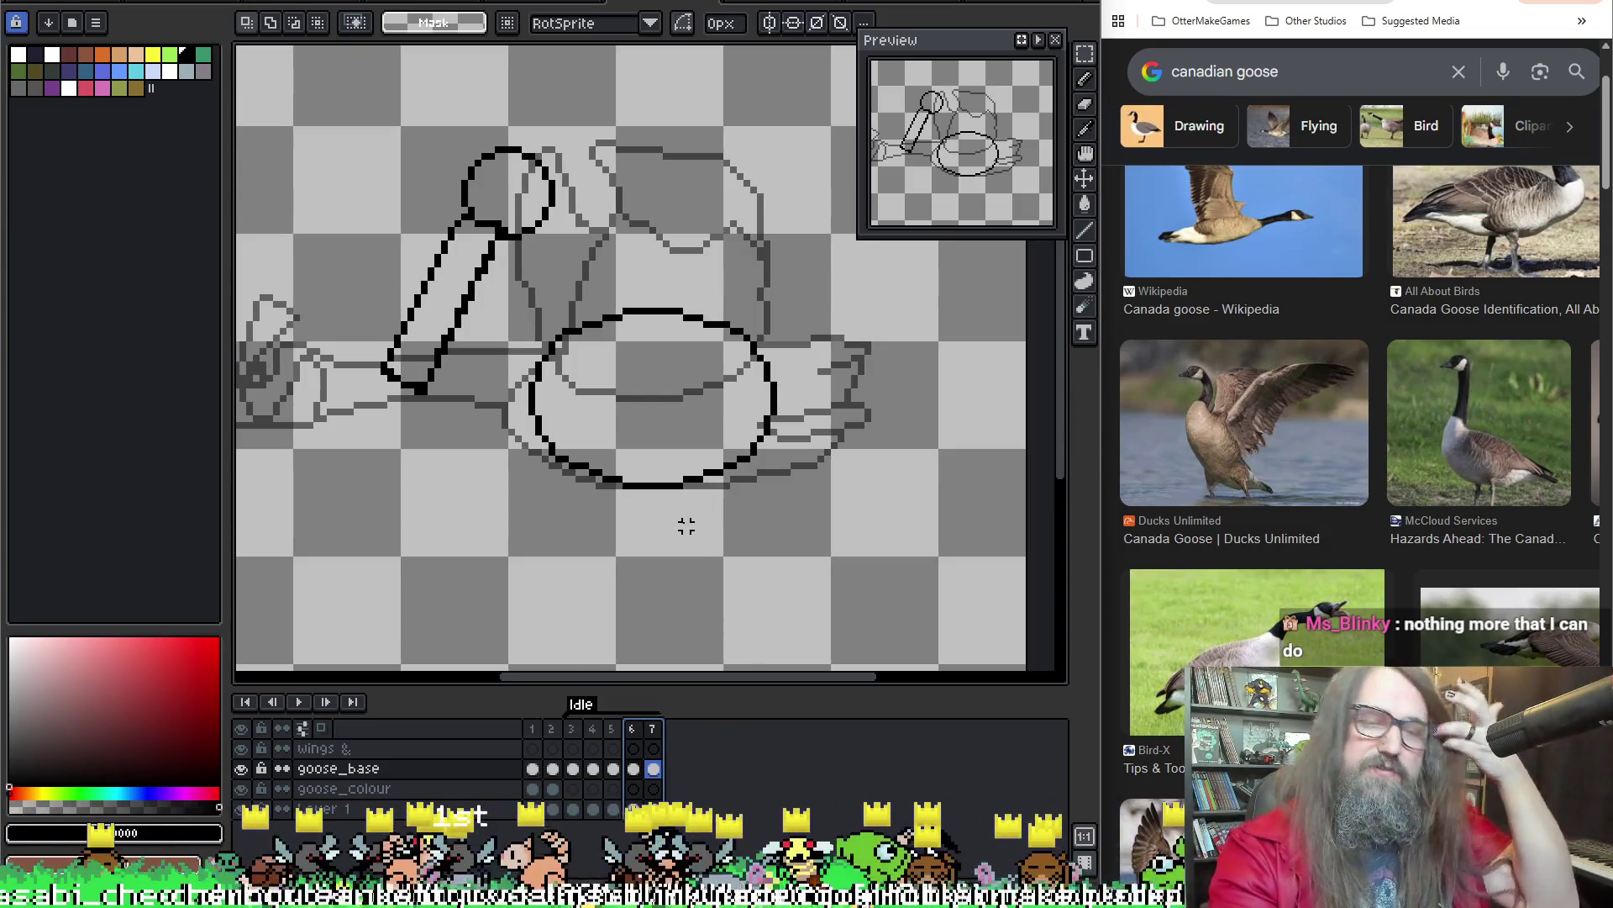
Recentre the goose, clear the frame selection, and preview the seven-frame animation
left_click_drag(706, 519, 728, 611)
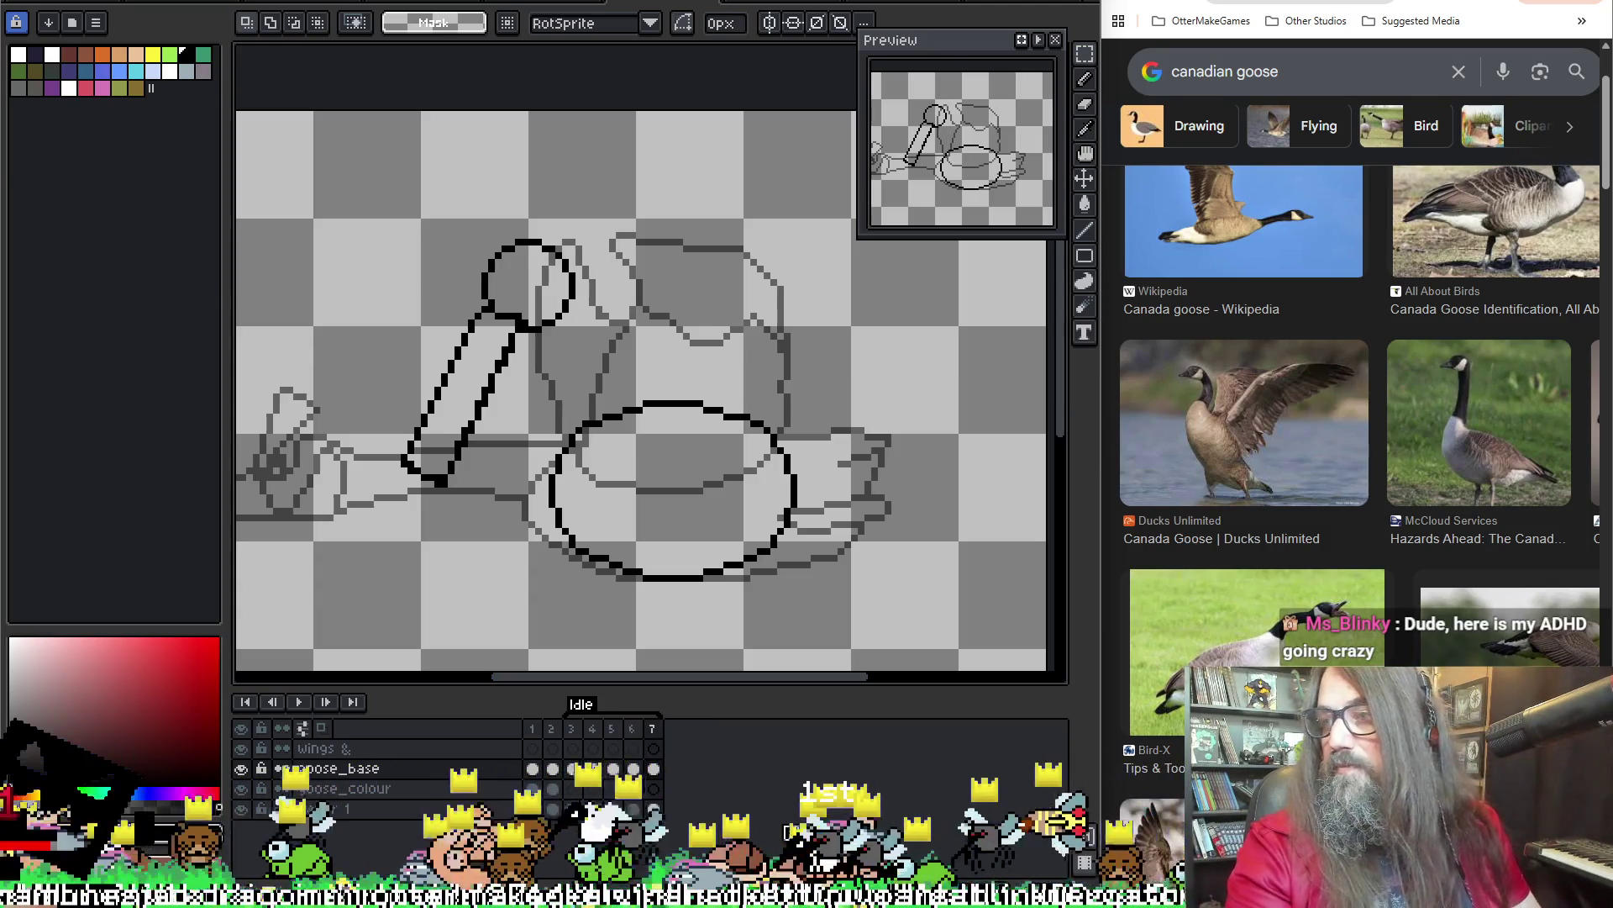
left_click(830, 757)
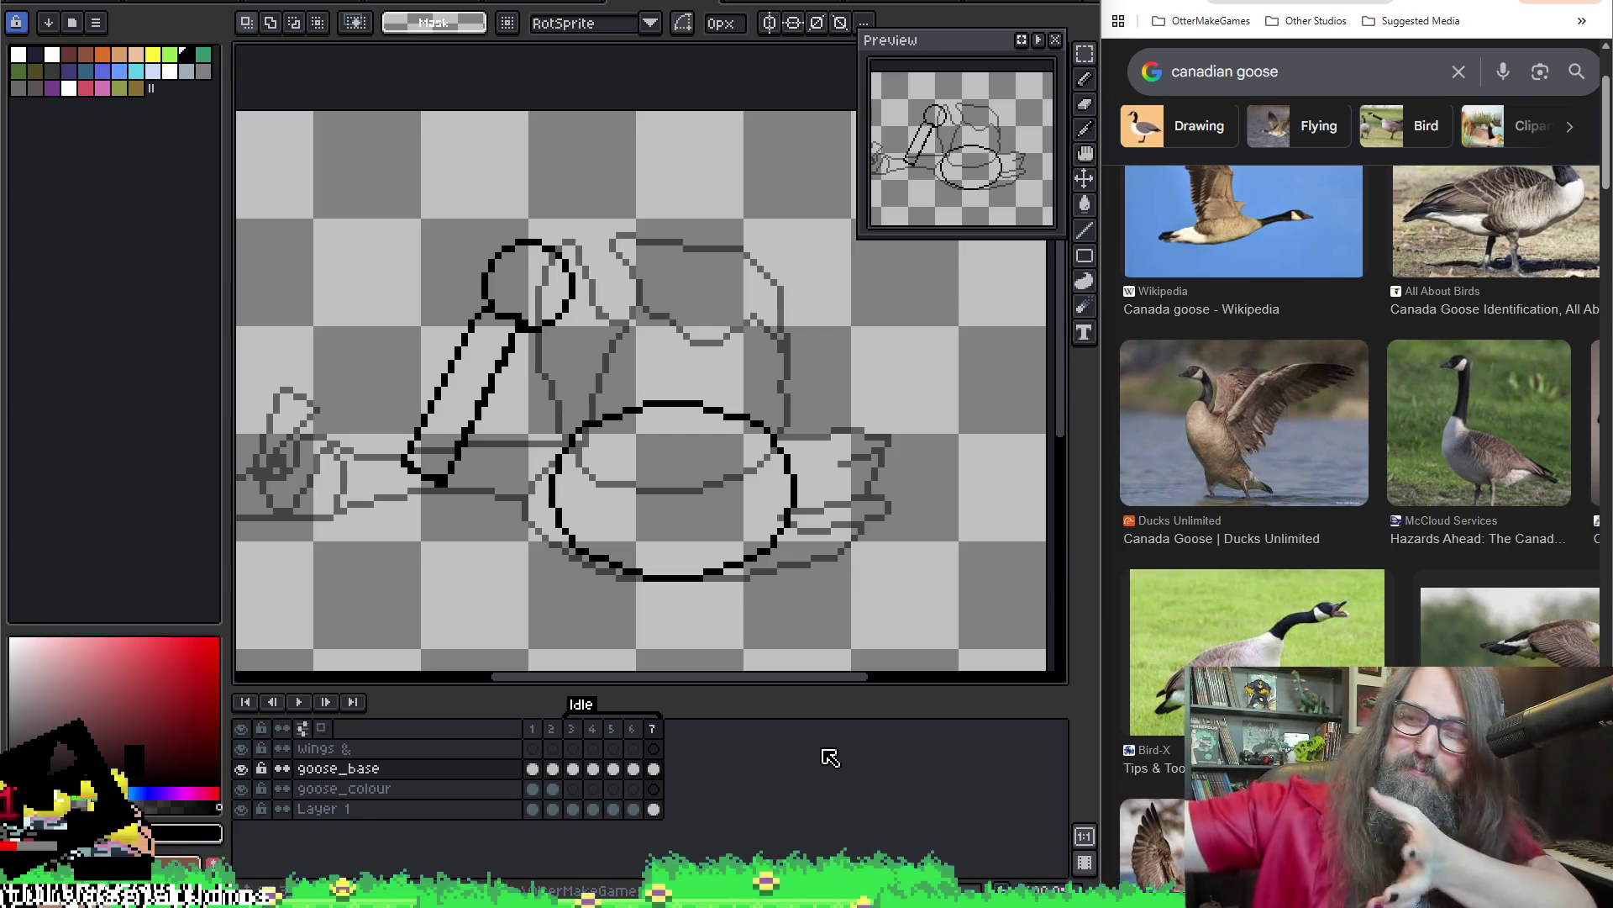
scroll(660, 363, "down", 1)
scroll(838, 104, "up", 1)
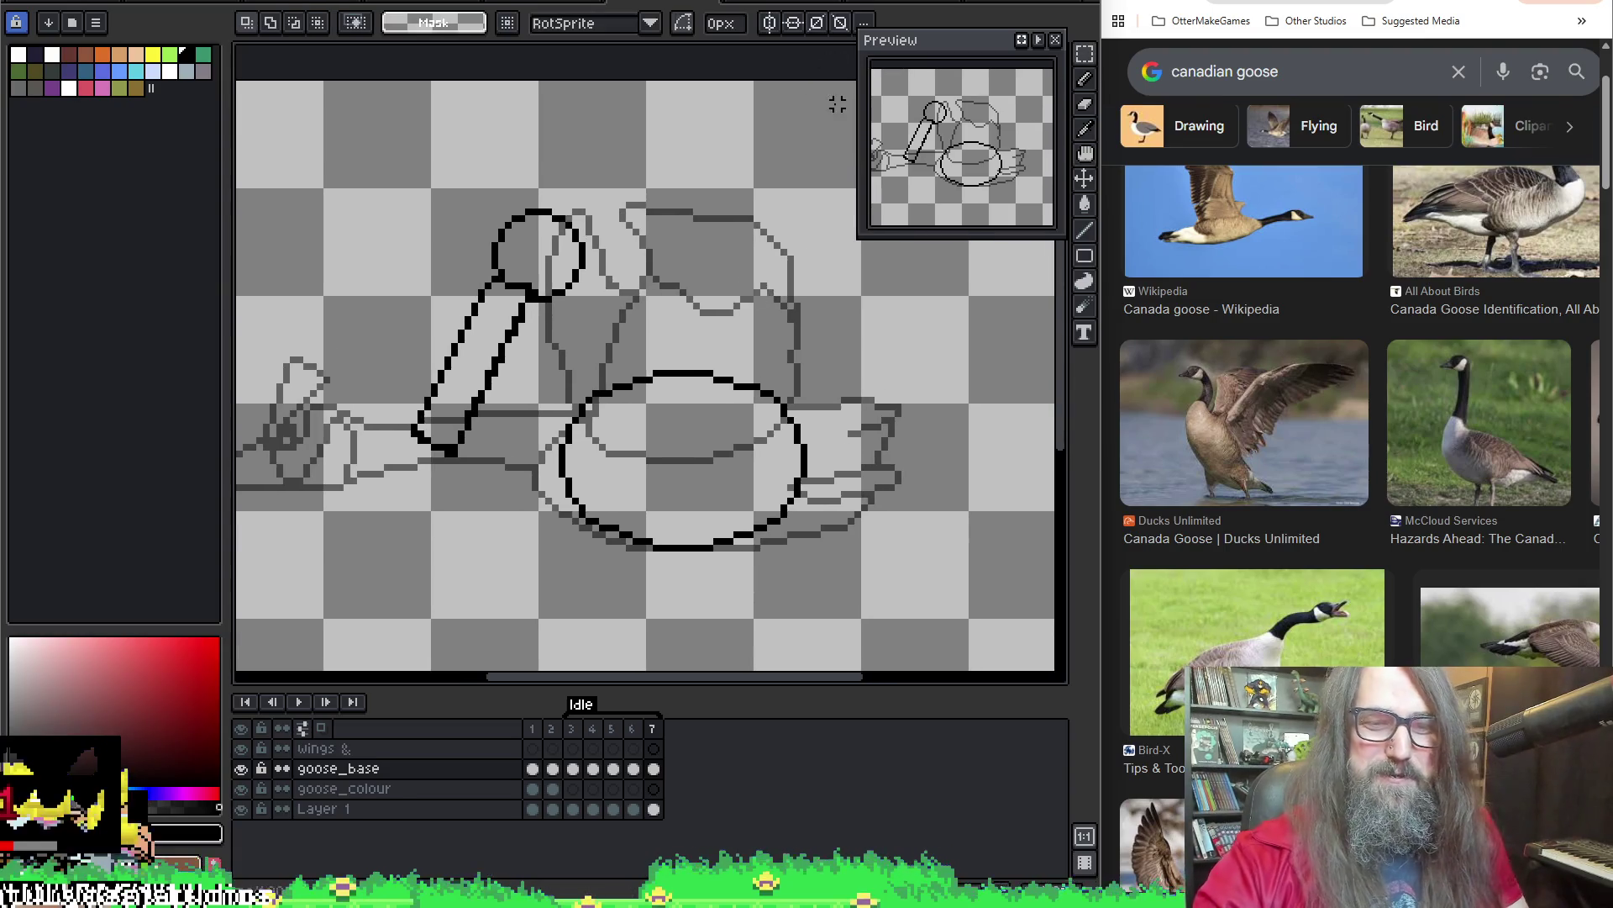
key("Return")
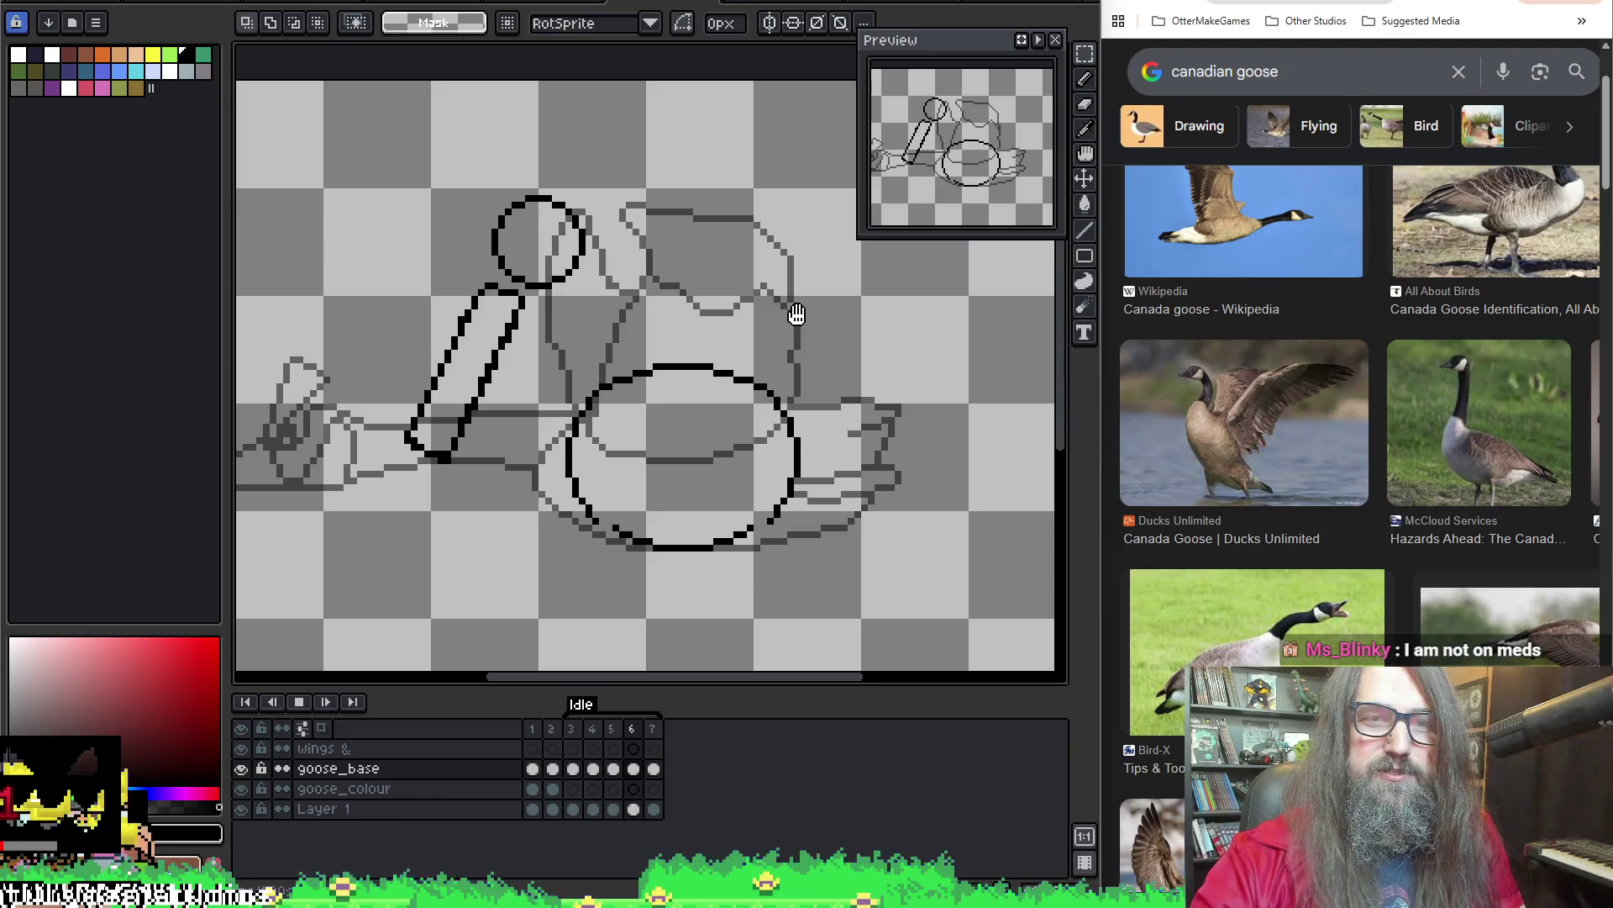
key("Return")
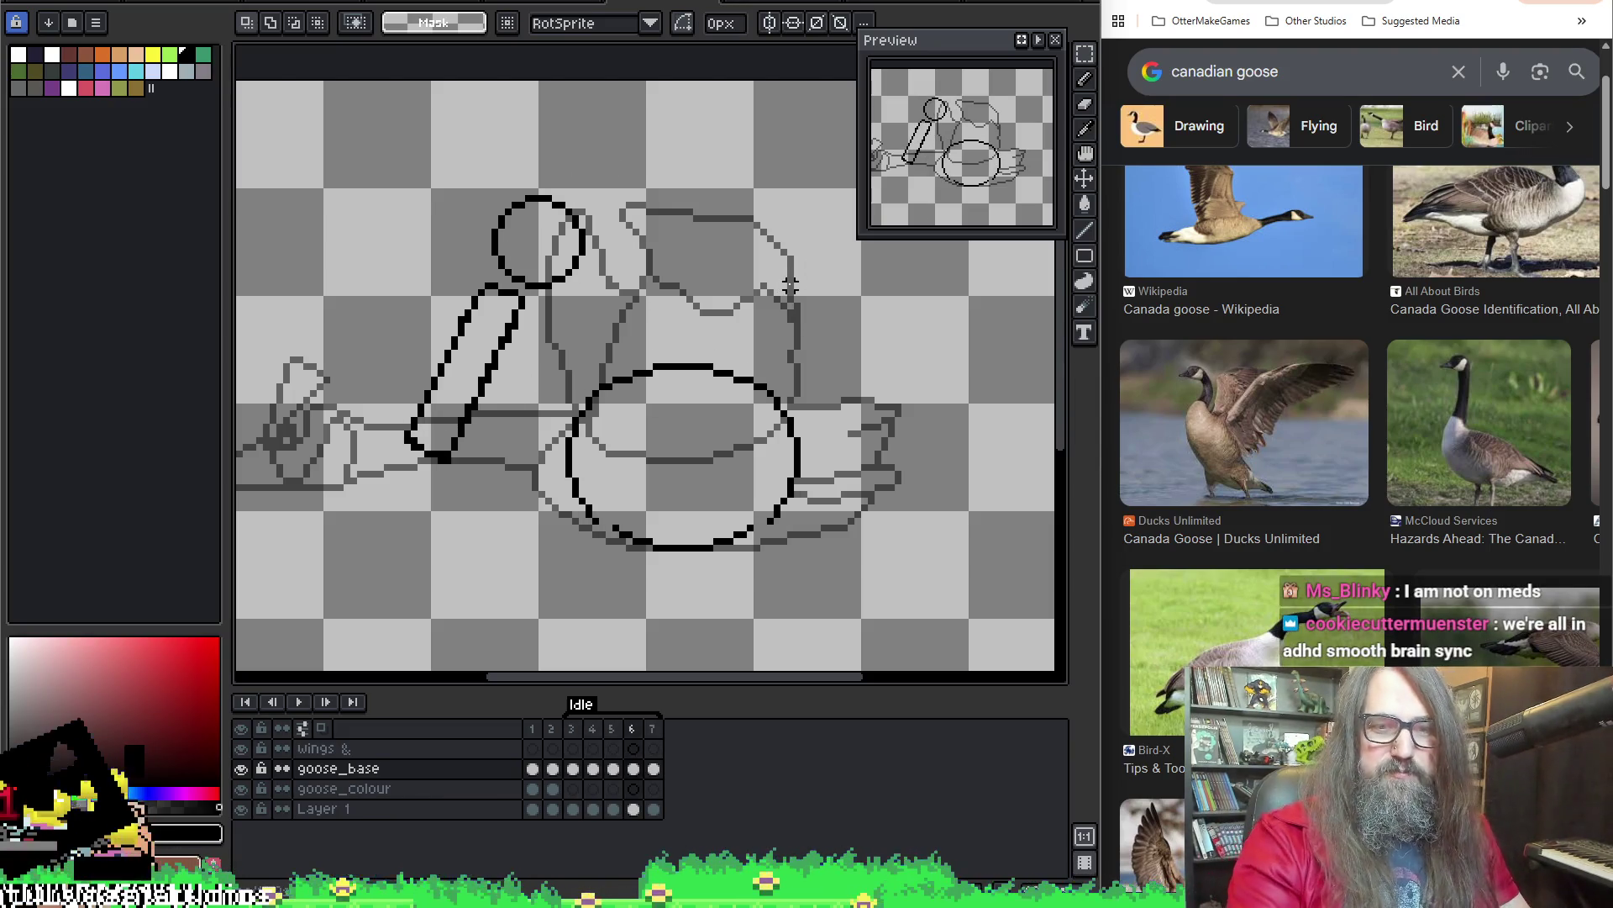
left_click_drag(580, 736, 654, 733)
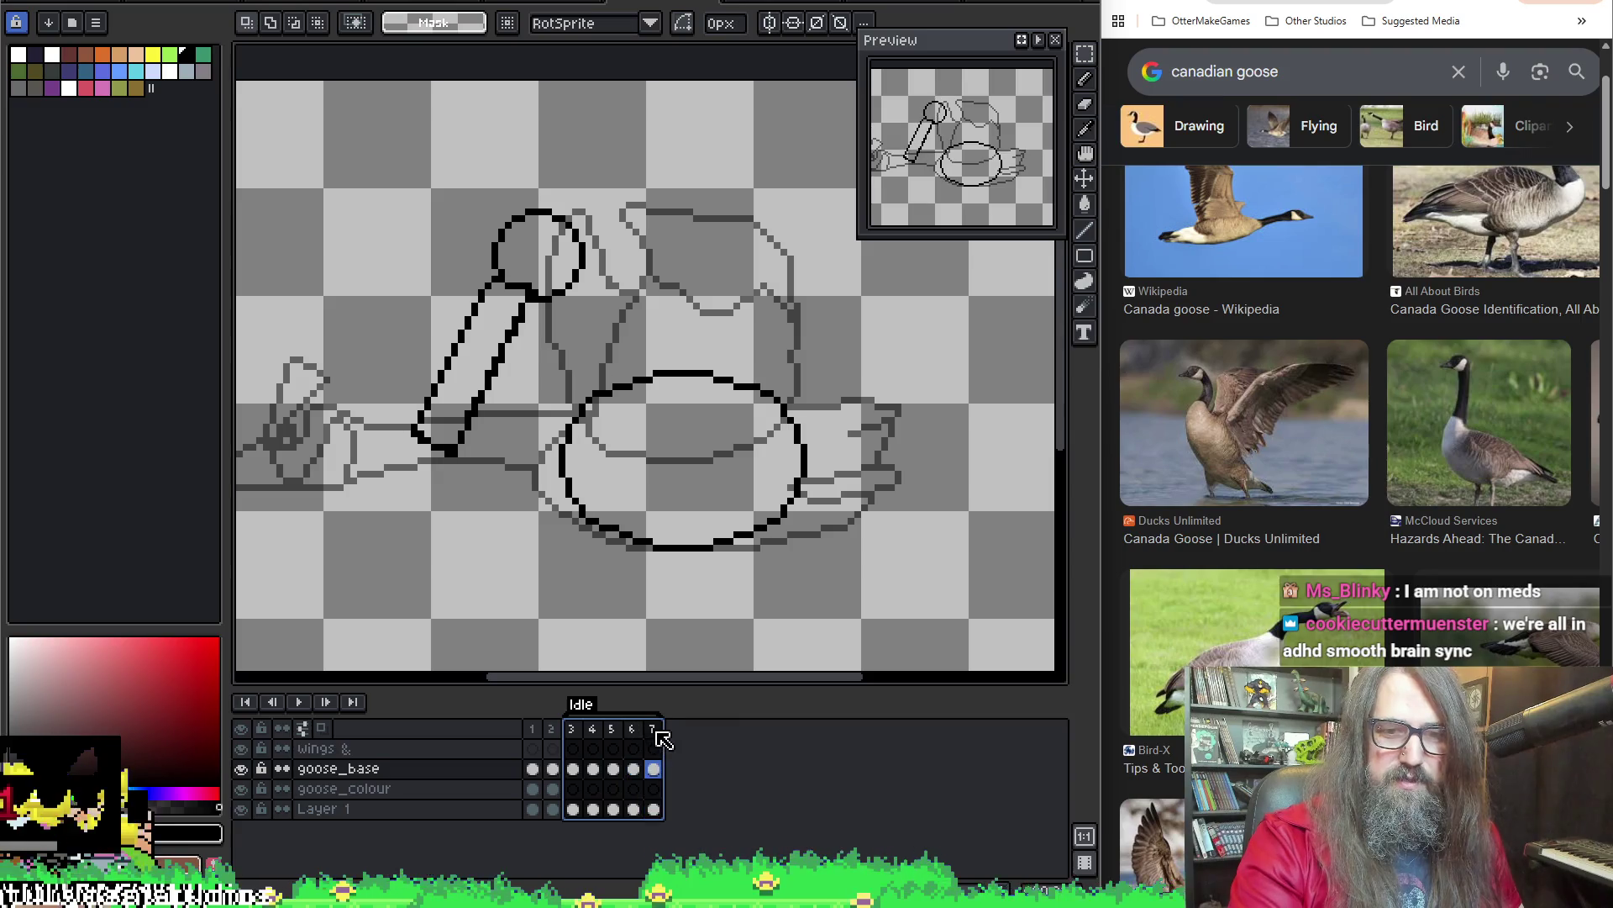
right_click(656, 733)
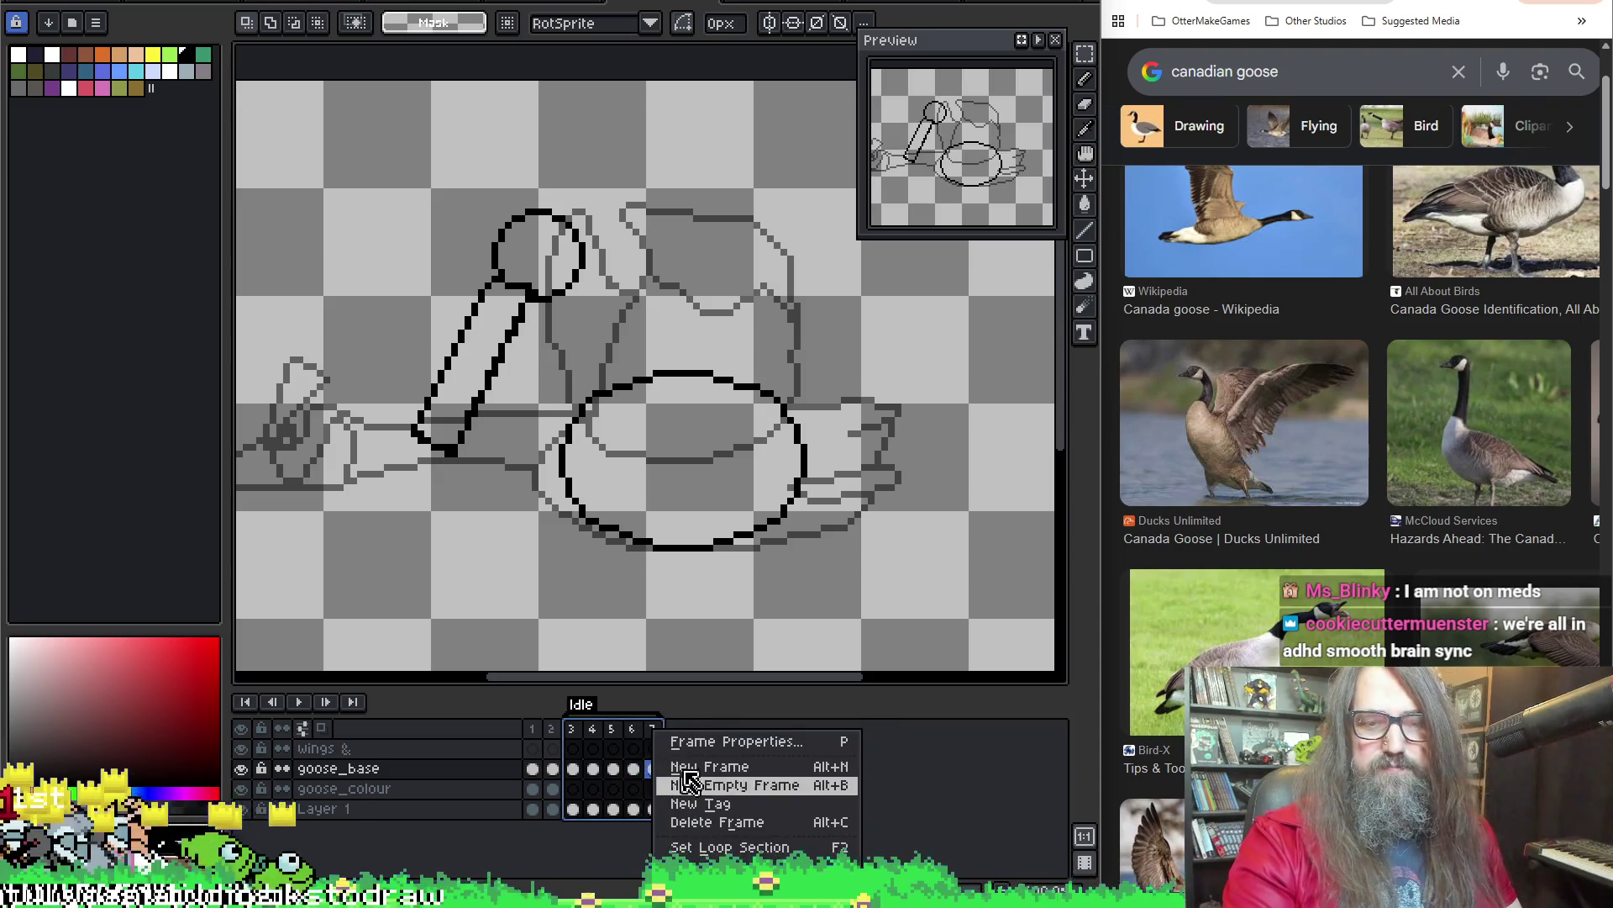
left_click(591, 713)
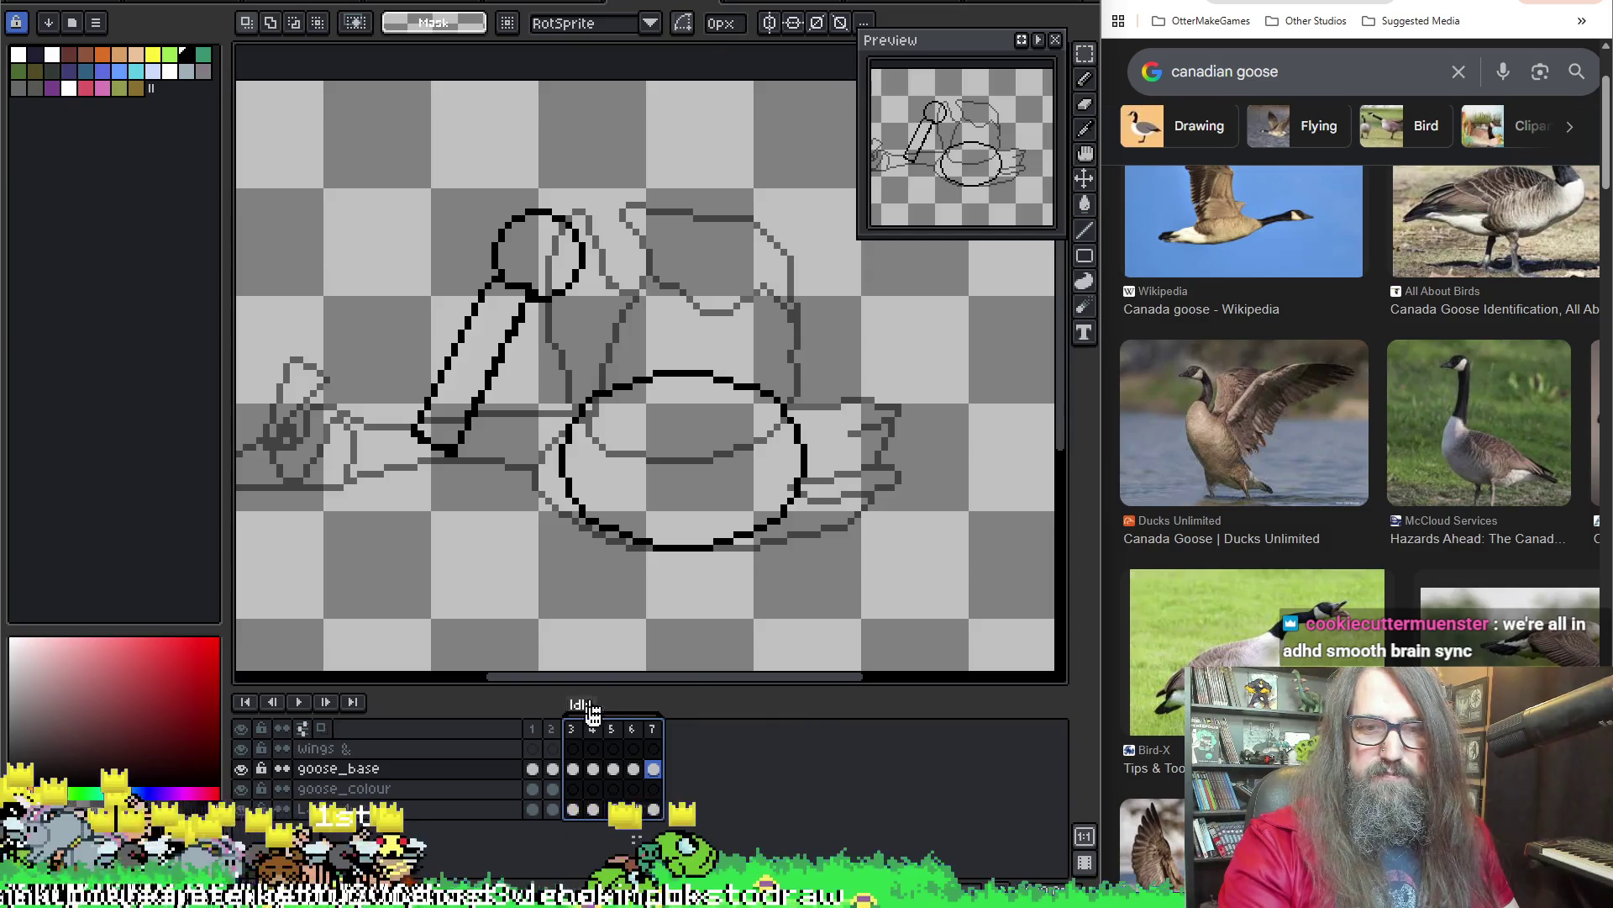
key("Return")
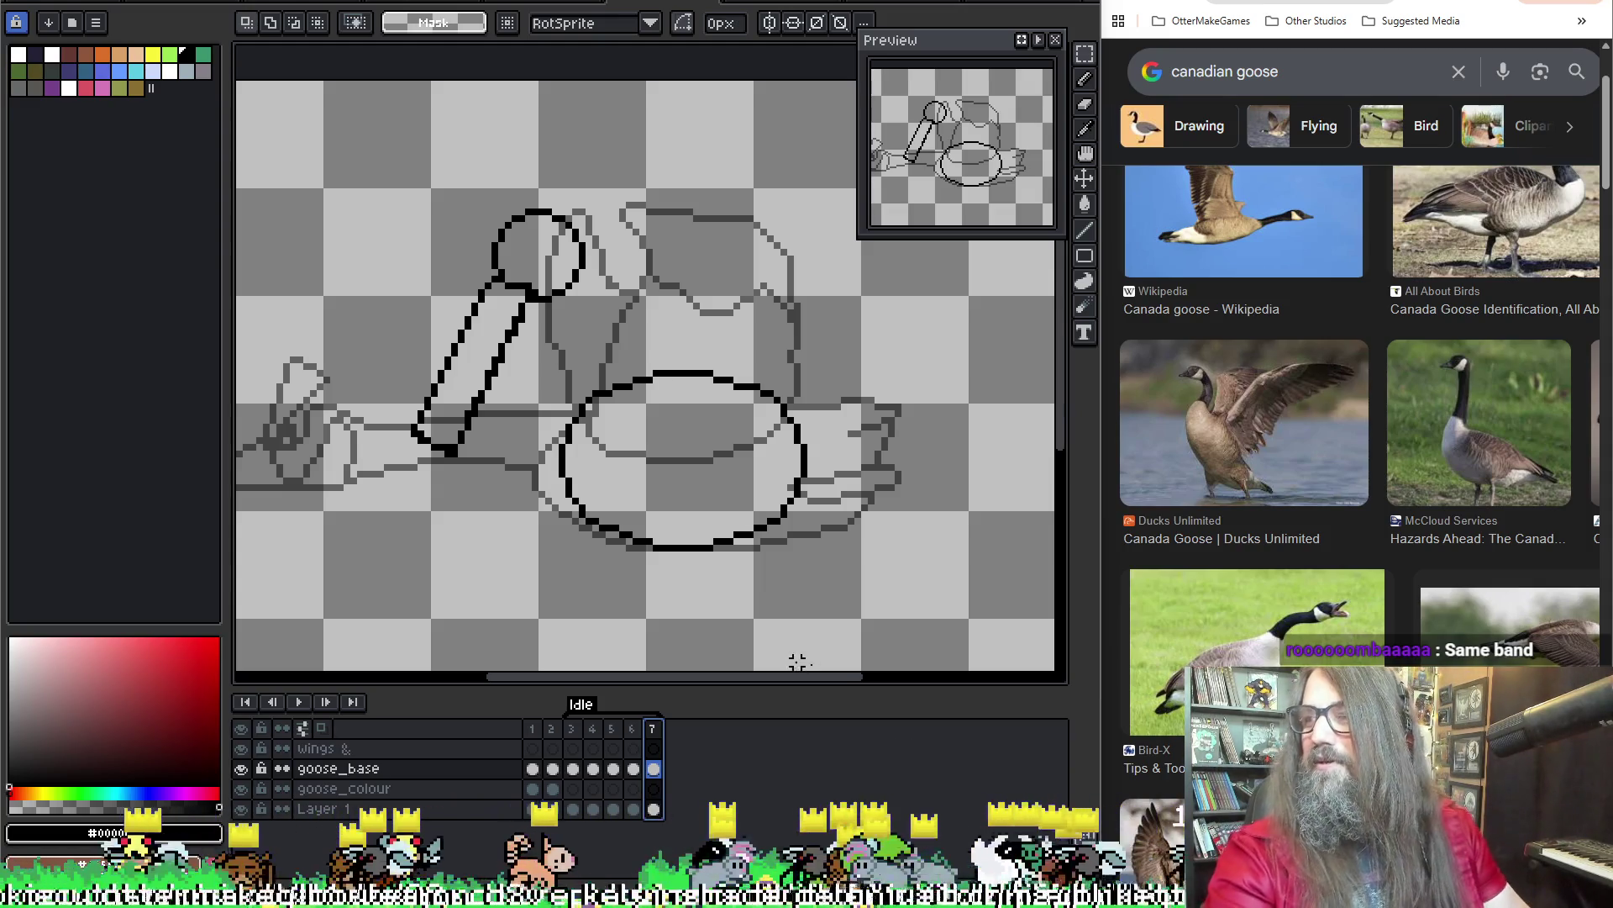
key("Left")
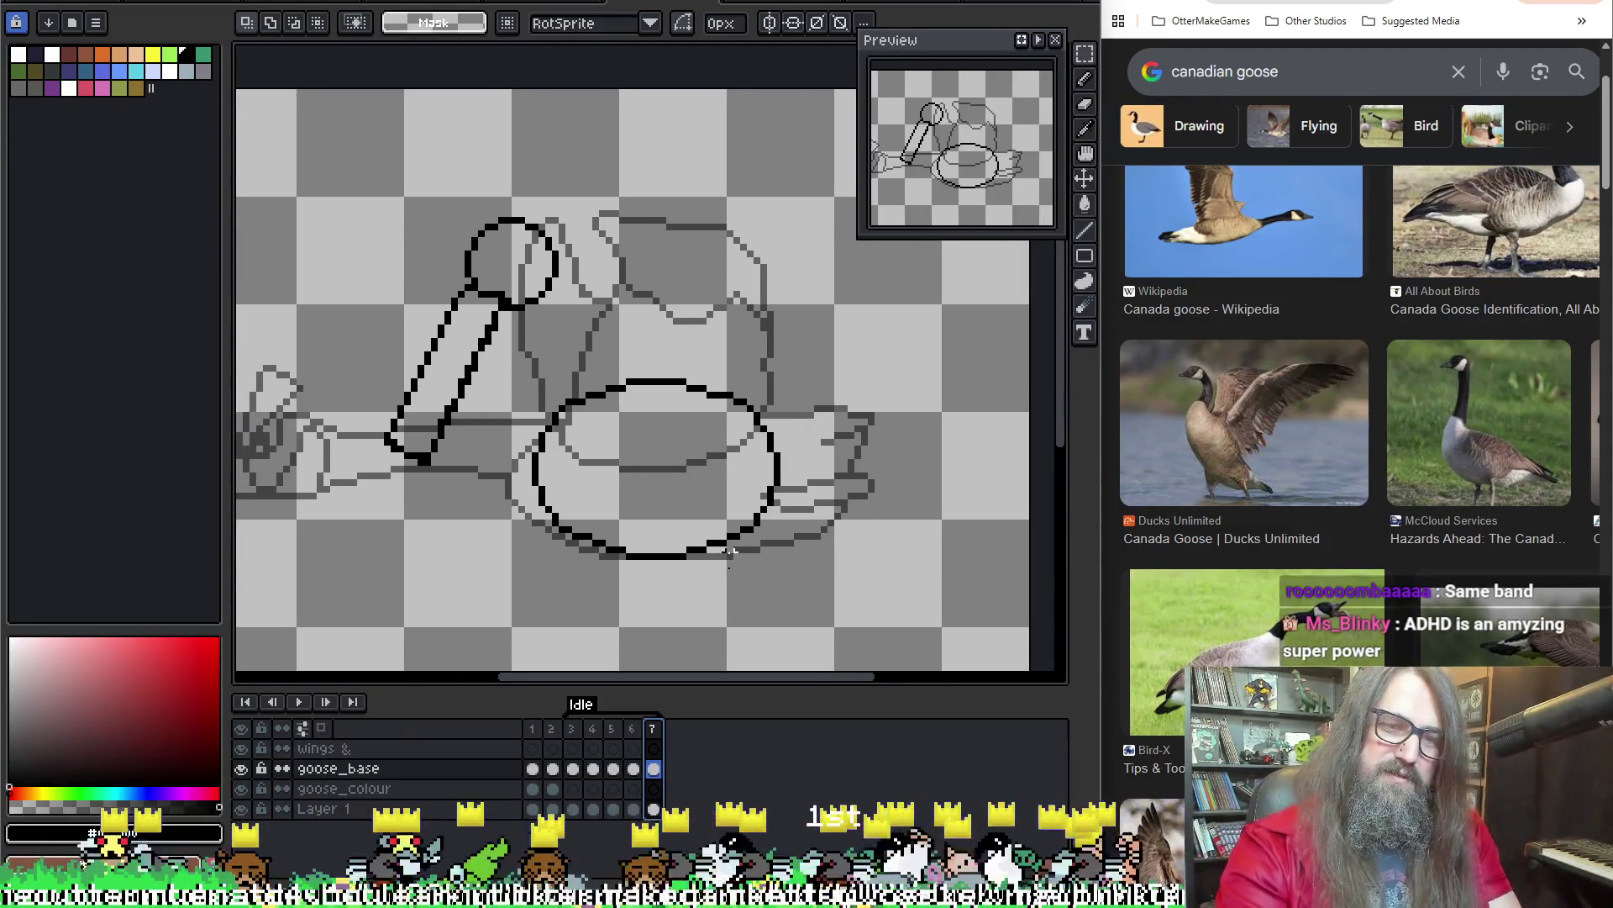
key("Left")
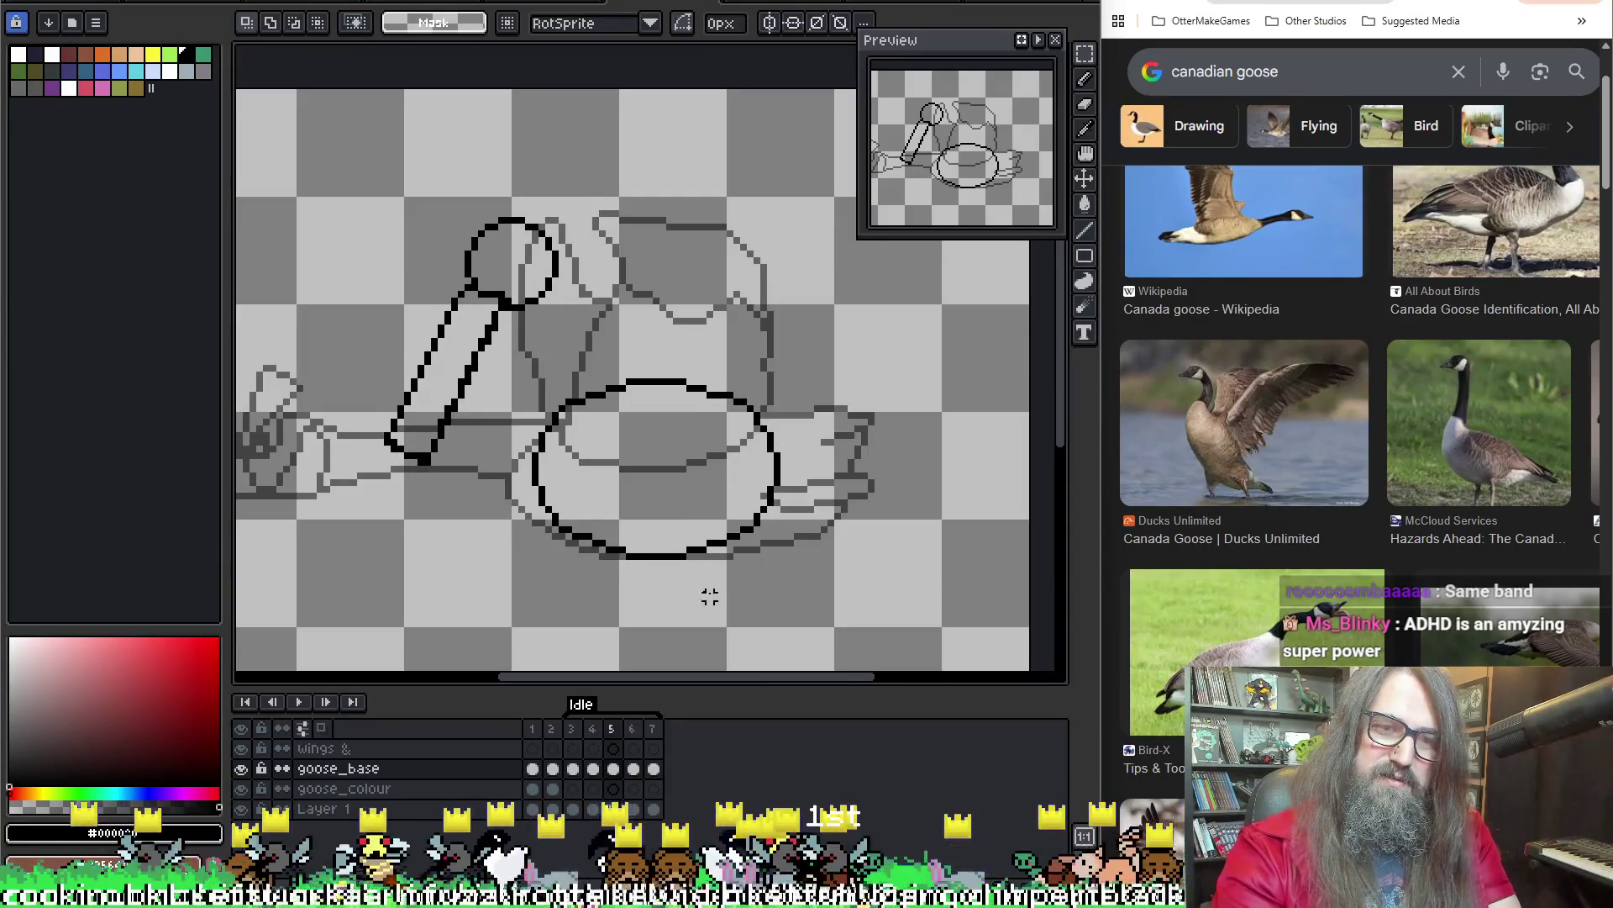
key("Right")
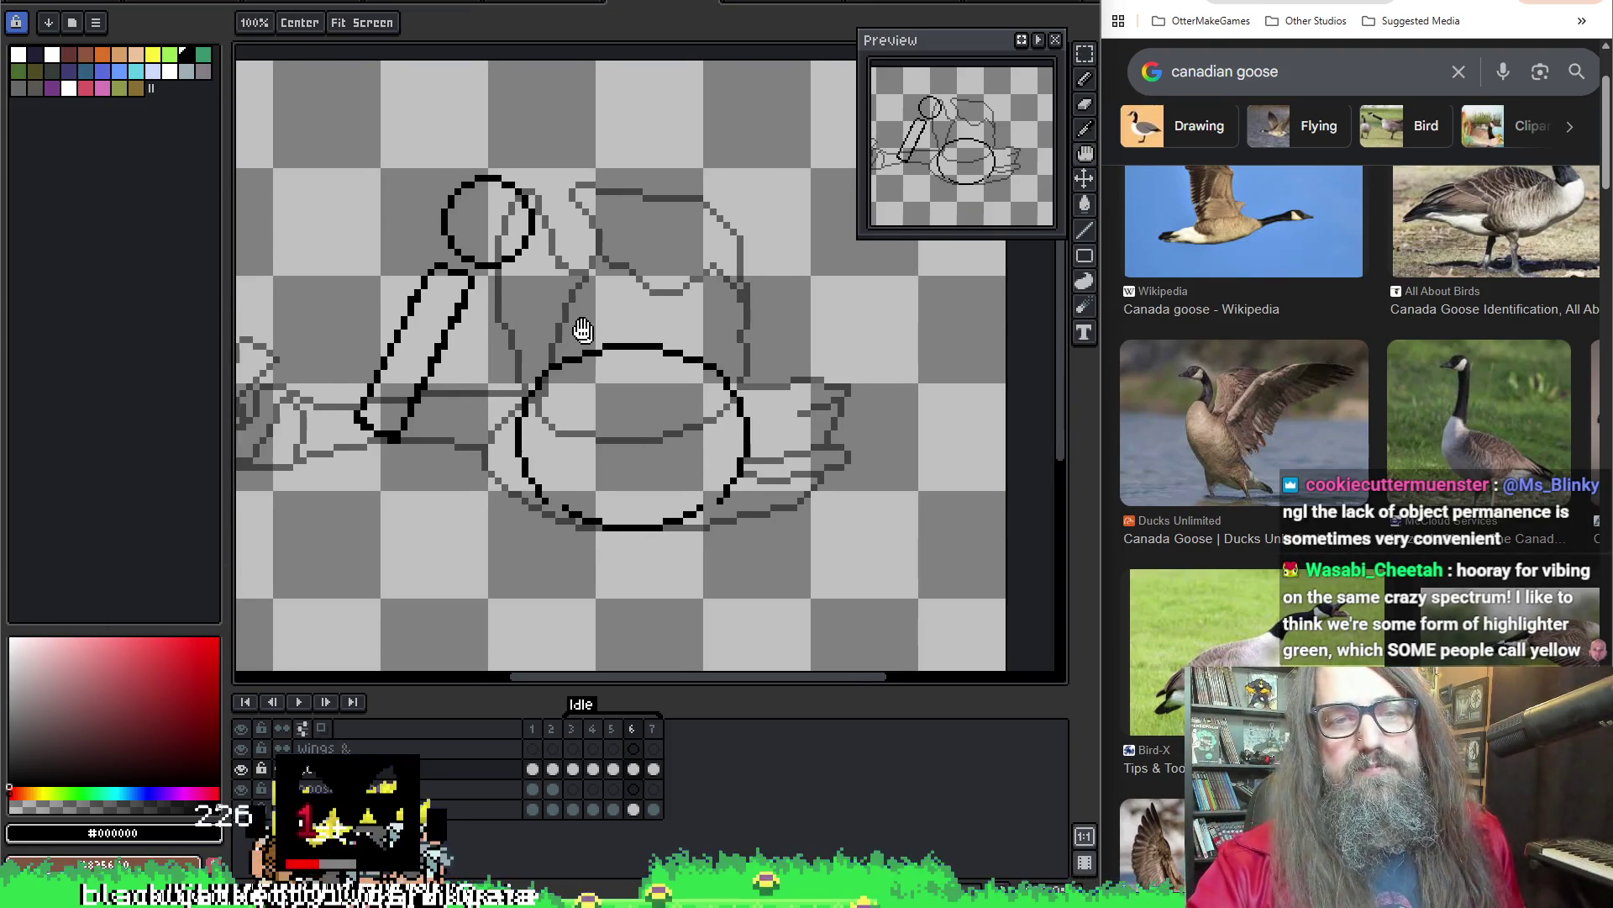
Switch to the 1 px pixel-perfect pencil and undo a stray stroke on the body outline
left_click_drag(577, 331, 555, 289)
key("b")
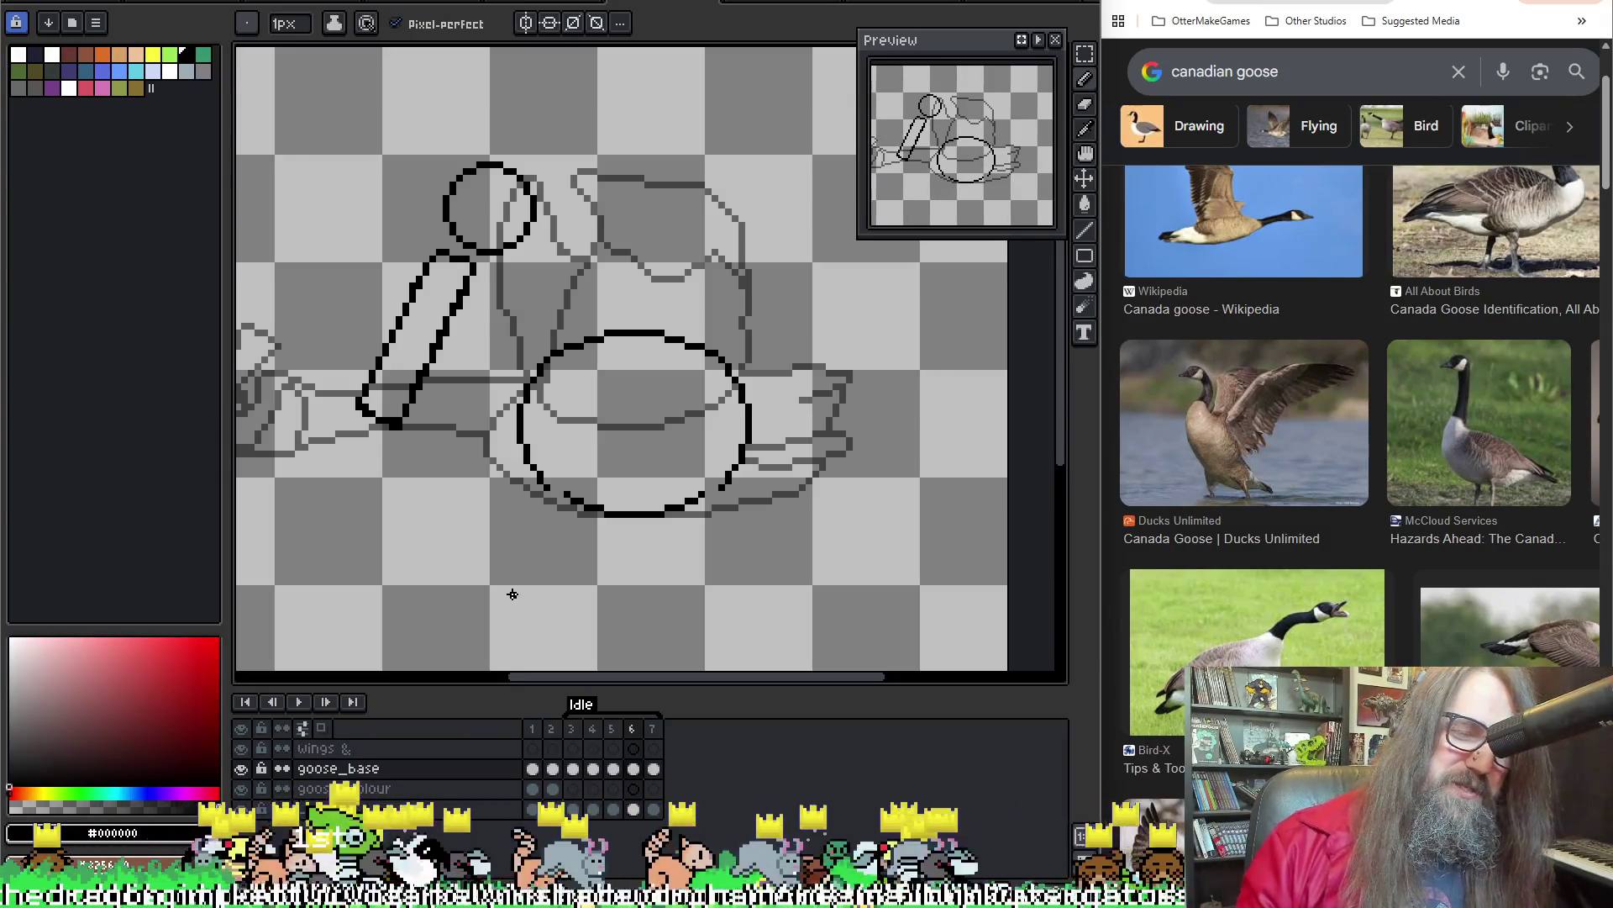
scroll(715, 362, "down", 1)
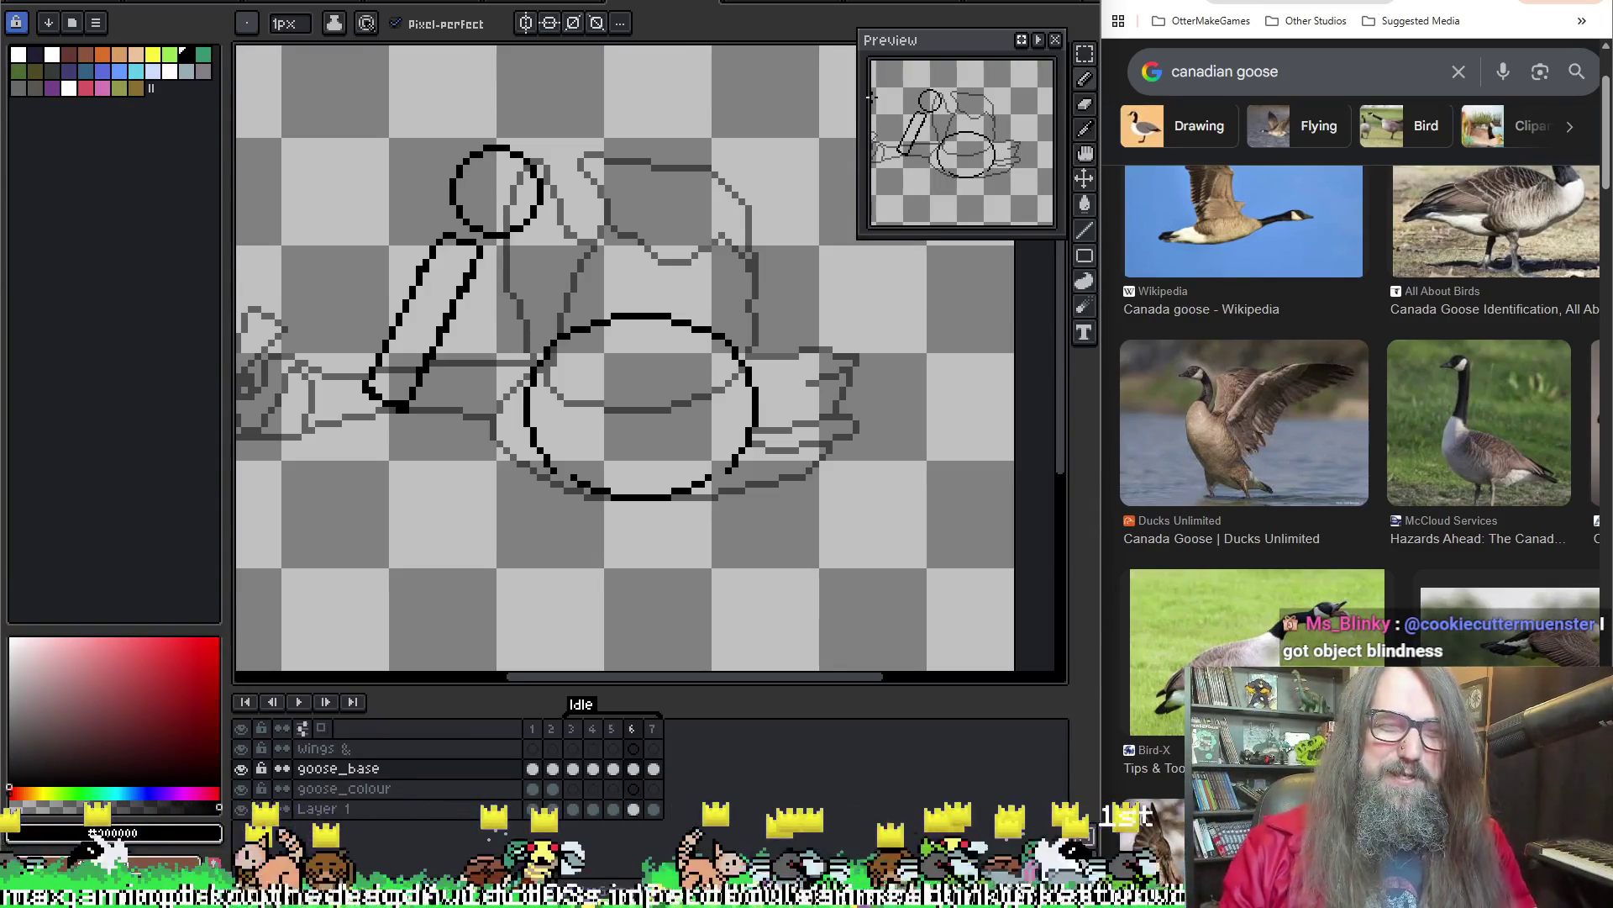
scroll(588, 386, "up", 1)
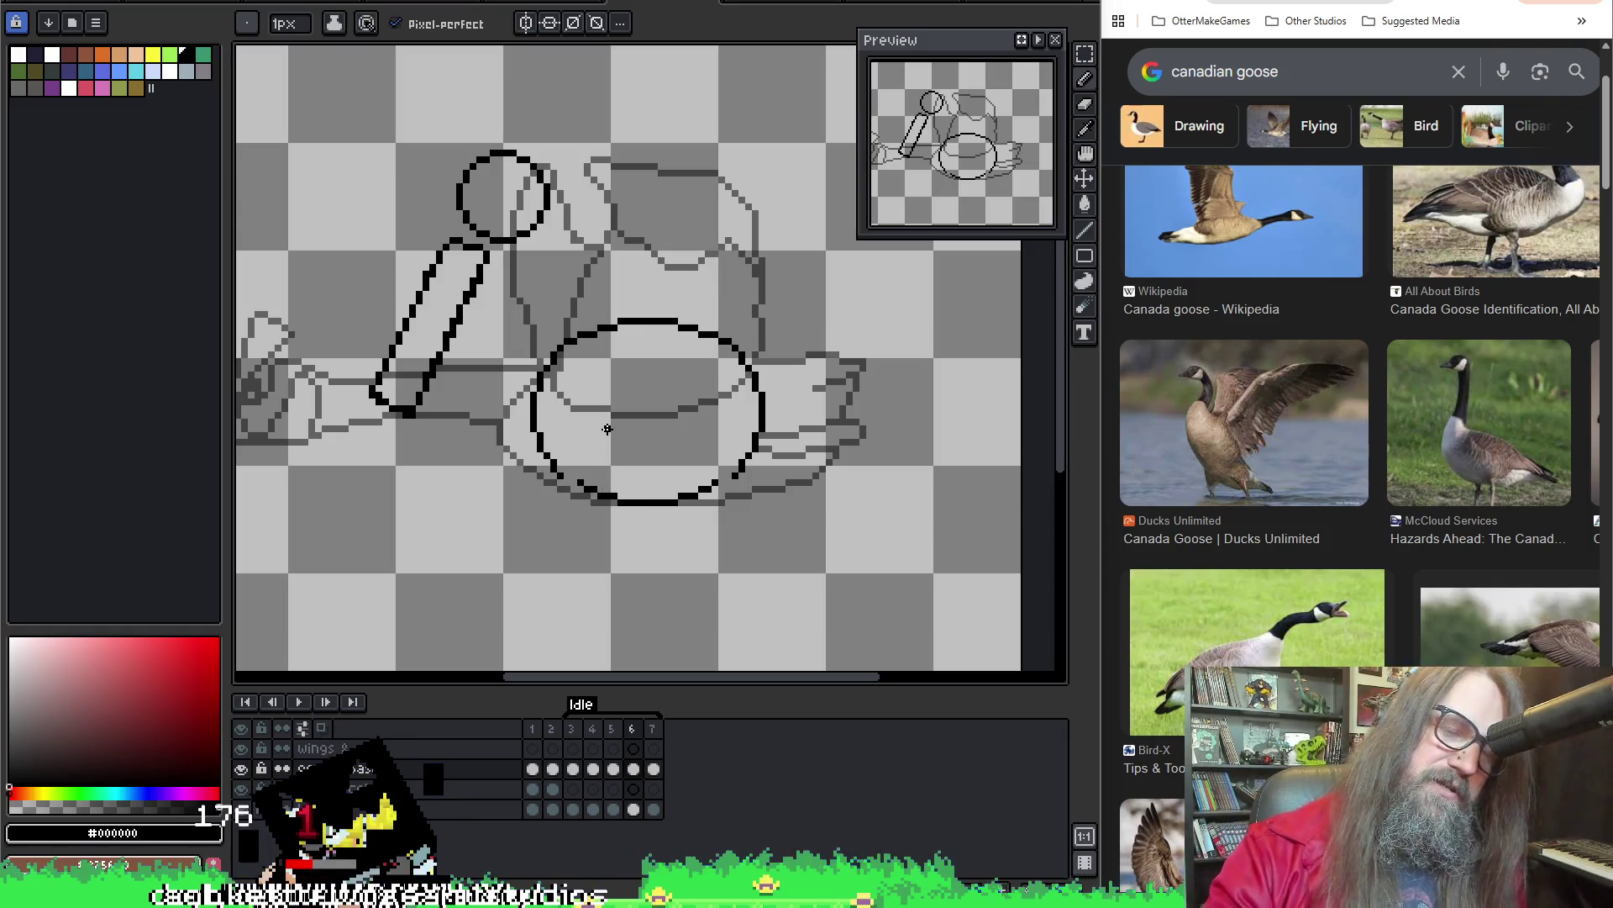
scroll(568, 389, "up", 1)
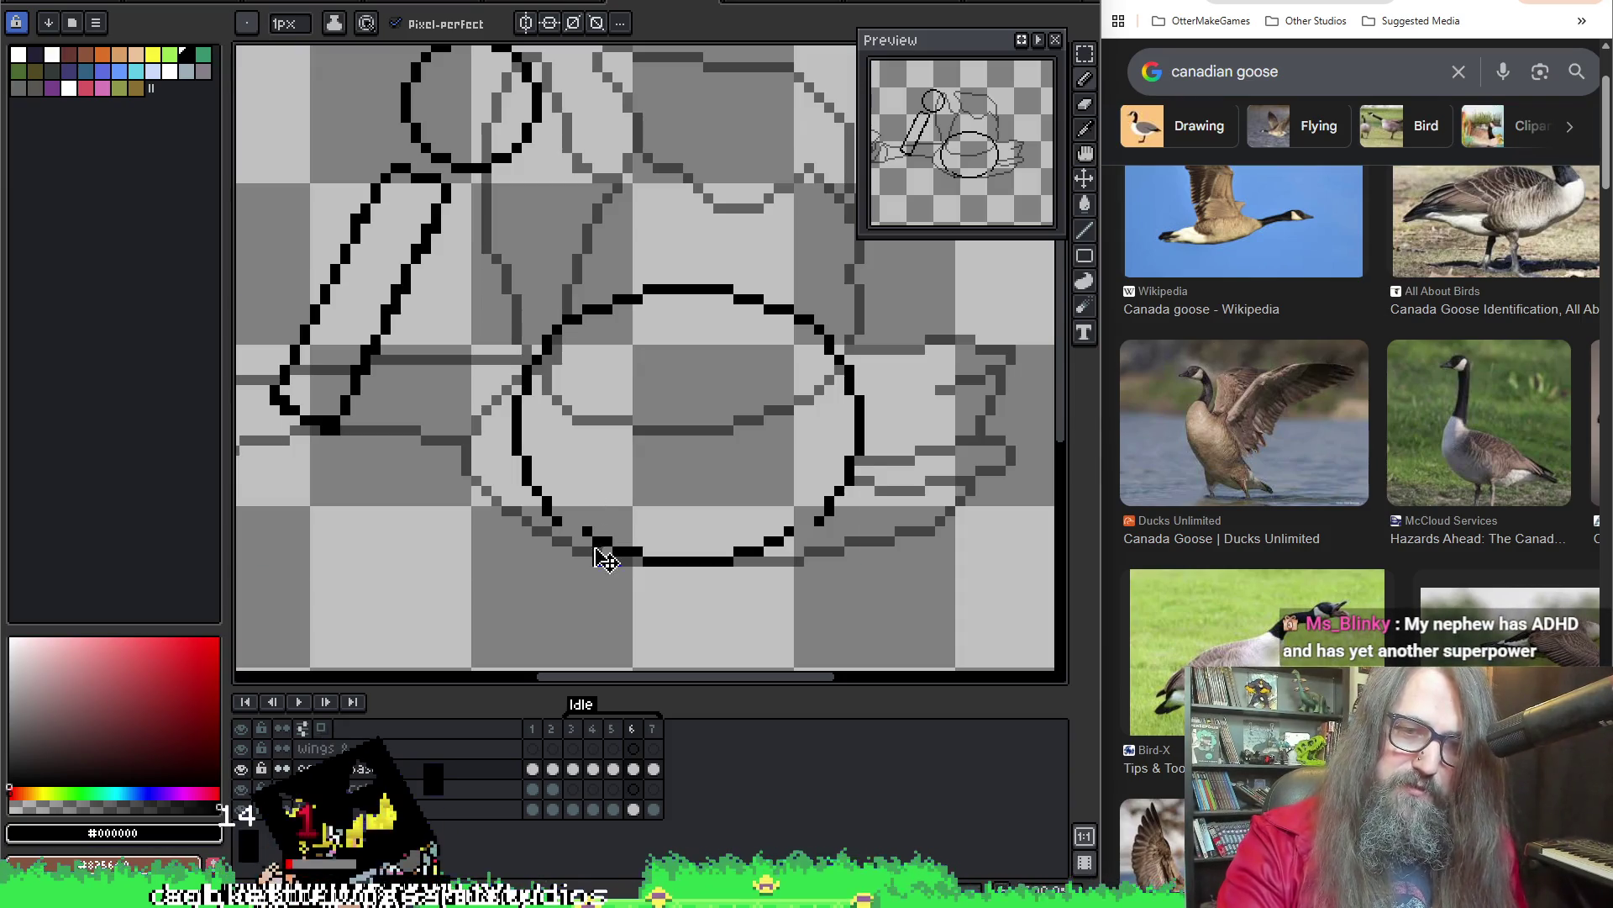
key("ctrl+z")
key("alt")
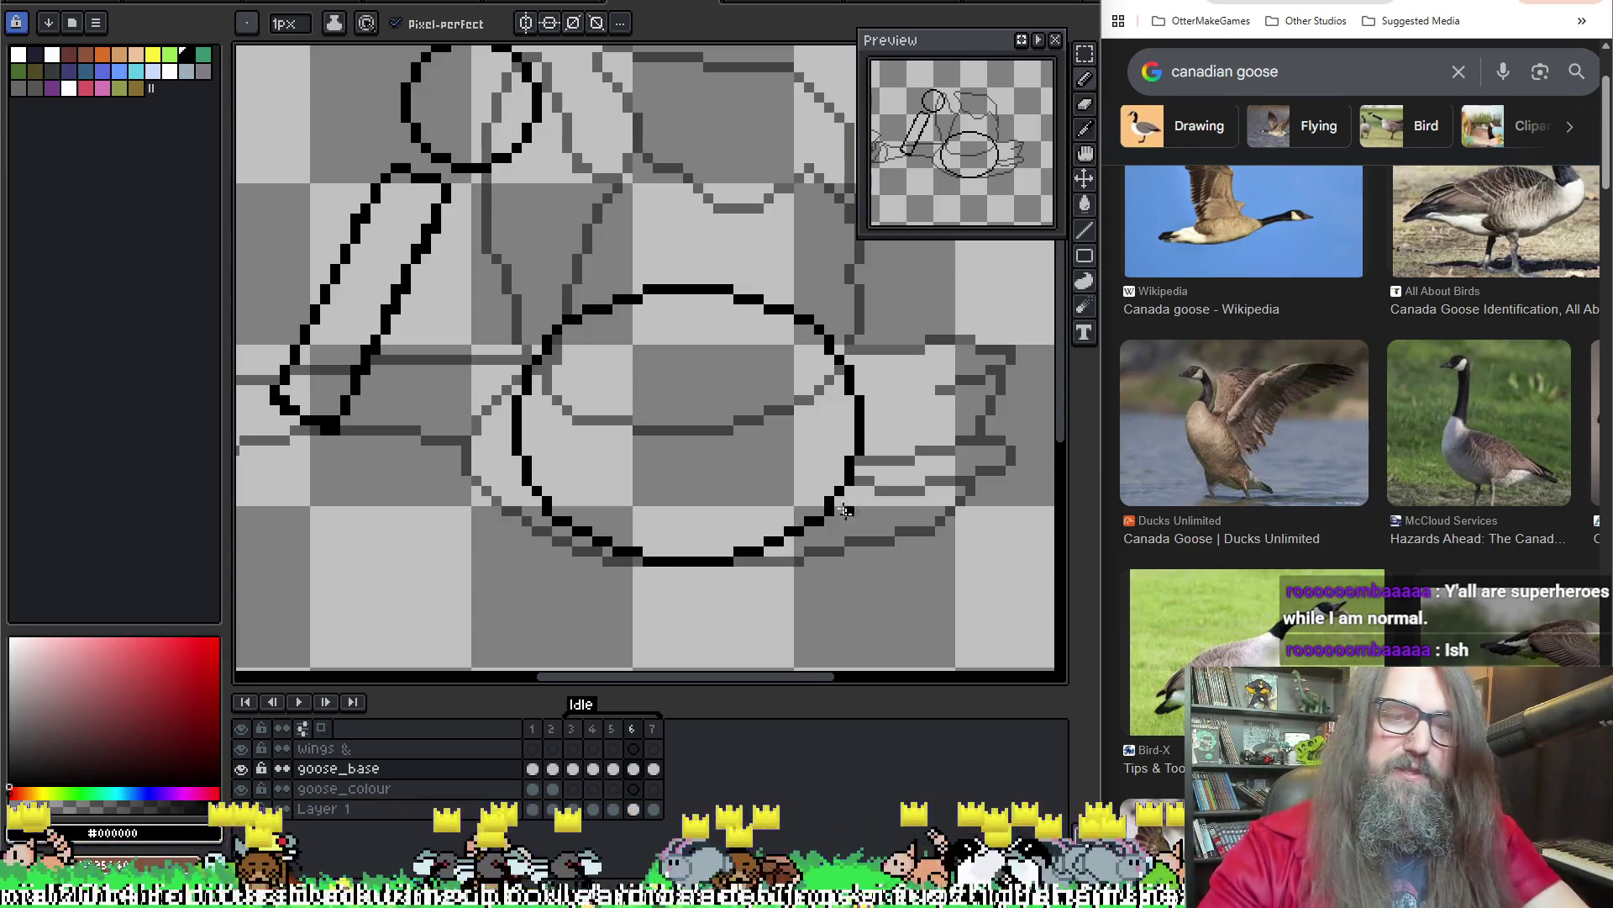
left_click_drag(777, 390, 845, 464)
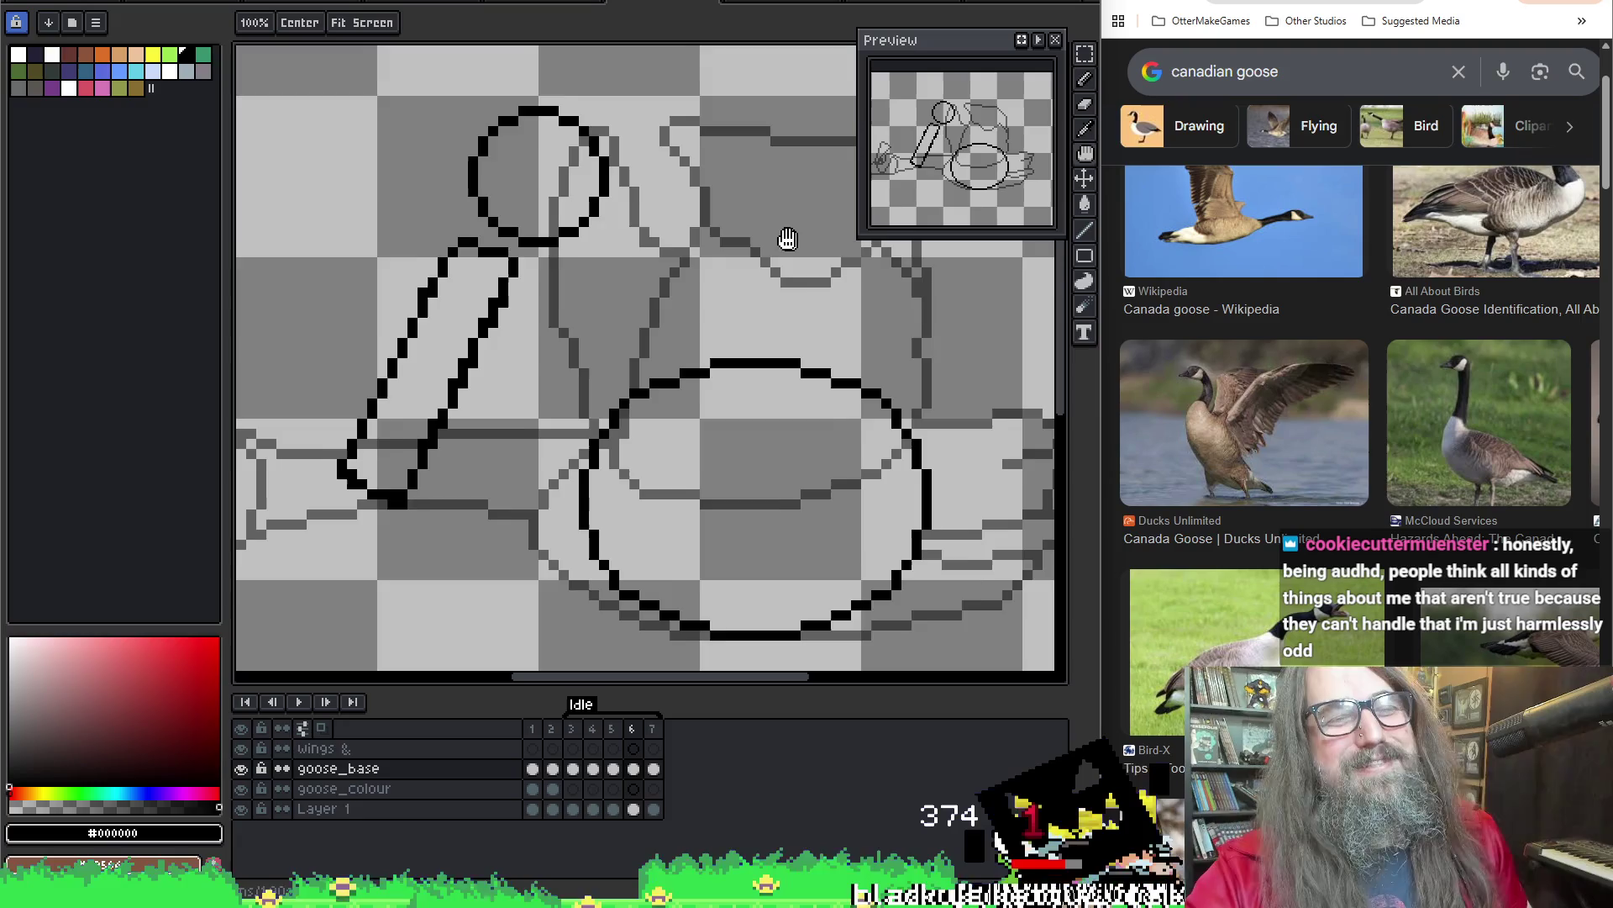
Finish the black head circle, slanted neck and oval body outlines on frame 6
left_click_drag(739, 182, 770, 216)
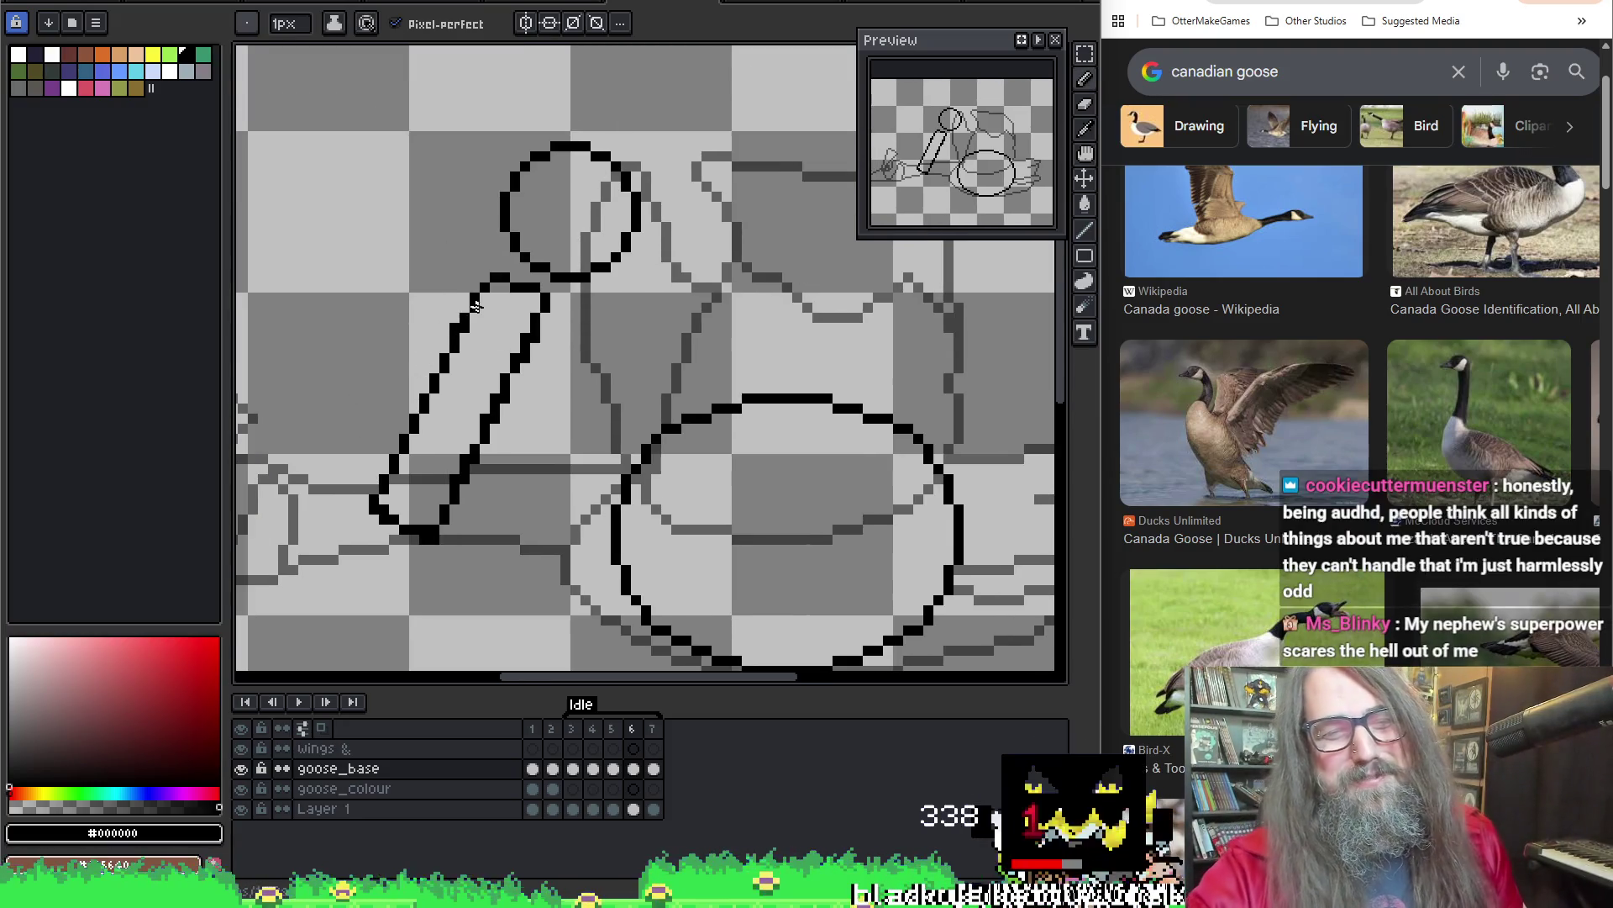
key("b")
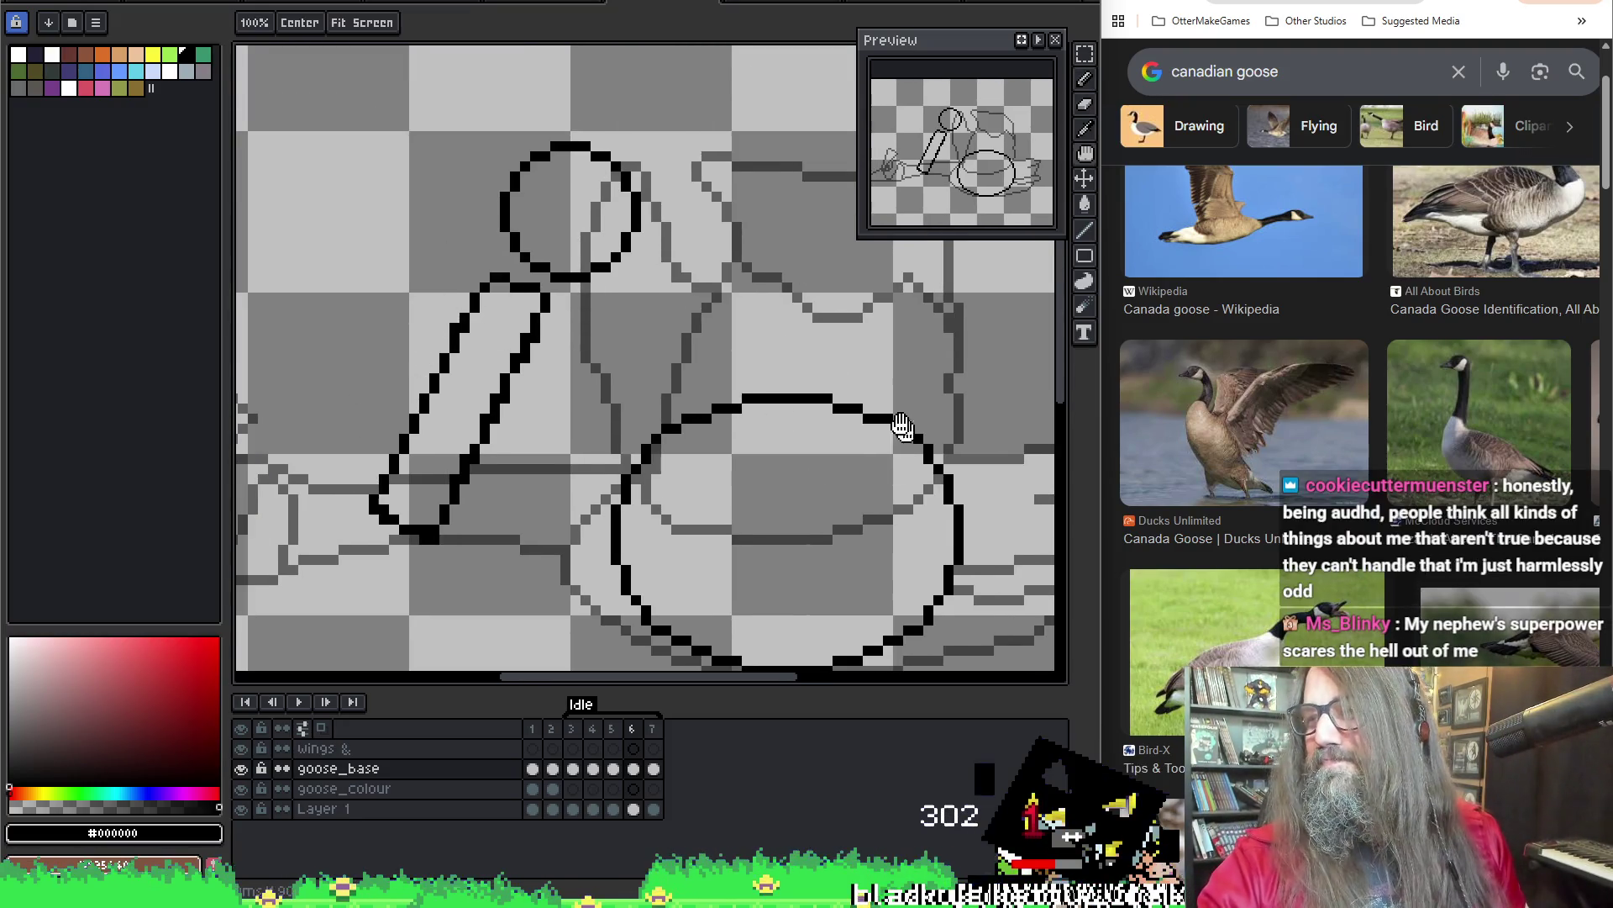
left_click_drag(899, 379, 863, 362)
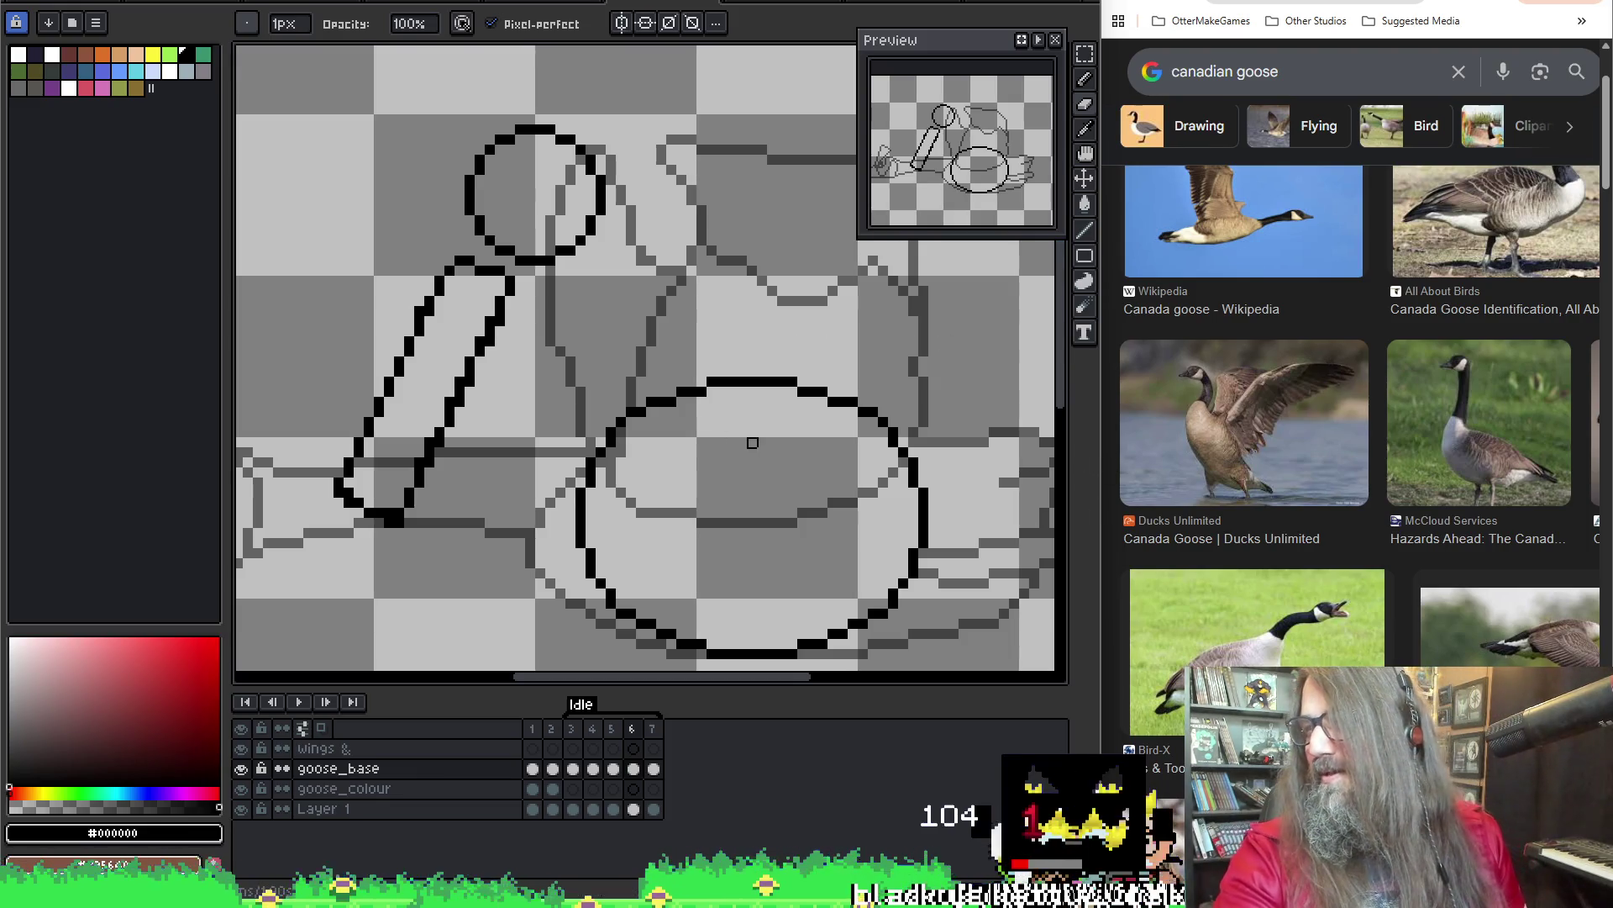
left_click_drag(752, 443, 746, 356)
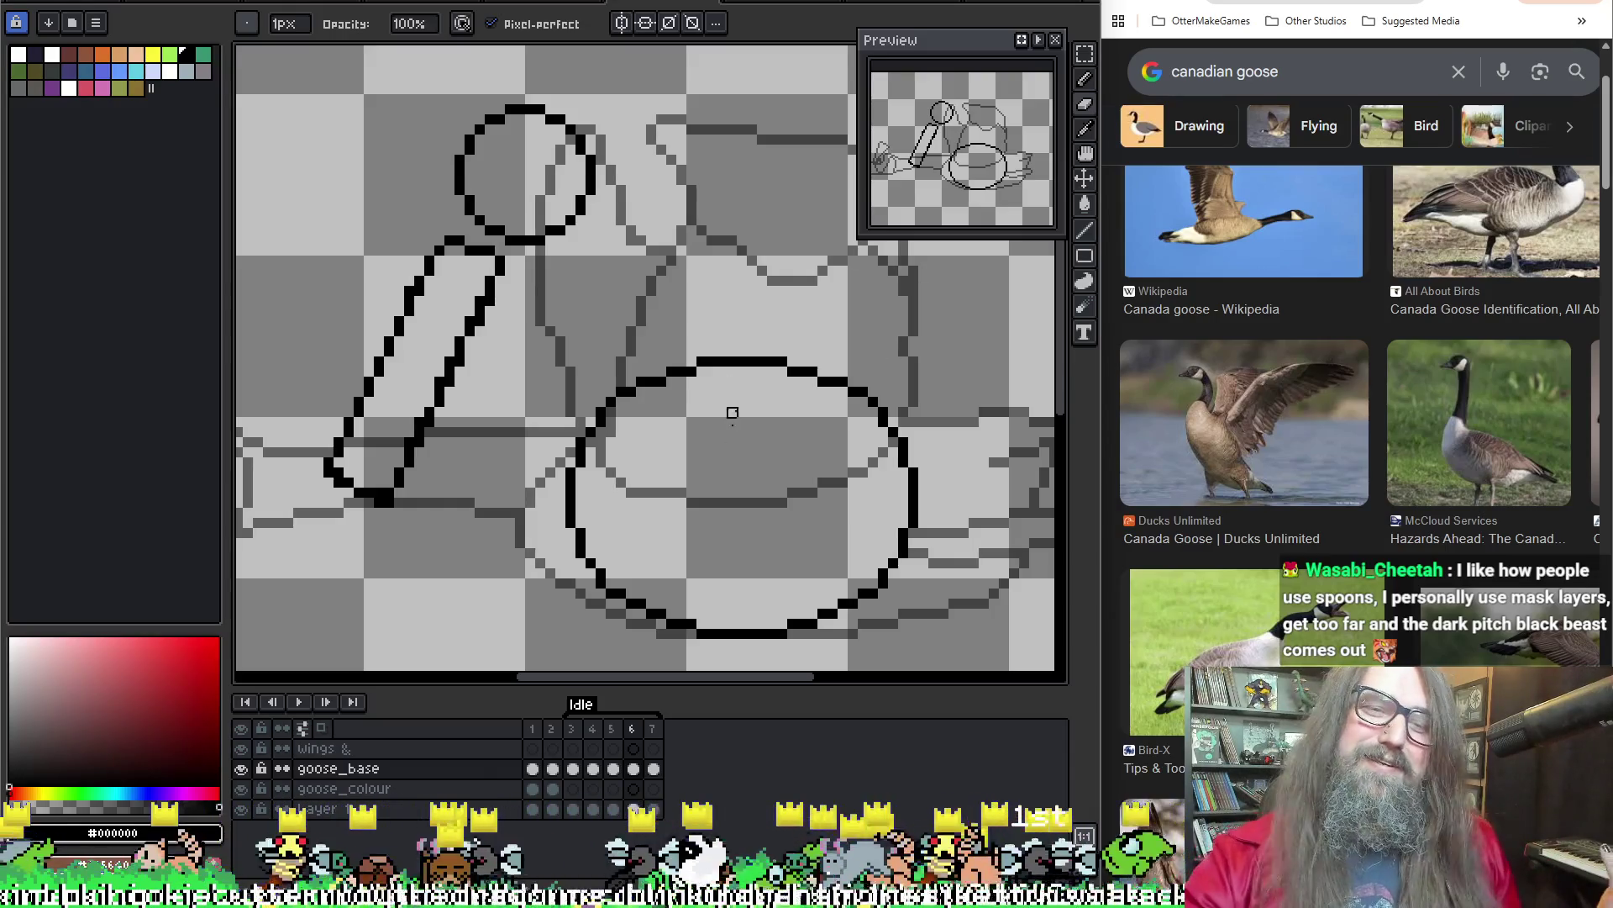
scroll(793, 351, "down", 1)
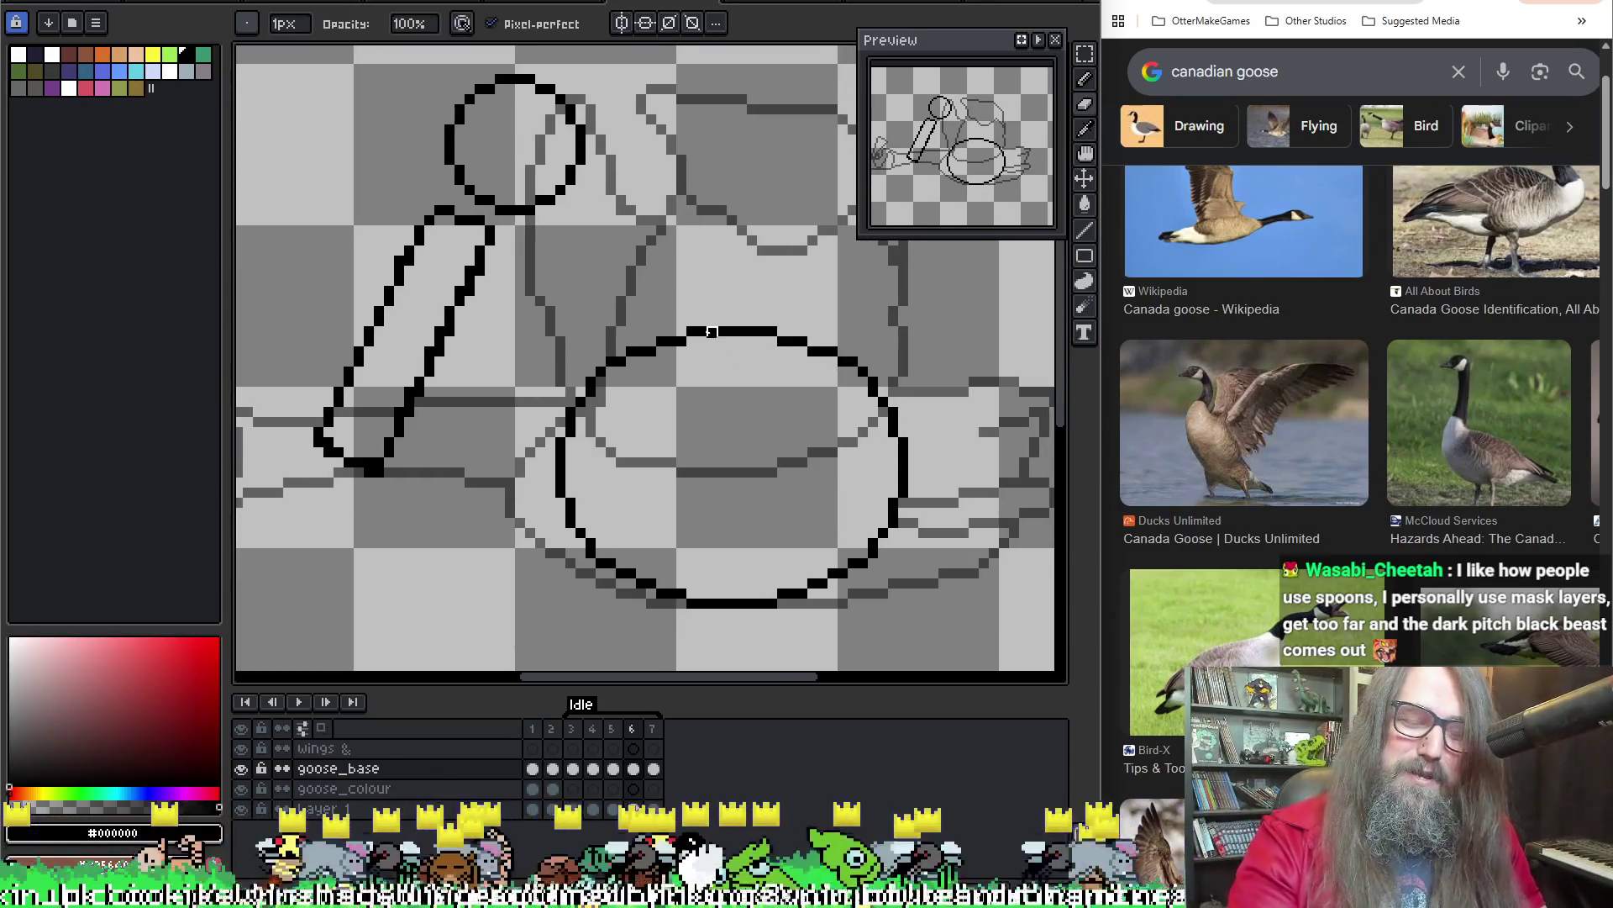
key("m")
key("Left")
key("Left")
key("Left")
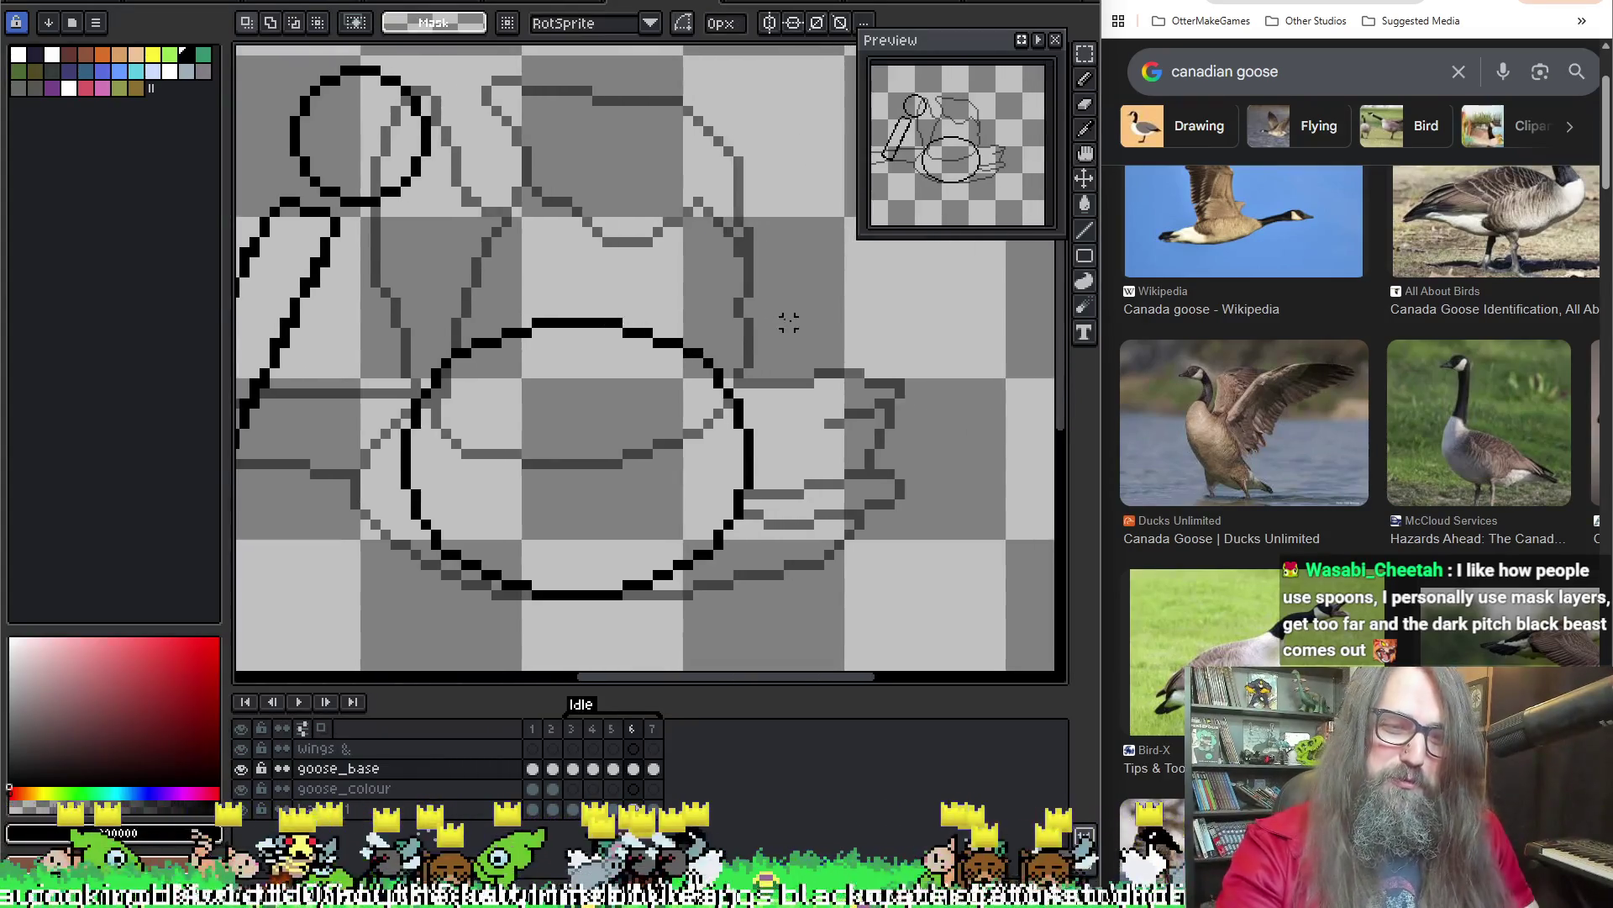
Compare frames 6 and 7, then paste copies of them as frames 8–9
key("Right")
key("Right")
key("Right")
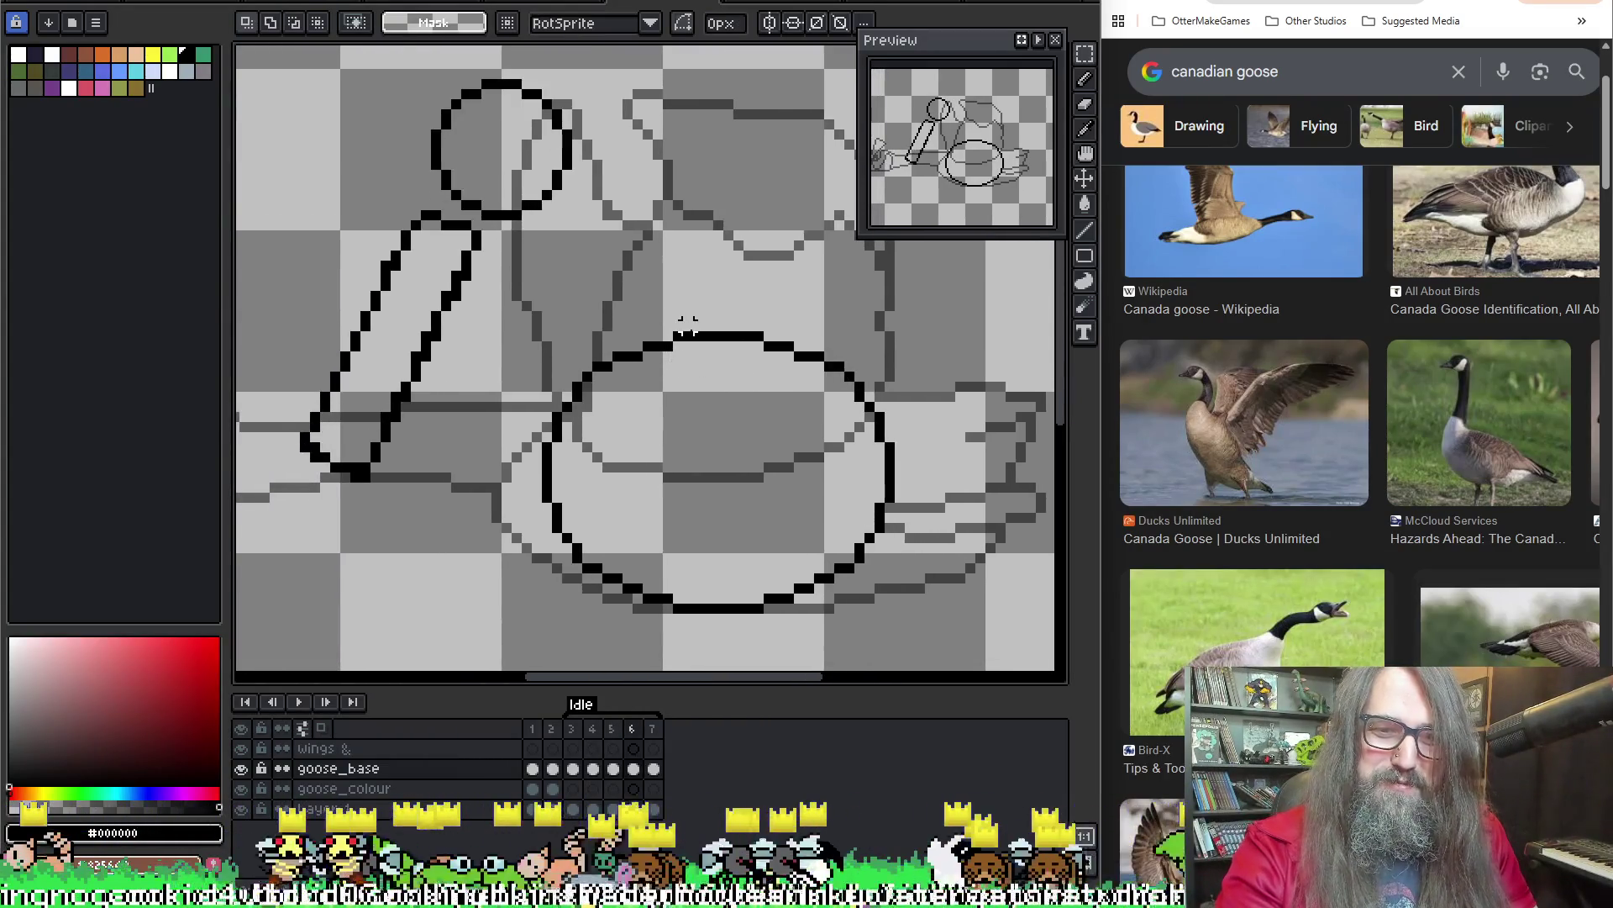
key("Right")
left_click(635, 727)
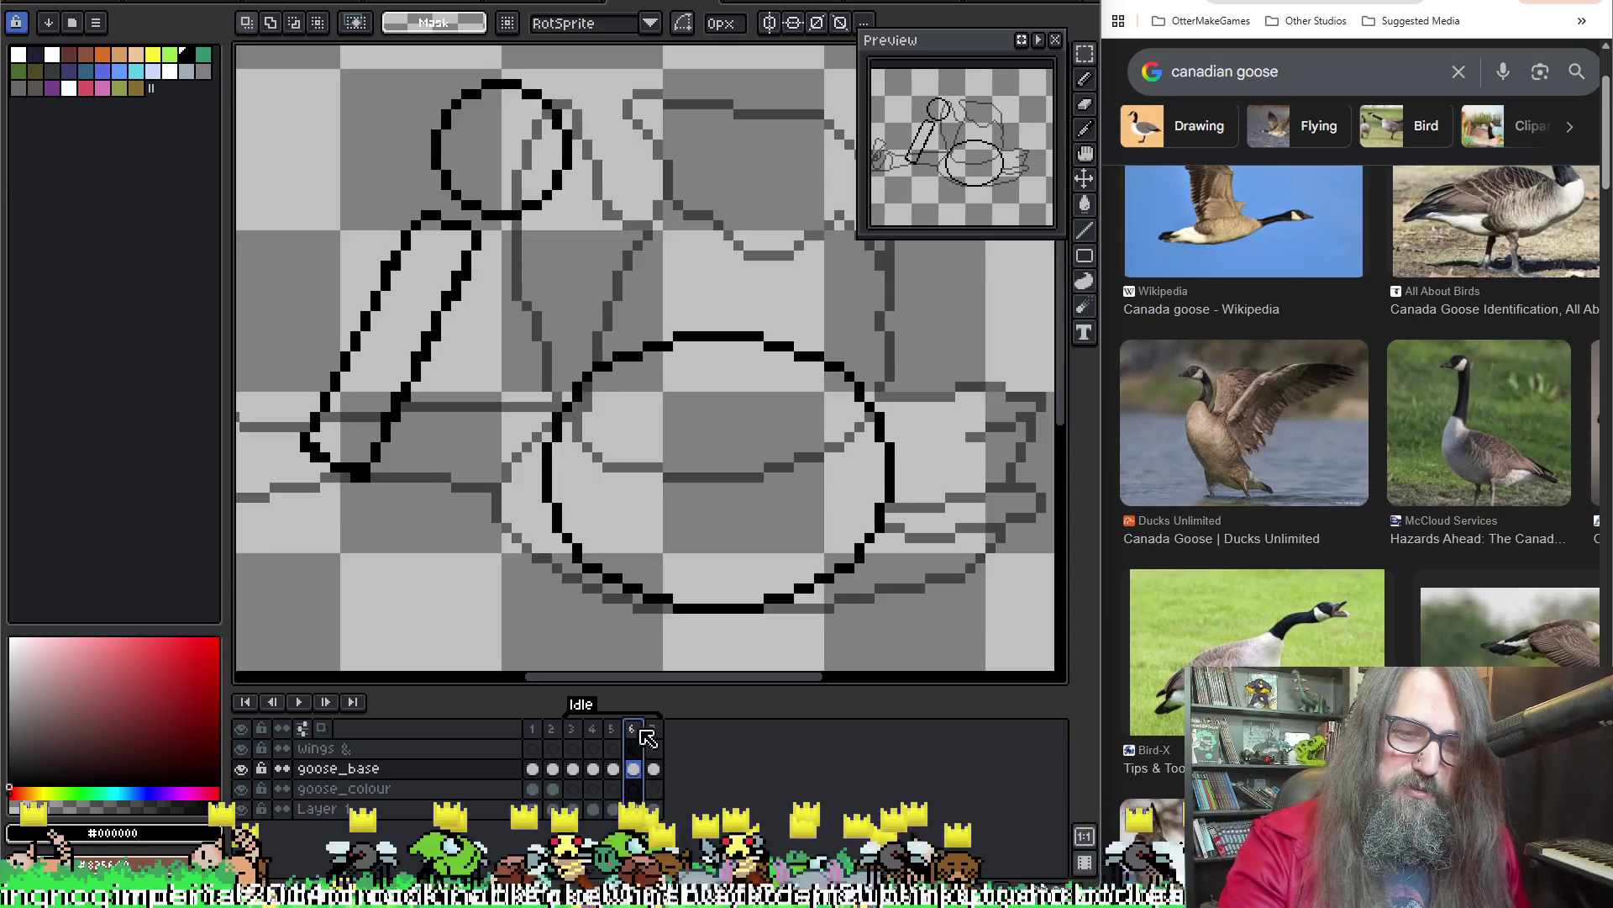
left_click(653, 729)
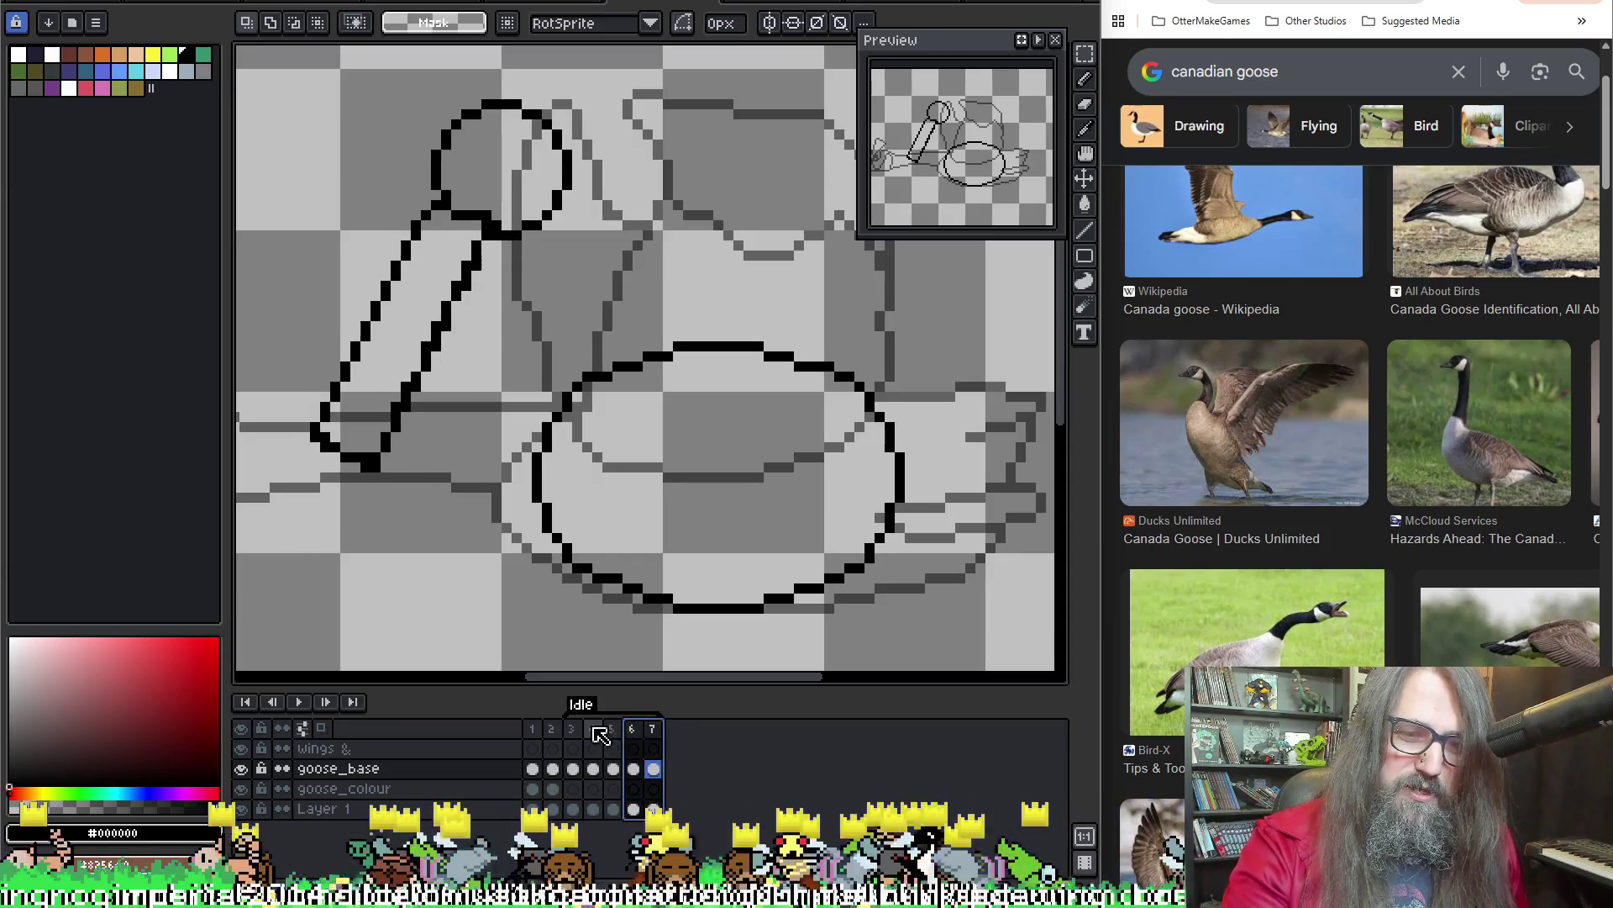
left_click(653, 729)
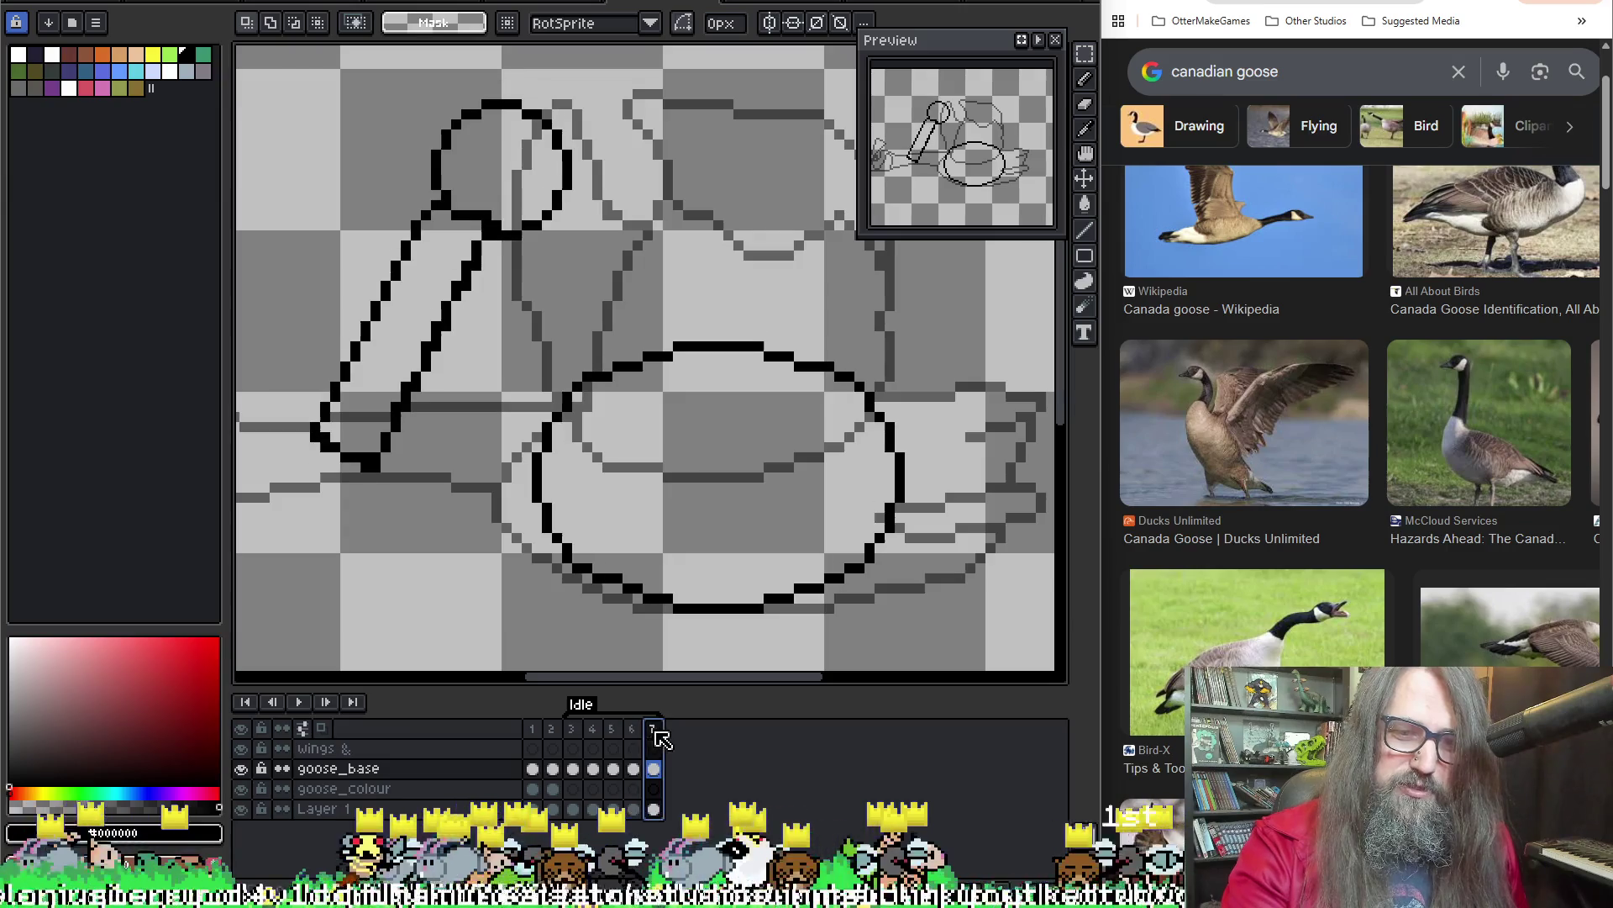
key("Return")
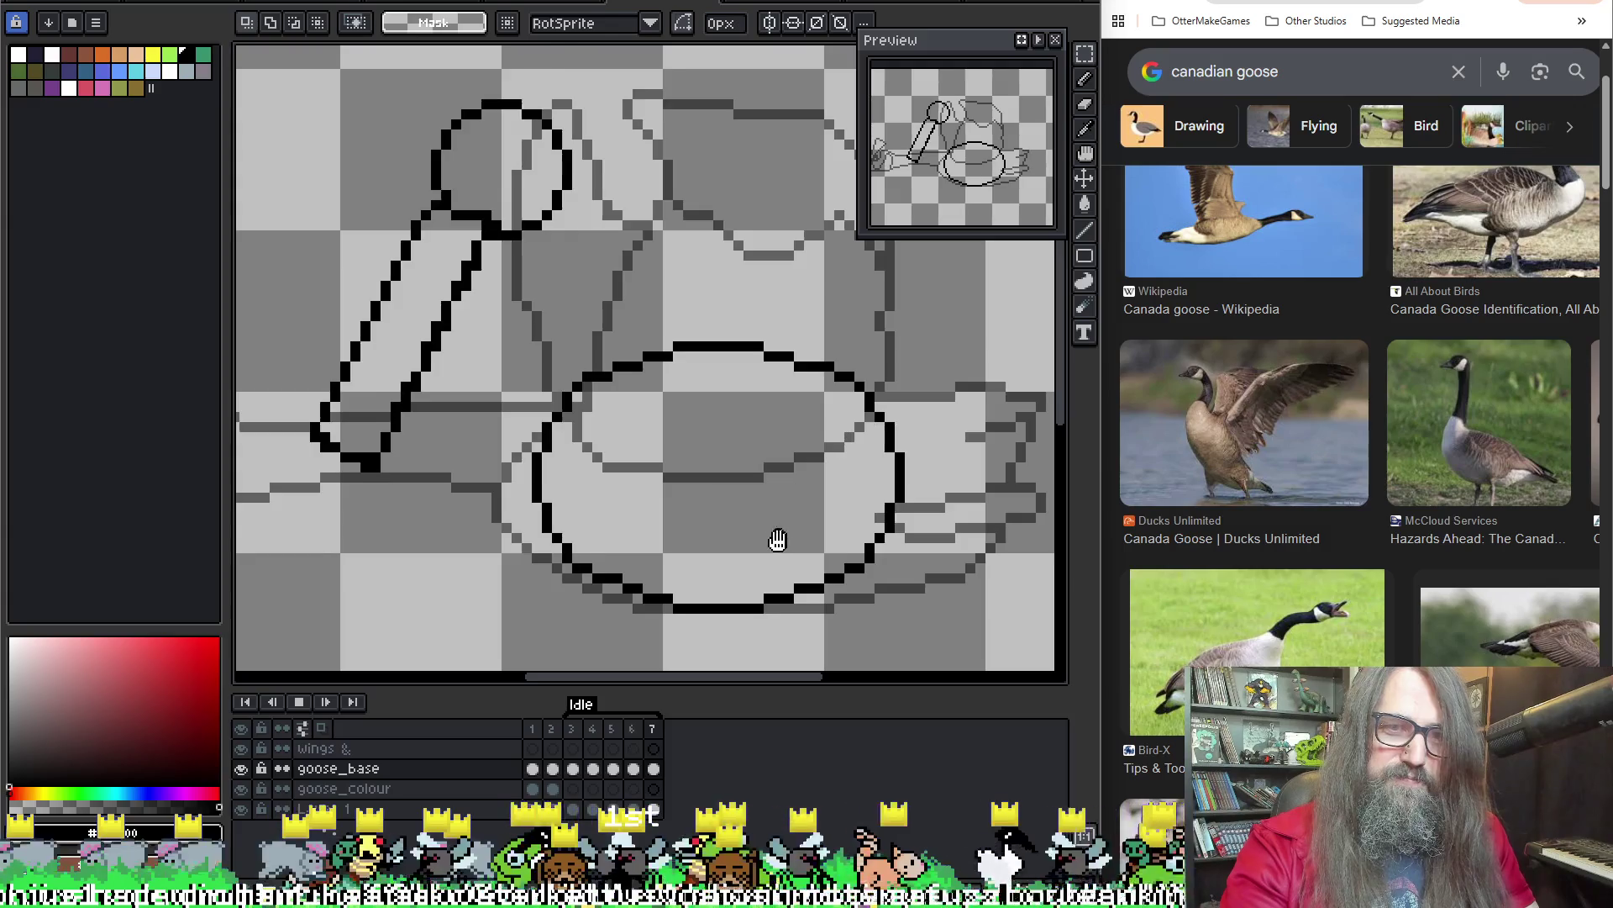
key("Return")
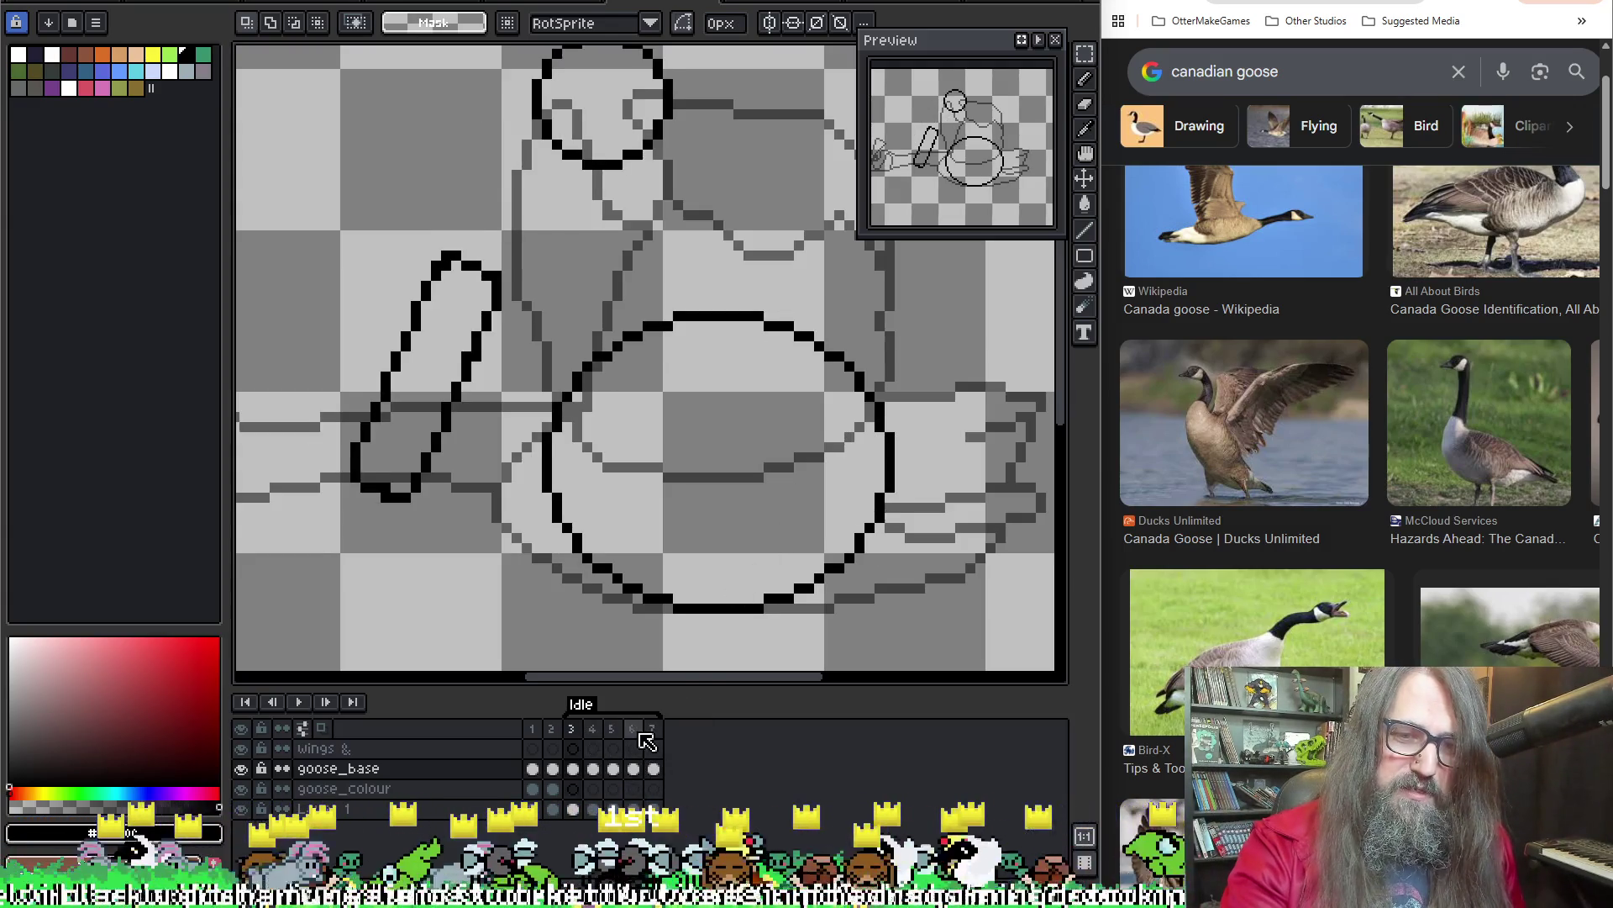
left_click_drag(635, 729, 655, 729)
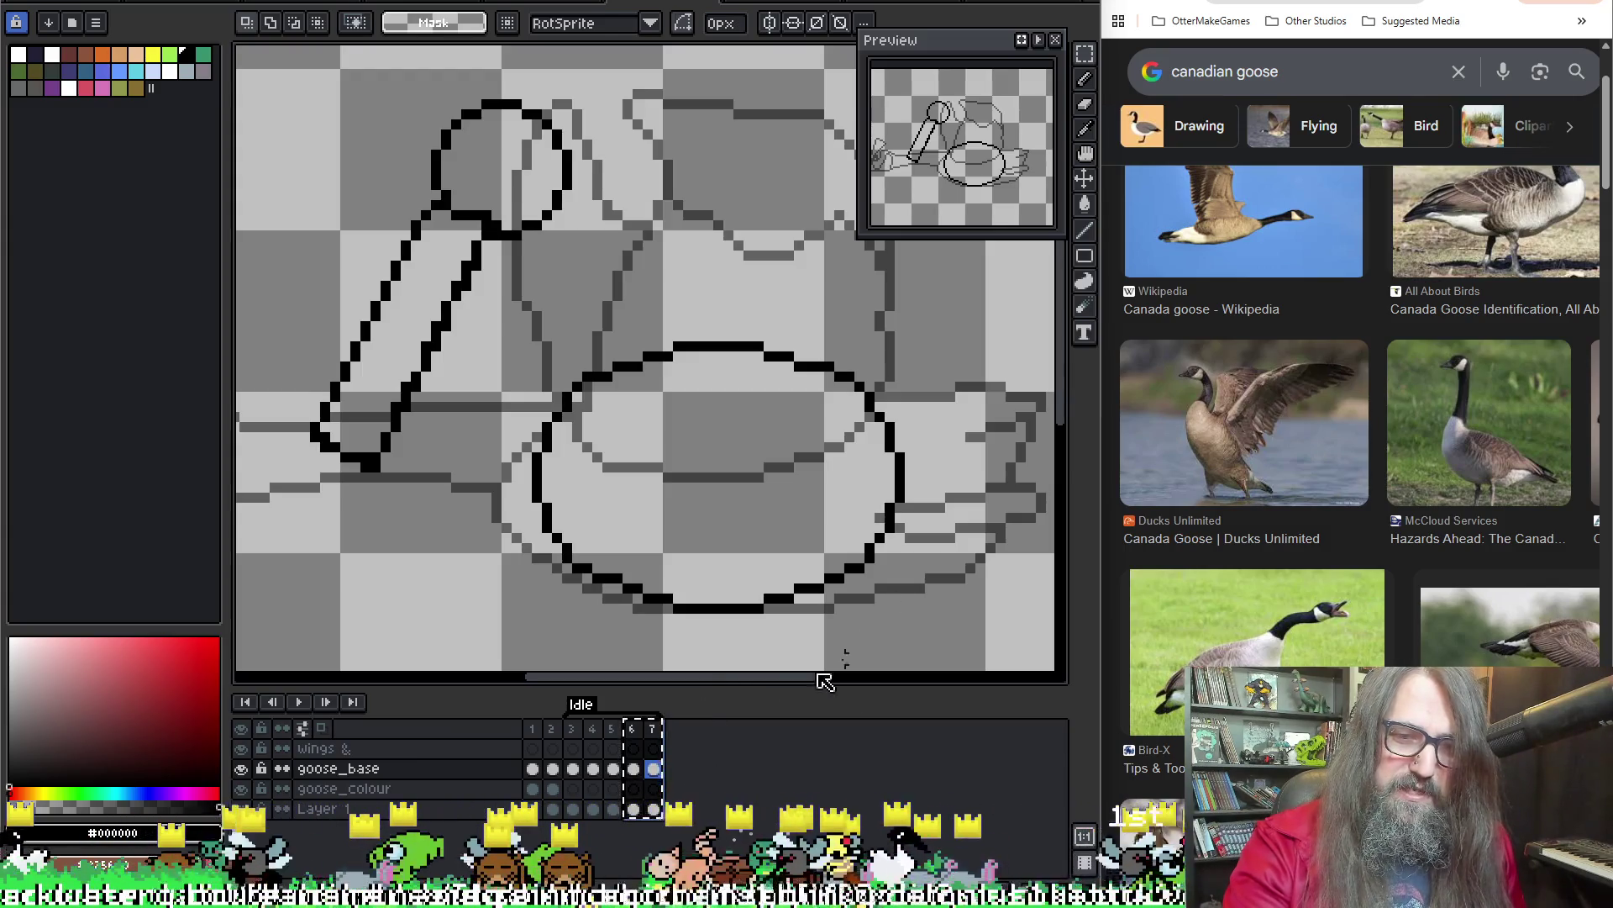
key("ctrl+v")
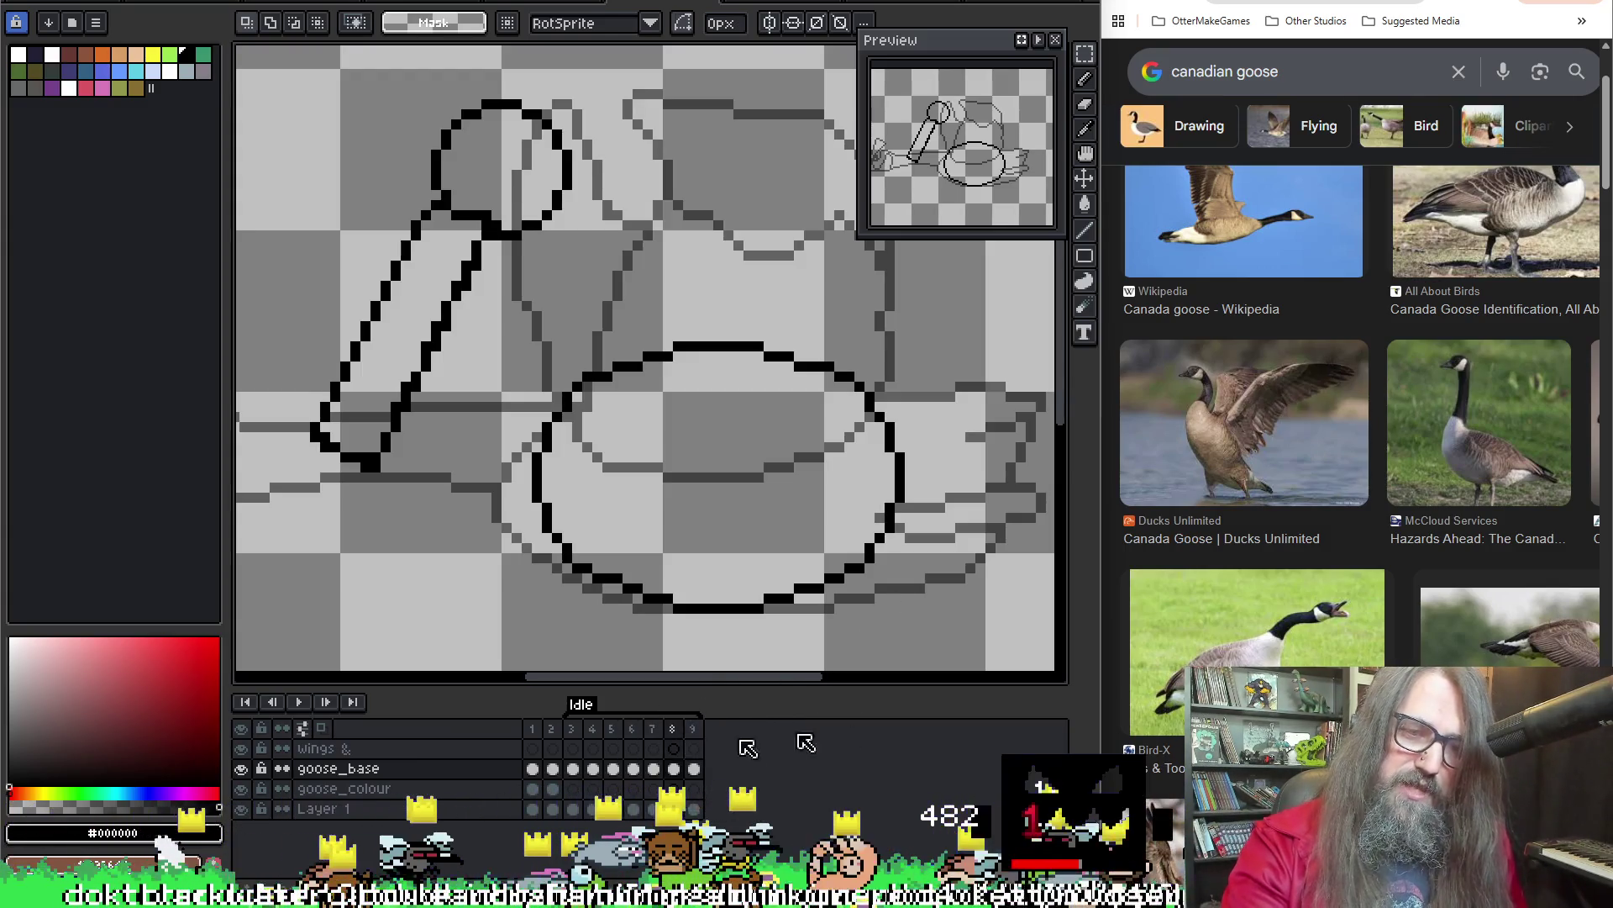
key("Return")
scroll(684, 439, "down", 1)
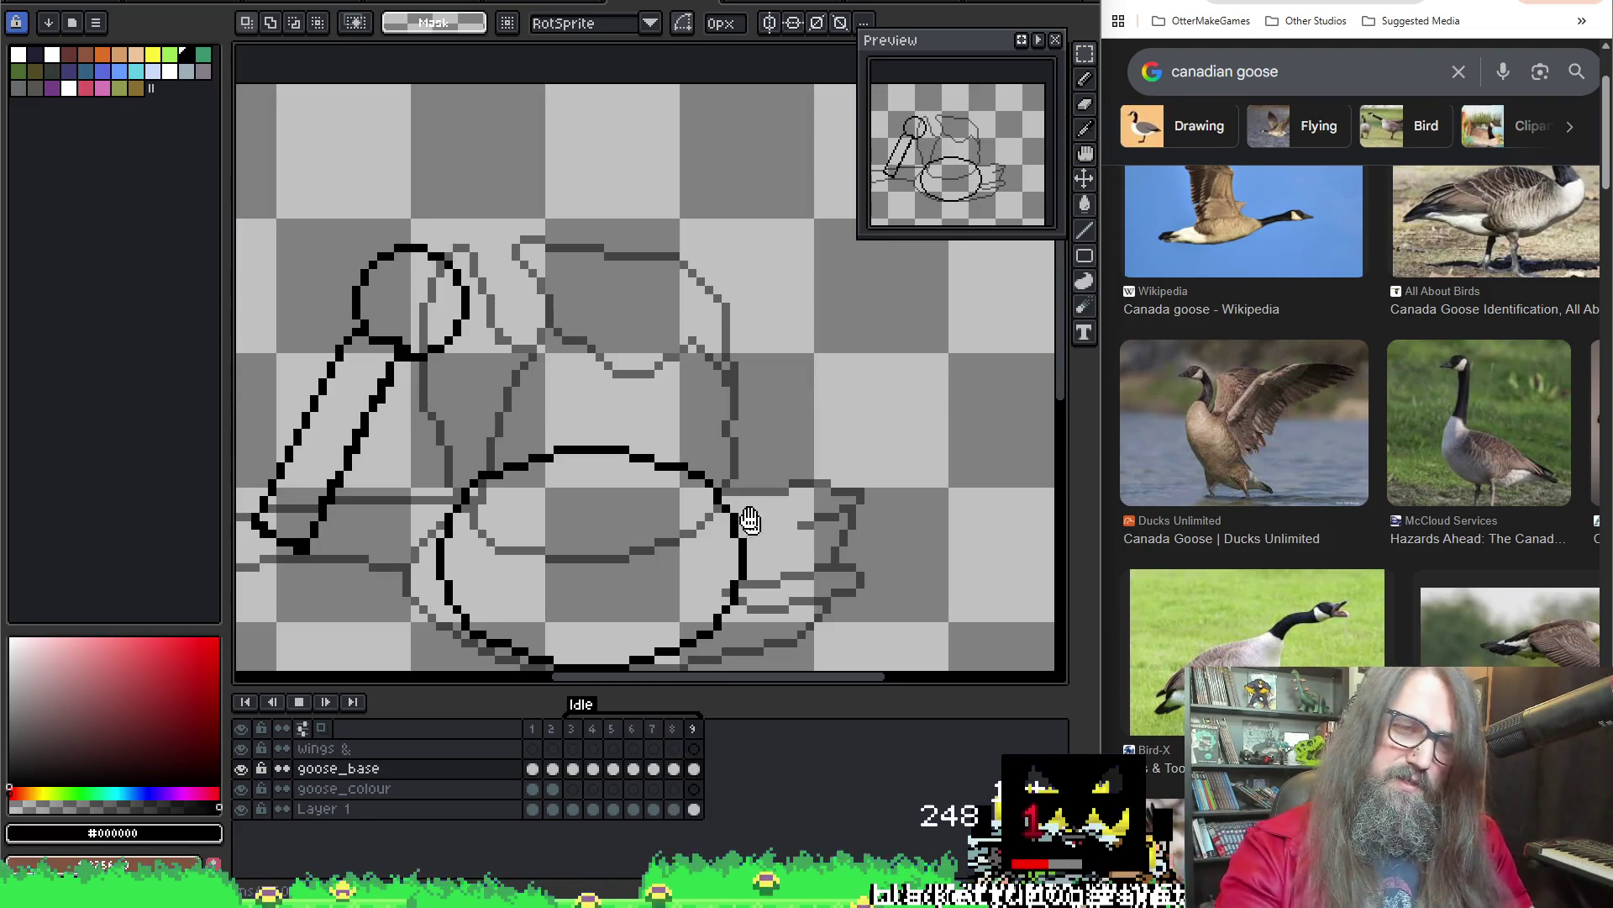
left_click_drag(571, 729, 694, 739)
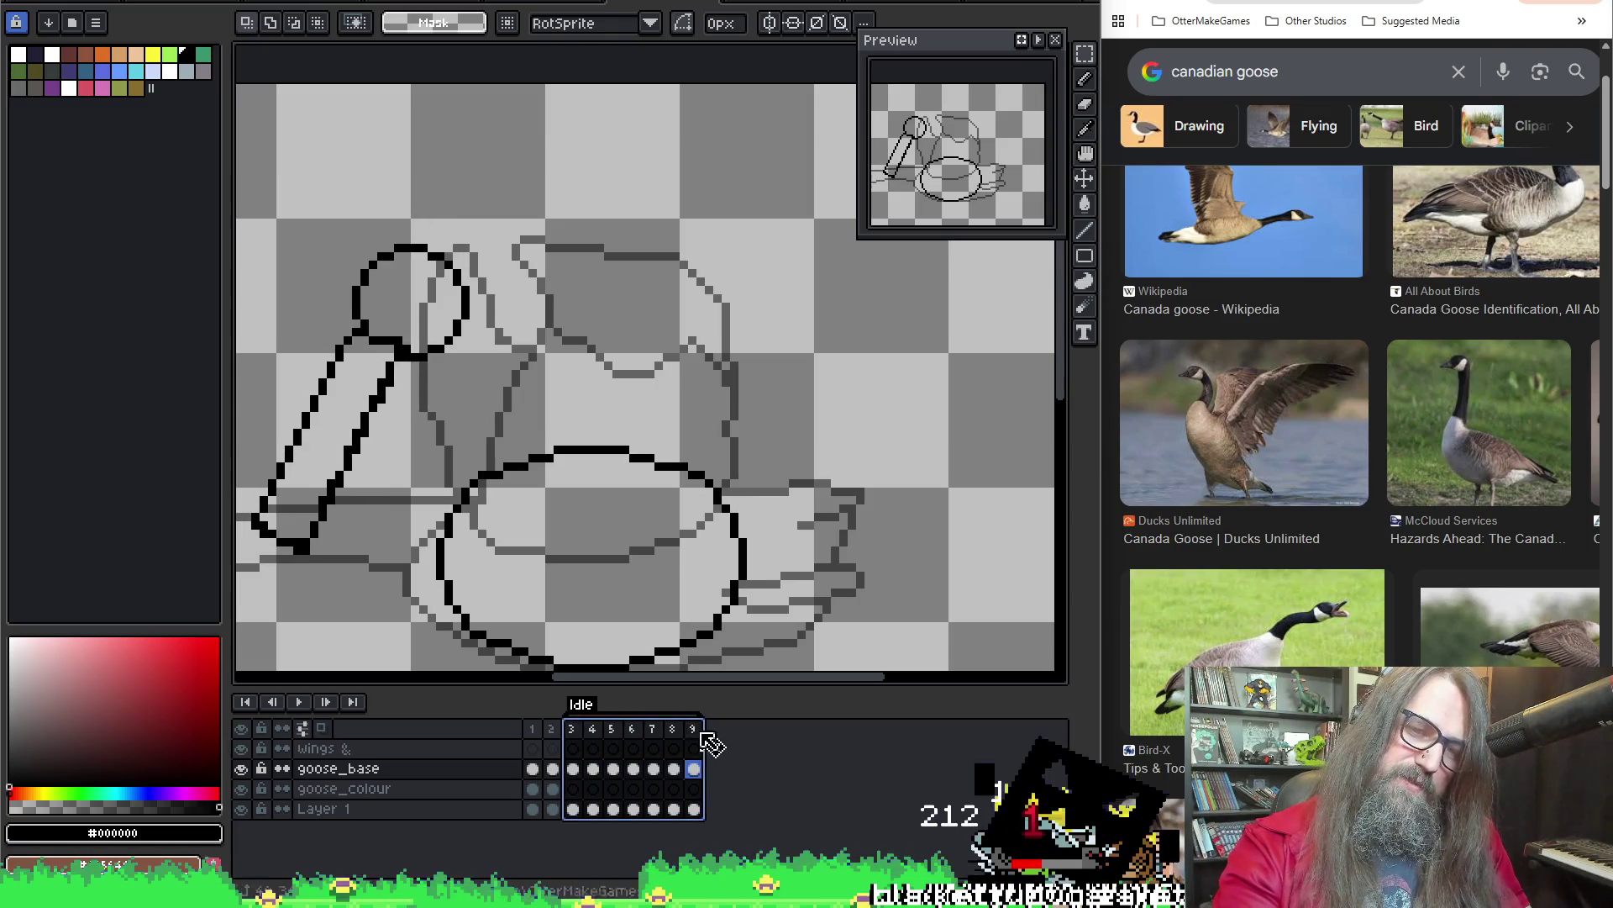
Set the duration of frames 3–9 to 150 ms in Frame Properties
right_click(701, 736)
left_click(713, 737)
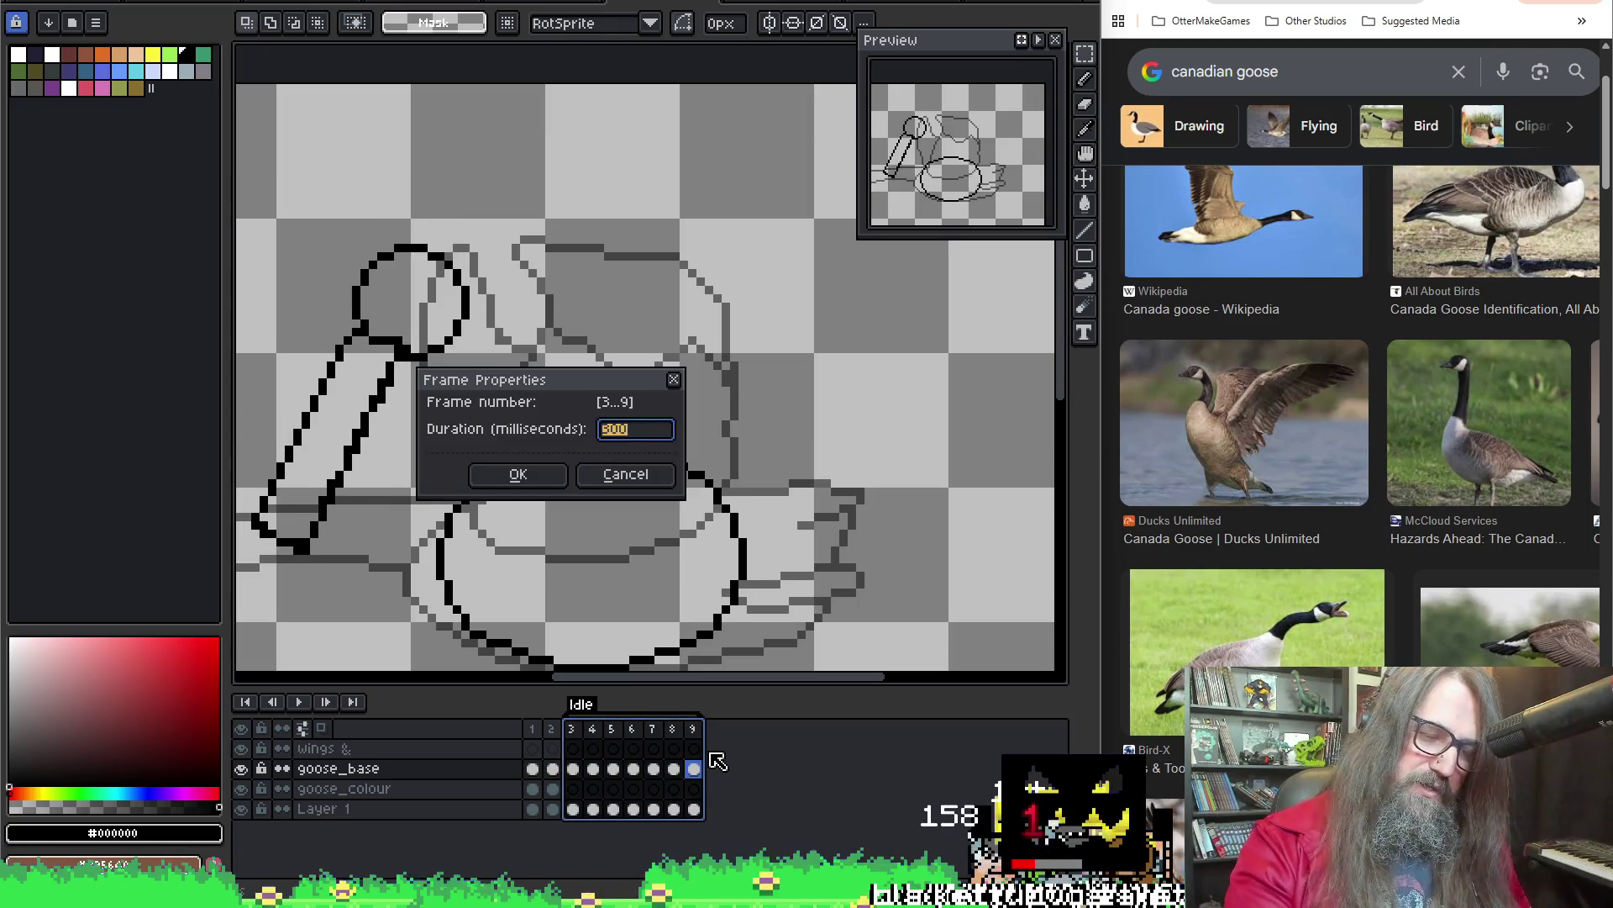
type("0")
key("Return")
key("Return")
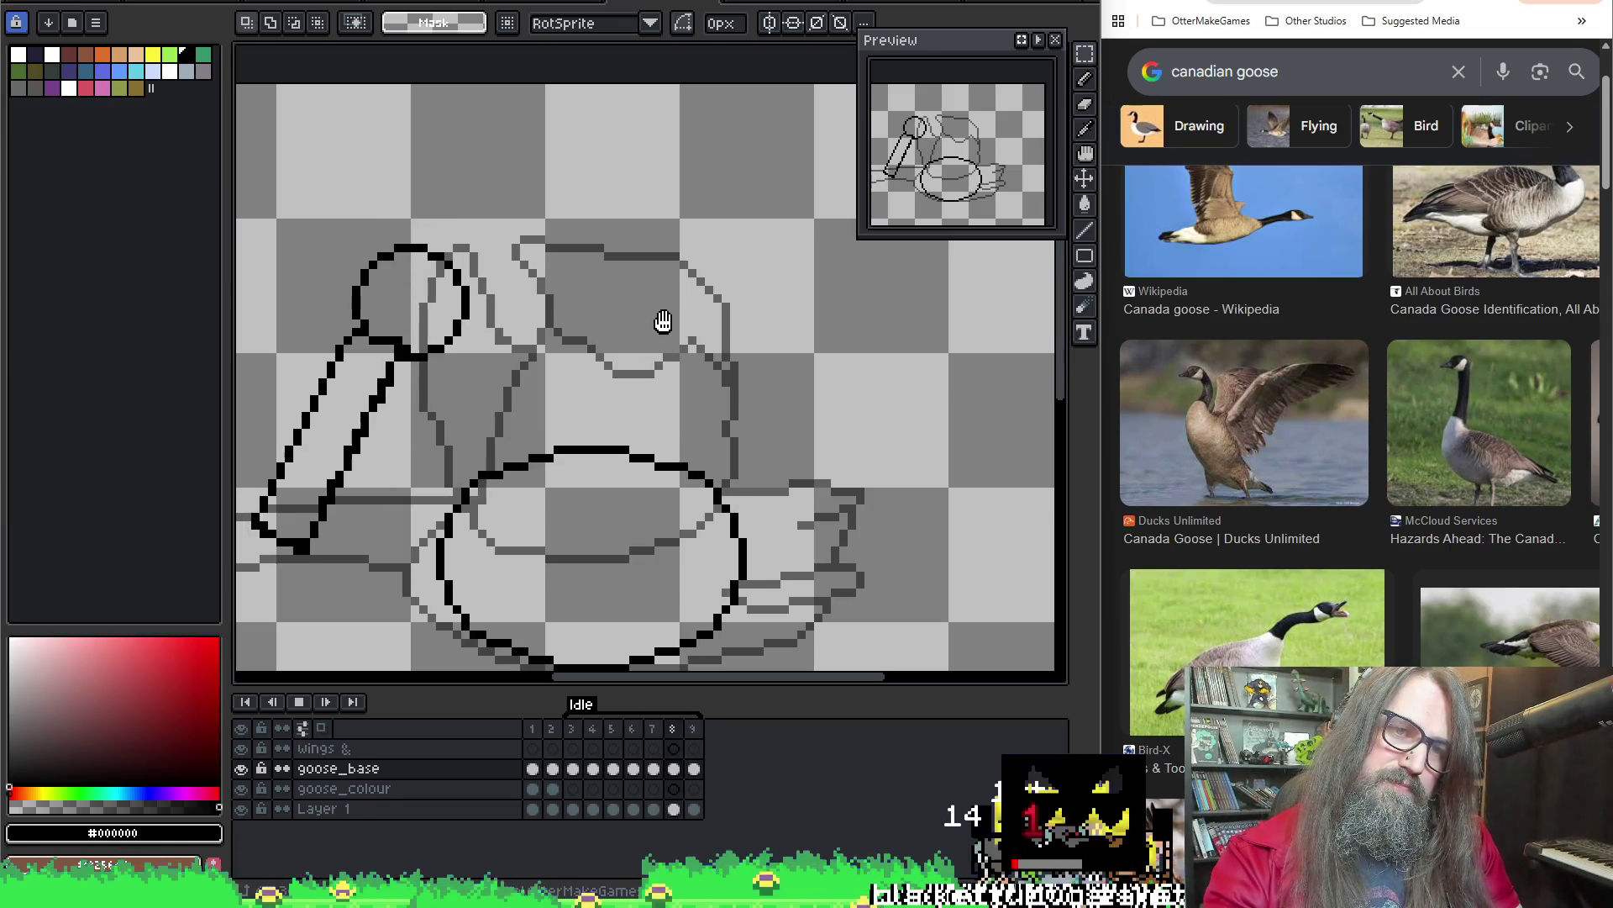
Stop playback, check frame 7, replay to judge timing, and select frame 6
key("Return")
left_click(632, 769)
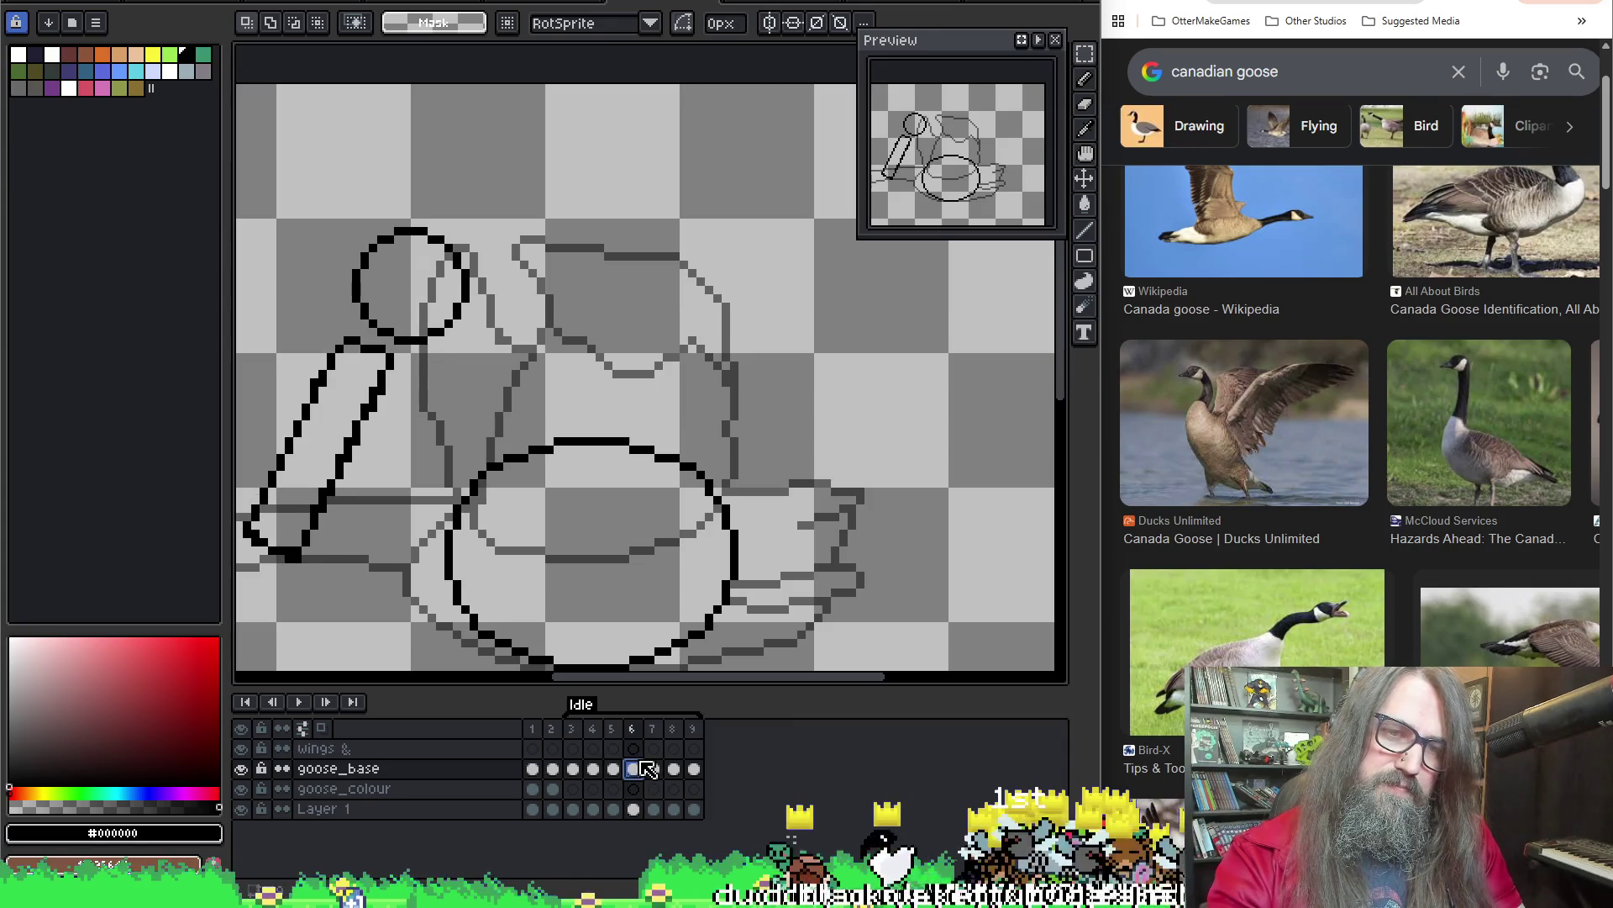
left_click(653, 769)
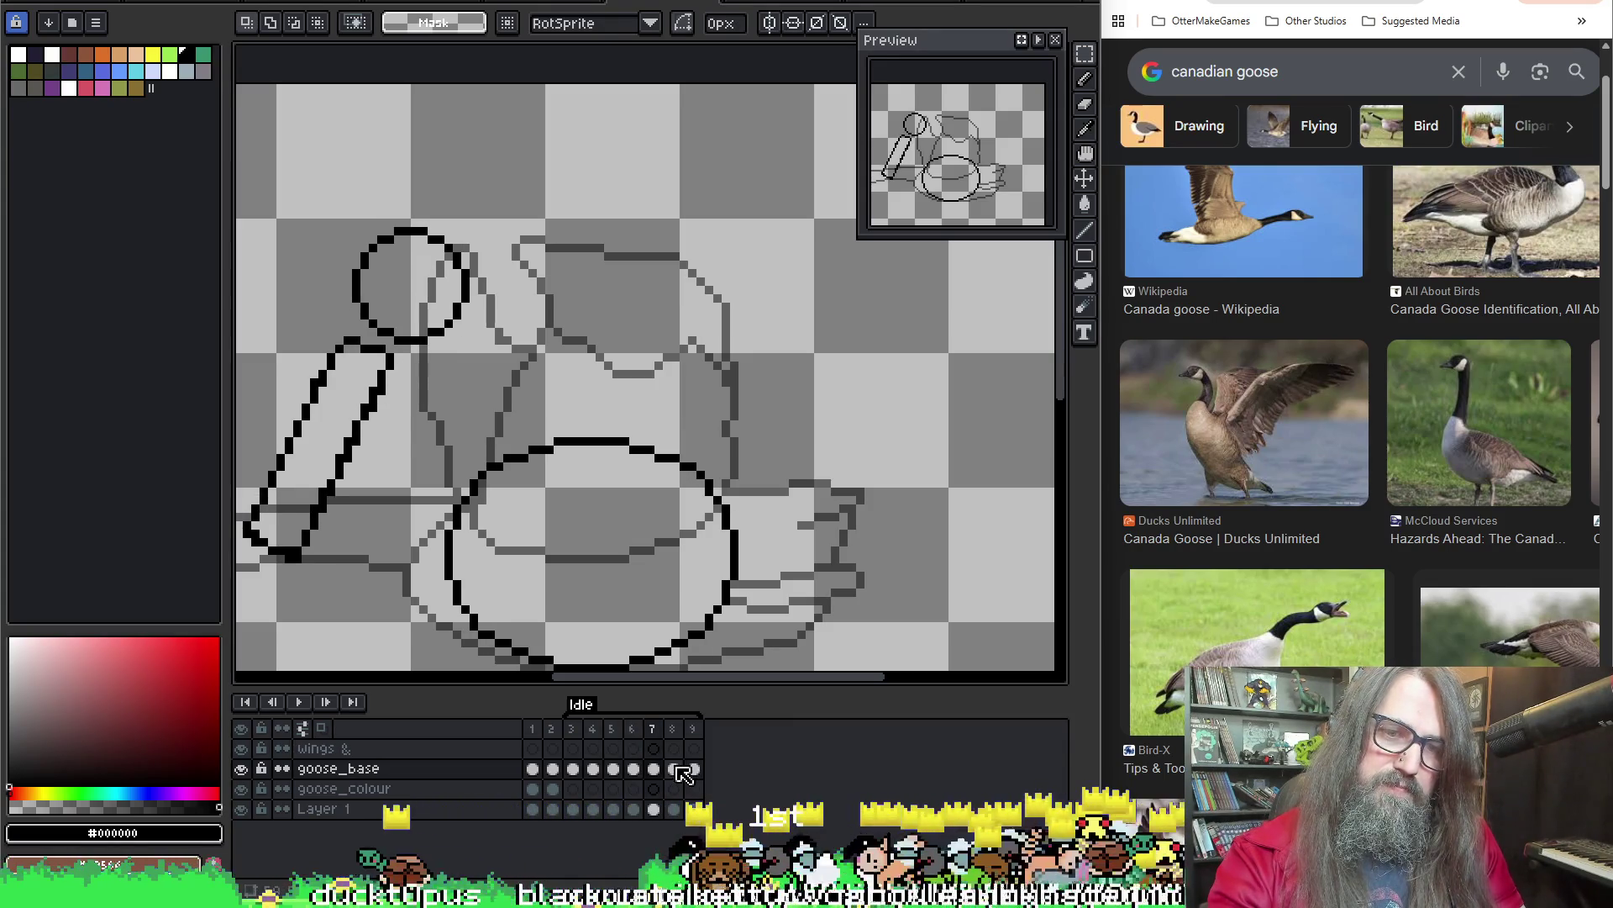
key("Return")
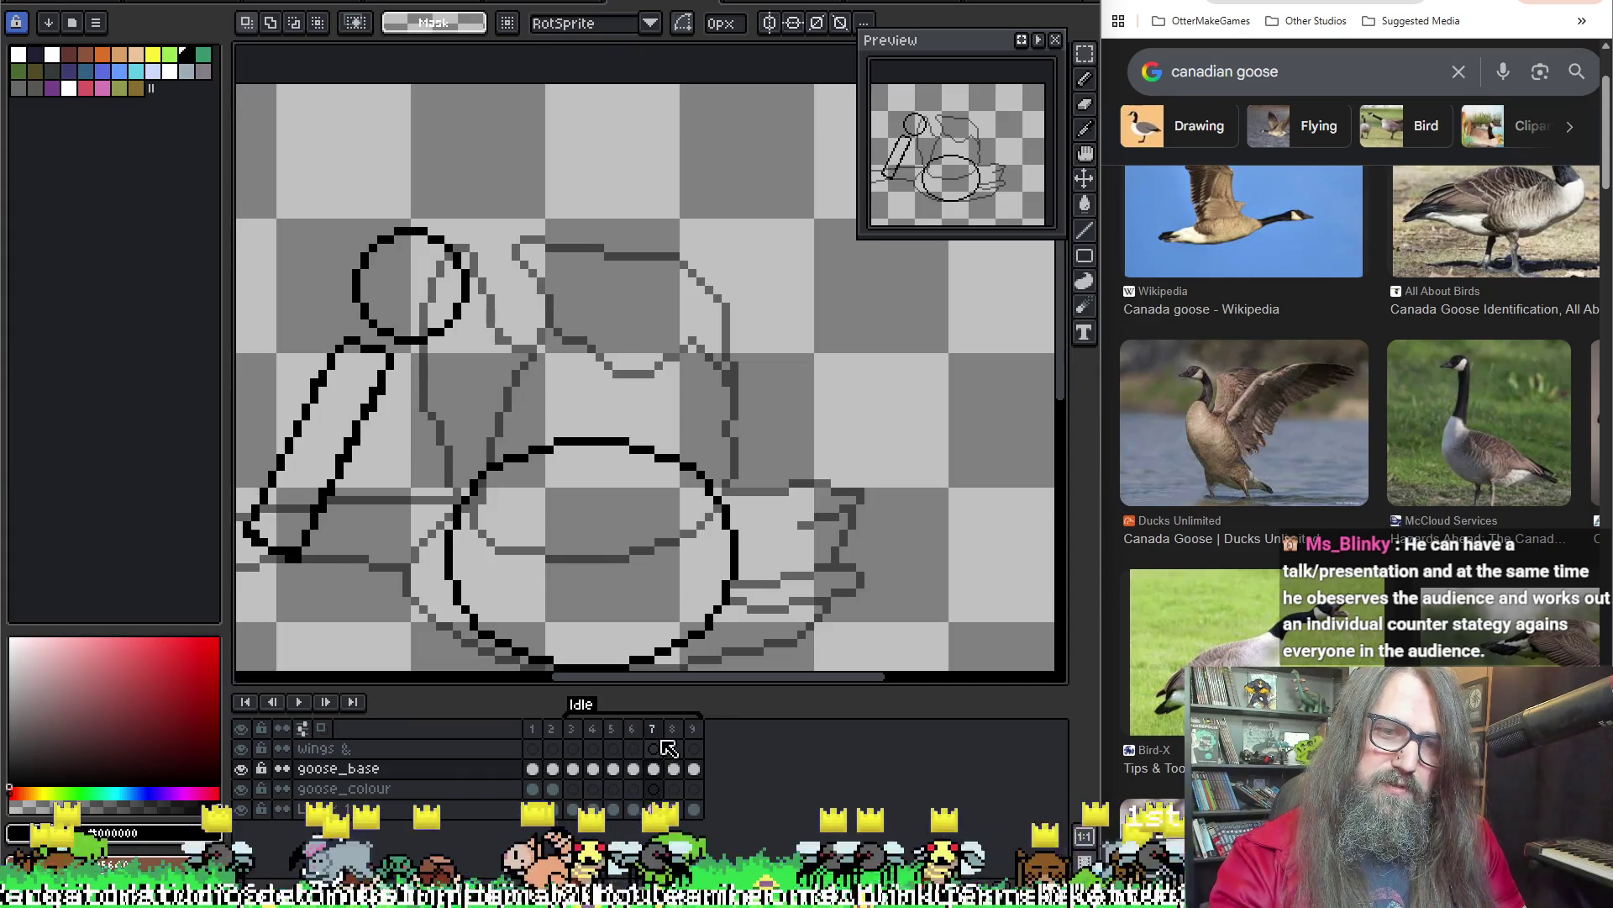
left_click(639, 729)
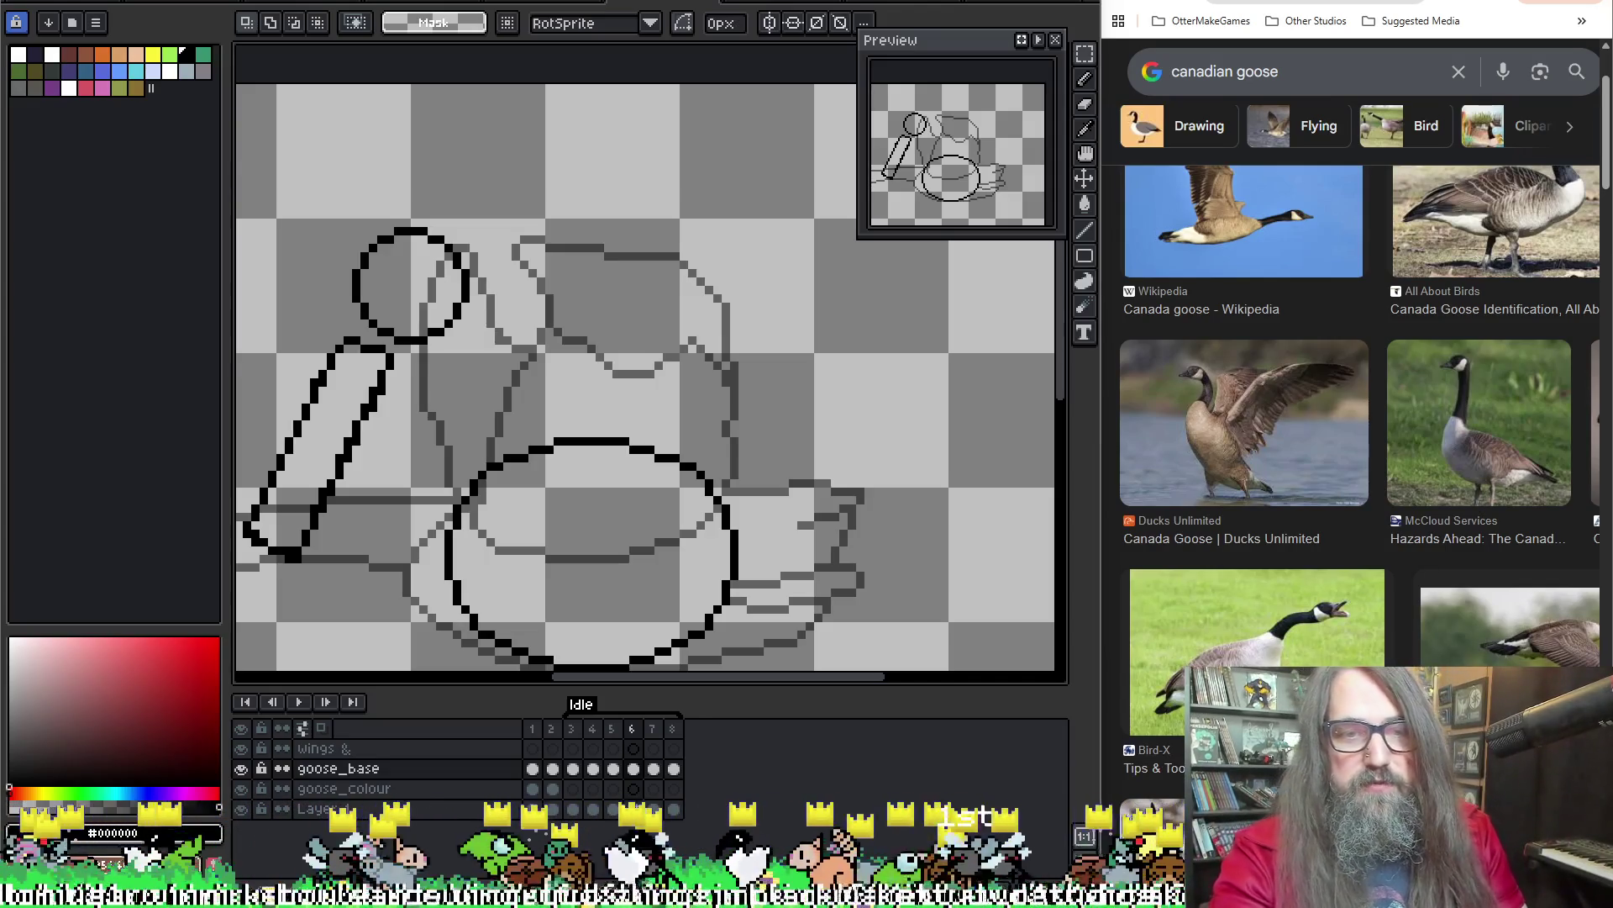
Step through frames 5–6, delete the extra last frame, and play the seven-frame loop
scroll(764, 426, "down", 2)
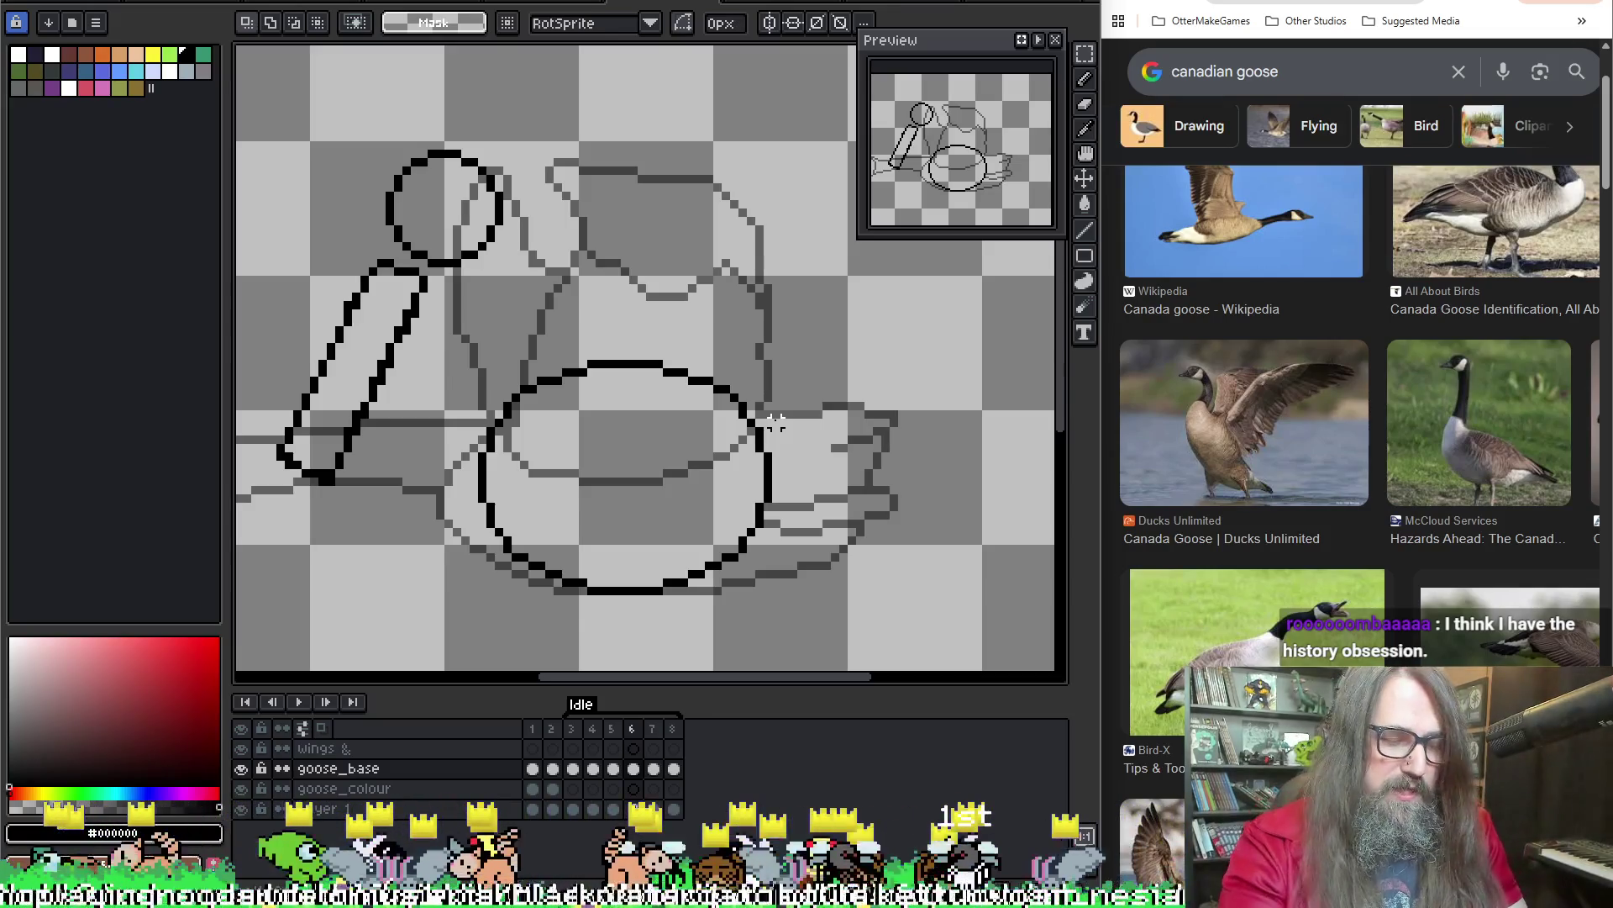
key("Left")
key("Right")
key("Left")
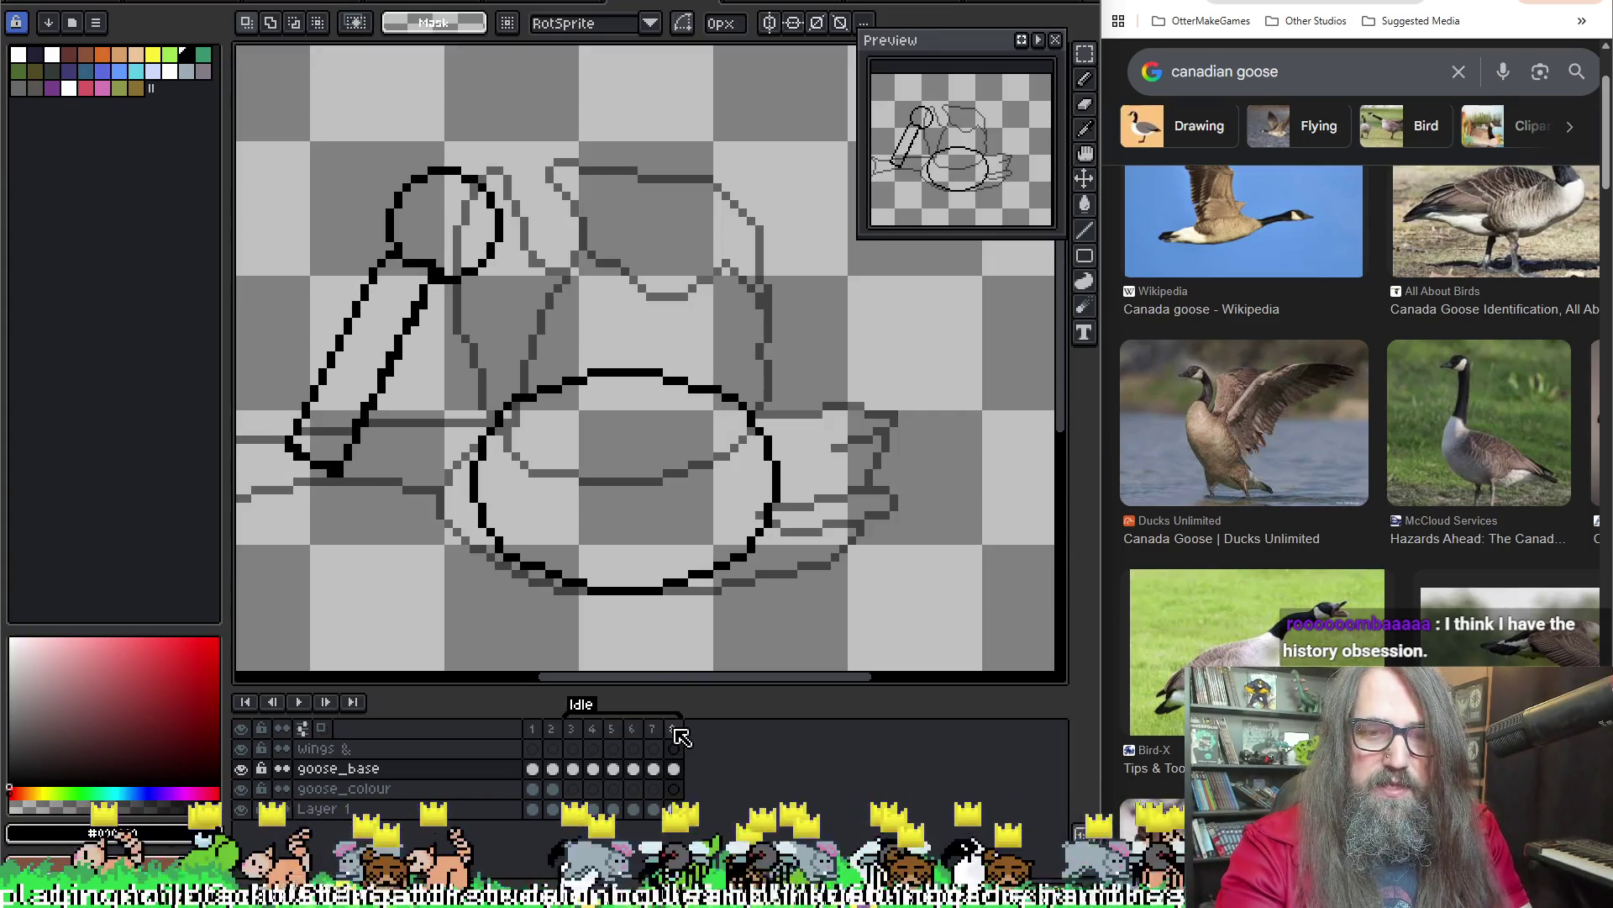
key("alt+c")
key("Left")
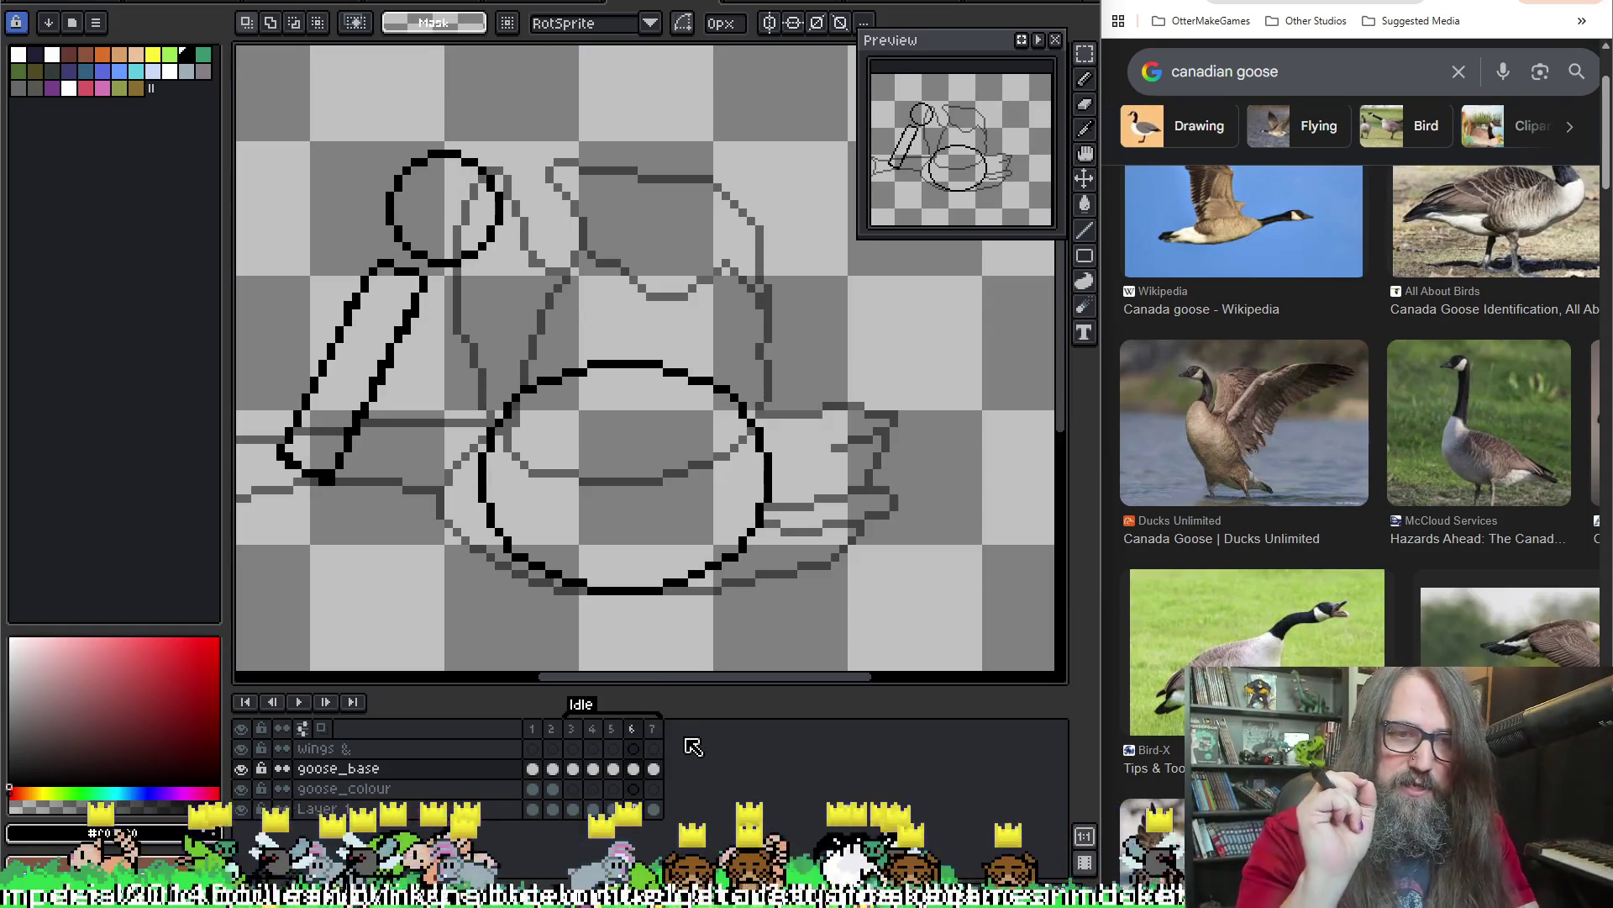
key("Return")
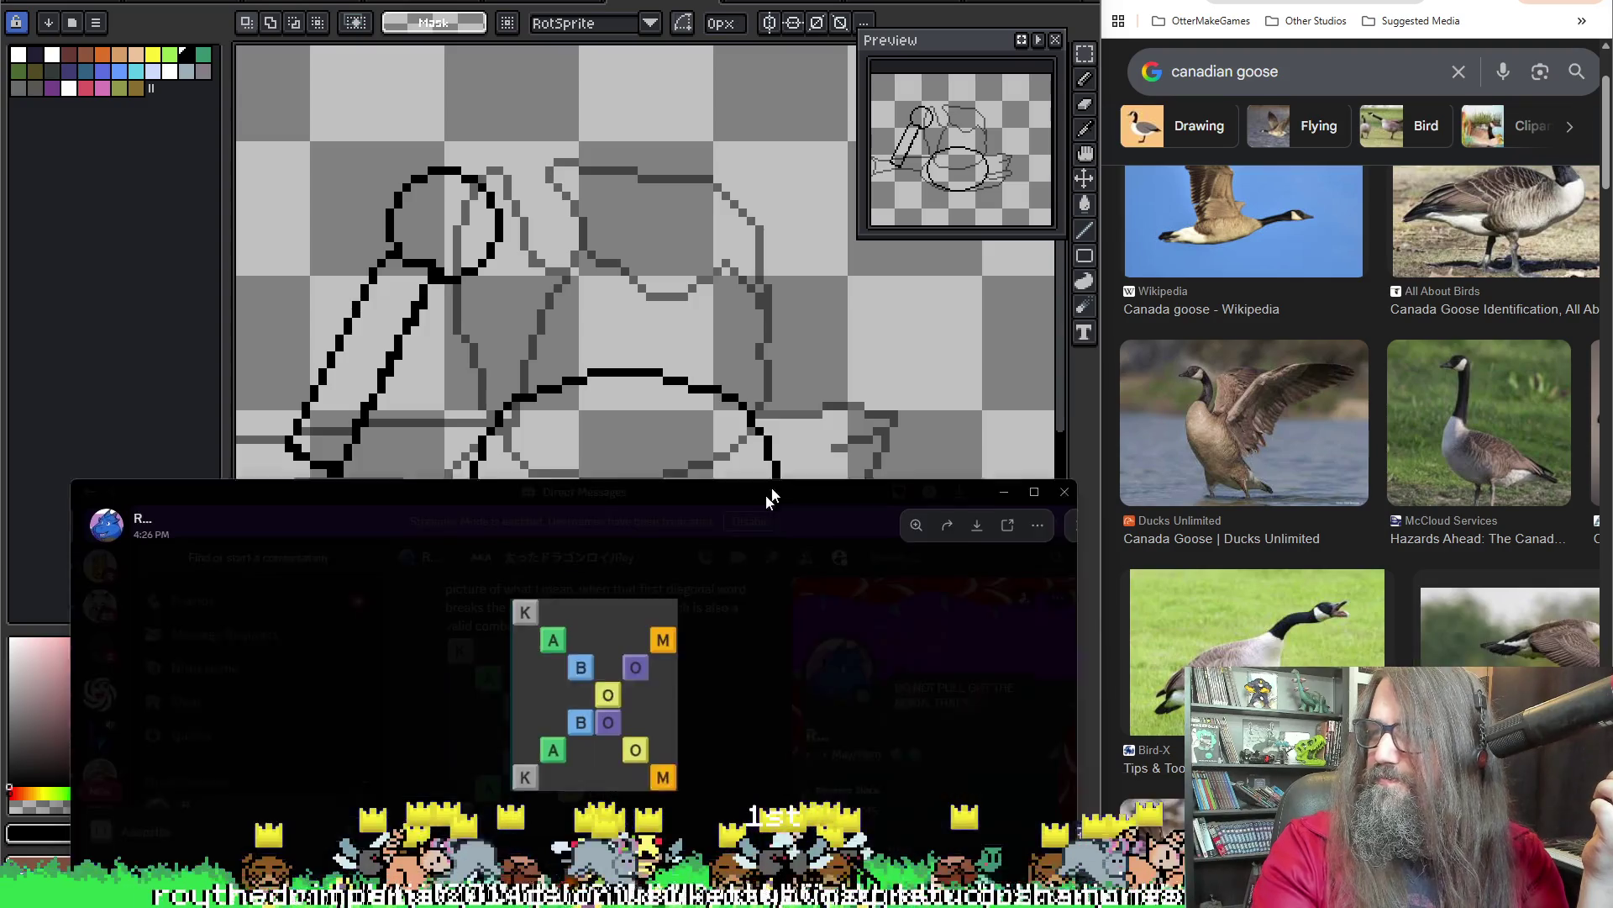
Reposition and enlarge the Discord Direct Messages window, then view the KABOOM puzzle image full size
mouse_move(768, 494)
left_mouse_down()
mouse_move(858, 445)
mouse_move(918, 252)
left_mouse_up()
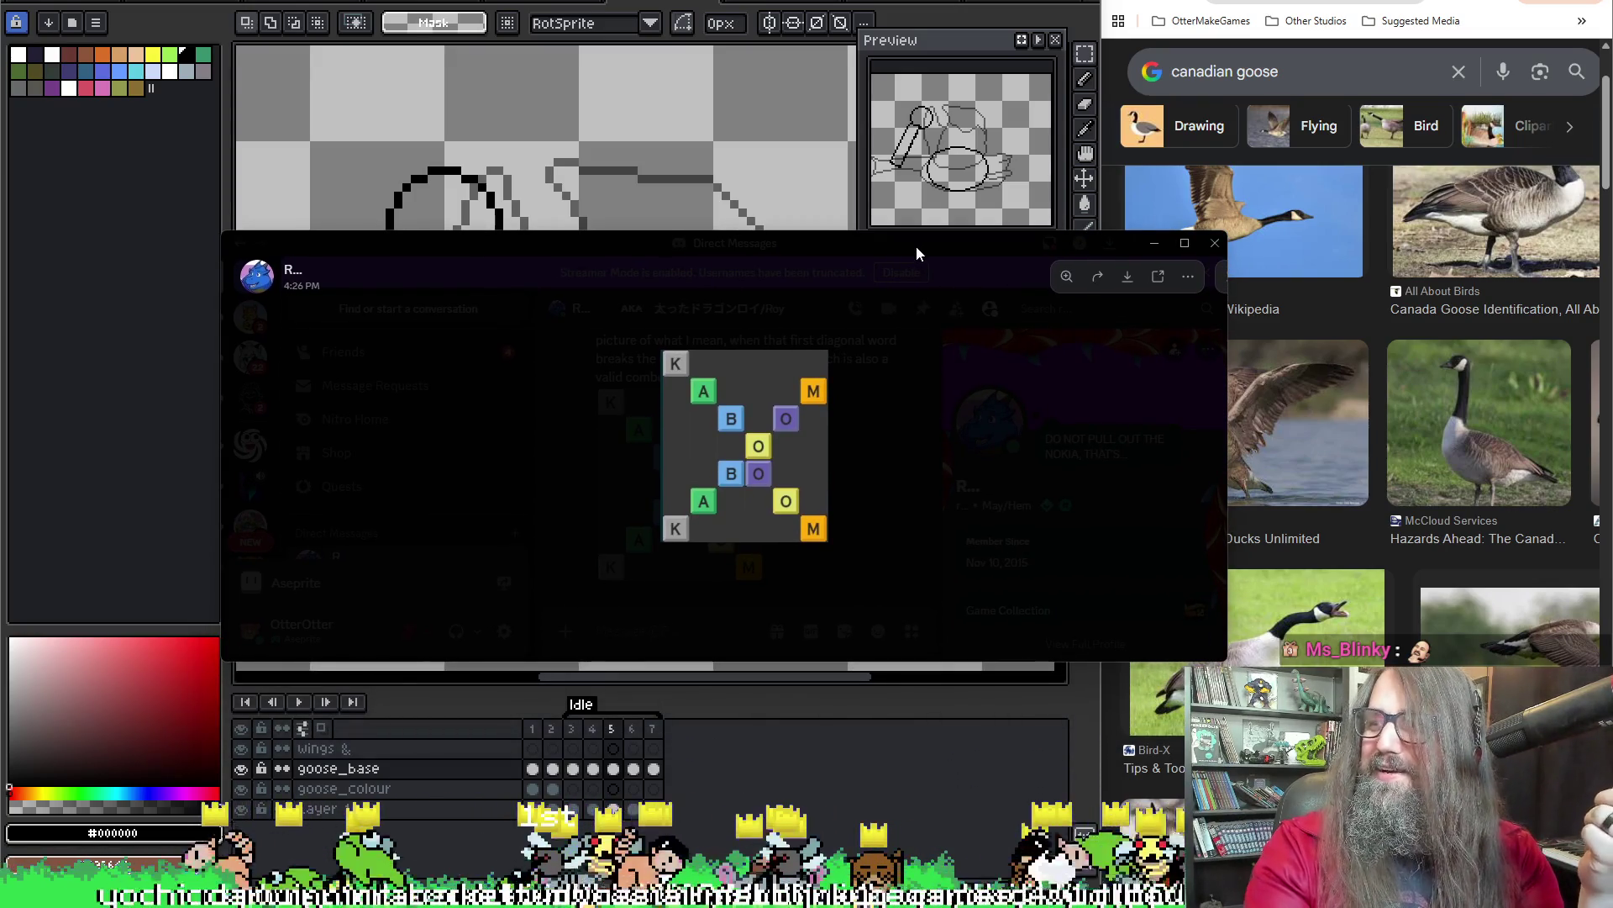
left_click_drag(916, 245, 918, 225)
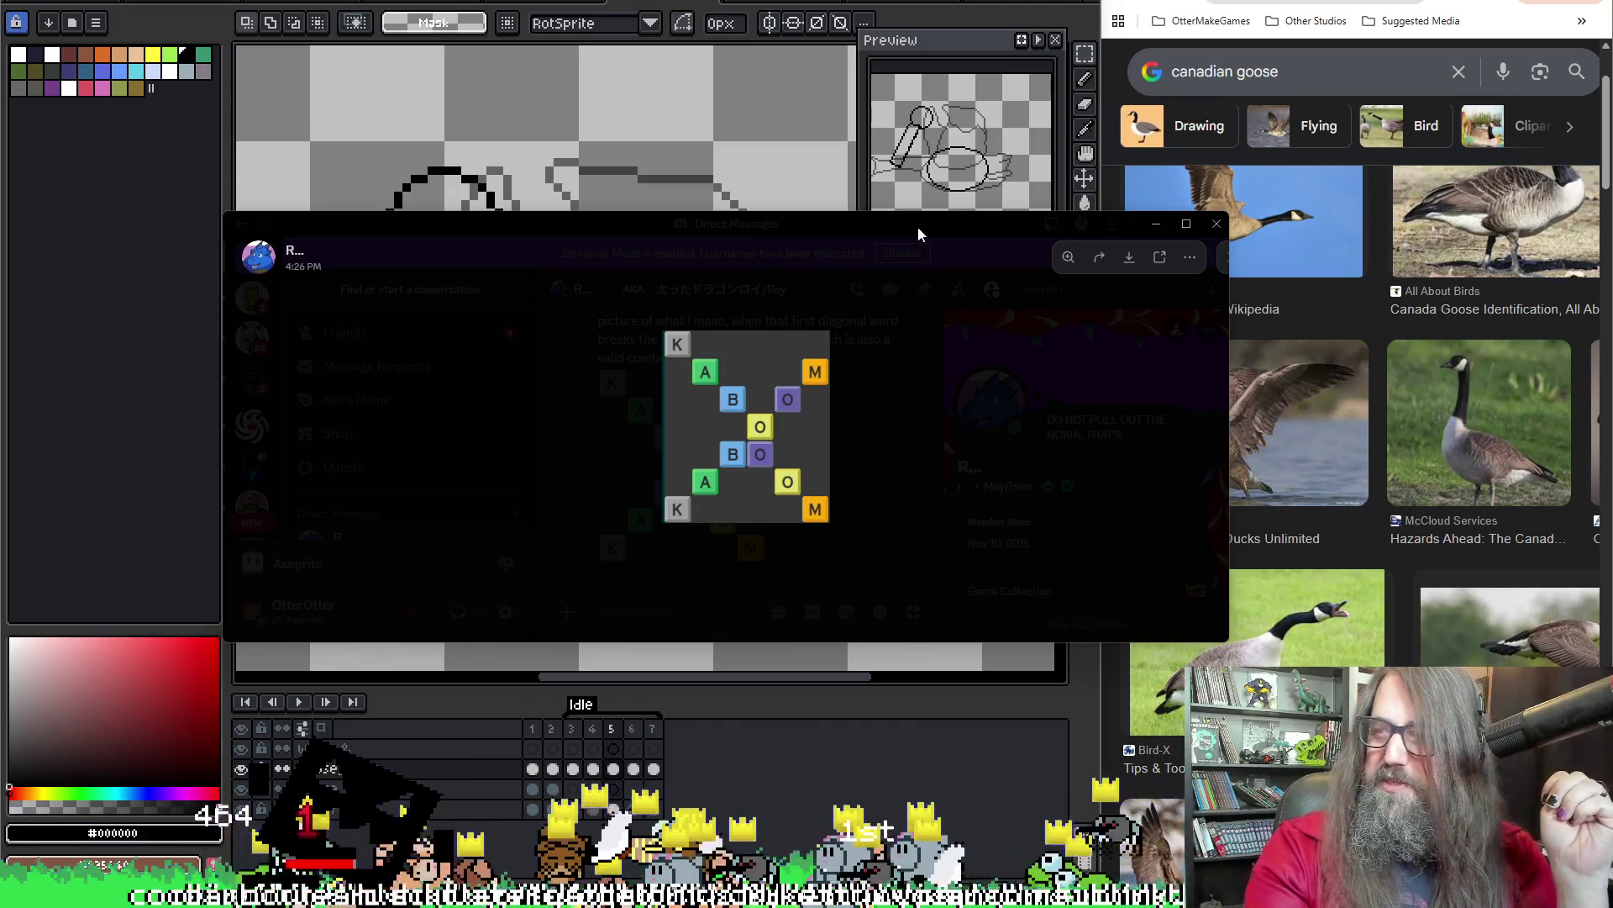
left_click_drag(918, 227, 924, 214)
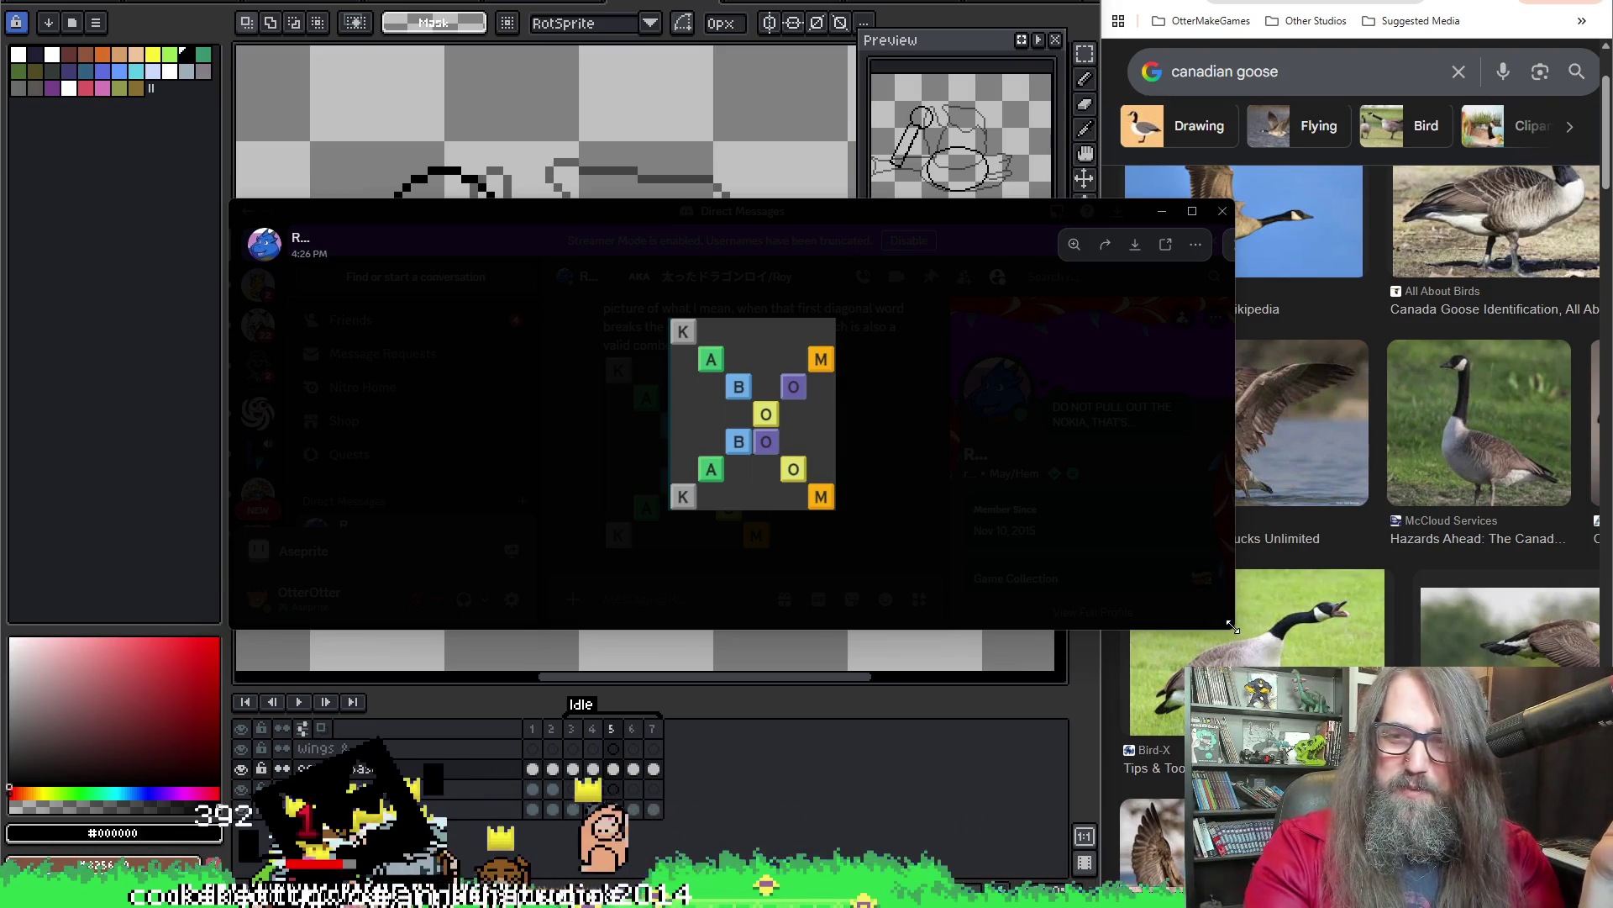
left_click_drag(1235, 630, 1376, 777)
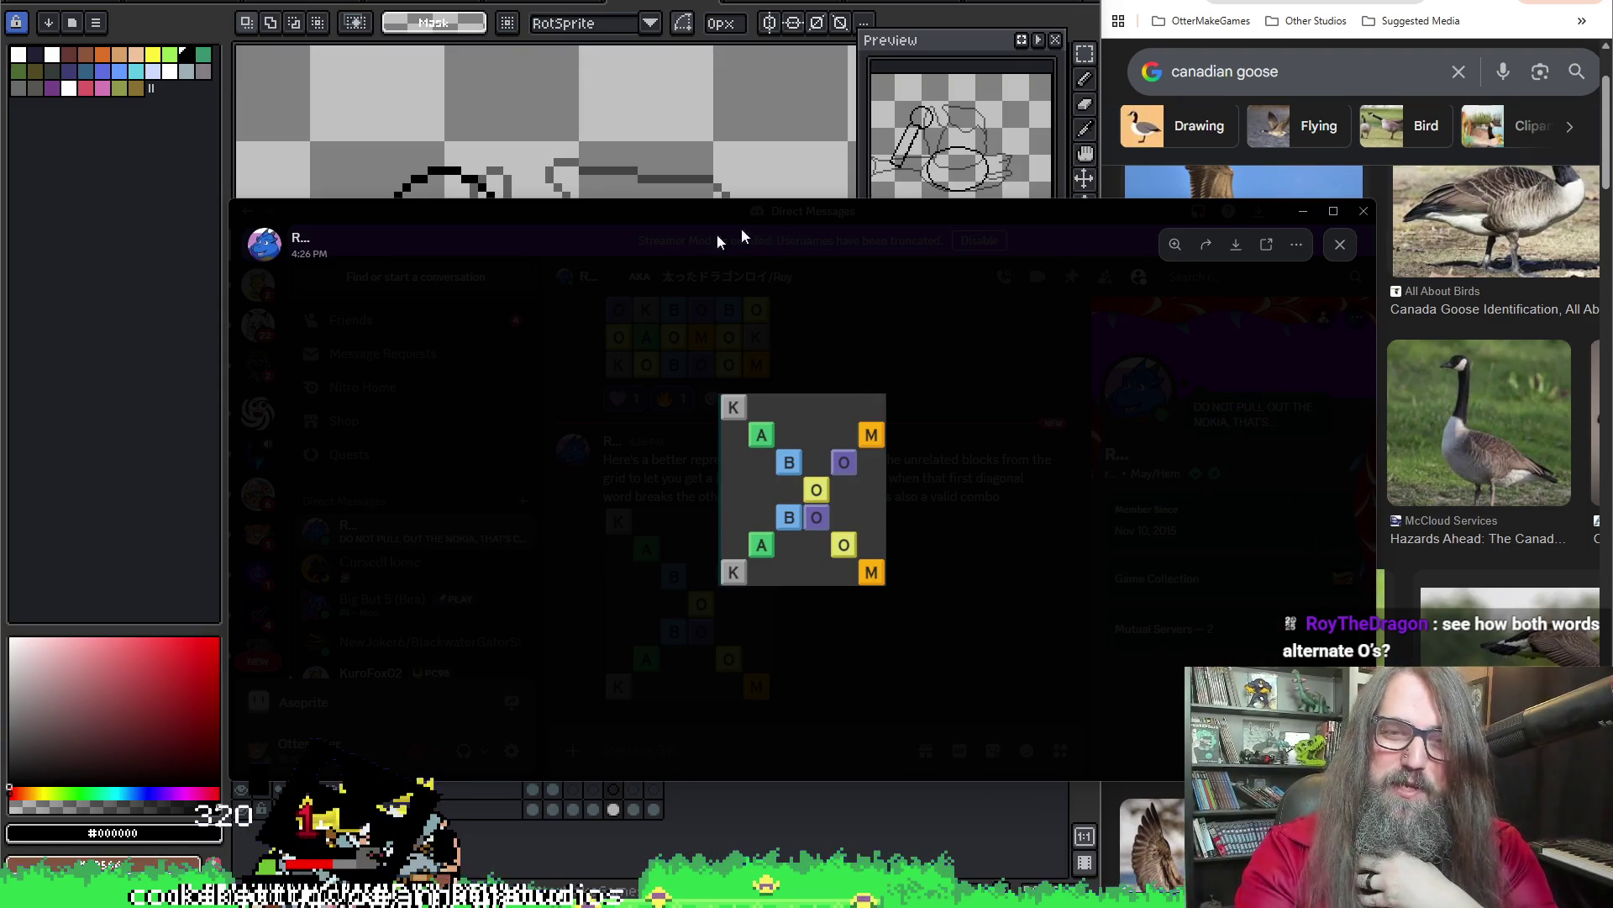
left_click_drag(764, 210, 705, 130)
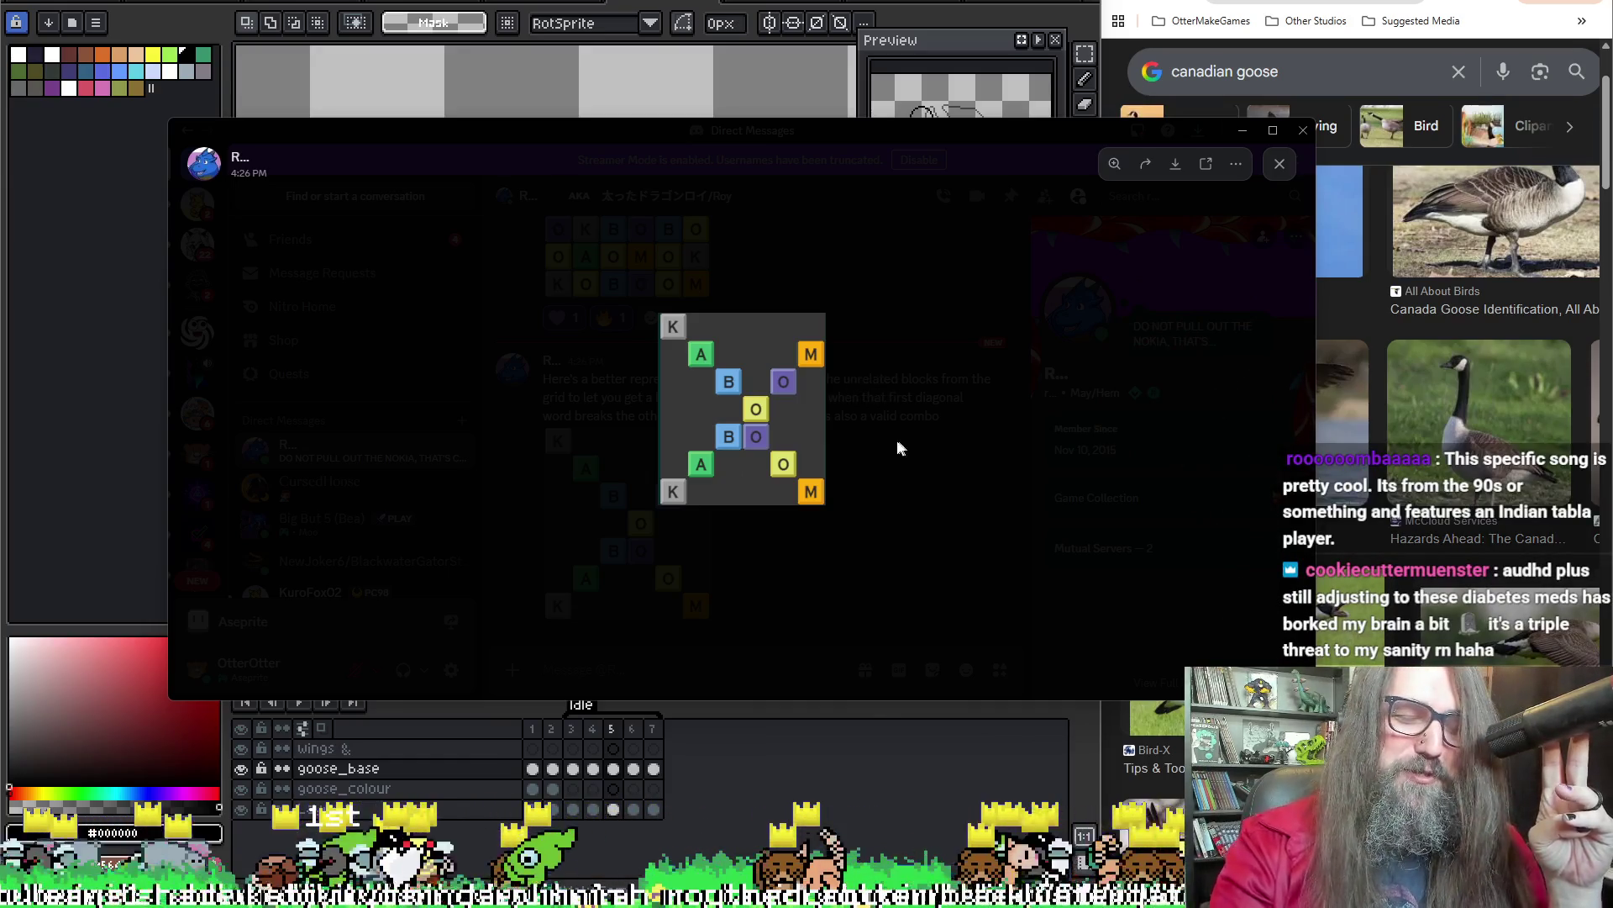
left_click(753, 495)
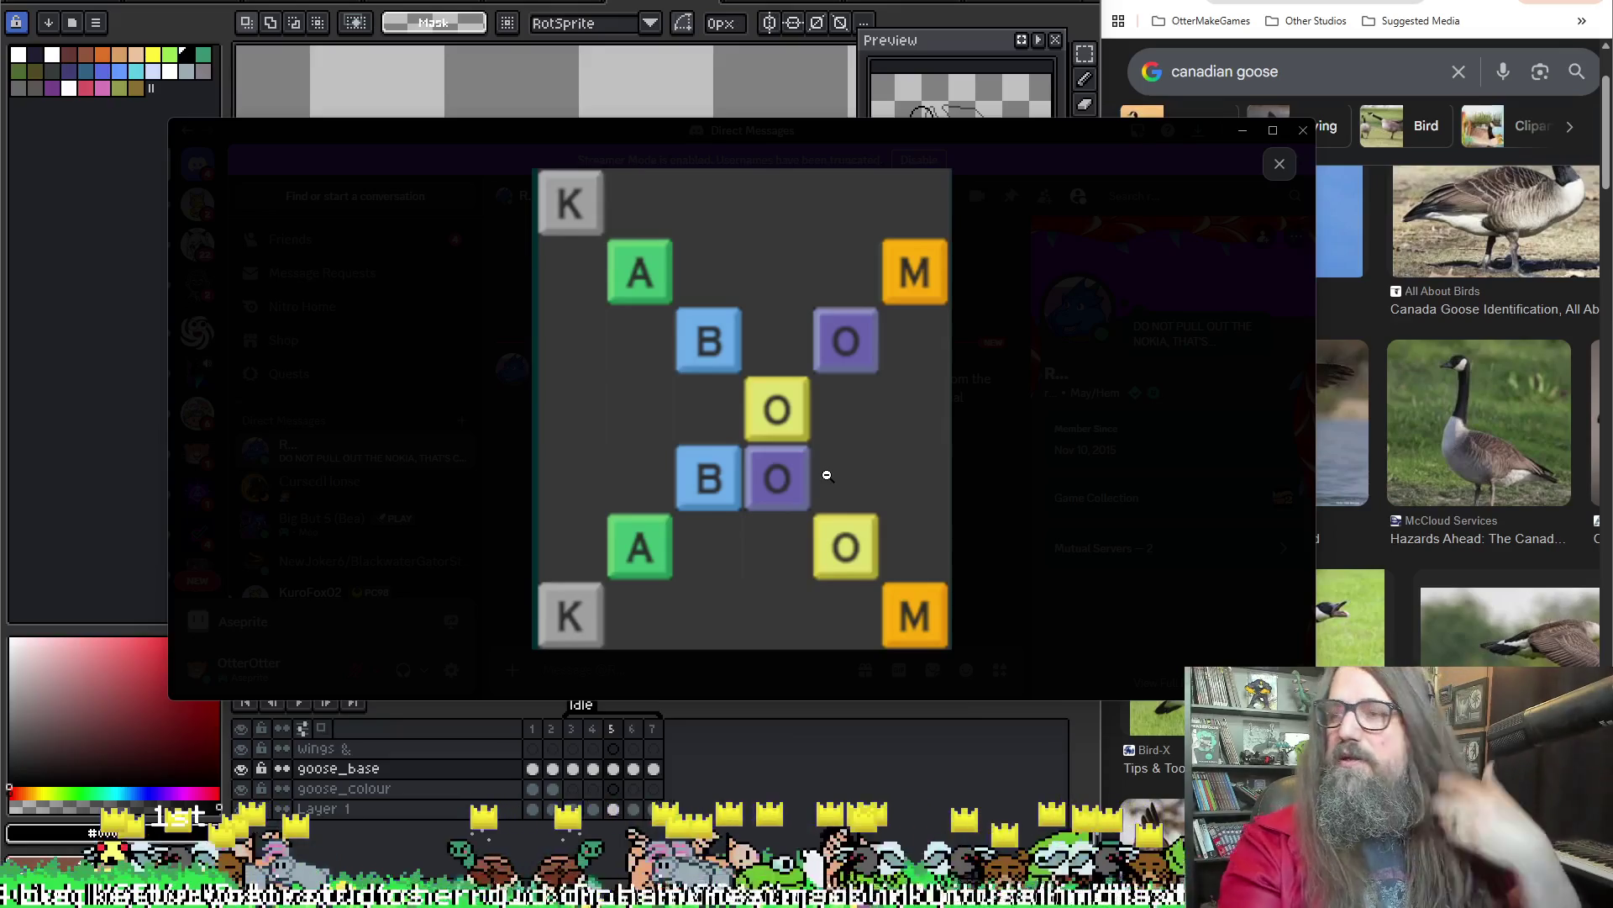
left_click(880, 129)
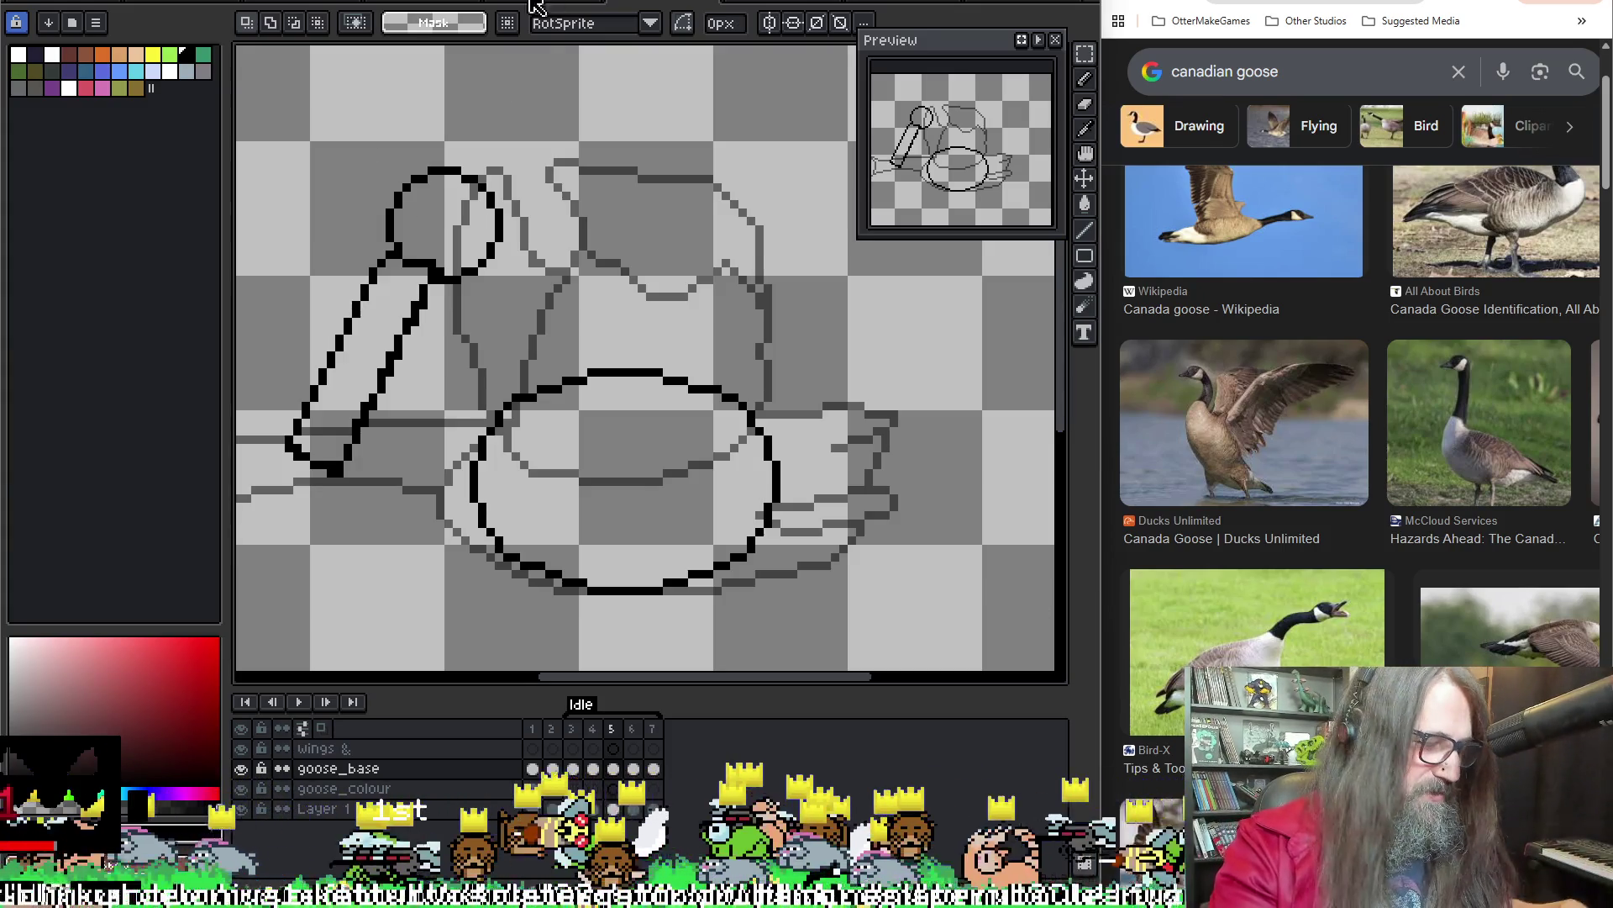
Switch between Pencil (B) and Eraser (E) on the goose sketch, then undo the neck-outline erase
scroll(498, 311, "down", 2)
scroll(497, 311, "up", 1)
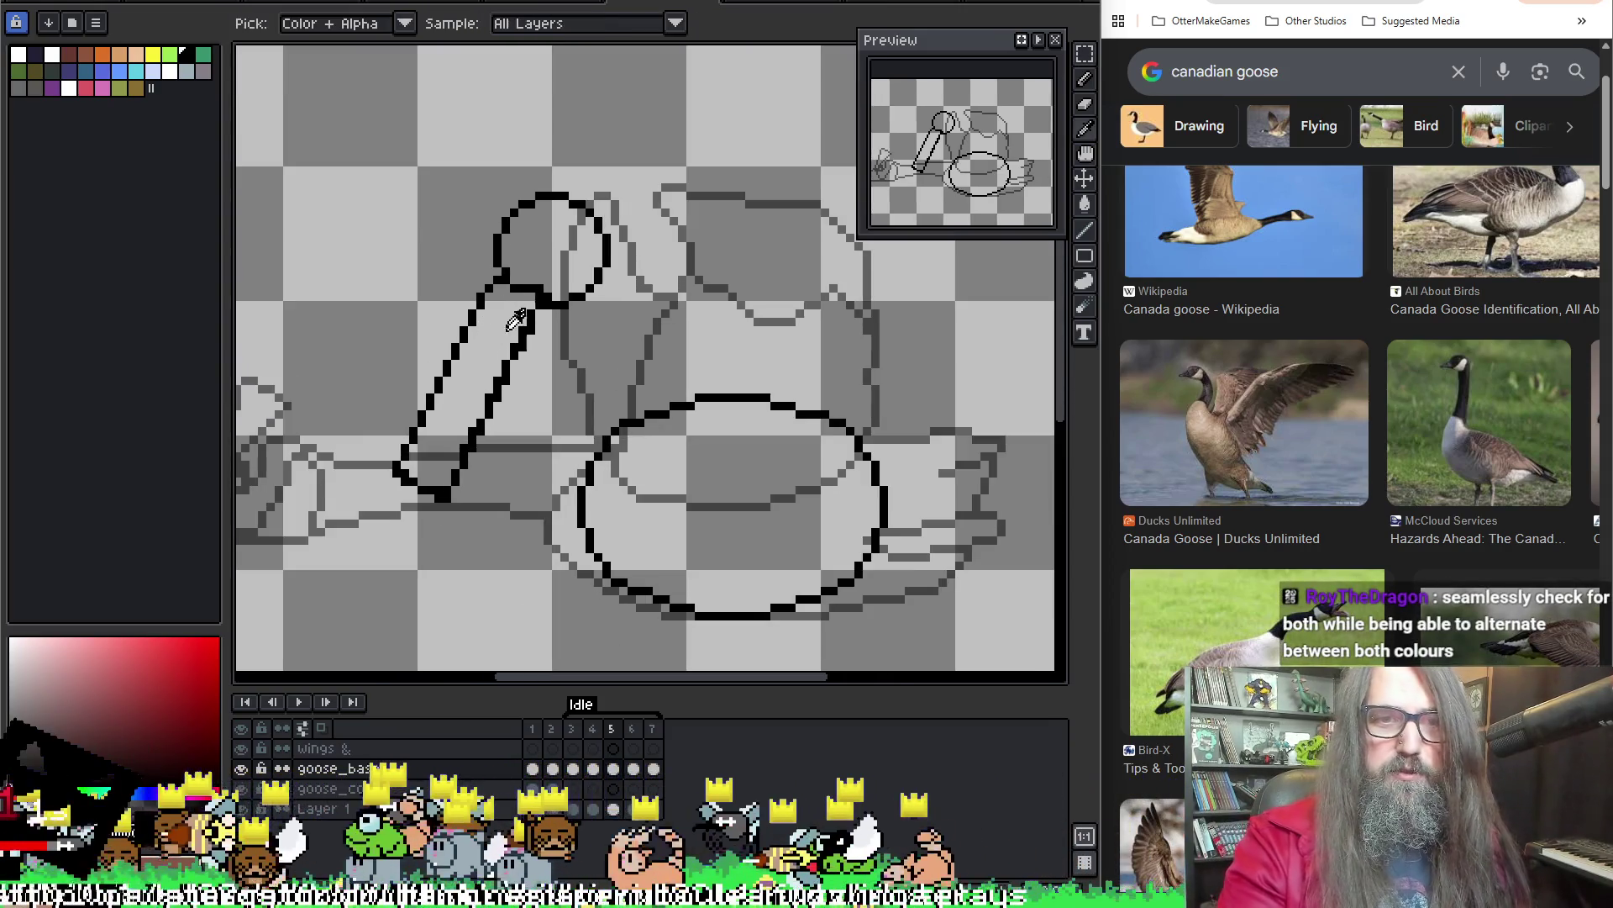
key("b")
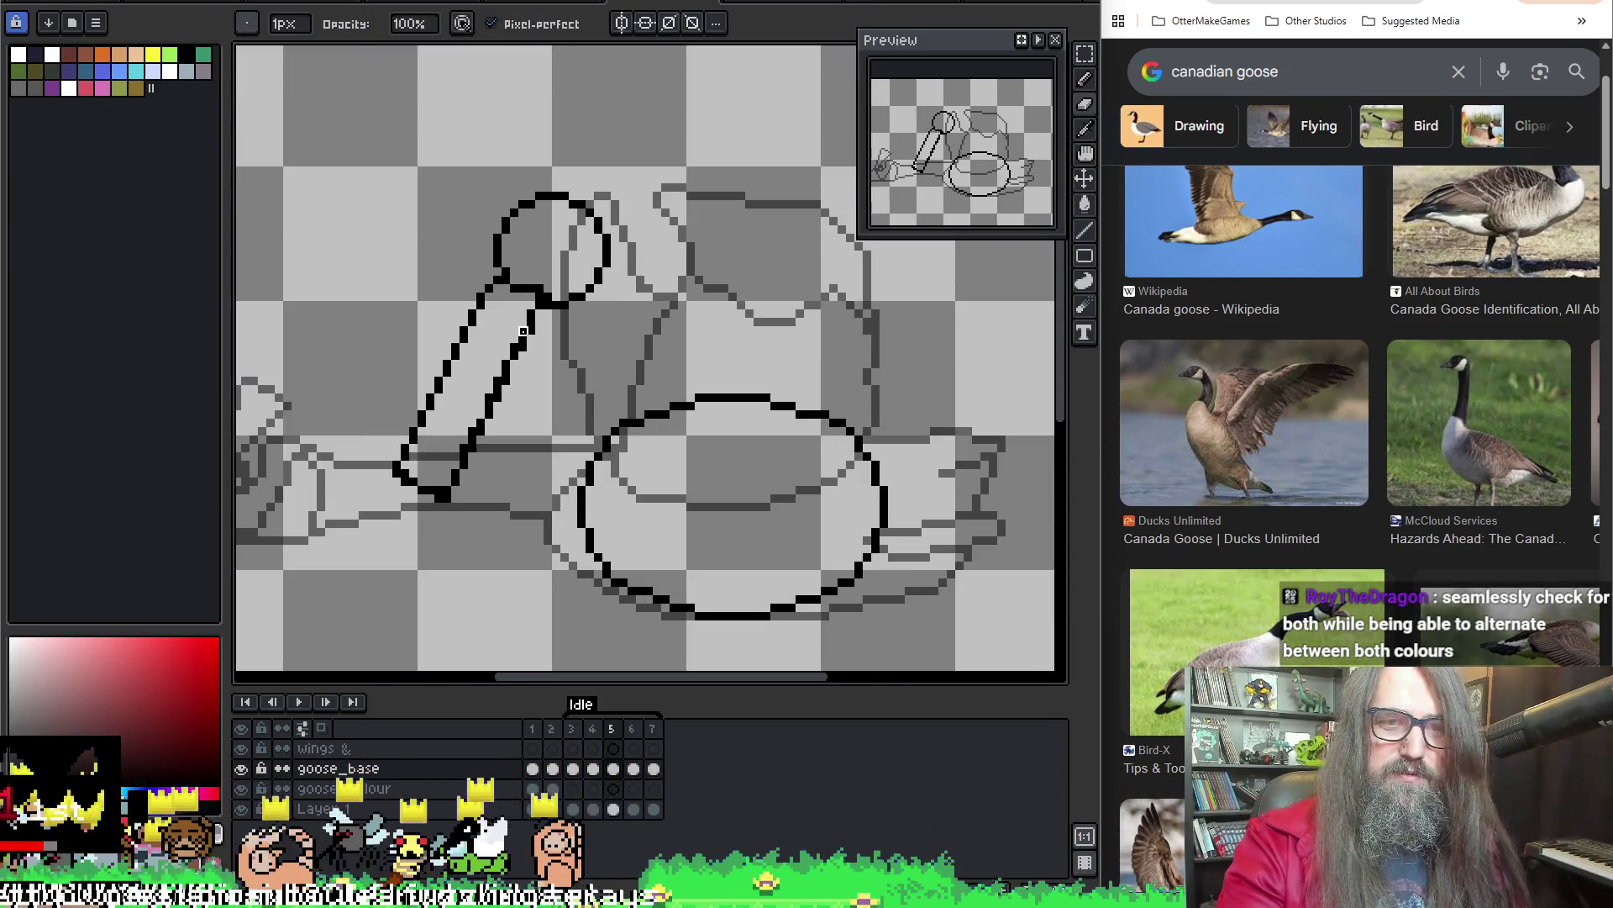
key("g")
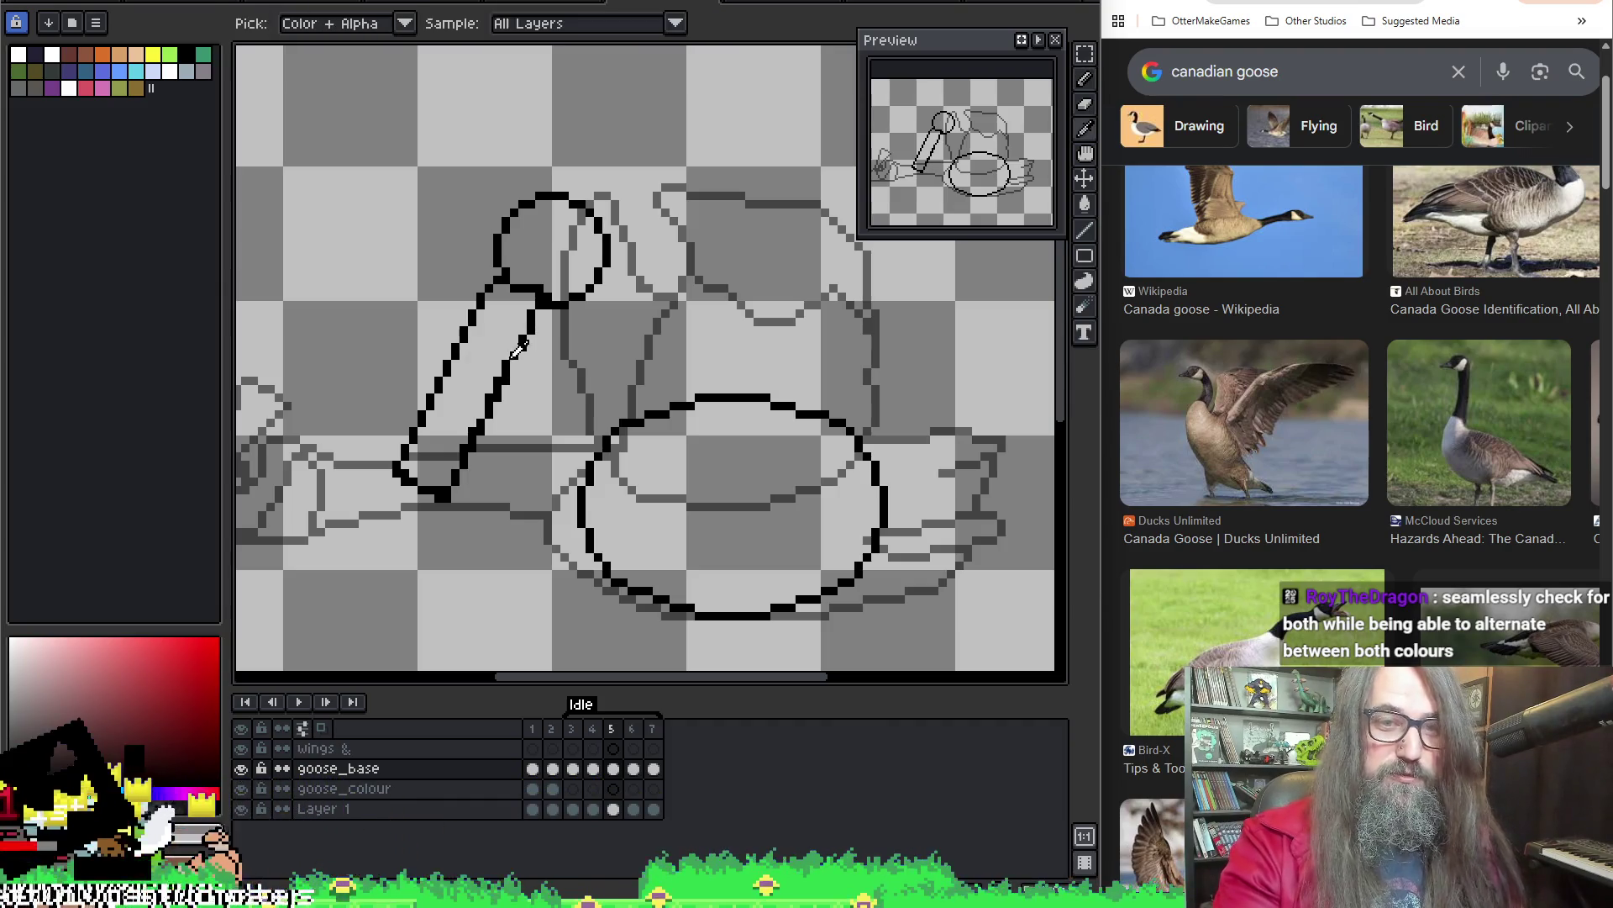
key("e")
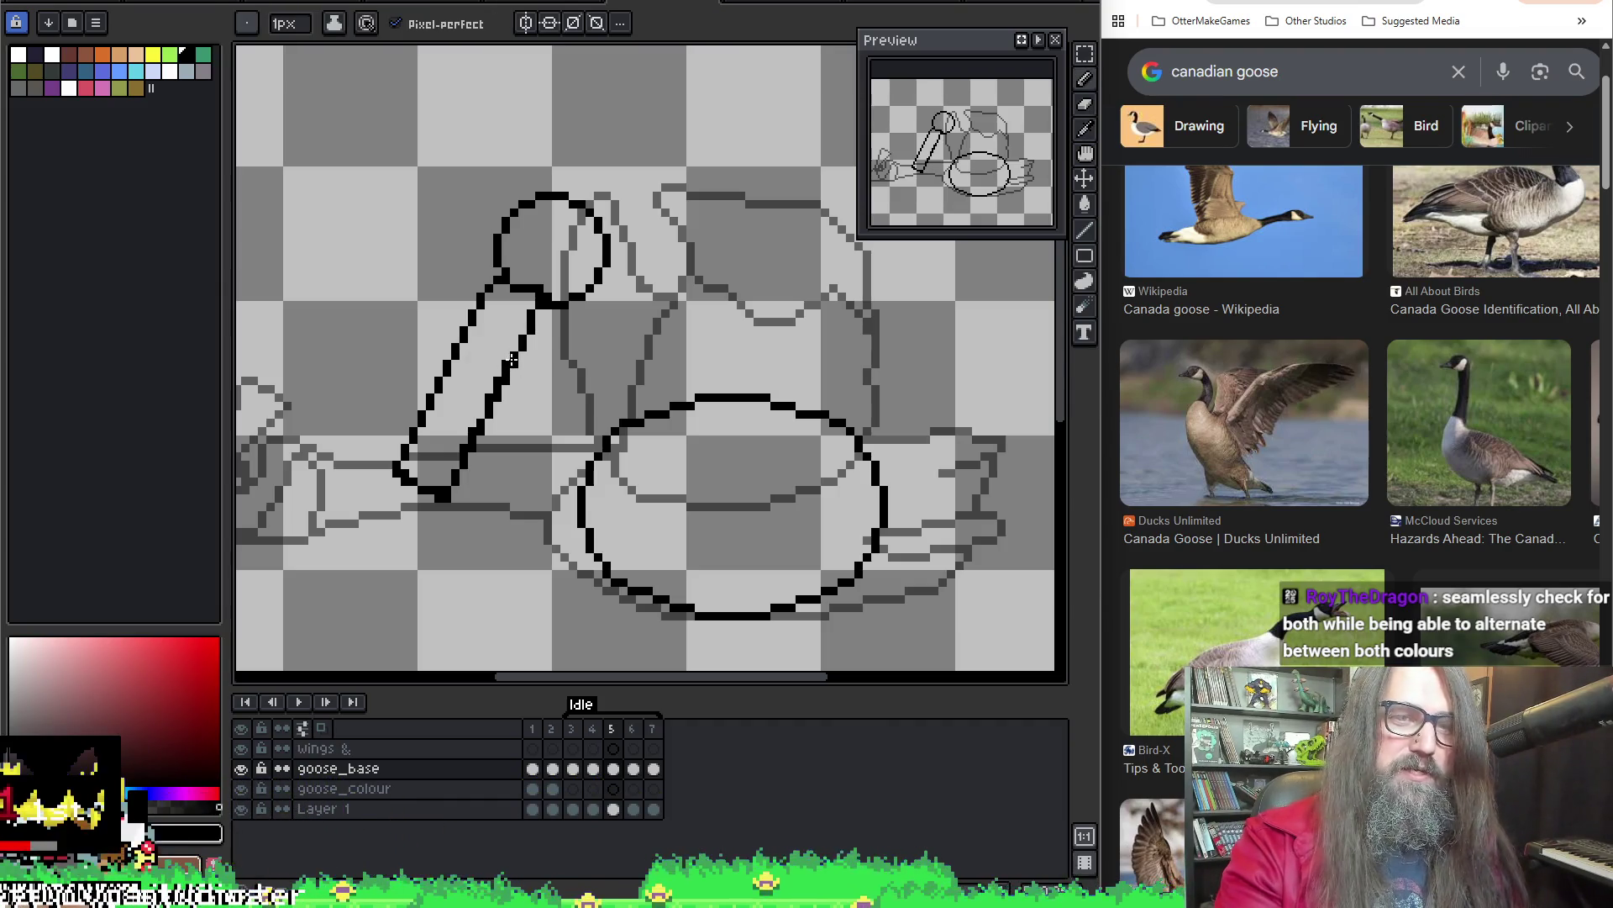
key("b")
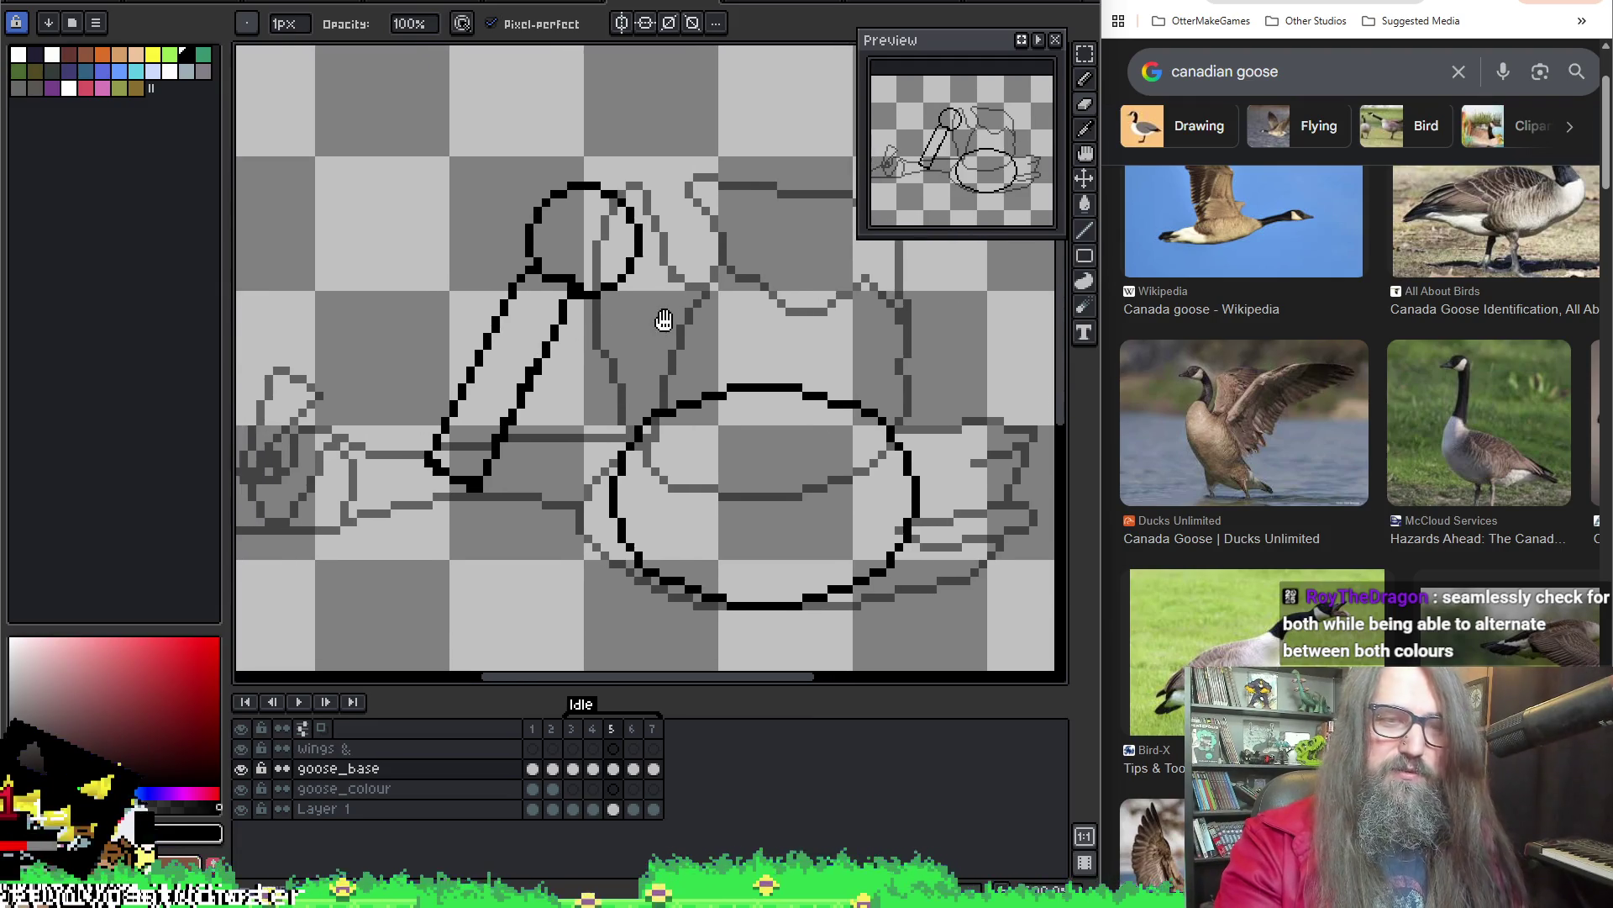
scroll(660, 325, "down", 1)
scroll(542, 377, "up", 2)
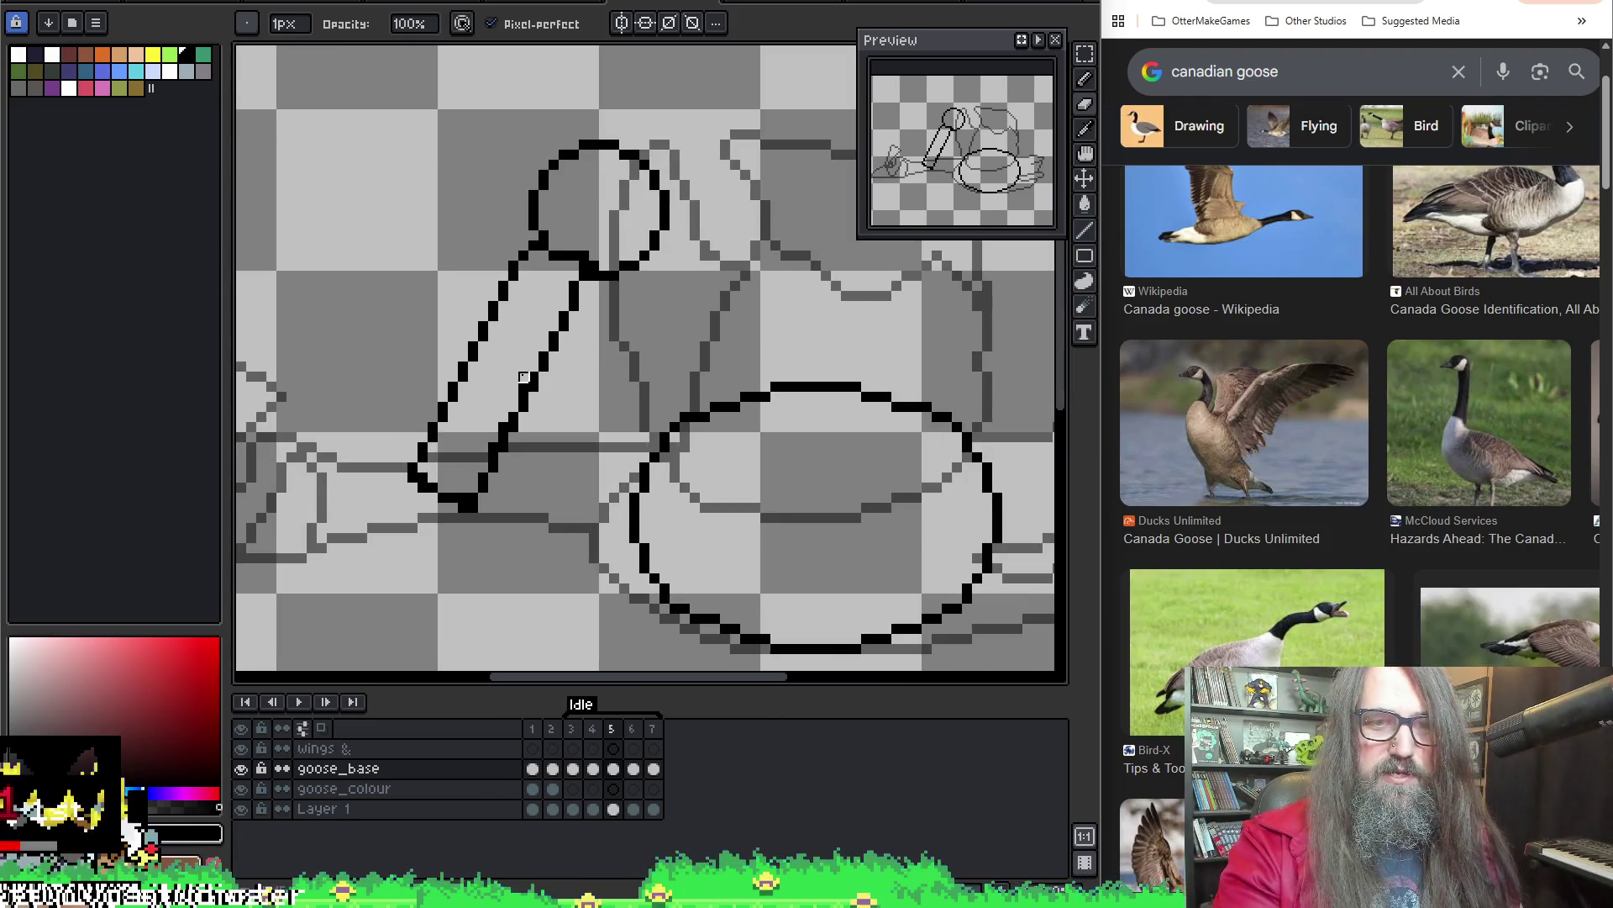
key("ctrl+z")
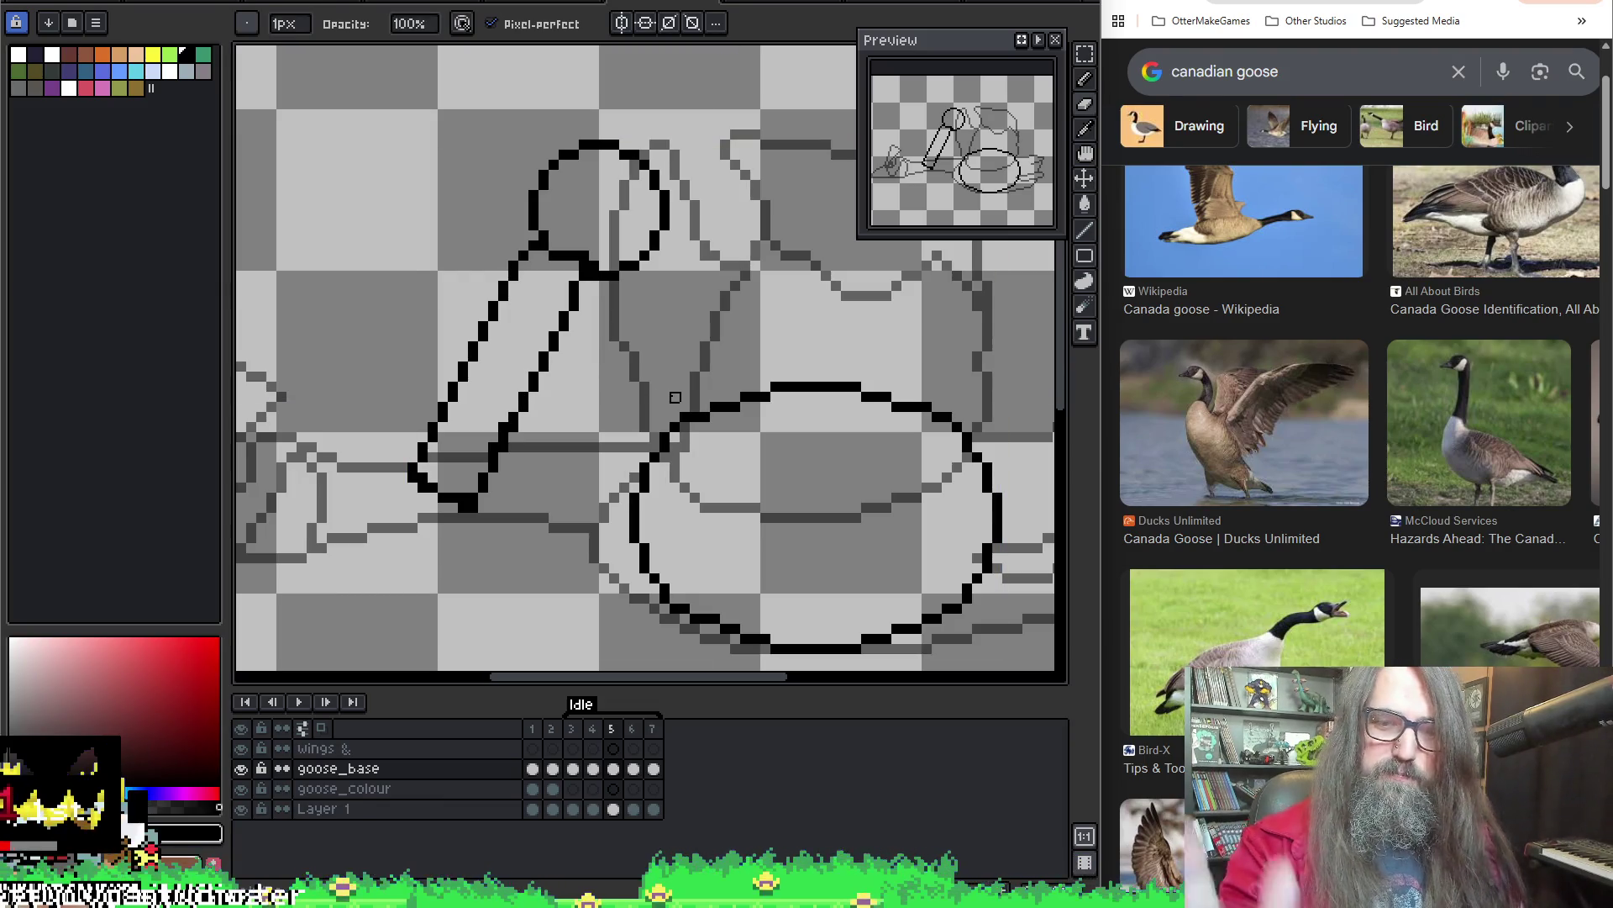
scroll(672, 387, "down", 1)
Pan the Aseprite canvas slightly across the goose sketch
mouse_move(672, 385)
left_mouse_down()
mouse_move(514, 365)
mouse_move(661, 359)
left_mouse_up()
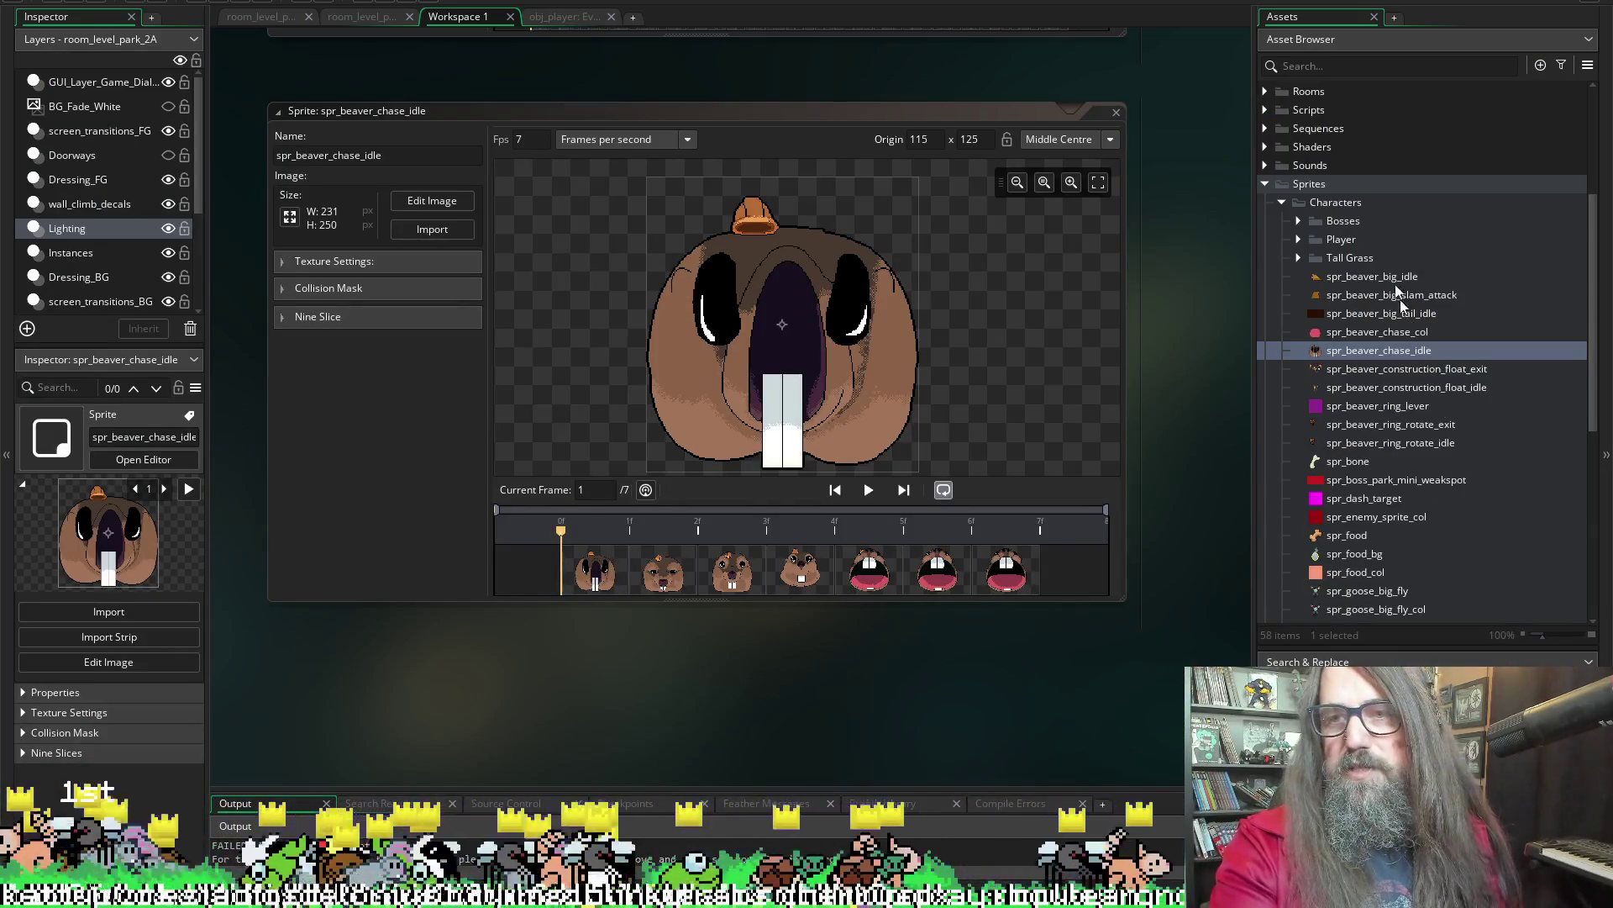
Open the Create event code of obj_player from the Objects > Characters folder
scroll(1307, 313, "up", 4)
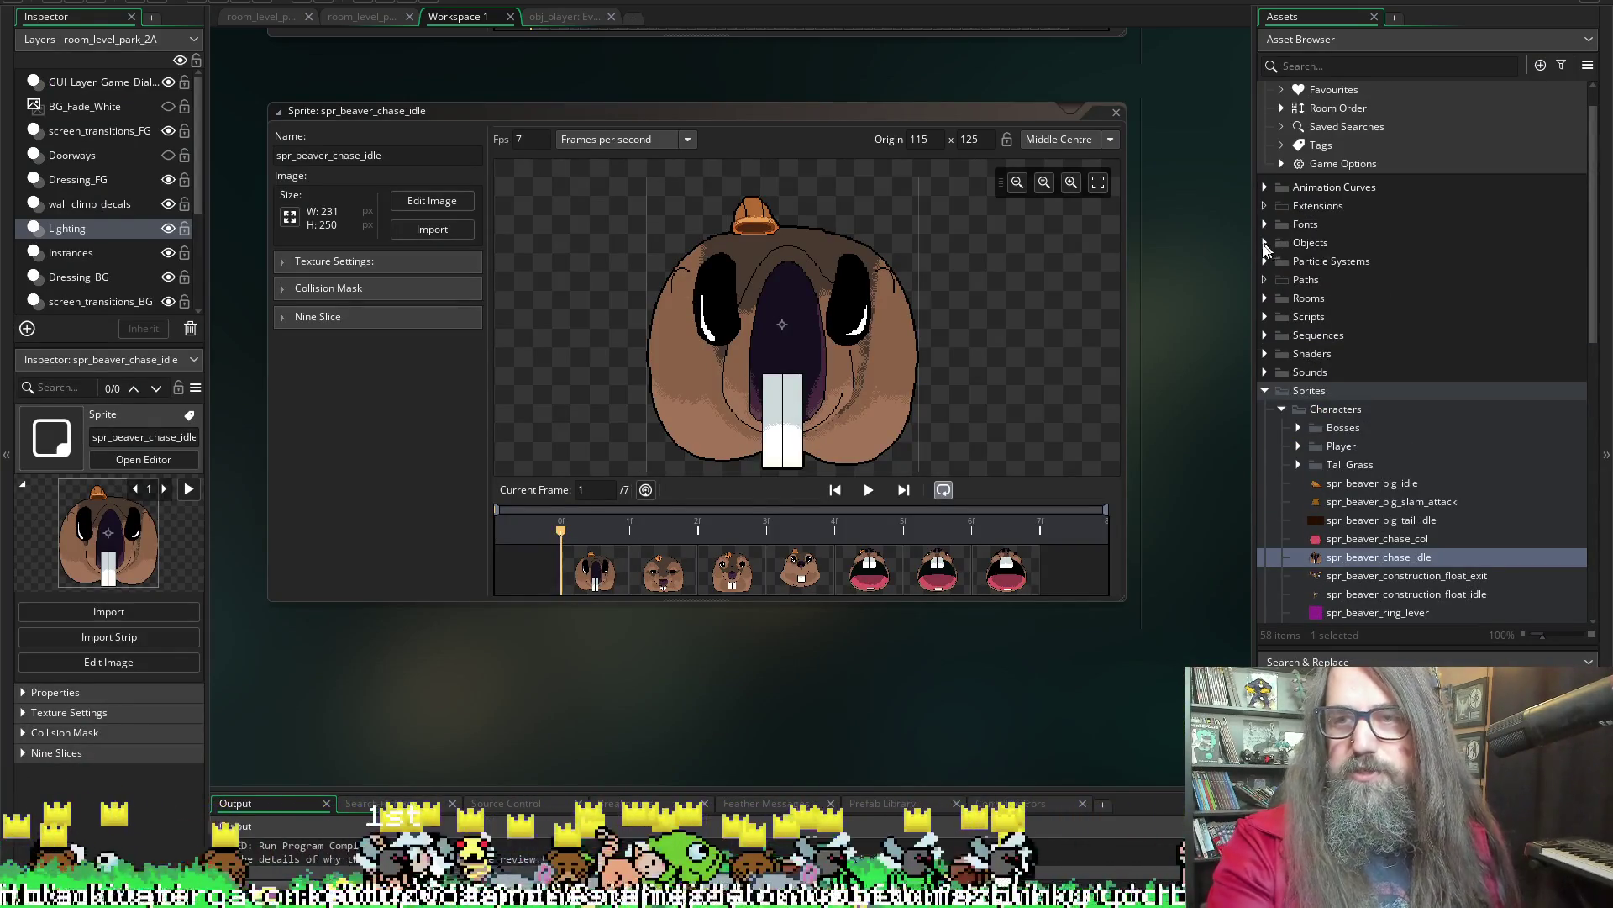
double_click(1310, 242)
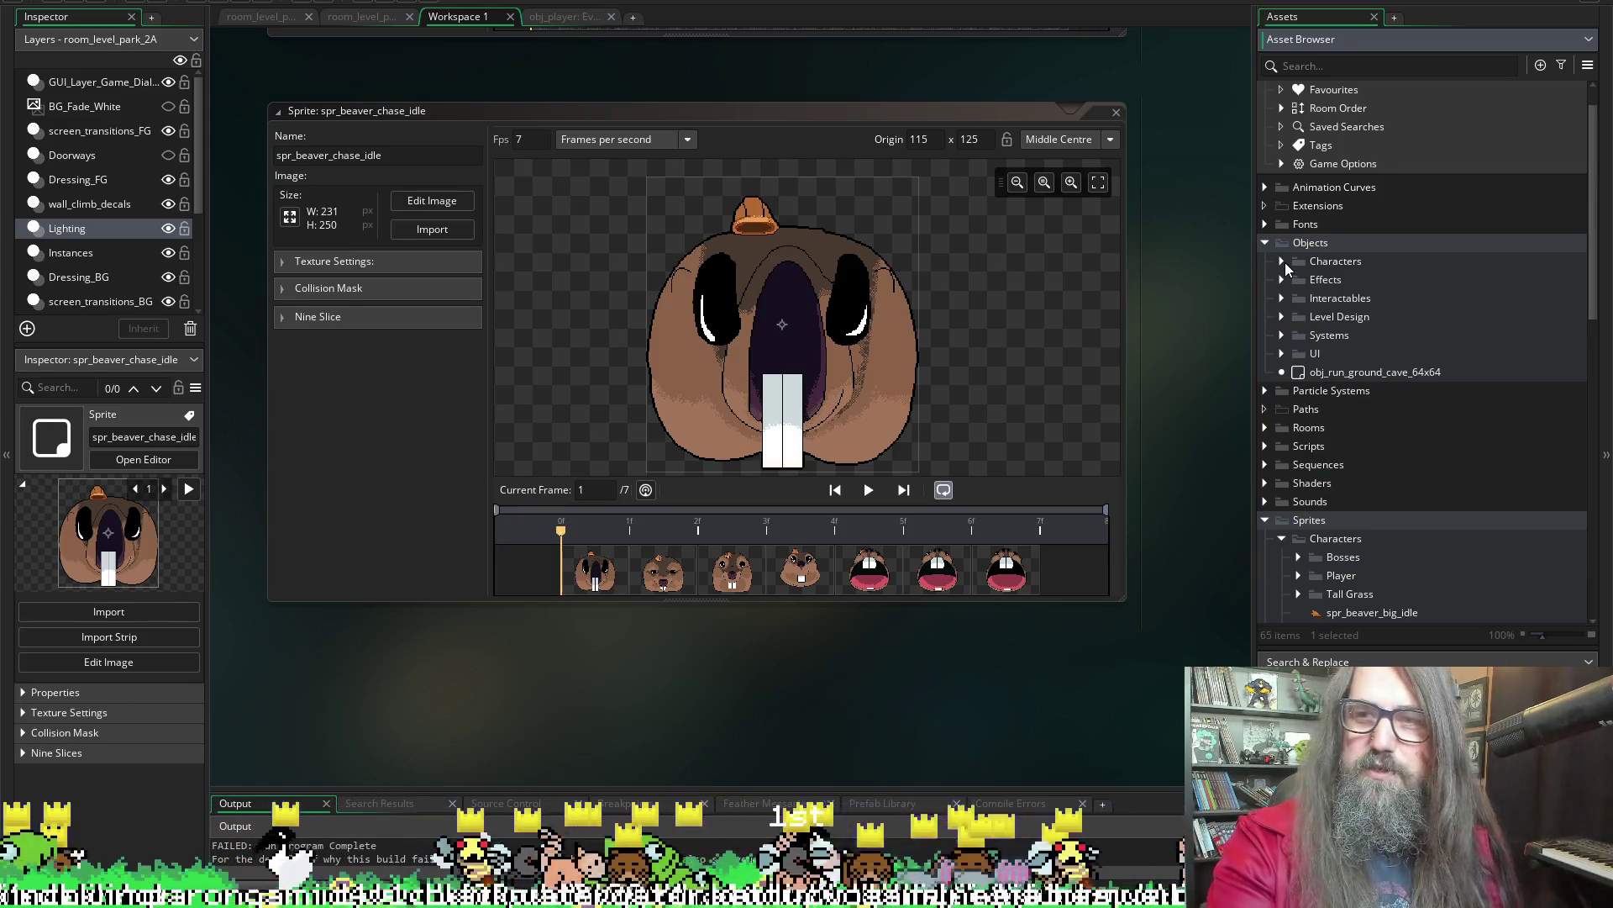
left_click(1283, 261)
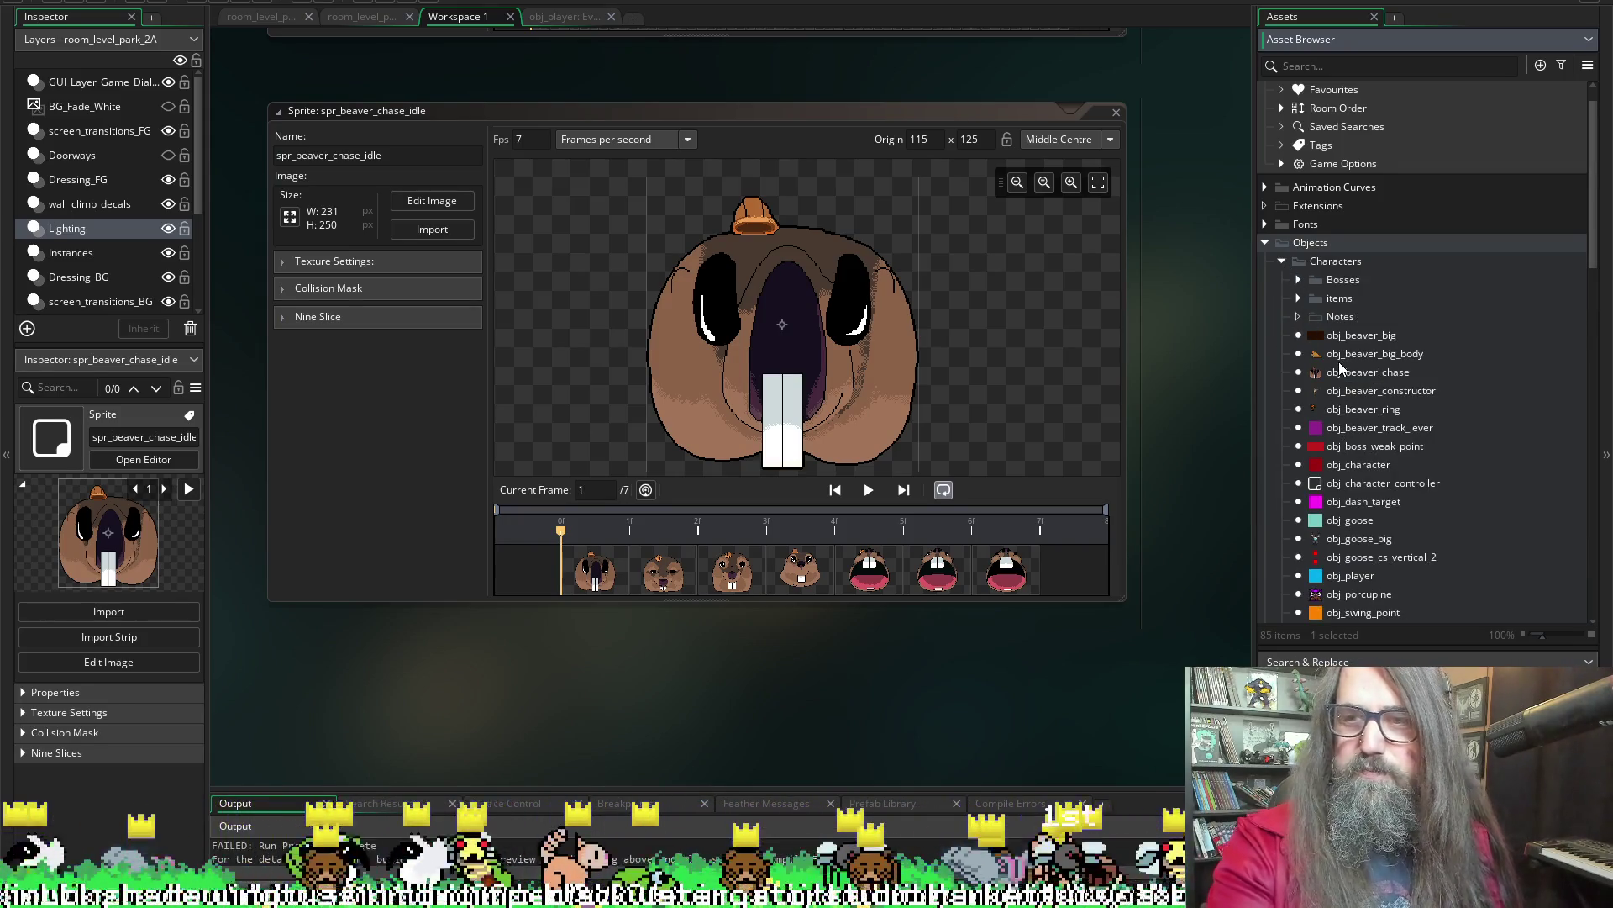
scroll(1361, 602, "down", 3)
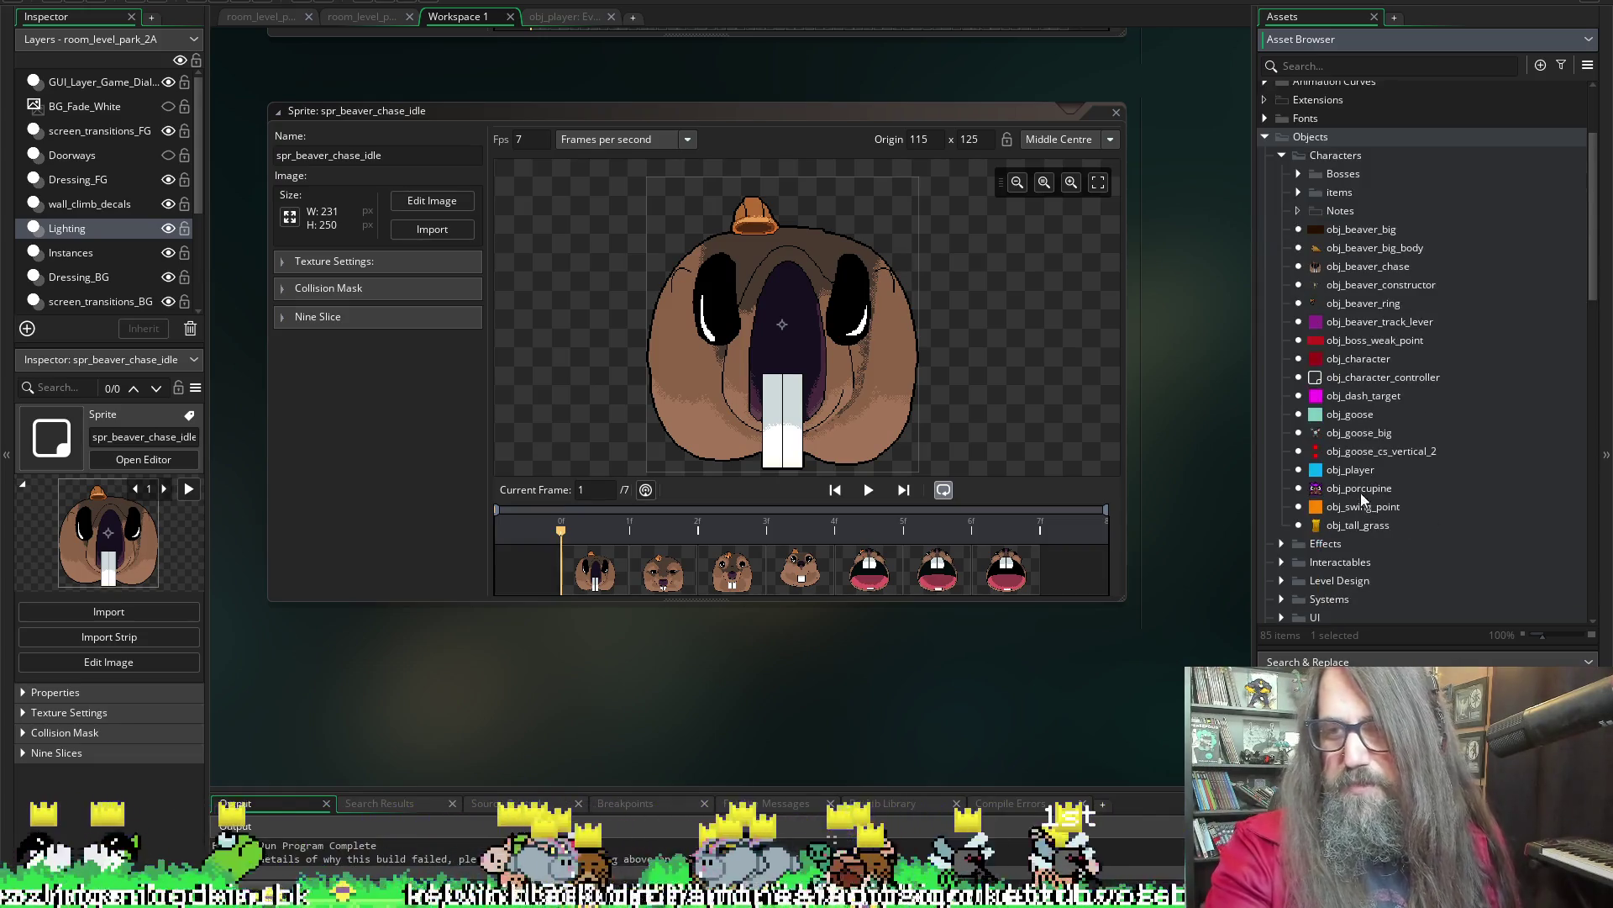
left_click(1353, 472)
double_click(1353, 475)
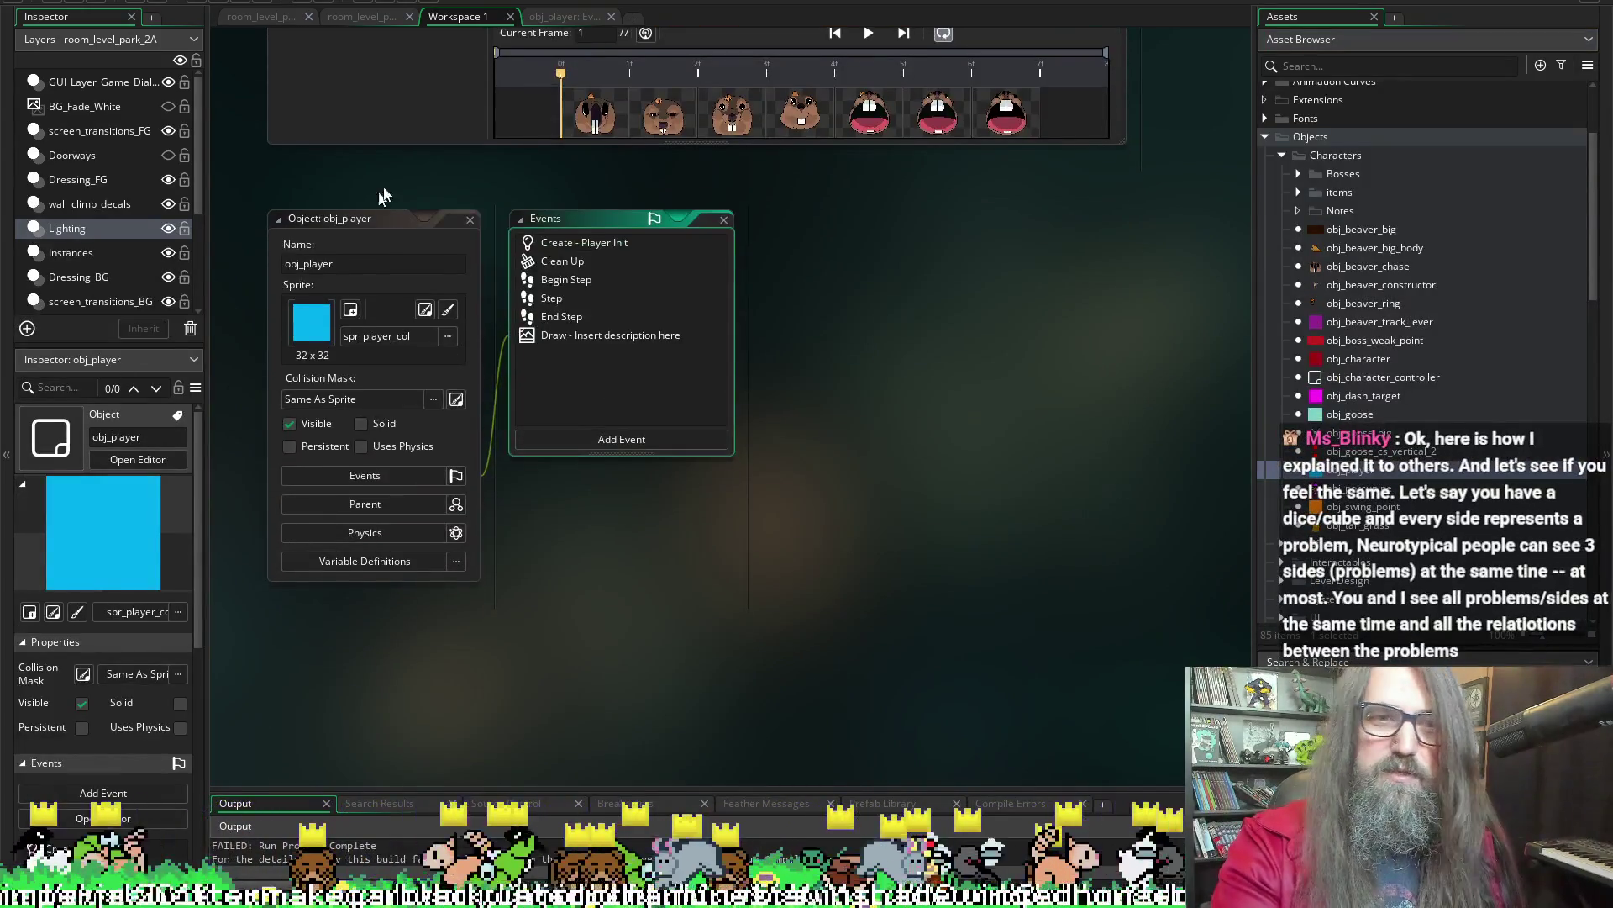
double_click(569, 243)
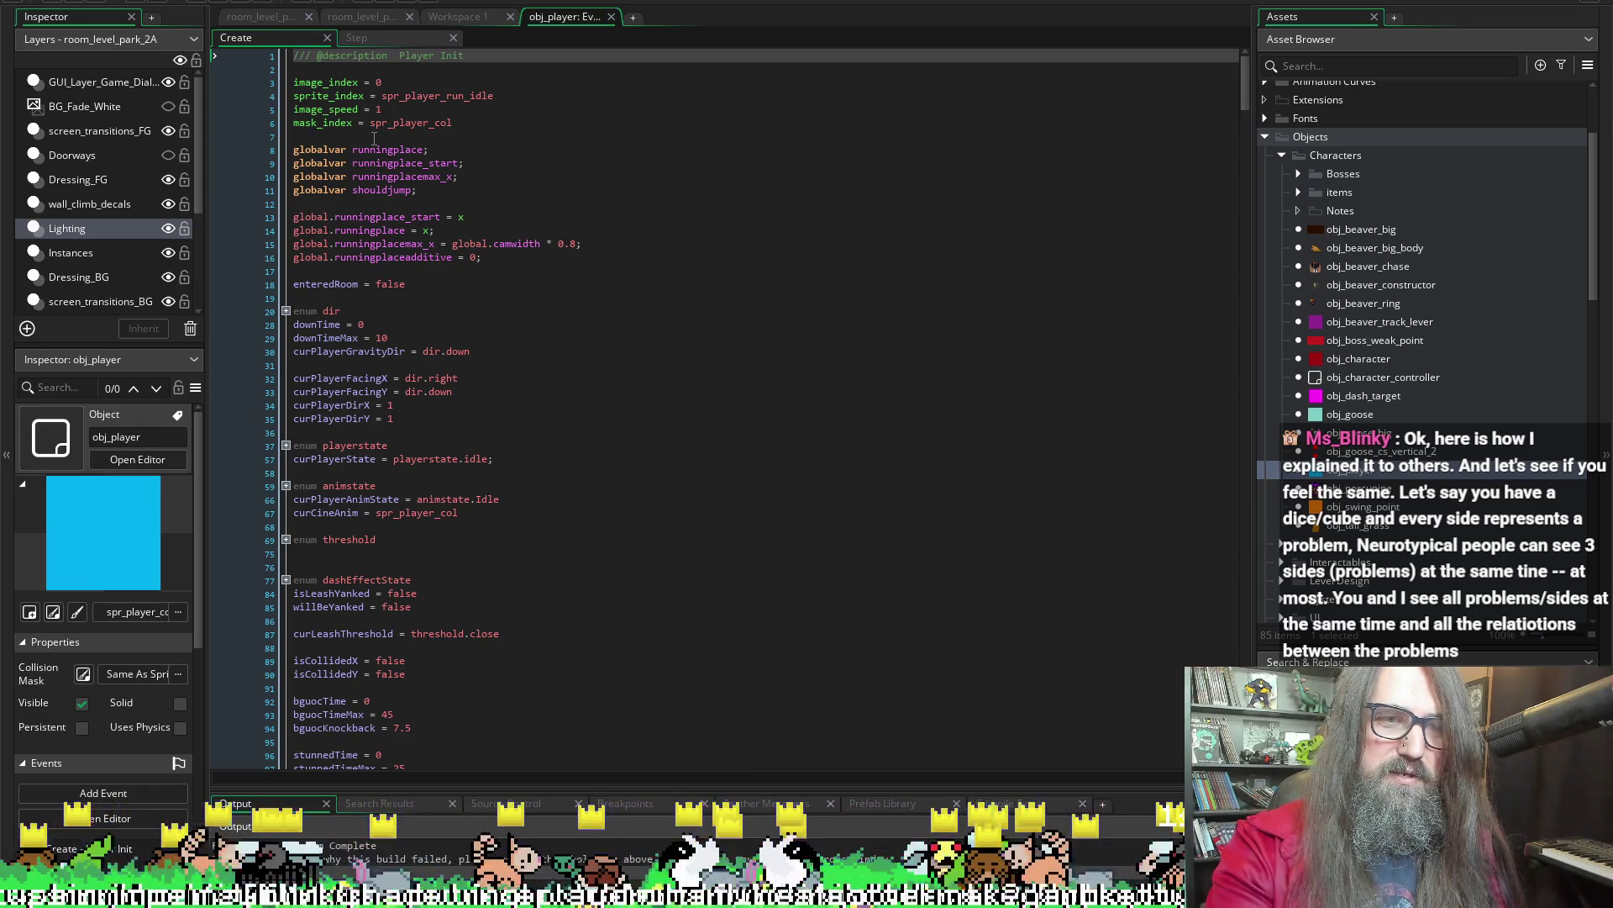
Below the mask_index line, start a 'tile =' struct with its braces on separate lines
left_click(429, 137)
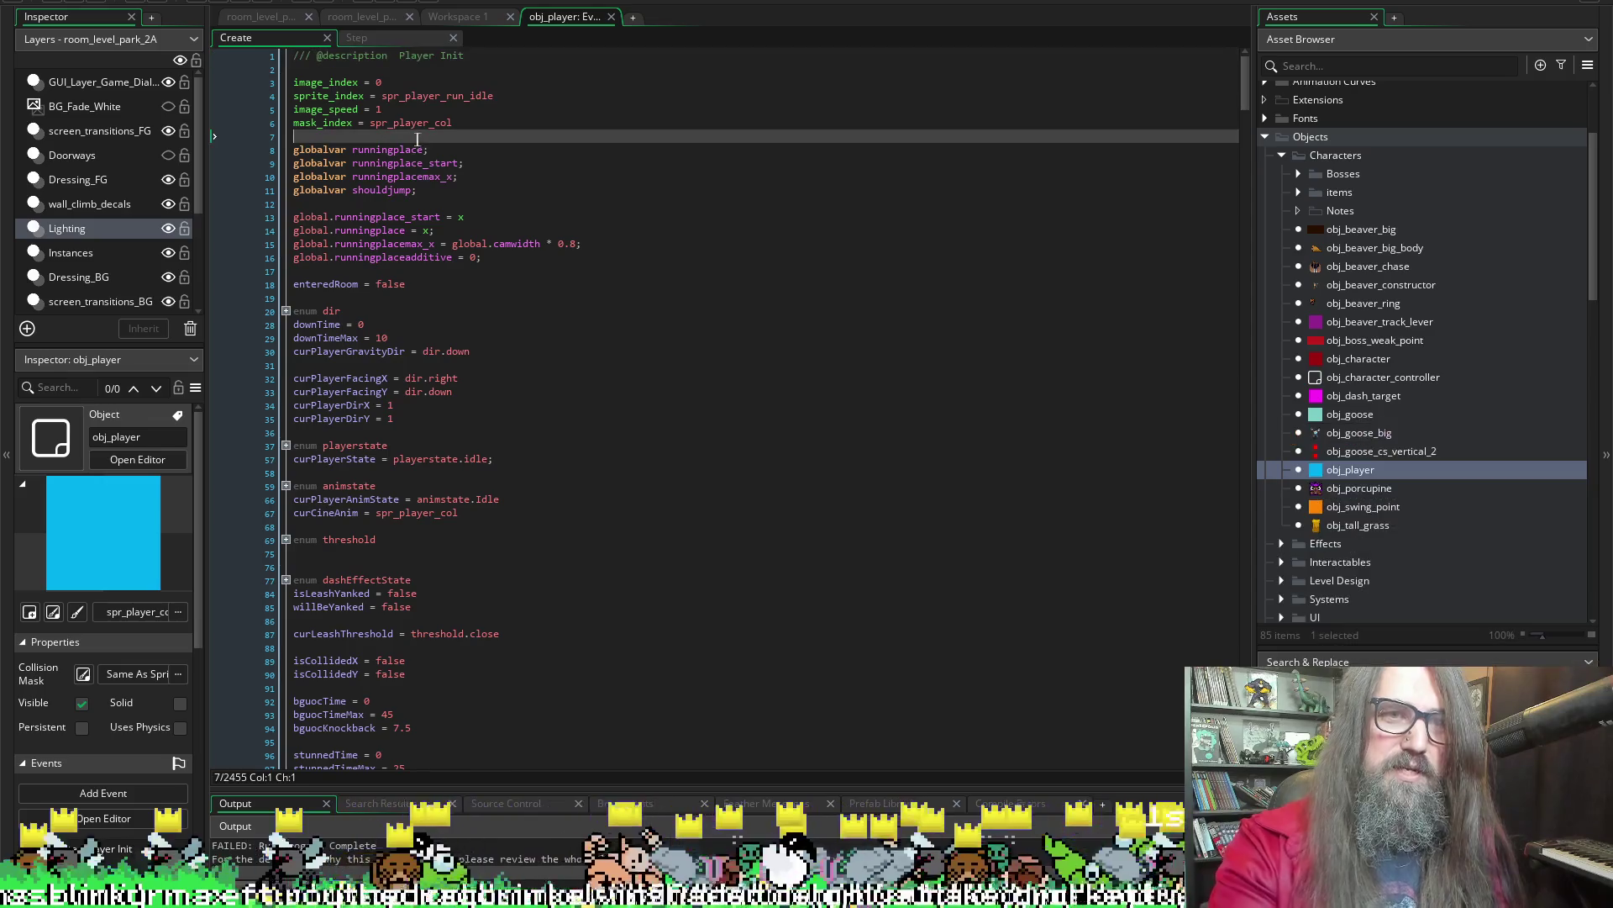
key("Return")
key("Return")
key("Up")
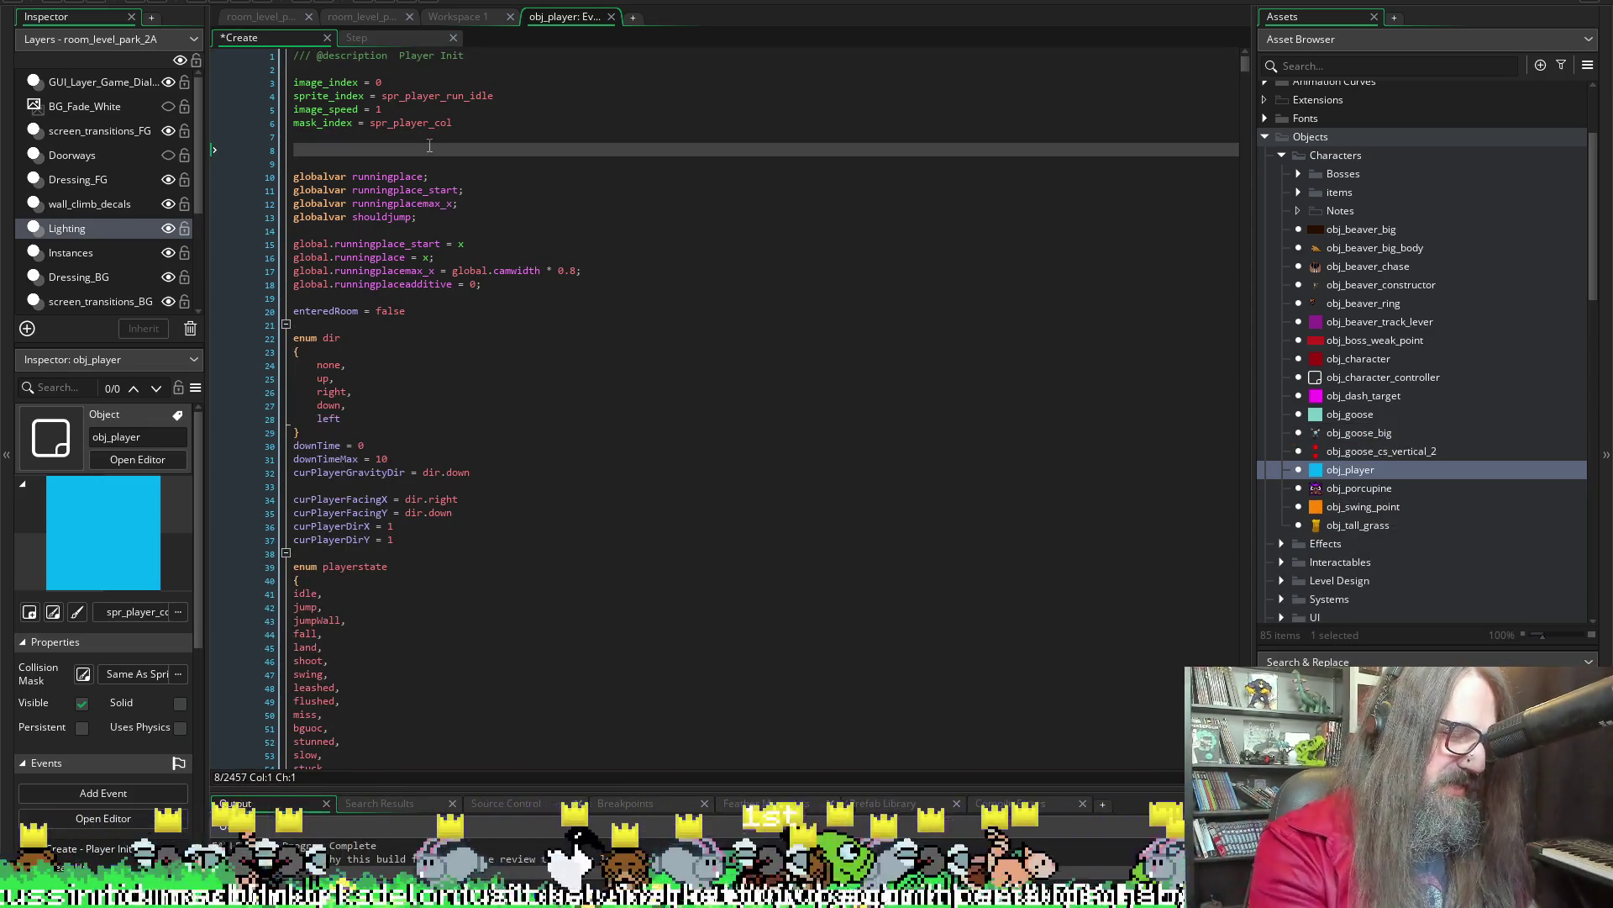
type("tile")
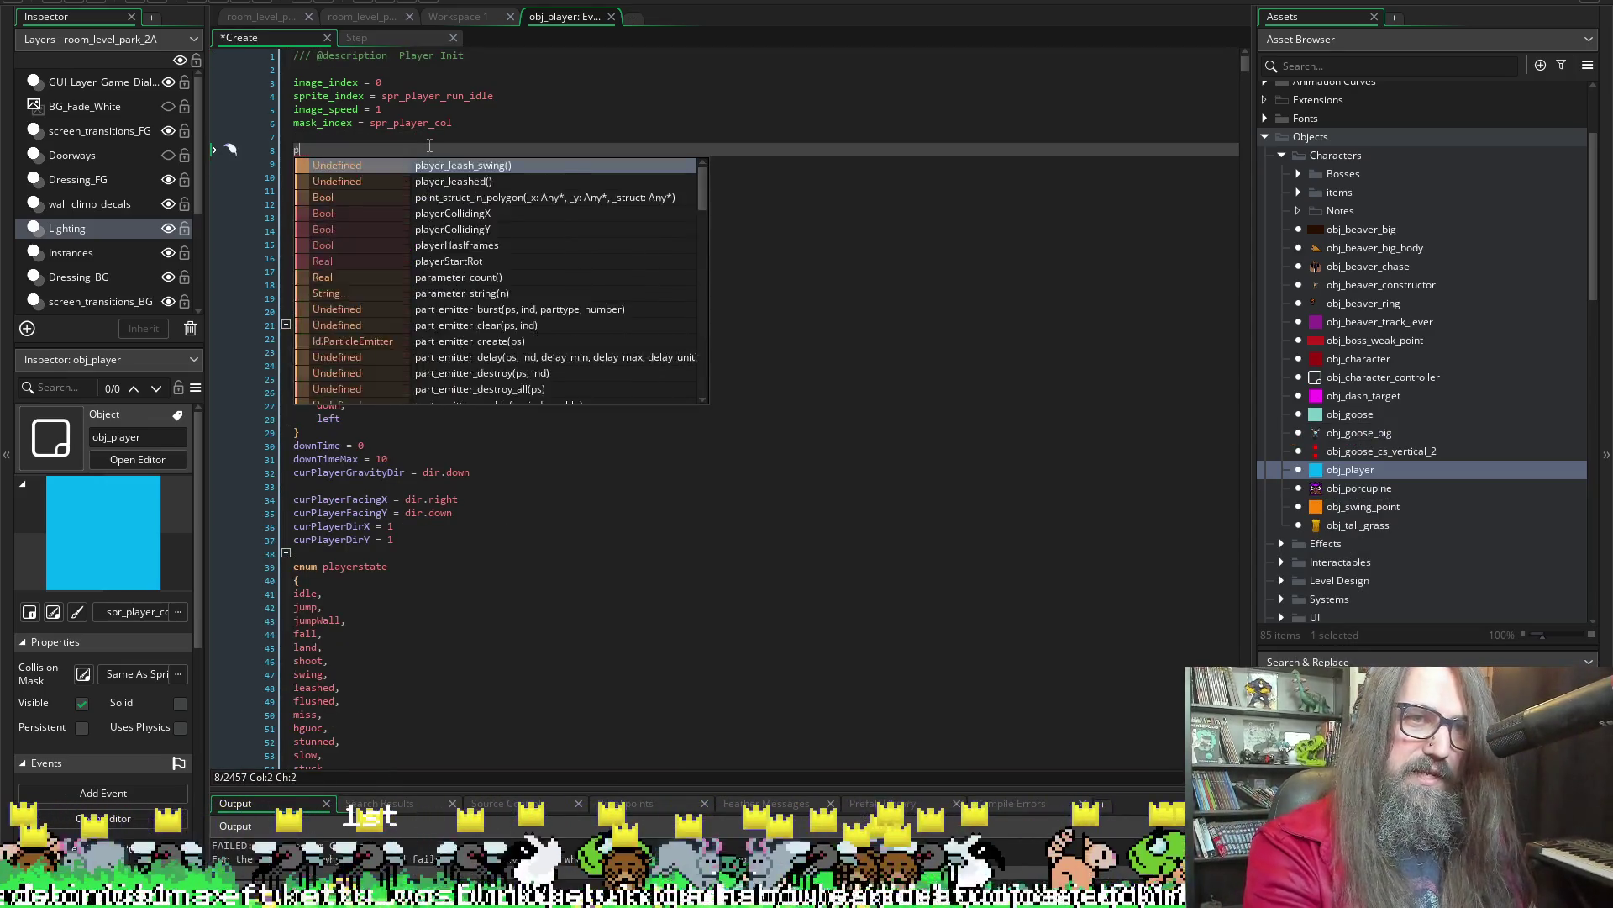
type(" =")
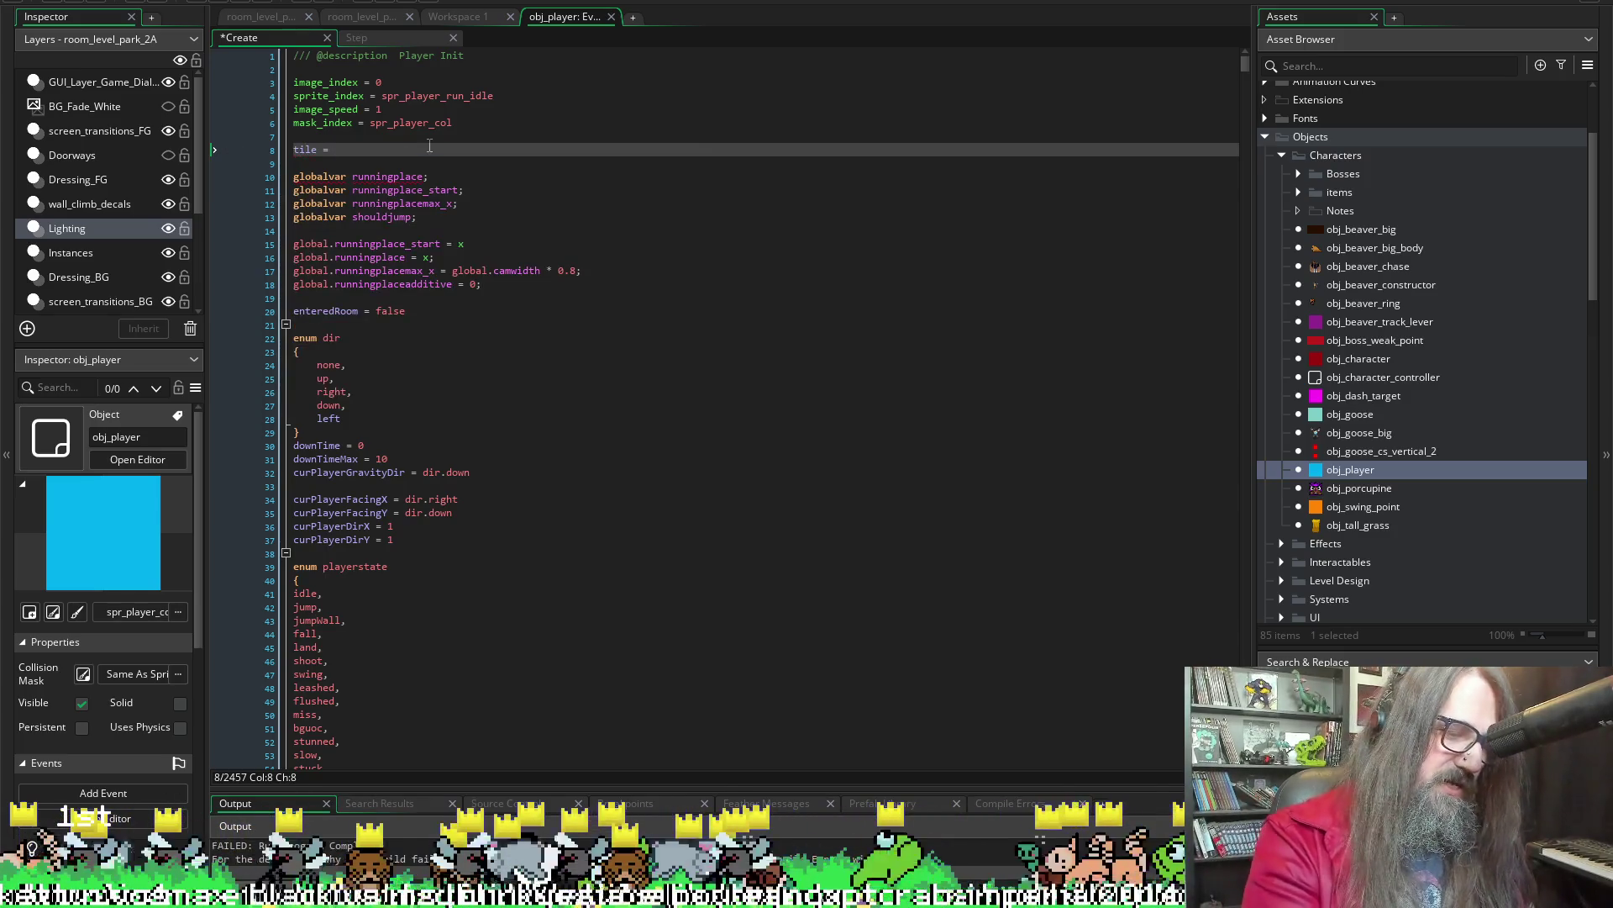
key("Return")
type("{")
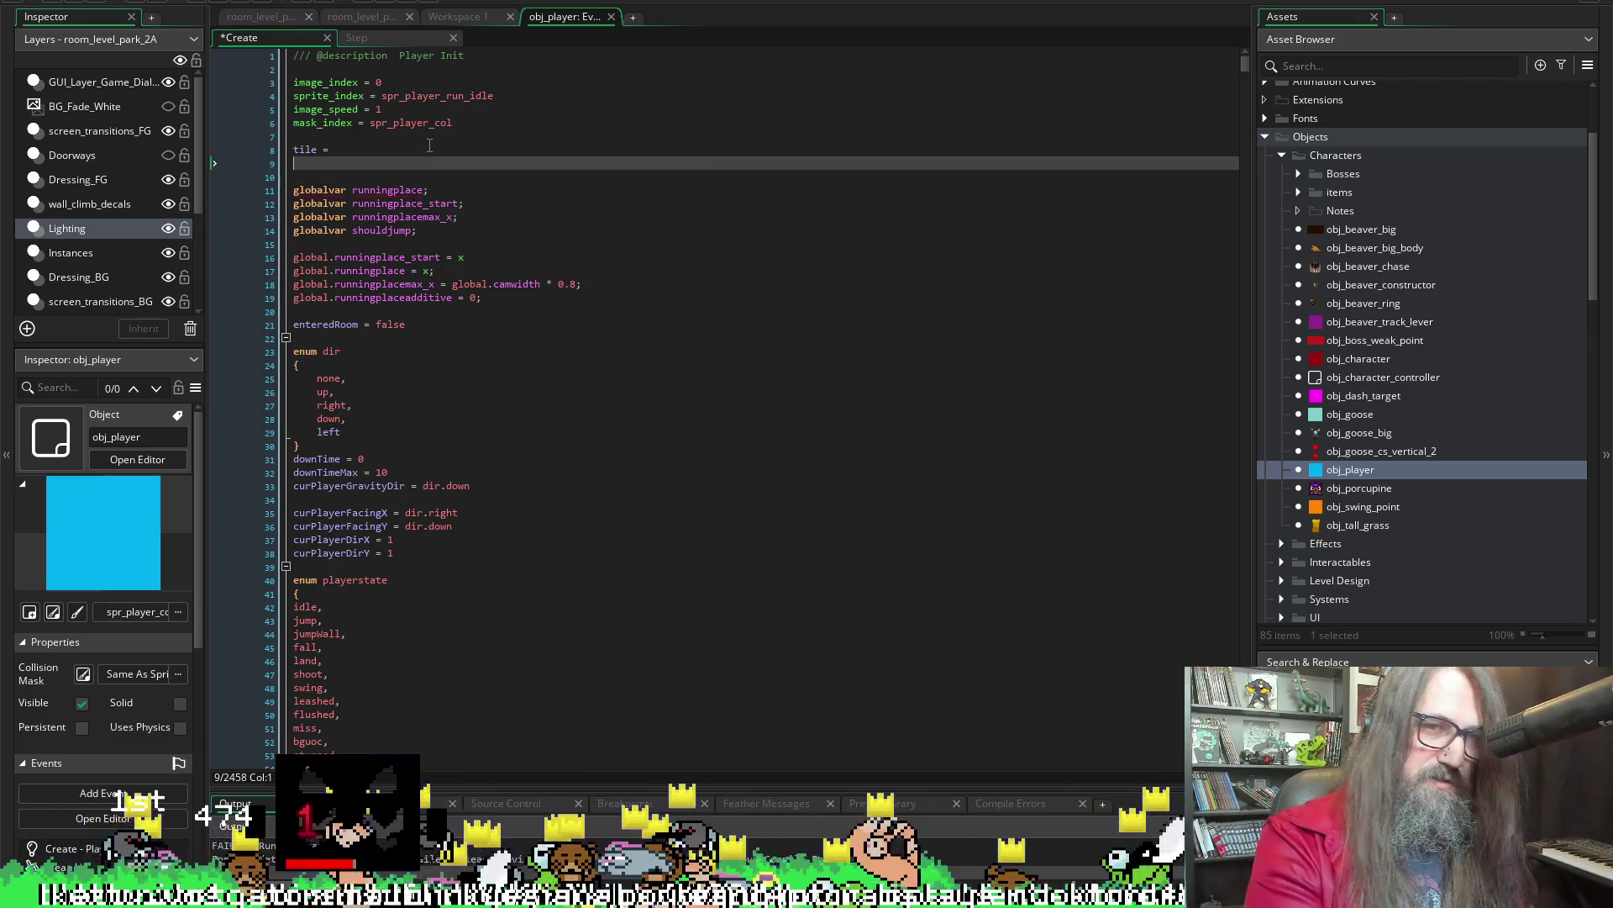
key("Return")
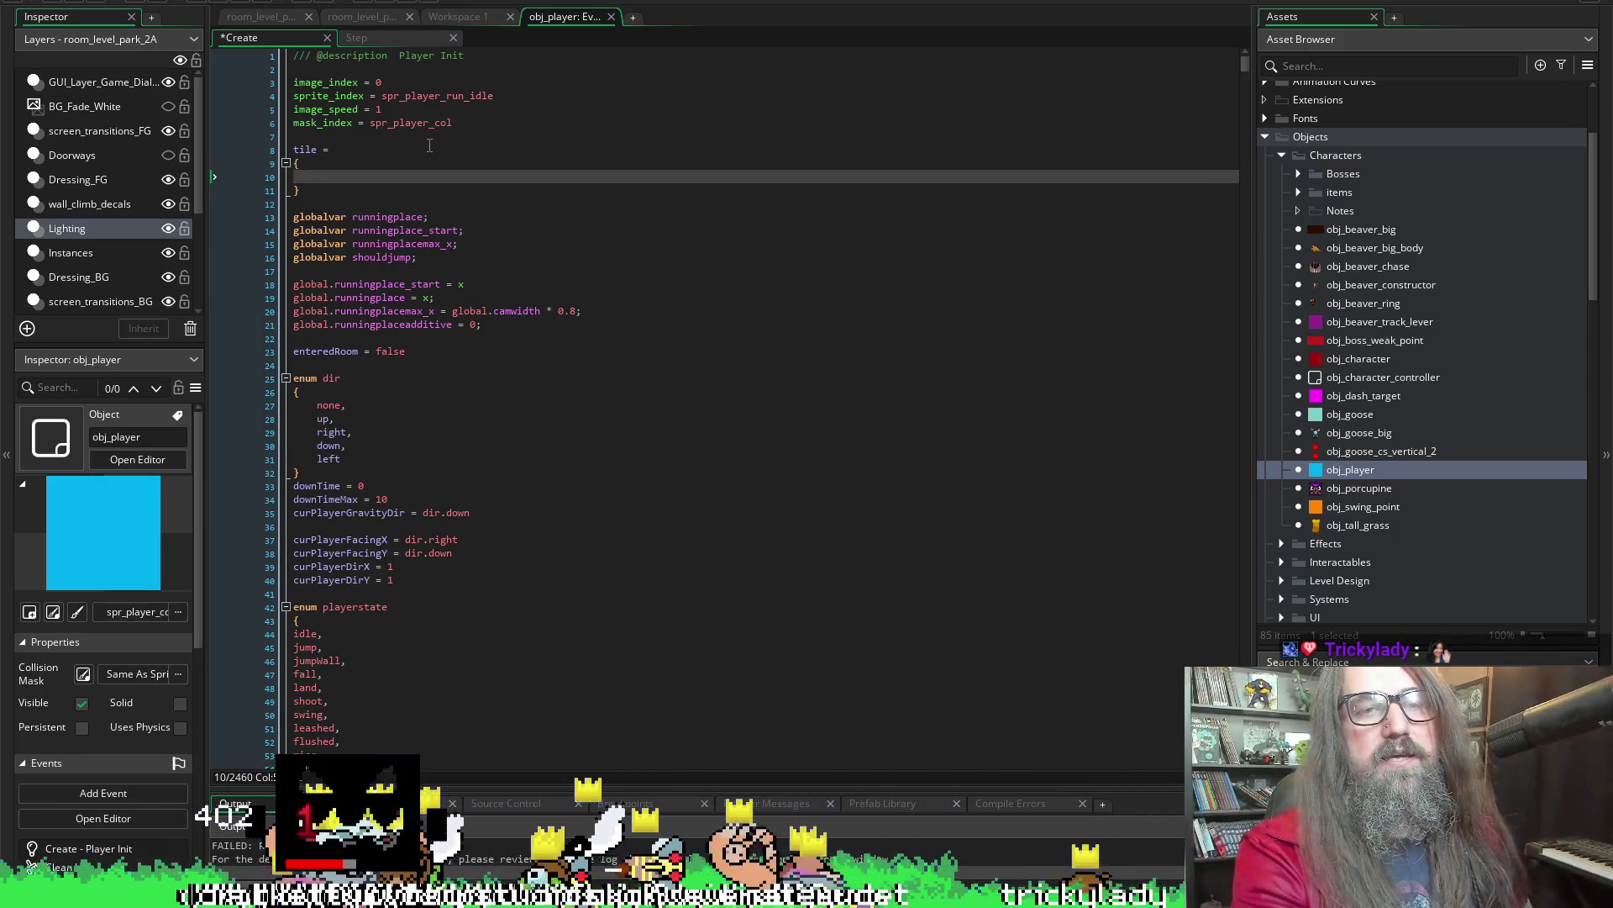
Add a colour entry, trying then removing the spr_dash_idle_effect autocomplete suggestion
type("col")
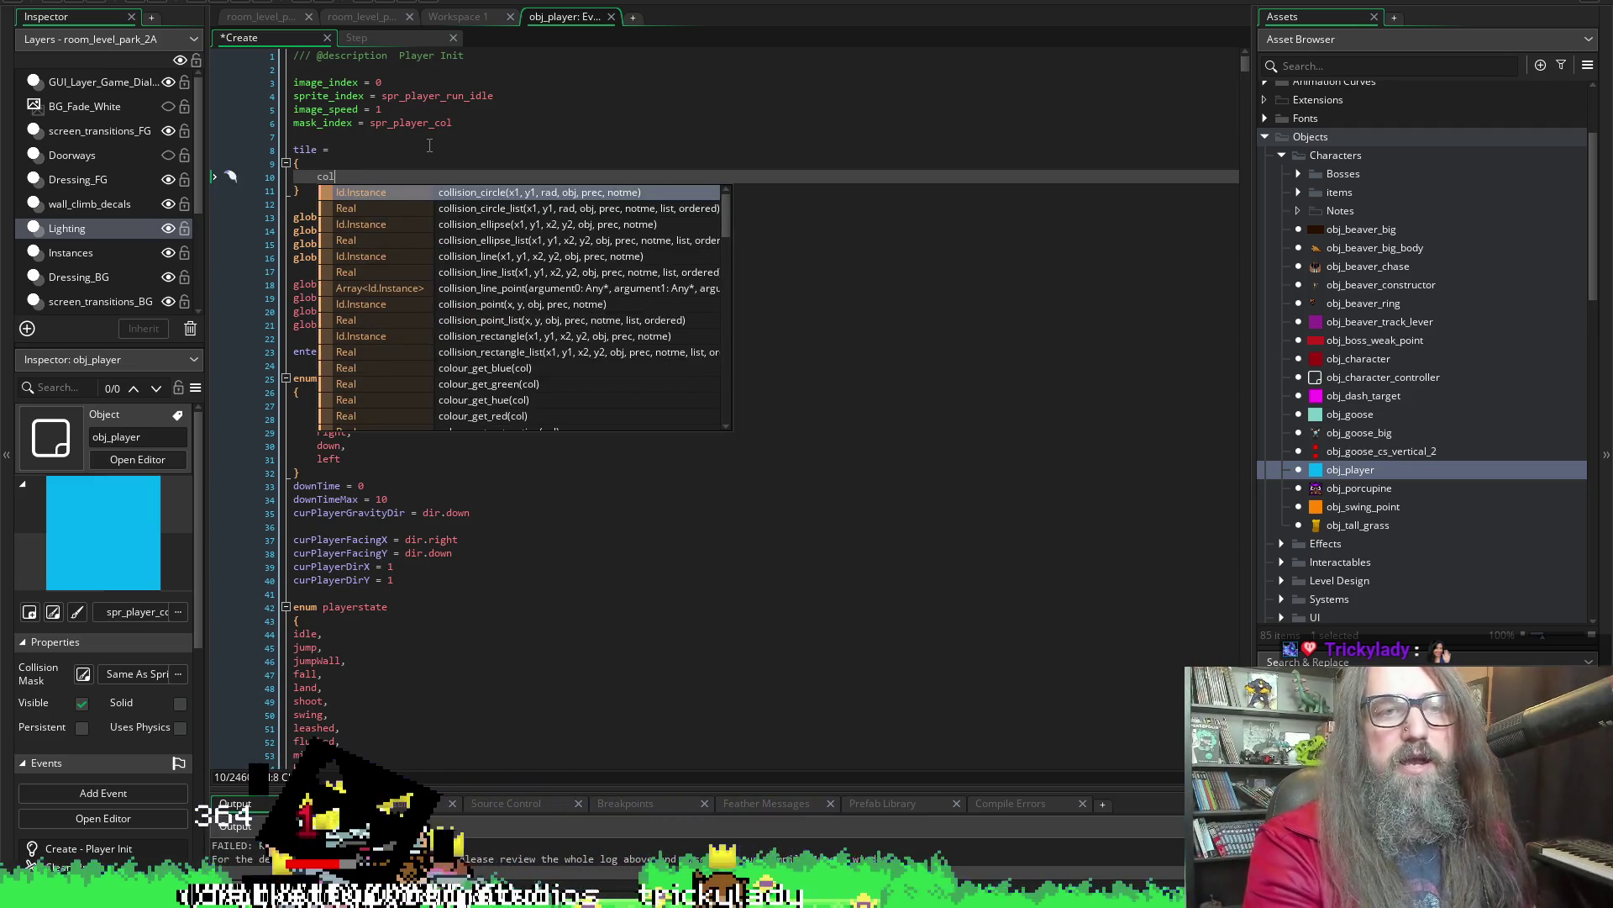
type("o")
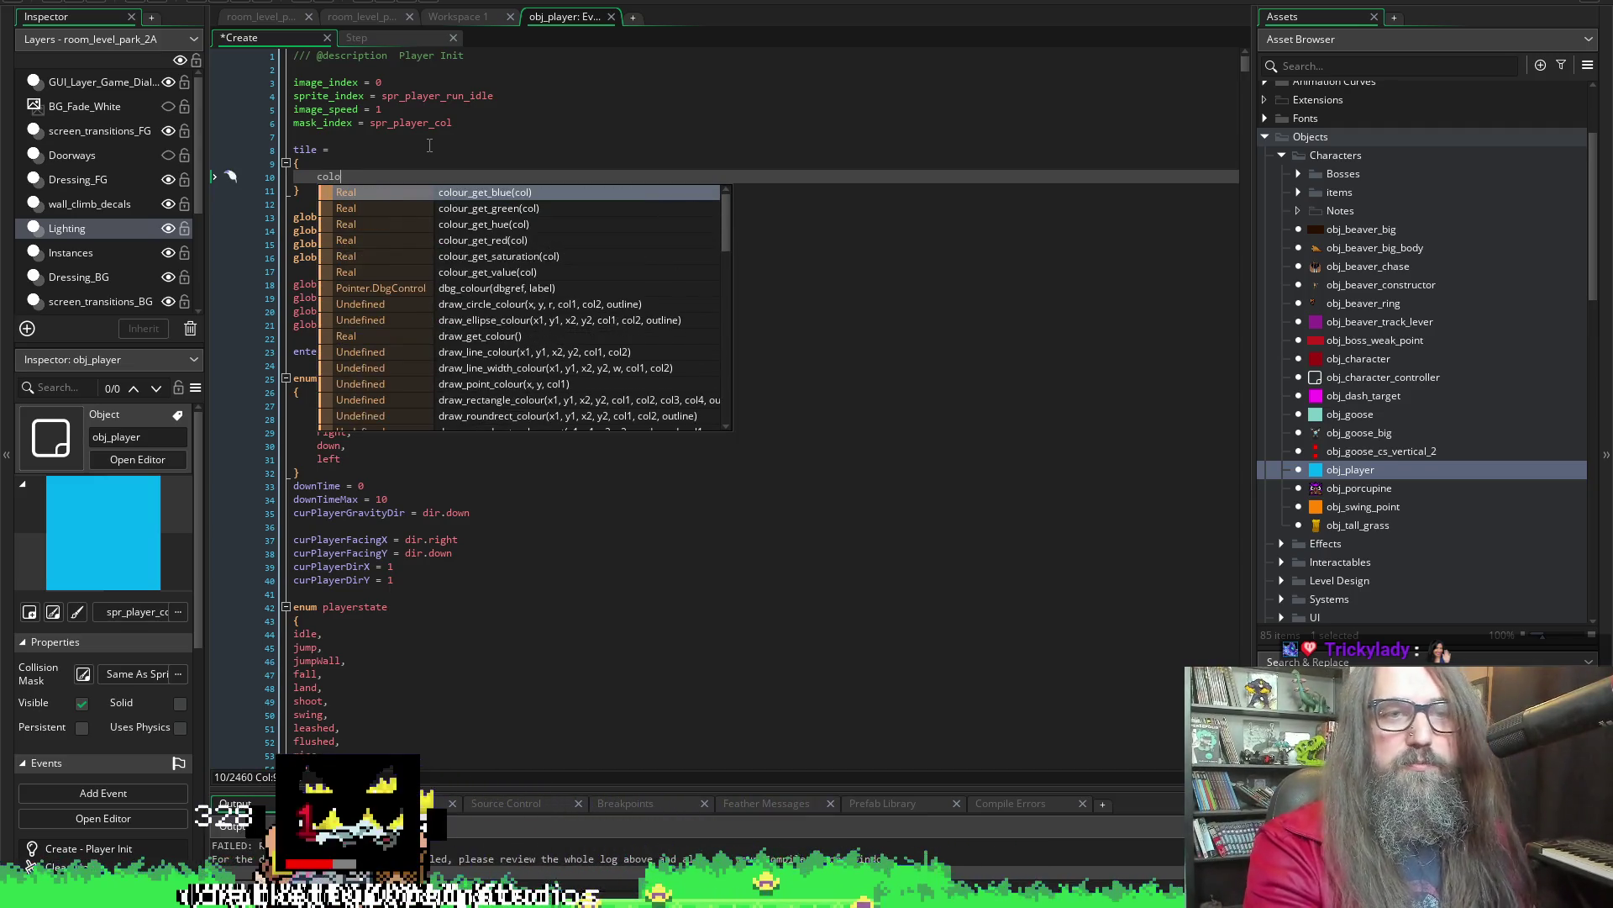
type("ur")
key("Escape")
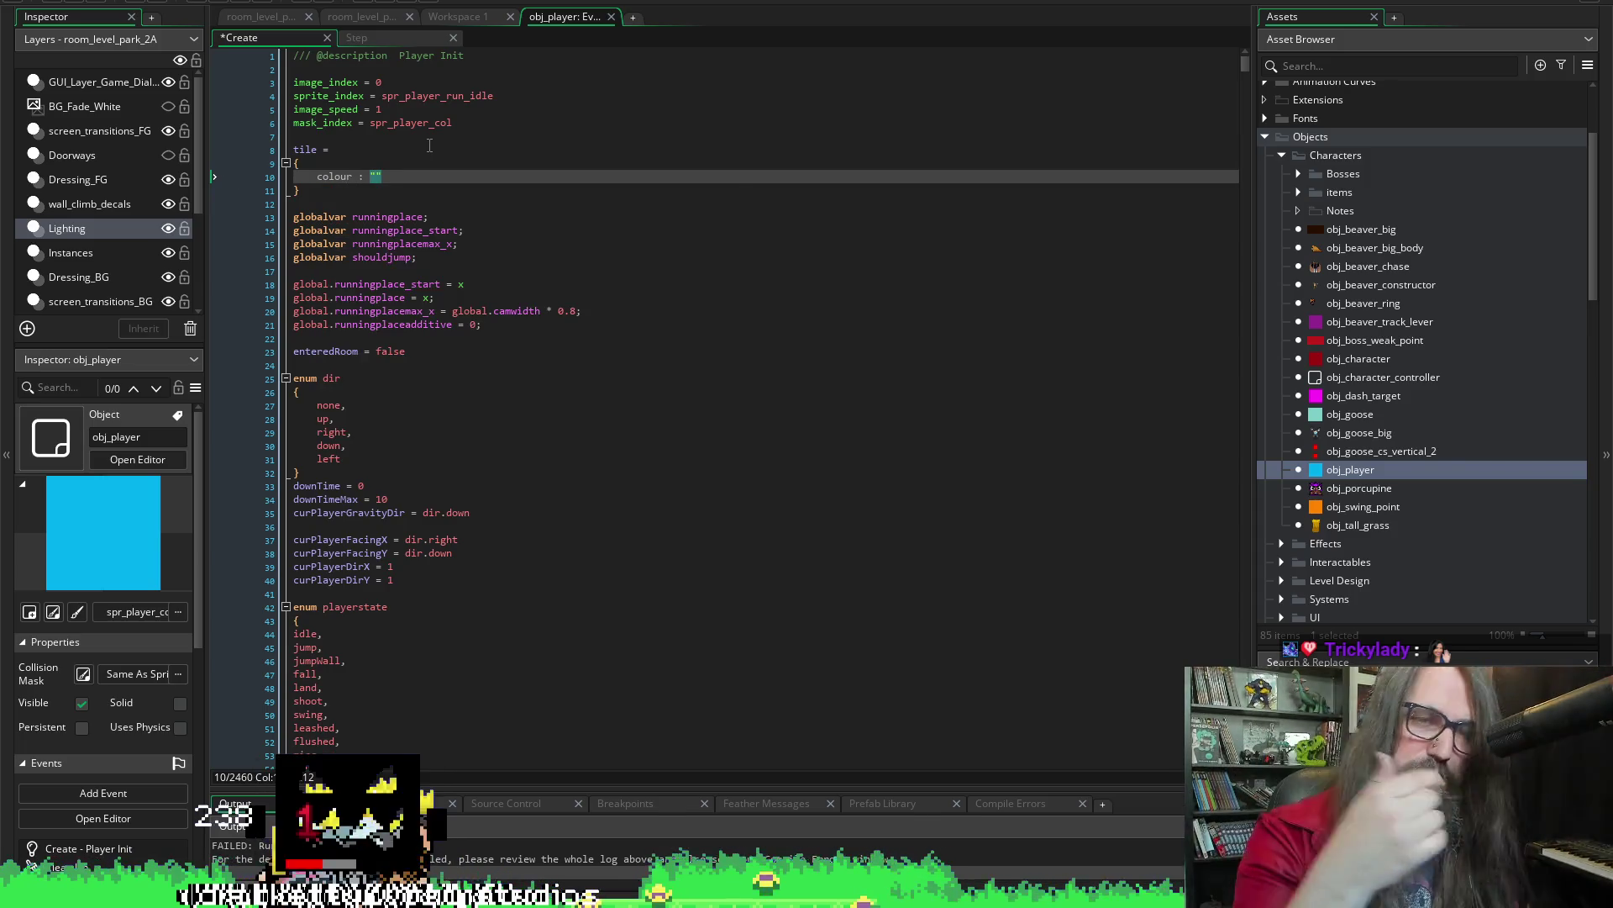
type("\"")
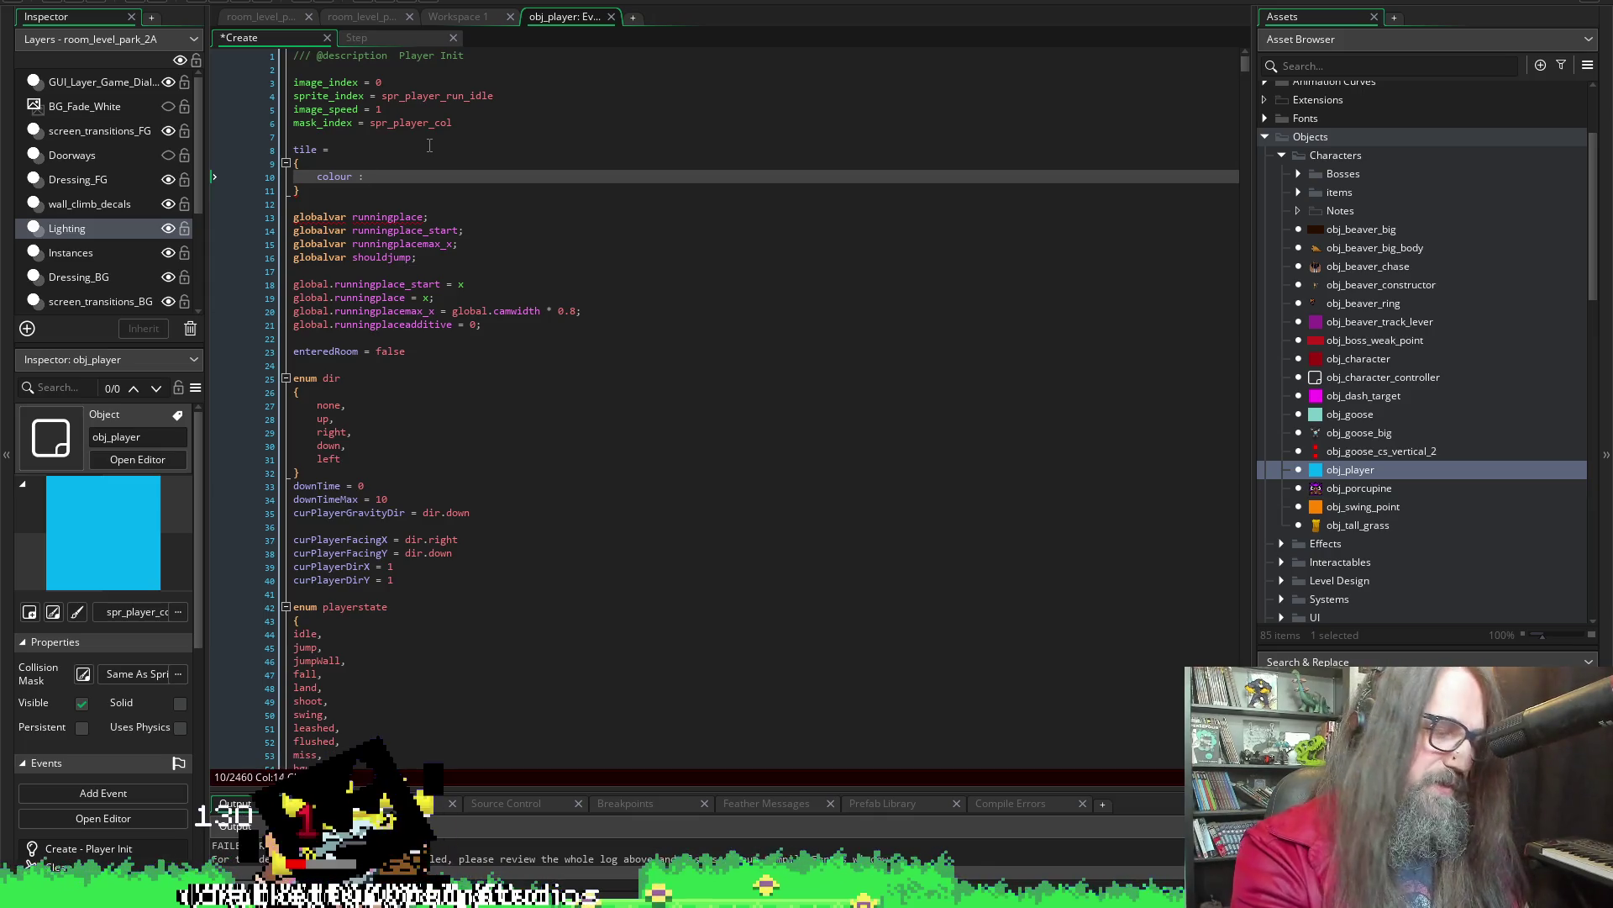
key("Left")
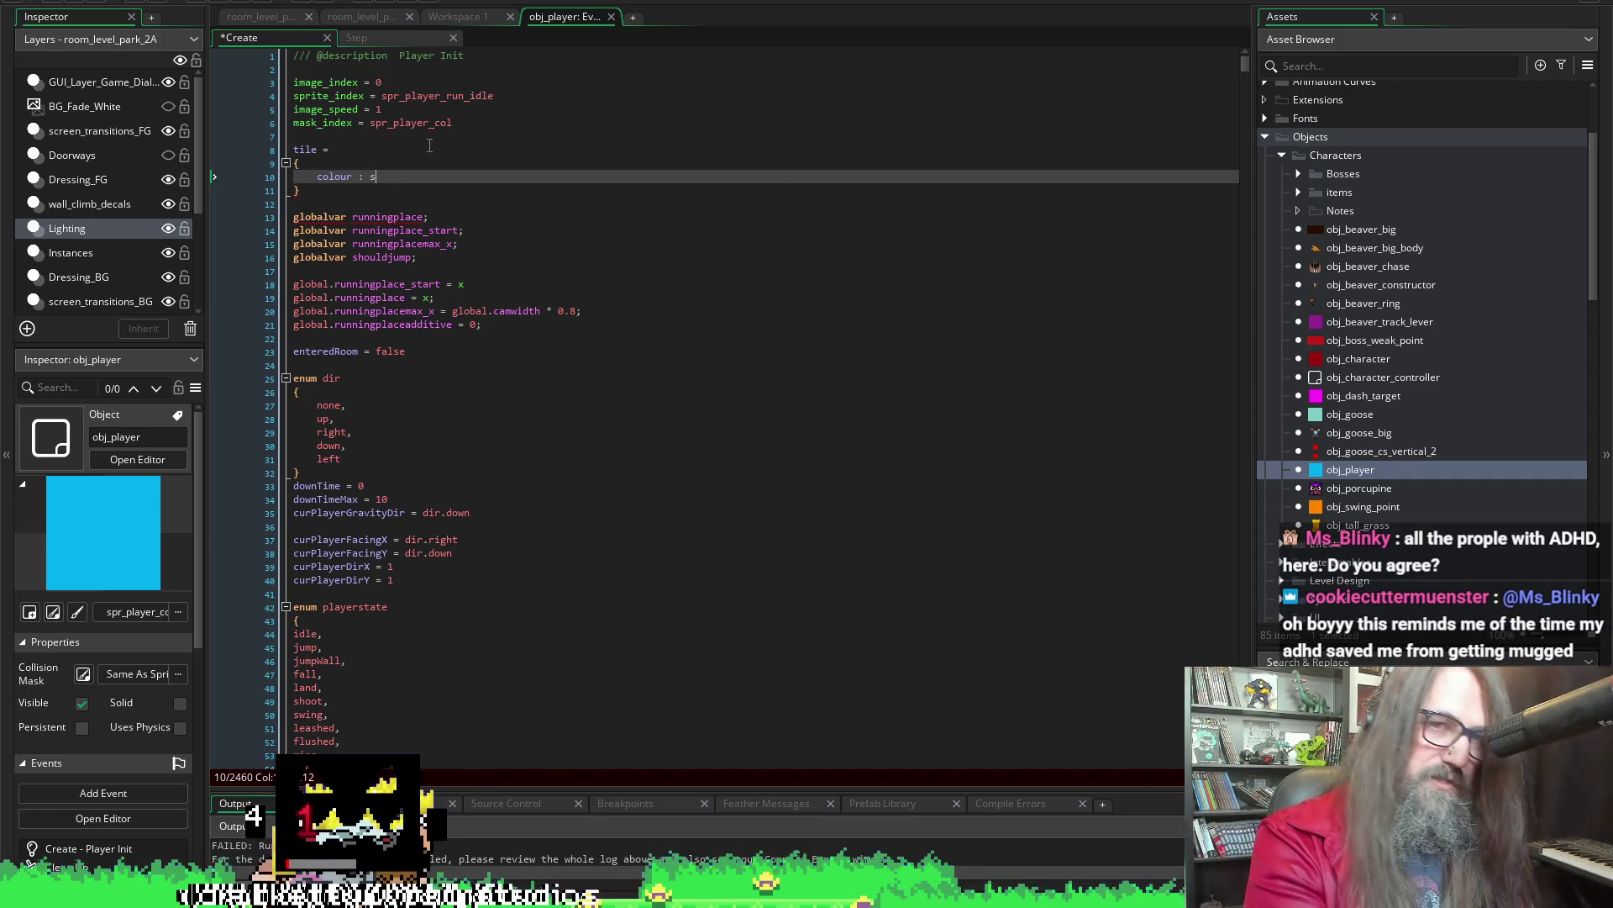
type("spr_dash")
key("Return")
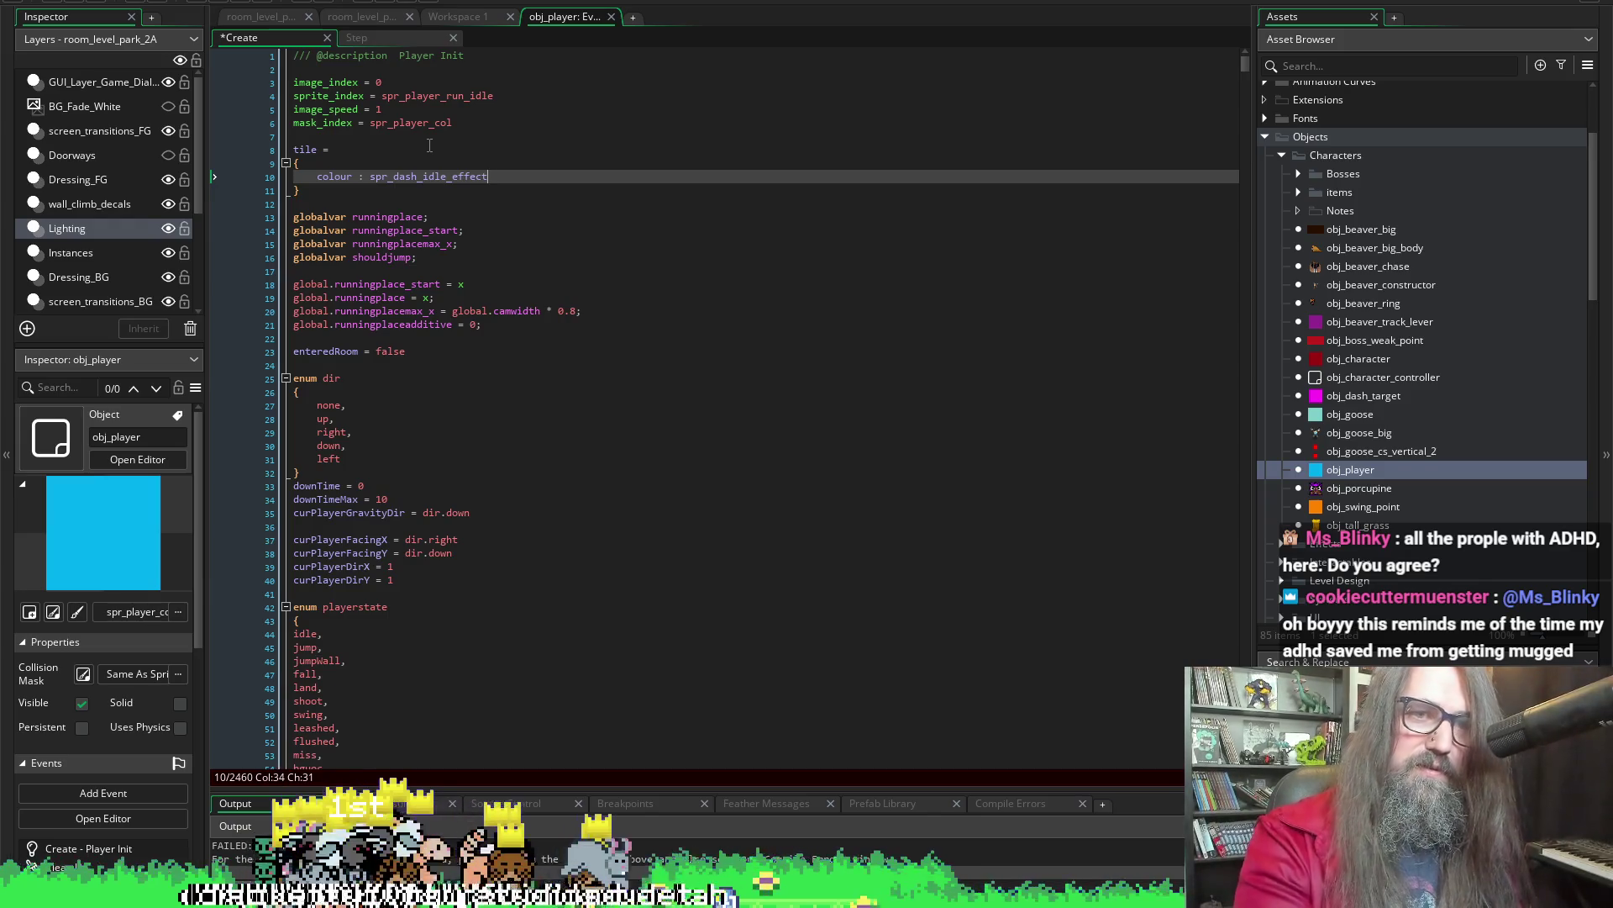
key("ctrl+BackSpace")
type("s")
key("BackSpace")
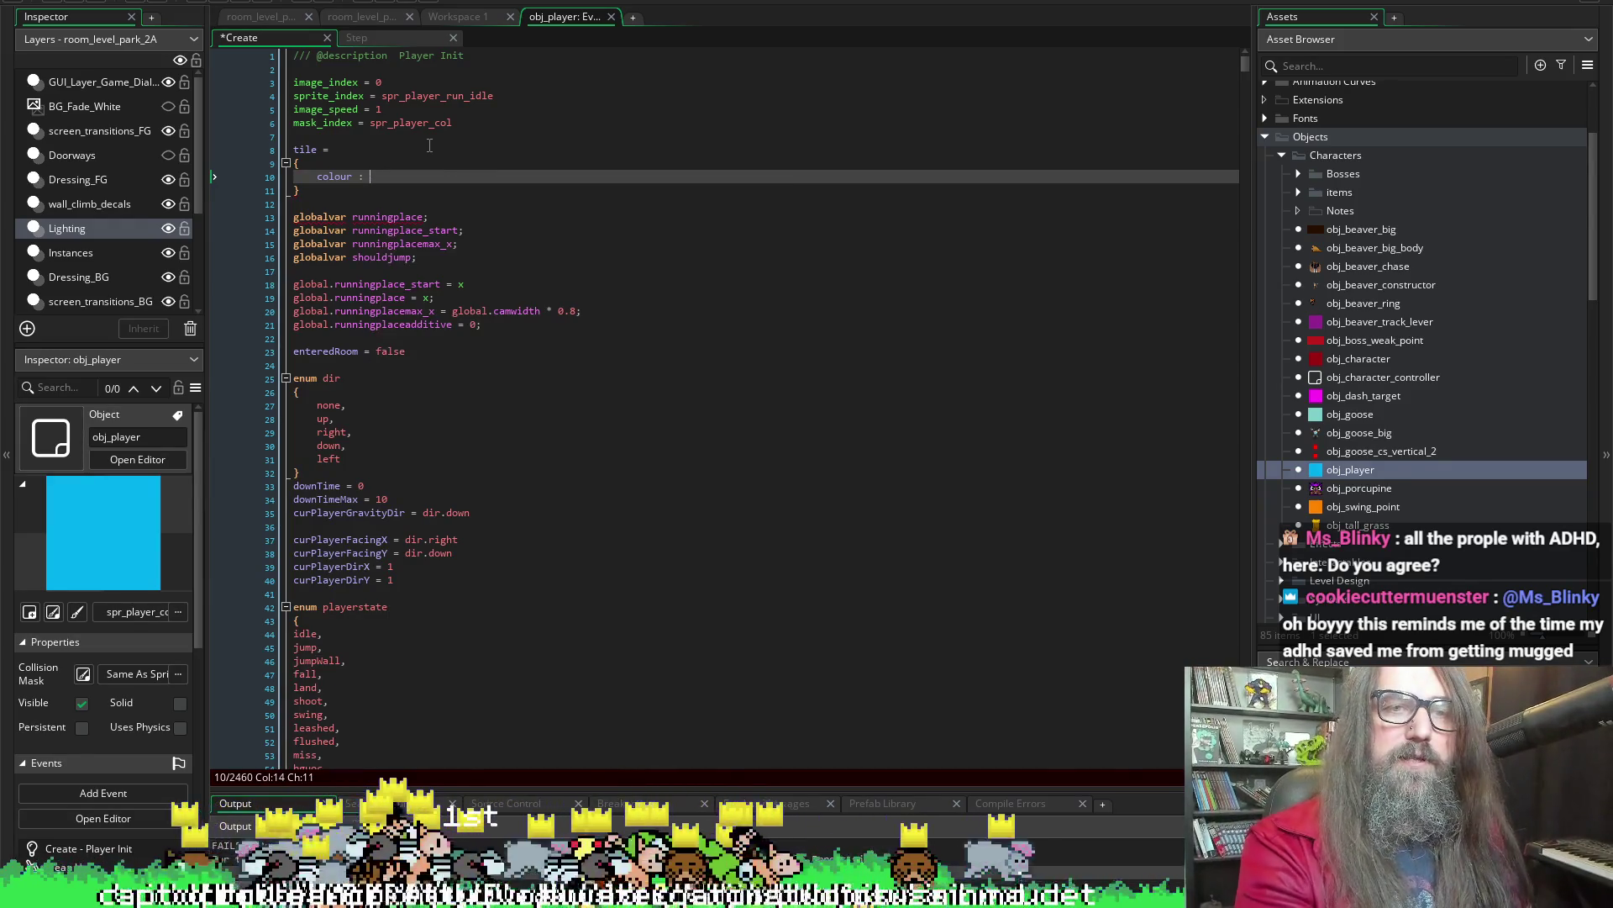
Add a text entry after colour and select both struct lines
type(",")
key("Return")
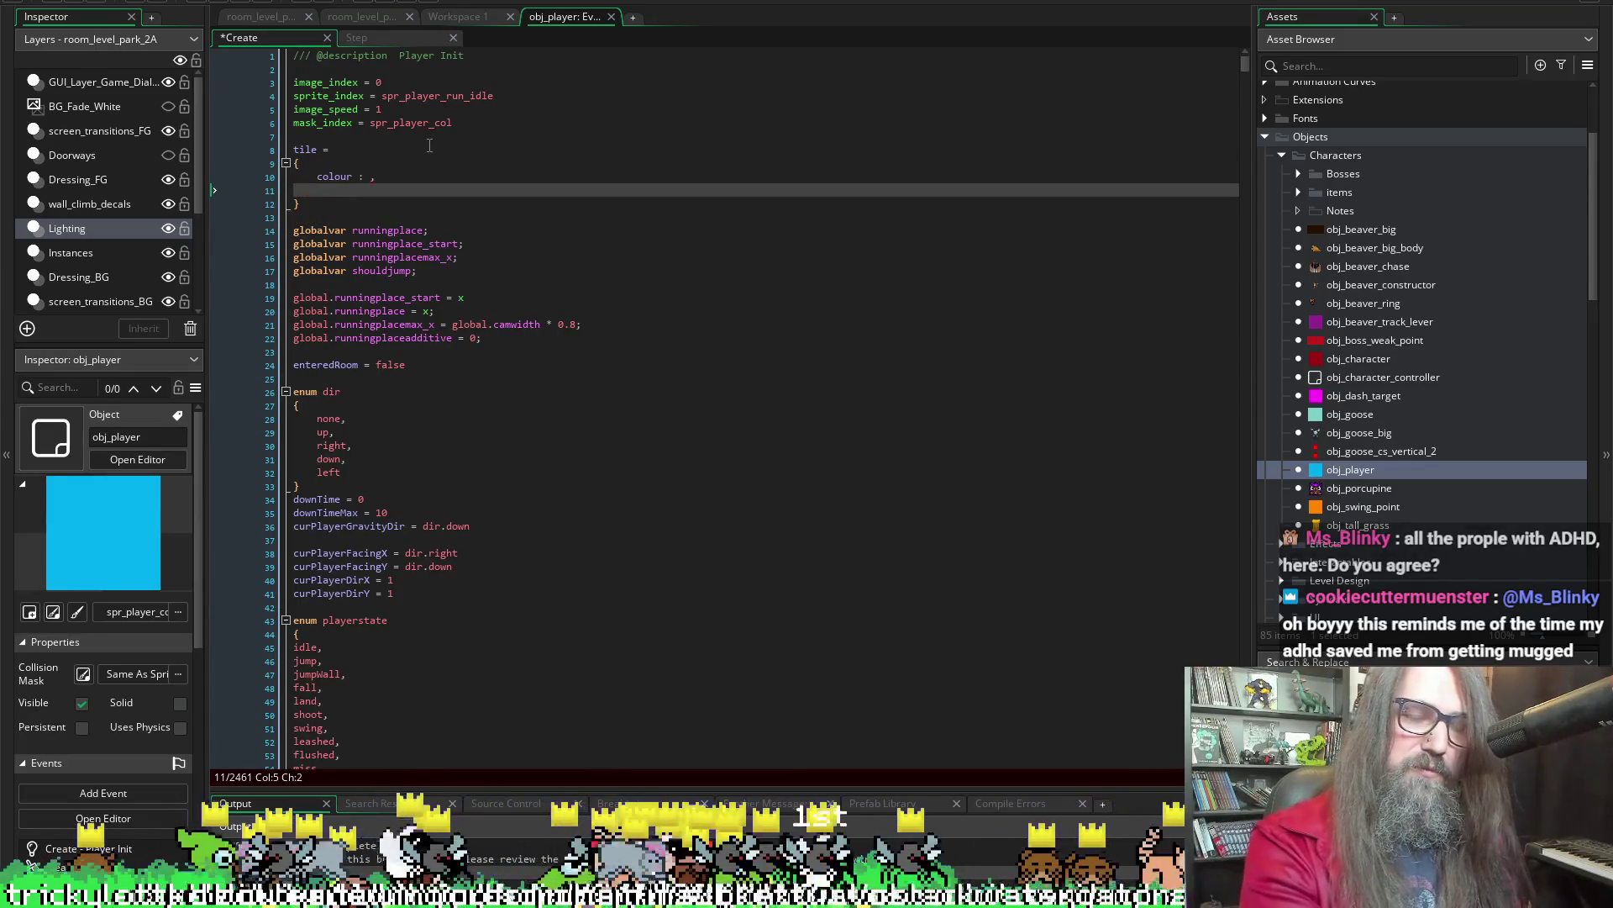
type("text")
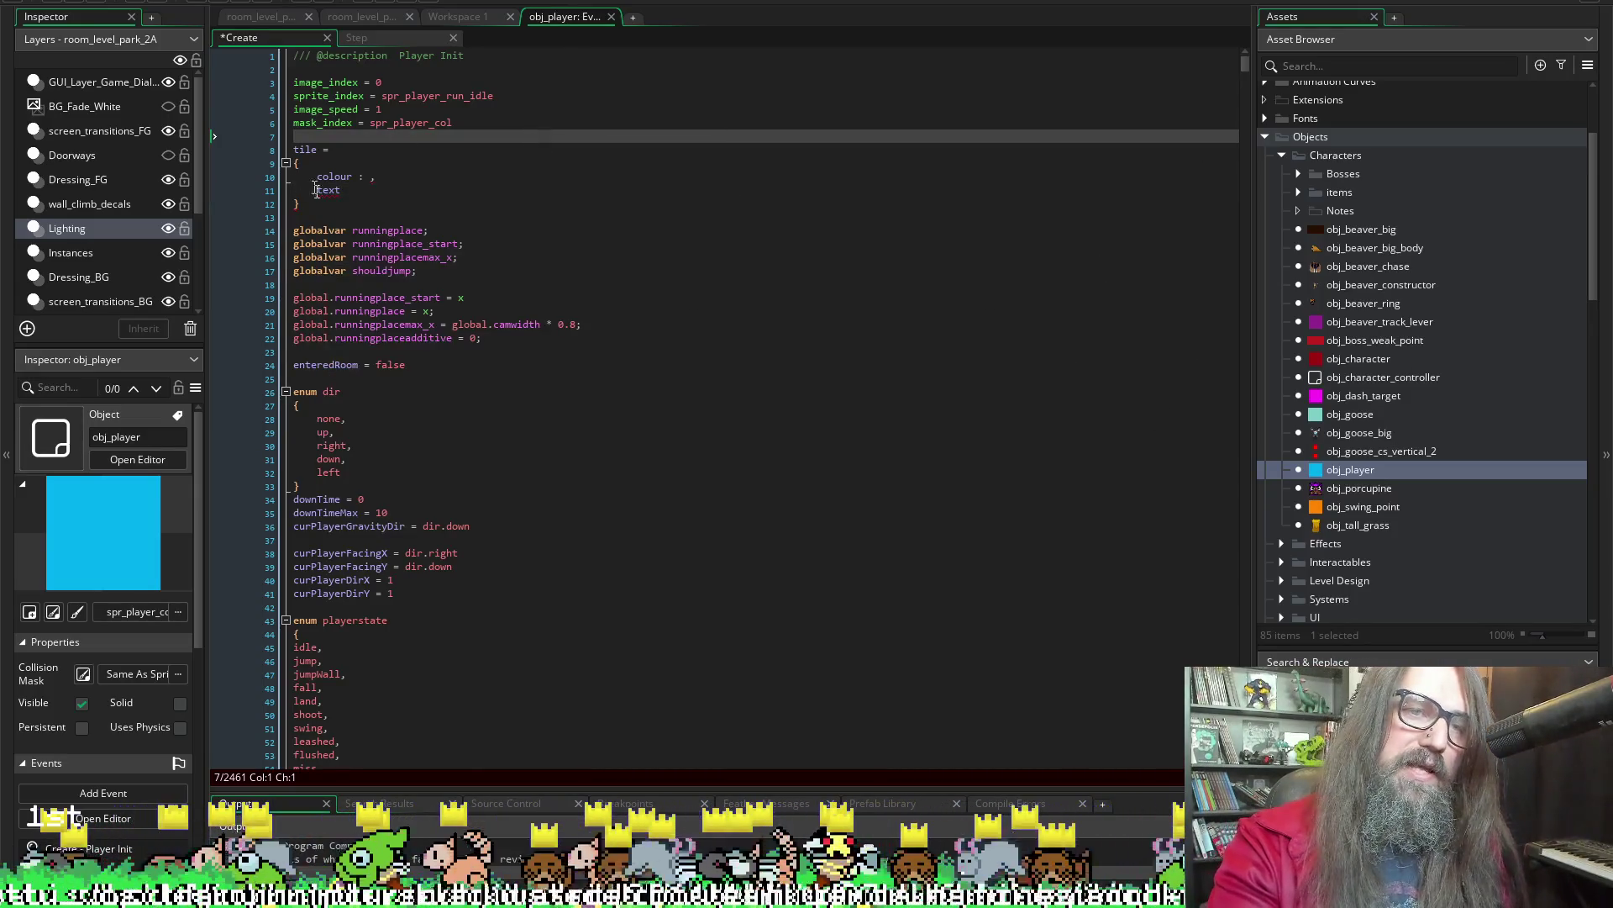
left_click_drag(300, 204, 287, 158)
Delete the tile struct, then pan the Aseprite canvas and play and stop the goose animation twice
key("Delete")
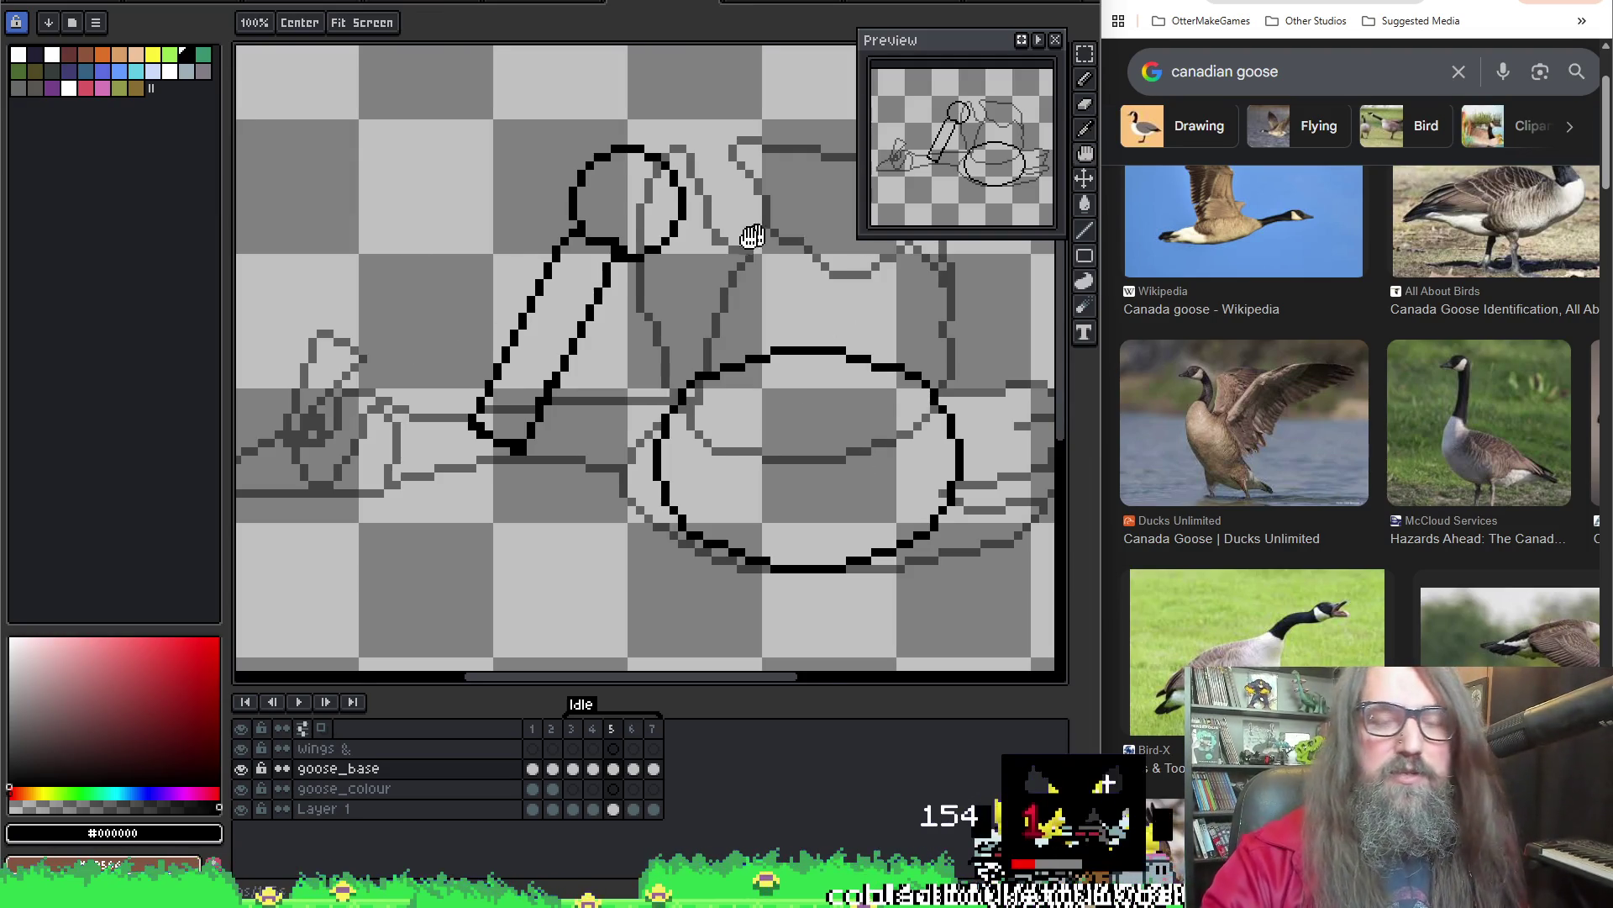
left_click_drag(422, 258, 321, 293)
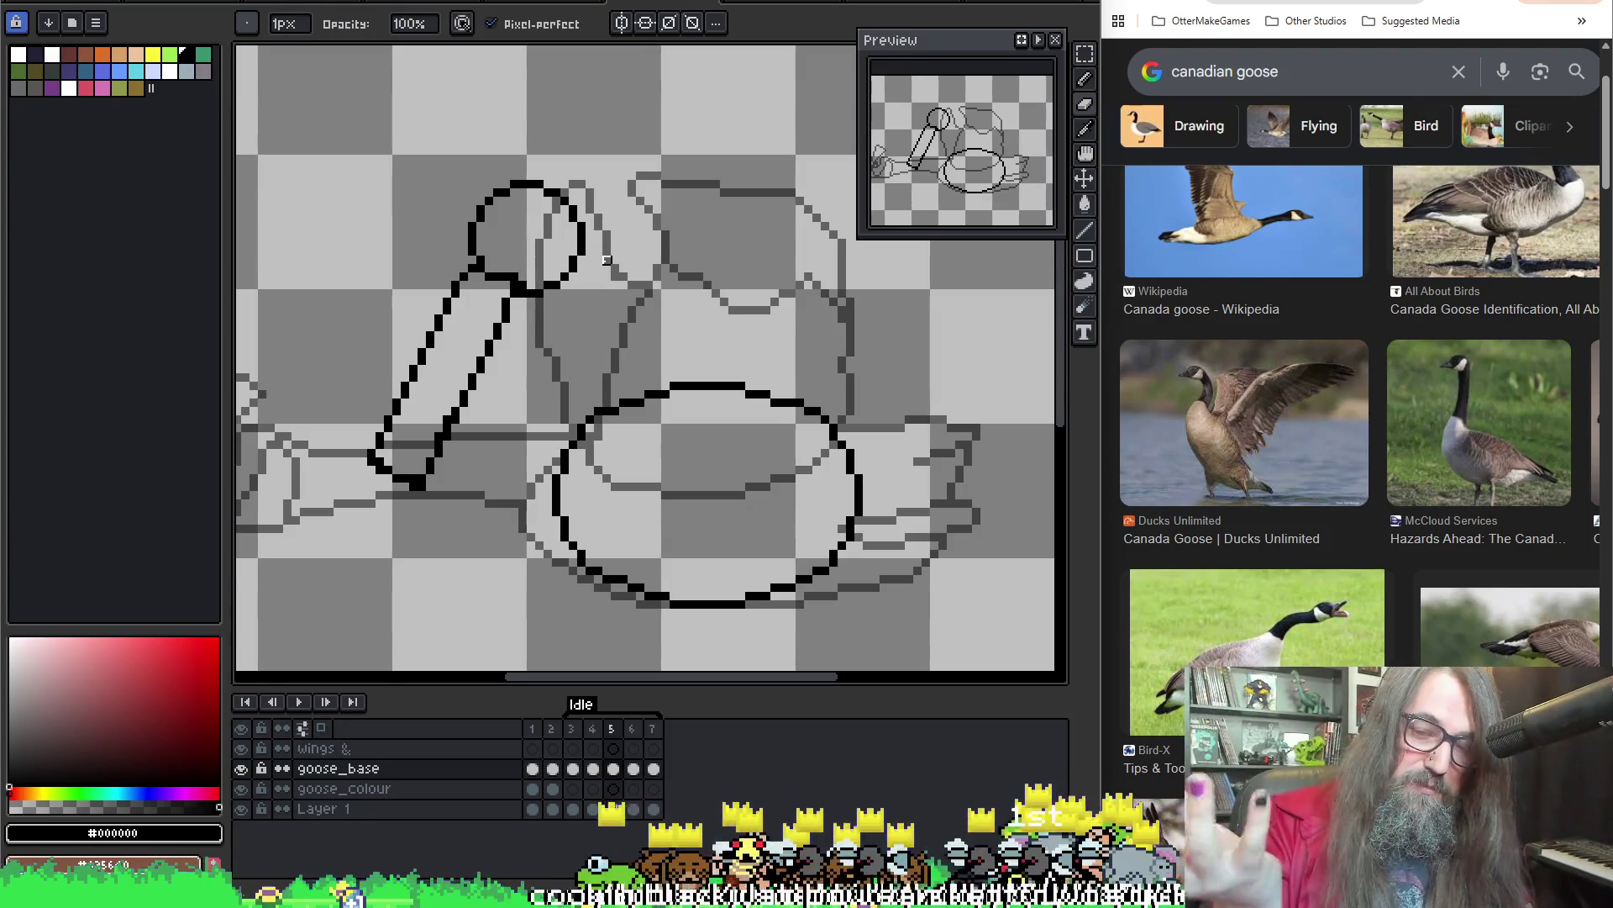
key("Return")
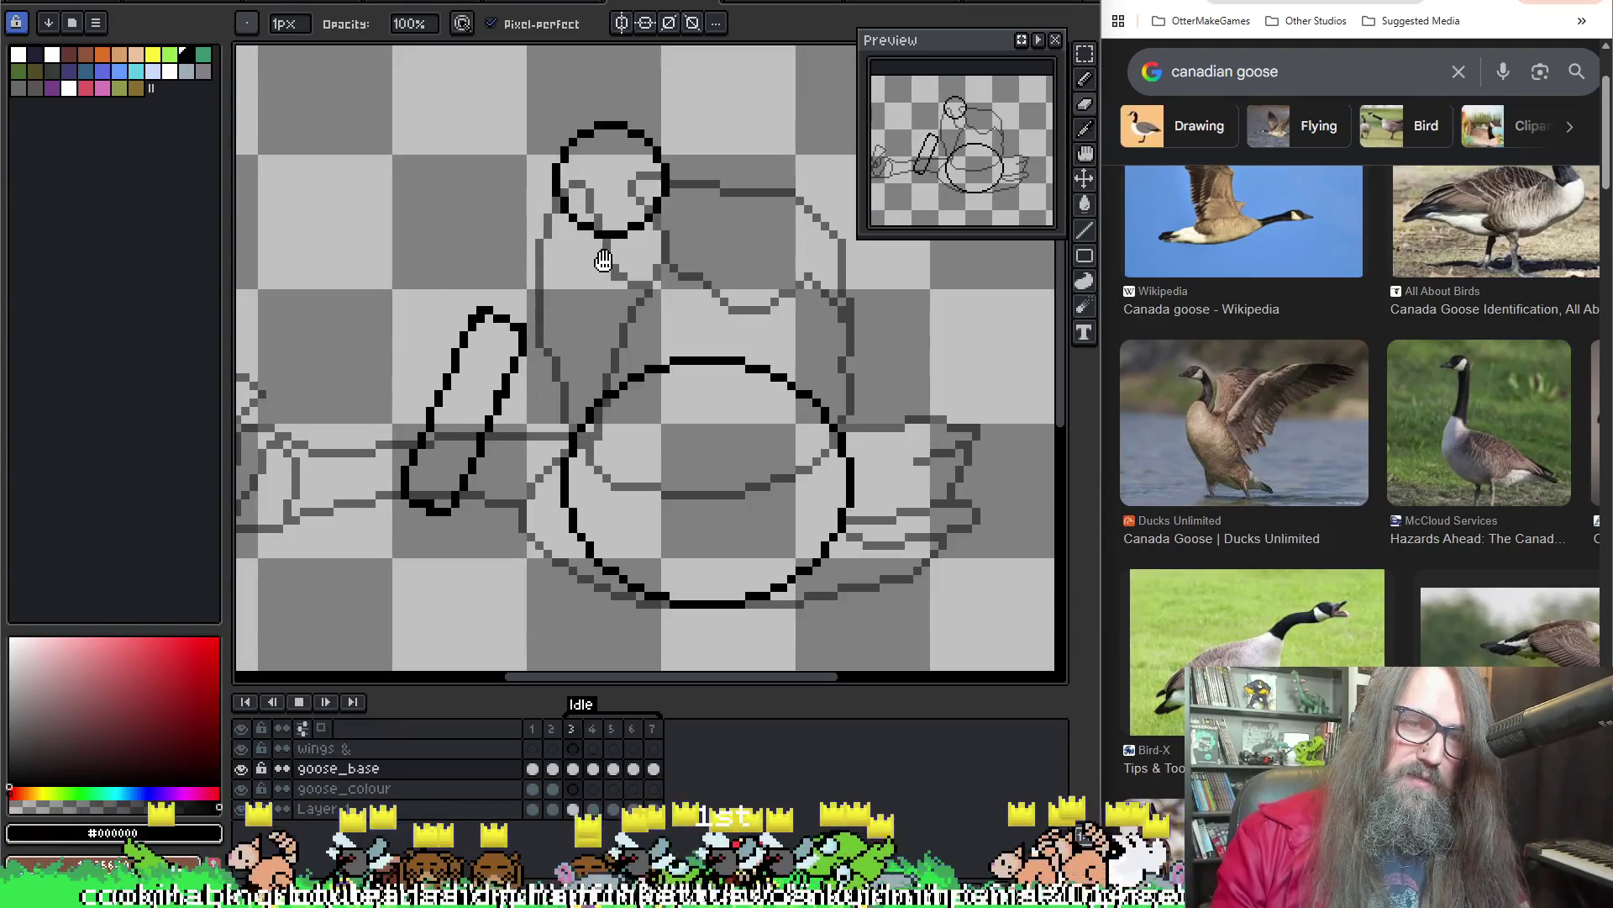
key("Return")
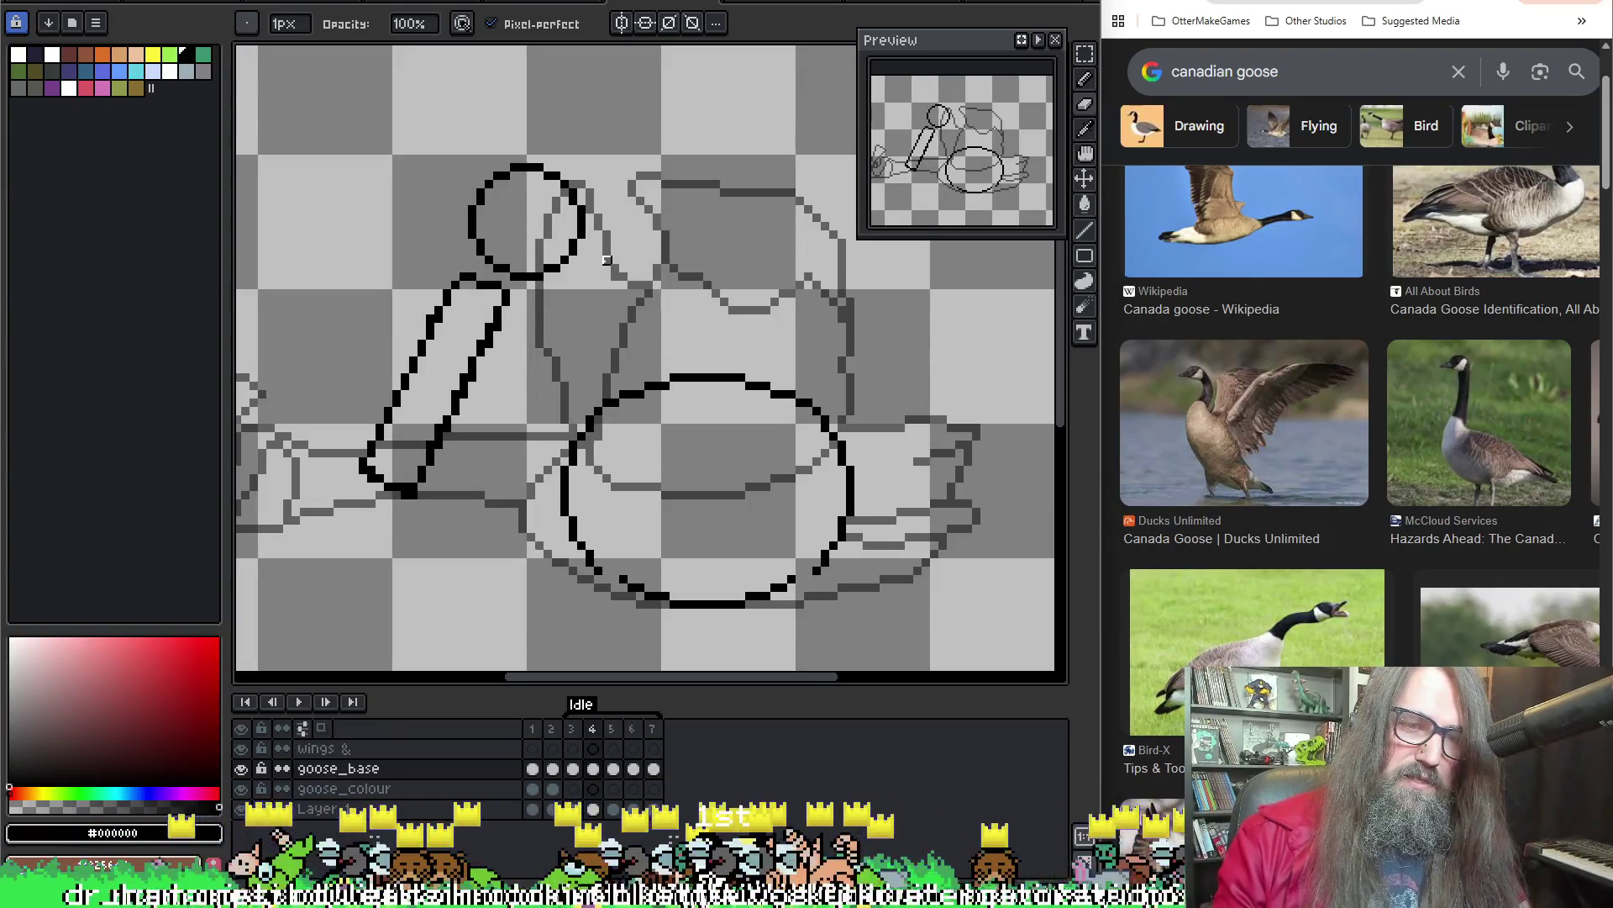
key("Return")
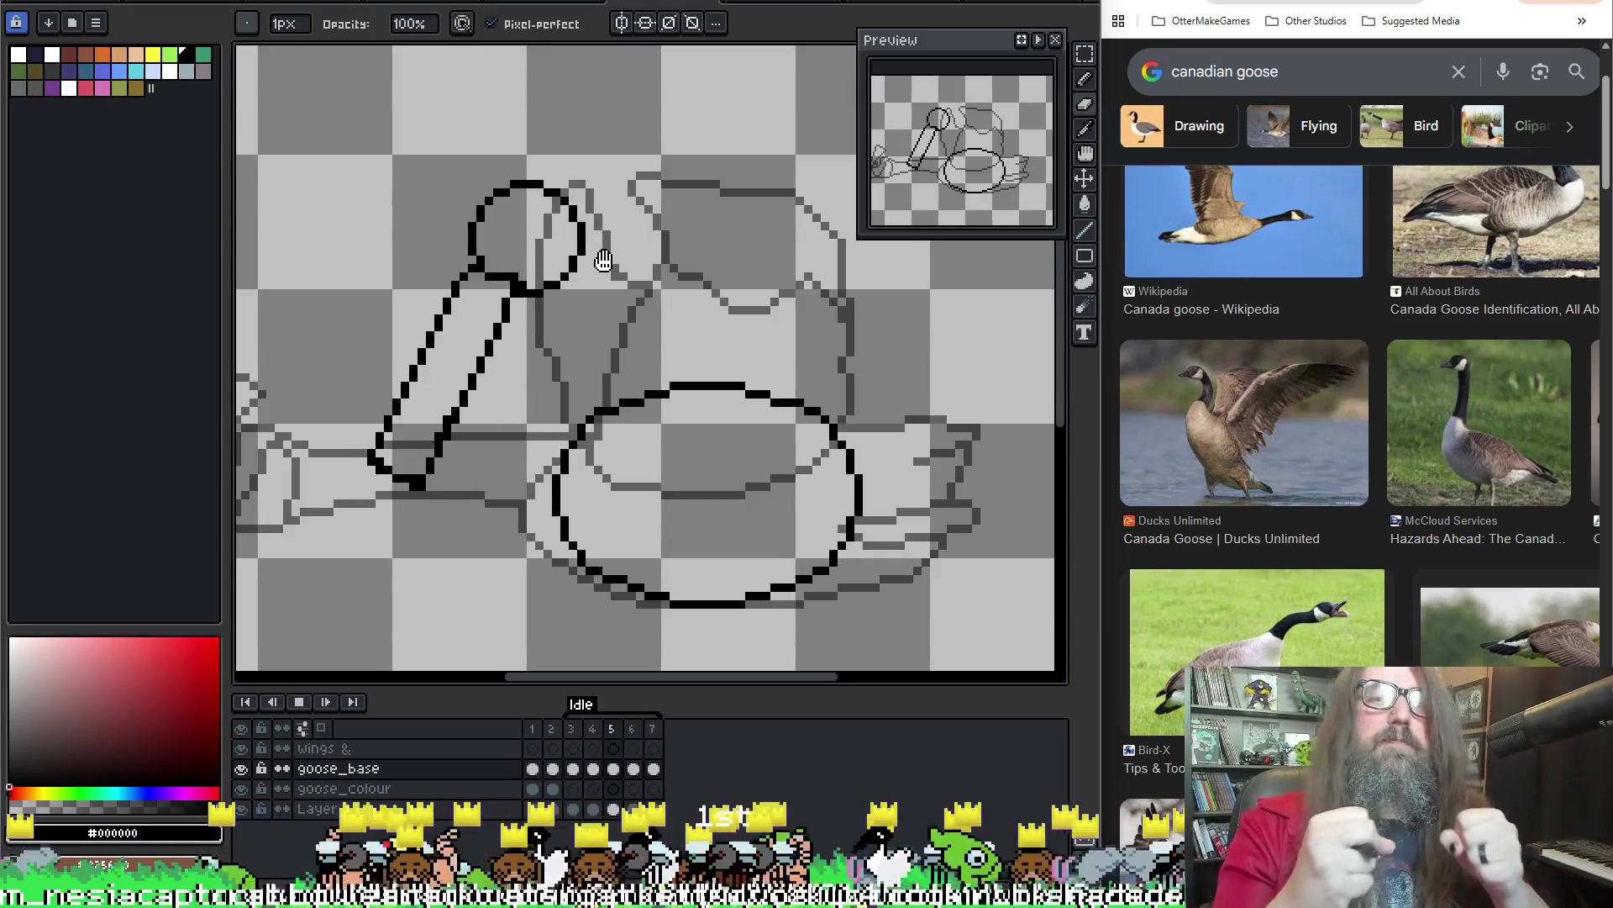
key("Return")
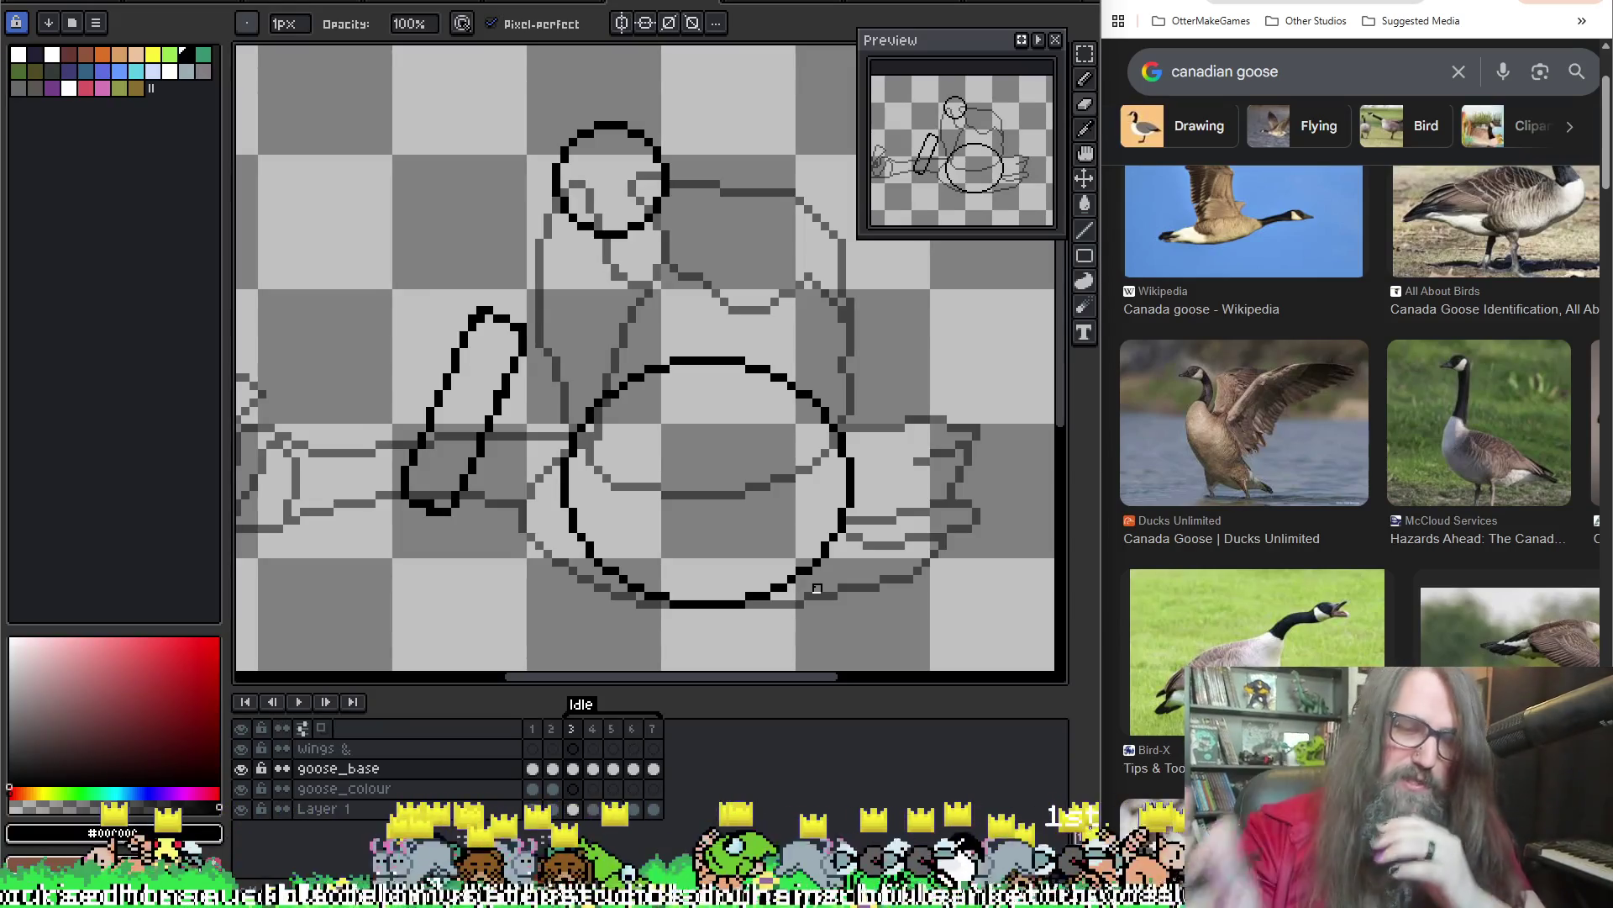
Compare frames 5–7 of the goose animation and select frames 6 and 7 in the timeline
left_click(633, 731)
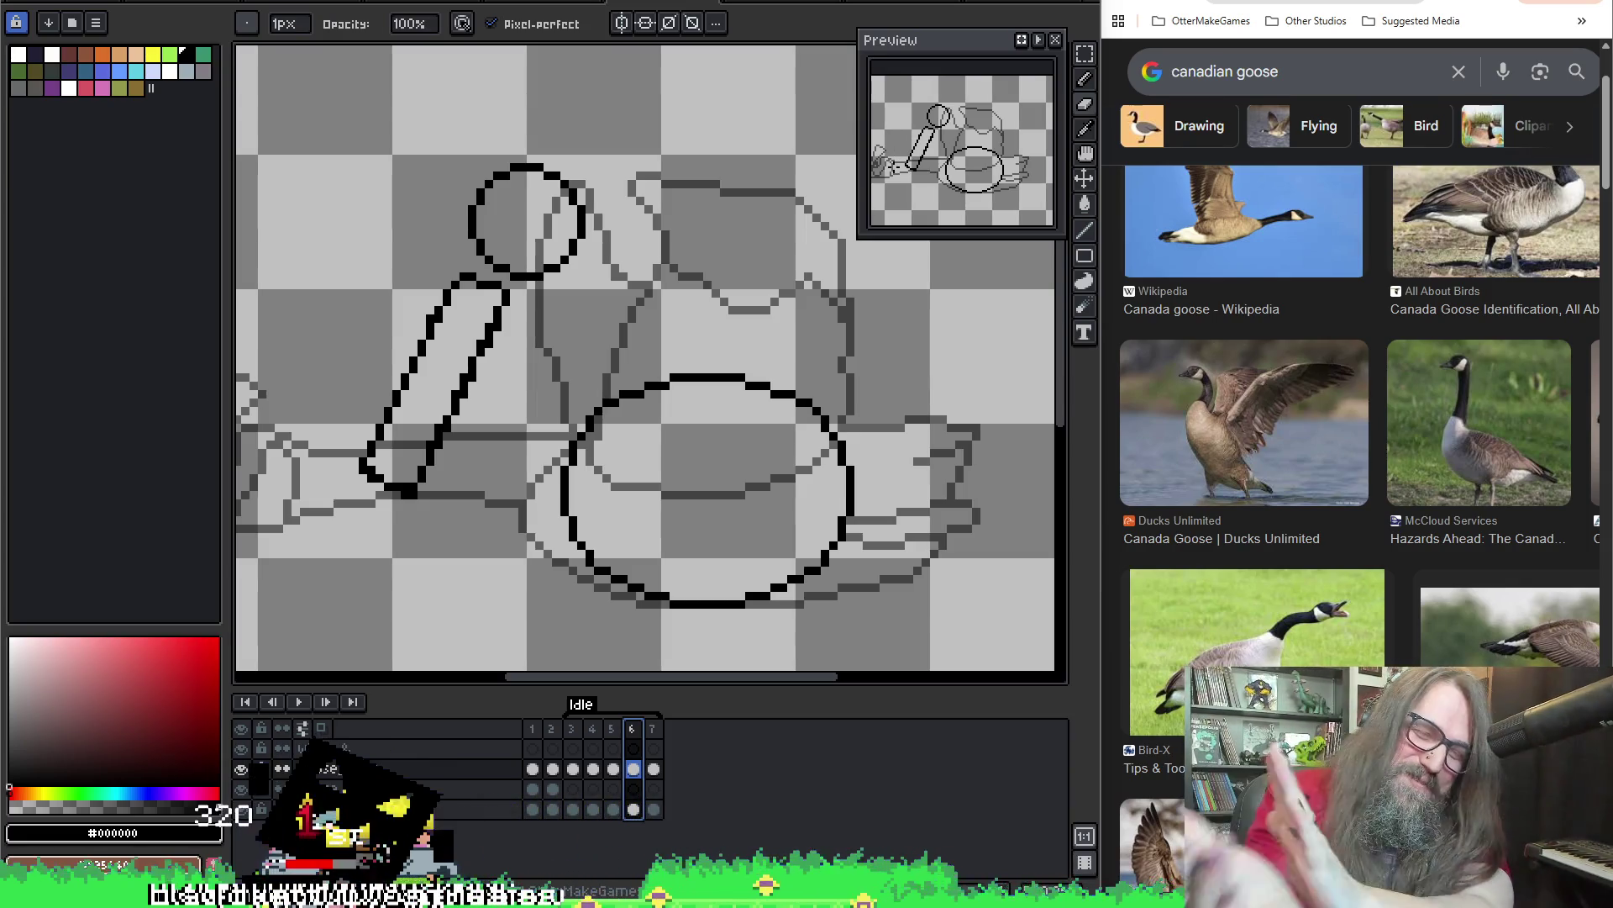
left_click_drag(421, 241, 476, 238)
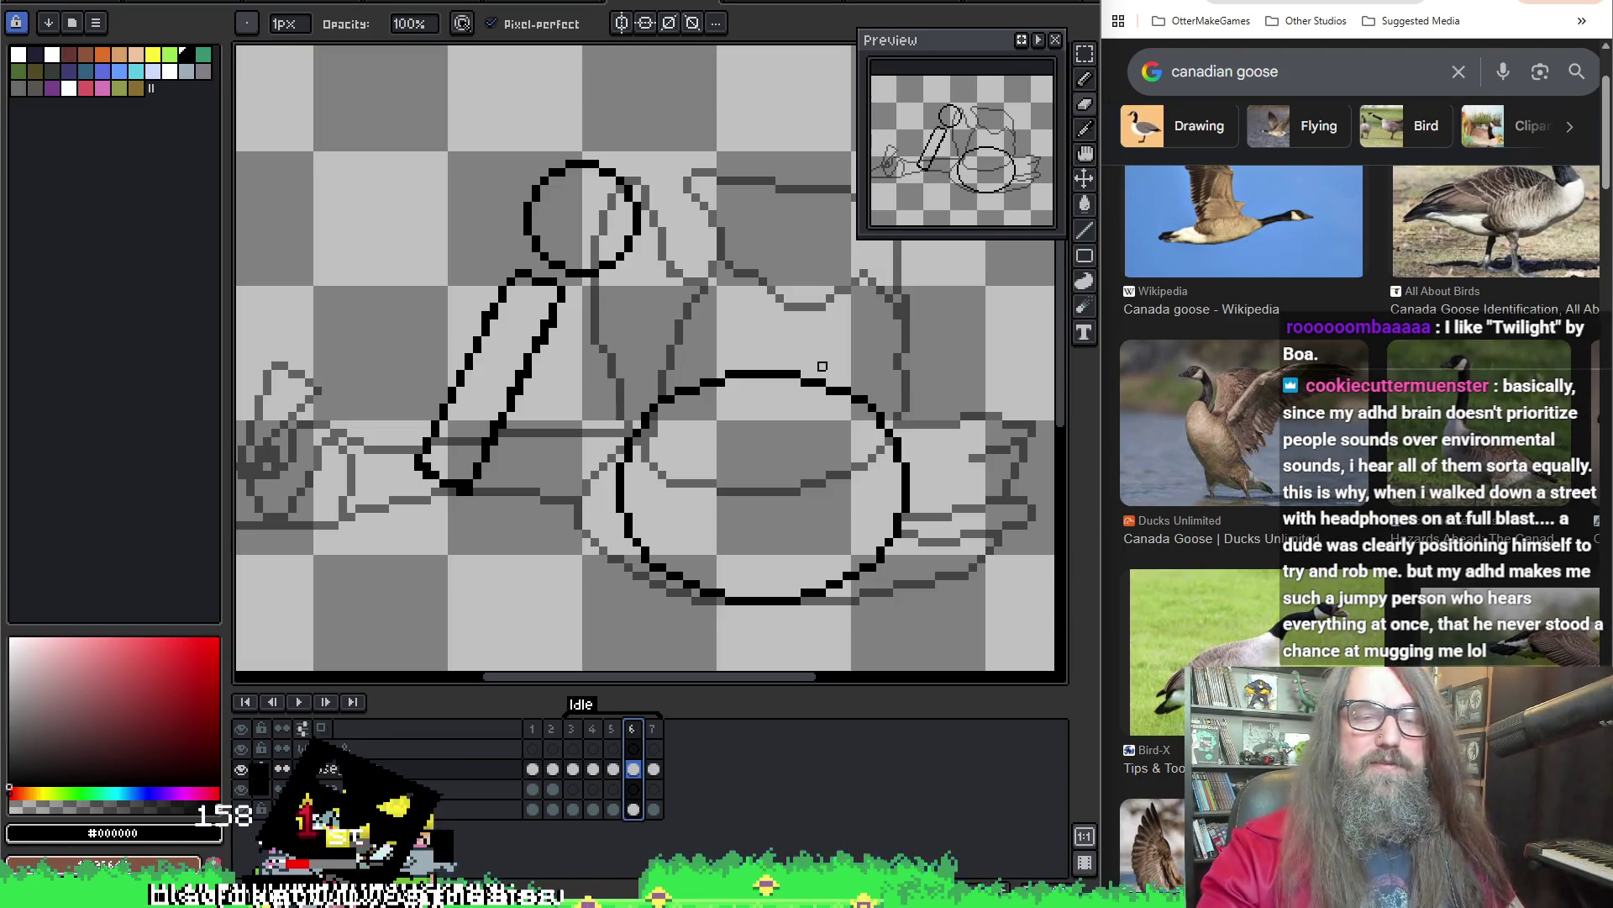
left_click_drag(587, 441, 561, 474)
key("Right")
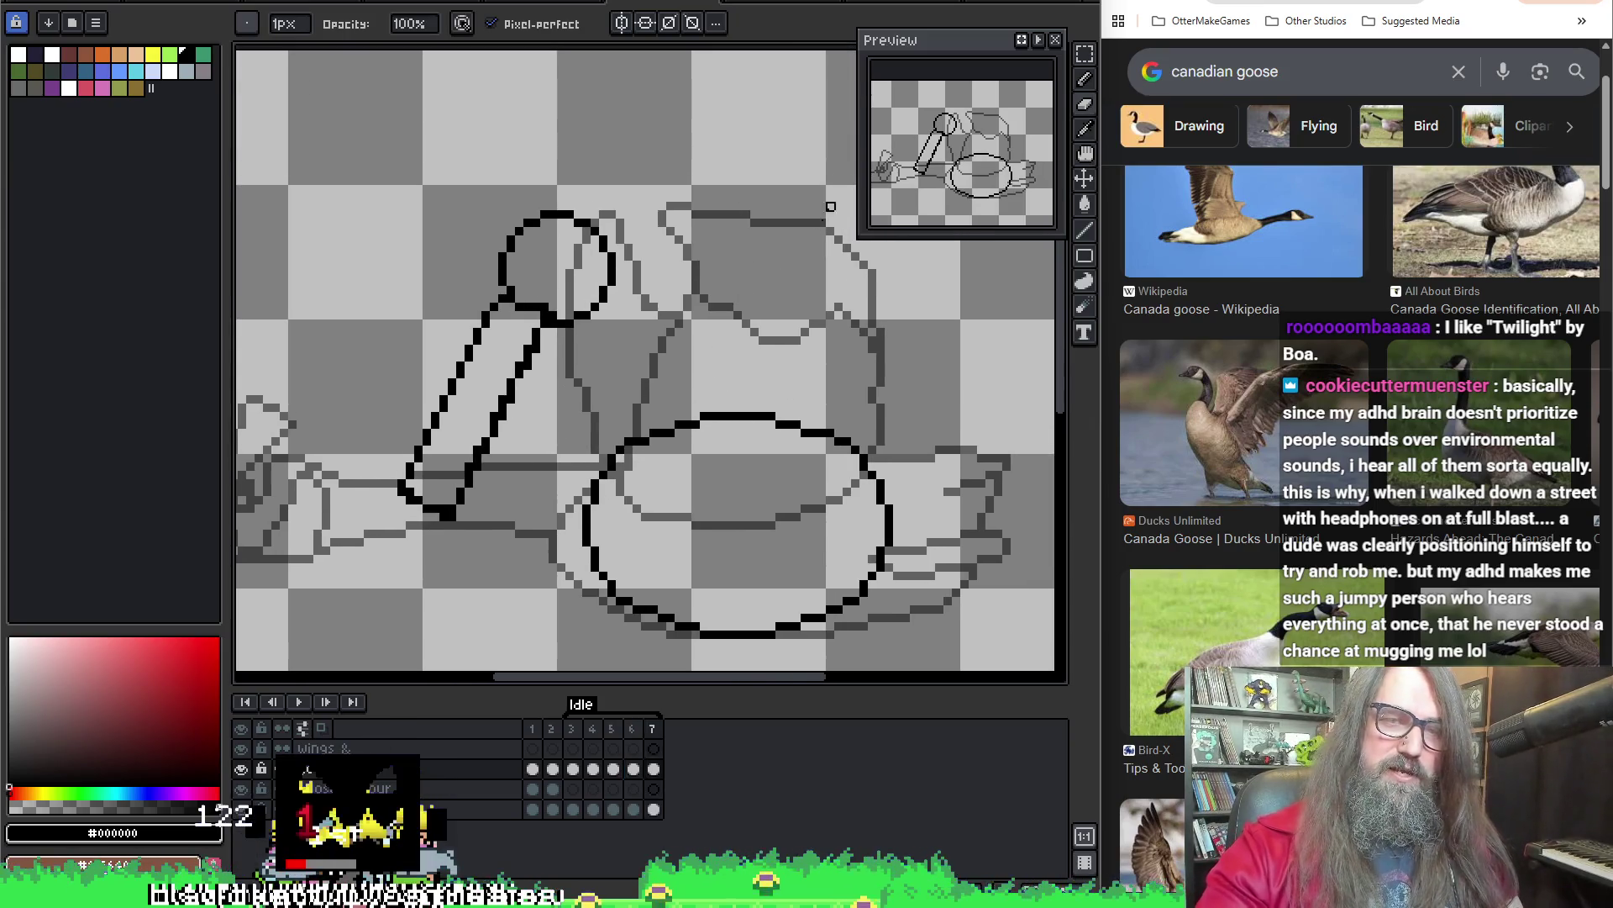
key("Left")
key("Right")
key("Left")
key("Right")
key("Left")
key("Left")
left_click_drag(632, 728, 652, 728)
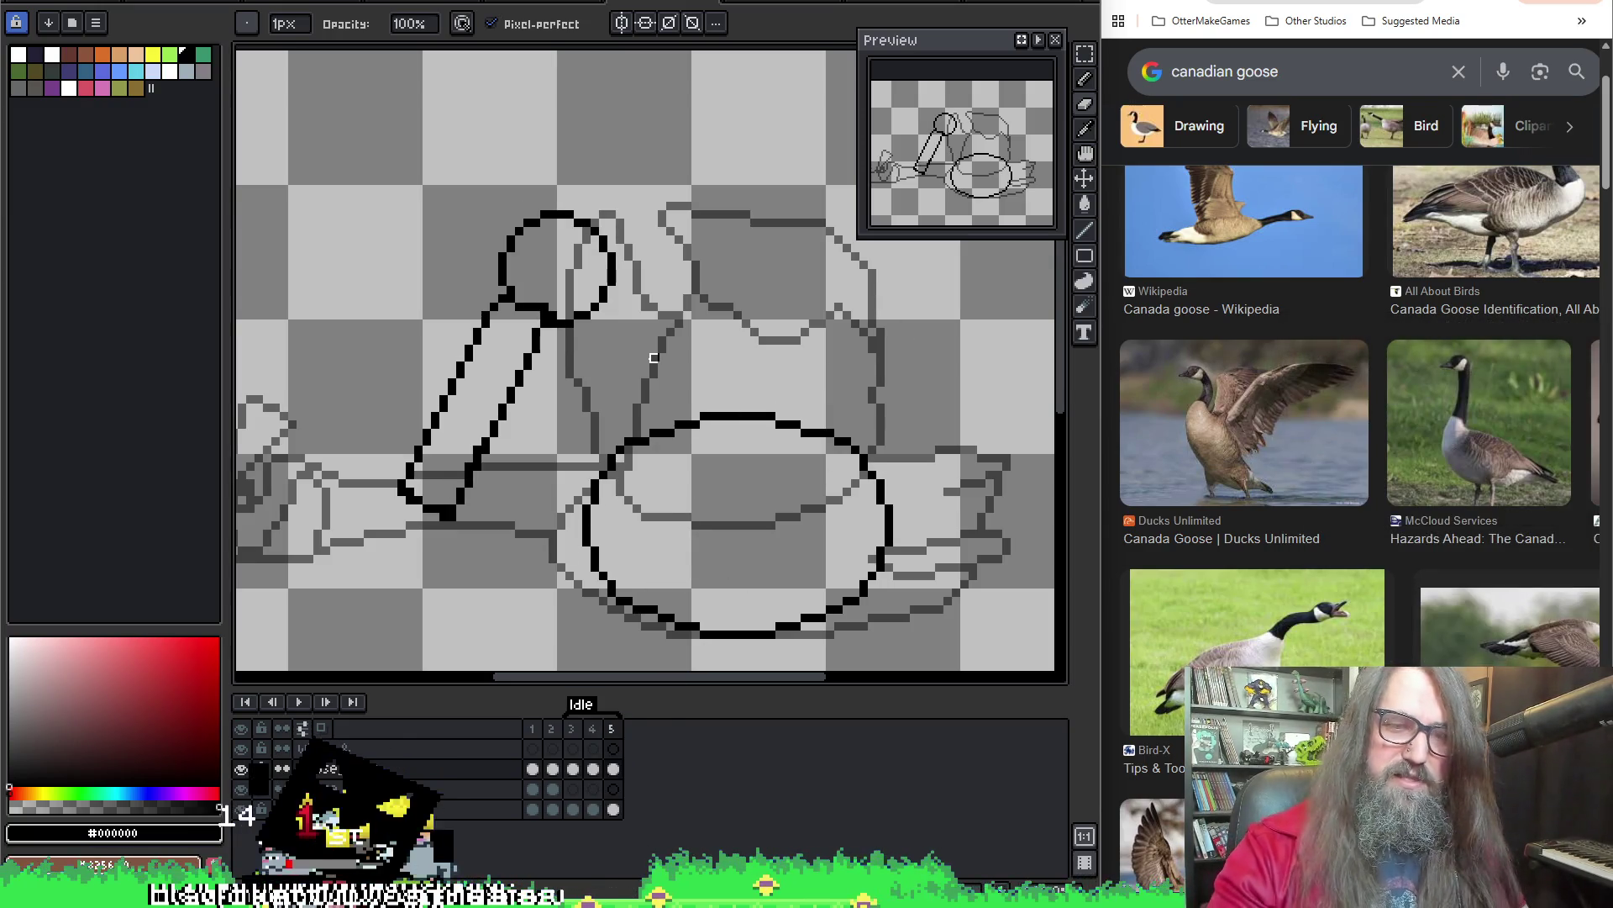
Delete frames 6 and 7 and zoom in on the goose body
key("Delete")
scroll(654, 418, "up", 1)
scroll(728, 500, "up", 1)
Sample black and pencil in missing body-outline pixels, then zoom out and play the animation
key("i")
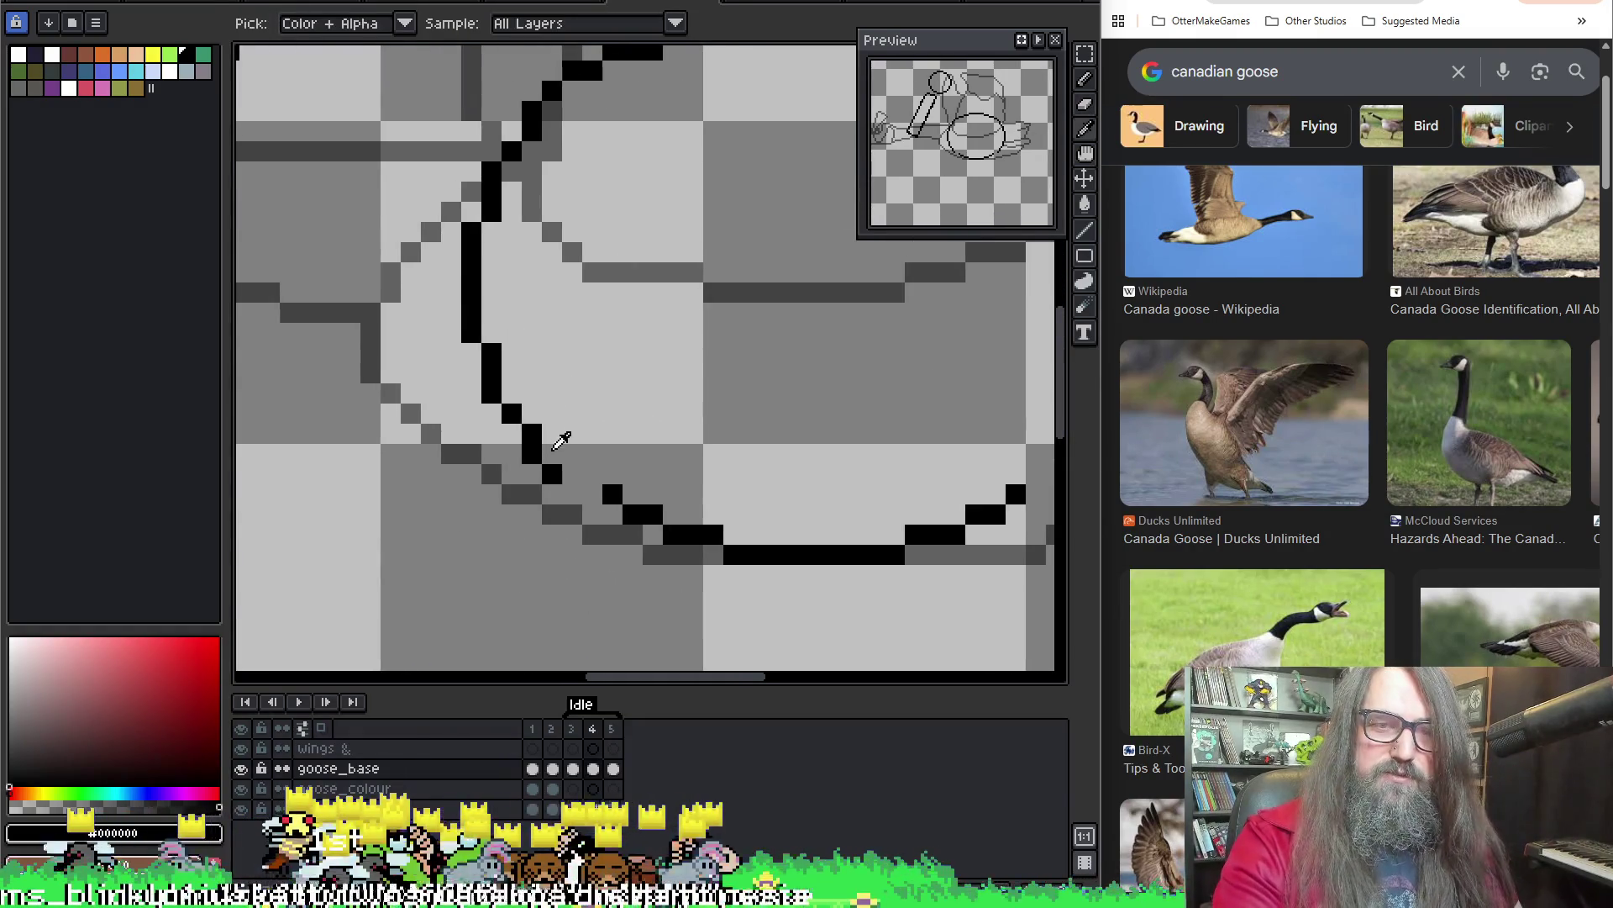
left_click_drag(572, 474, 592, 494)
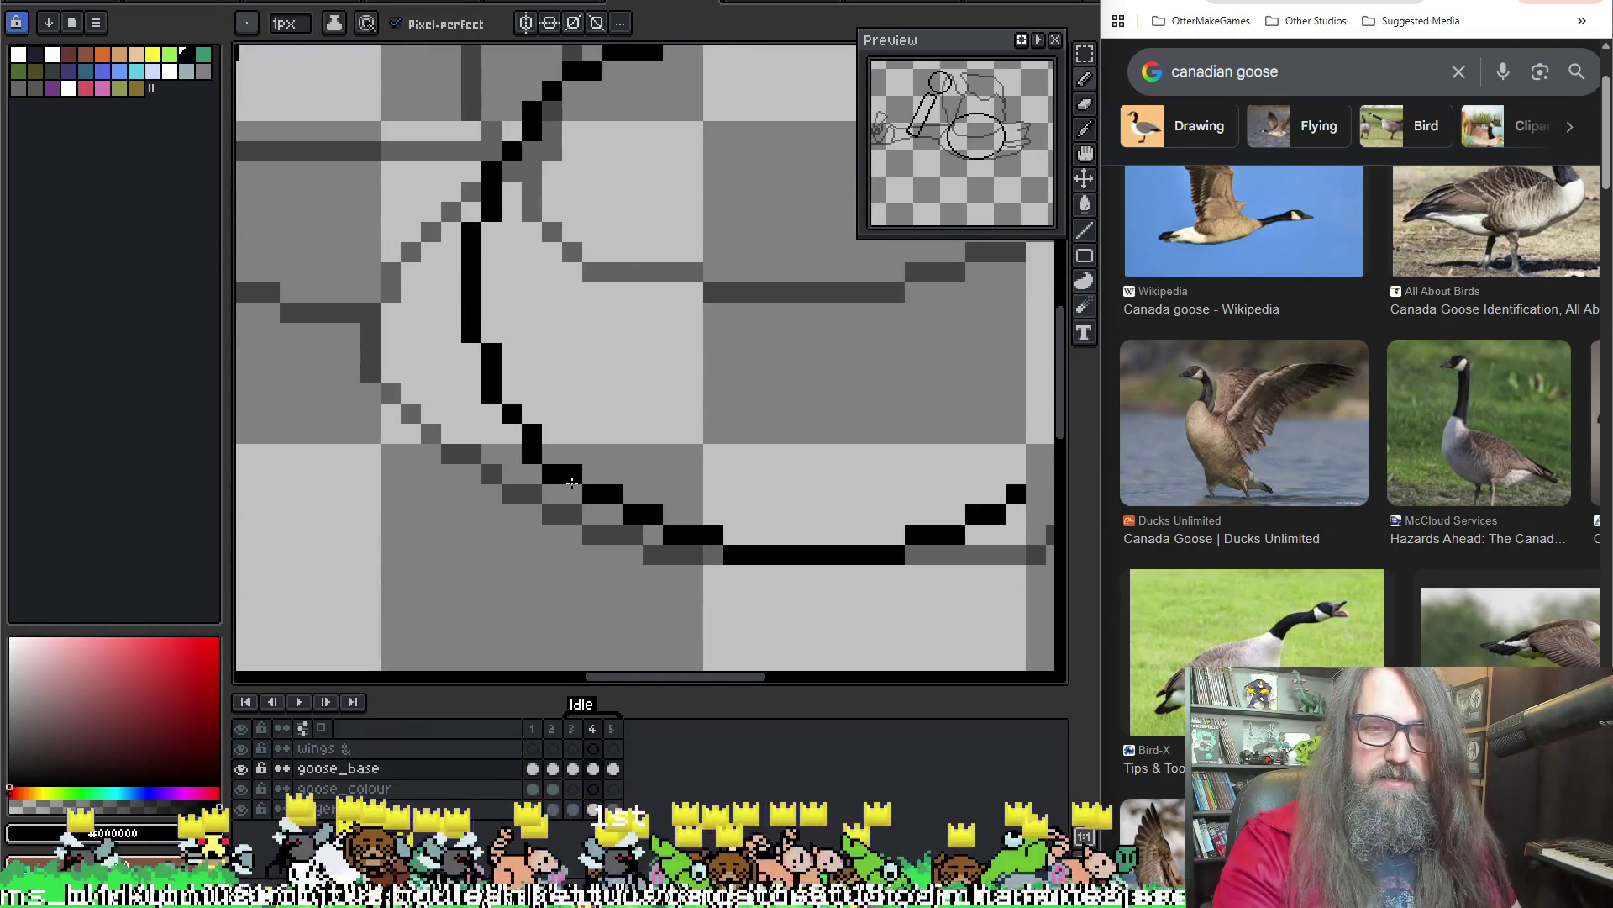
key("h")
left_click_drag(926, 510, 643, 566)
key("b")
left_click(752, 551)
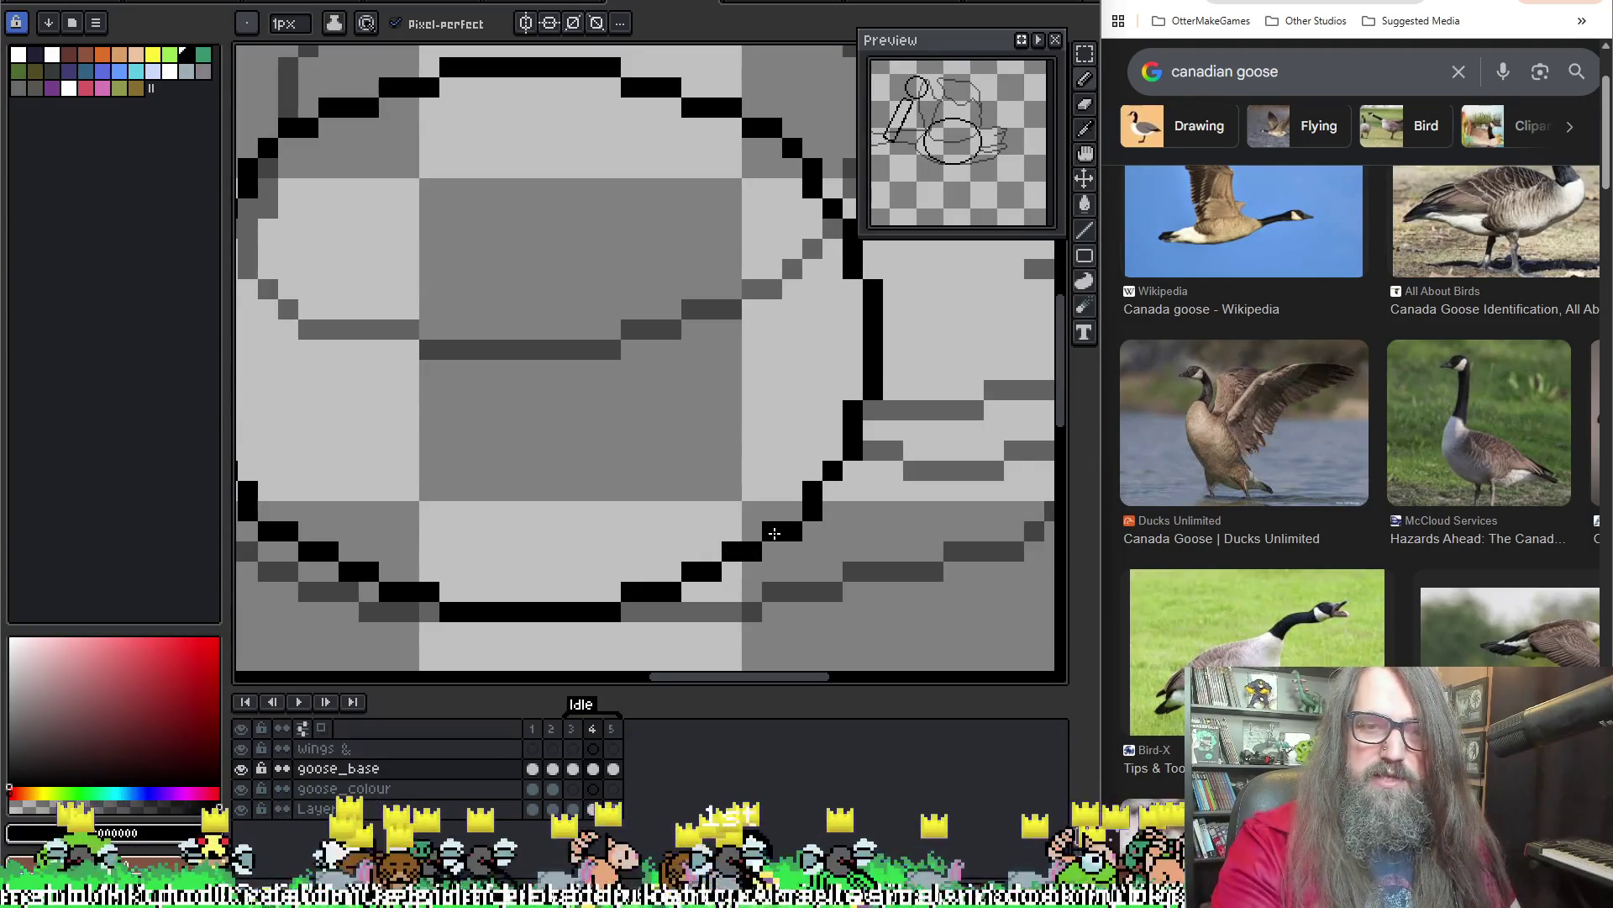
scroll(731, 525, "down", 4)
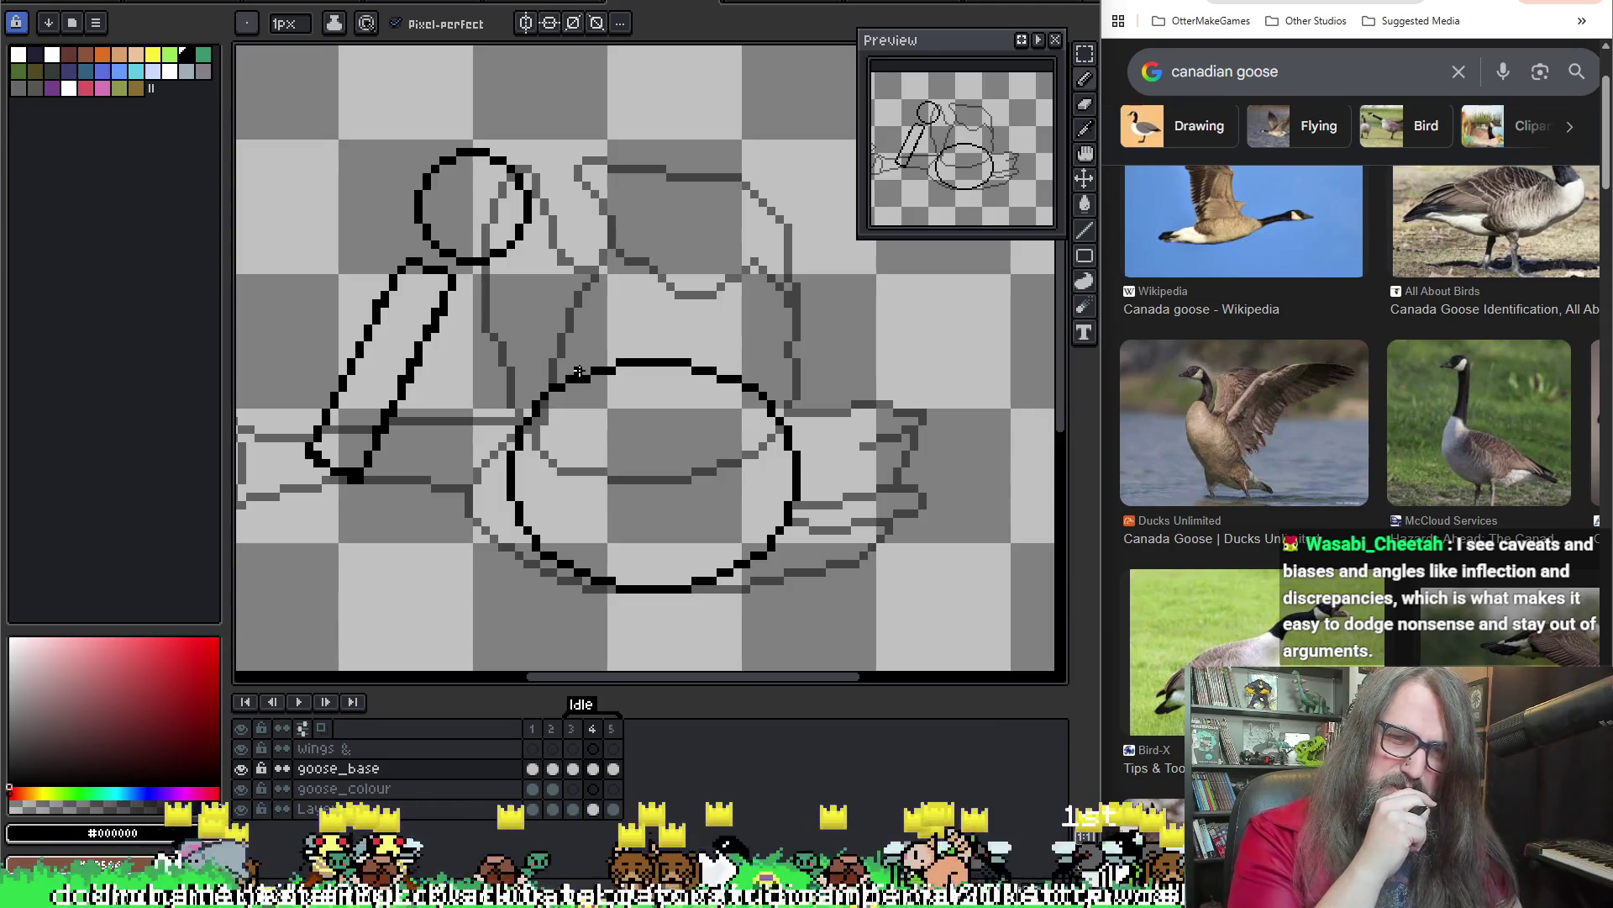
key("Return")
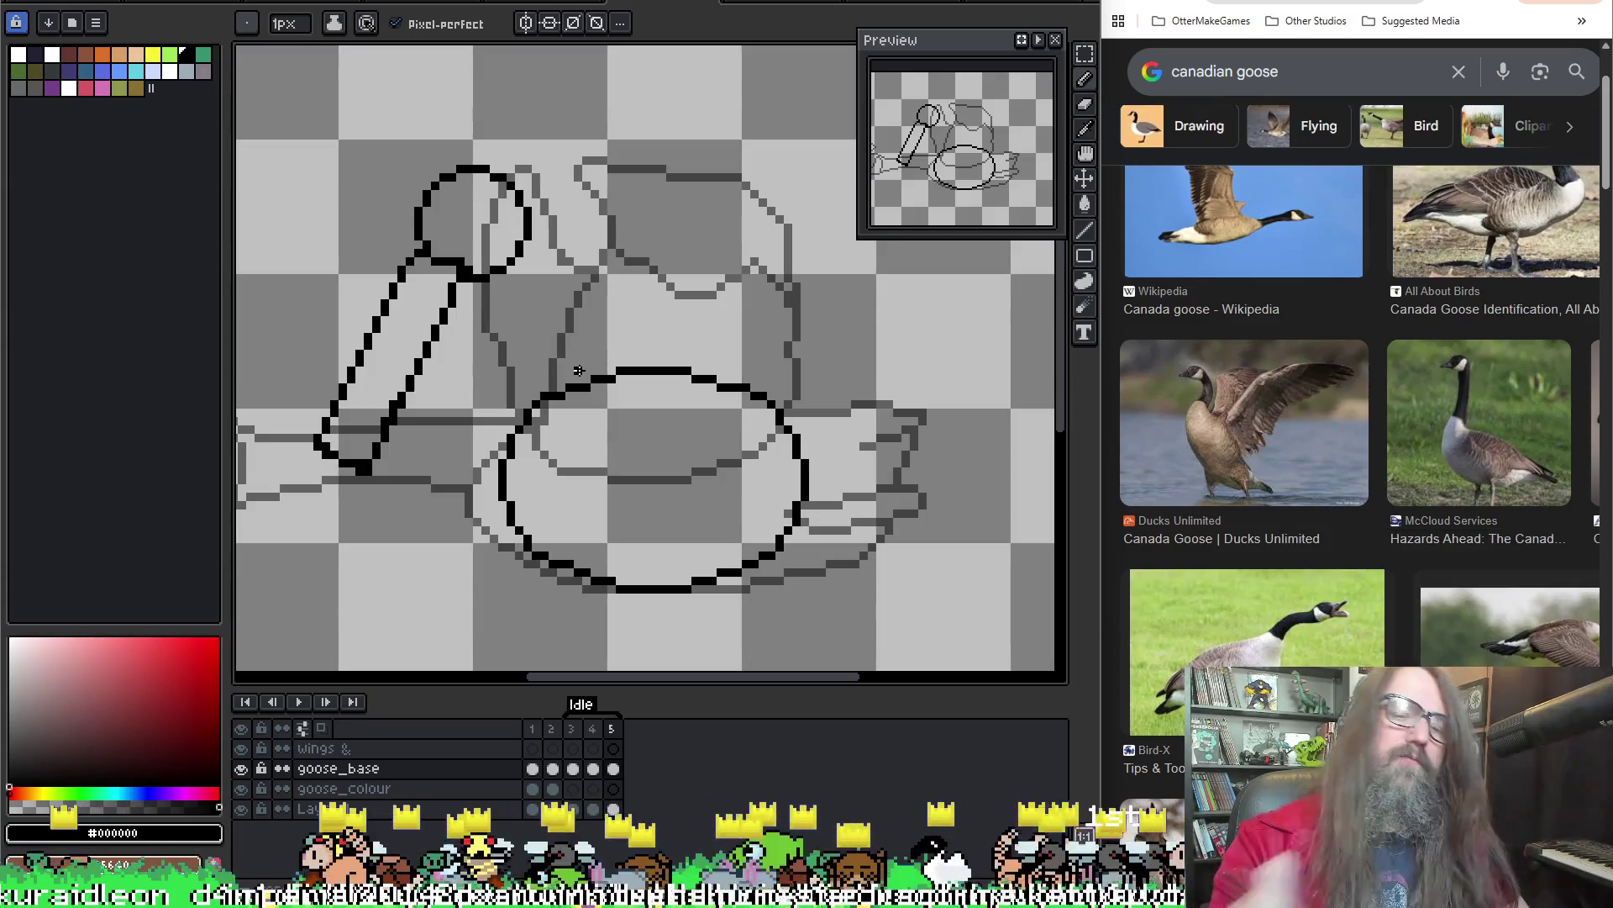
left_click(592, 748)
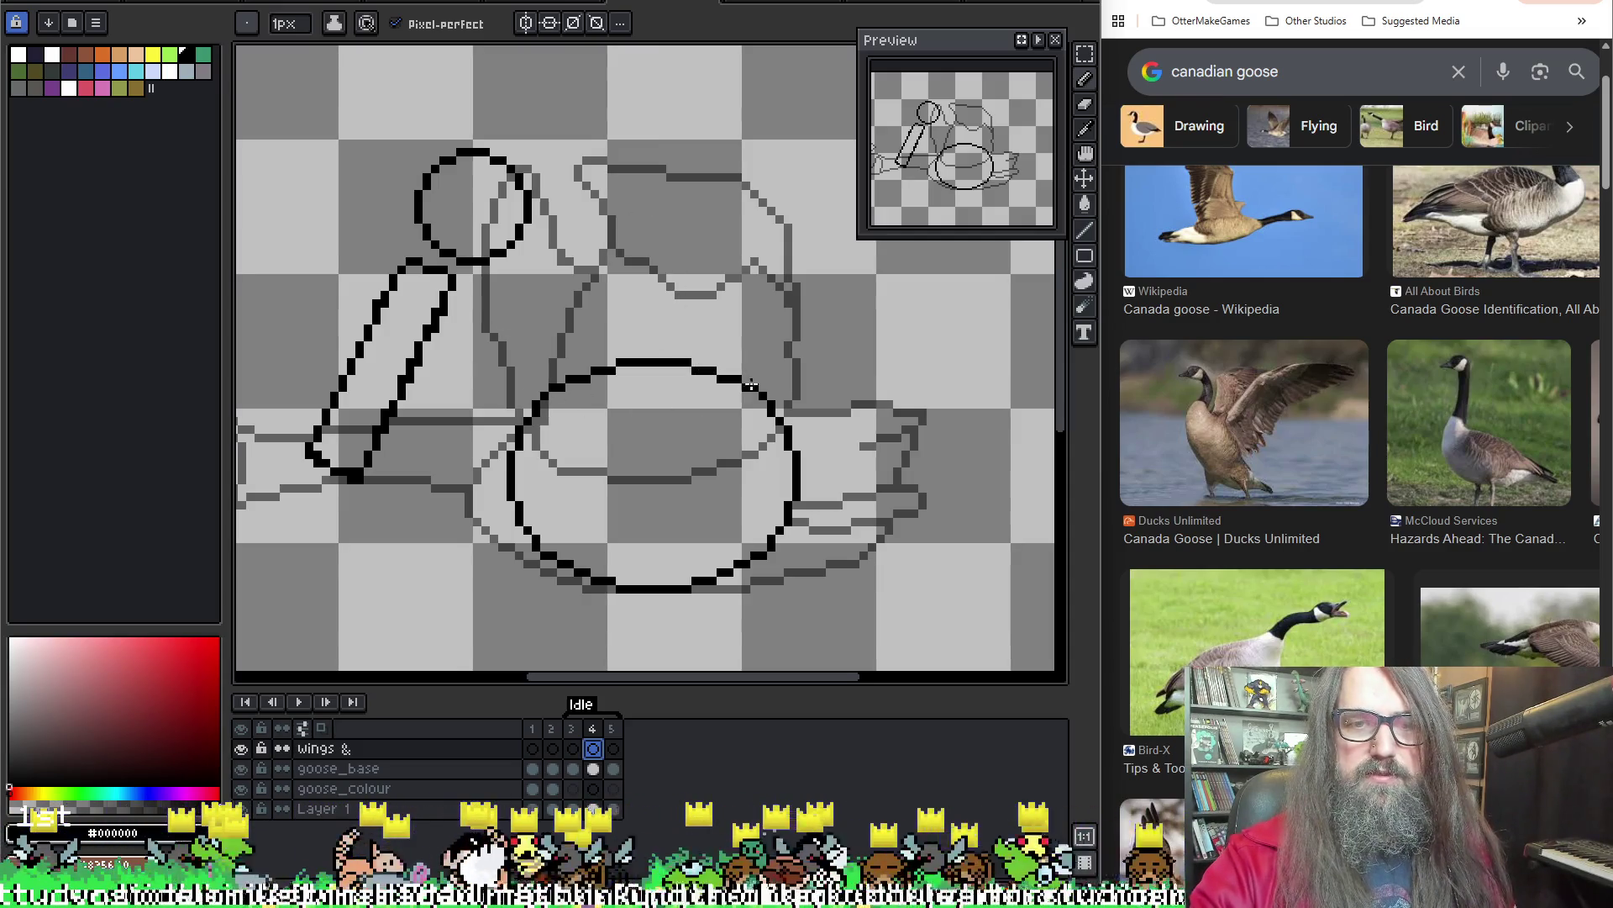
Draw a rough black wing line from the goose's neck across its body on frame 4
mouse_move(761, 395)
left_mouse_down()
mouse_move(701, 353)
mouse_move(445, 332)
mouse_move(395, 301)
mouse_move(454, 403)
mouse_move(571, 479)
mouse_move(685, 472)
mouse_move(779, 421)
left_mouse_up()
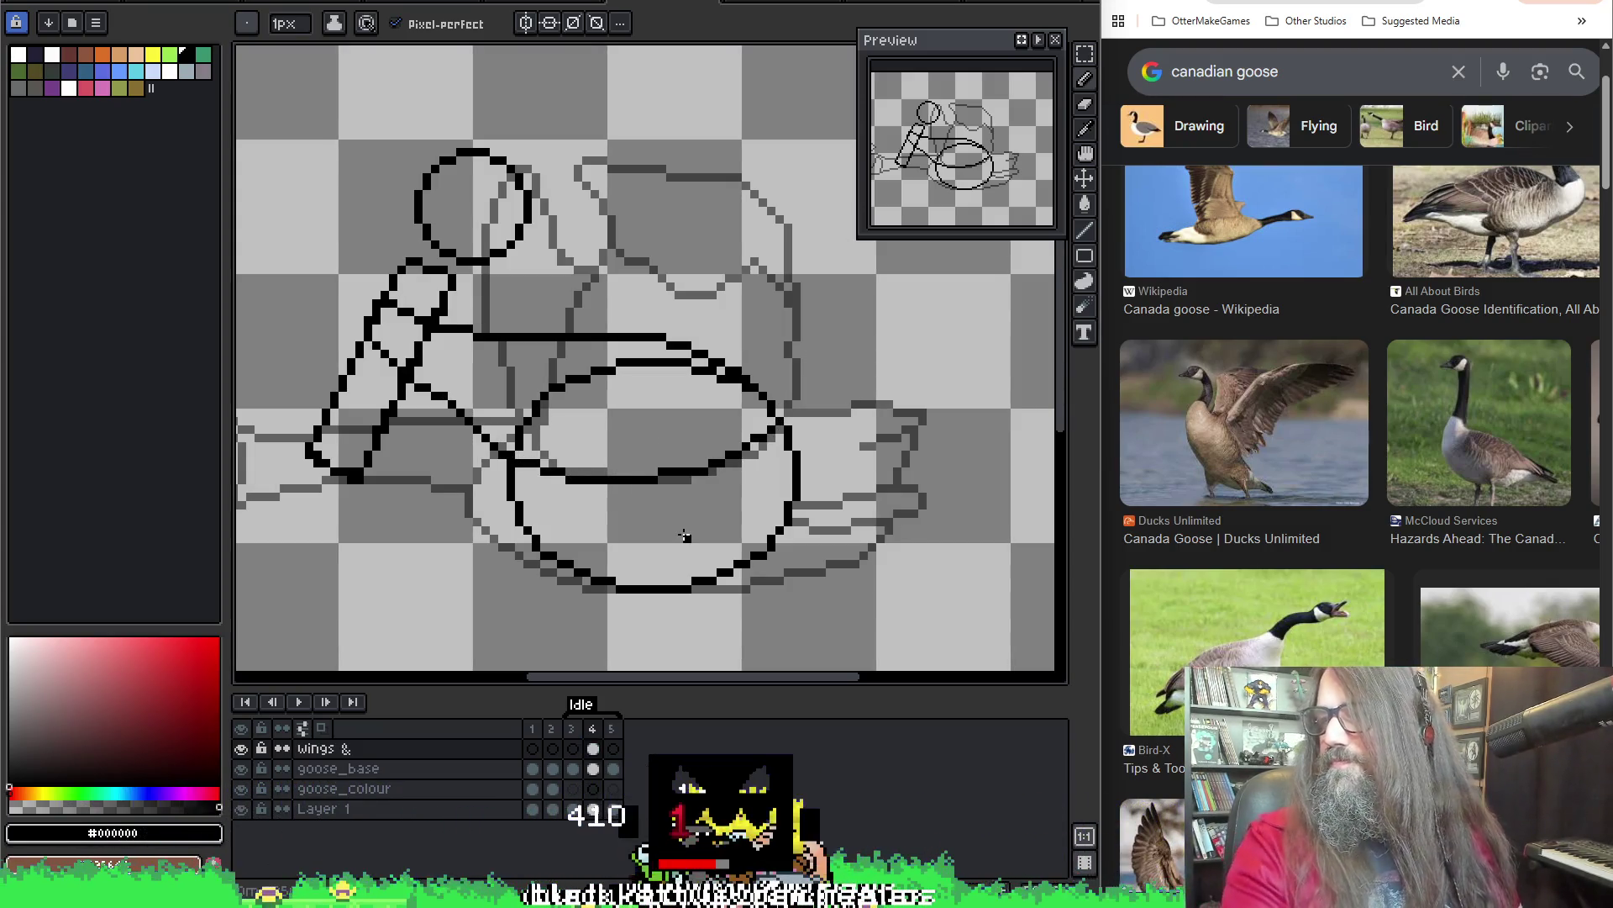
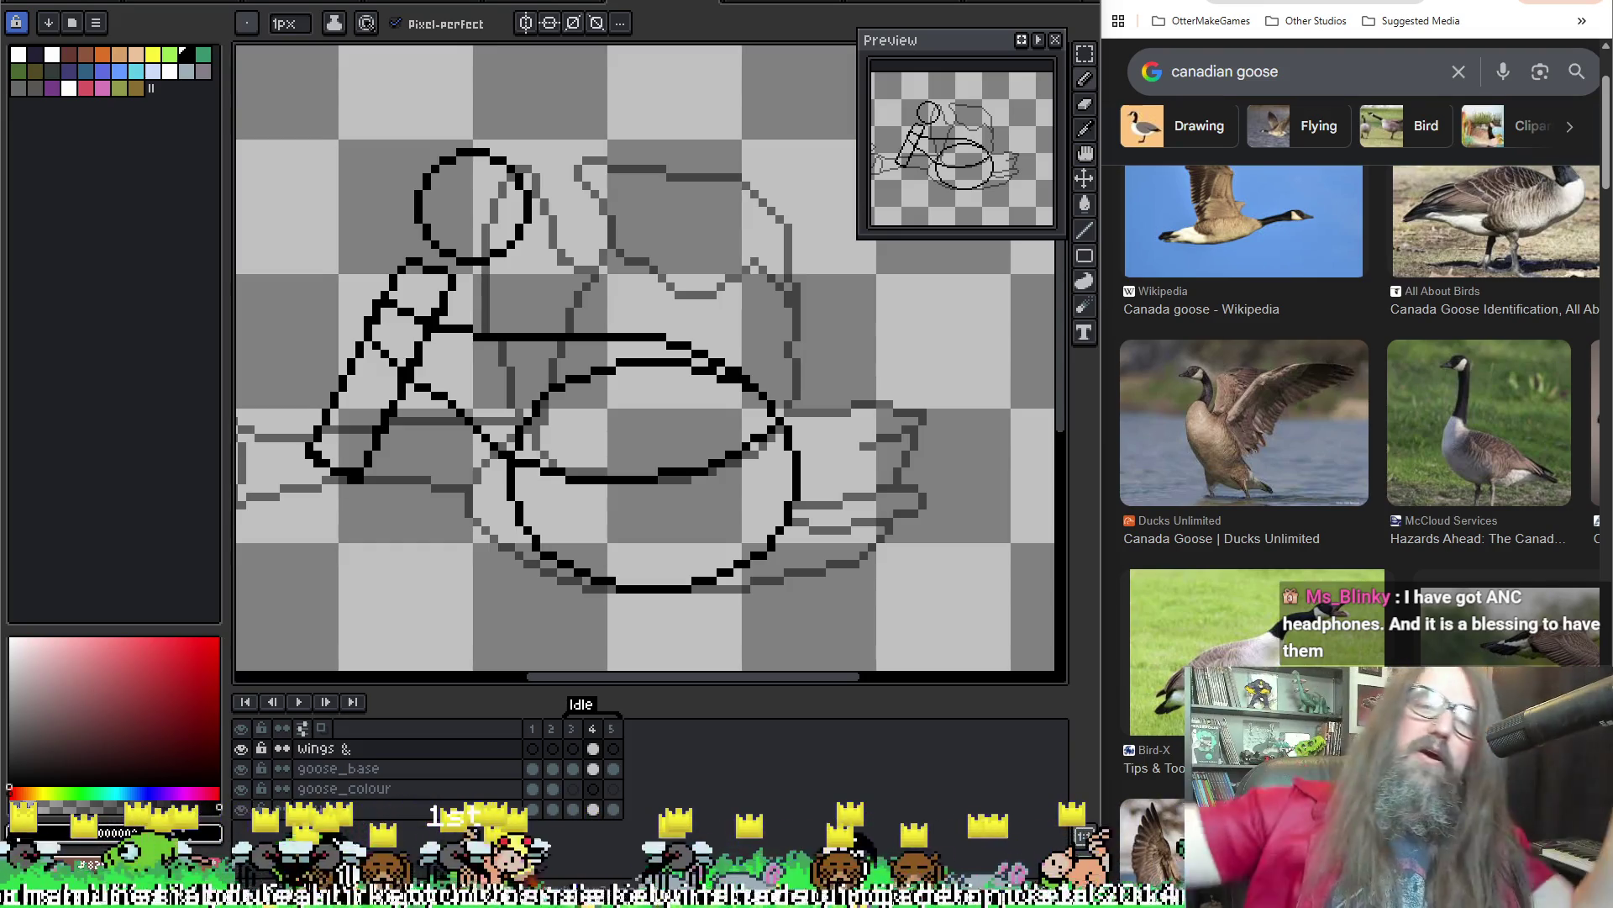
Pan over the goose, step from frame 4 to frame 5, and undo the stray pencil stroke
scroll(731, 328, "left", 2)
scroll(731, 328, "down", 1)
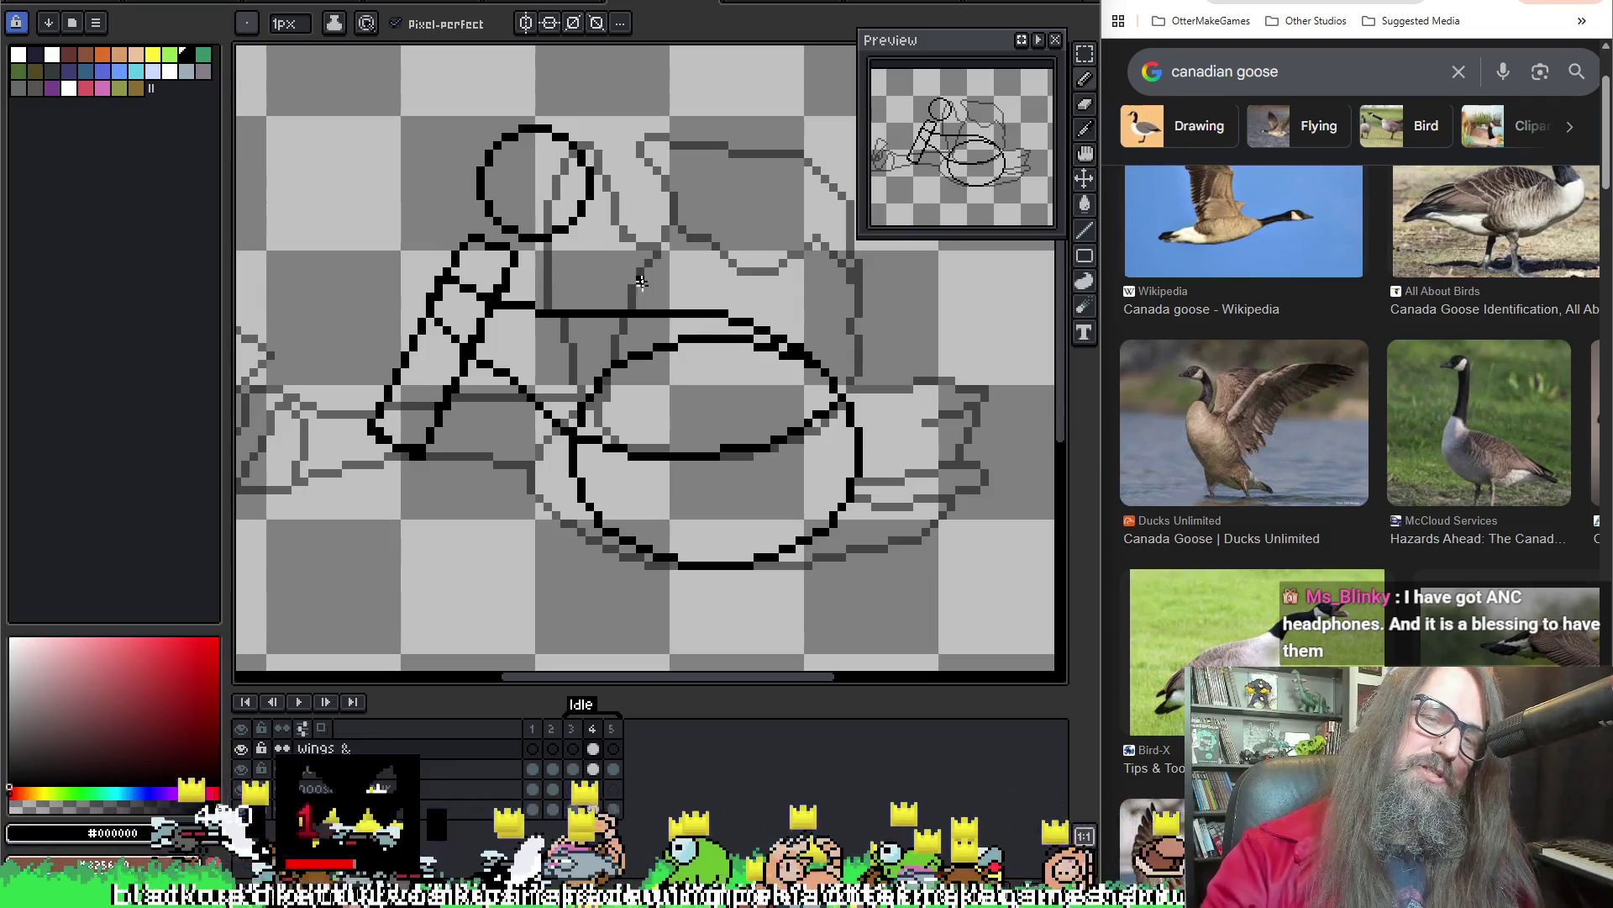
key("Left")
key("Right")
key("Right")
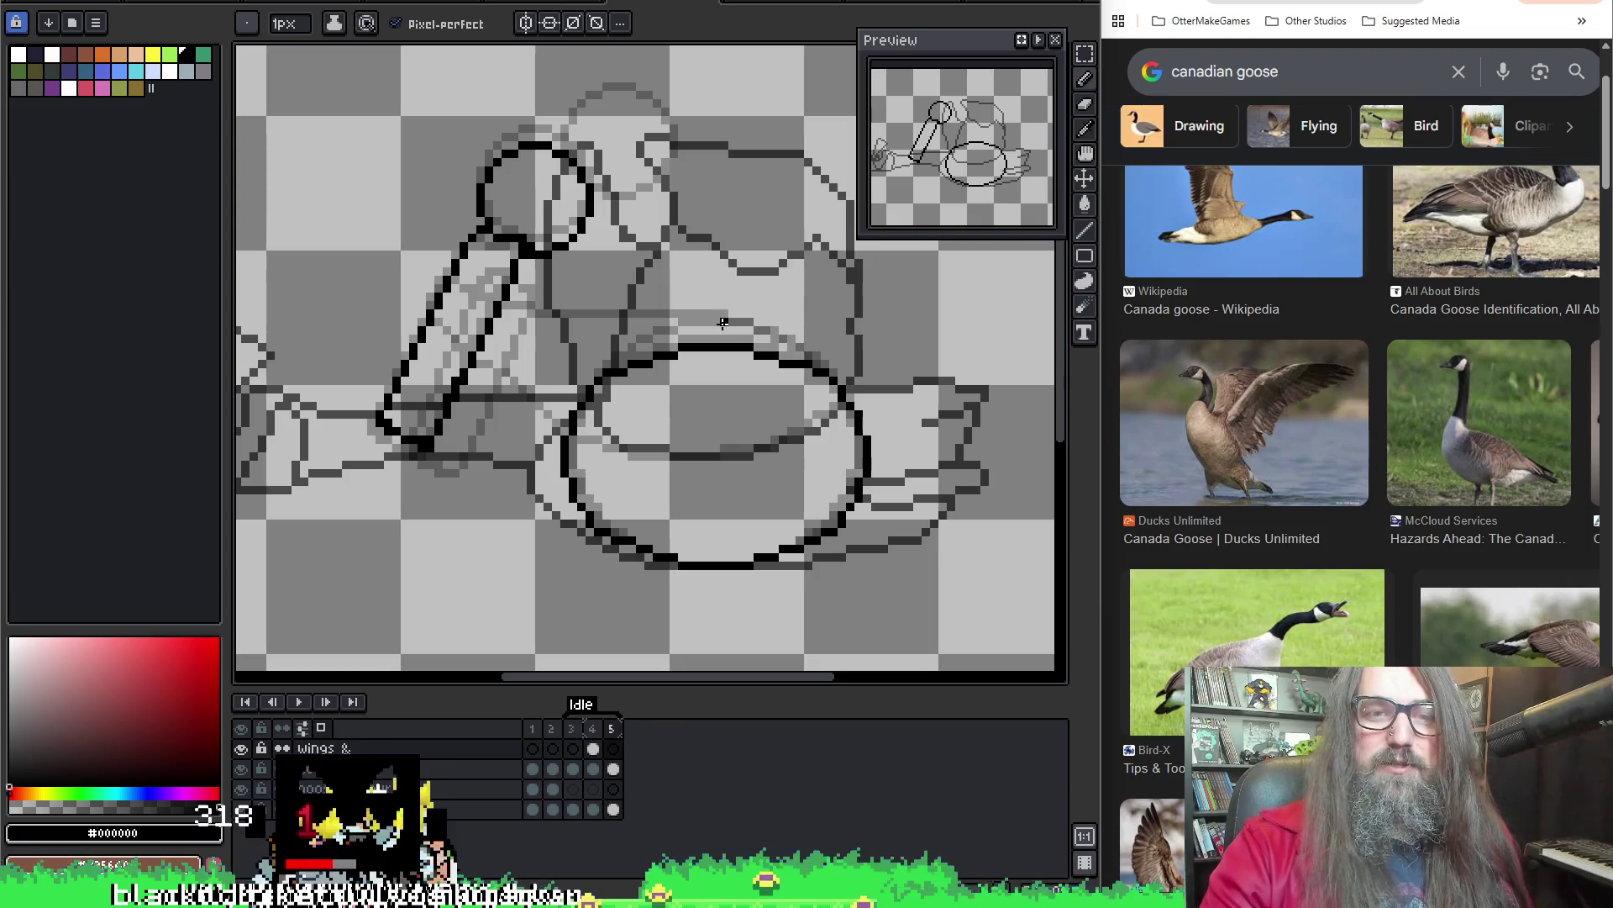
key("ctrl+z")
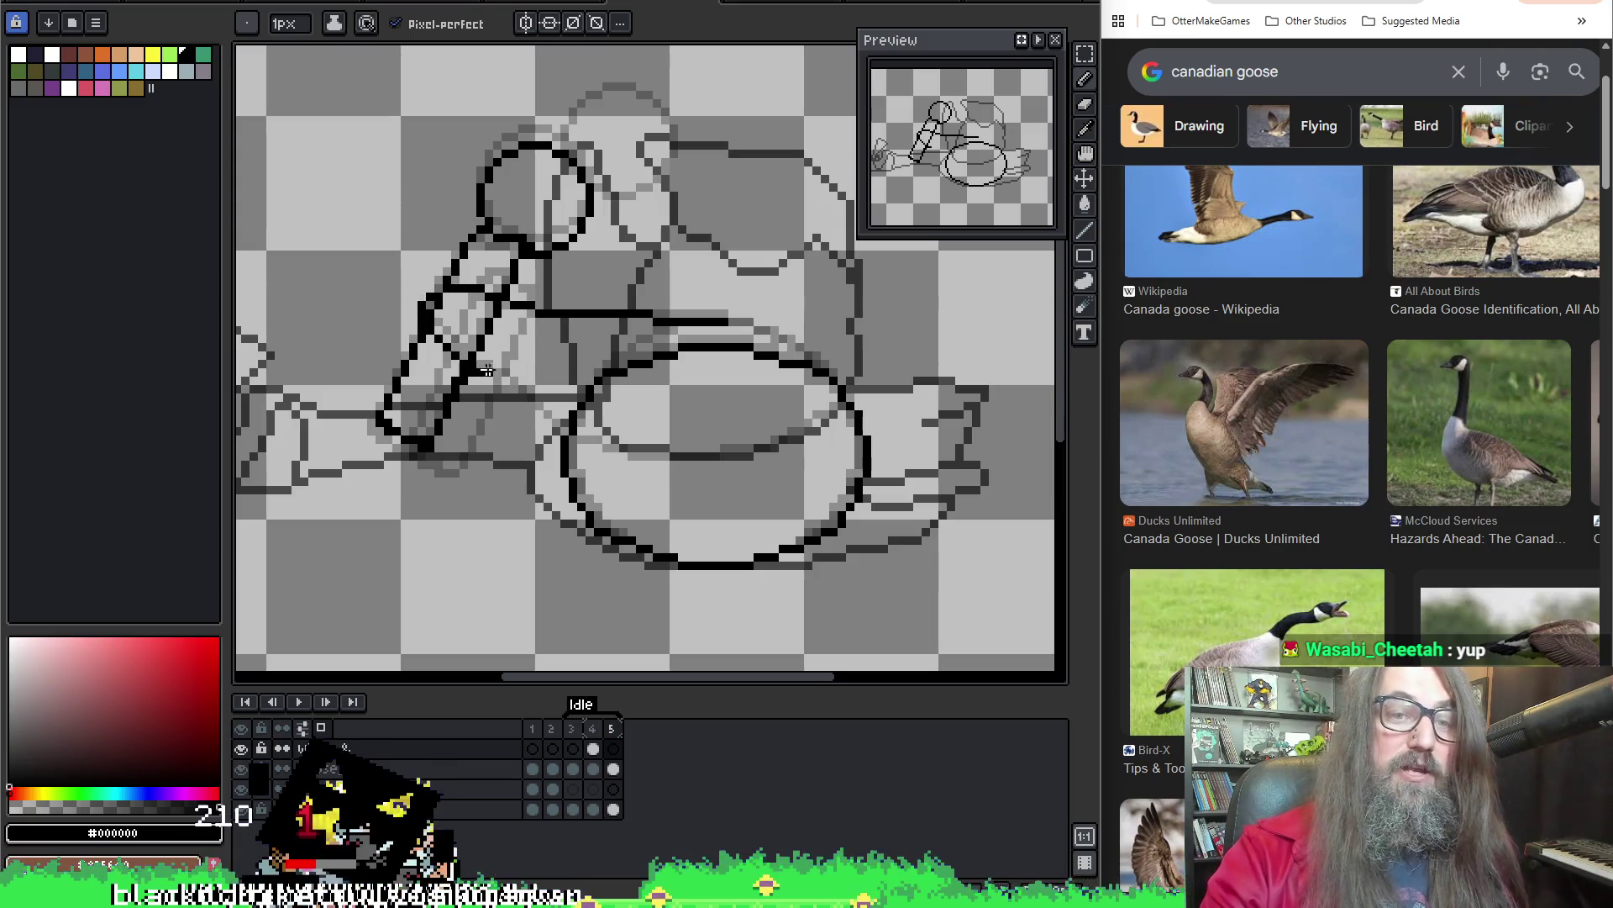
Pencil black lines across the belly and the body's top edge, then erase the stray belly line
left_click_drag(594, 456, 679, 463)
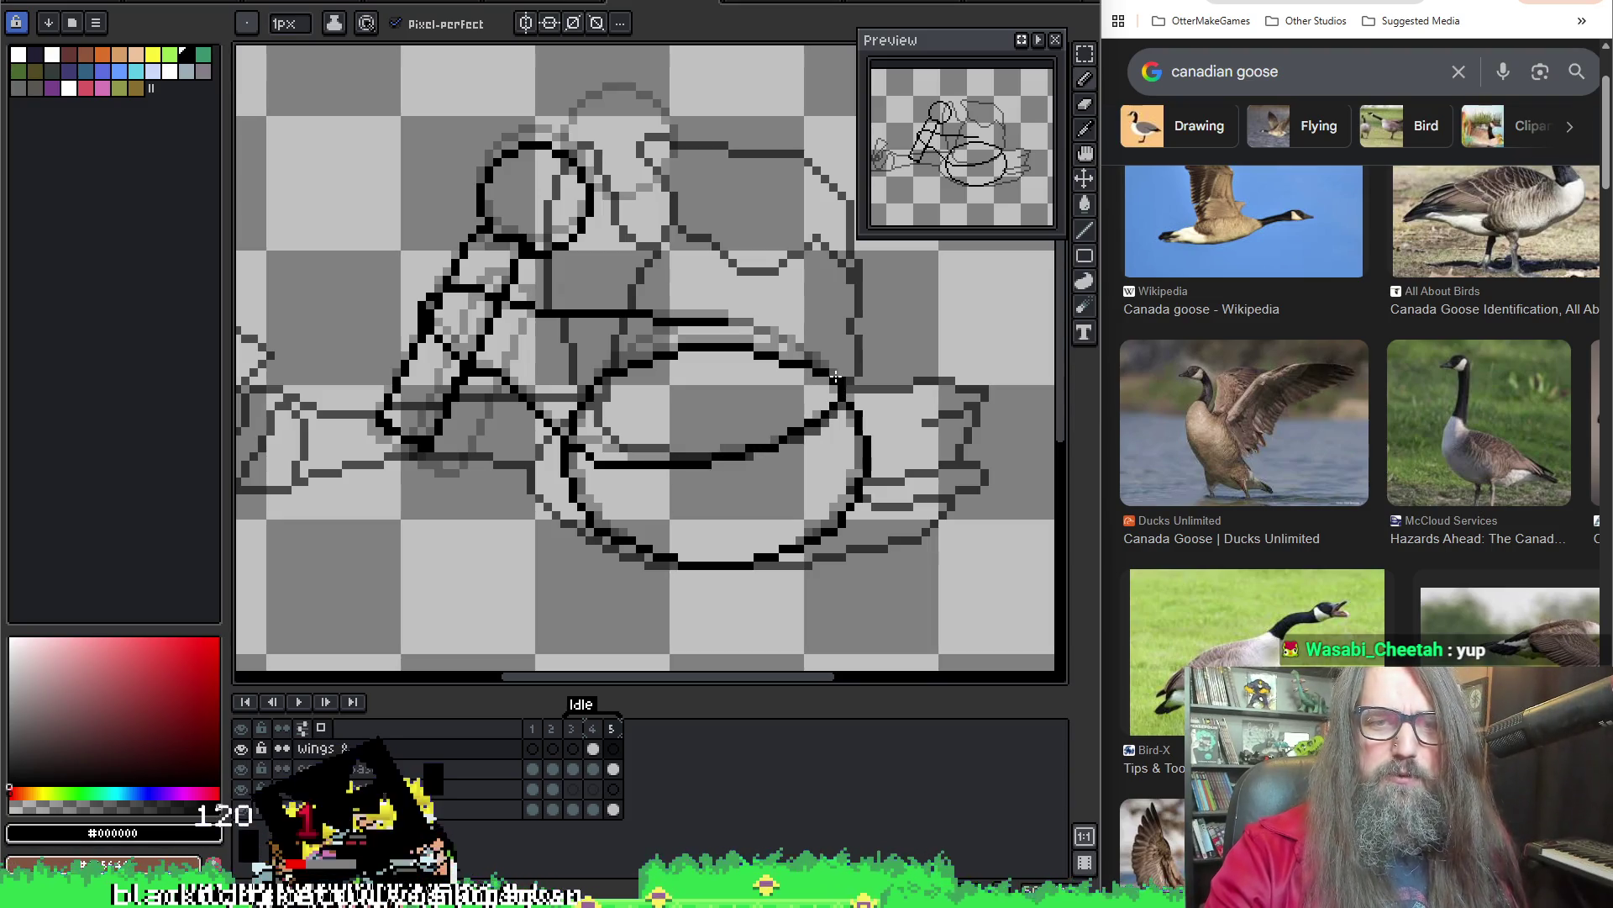
left_click_drag(823, 364, 749, 320)
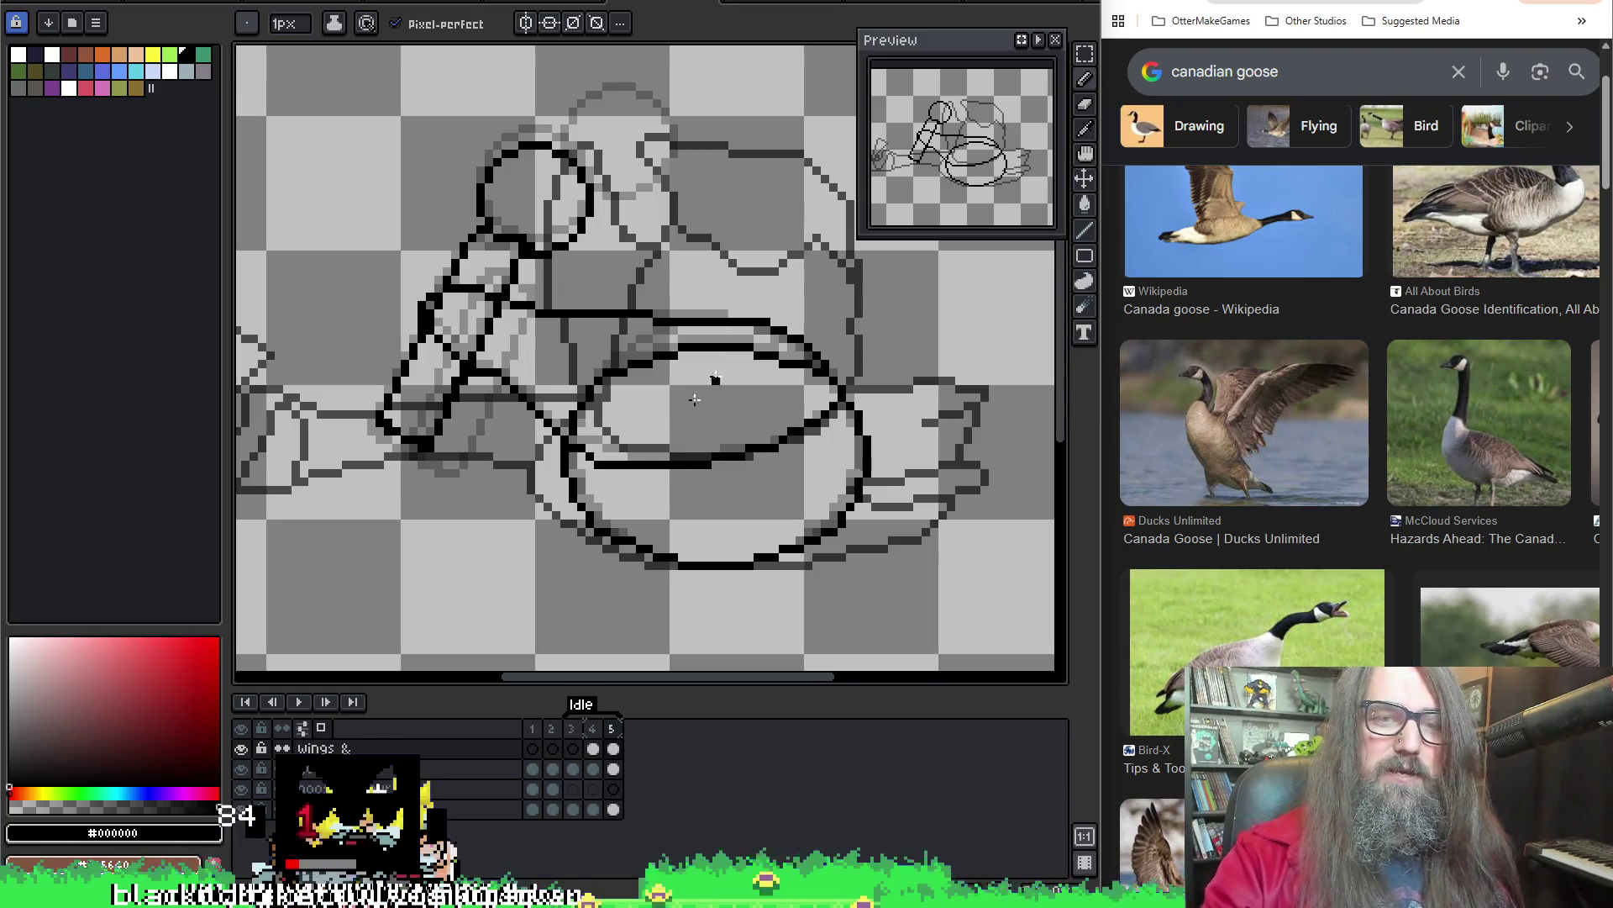
key("e")
mouse_move(594, 463)
left_mouse_down()
mouse_move(708, 465)
mouse_move(588, 437)
left_mouse_up()
key("b")
key("e")
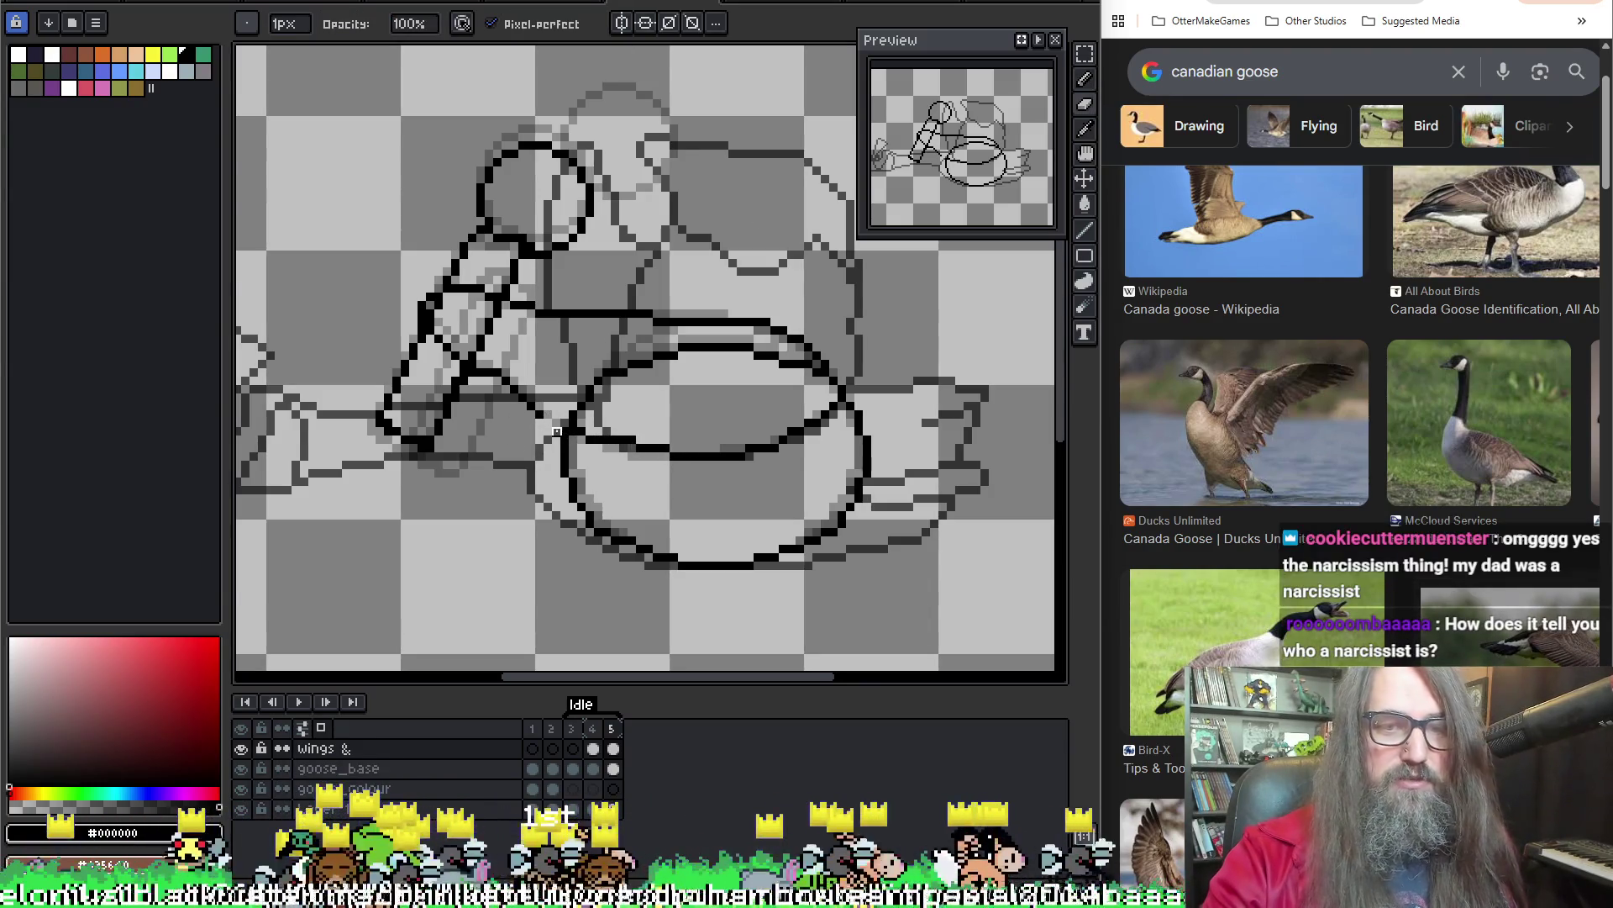
key("b")
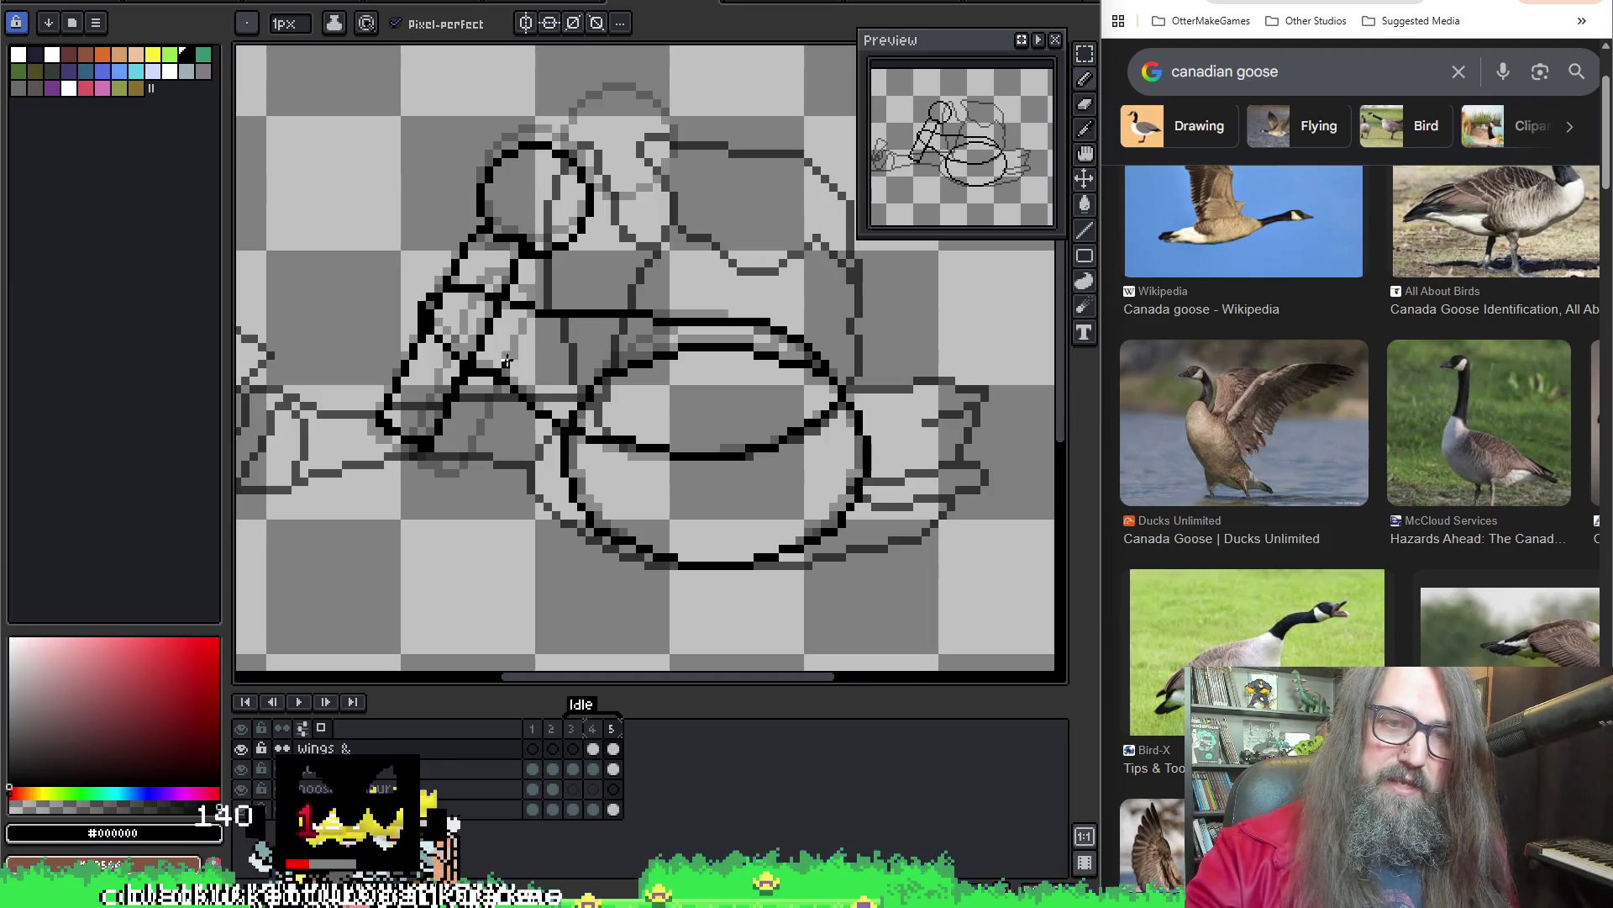
Compare frames 4 and 5 of the goose animation, ending back on frame 5
key("e")
key("b")
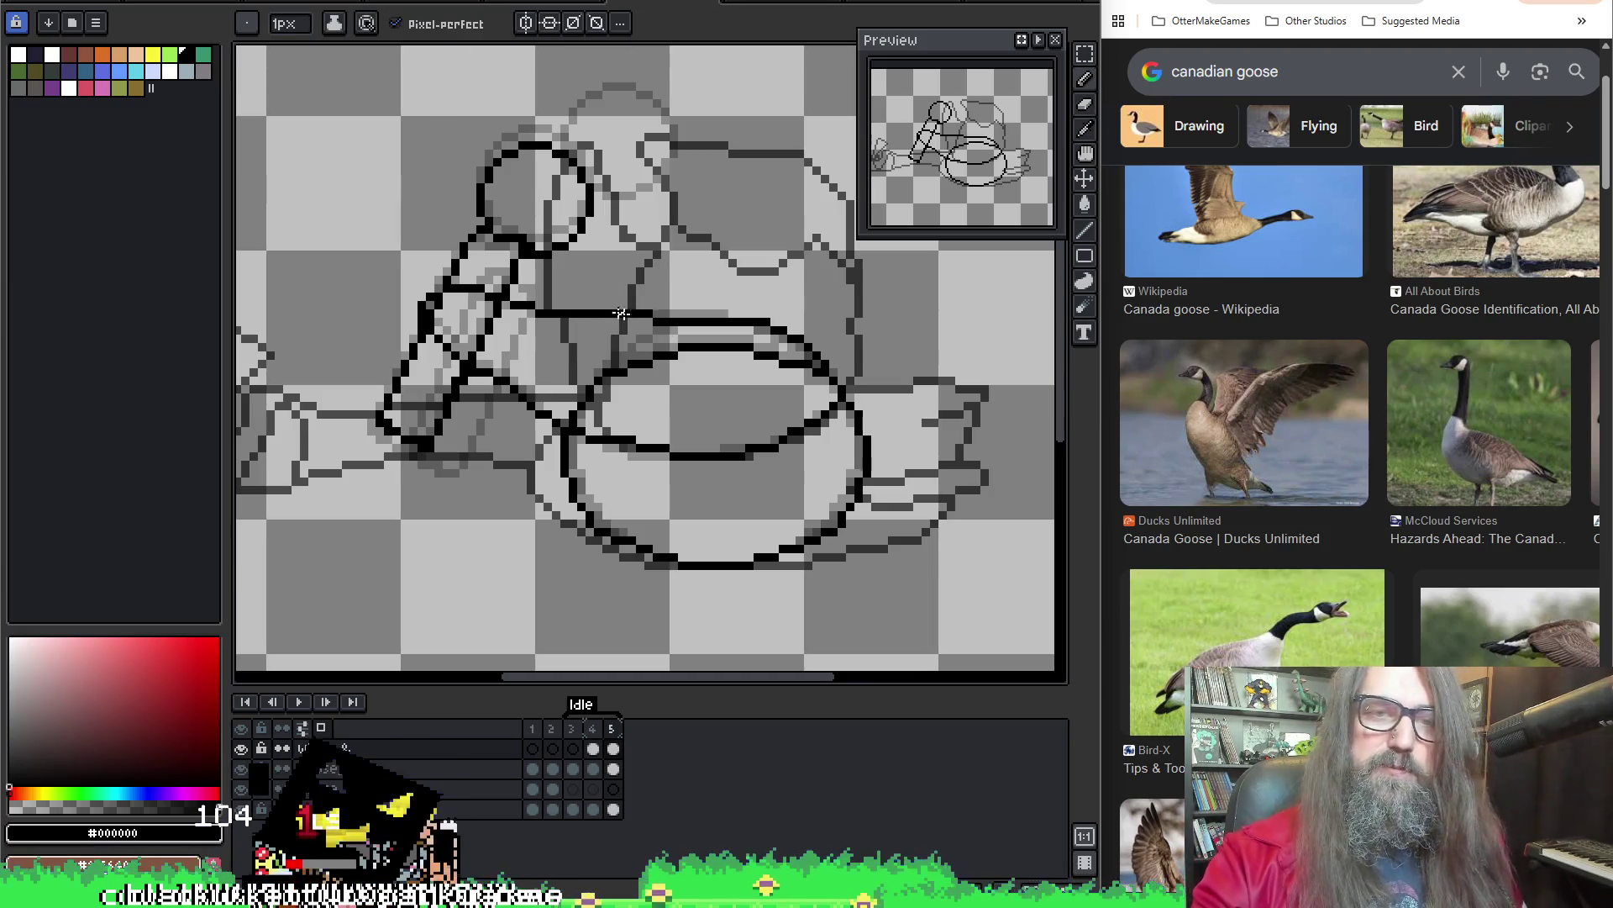
key("e")
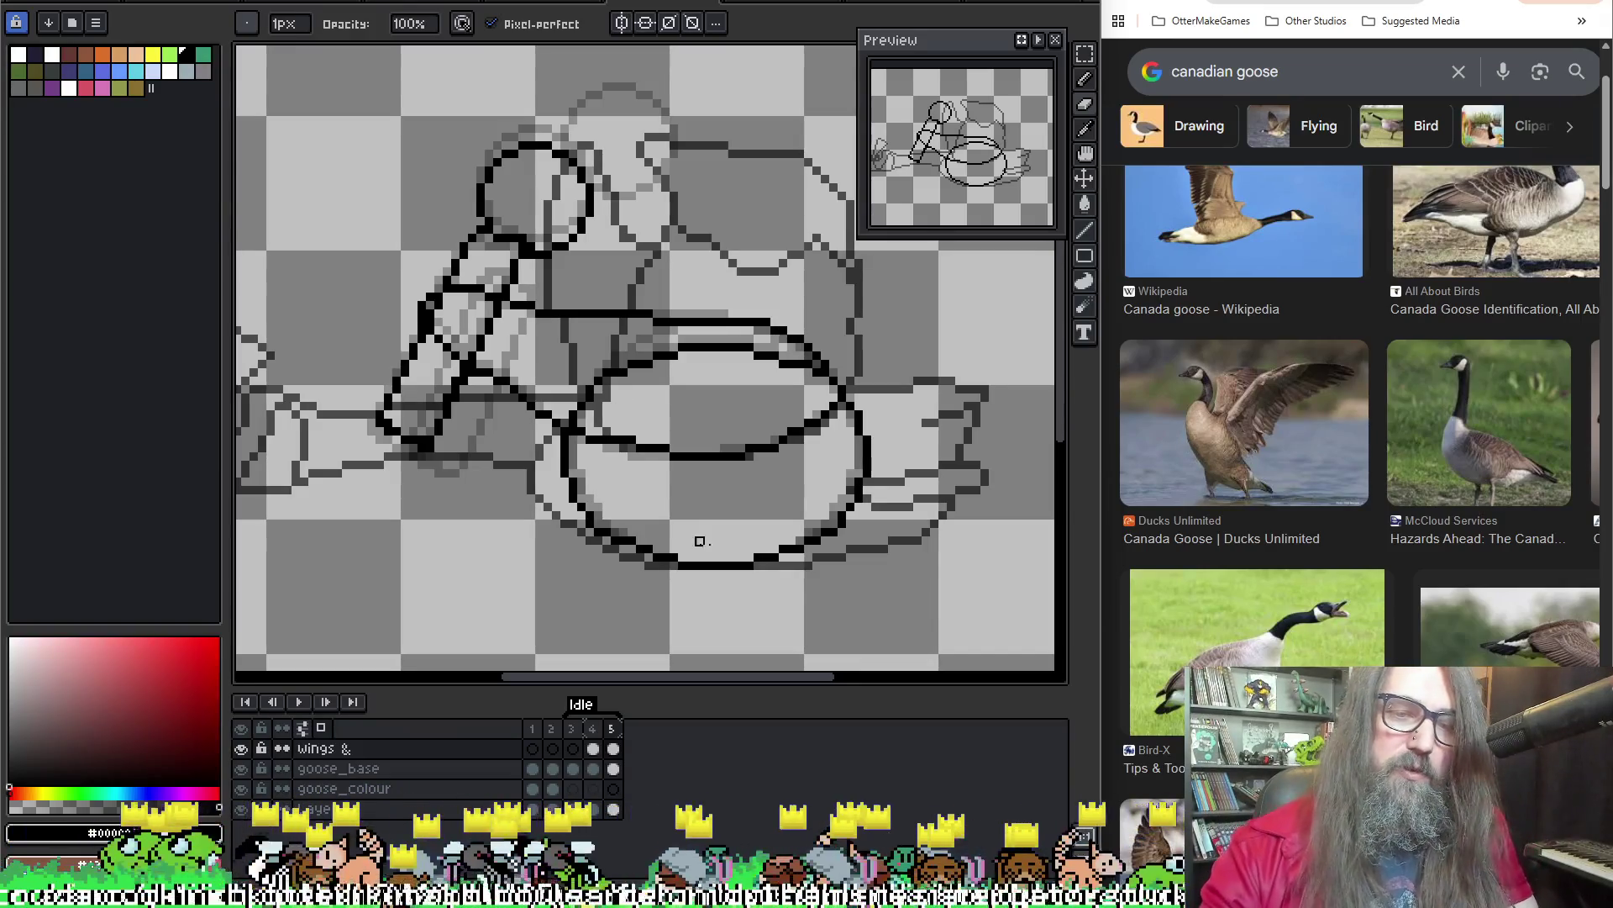
key("Left")
key("Right")
key("Left")
key("Right")
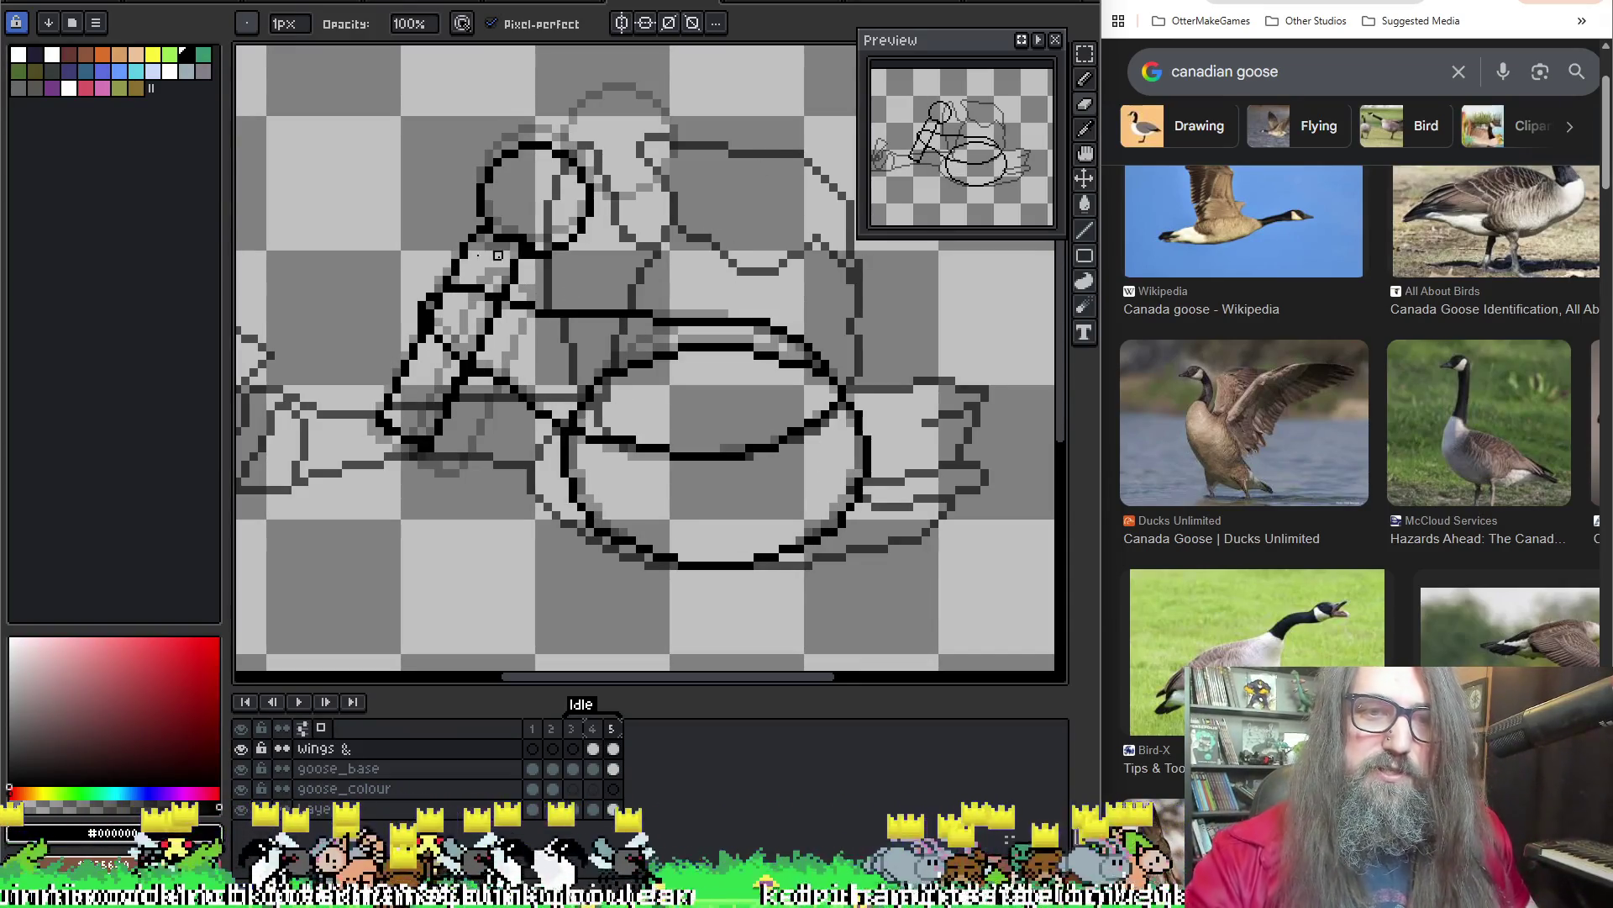
Thicken the black lineart where the goose's neck meets its body on frame 5
key("e")
left_click_drag(474, 285, 494, 289)
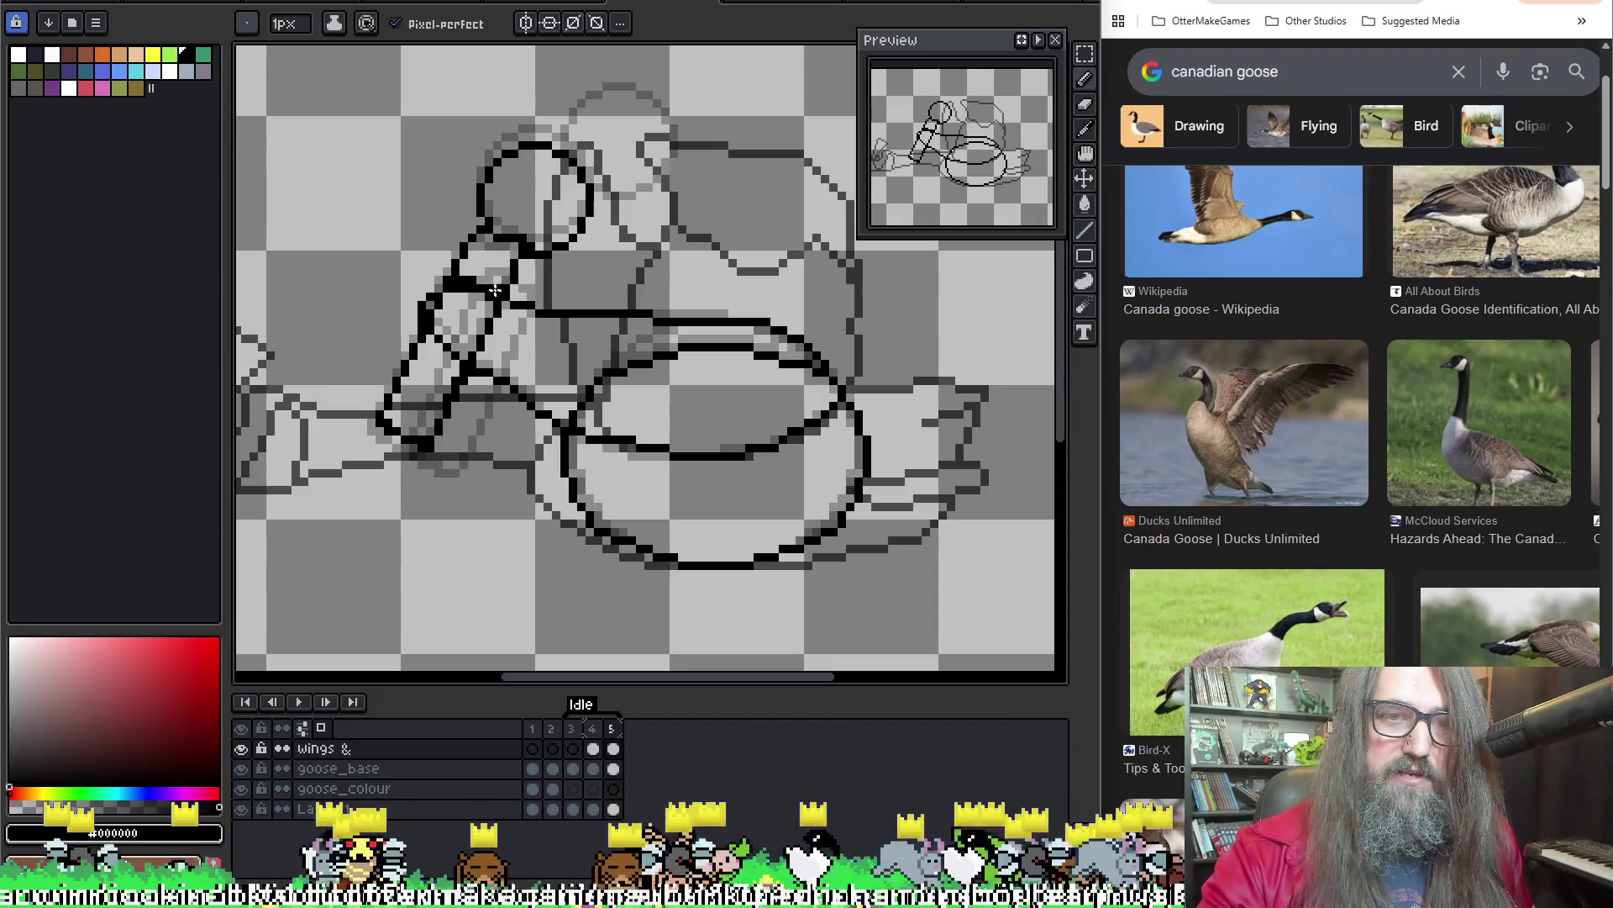
key("b")
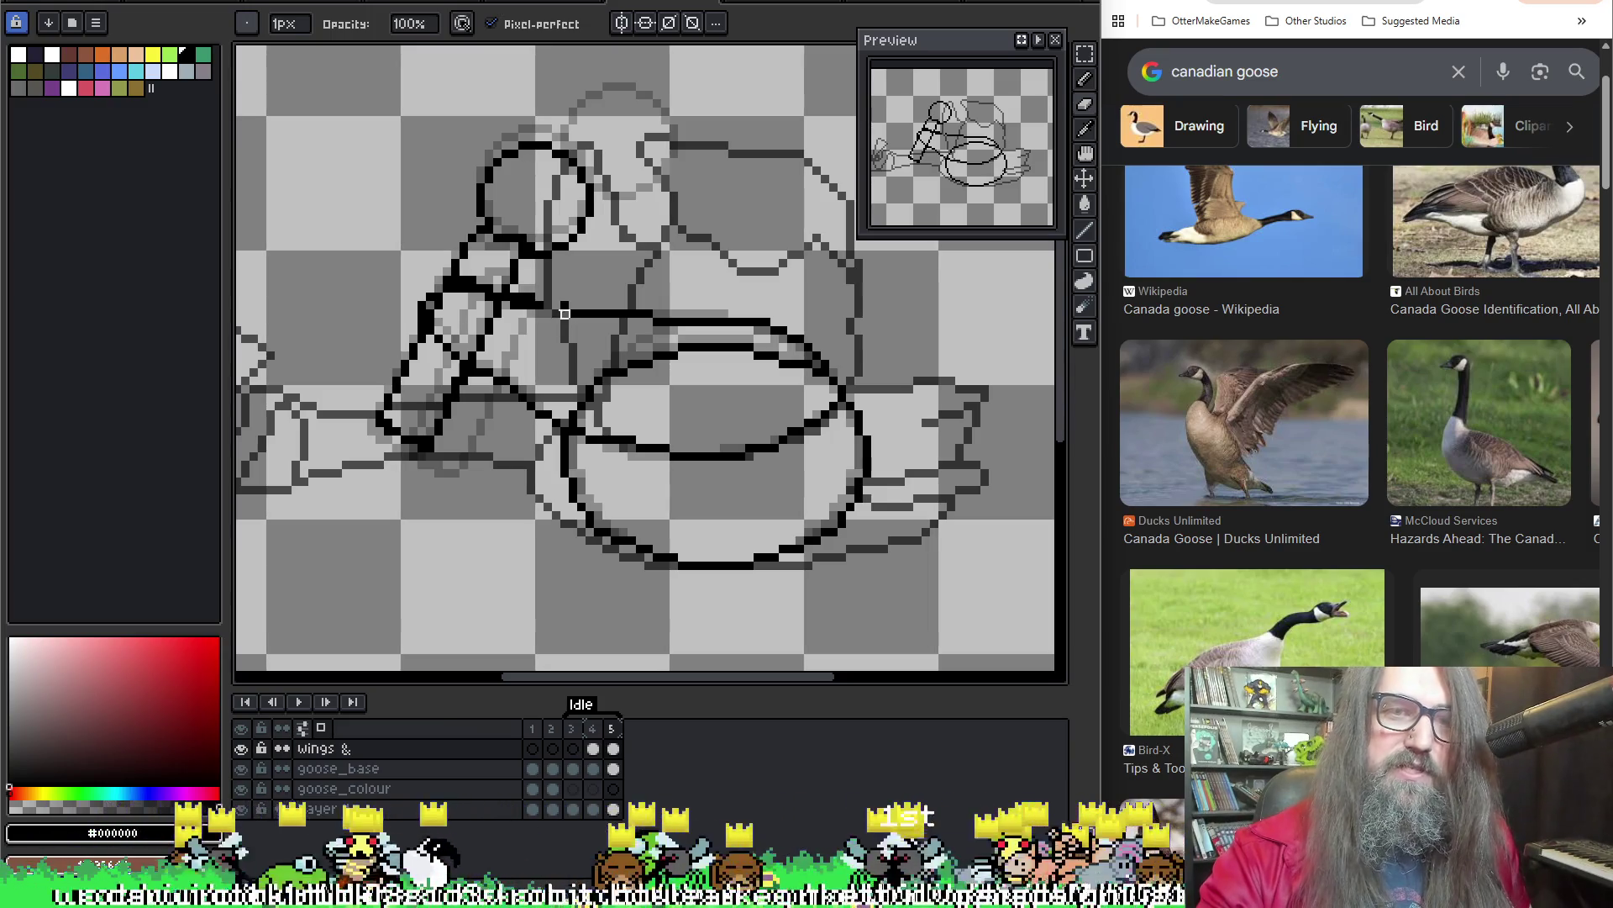
key("e")
key("b")
key("e")
key("b")
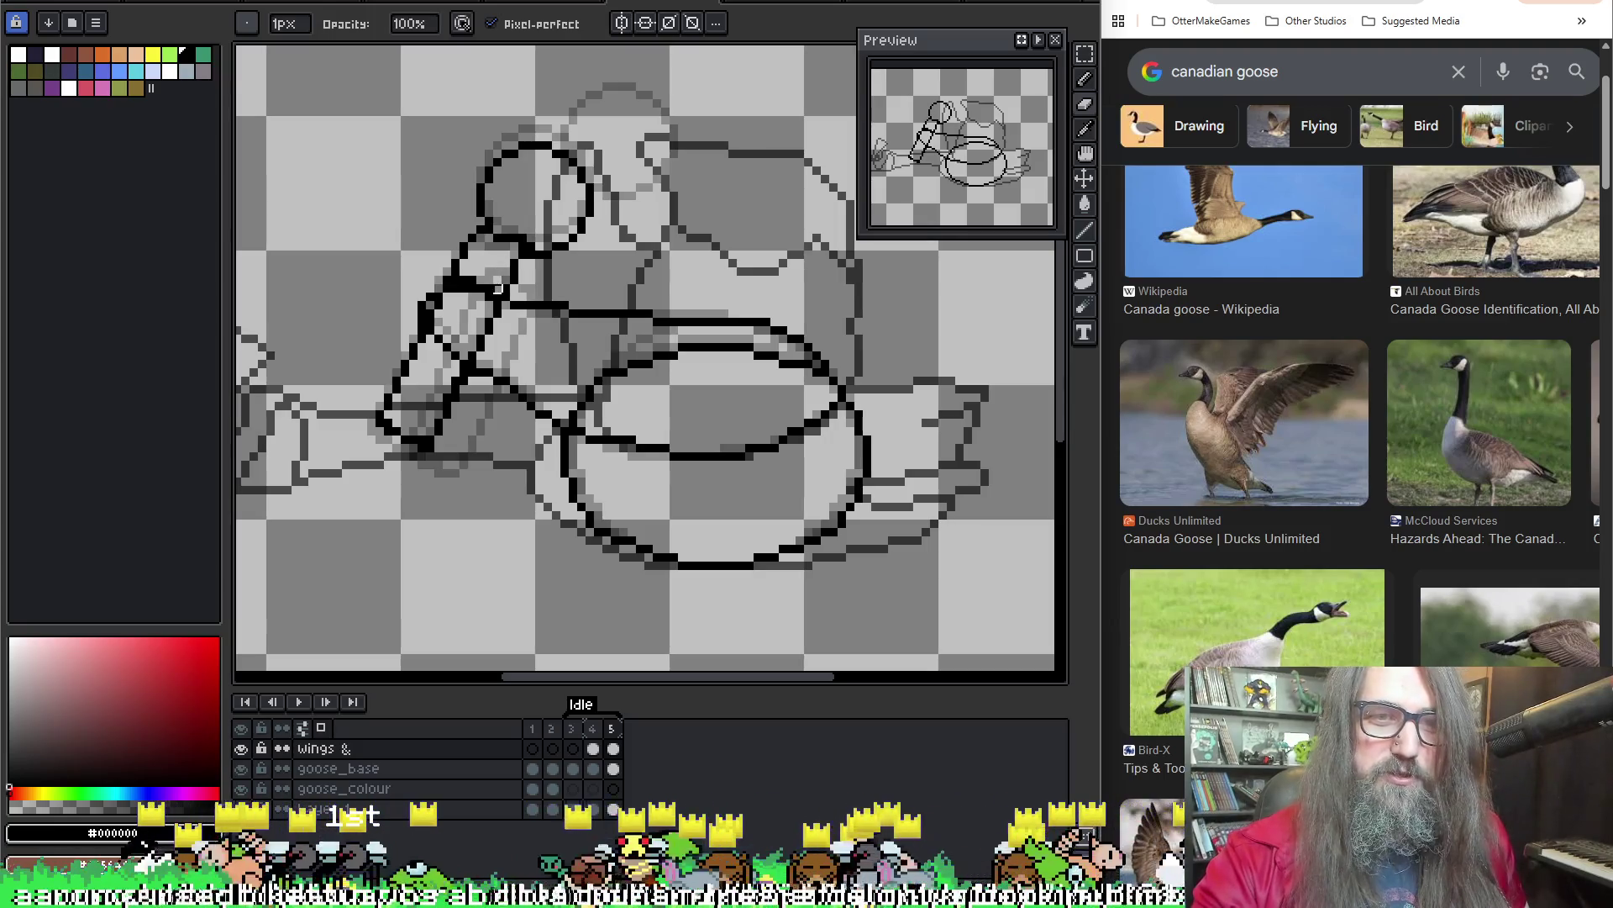
key("e")
key("b")
key("e")
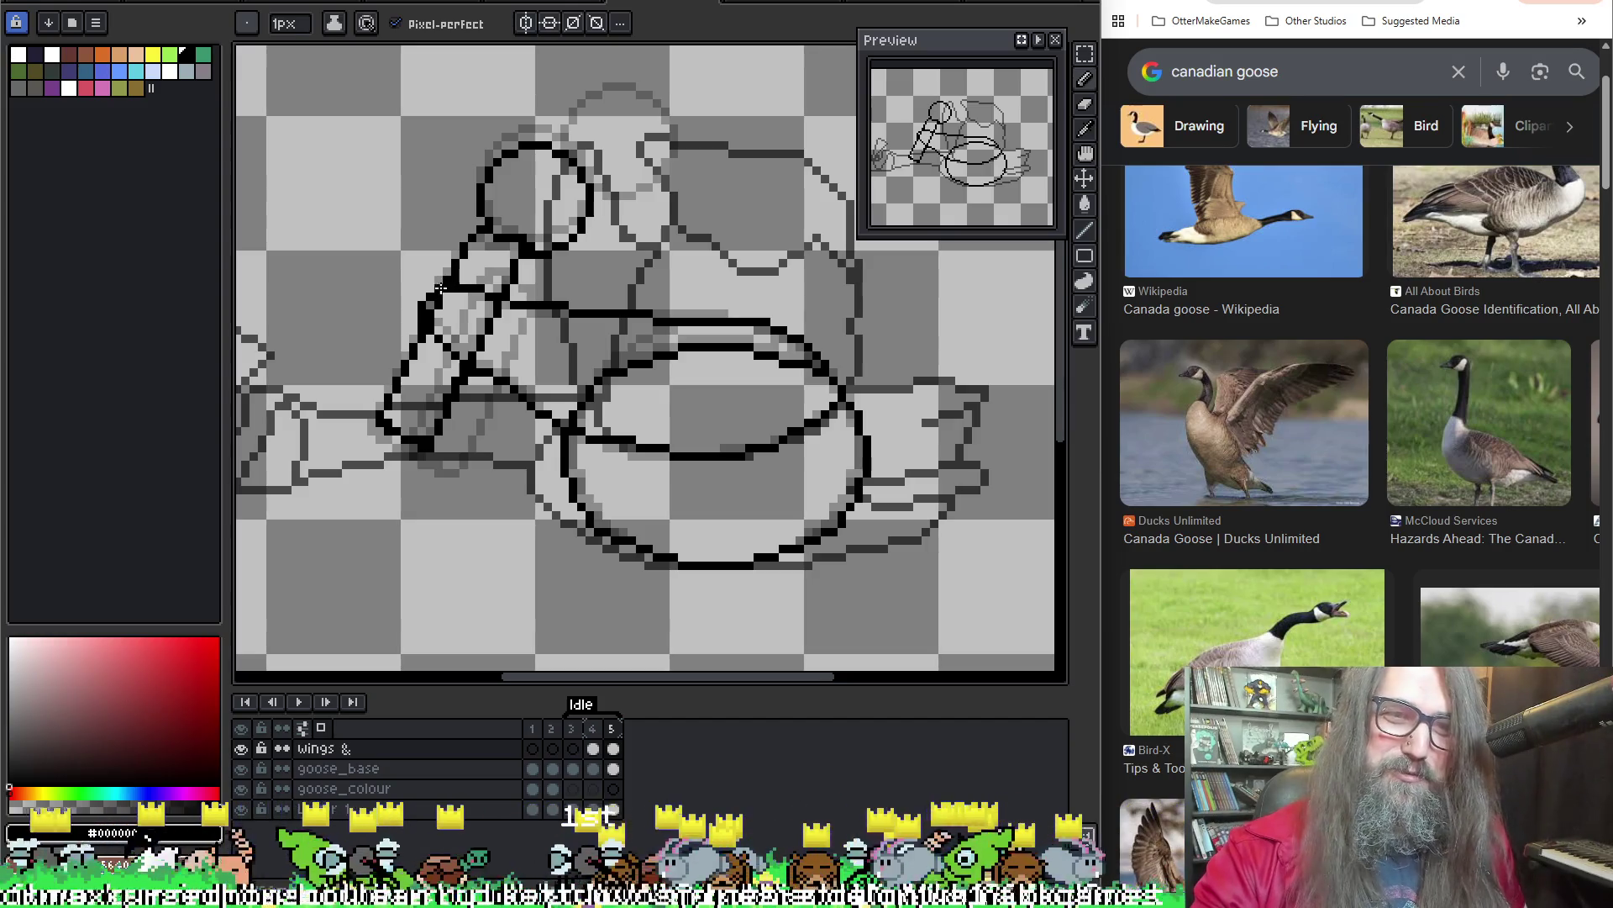
key("b")
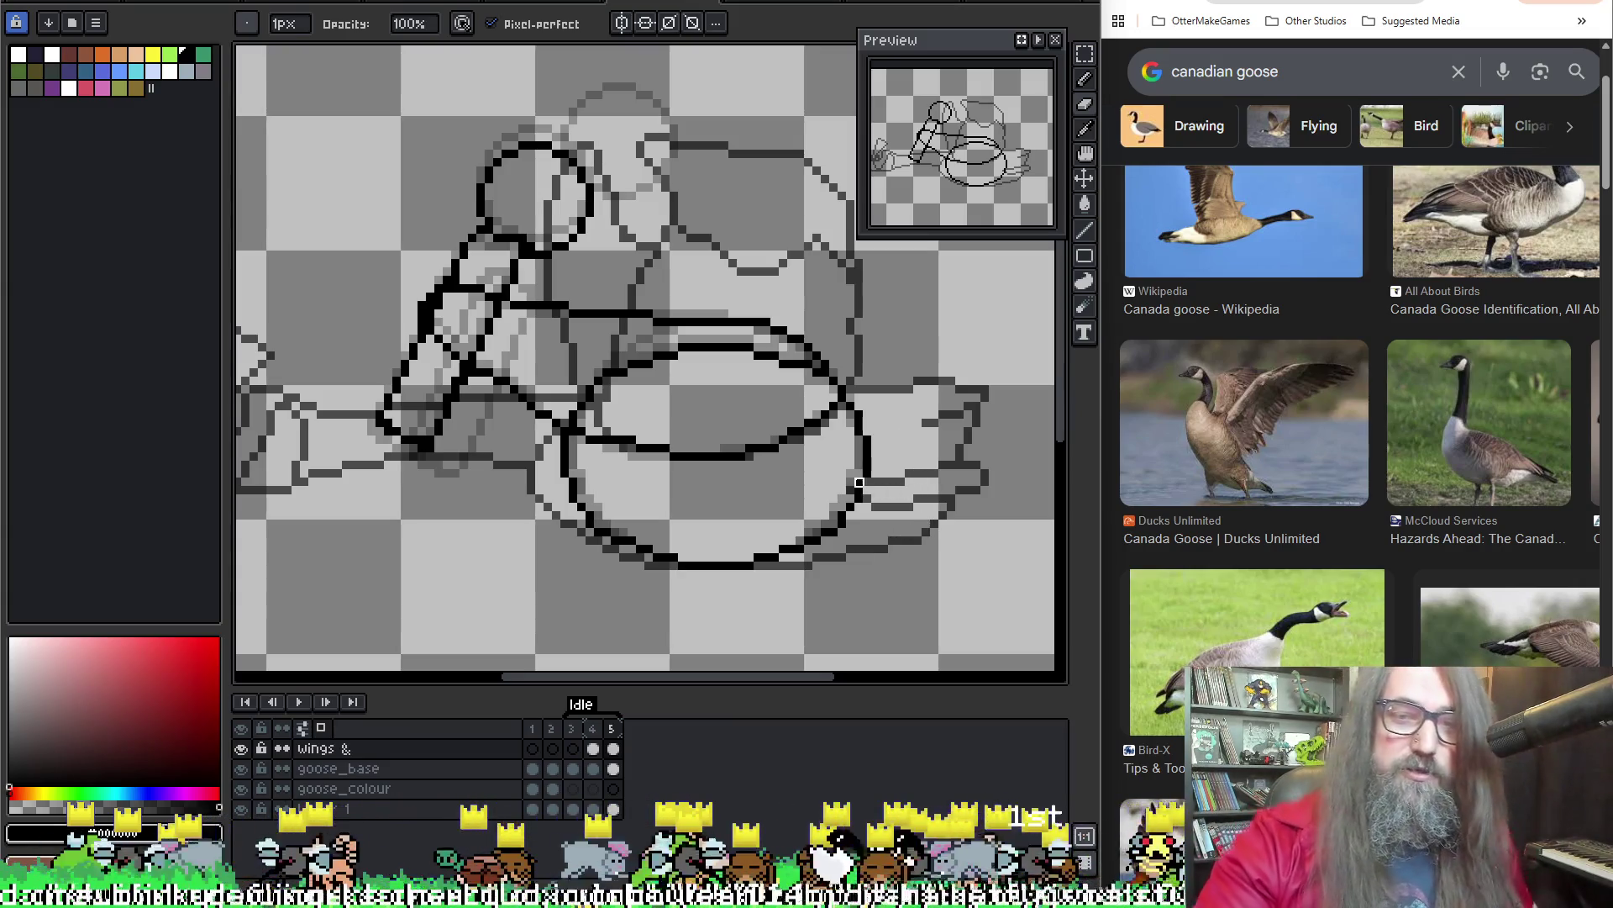
Touch up the neck and belly lineart on frame 5 with the eraser and pencil
key("e")
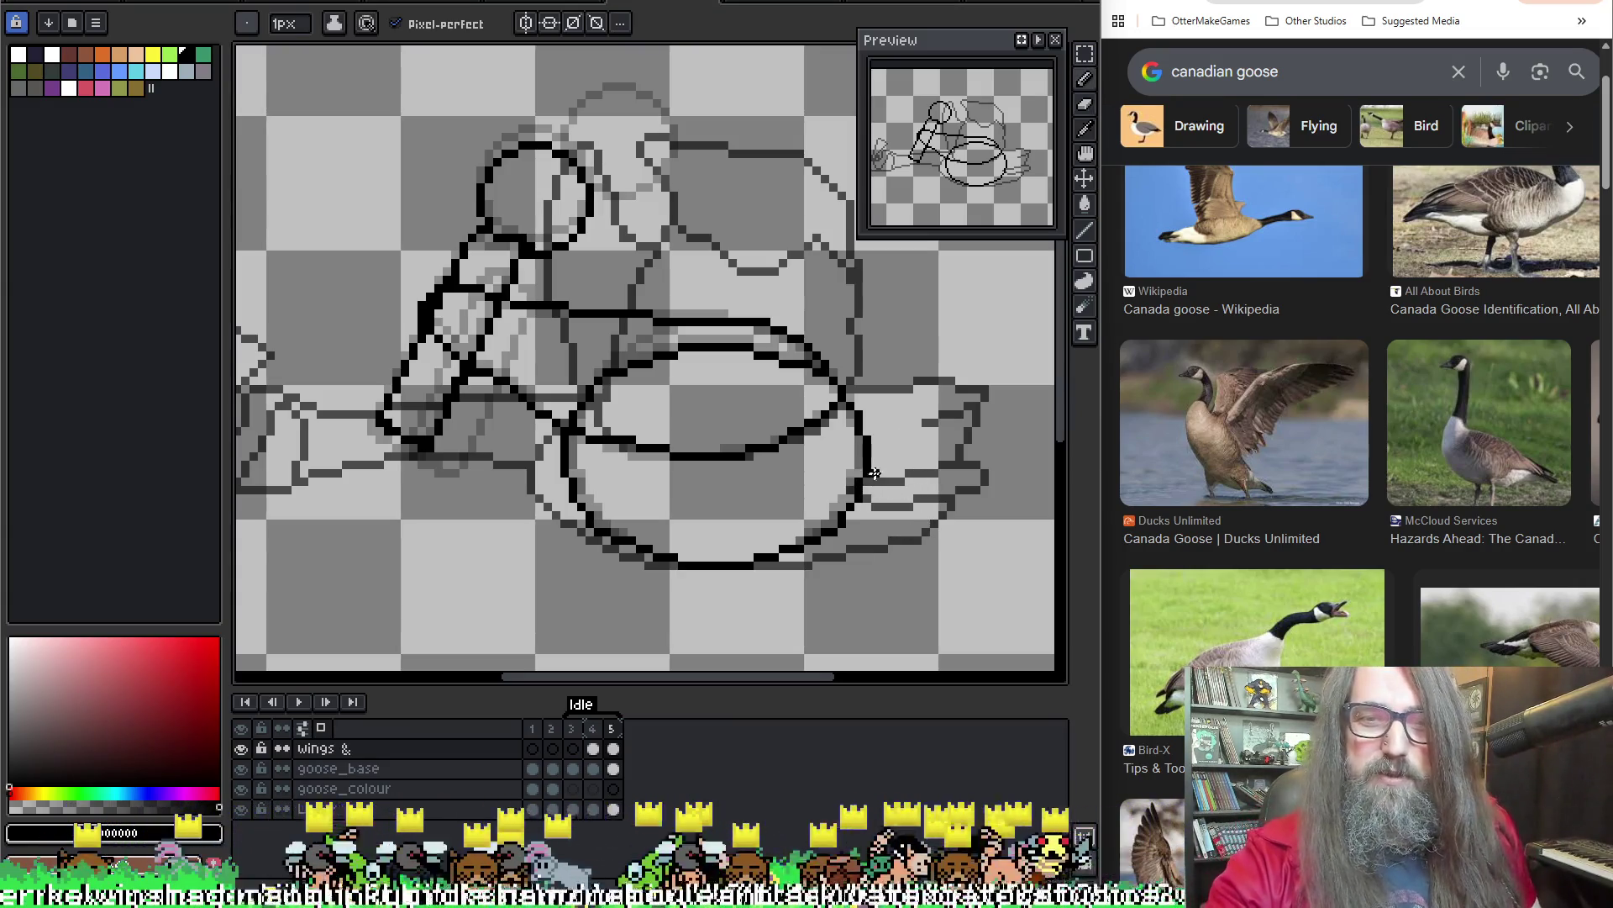
key("b")
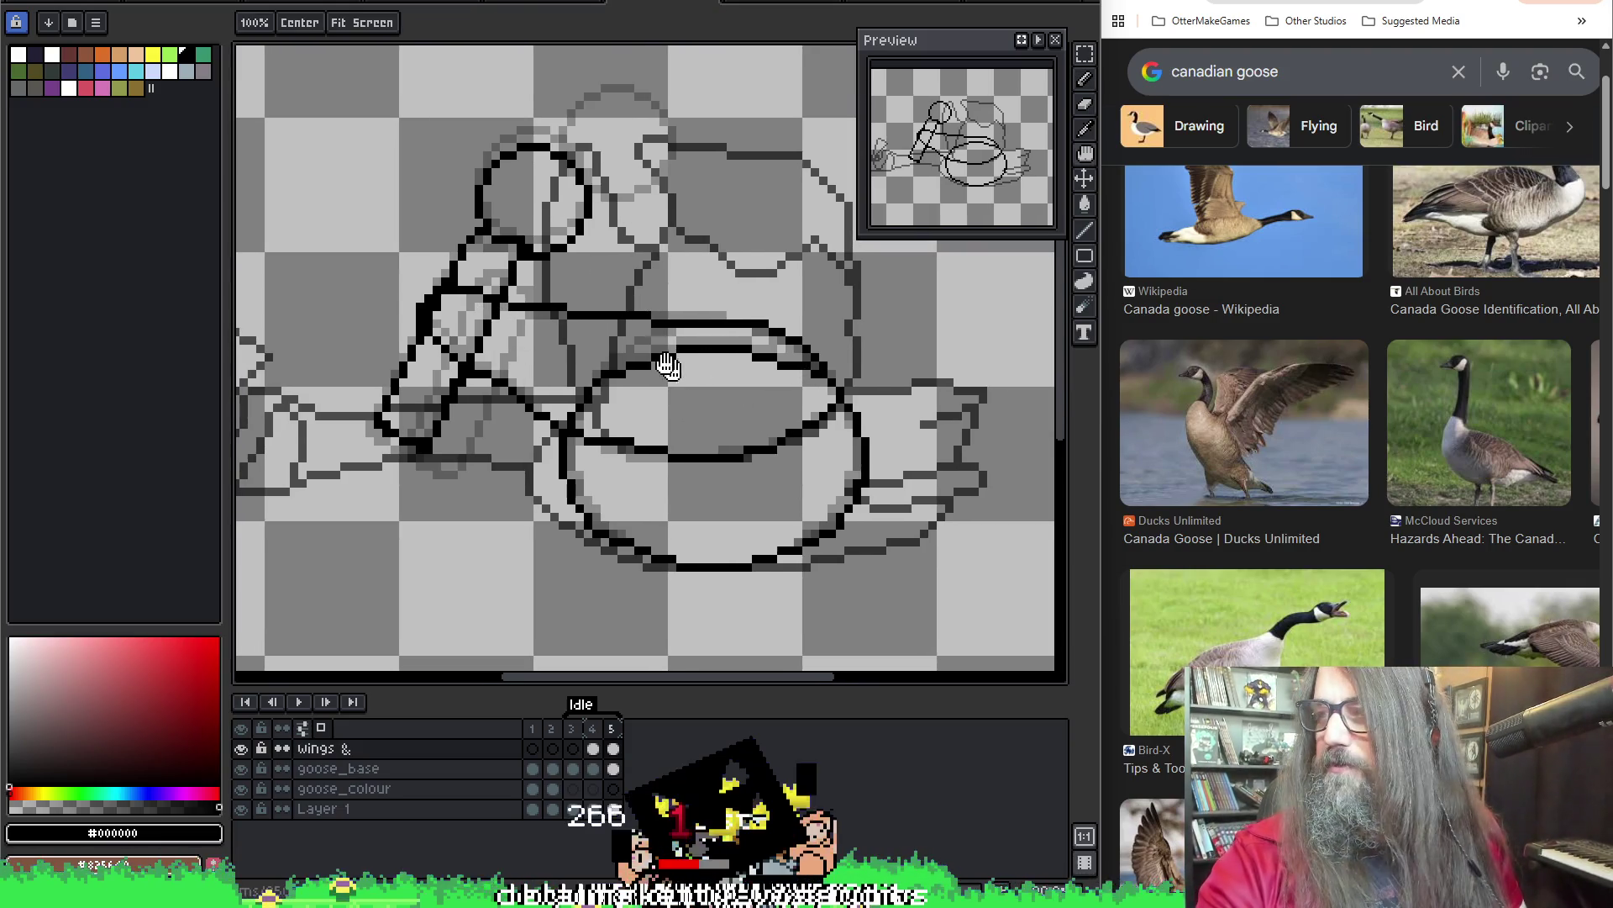
scroll(673, 364, "down", 1)
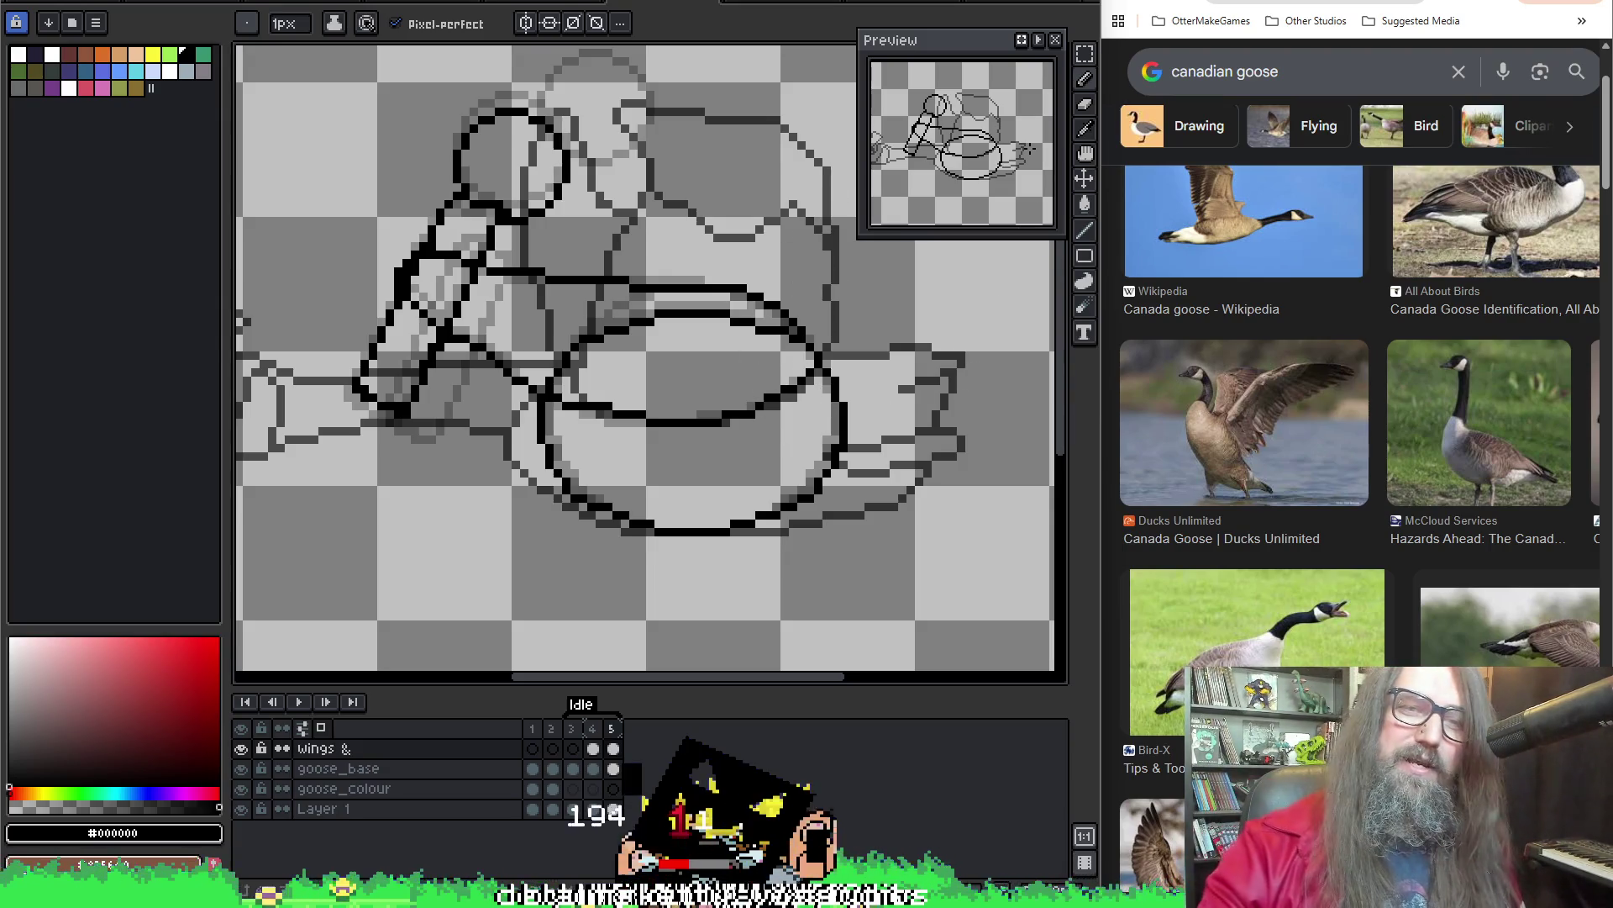
scroll(615, 231, "up", 1)
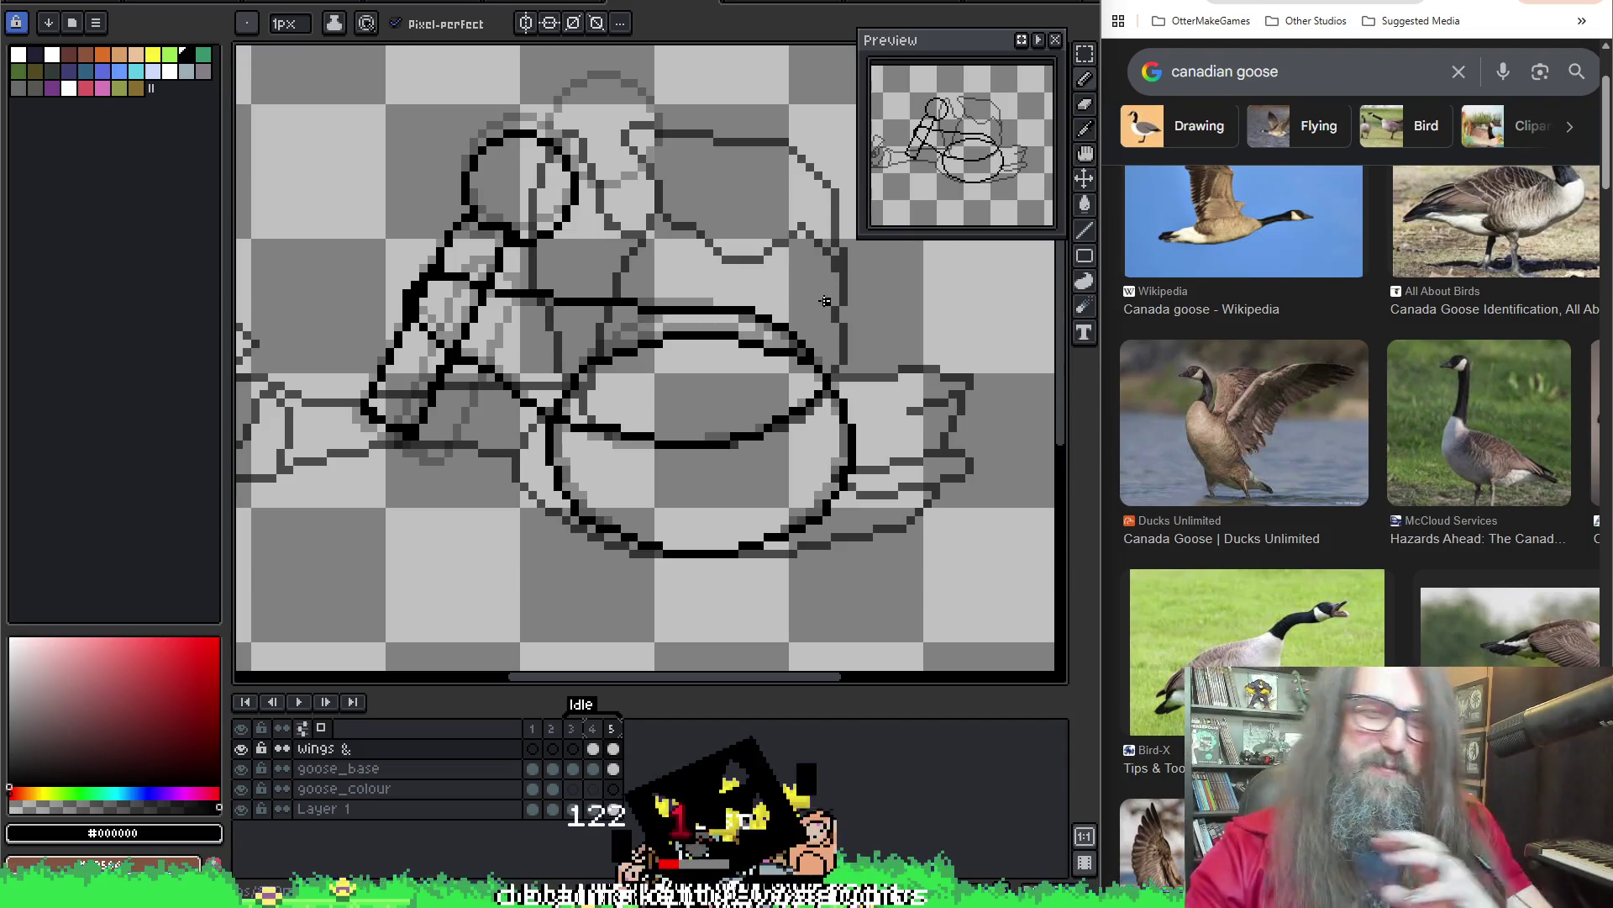
key("o")
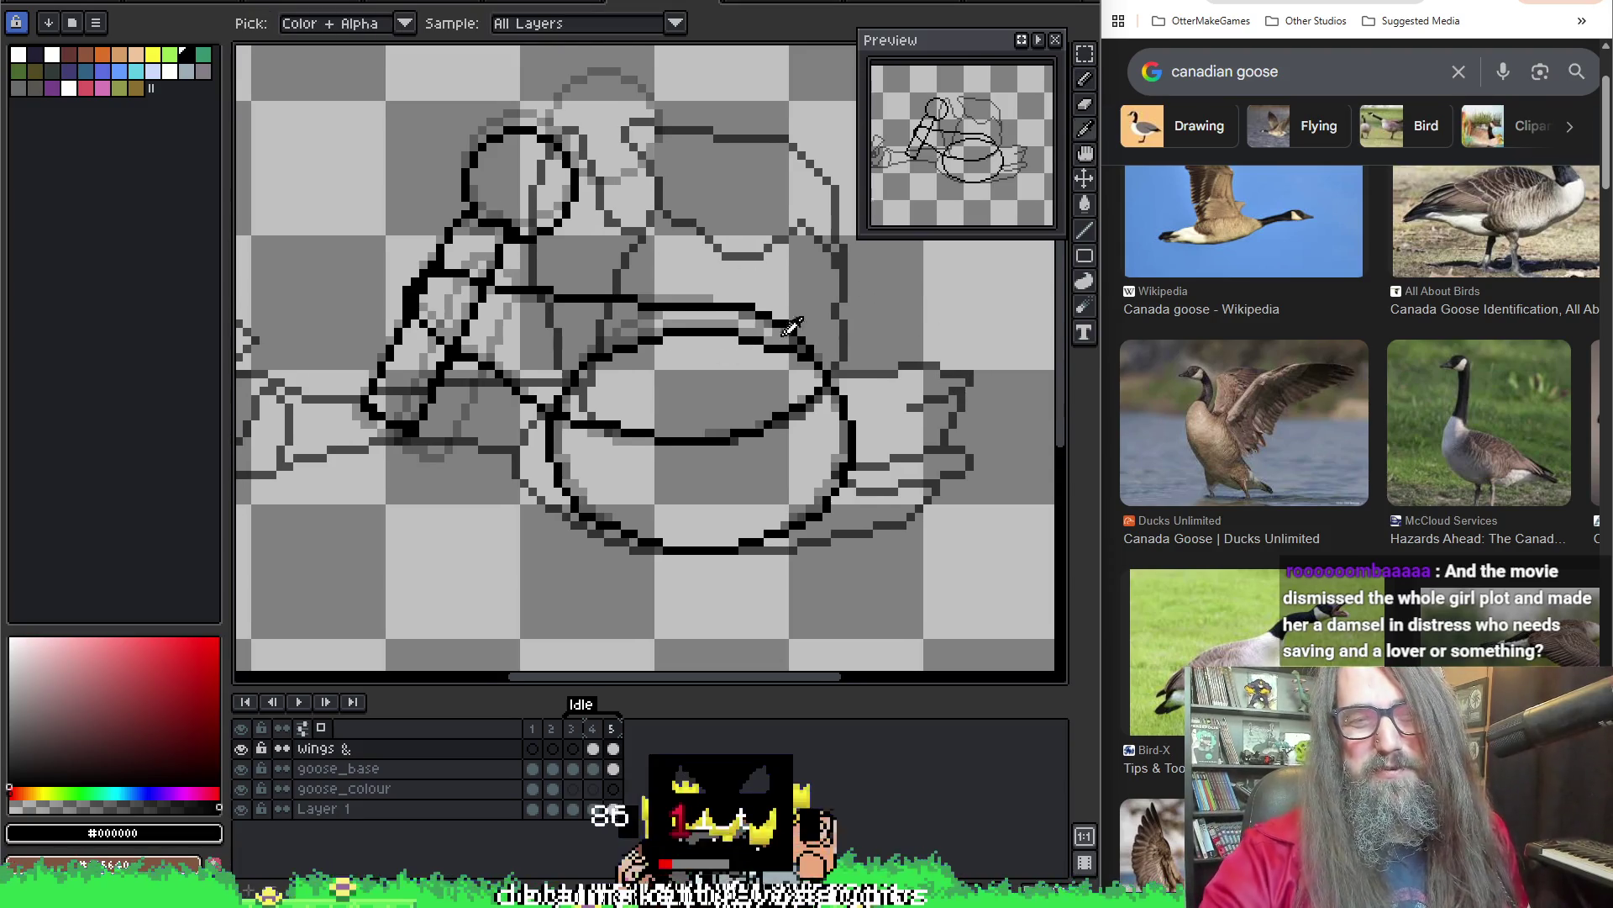
key("b")
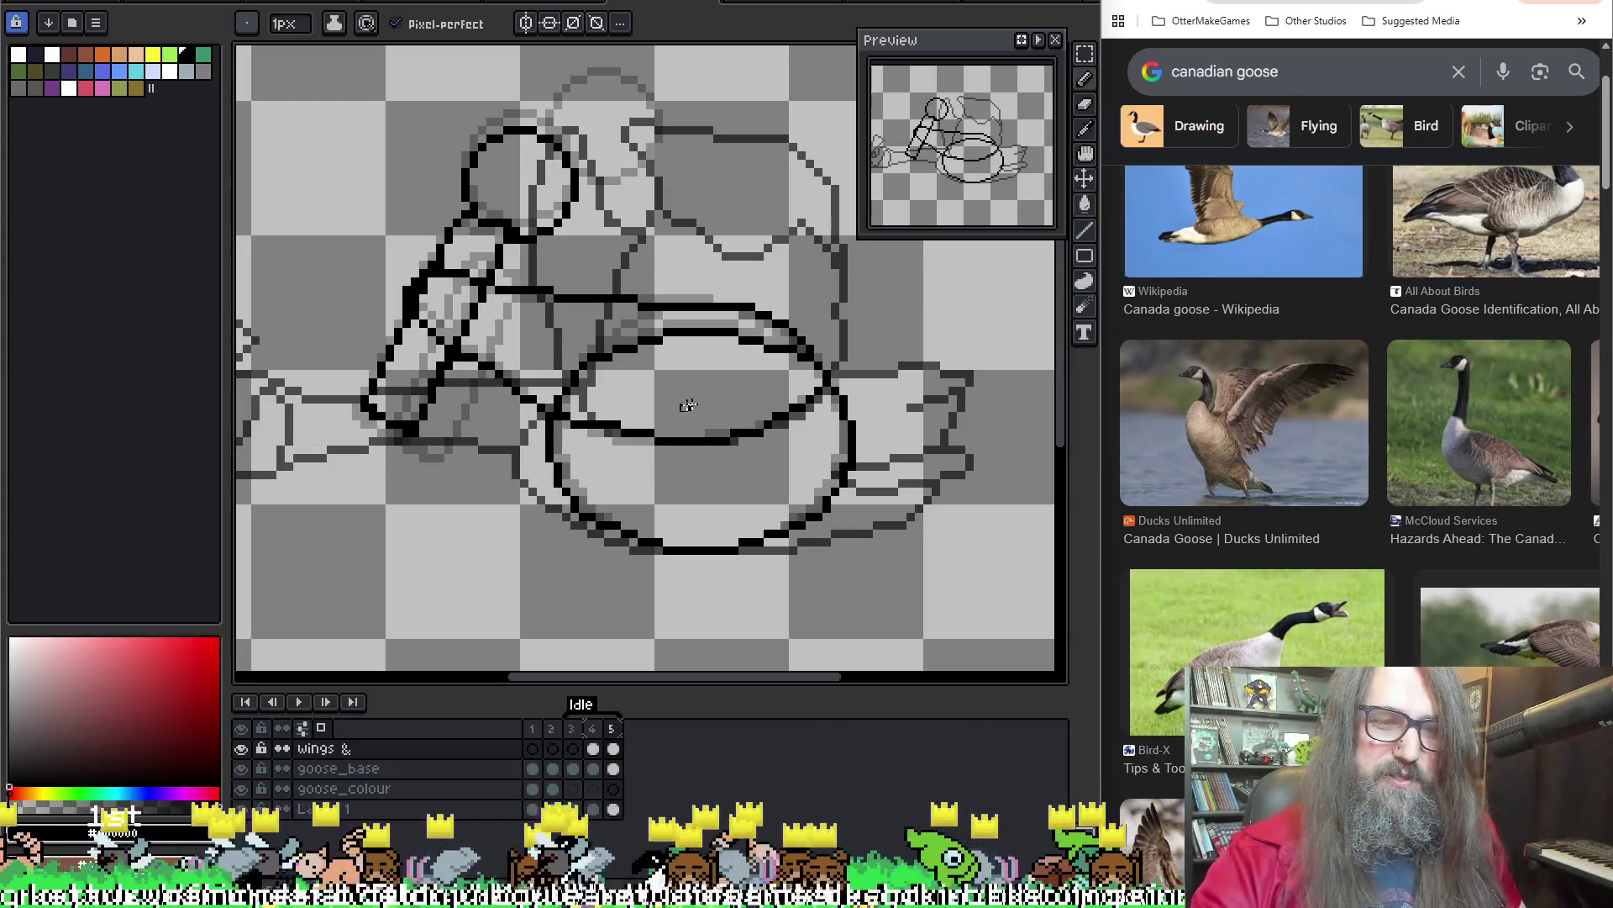
key("Left")
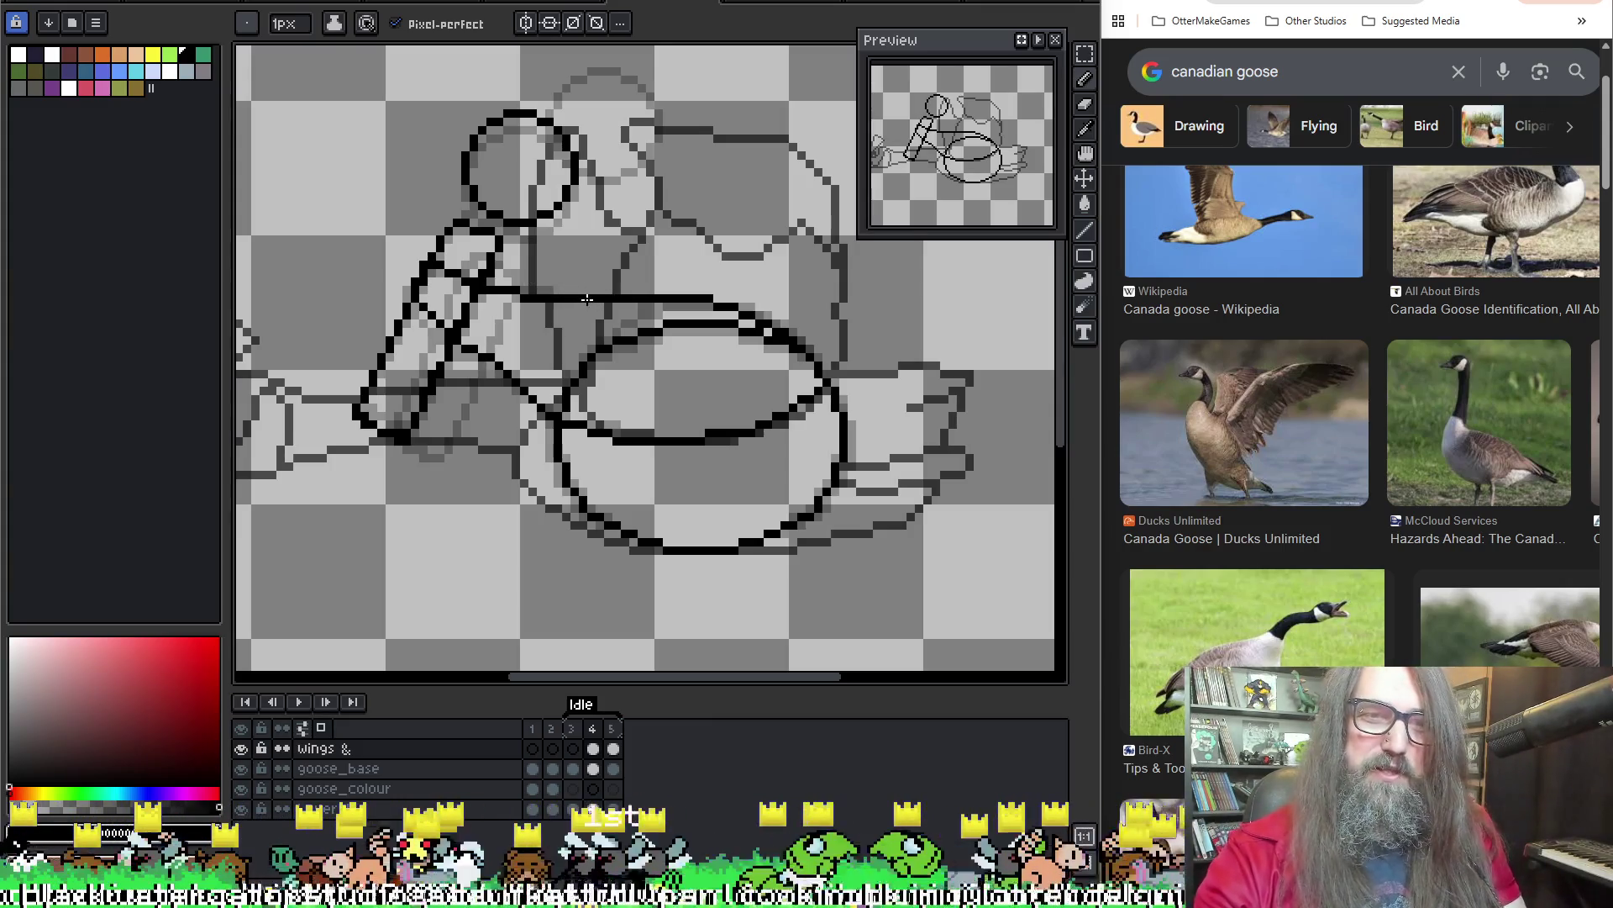
key("Return")
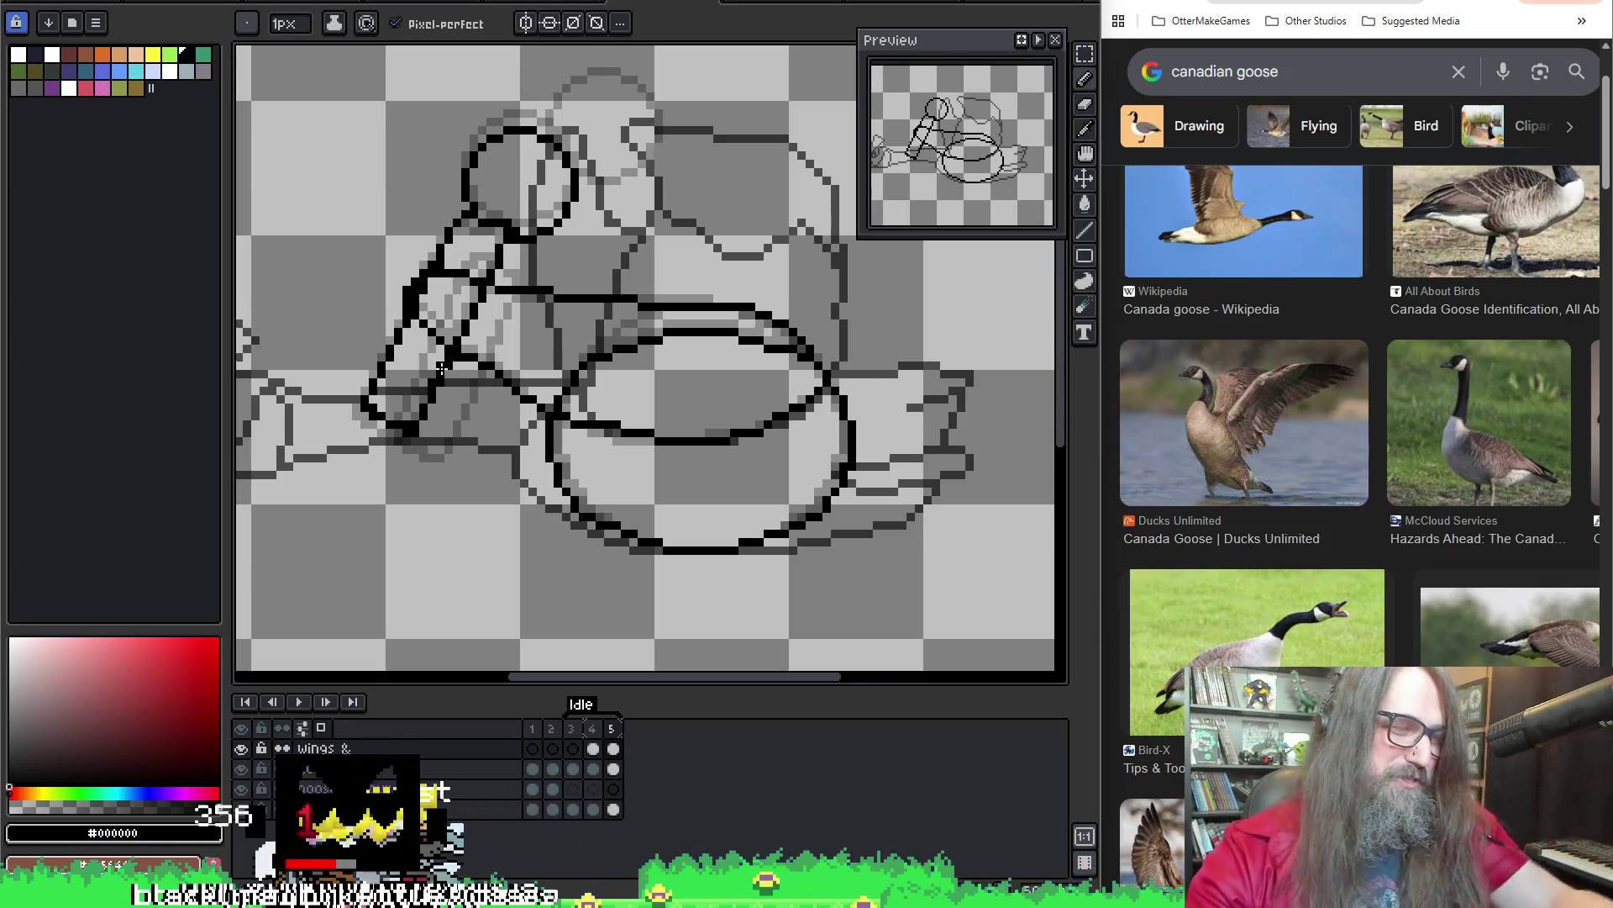
left_click_drag(682, 360, 684, 396)
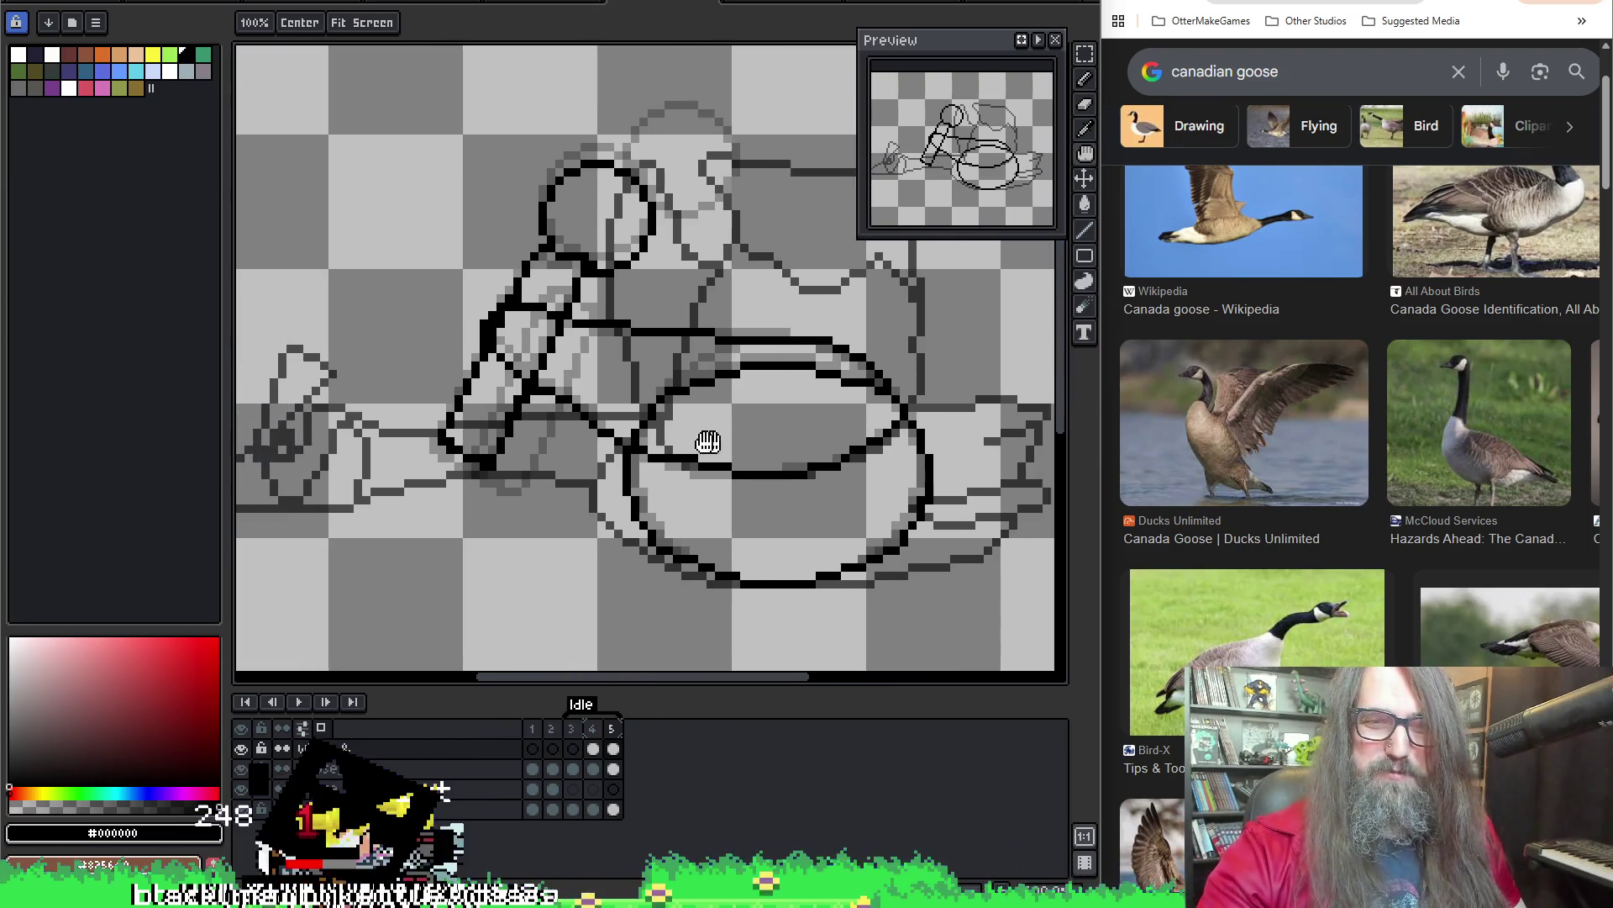
Recentre the view on the goose's body and extend the black horizontal line above the oval rightward
left_click_drag(710, 432, 752, 449)
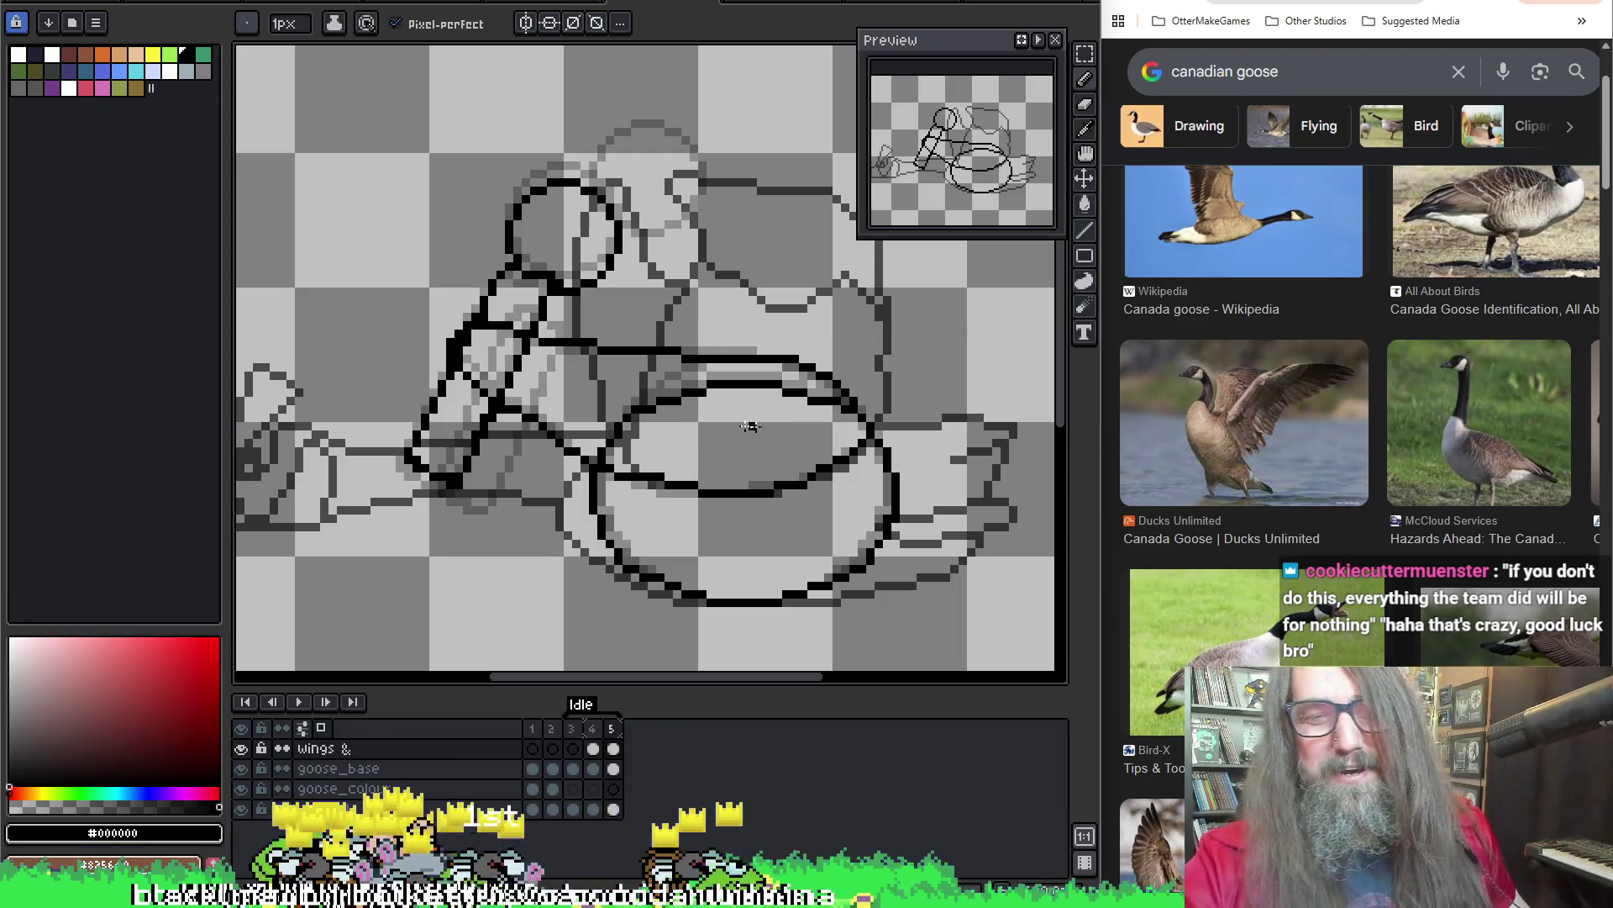
key("i")
key("v")
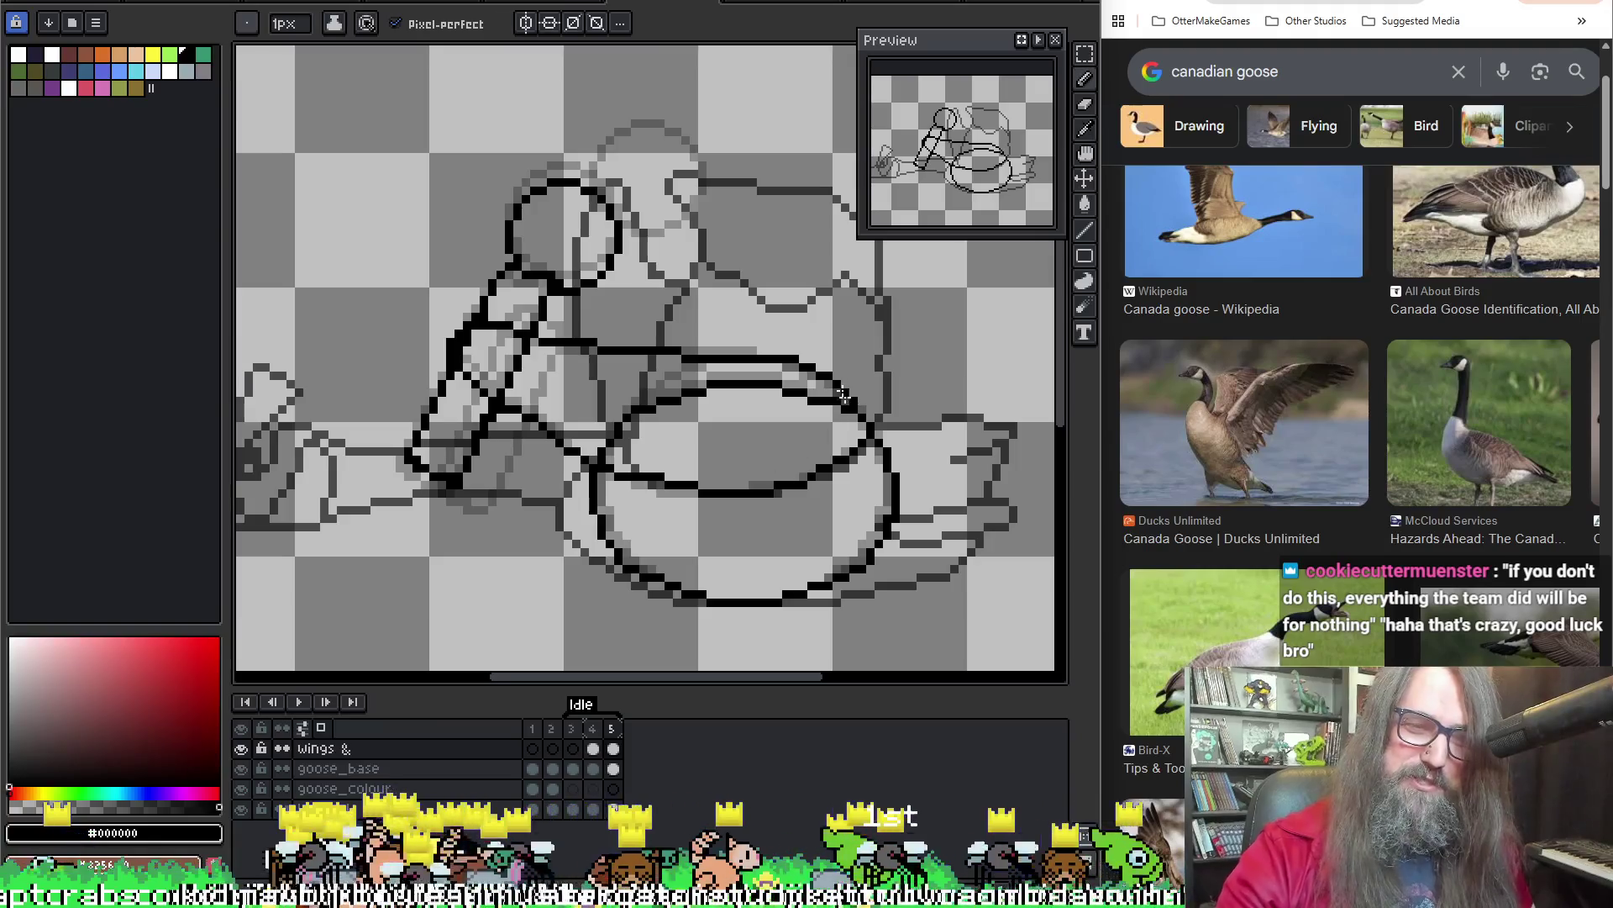
left_click_drag(793, 493, 797, 484)
key("b")
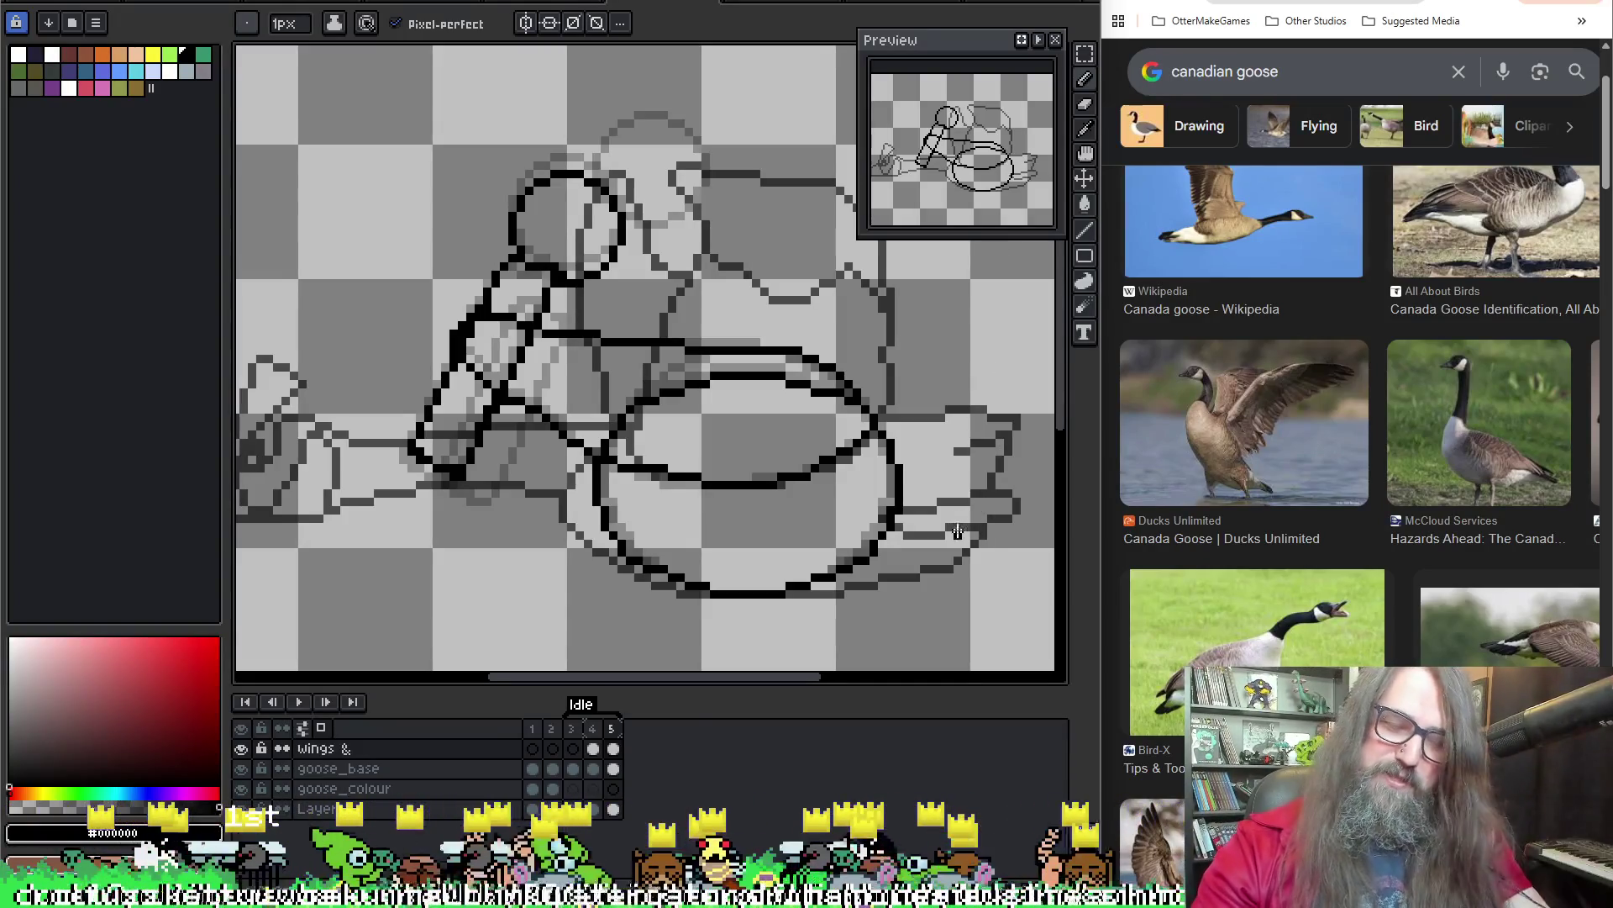
scroll(666, 325, "down", 1)
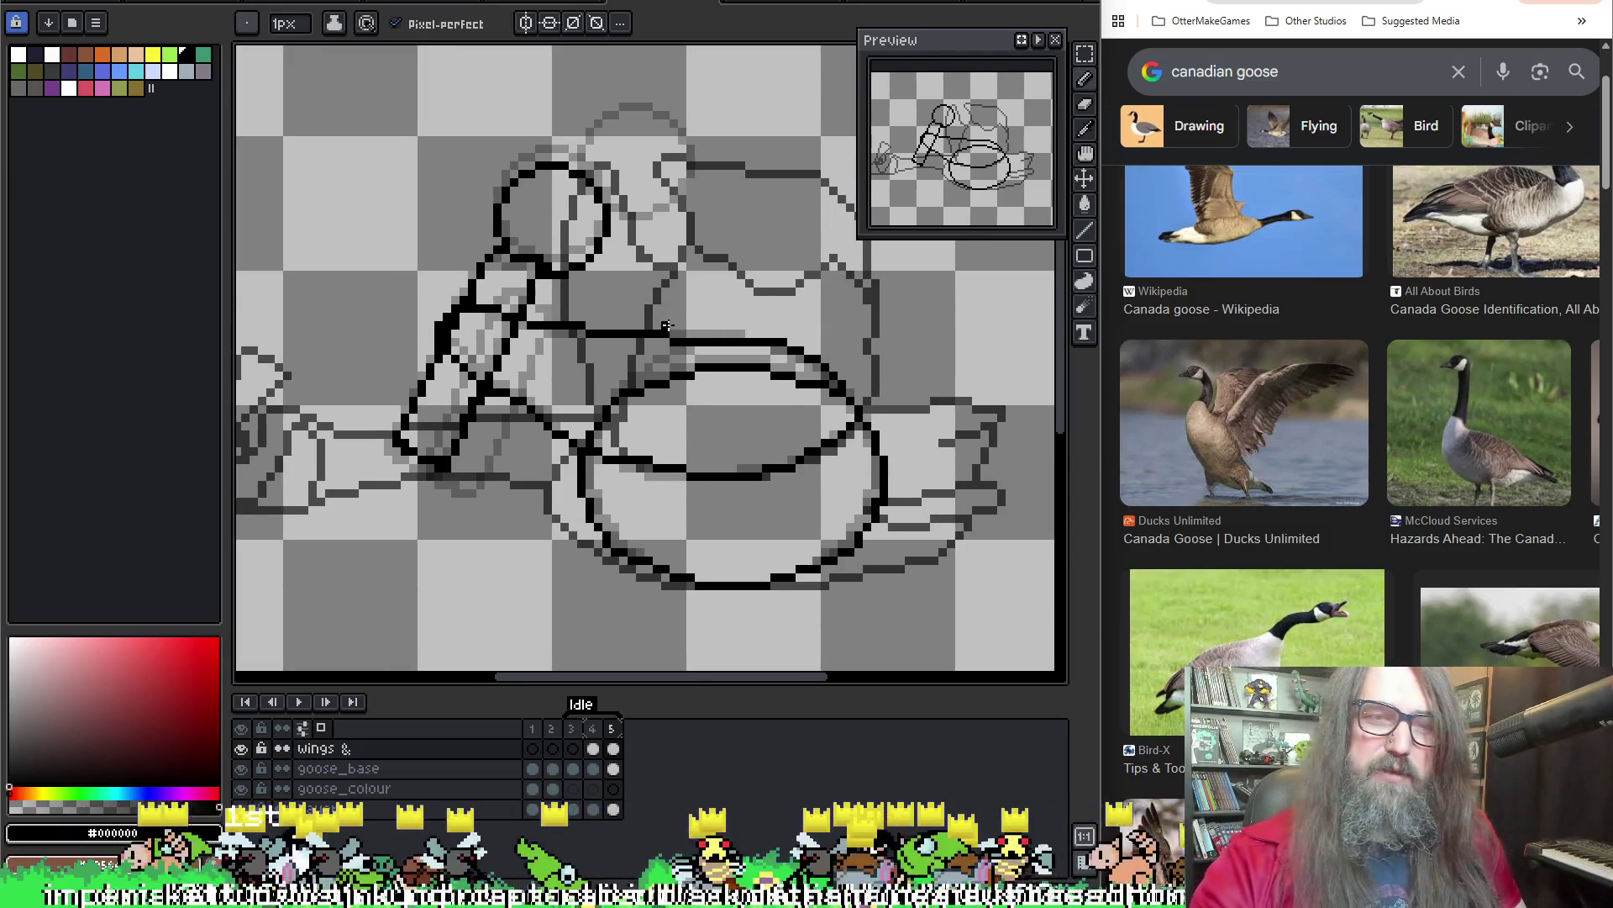
key("i")
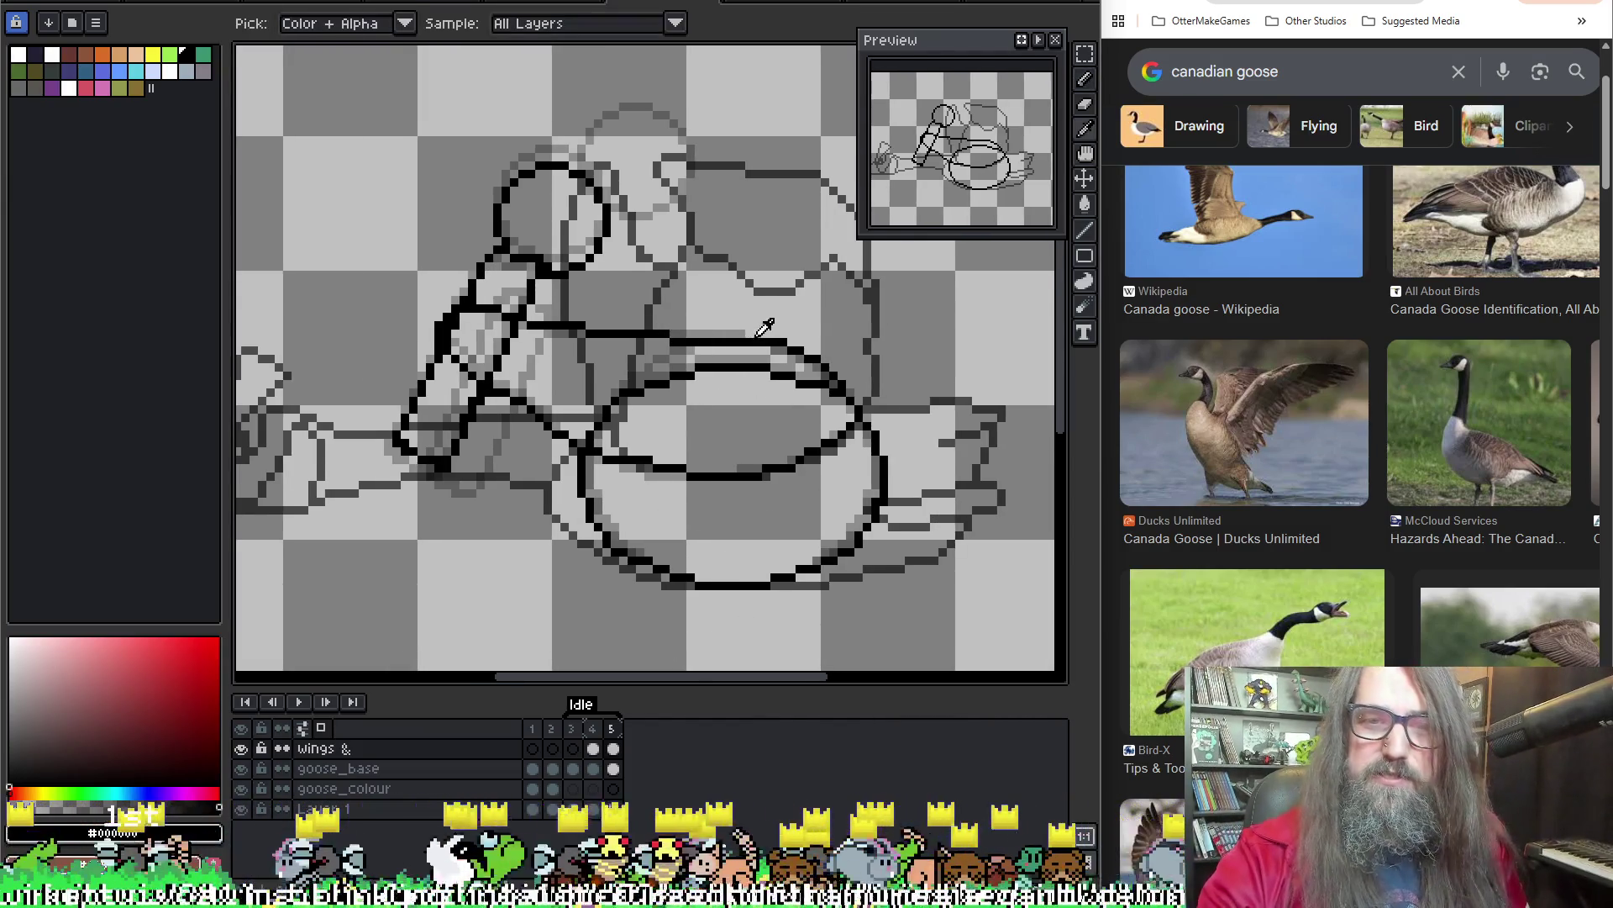
key("b")
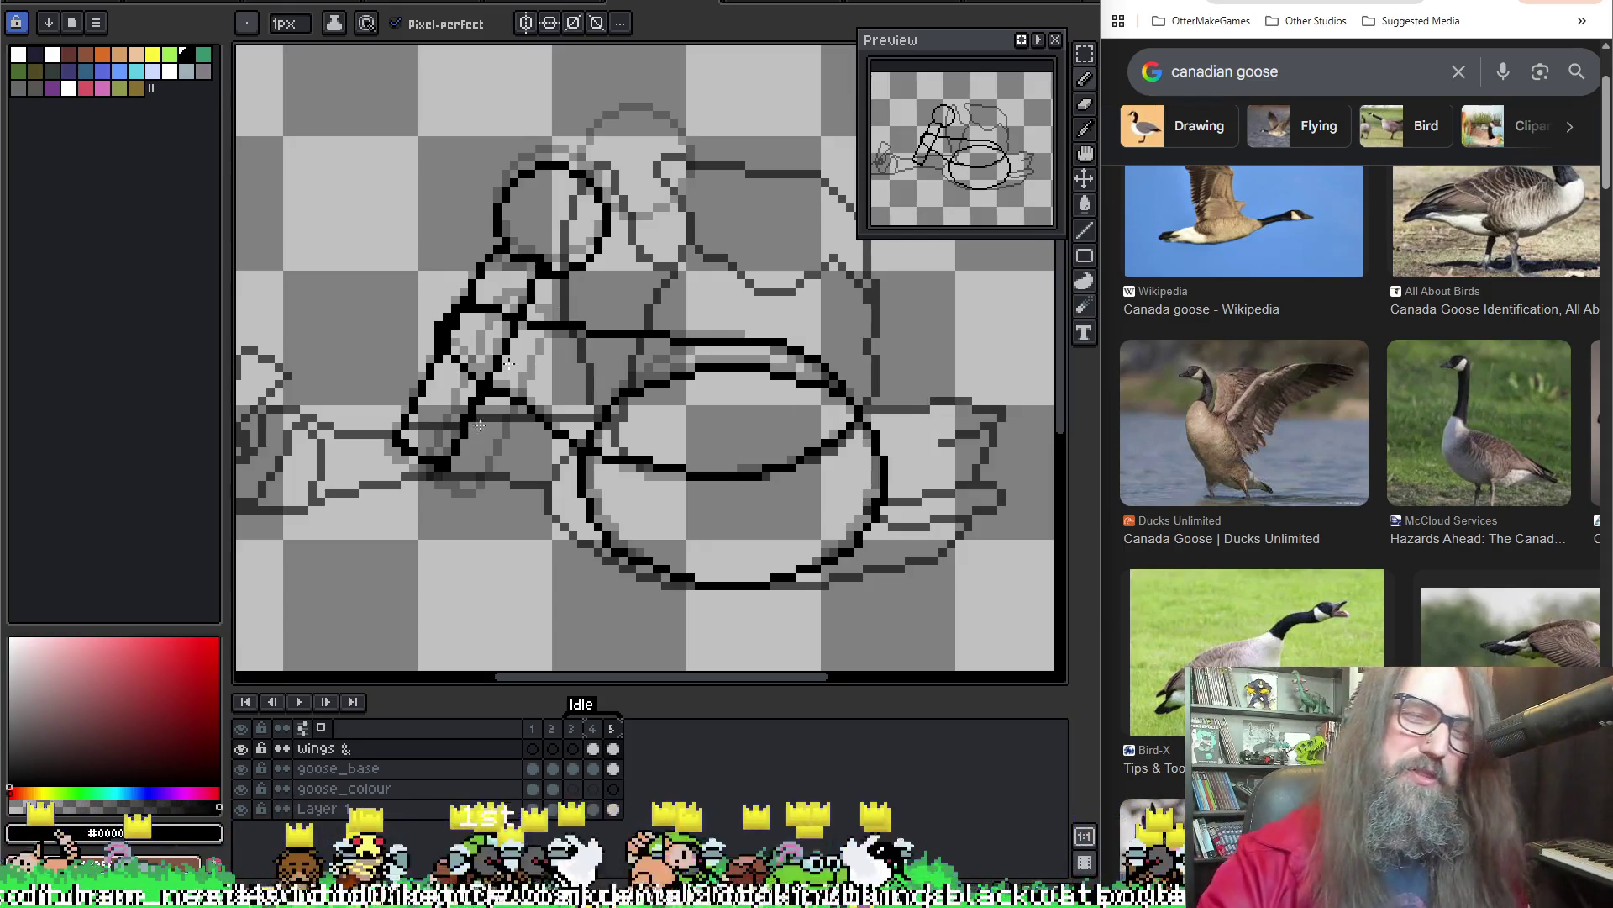
left_click_drag(738, 277, 794, 297)
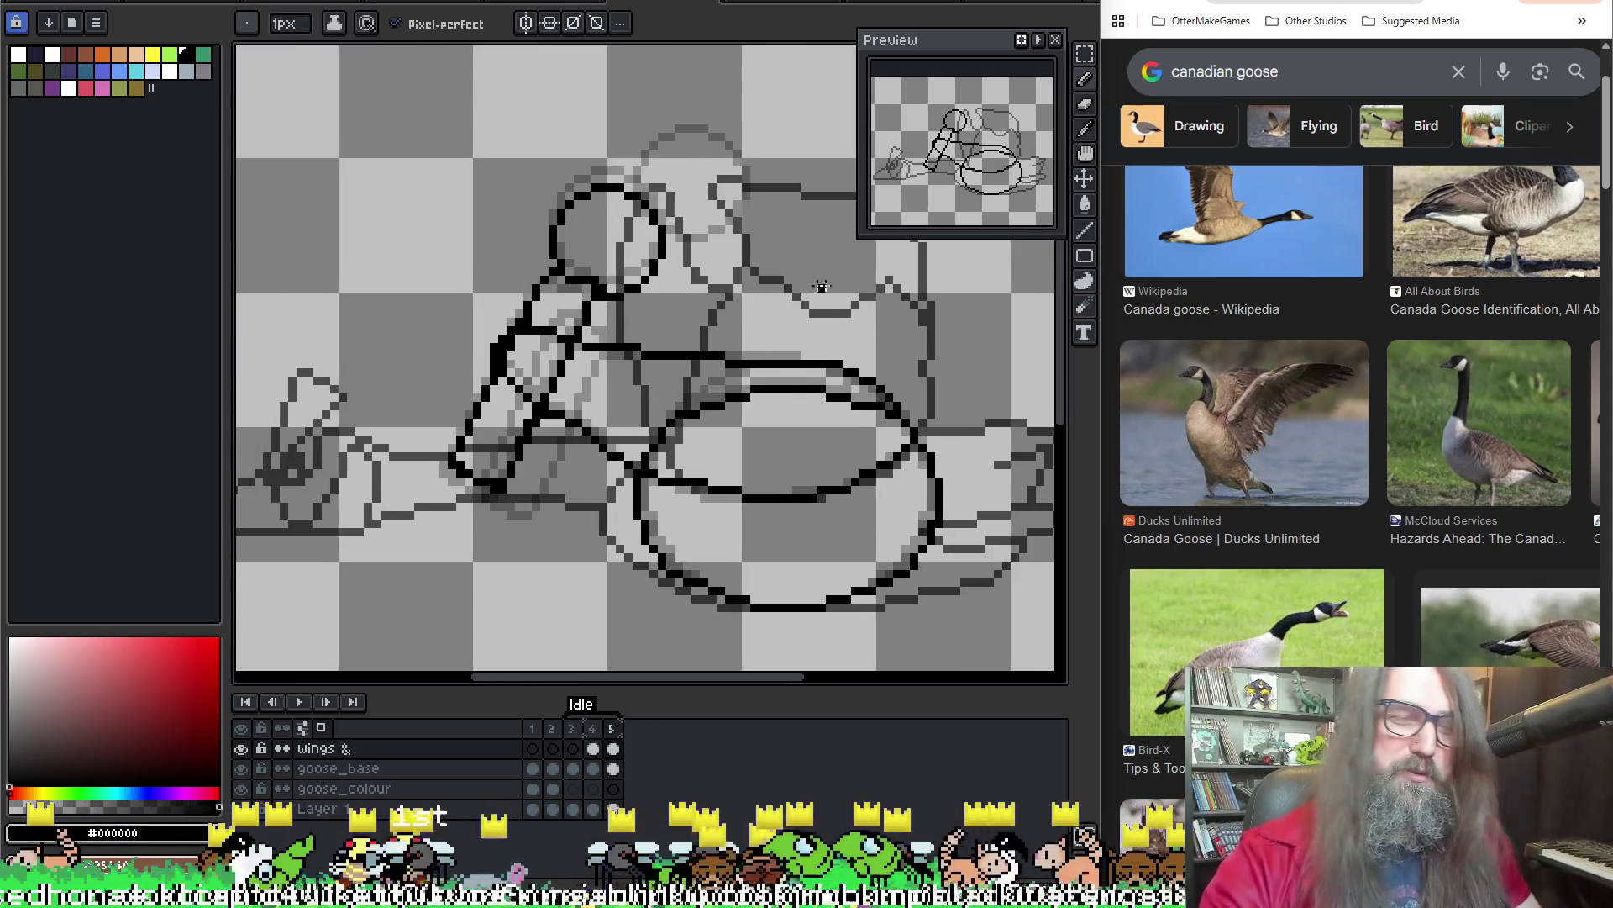
left_click_drag(643, 352, 737, 348)
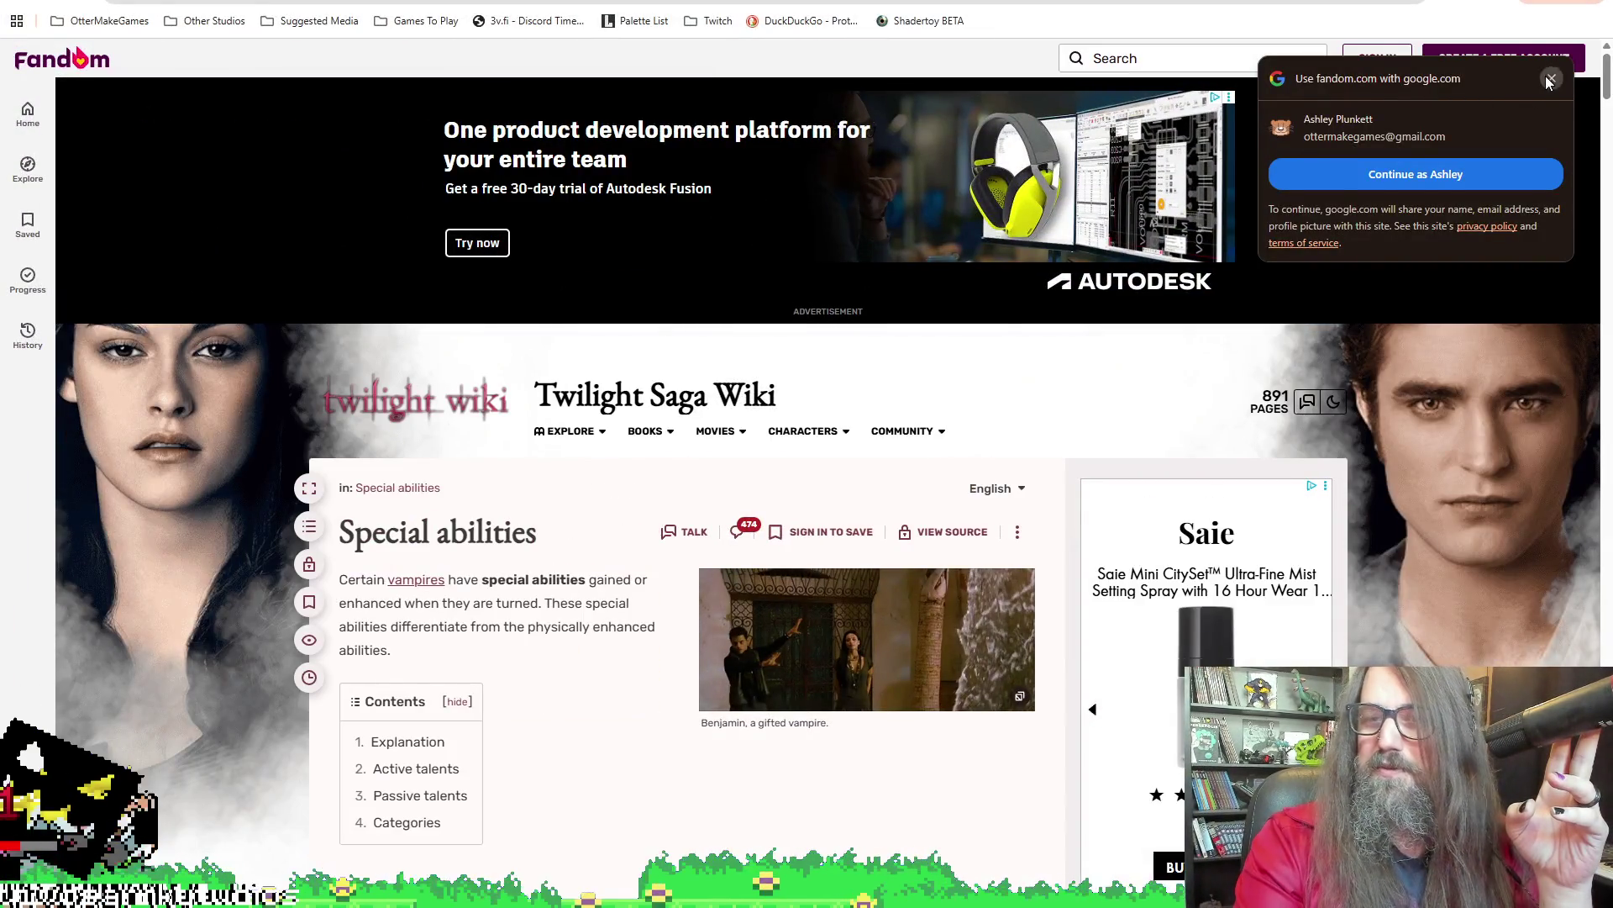
Close the Google sign-in popup on the wiki's Special abilities page and scroll the article
left_click(1550, 80)
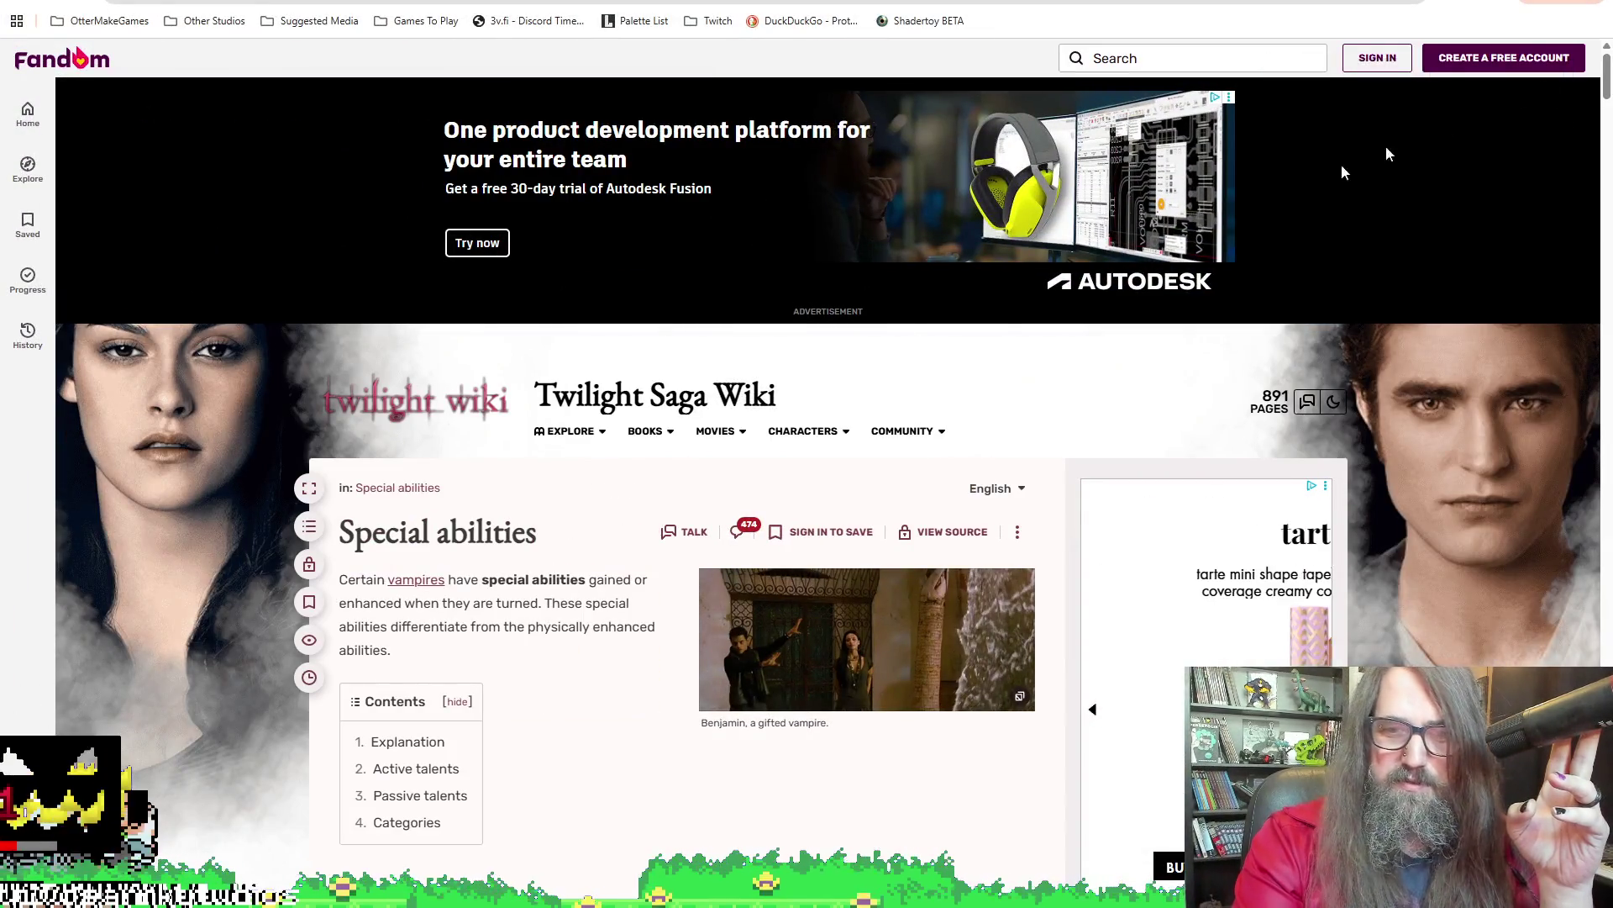
scroll(560, 529, "down", 3)
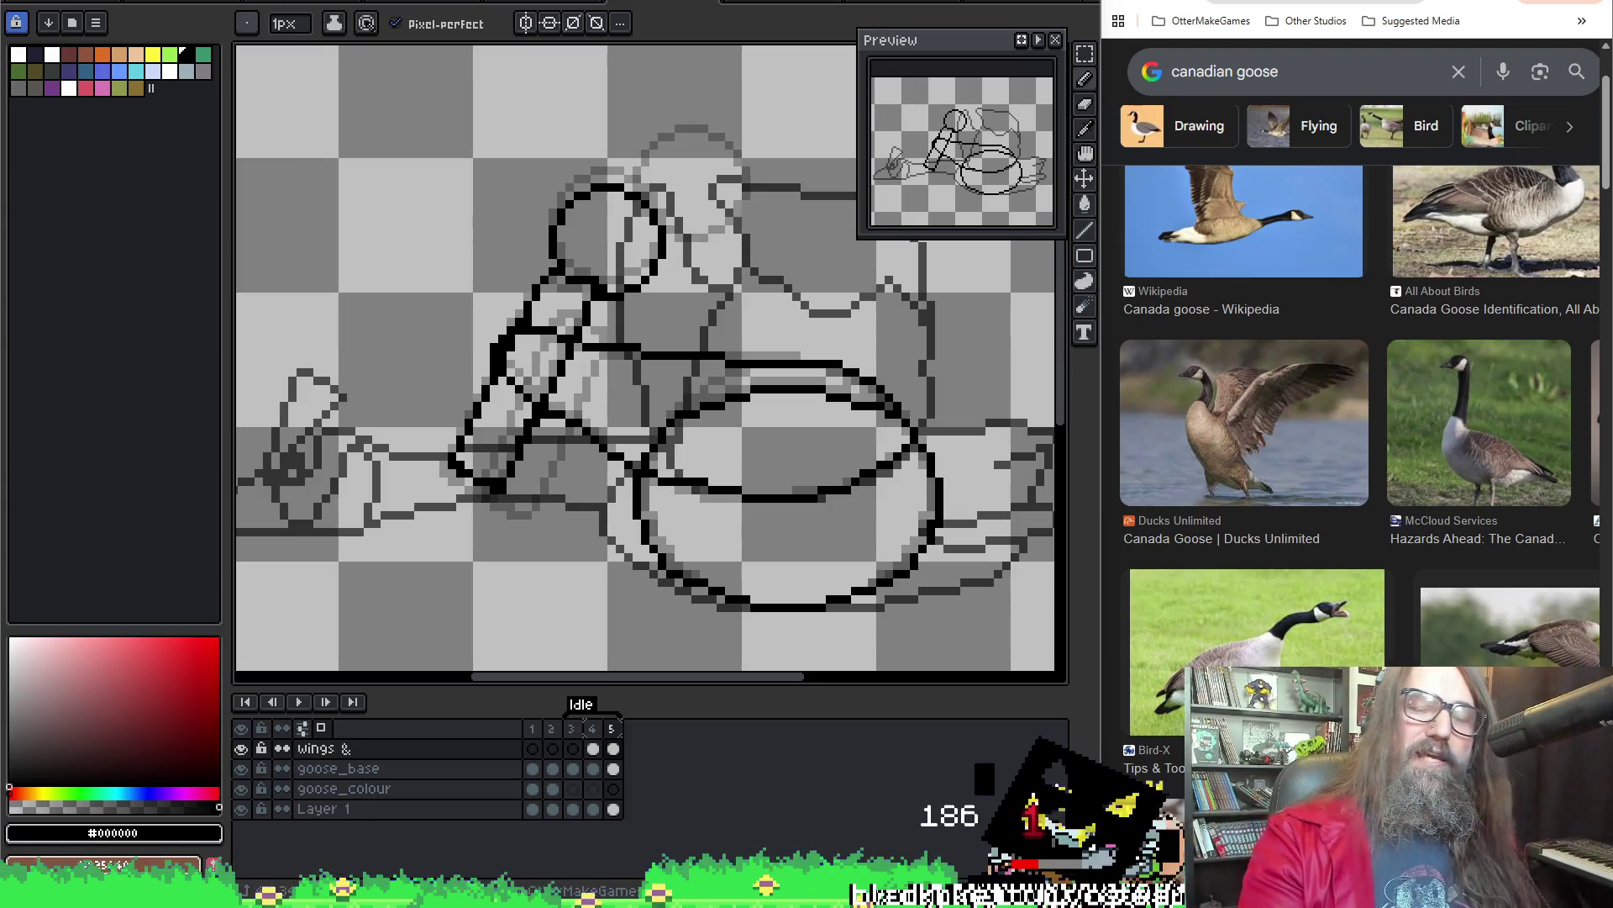
Pan the goose canvas to show more of the drawing's right side
left_click_drag(731, 404, 653, 404)
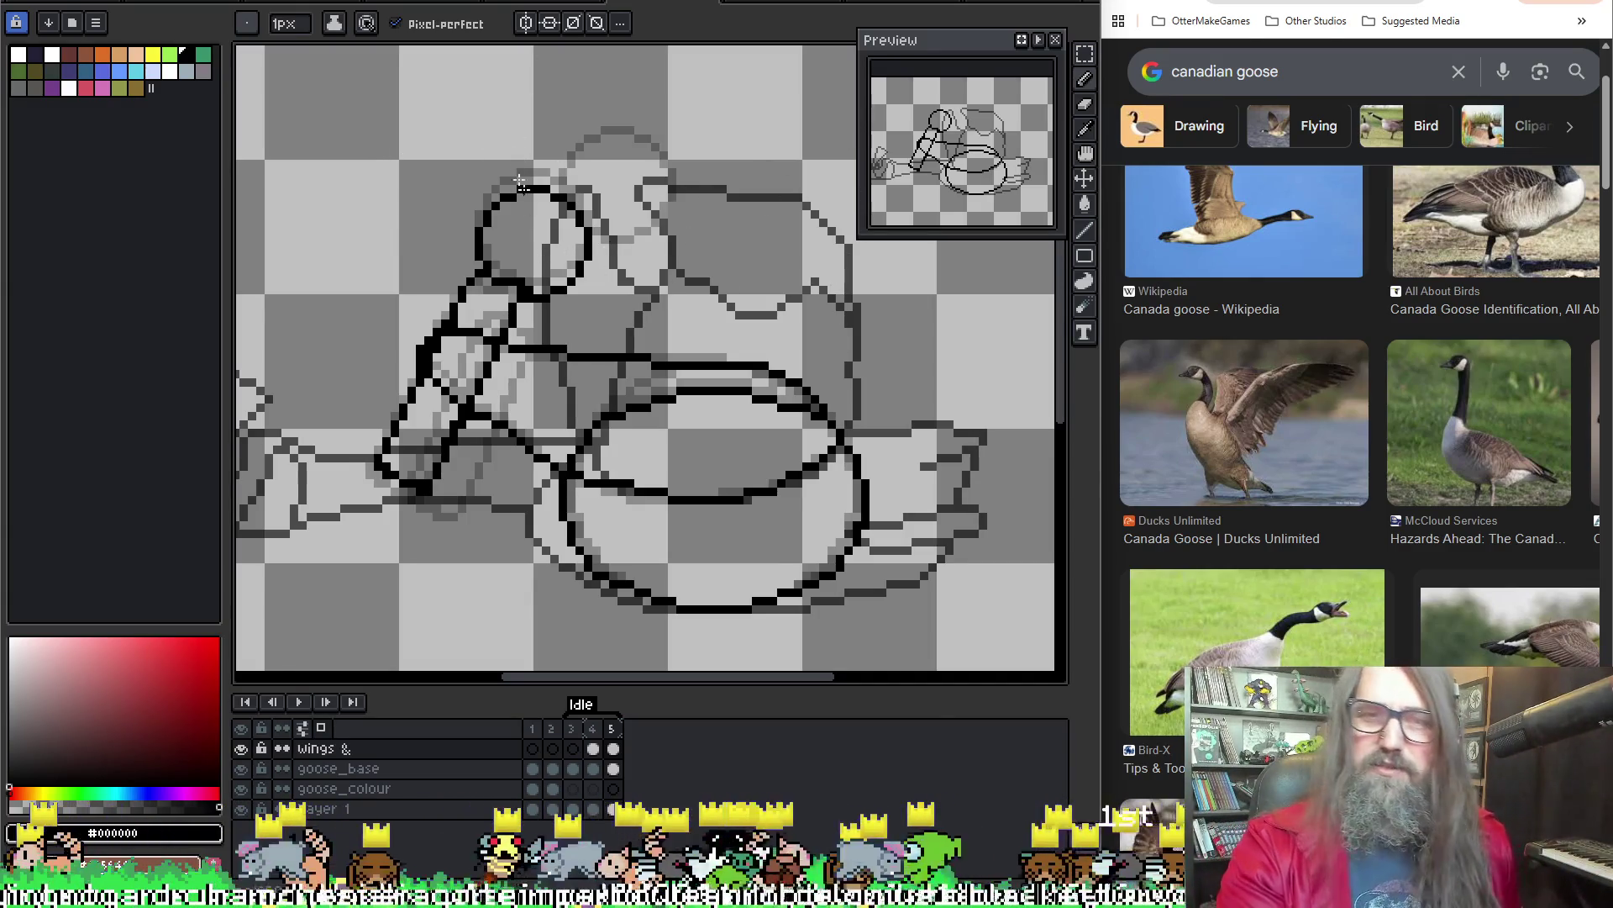
Recentre the goose in view and step back to frame 3 of the Idle animation
scroll(655, 348, "down", 3)
scroll(659, 332, "right", 3)
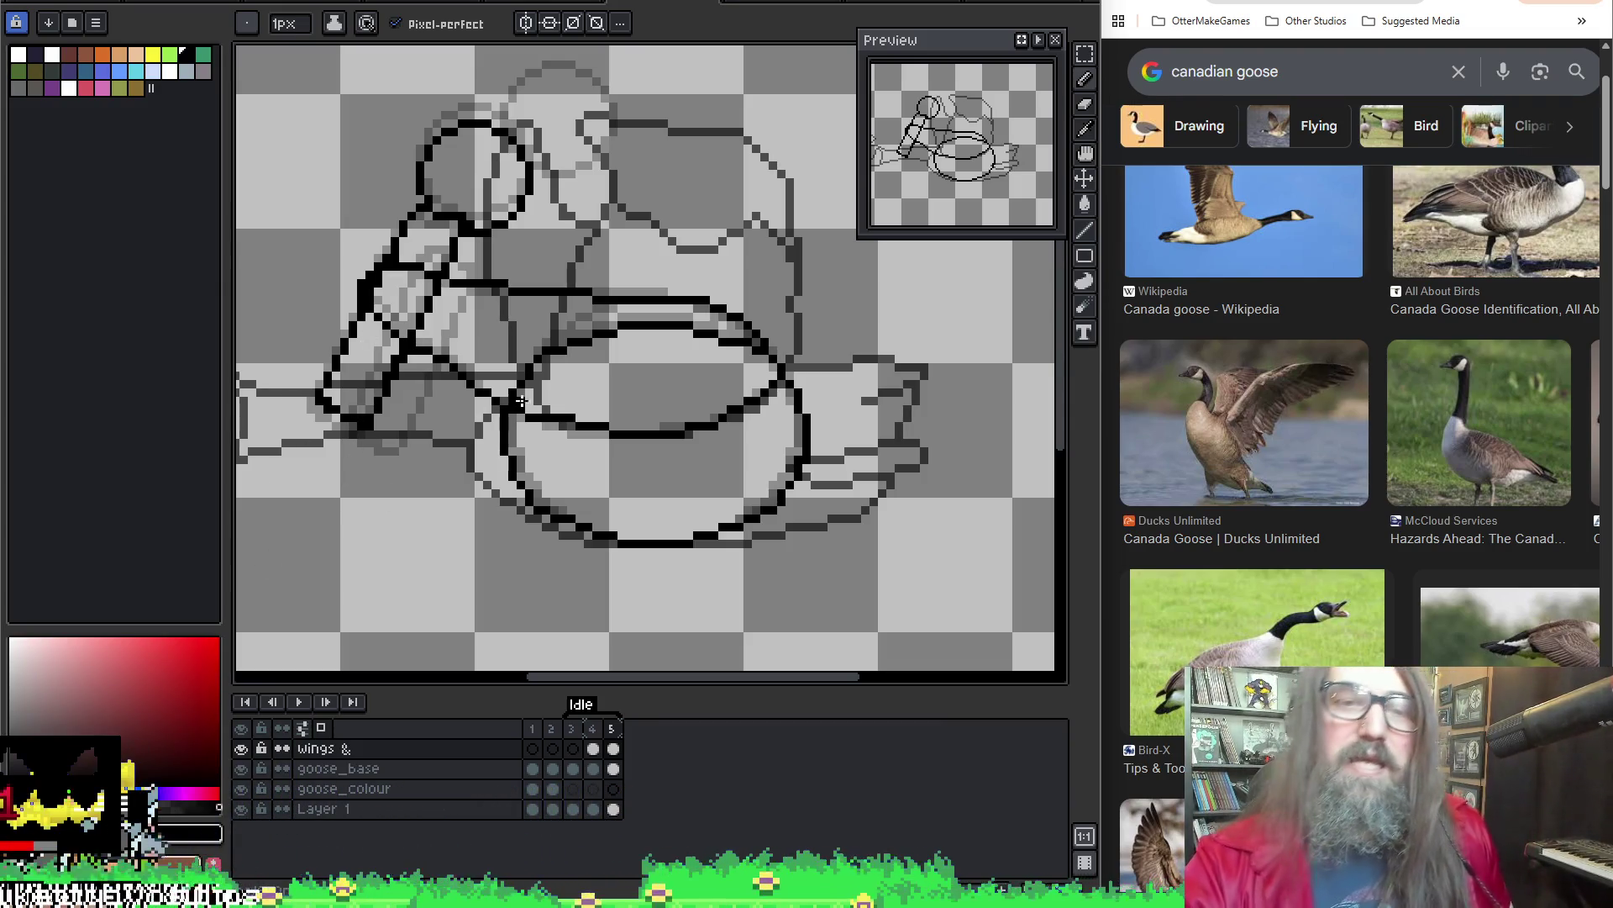
left_click_drag(536, 363, 572, 355)
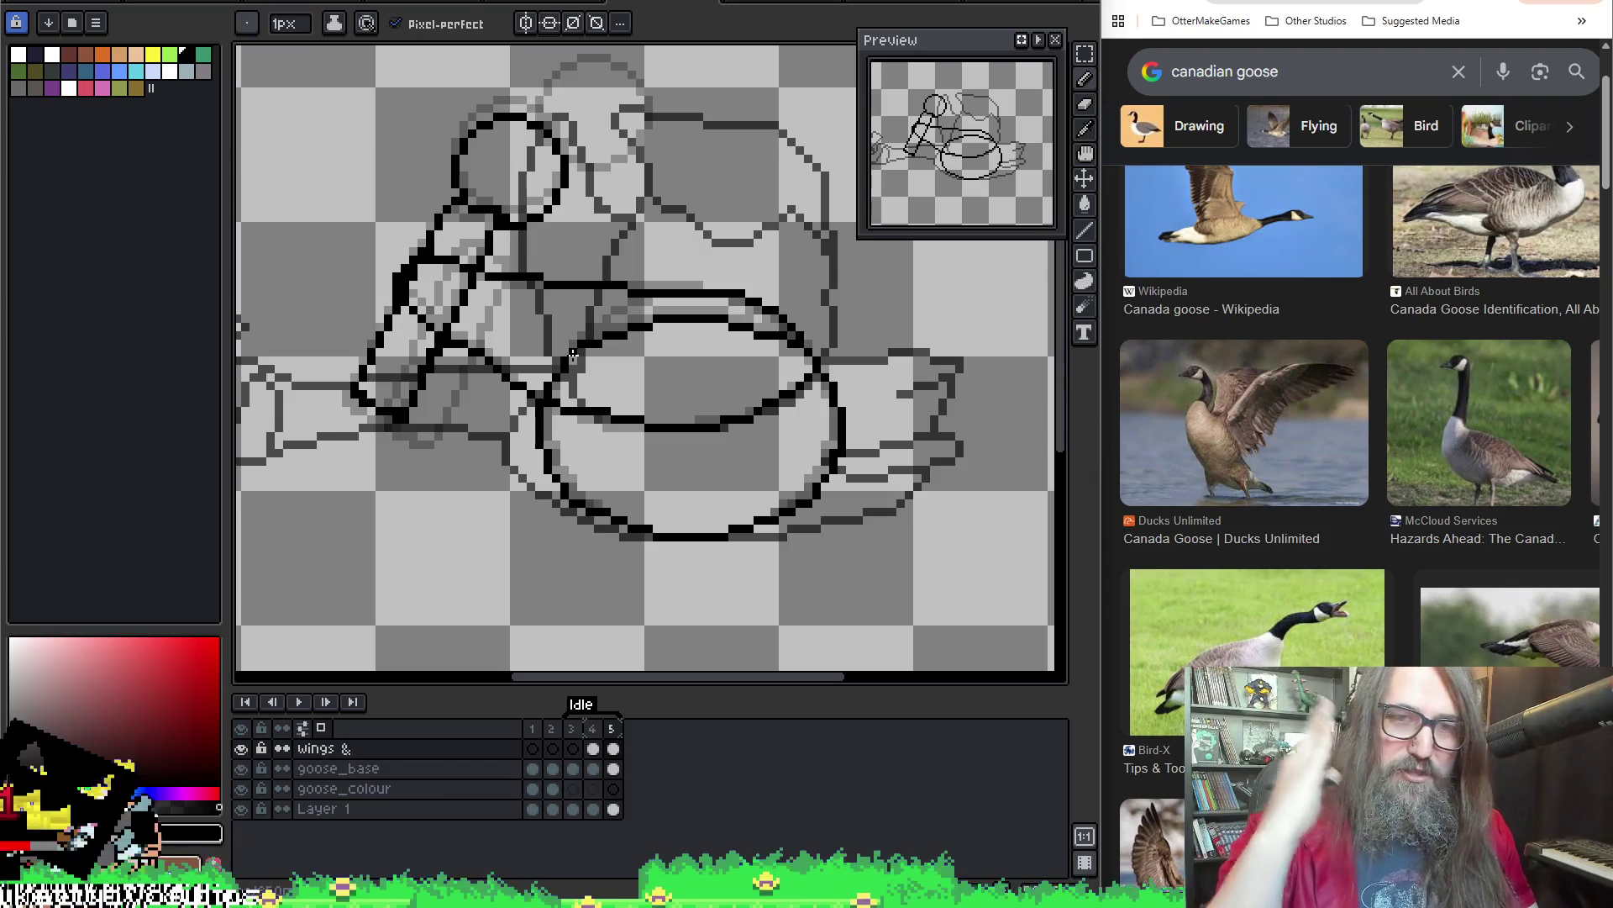
key("Return")
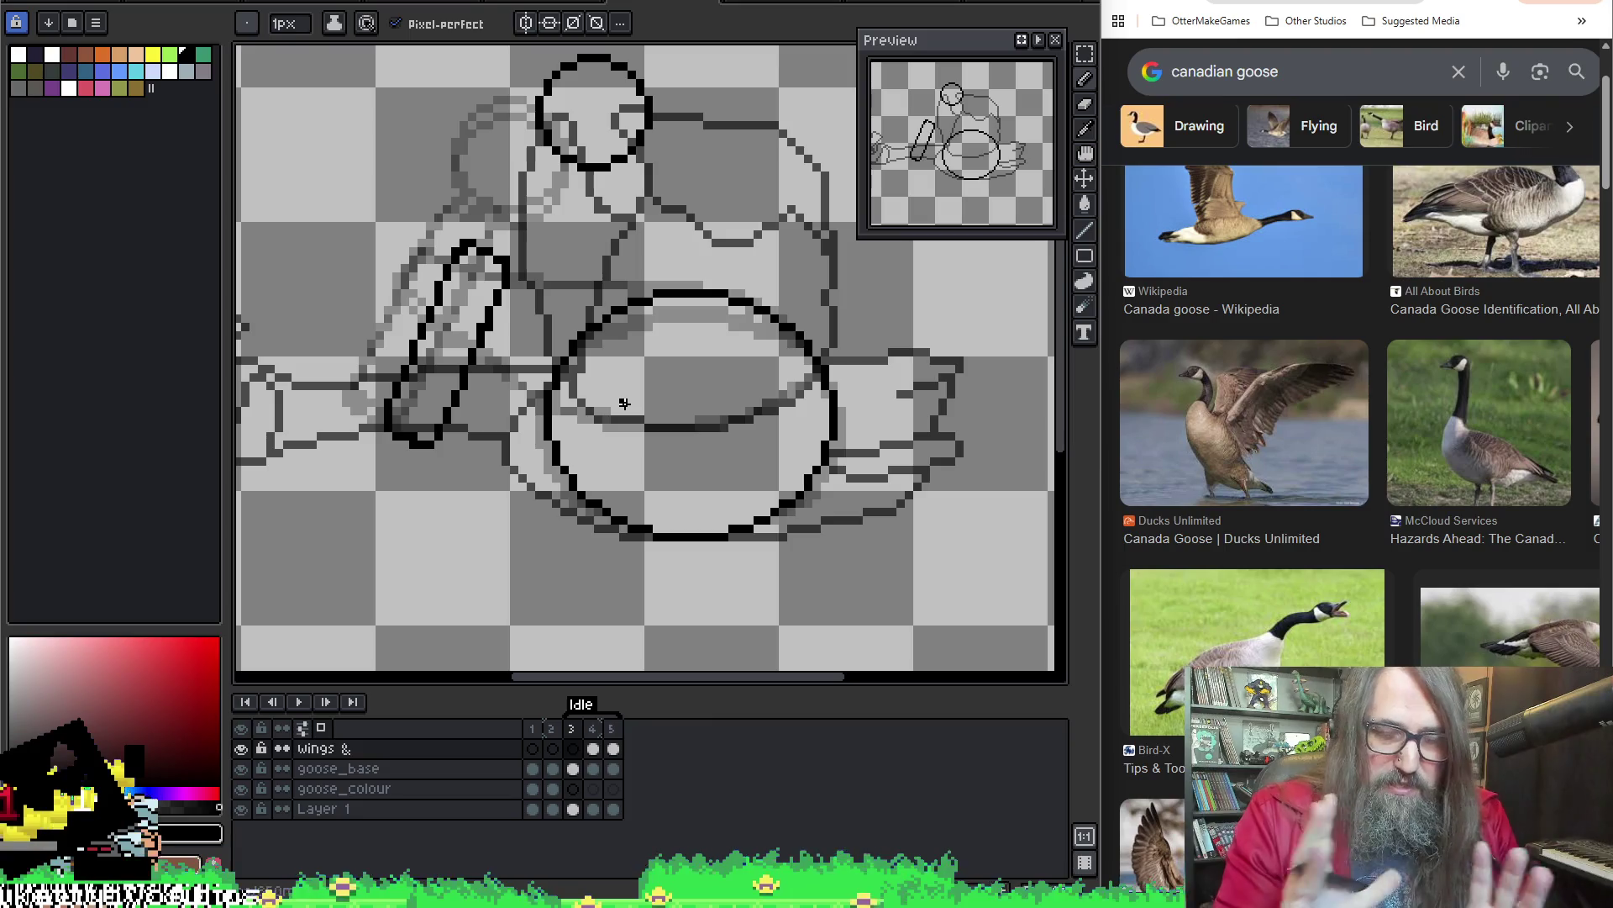
On frame 3, pencil a black neck line down from the head circle to the body
left_click_drag(883, 534, 893, 537)
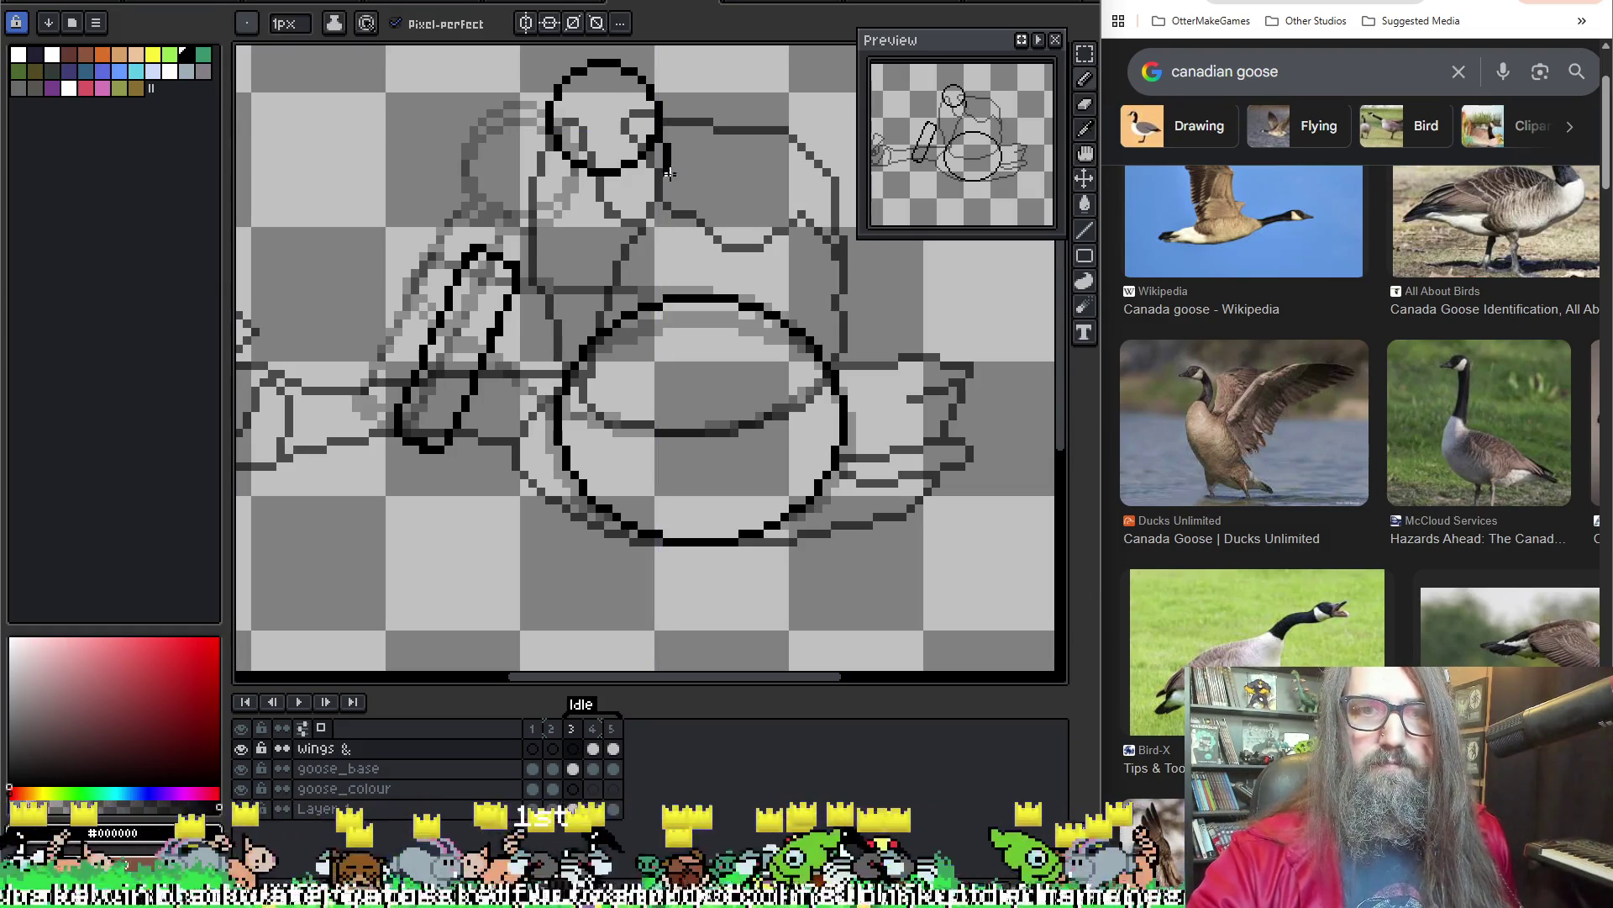
left_click(621, 320)
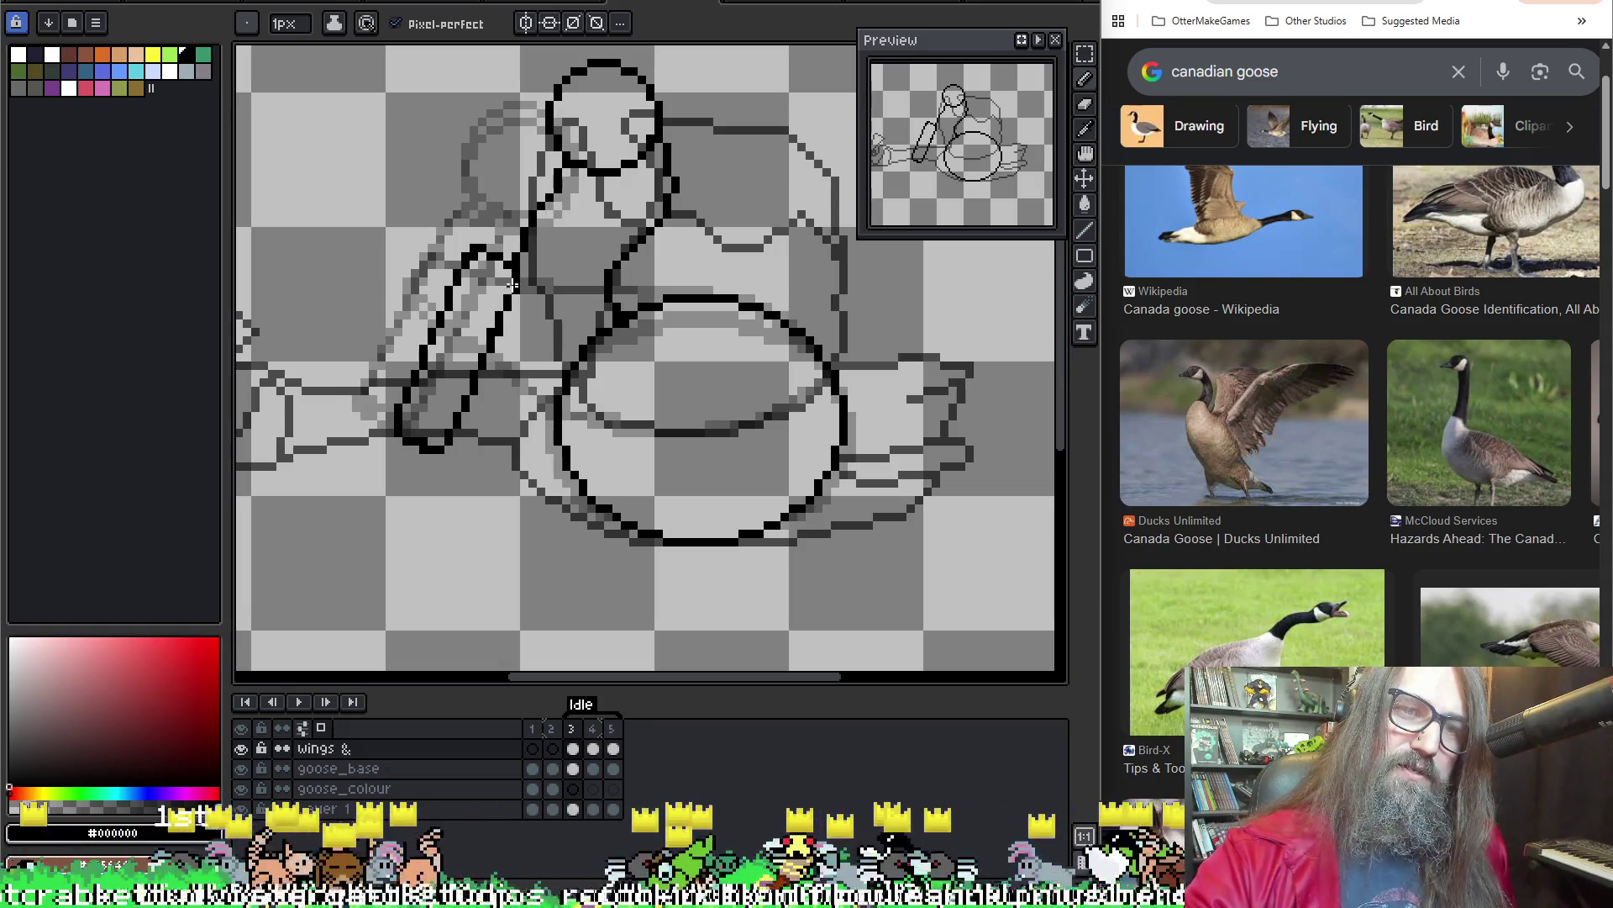
key("ctrl+z")
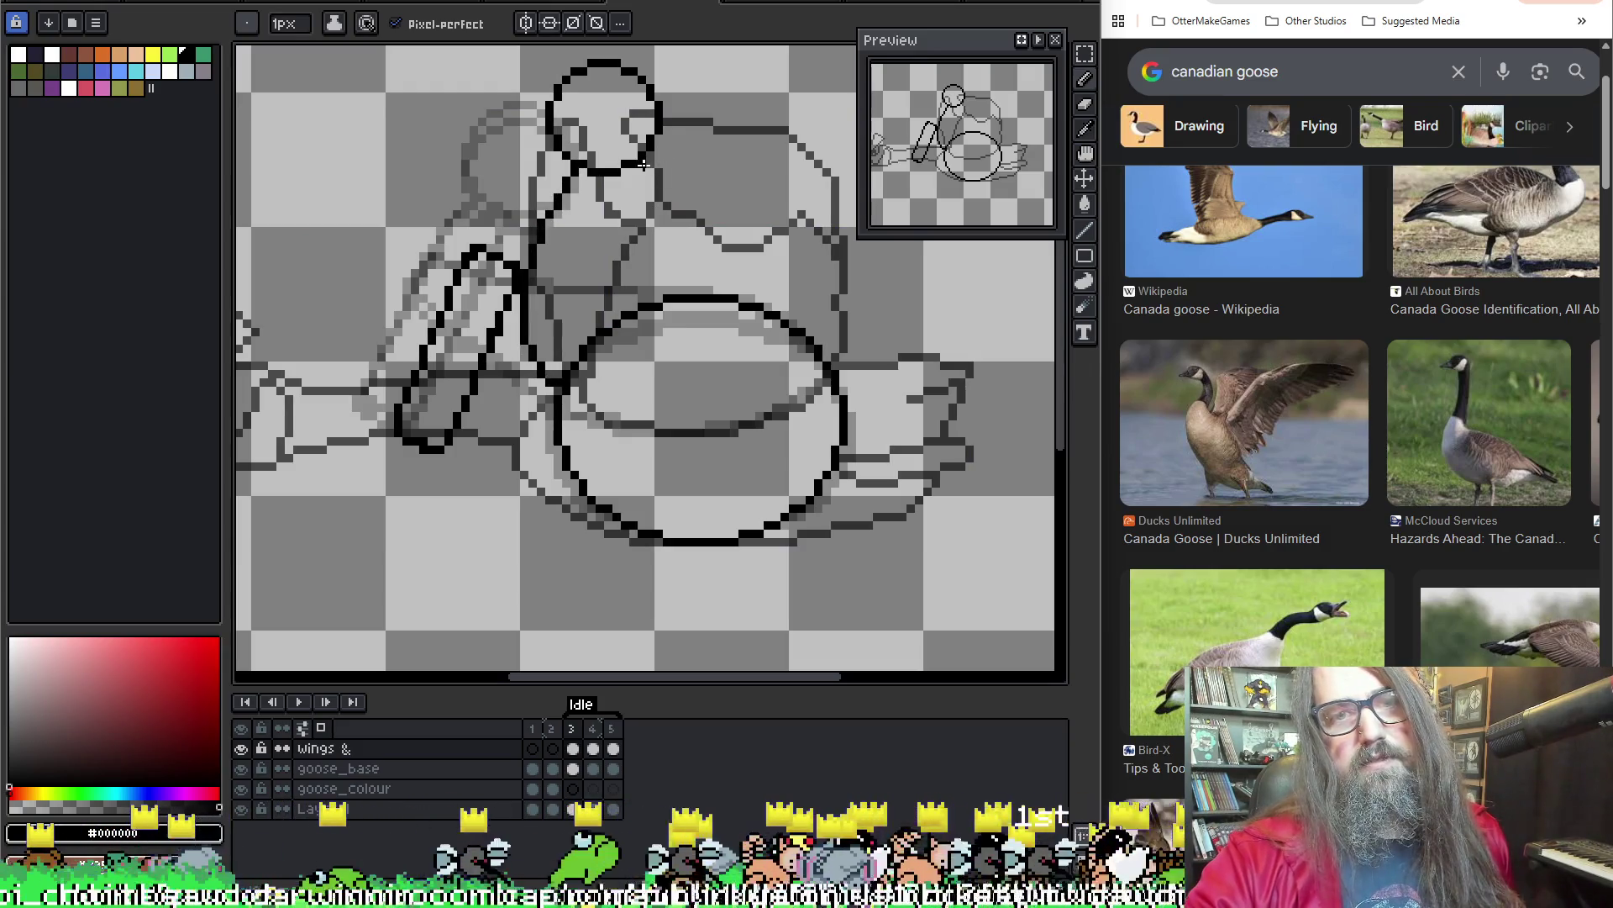
key("ctrl")
left_click_drag(659, 206, 622, 274)
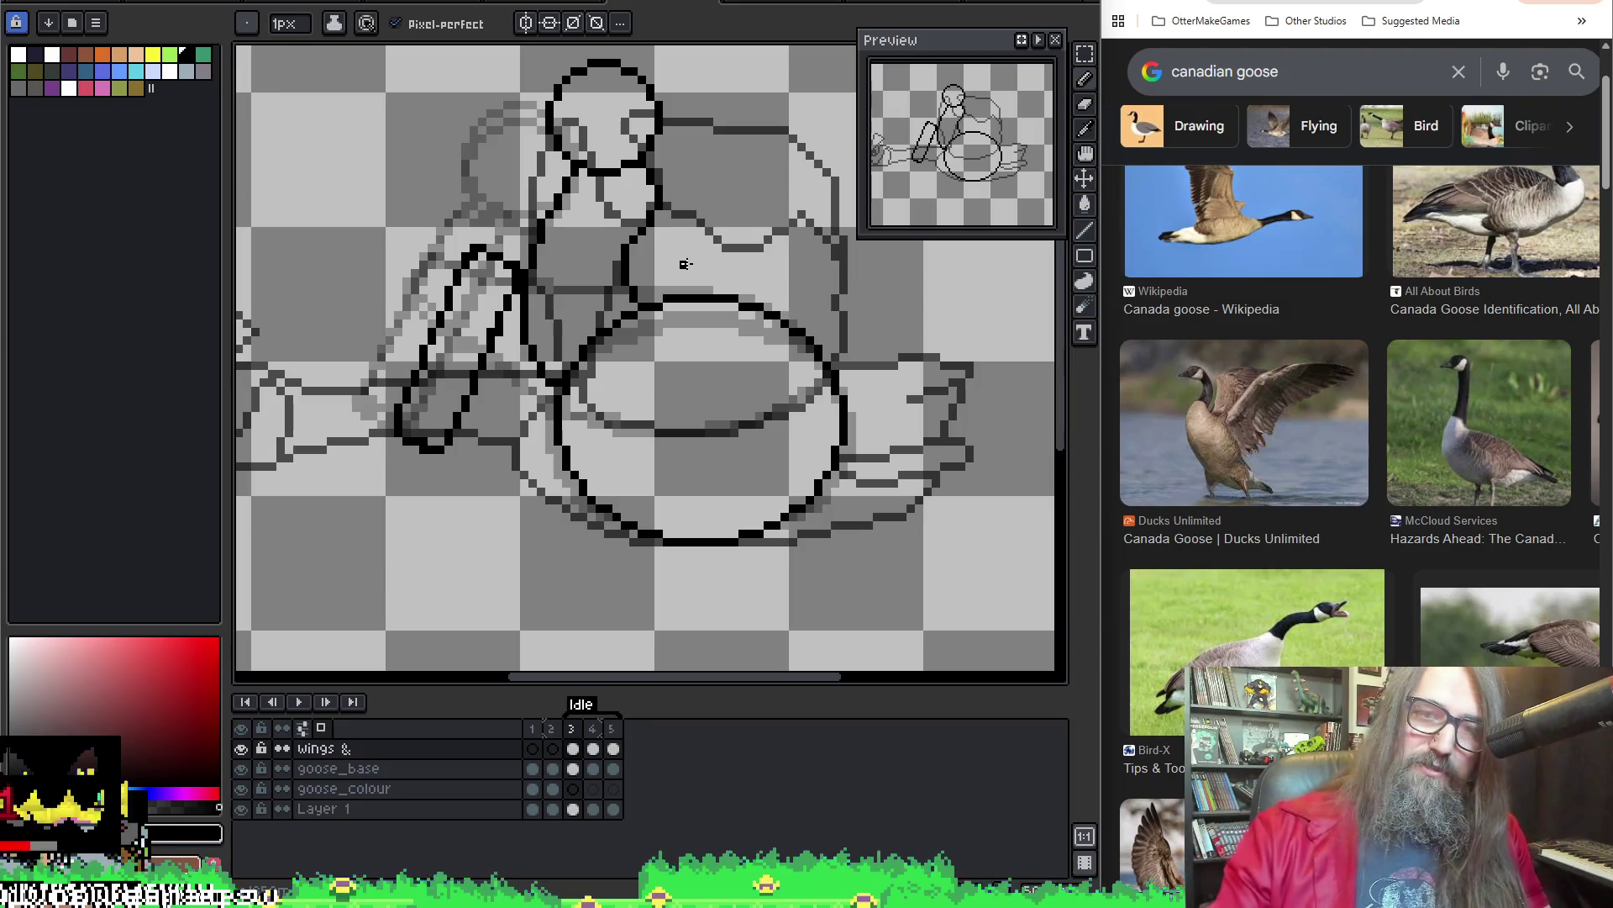
On frame 4, redraw the neck as diagonal and vertical black lines down to the body
key("period")
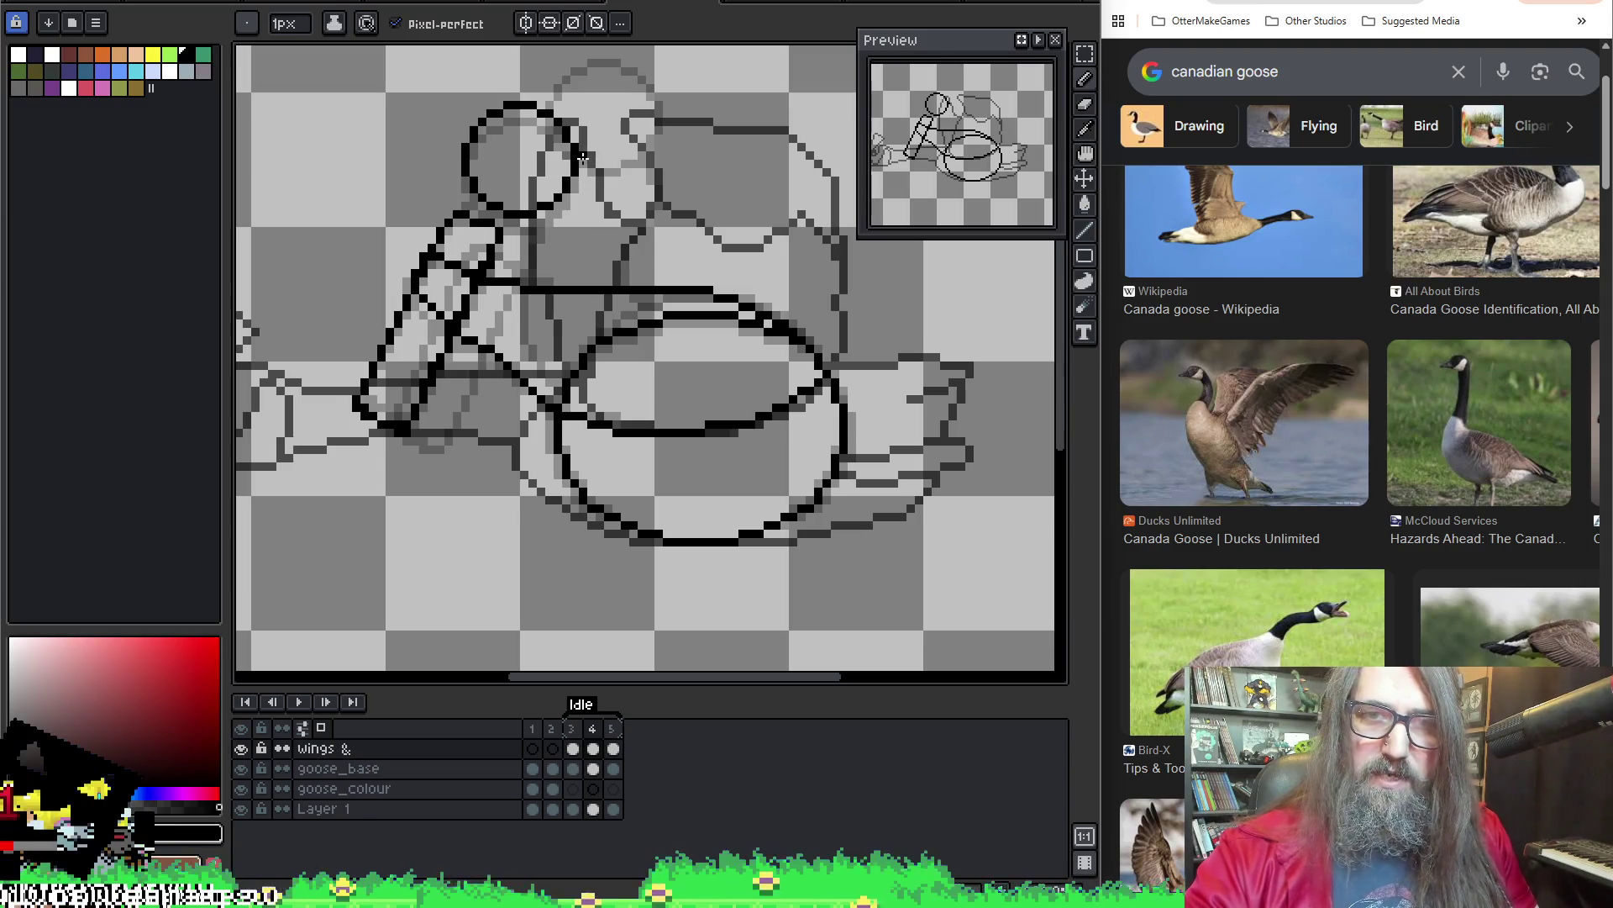
key("ctrl+z")
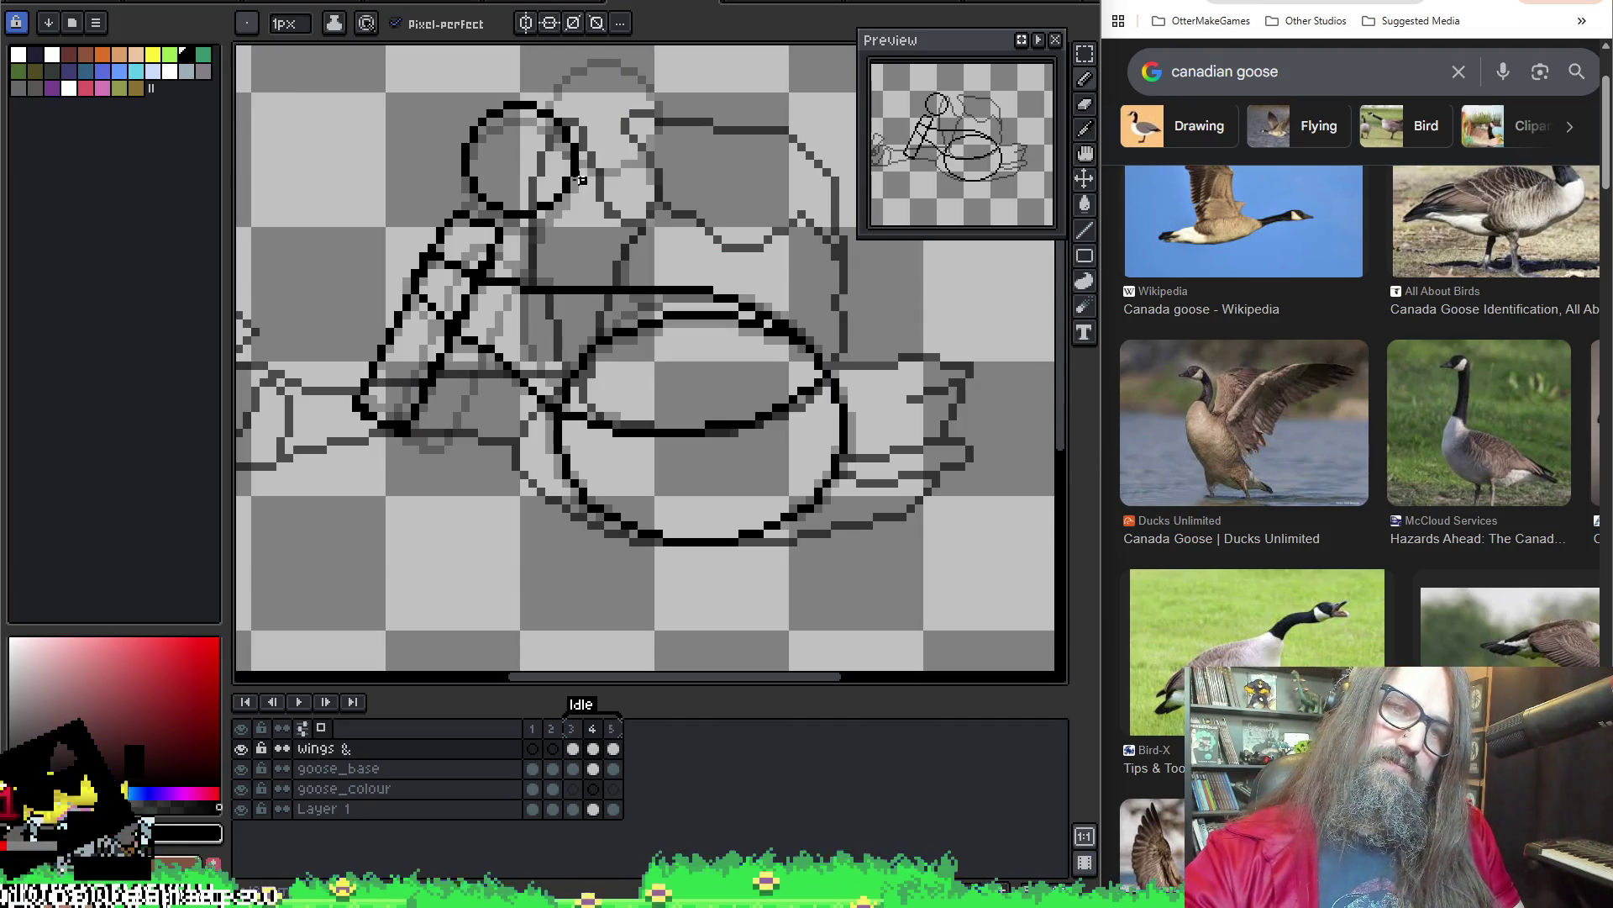
left_click_drag(665, 229, 666, 286)
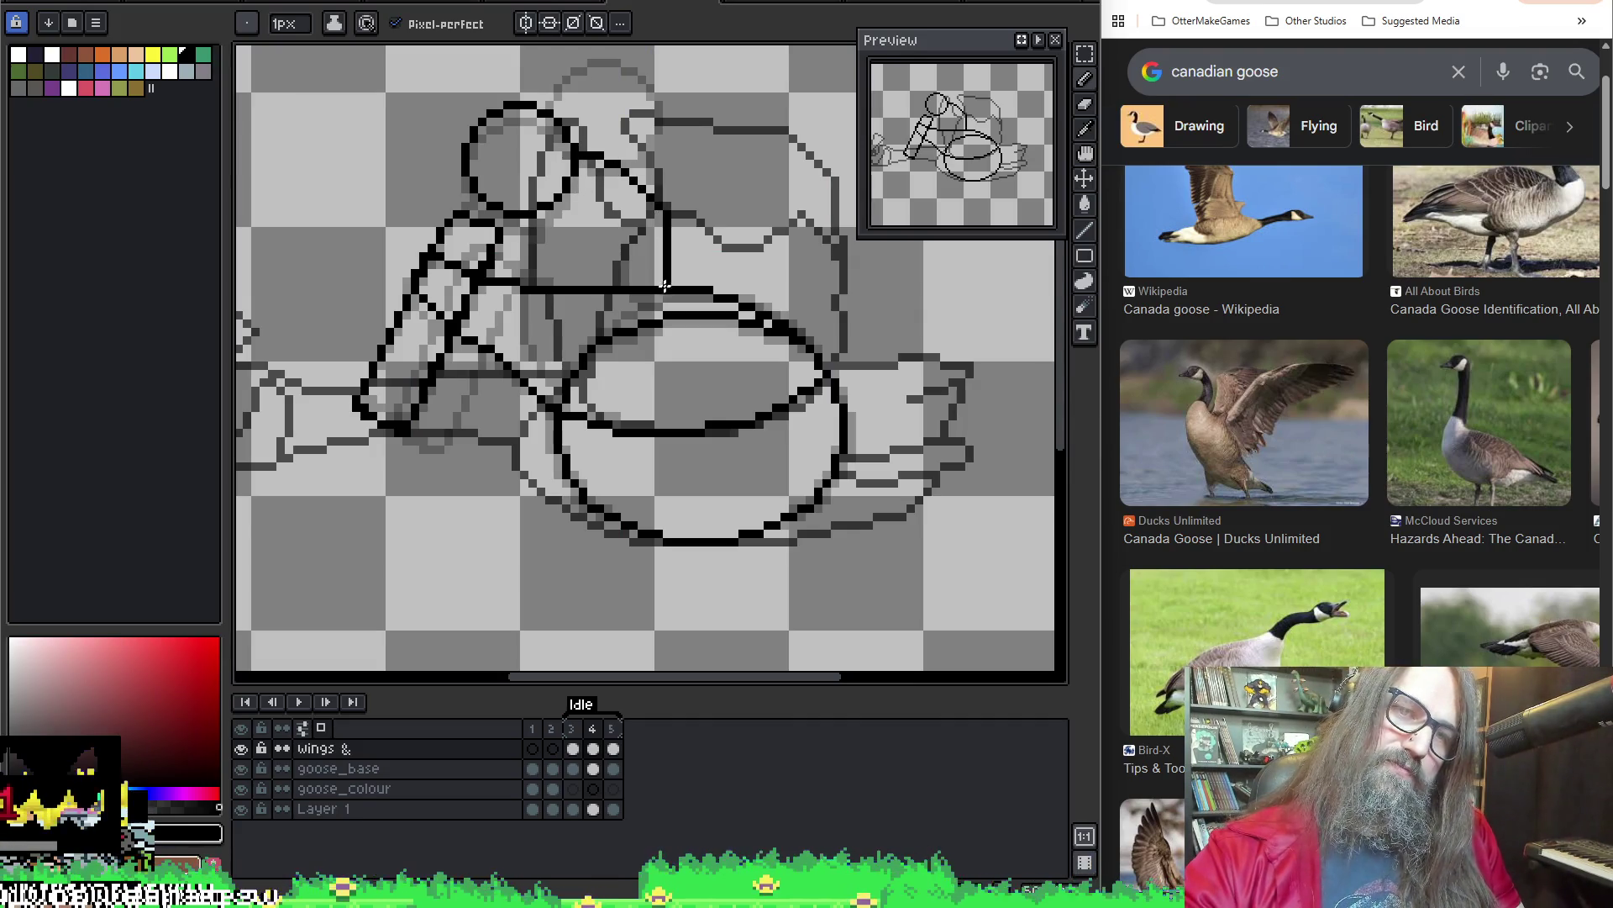
key("ctrl+z")
left_click_drag(588, 147, 643, 237)
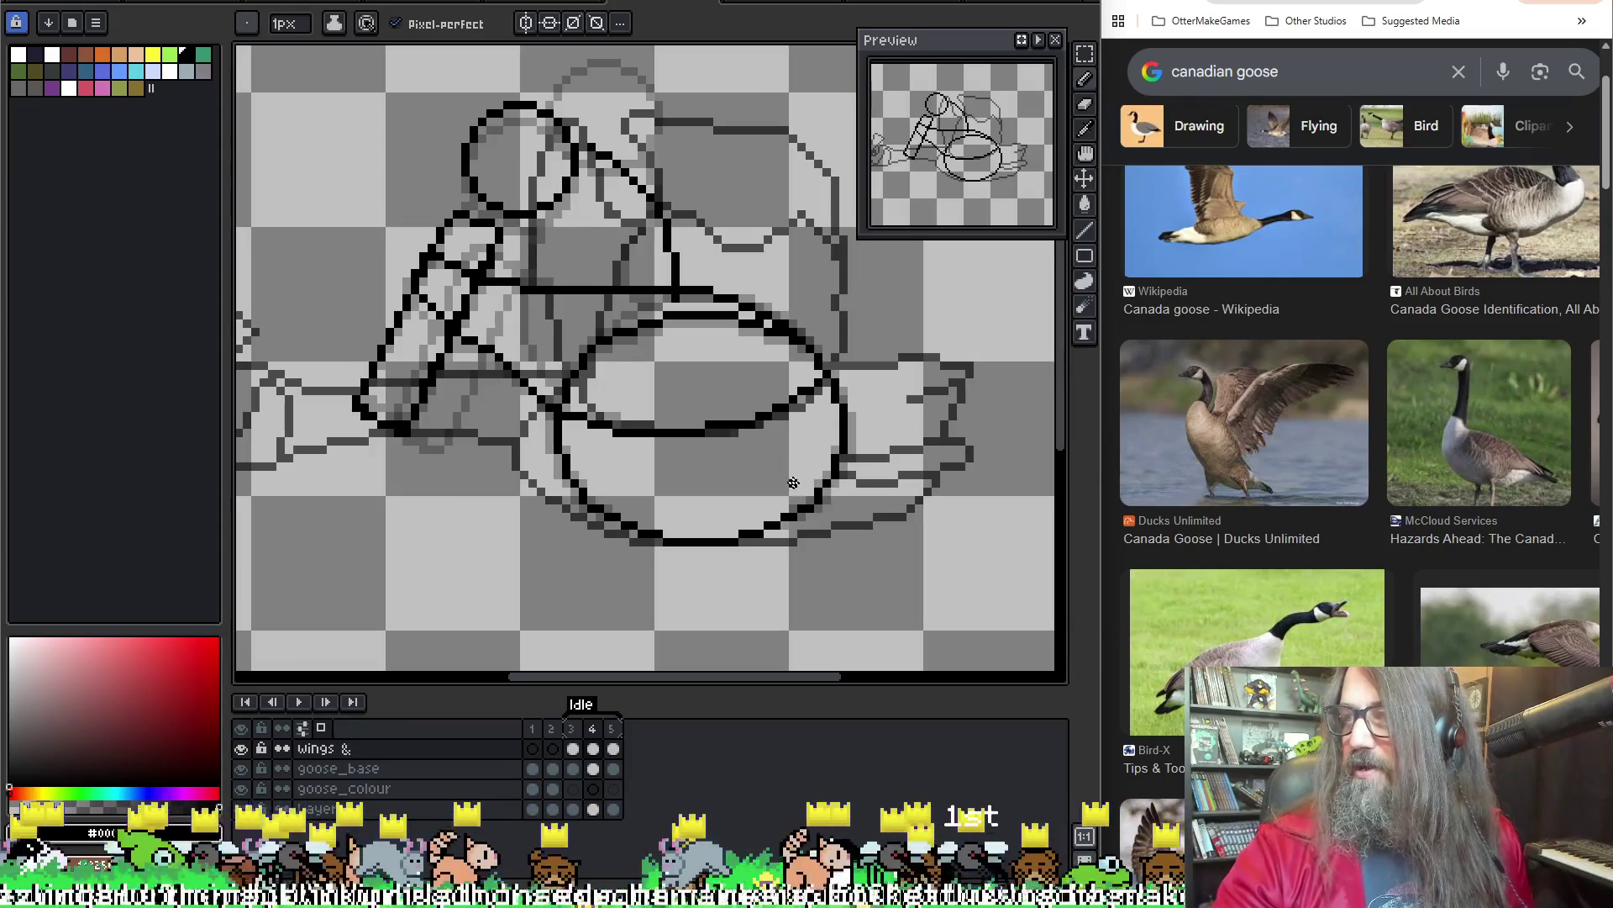
Nudge the goose canvas view a few times, then bring the Twilight Saga Wiki window forward
key("v")
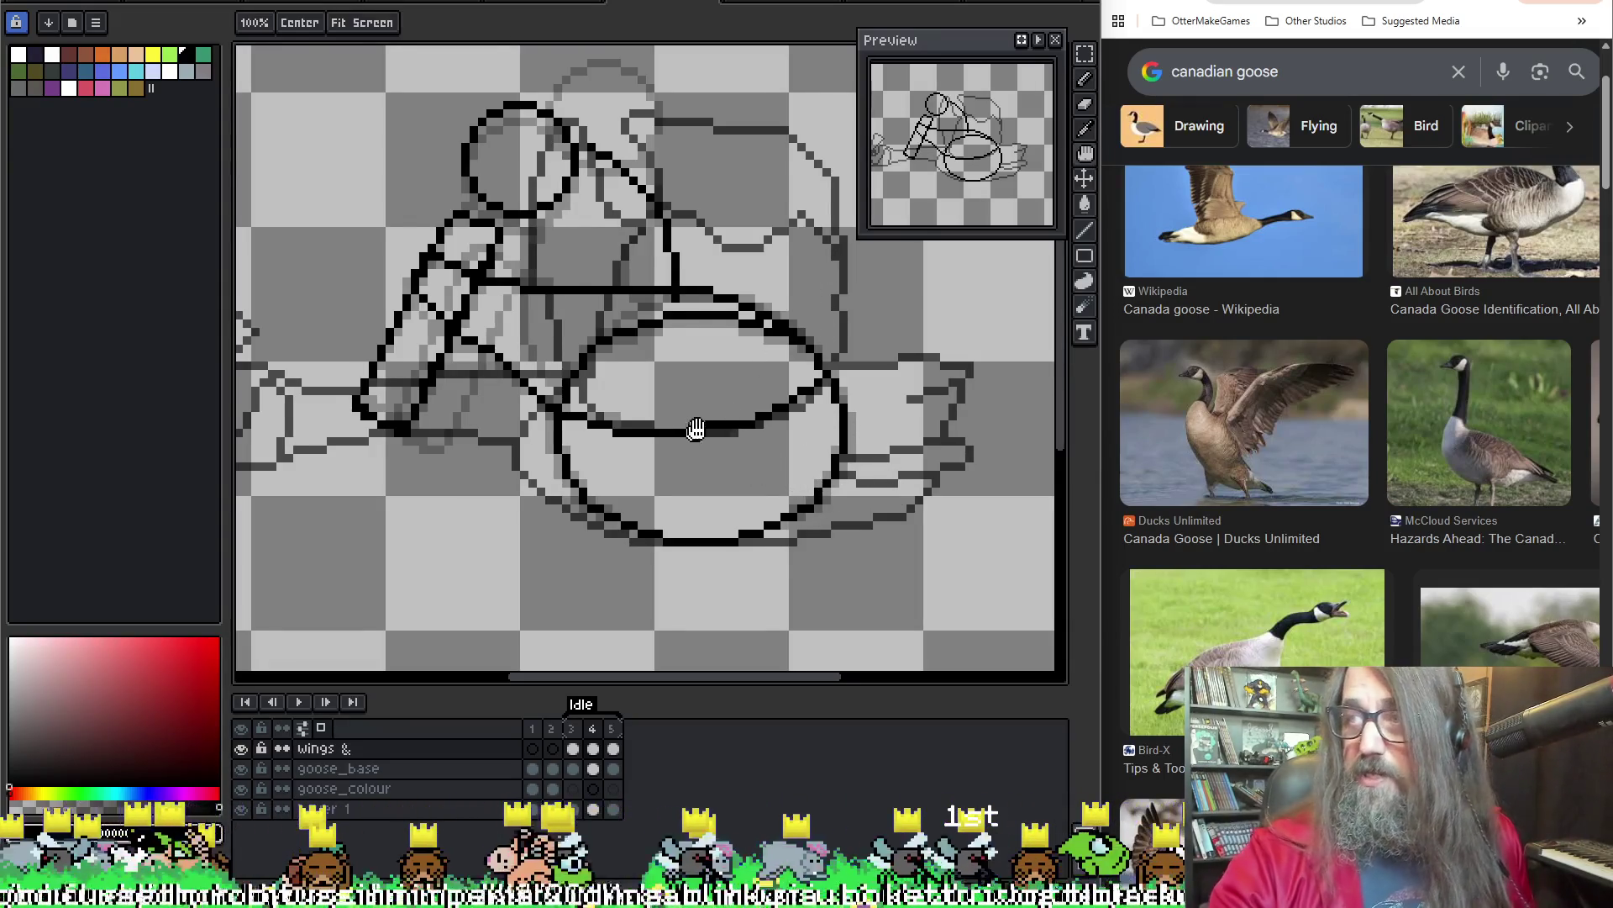
left_click_drag(685, 433, 698, 420)
key("b")
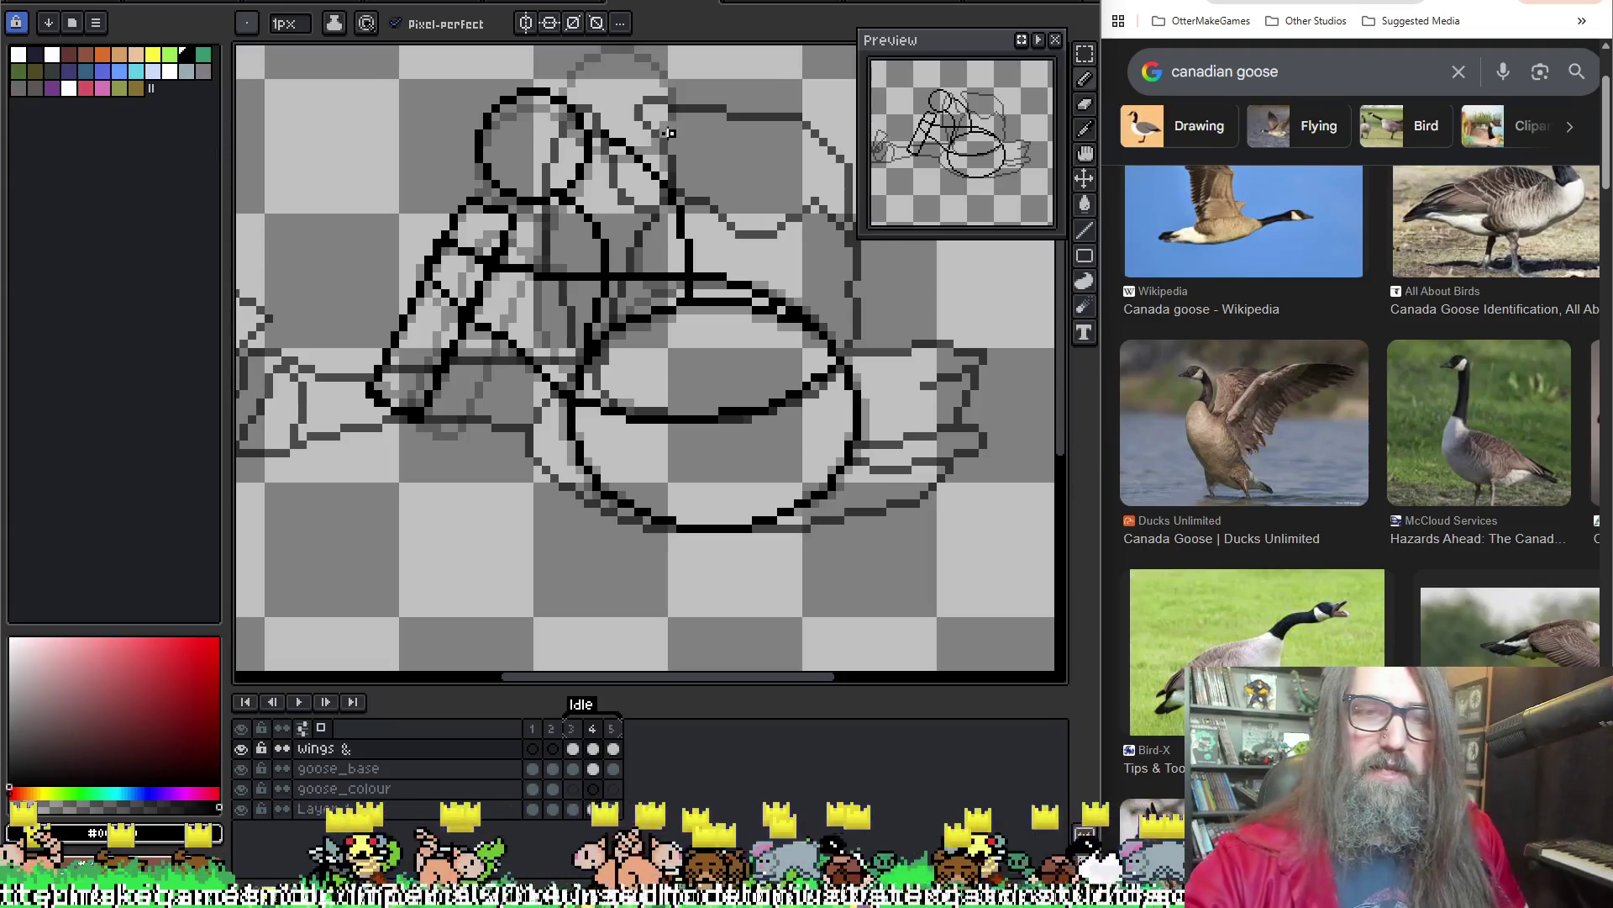
key("Right")
key("Left")
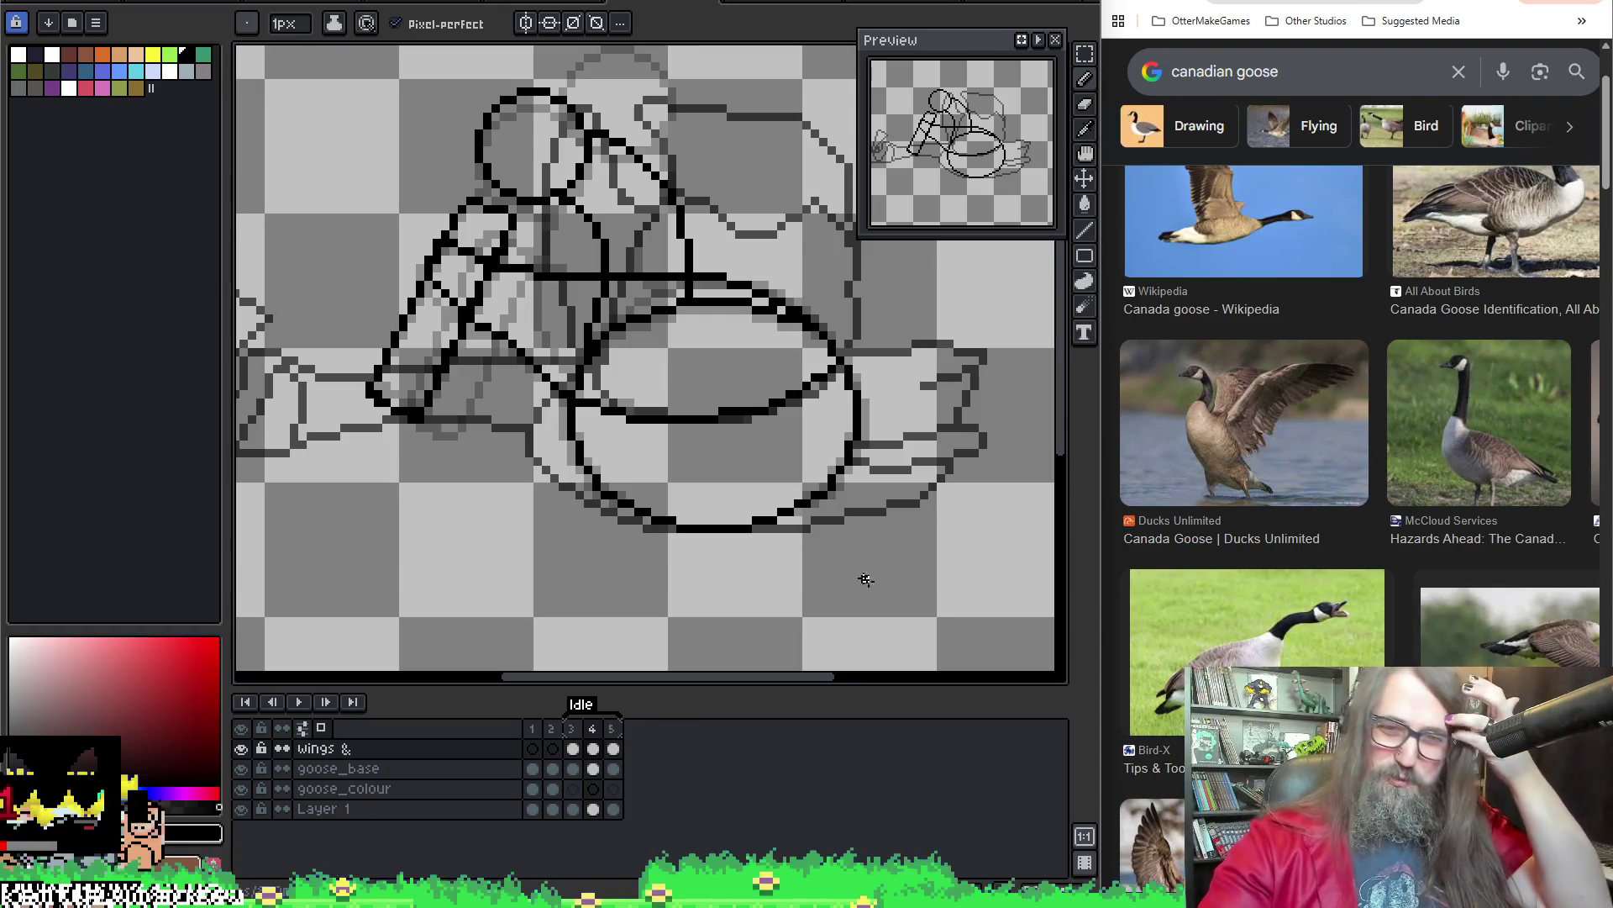
left_click_drag(770, 417, 716, 380)
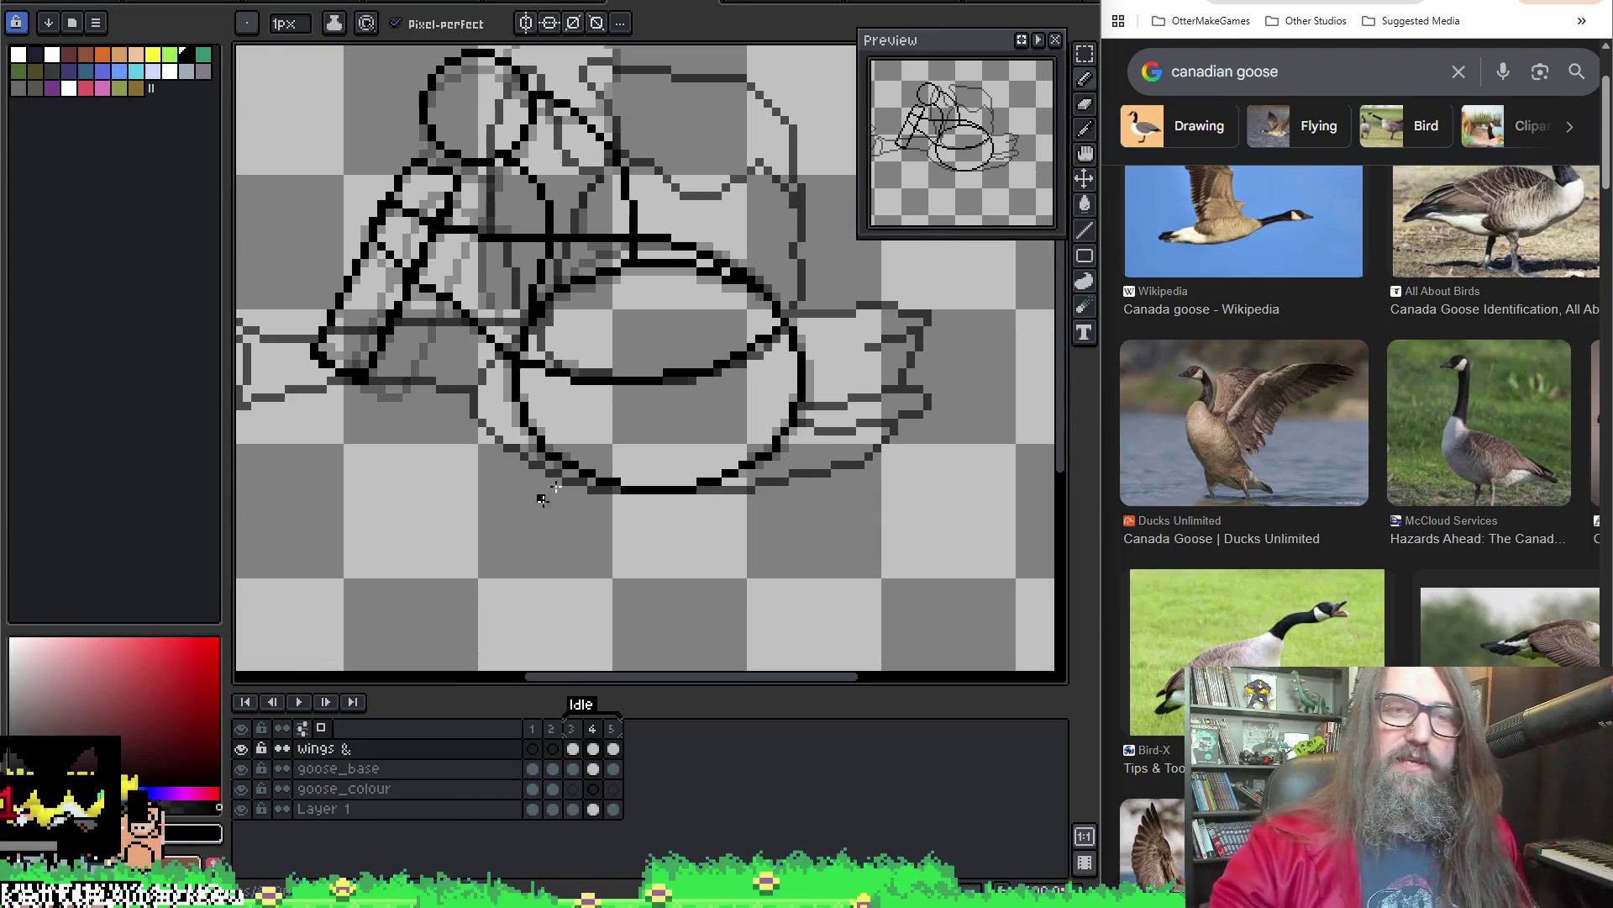
left_click_drag(657, 463, 670, 479)
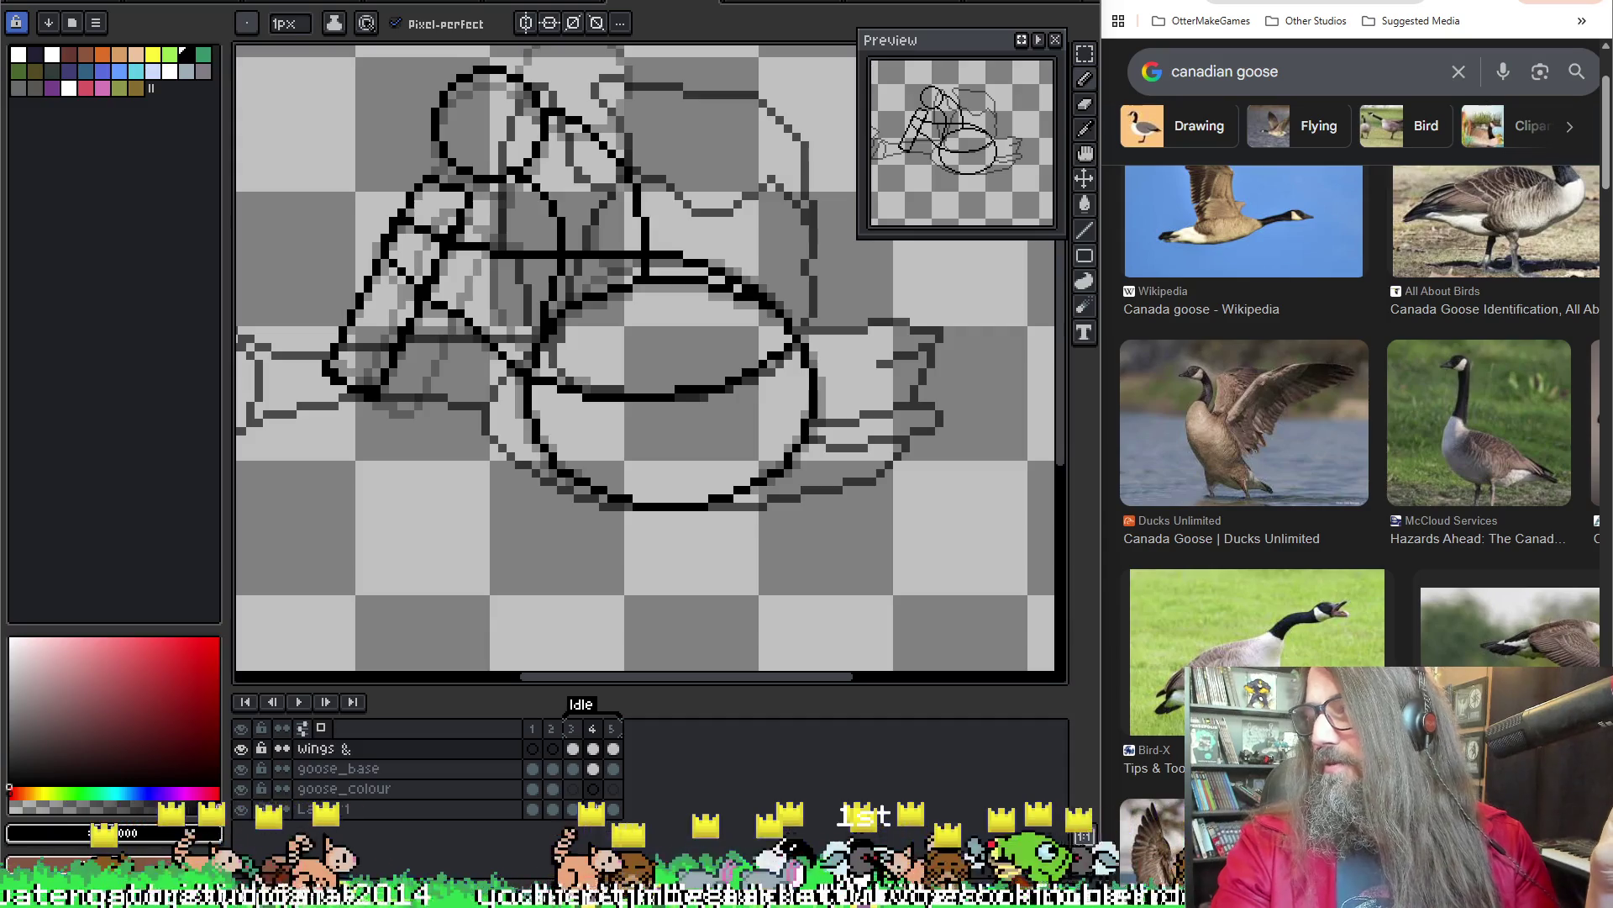
key("alt+Tab")
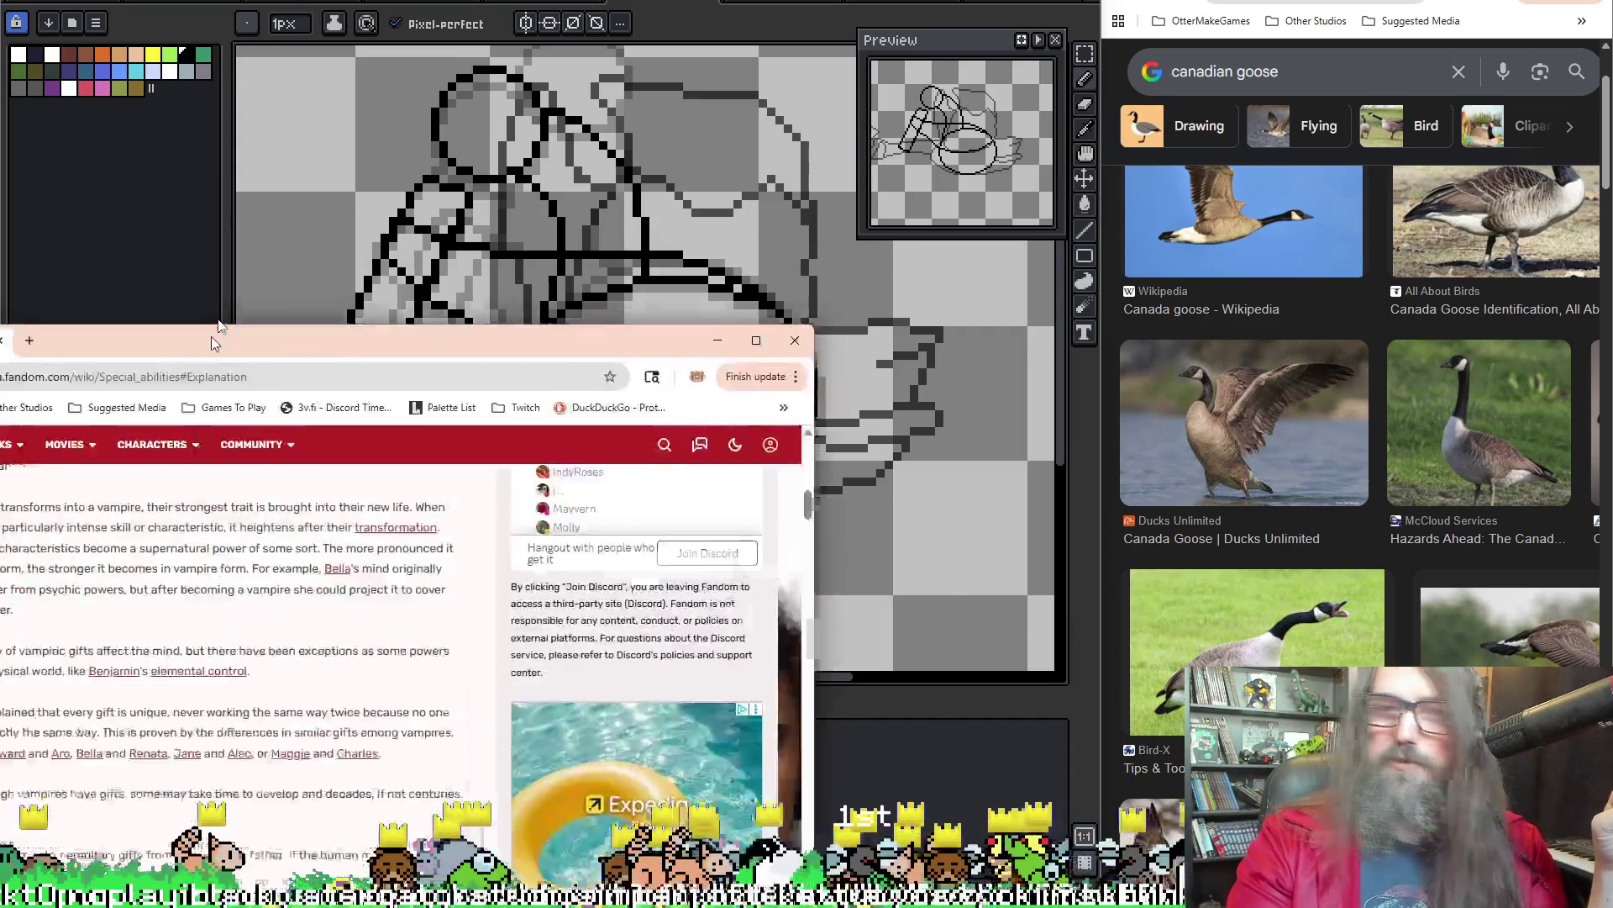
Scroll down through the wiki's Active talents table toward Bella Swan
scroll(696, 472, "down", 2)
scroll(641, 341, "up", 4)
scroll(639, 379, "down", 7)
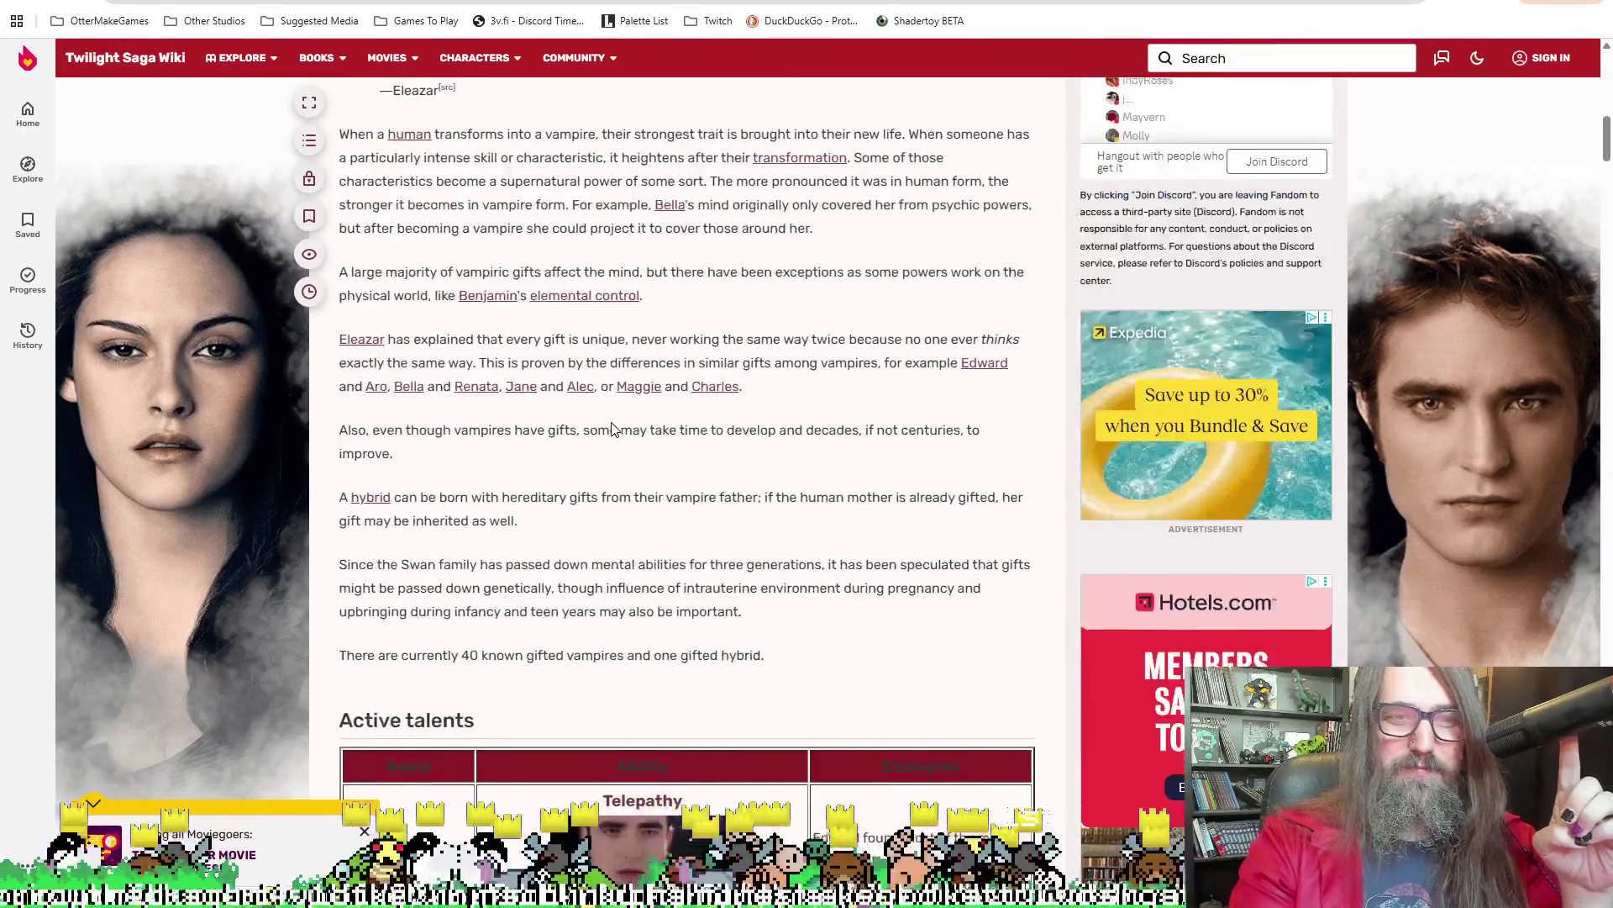
scroll(635, 420, "down", 5)
scroll(625, 466, "down", 4)
scroll(624, 466, "up", 2)
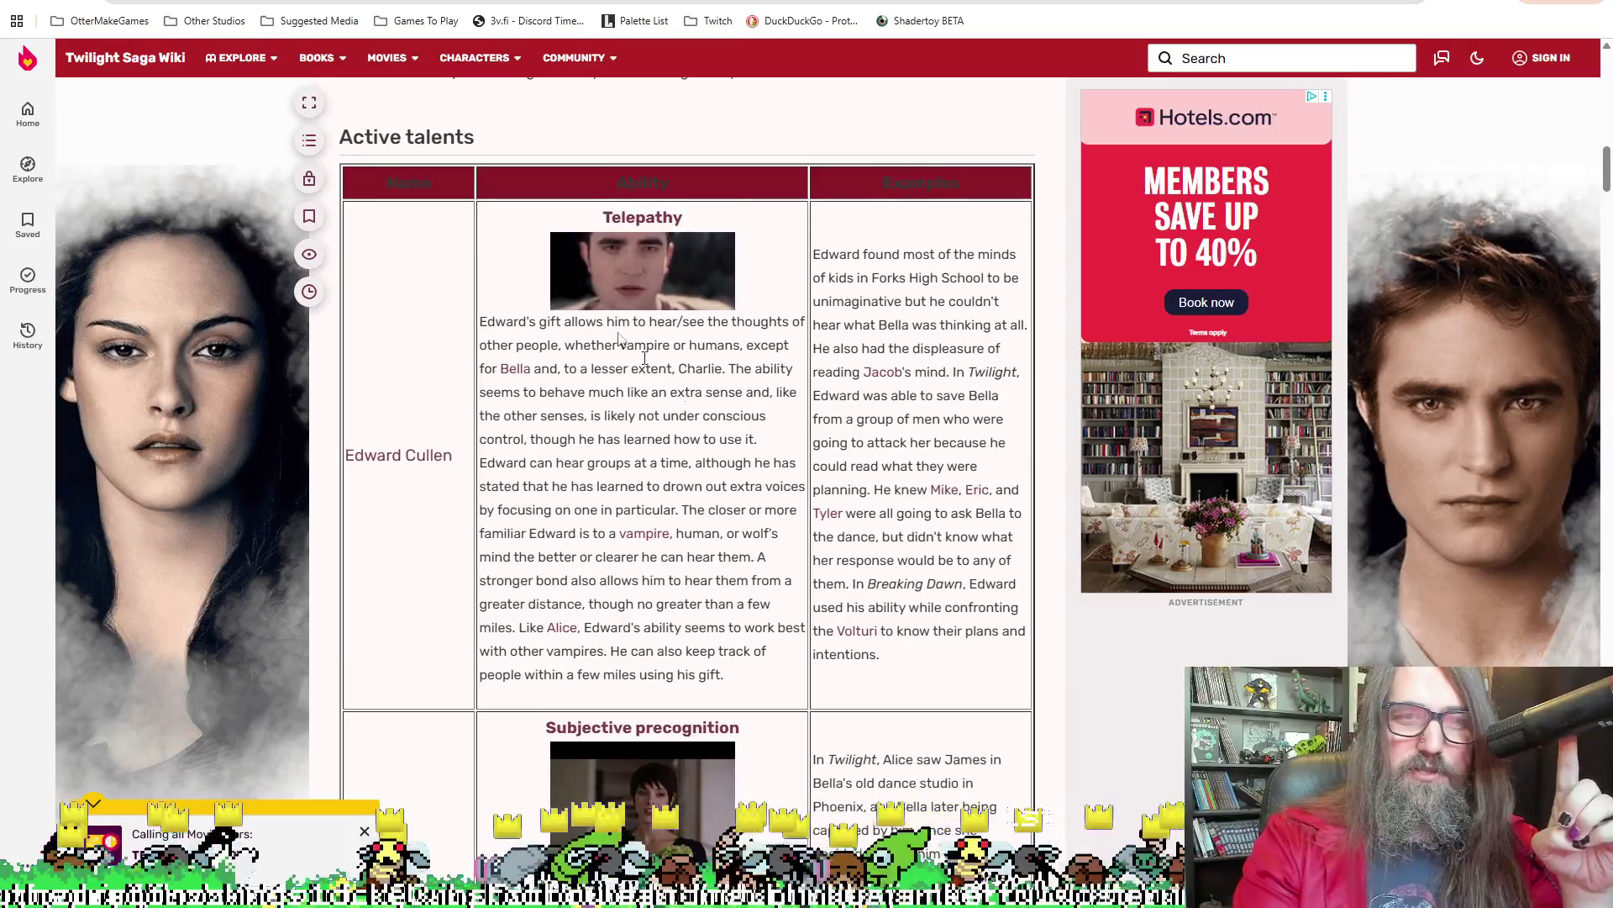
scroll(712, 512, "down", 1)
scroll(712, 513, "down", 3)
scroll(712, 512, "down", 3)
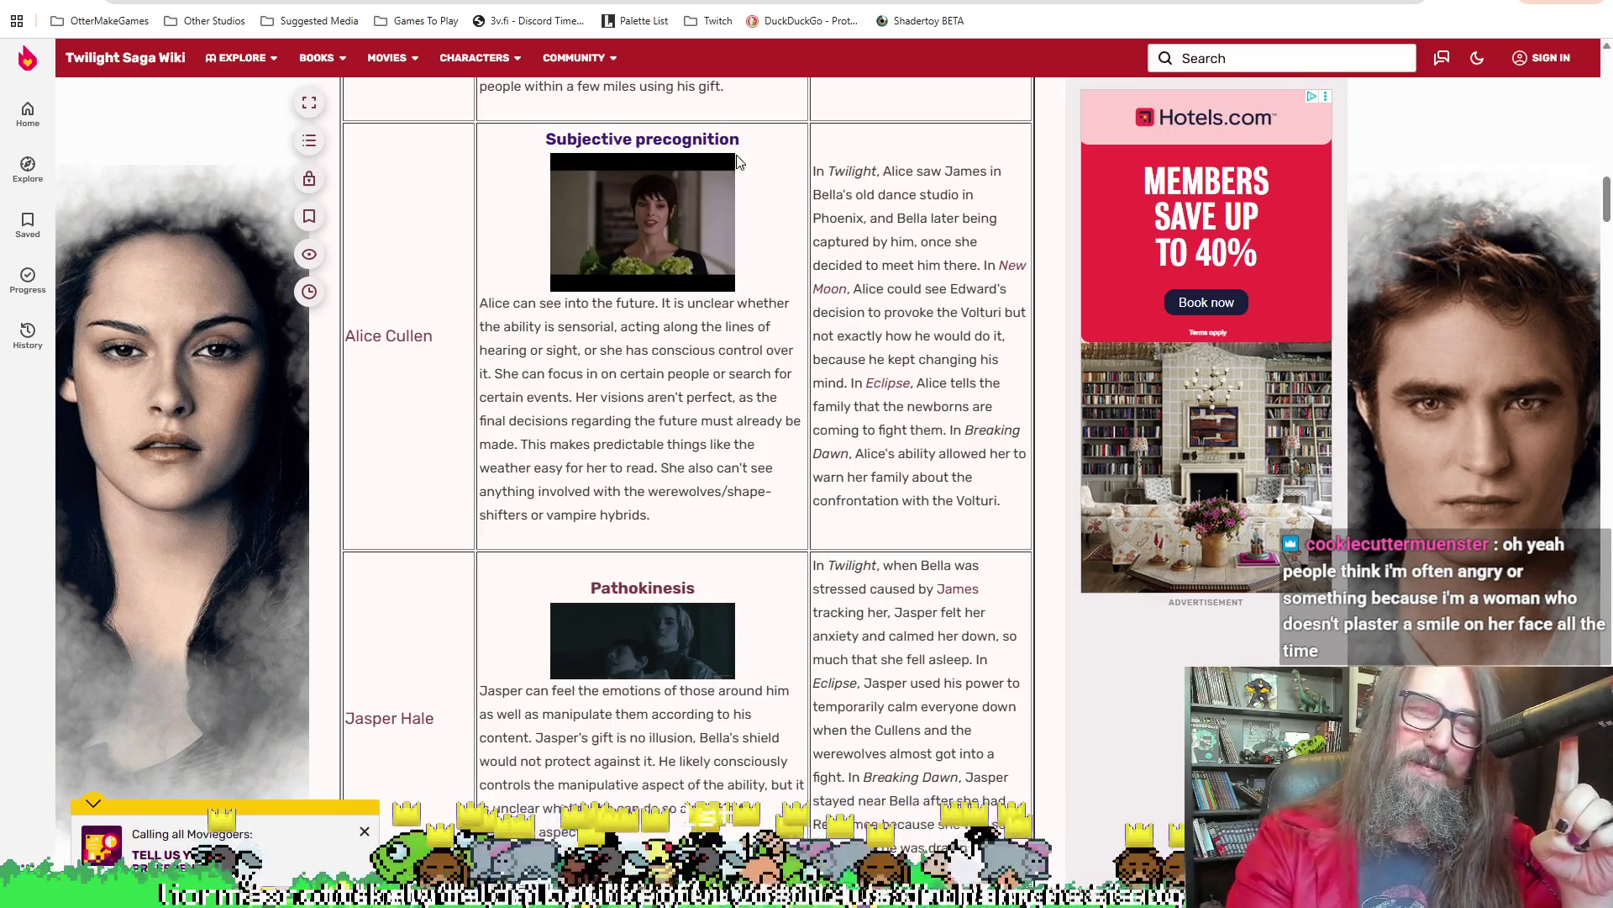
scroll(680, 412, "down", 1)
scroll(681, 411, "down", 3)
scroll(756, 504, "down", 4)
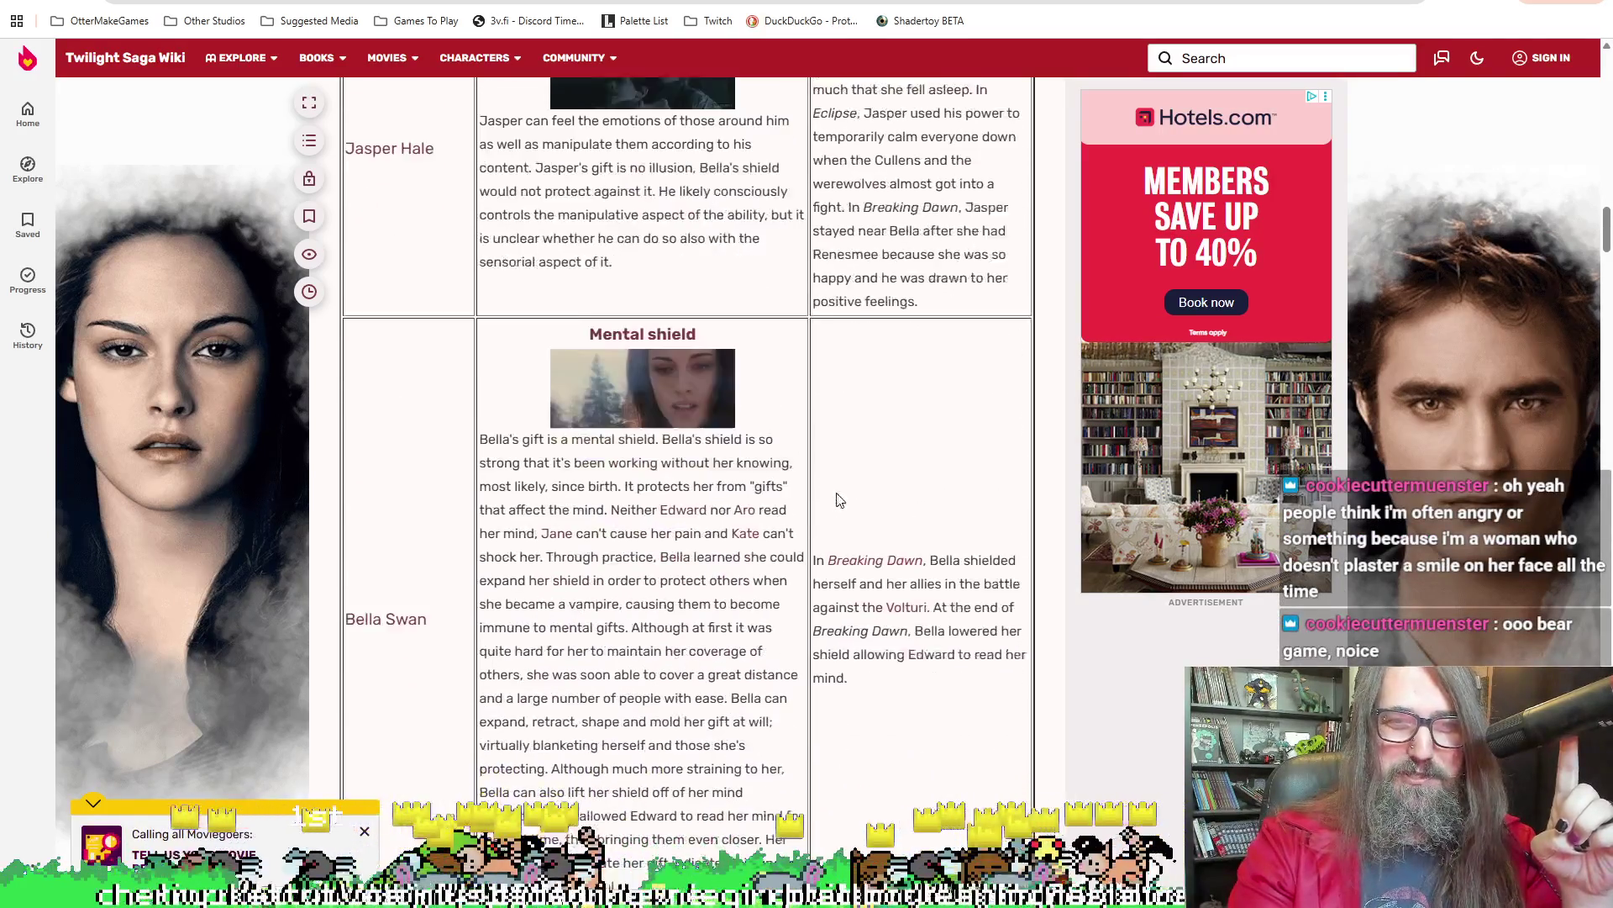
scroll(832, 504, "down", 3)
scroll(626, 290, "up", 2)
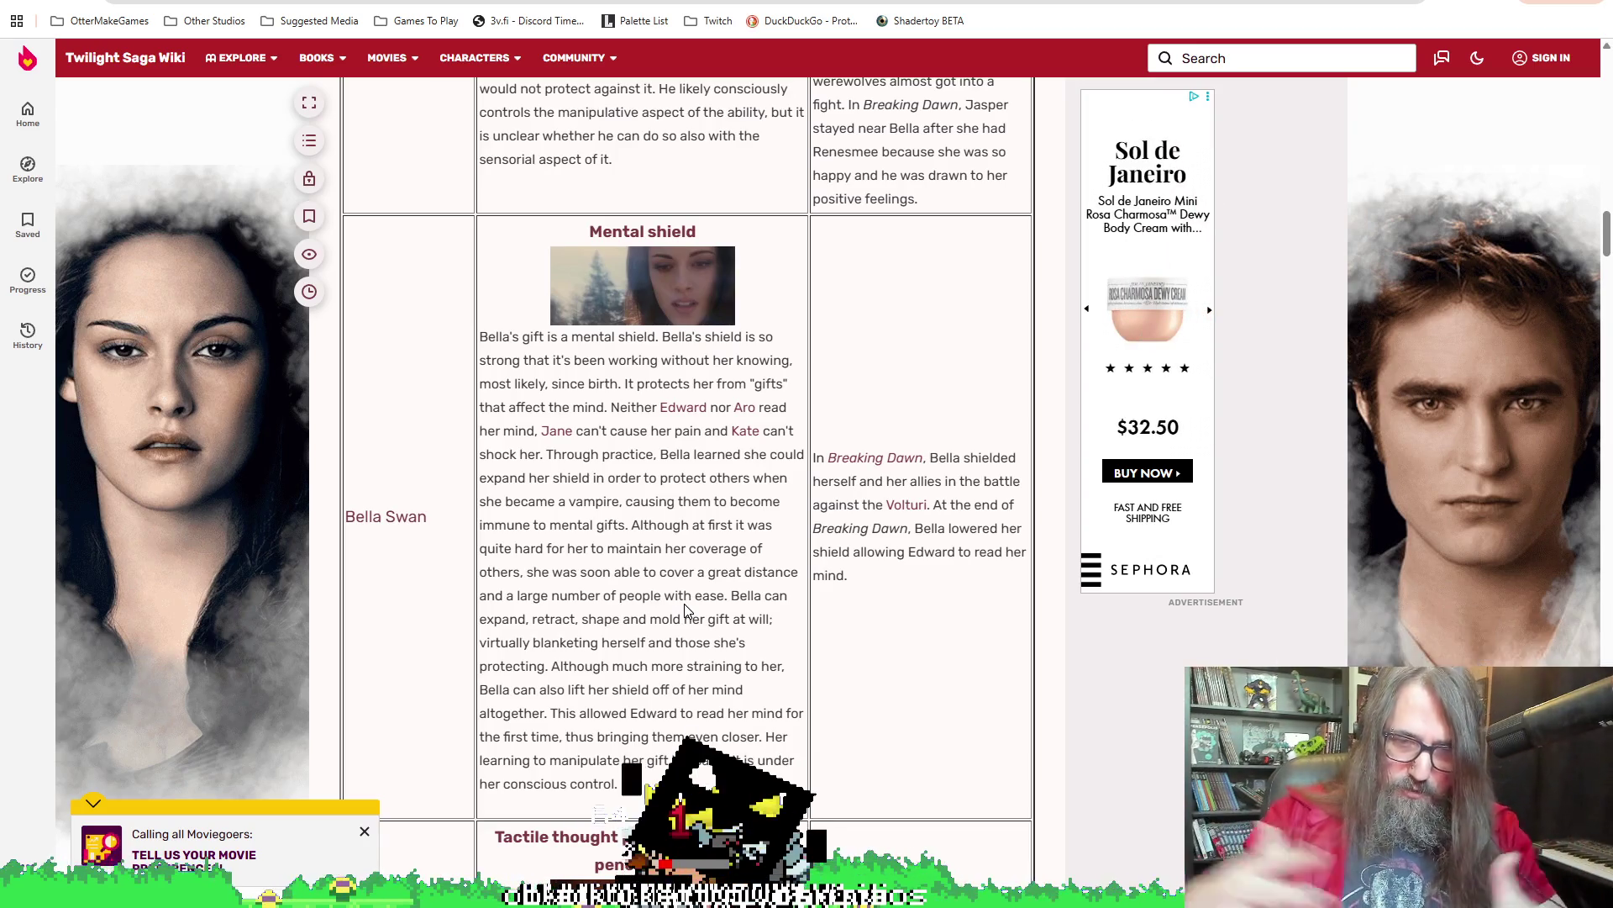
Finish reading past Bella Swan and bring the VLC video player window forward
scroll(593, 619, "down", 5)
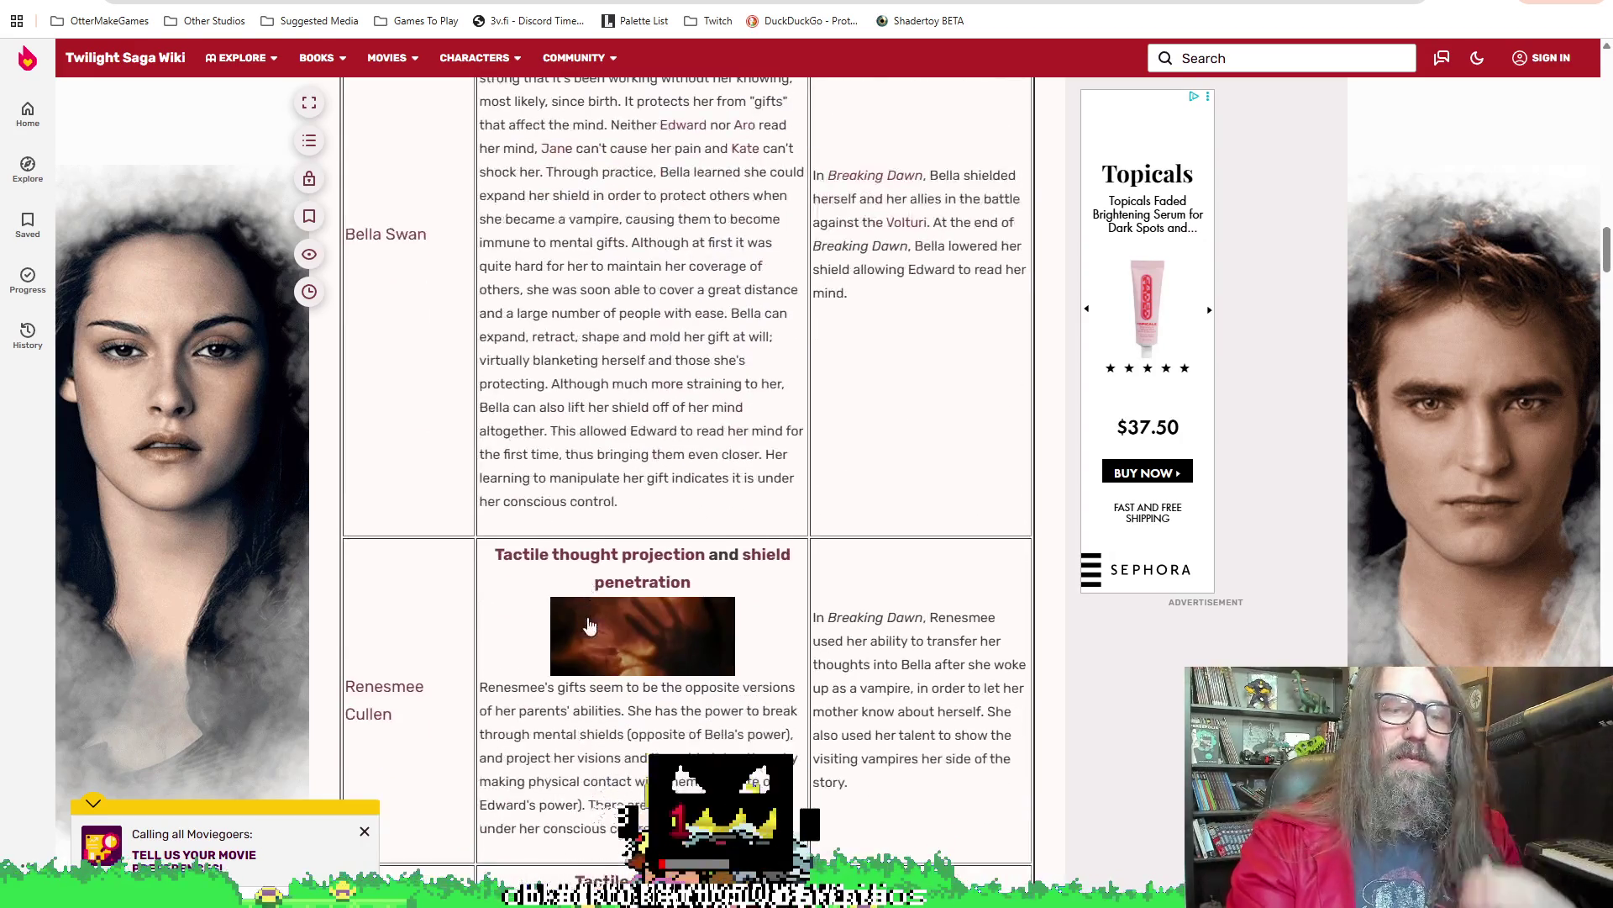
scroll(594, 619, "down", 2)
scroll(840, 572, "down", 3)
scroll(807, 672, "down", 2)
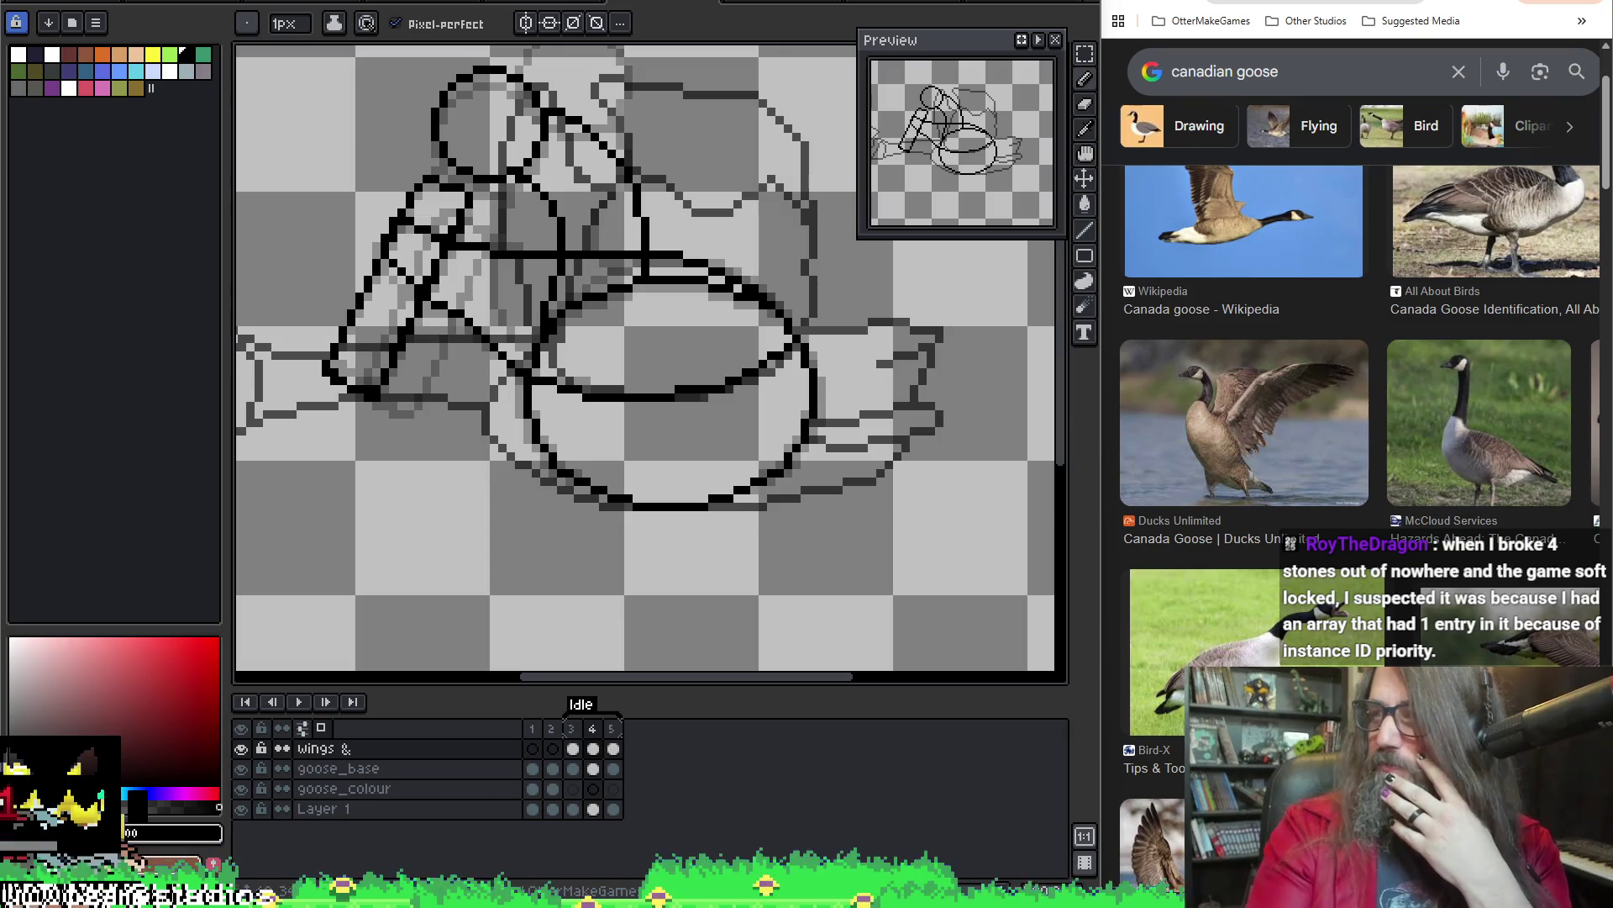
left_click(680, 10)
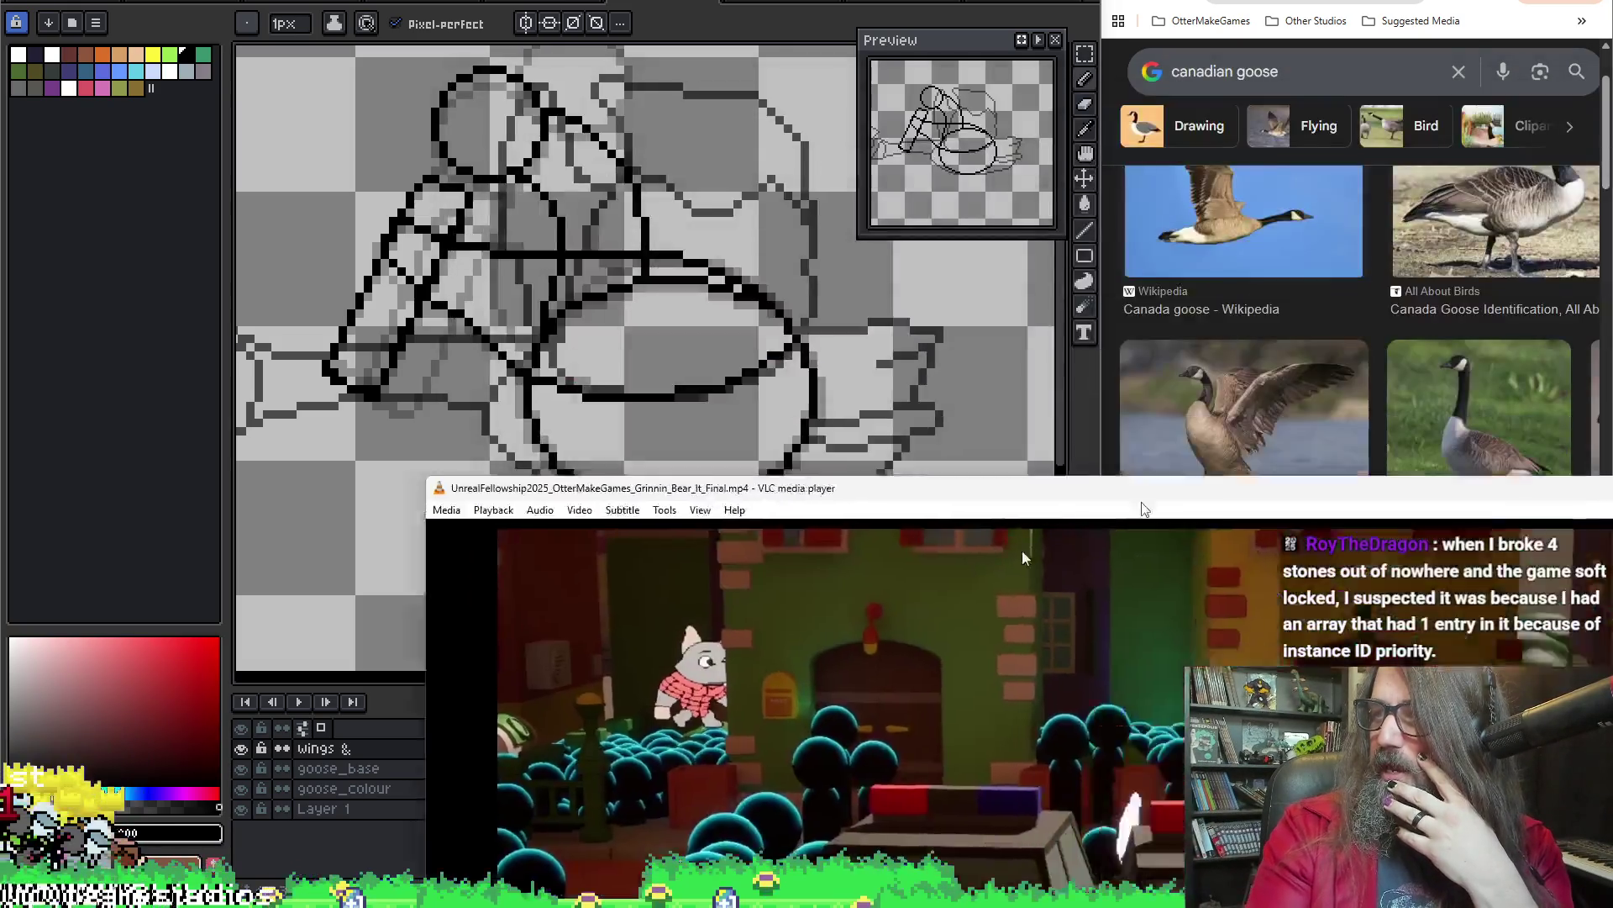
Move the VLC window lower and play the Grinnin' Bear It video fullscreen
mouse_move(680, 10)
left_mouse_down()
mouse_move(681, 335)
mouse_move(828, 193)
mouse_move(832, 4)
left_mouse_up()
double_click(845, 519)
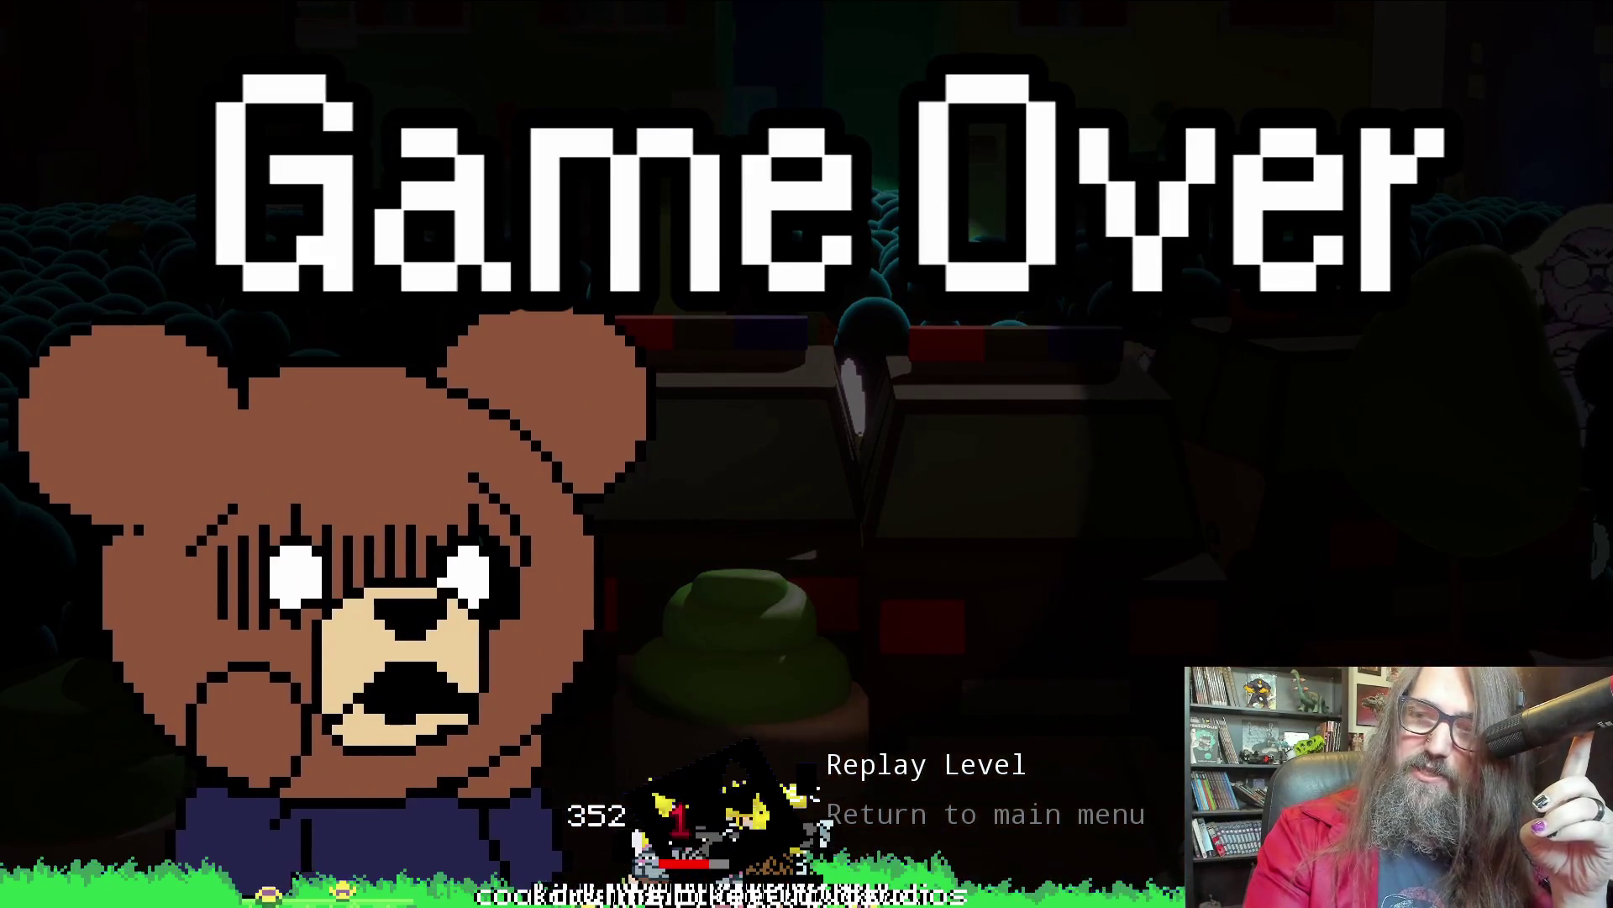
Close VLC's fullscreen video to get back to the Aseprite goose sprite
key("Return")
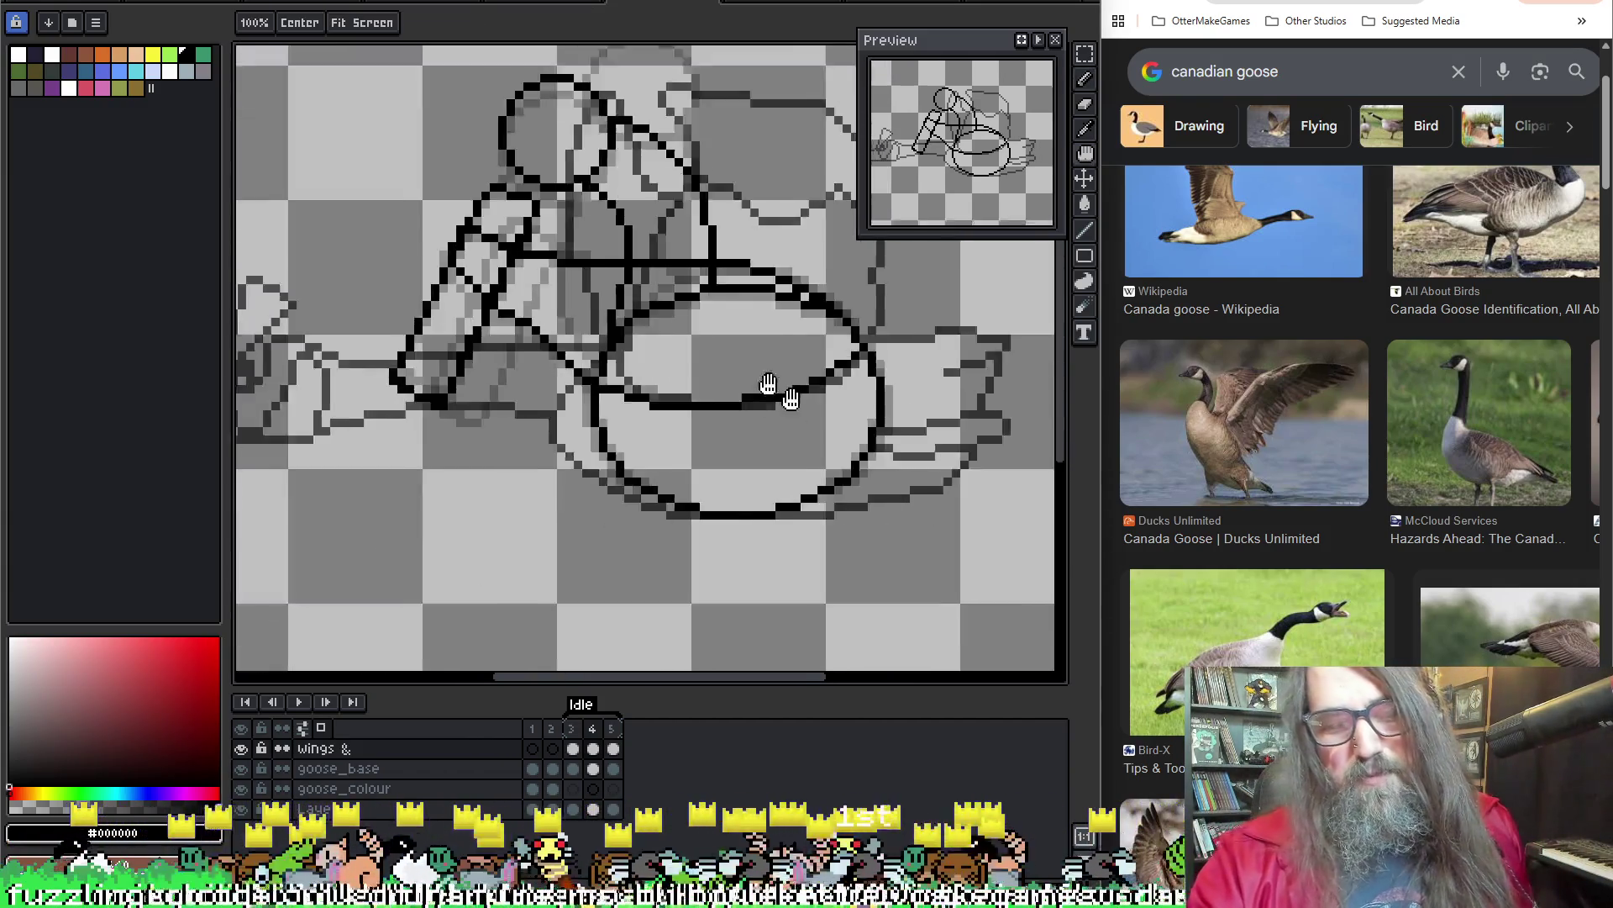
Save the sprite, compare neighbouring frames, and preview the animation playback
key("ctrl+s")
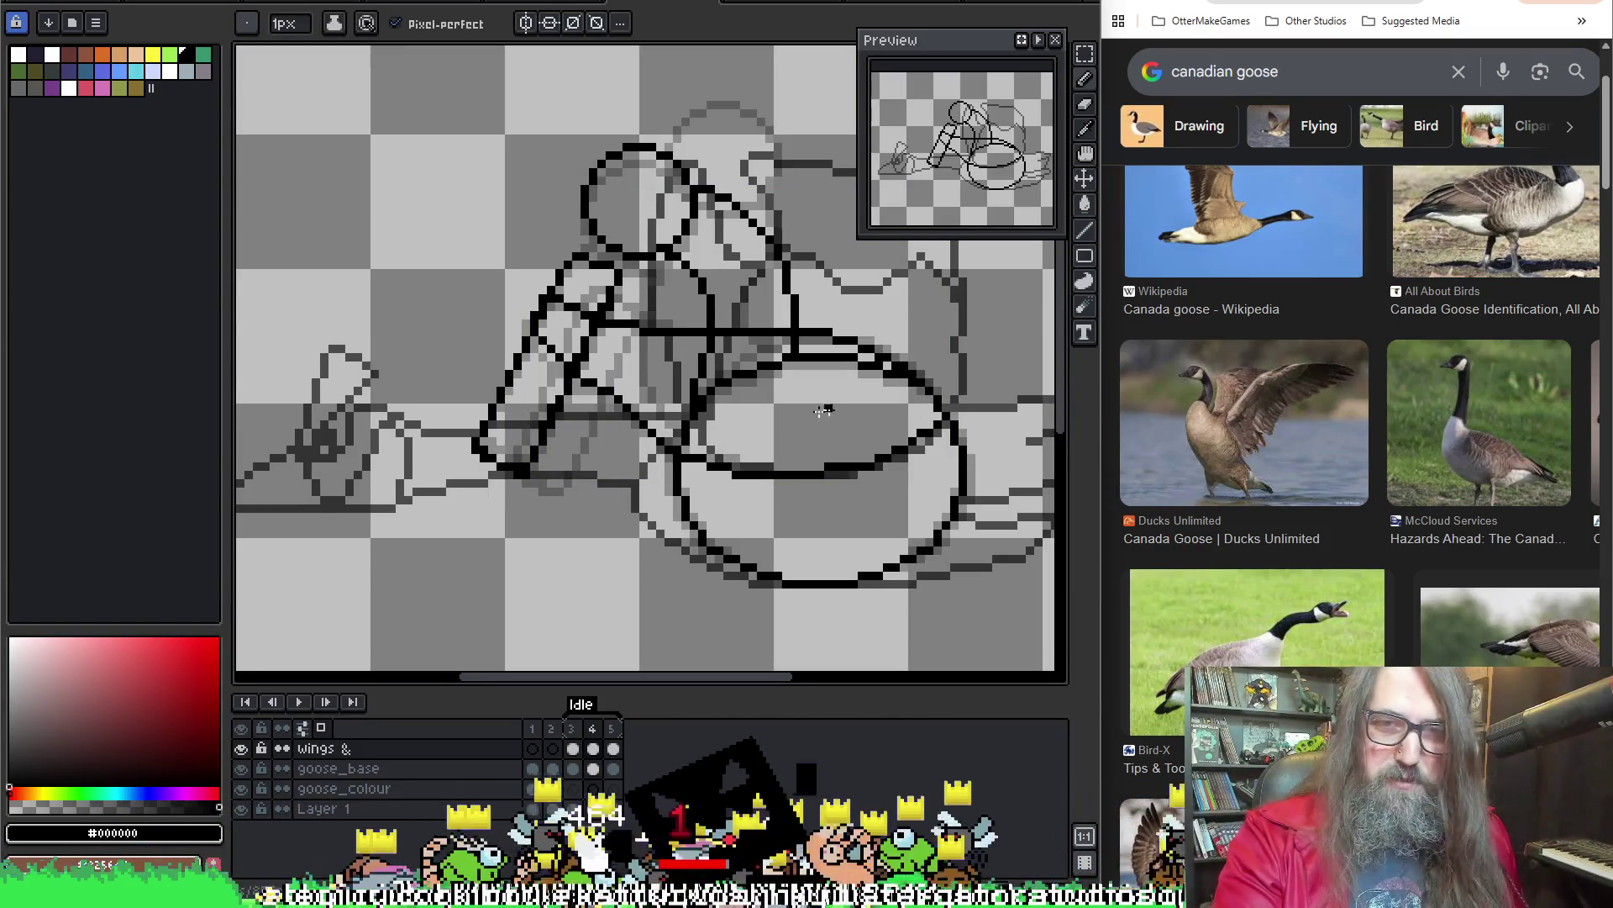
left_click_drag(844, 443, 745, 456)
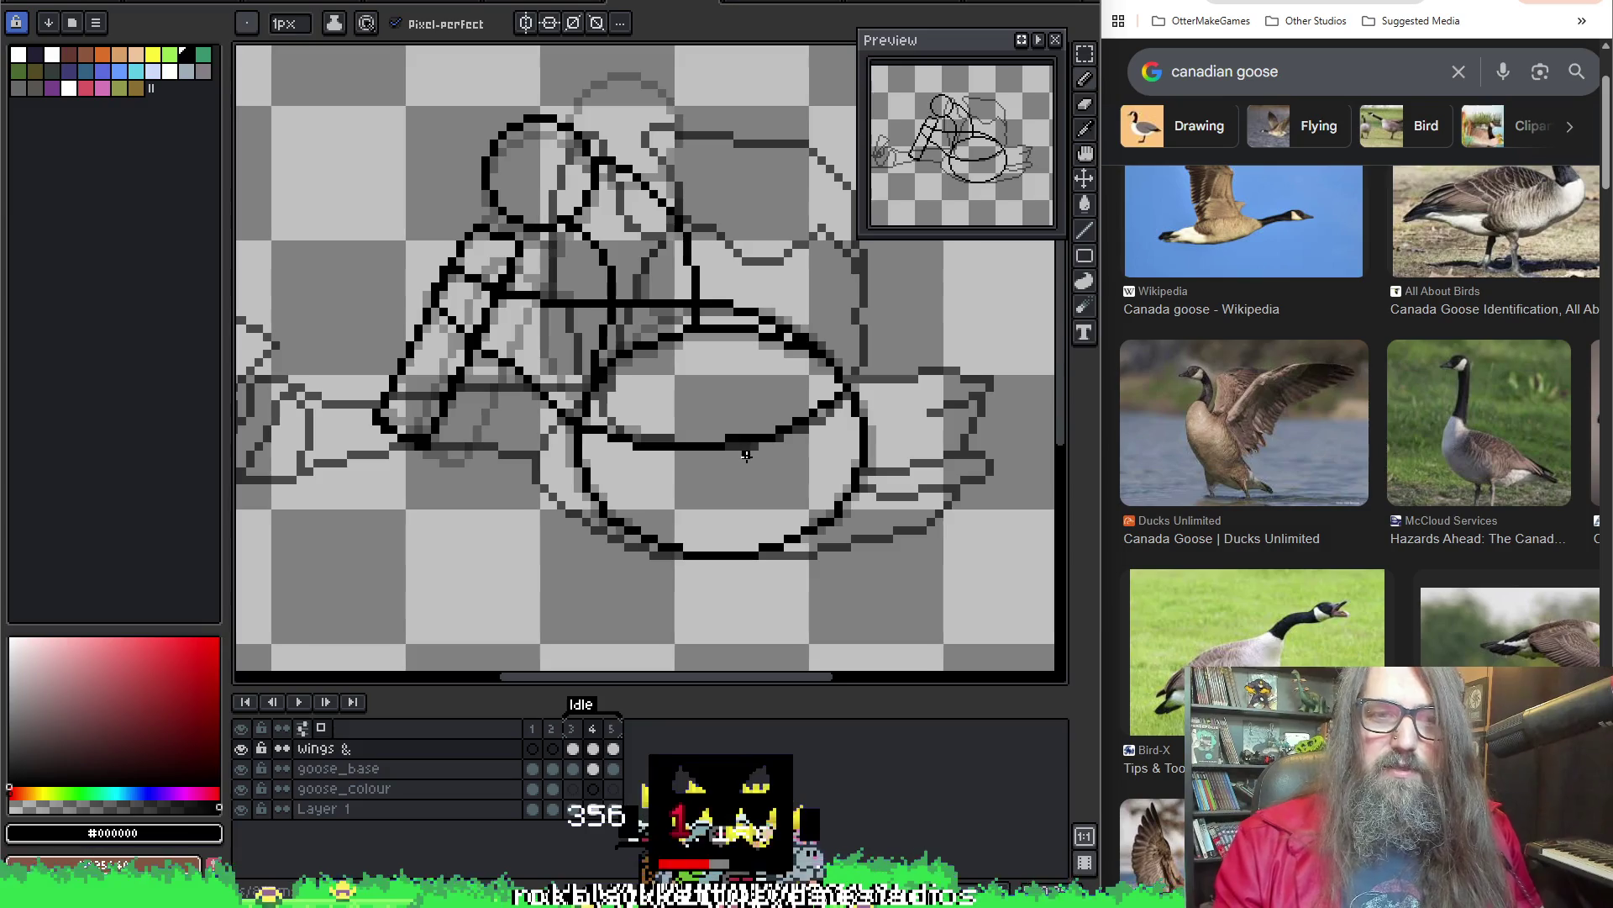
key("Left")
key("Right")
key("Right")
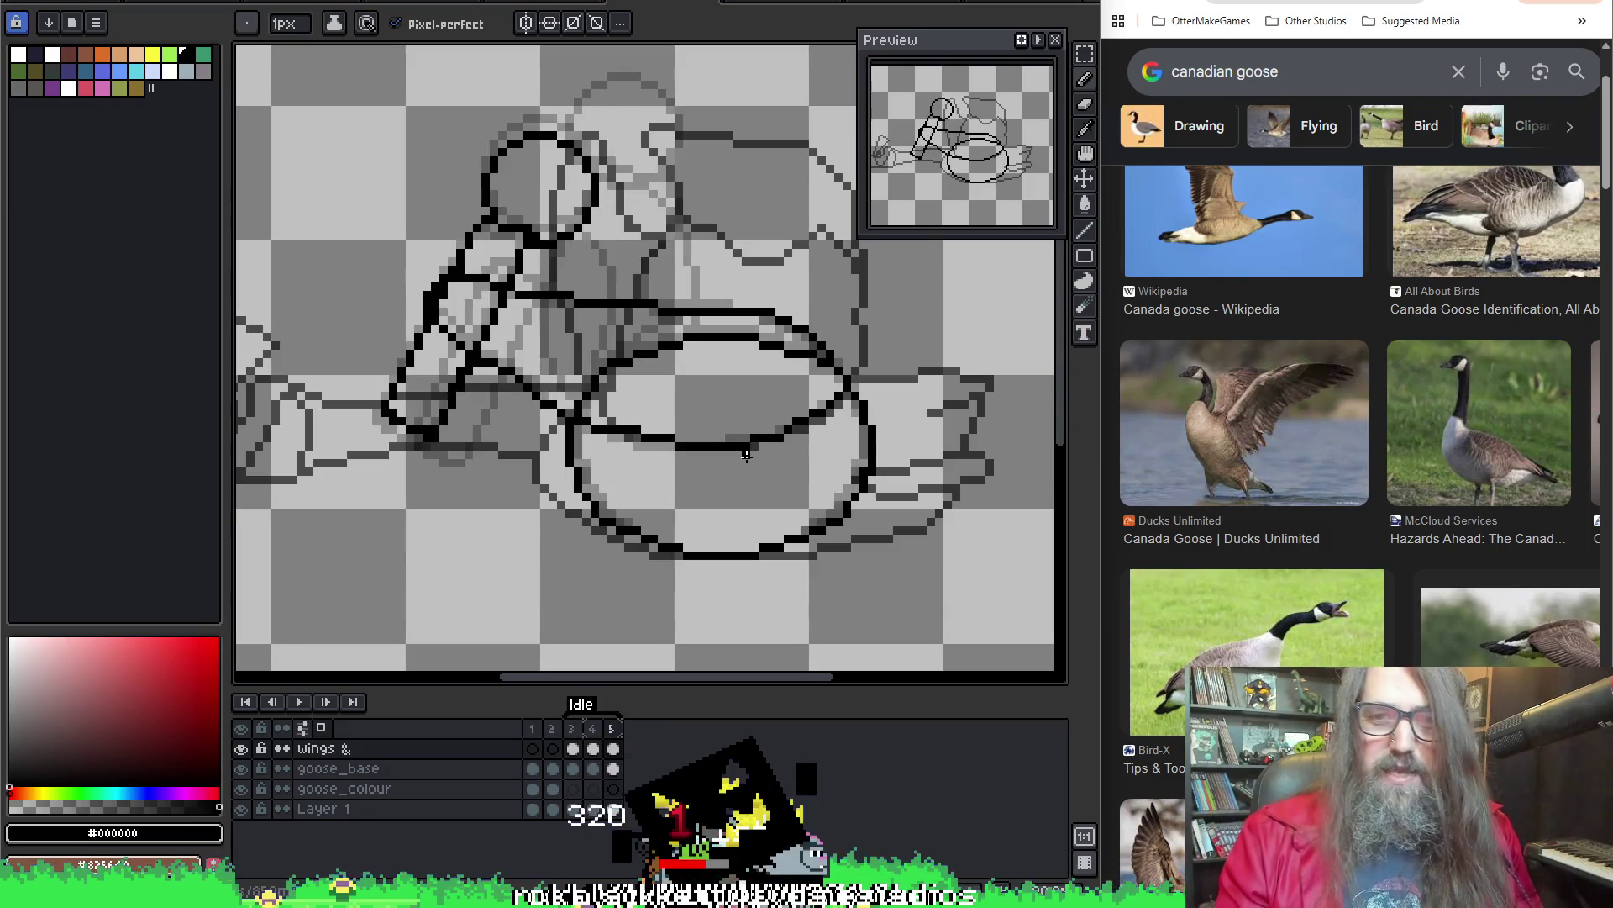
key("Left")
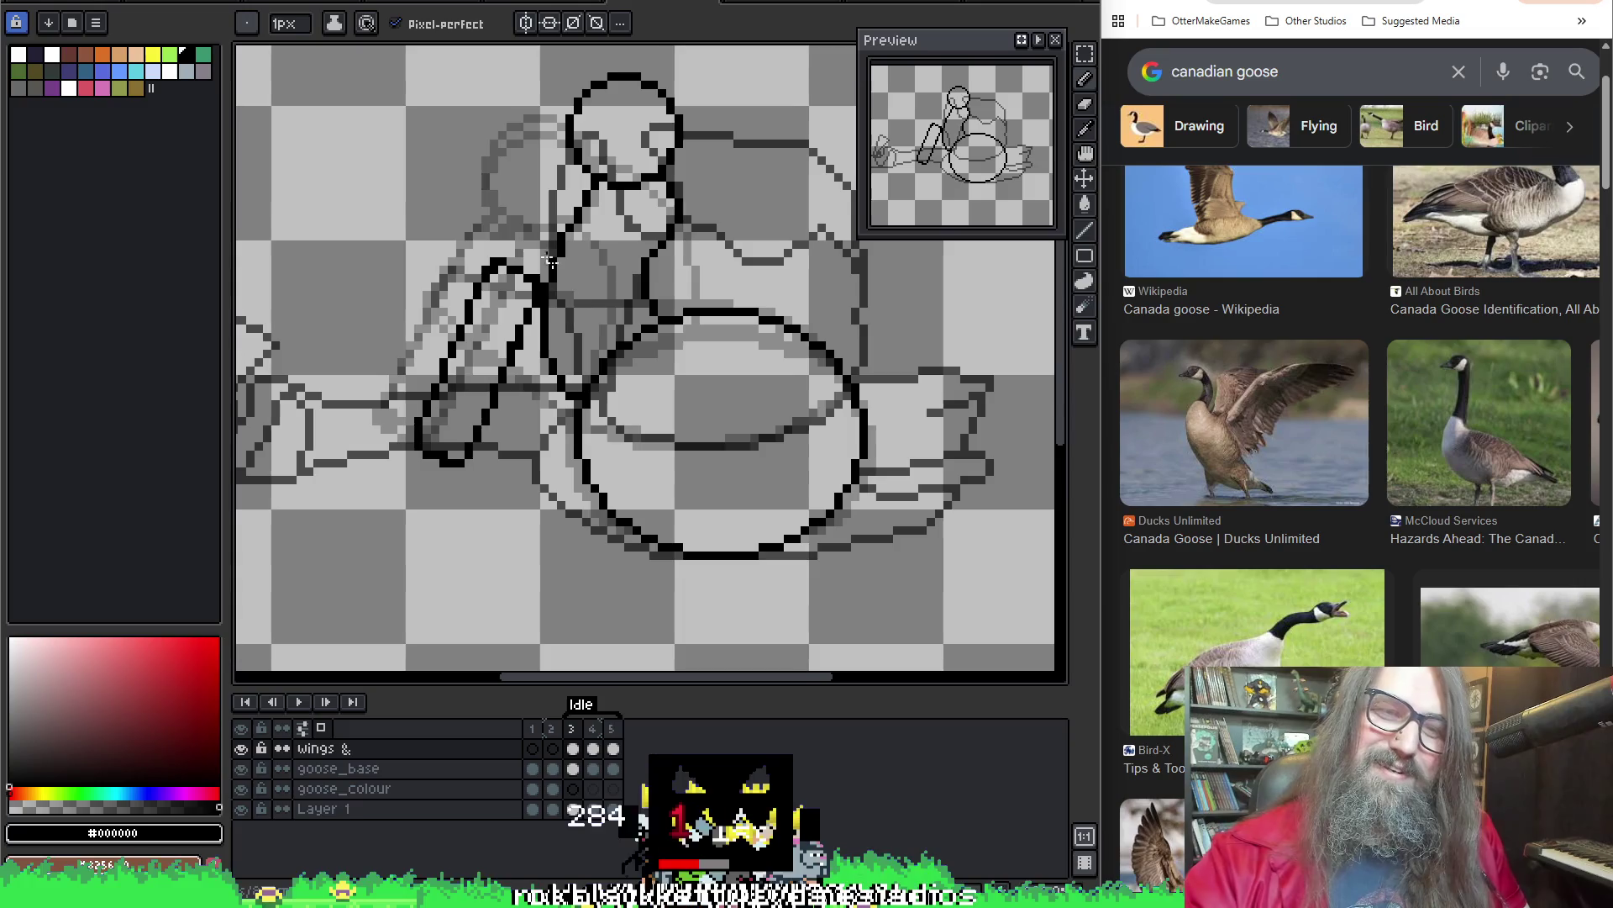
key("Right")
key("Left")
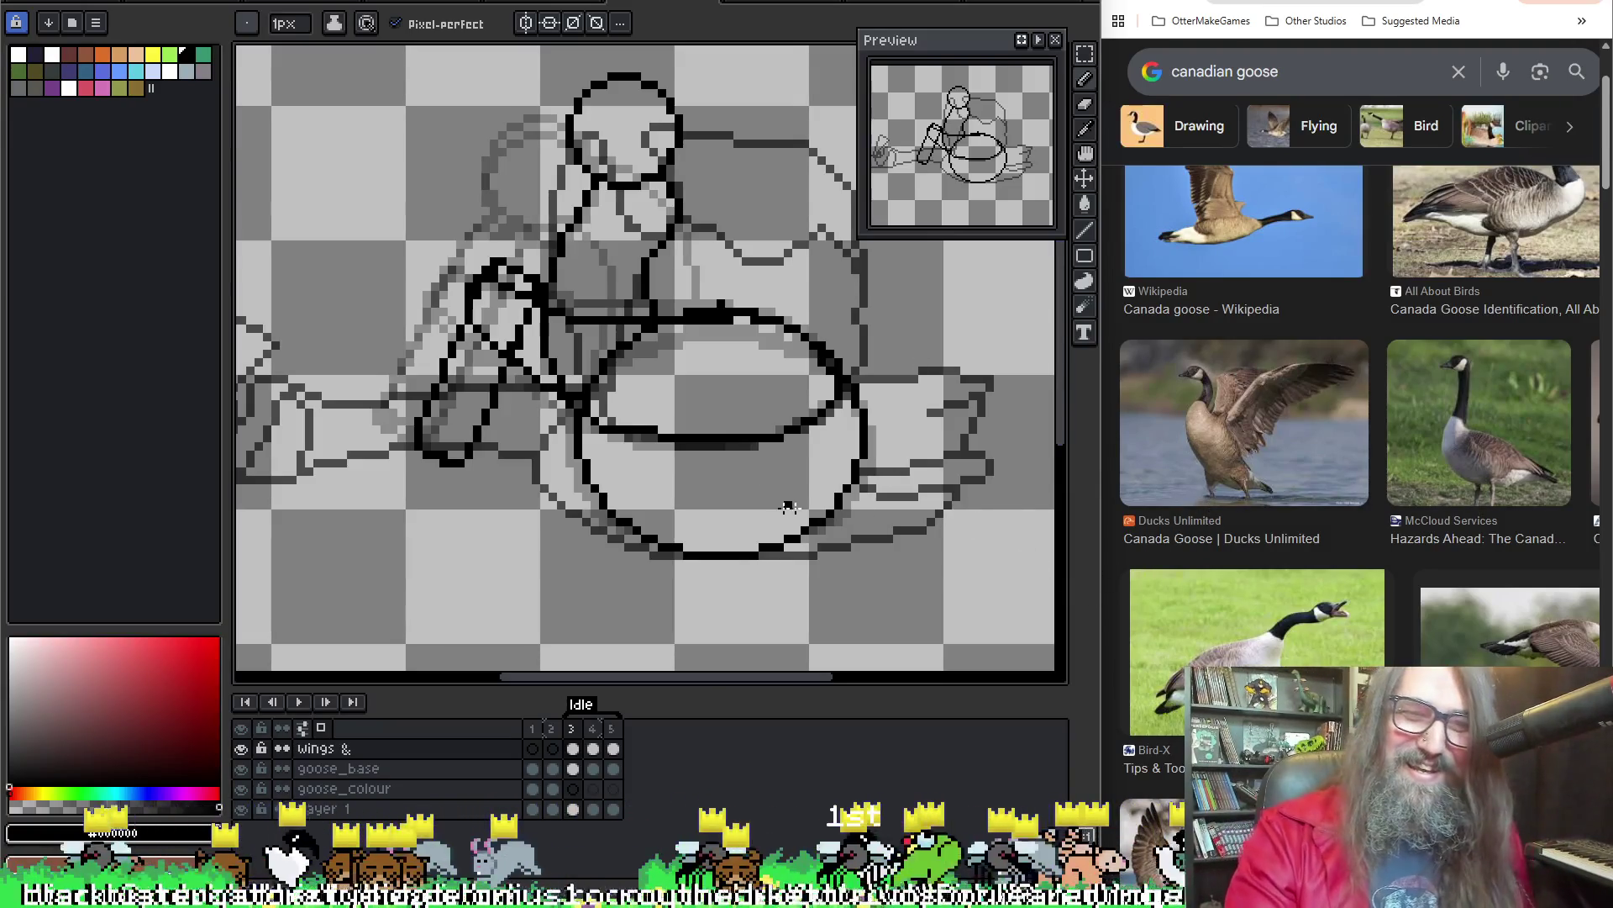
scroll(720, 386, "down", 1)
scroll(710, 399, "down", 1)
key("Return")
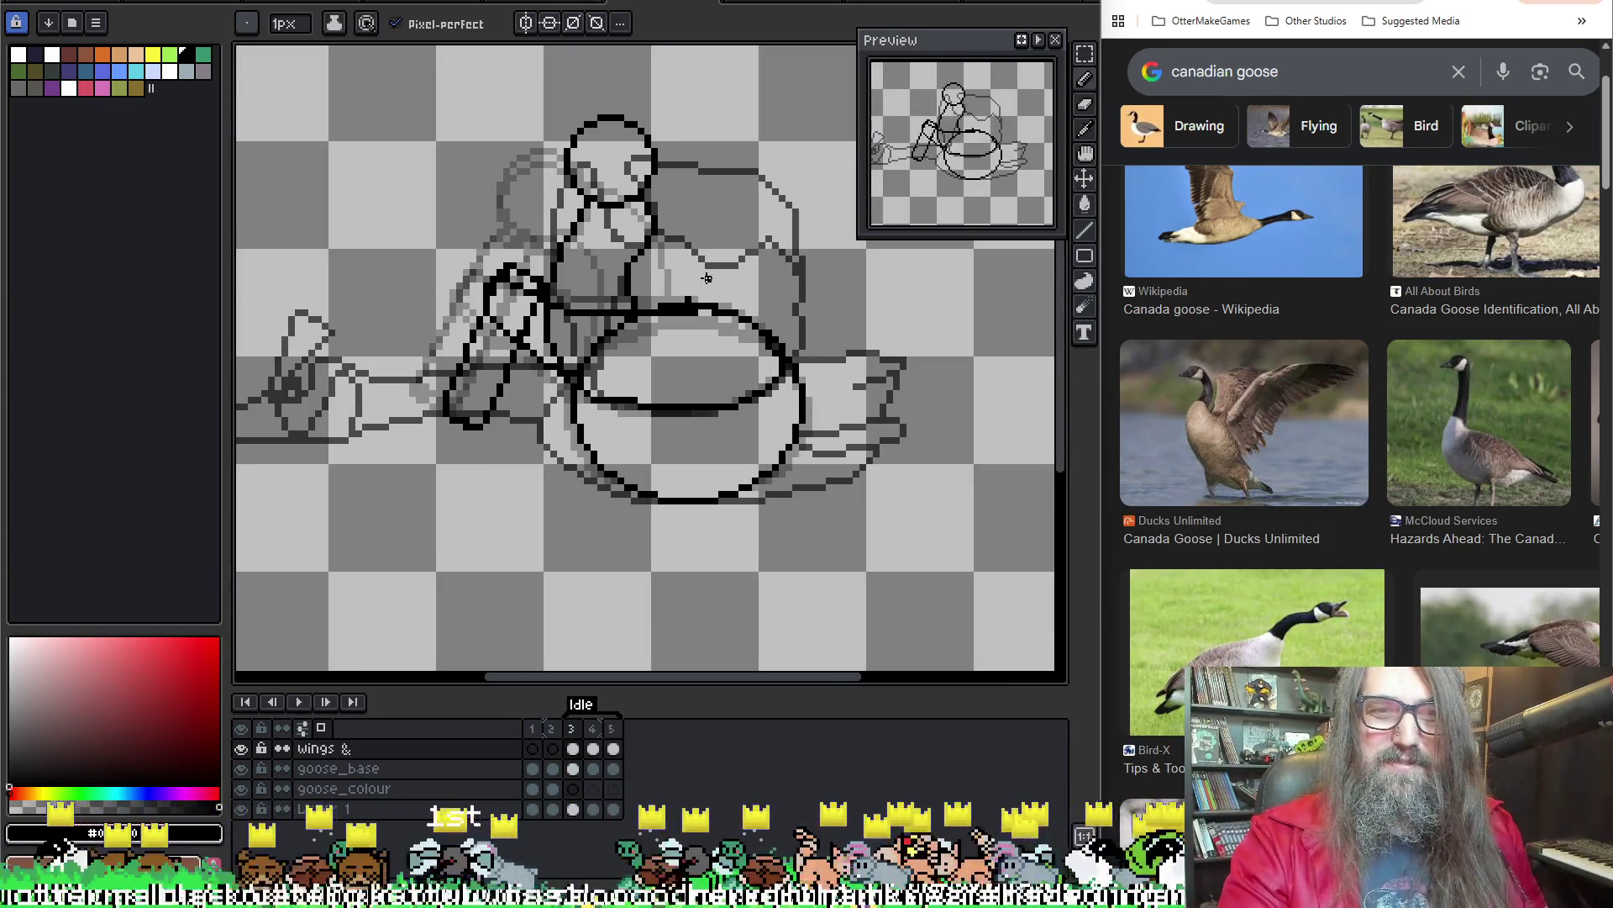
scroll(614, 252, "up", 1)
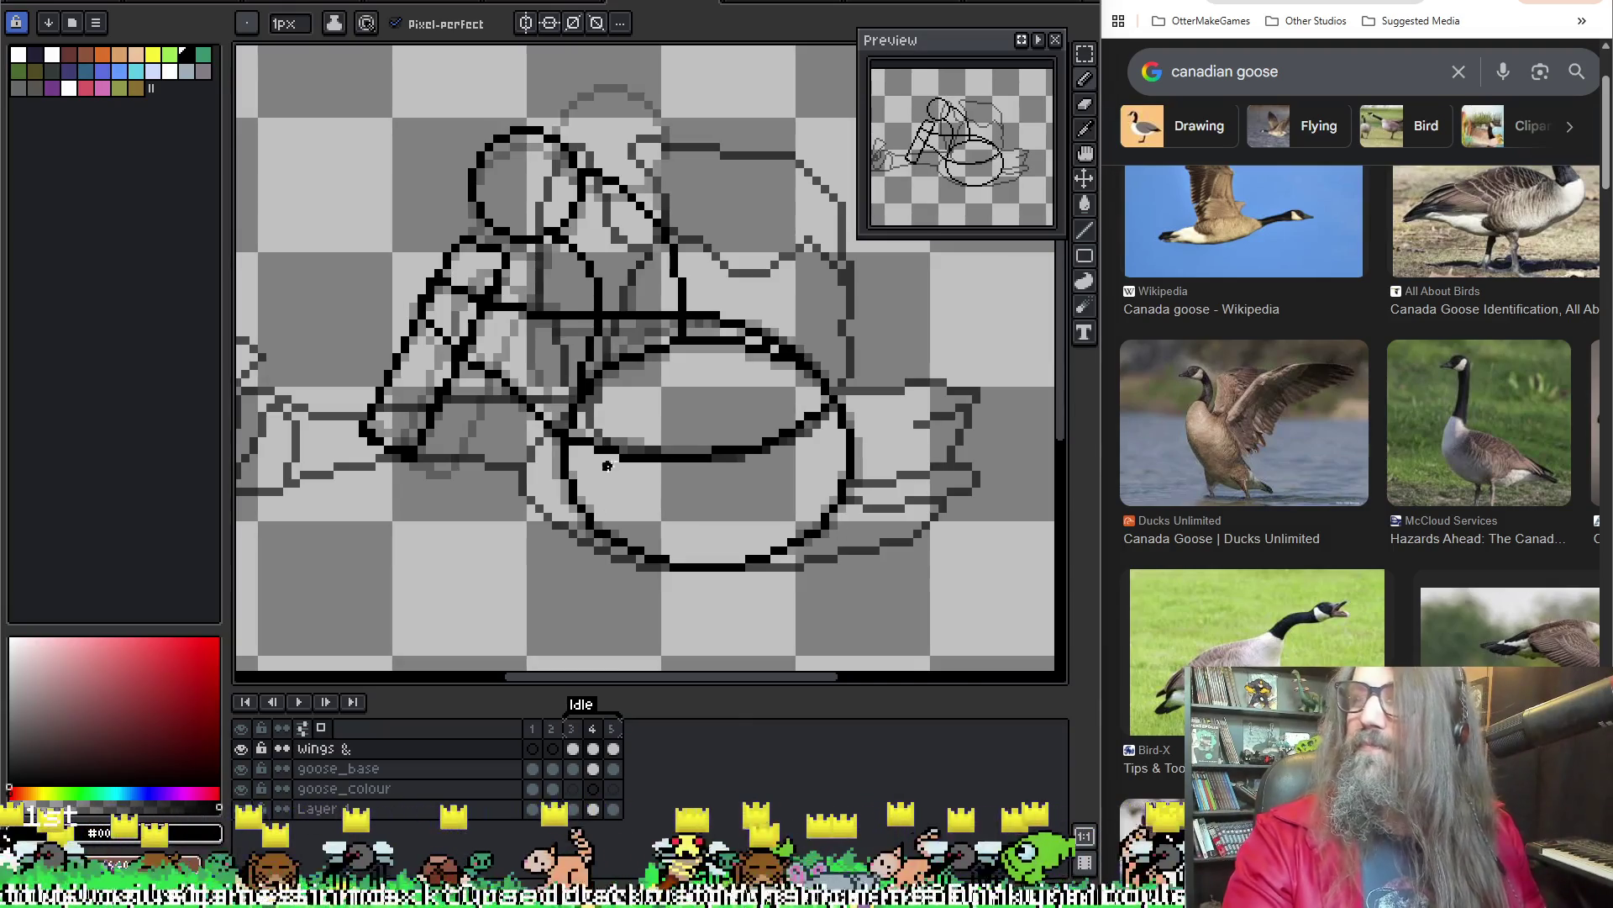
scroll(582, 396, "up", 1)
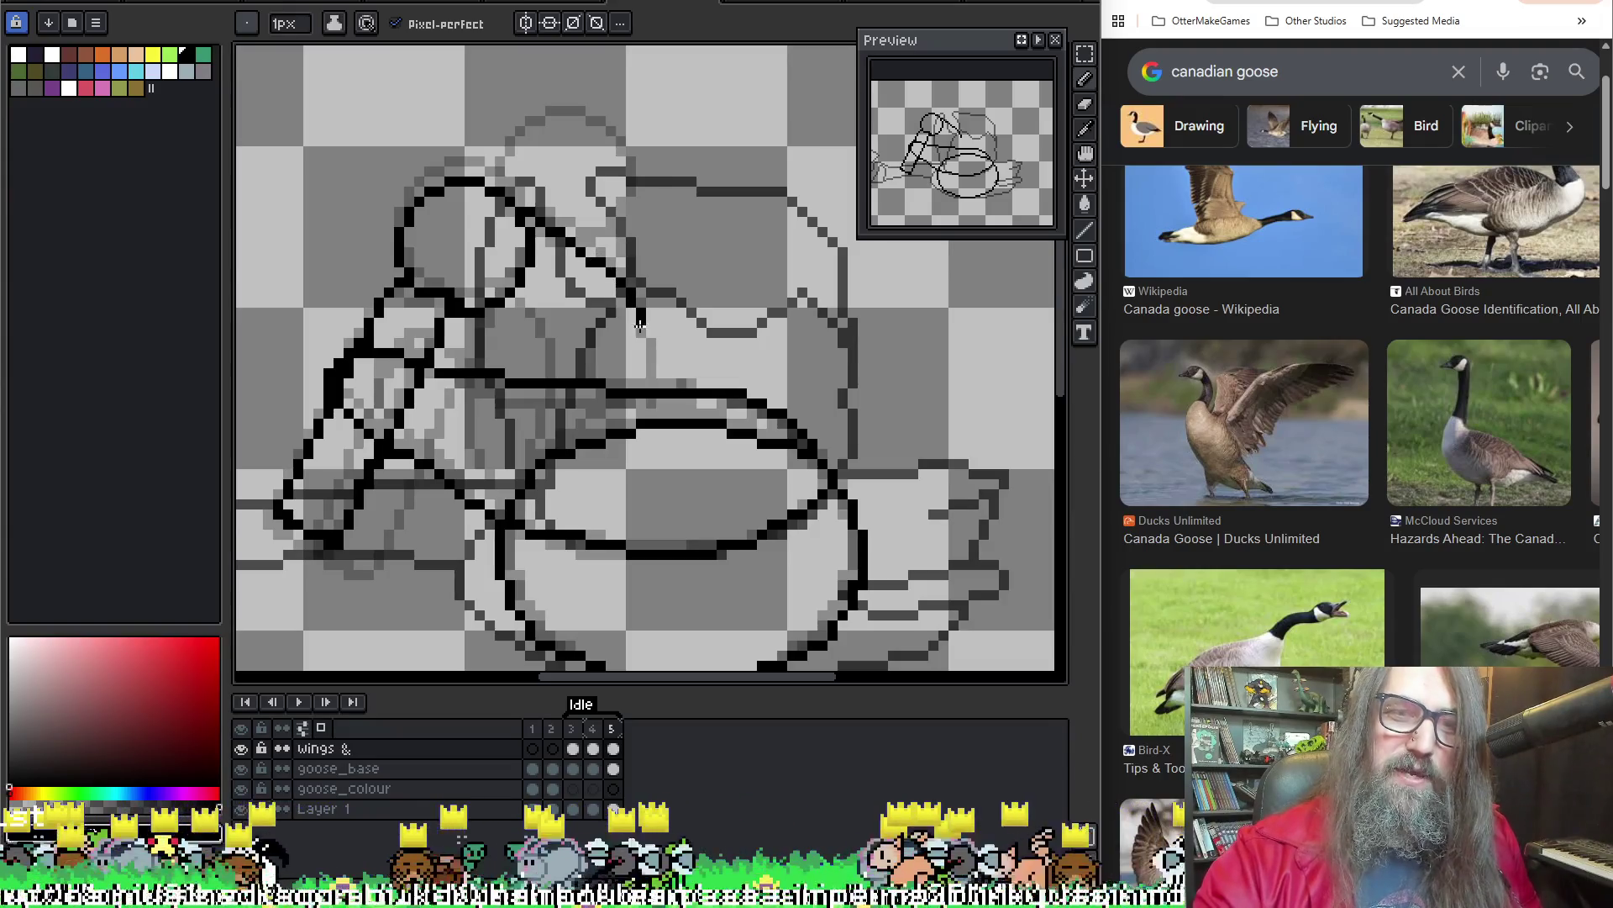
Undo frame 5's last two wing strokes and draw a black line from wing to body
key("ctrl+z")
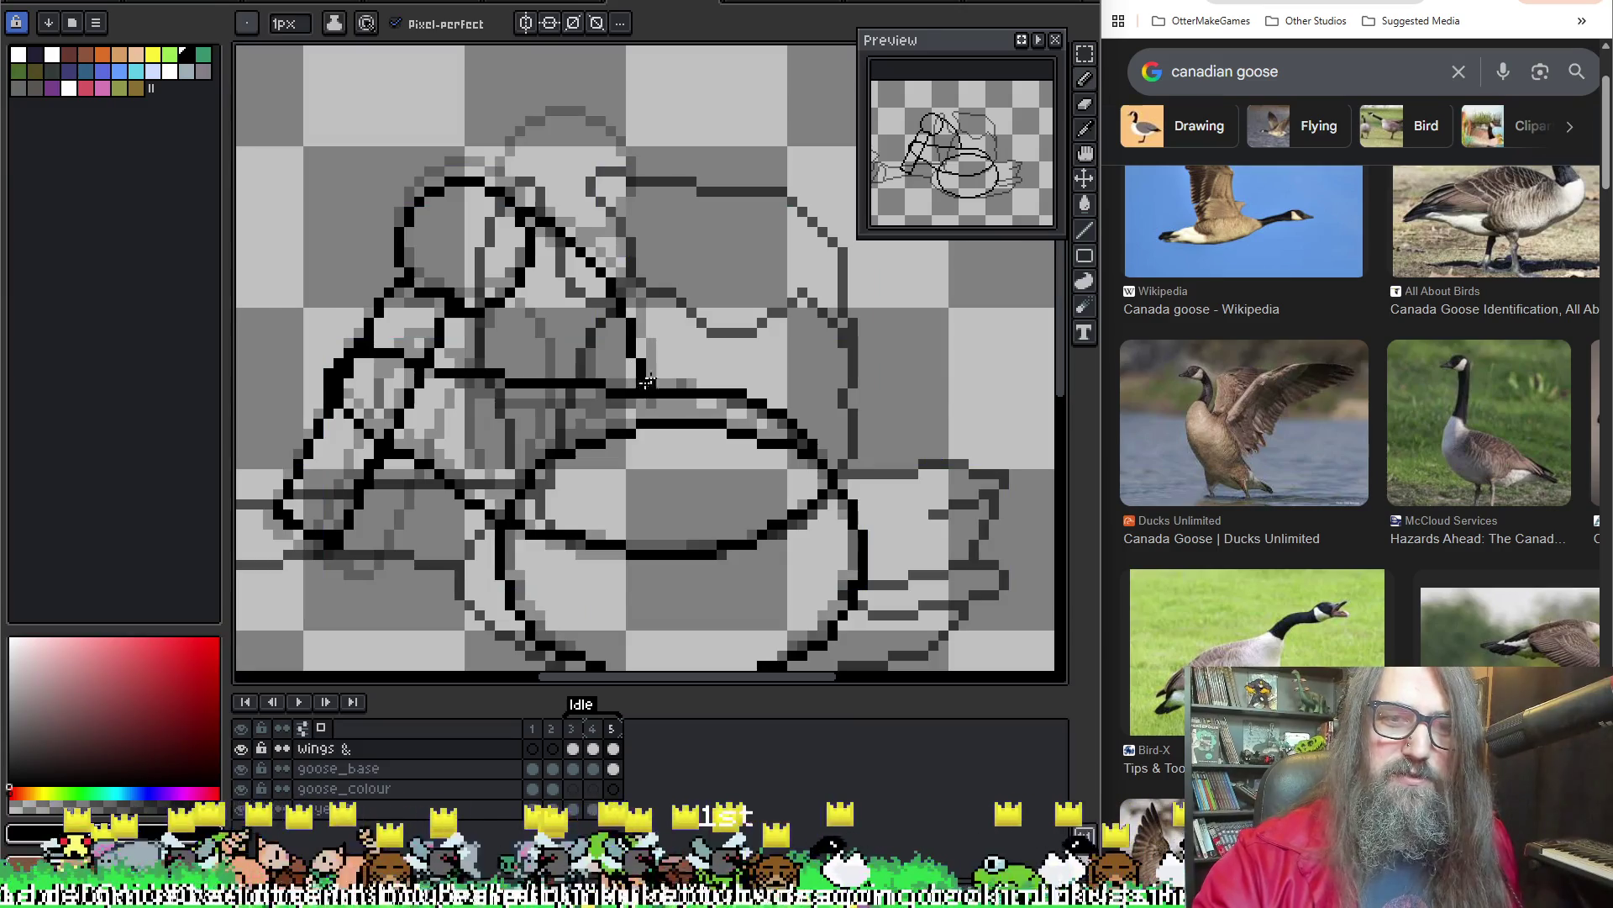
key("ctrl+z")
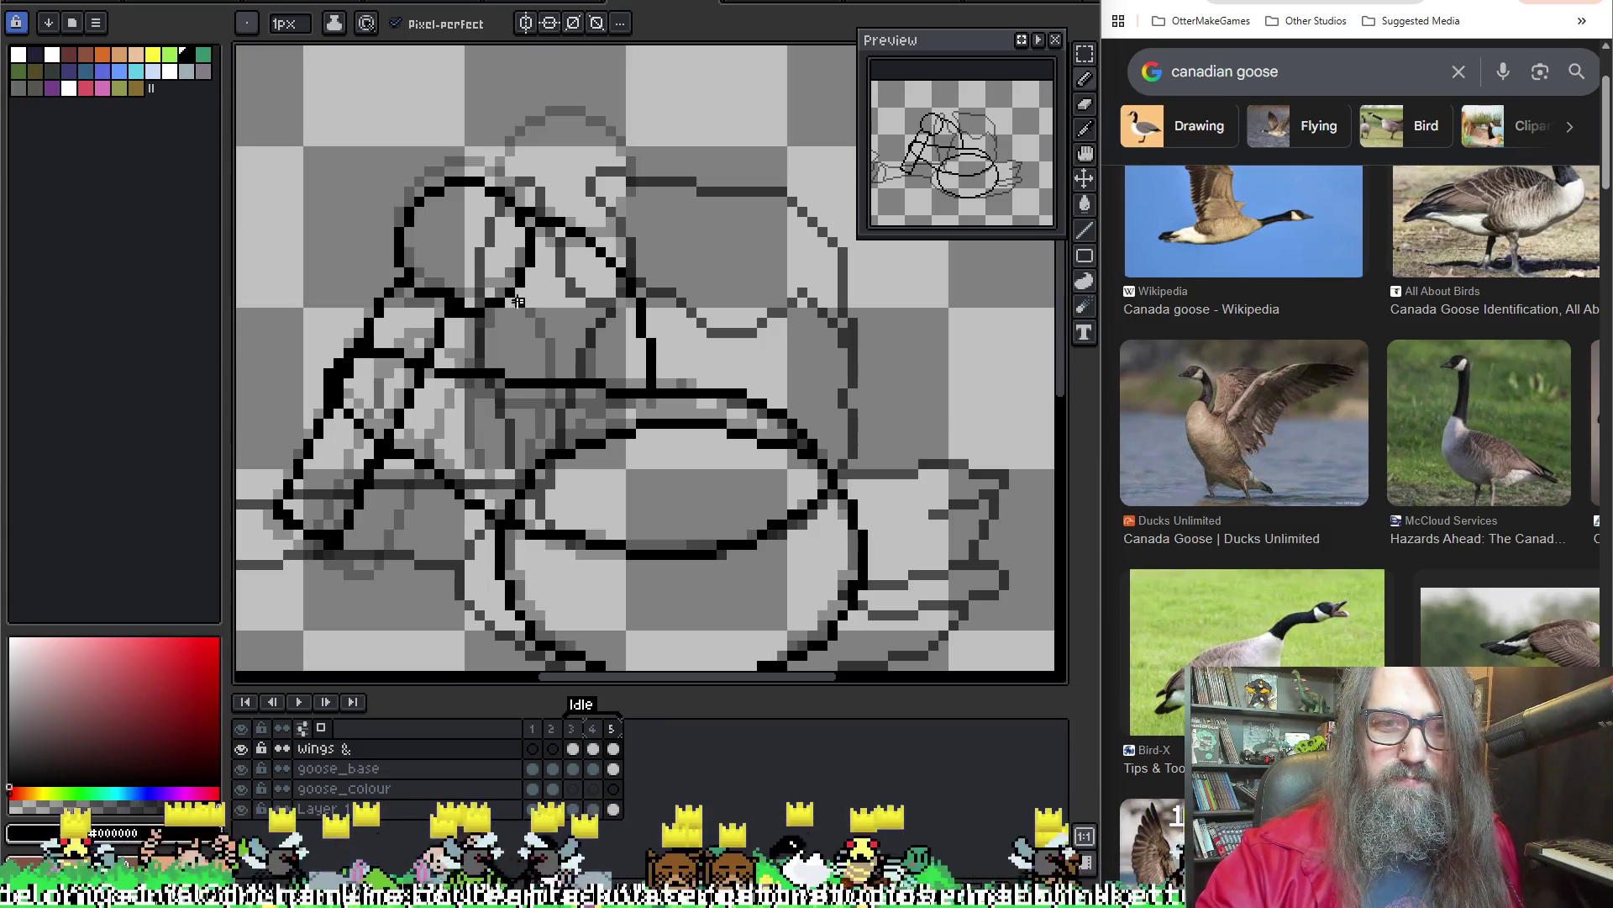
mouse_move(546, 325)
left_mouse_down()
mouse_move(554, 374)
mouse_move(616, 371)
mouse_move(606, 346)
left_mouse_up()
key("space")
right_click(491, 368)
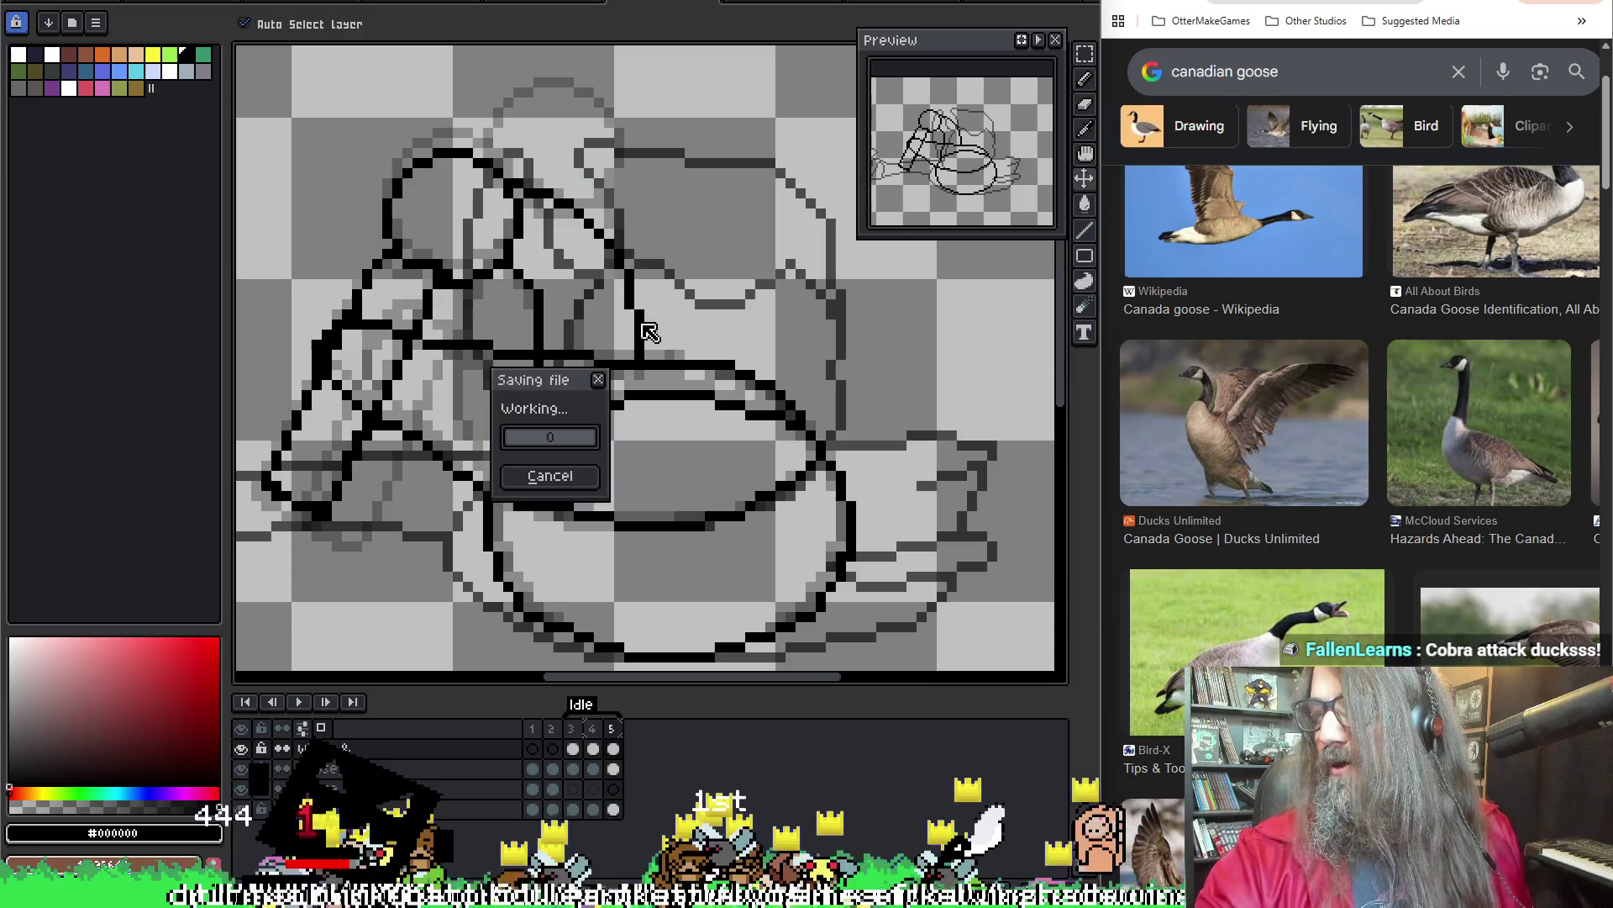
left_click(547, 471)
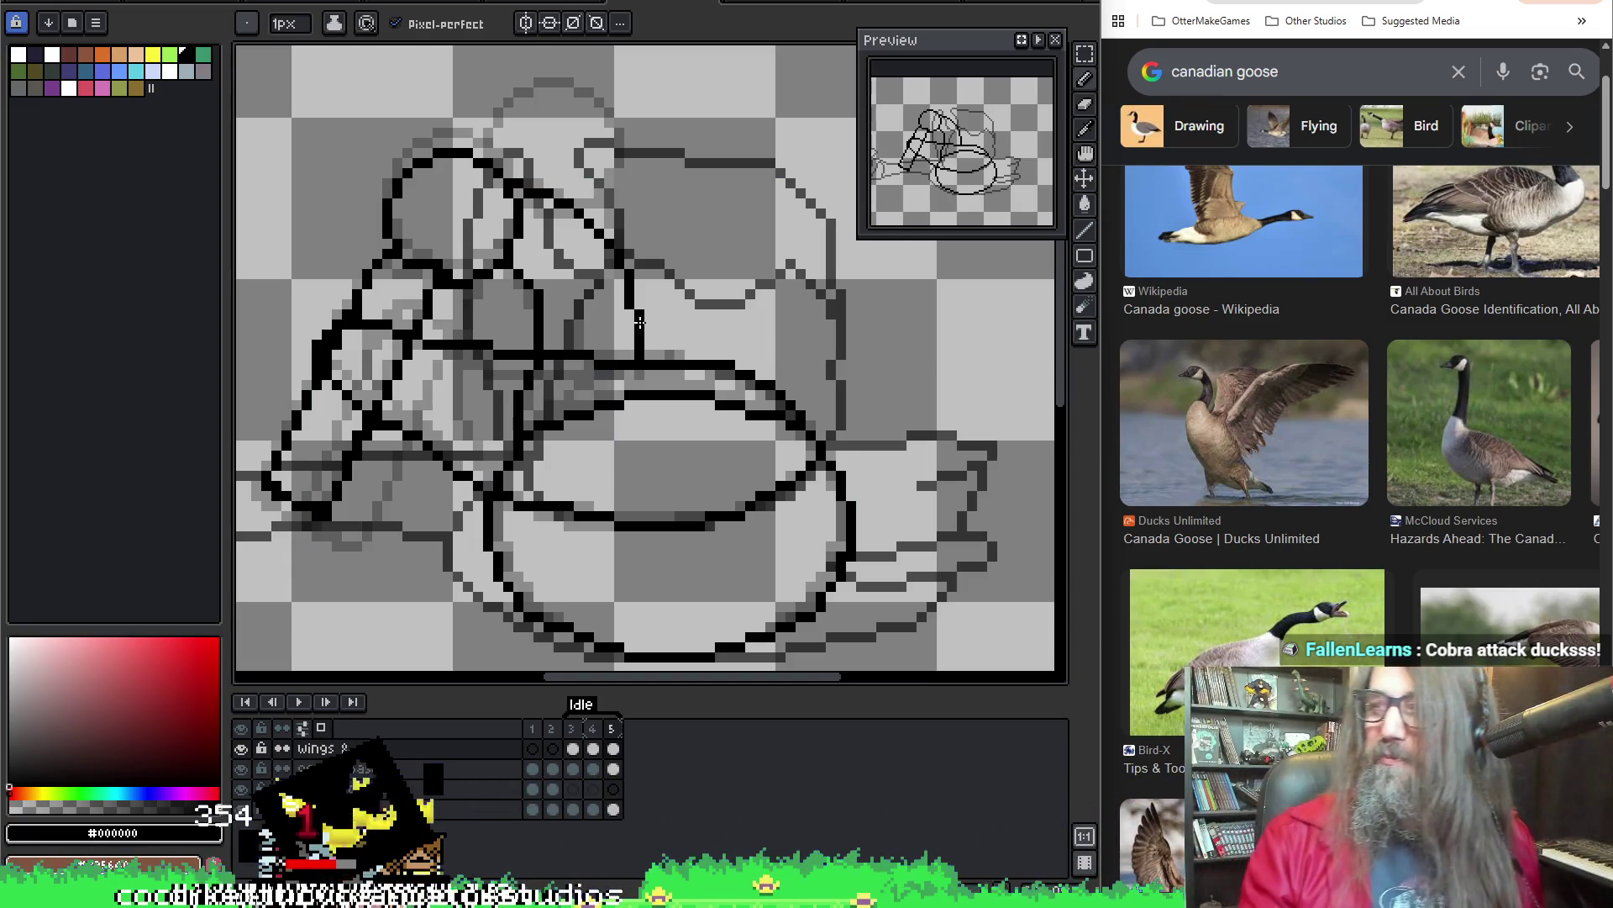
scroll(632, 292, "up", 2)
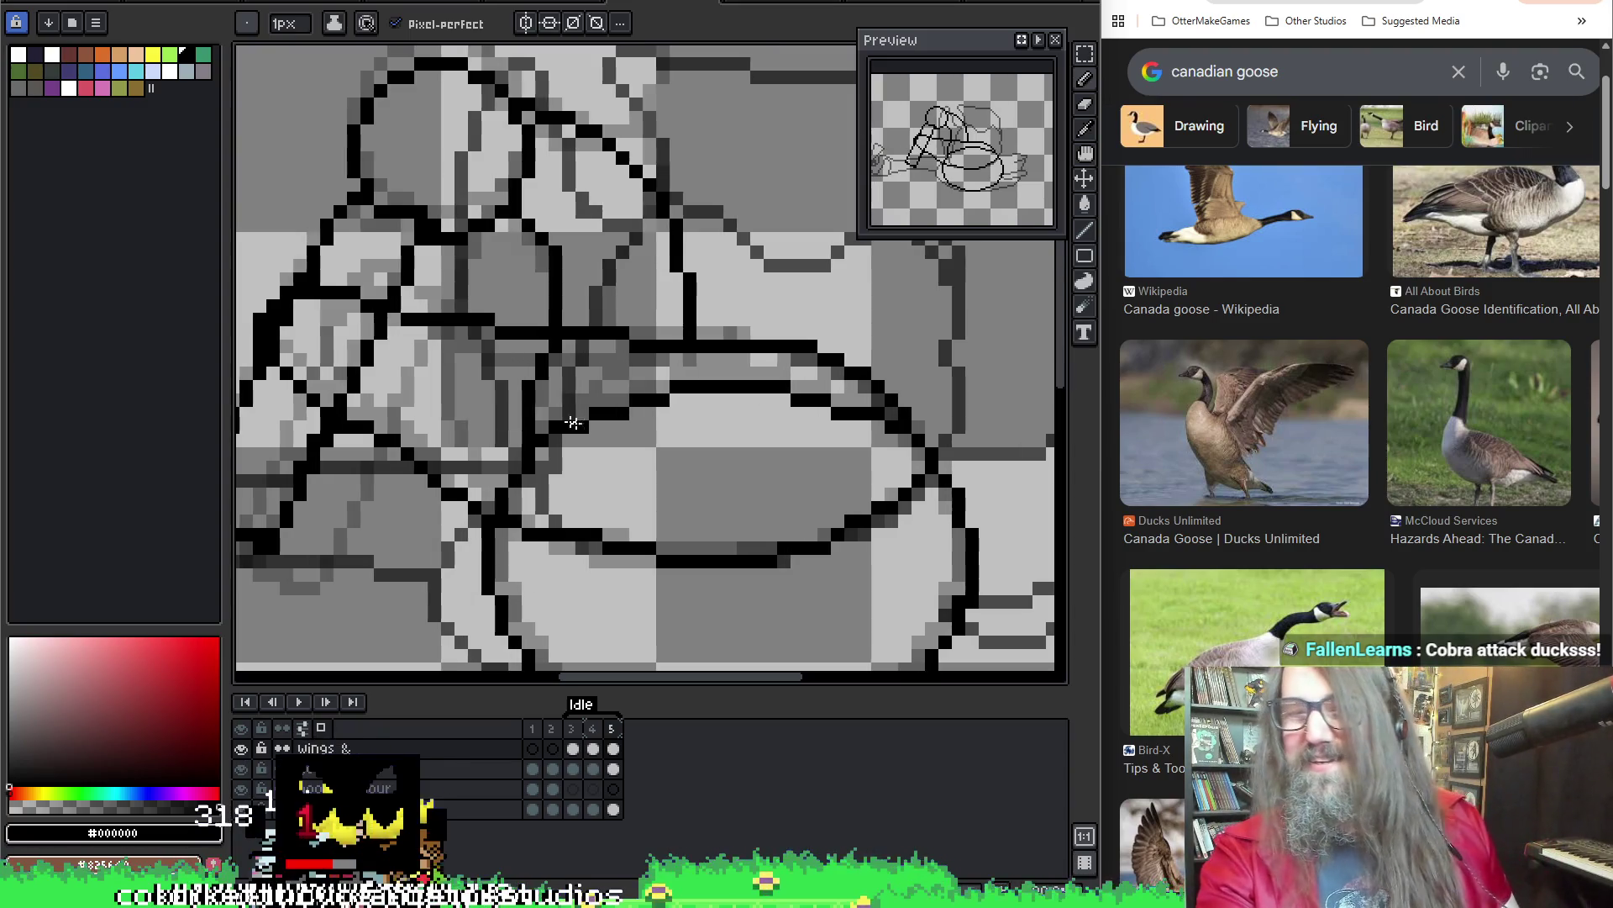
scroll(663, 426, "down", 2)
scroll(662, 426, "down", 1)
key("Return")
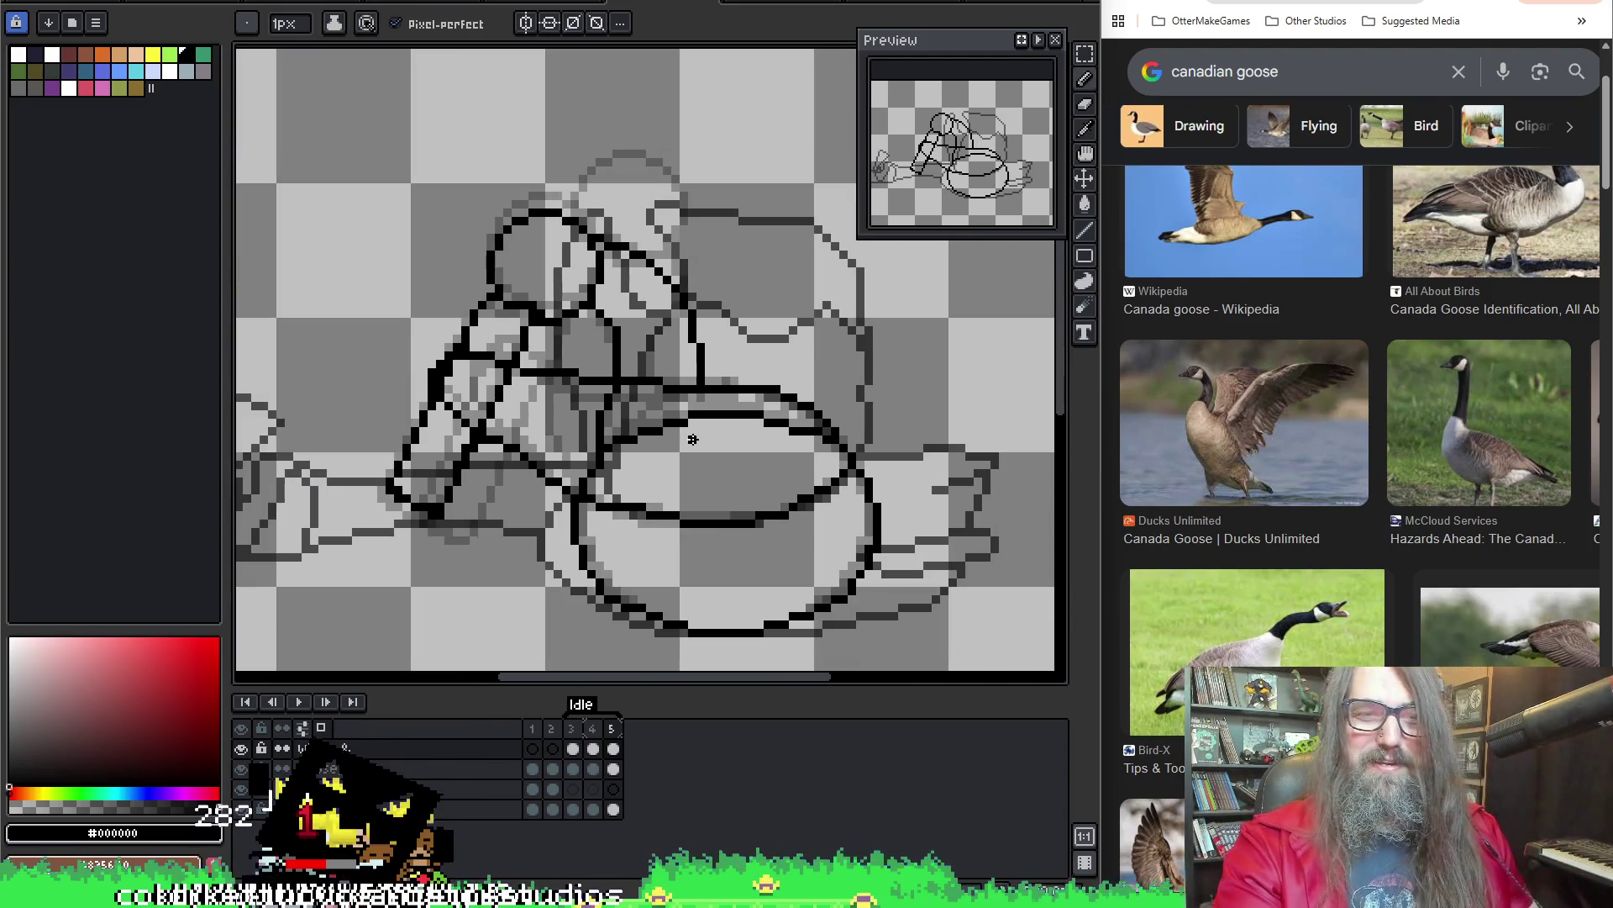
key("Return")
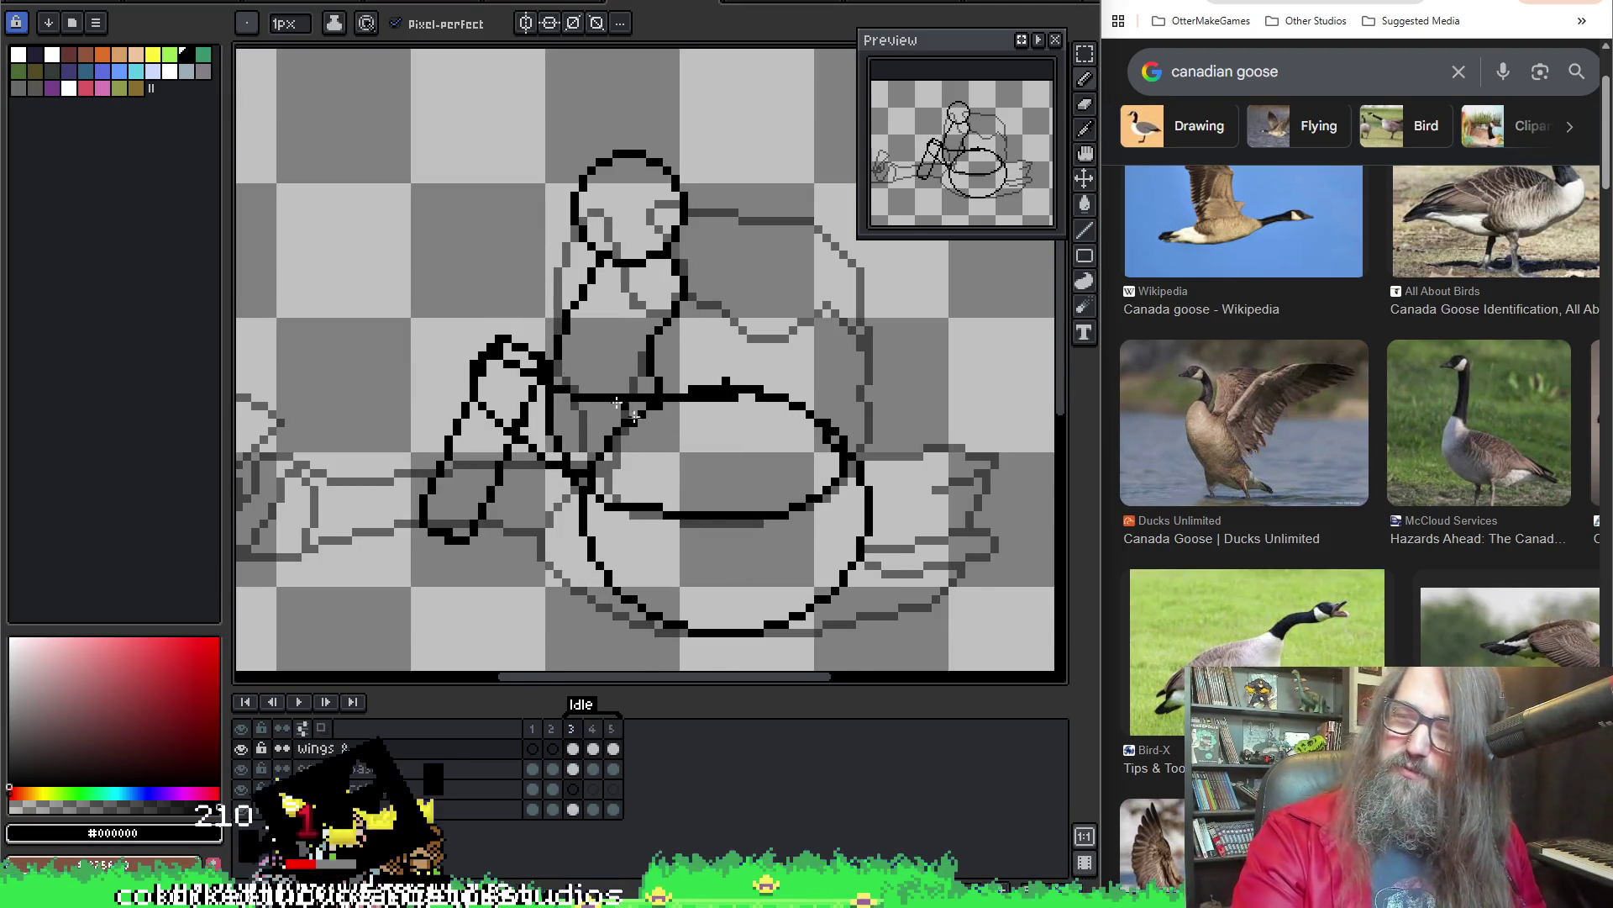
scroll(579, 344, "up", 1)
key("Return")
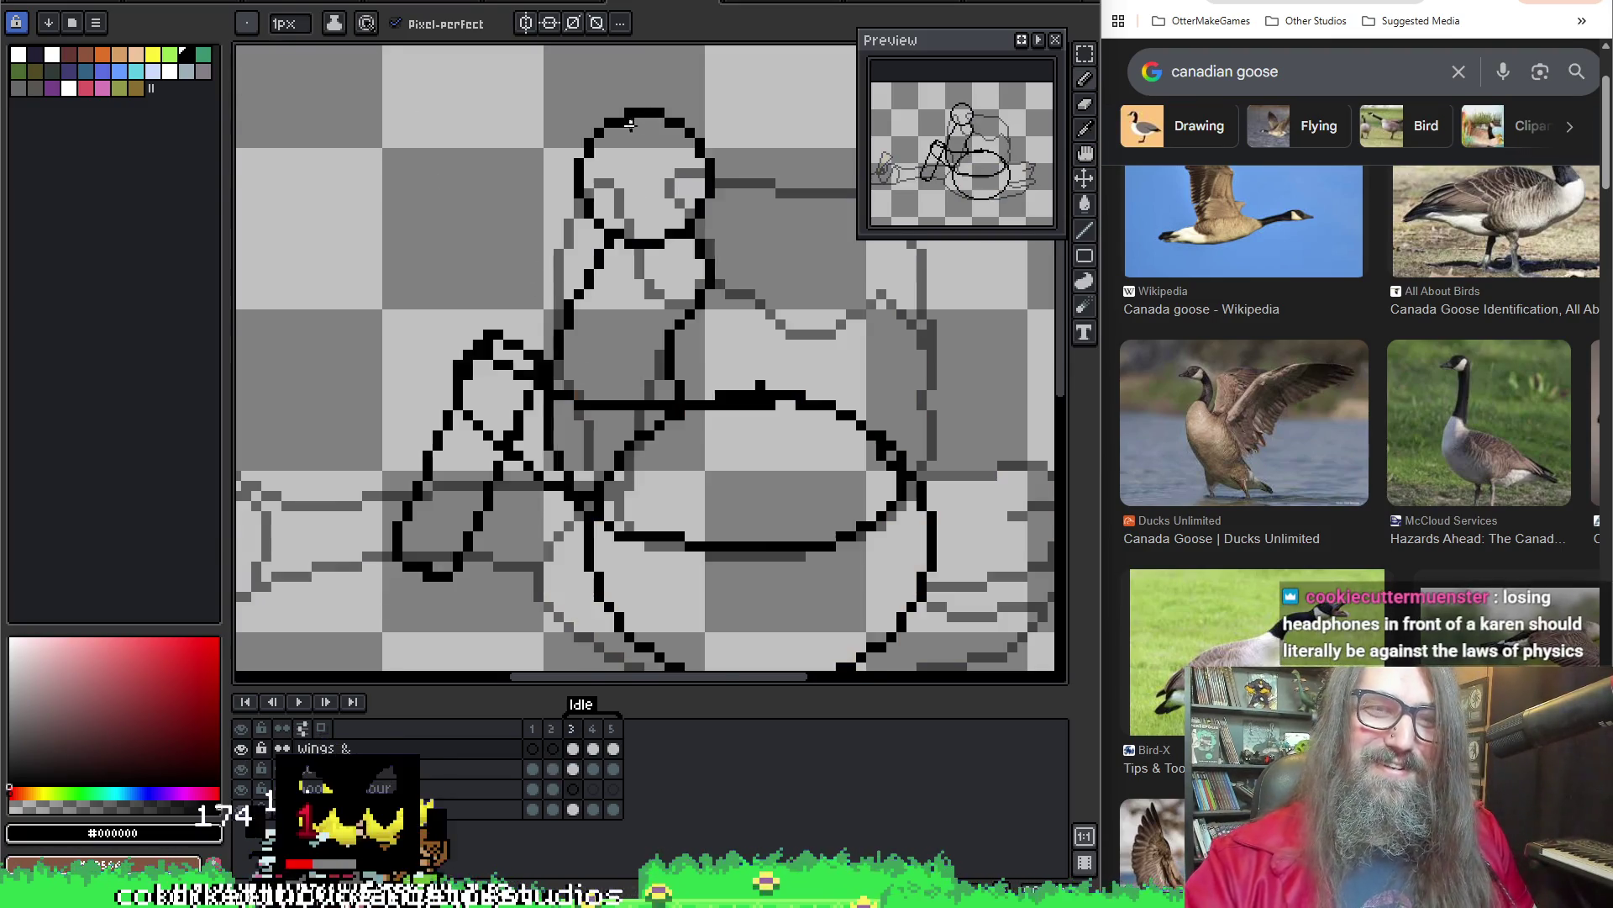
key("Return")
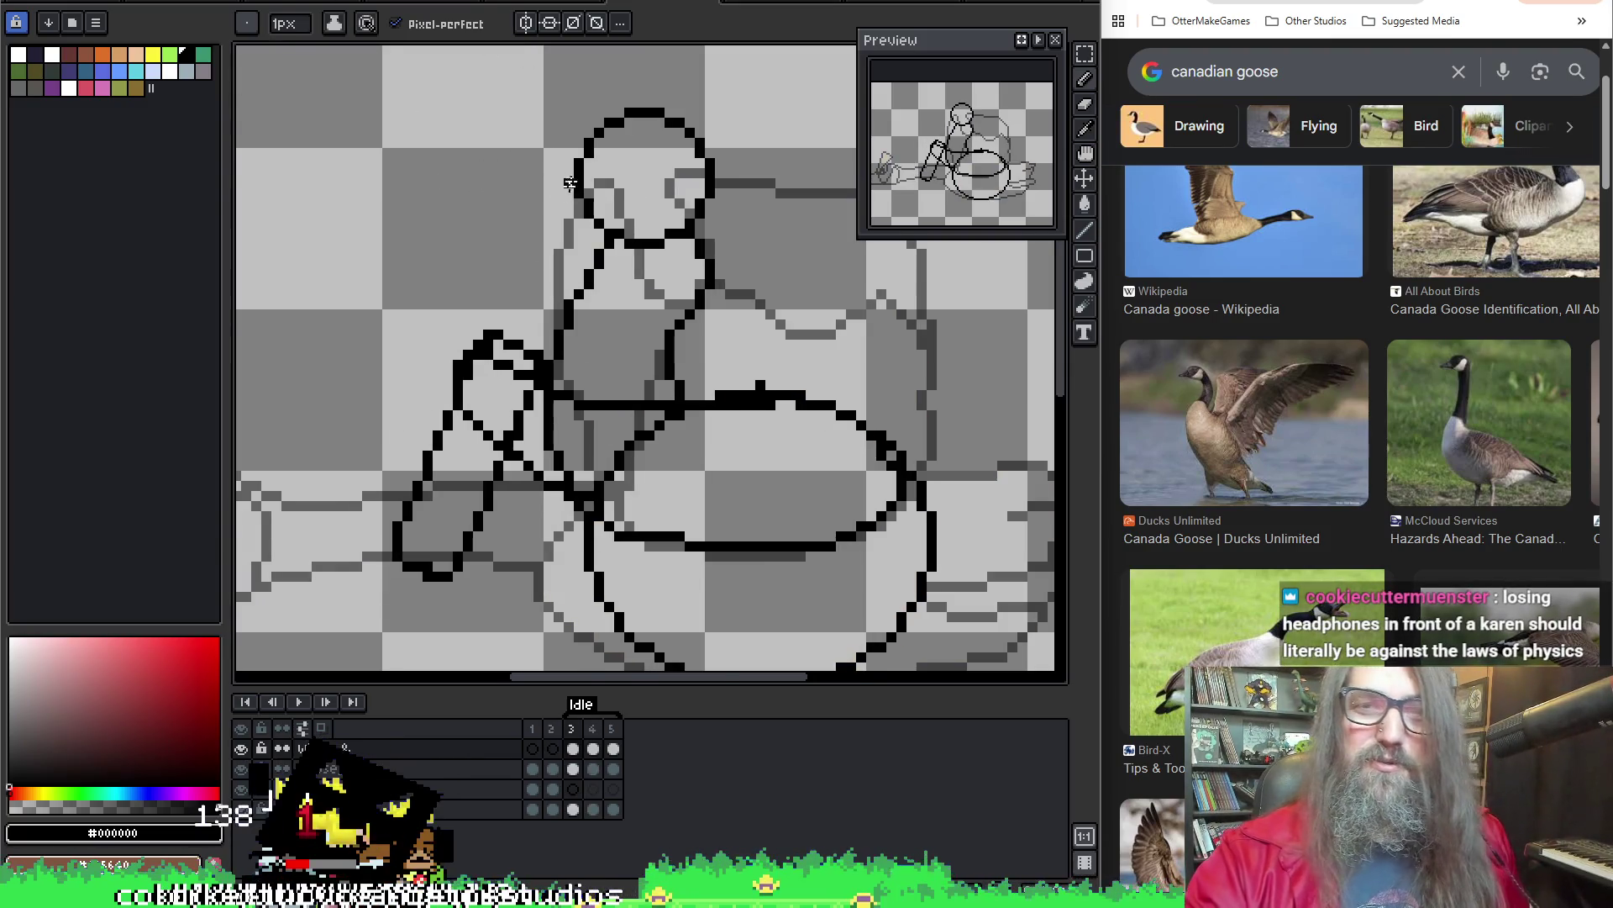
left_click_drag(474, 284, 821, 132)
key("m")
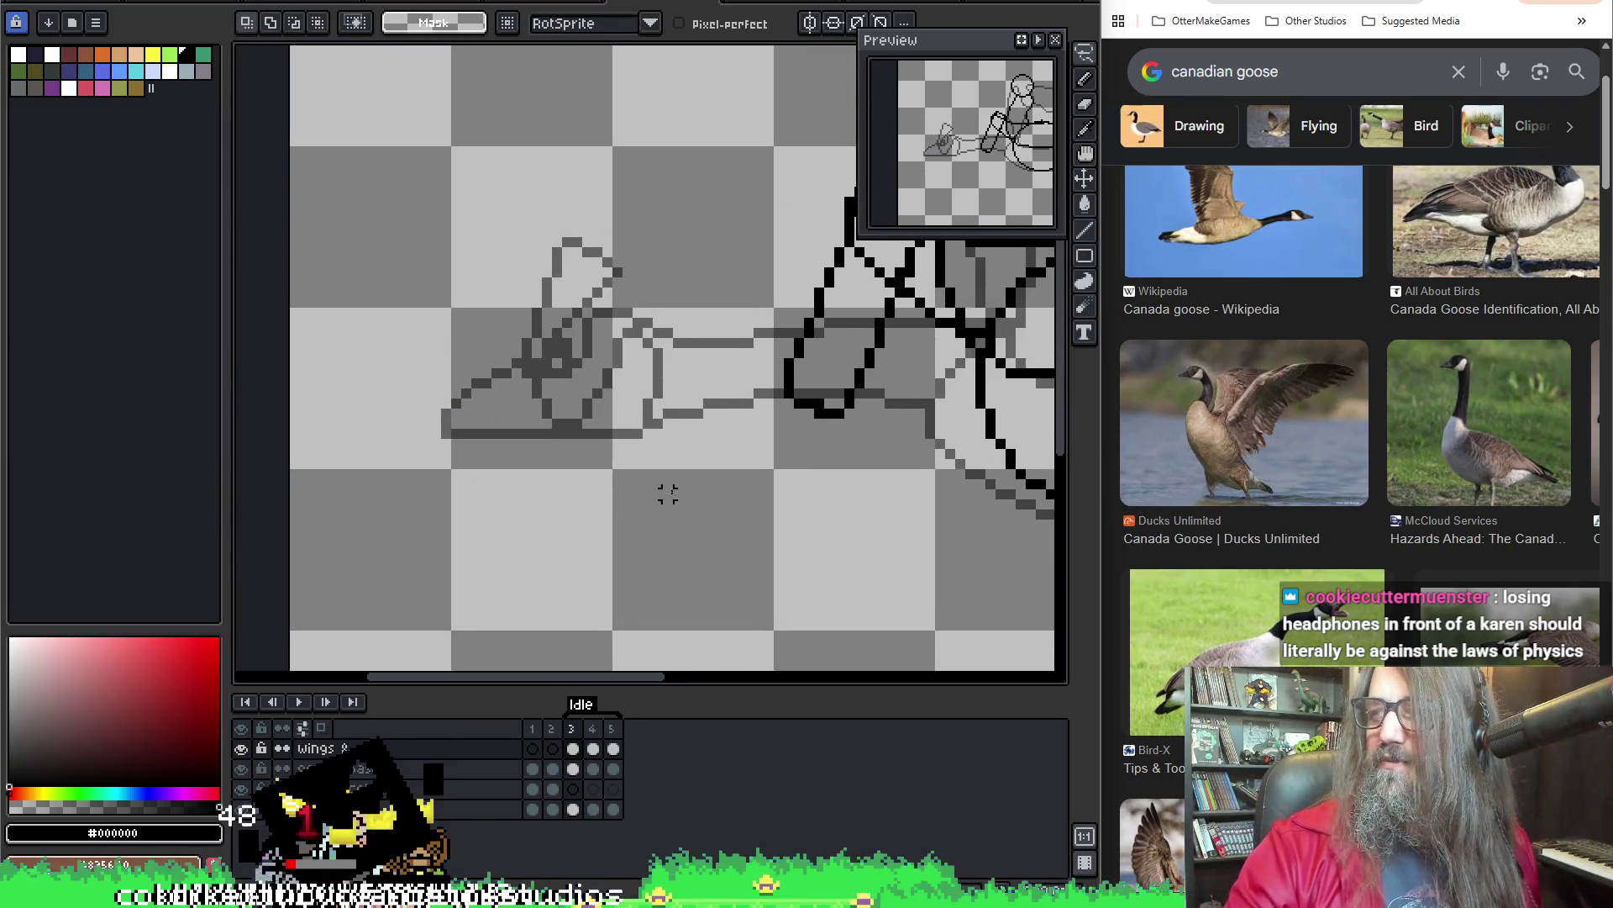
On Layer 1 frame 3, lasso the grey wing sketch, try moving it, then discard it
left_click_drag(683, 485, 662, 462)
key("w")
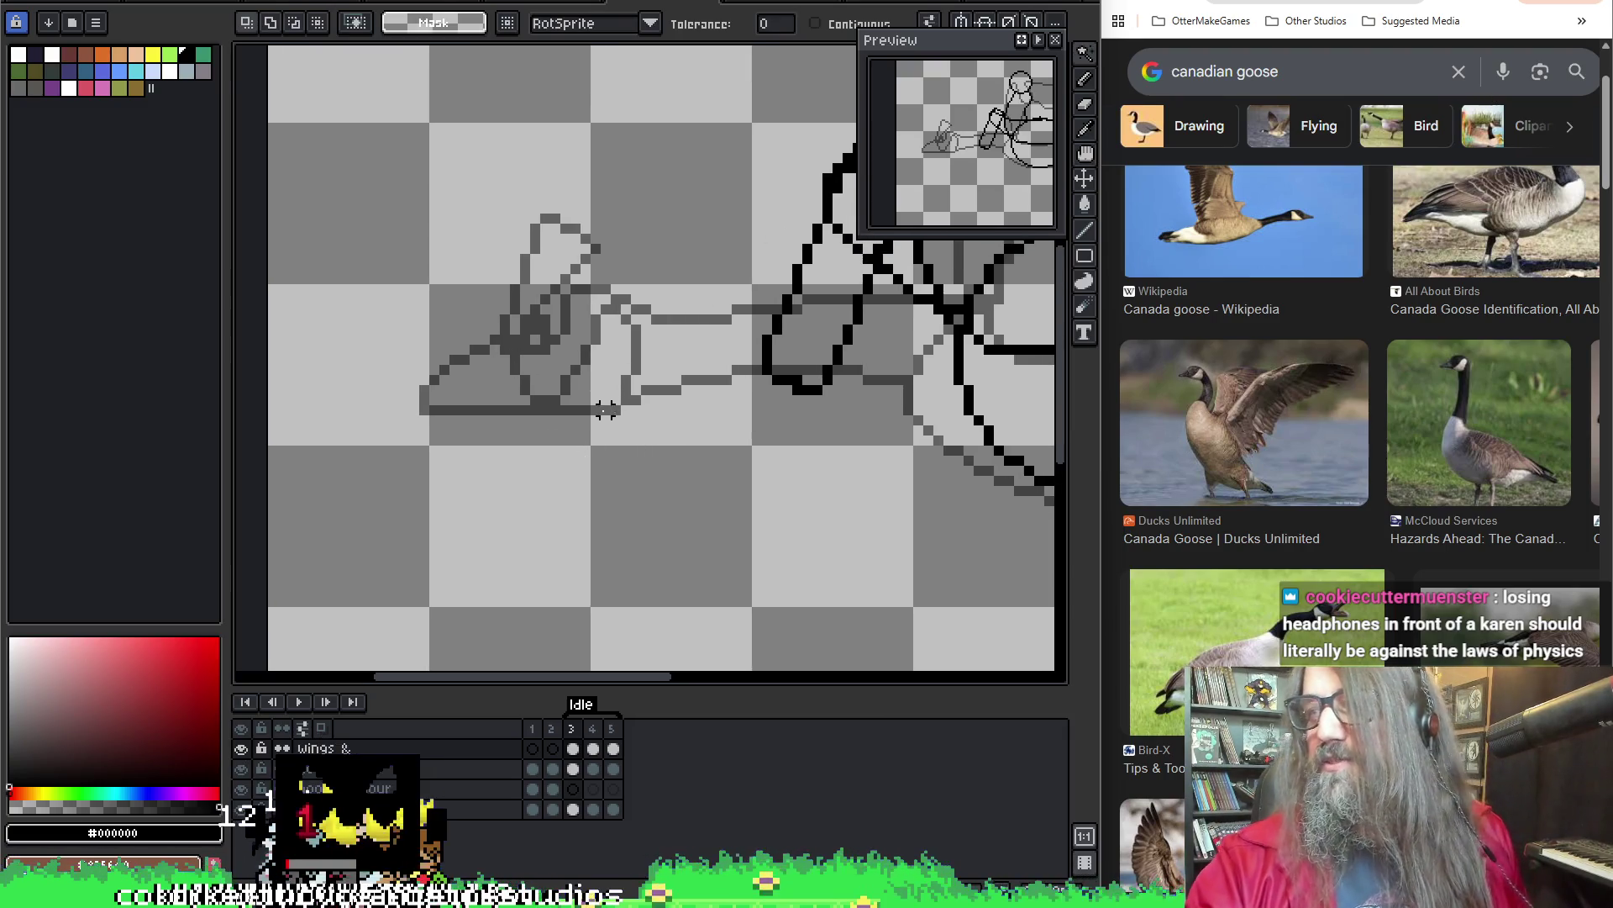
scroll(648, 425, "up", 3)
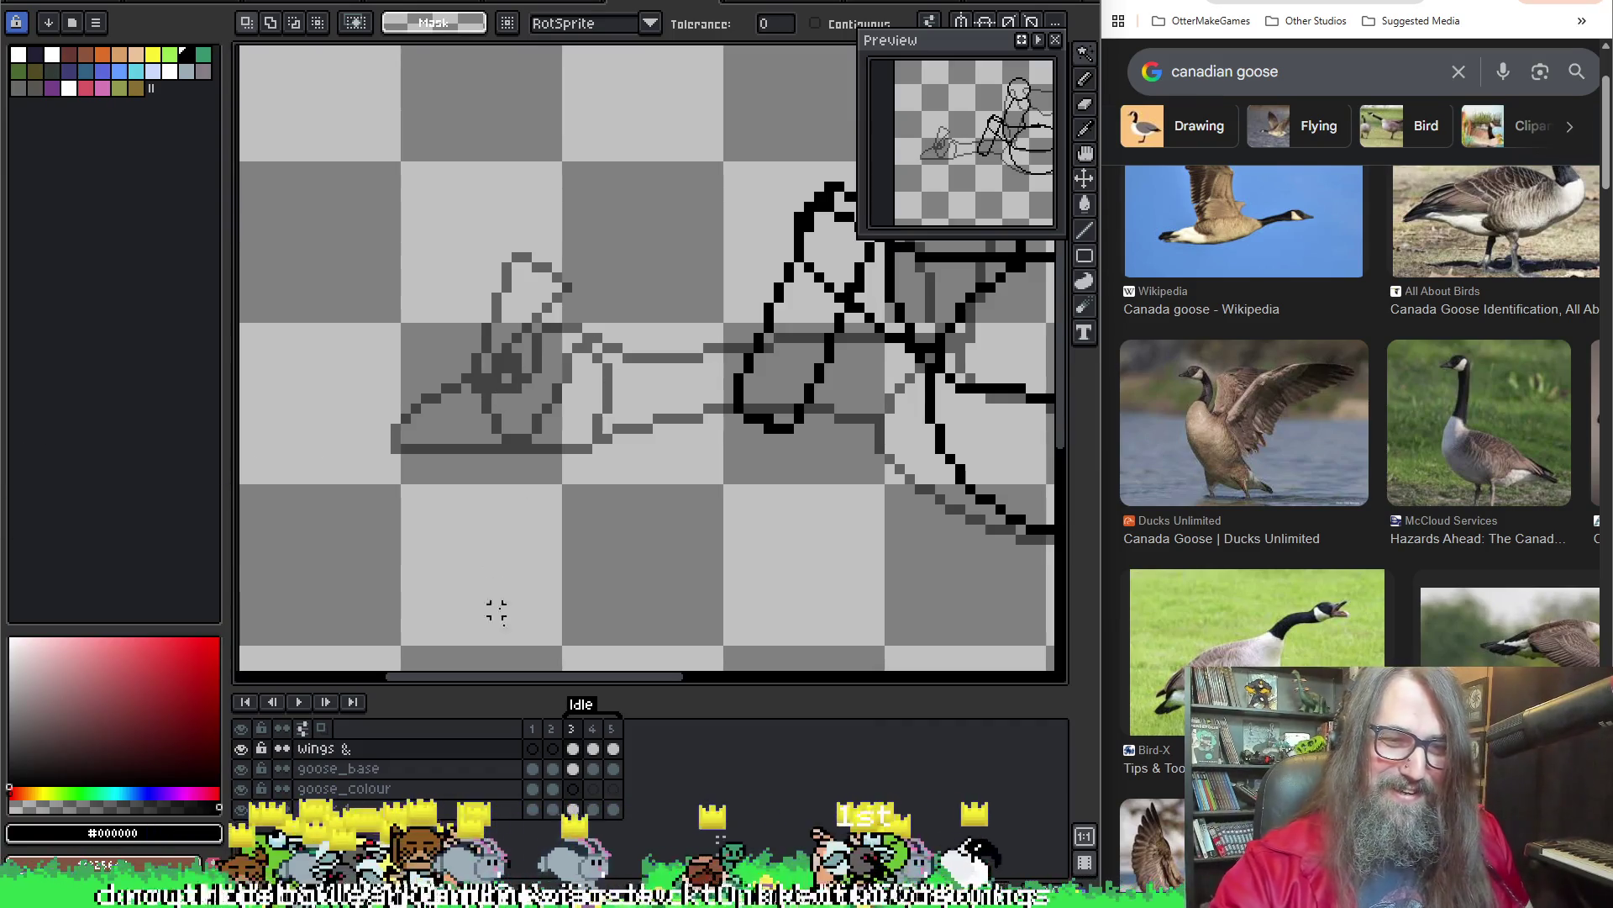
left_click(574, 809)
key("q")
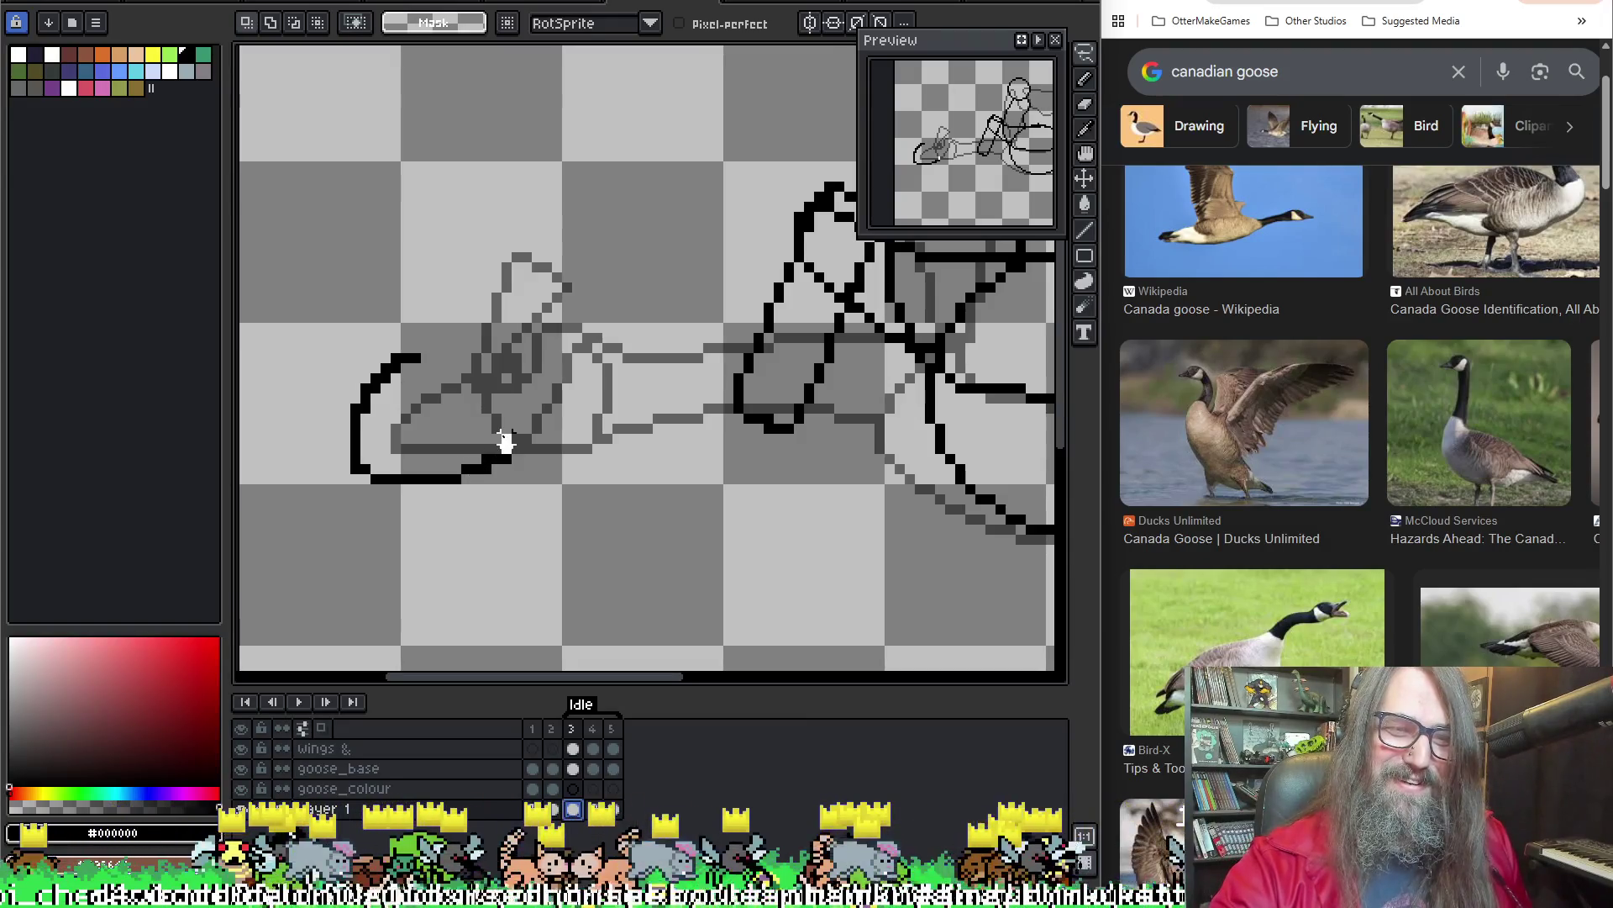
left_click_drag(458, 357, 453, 355)
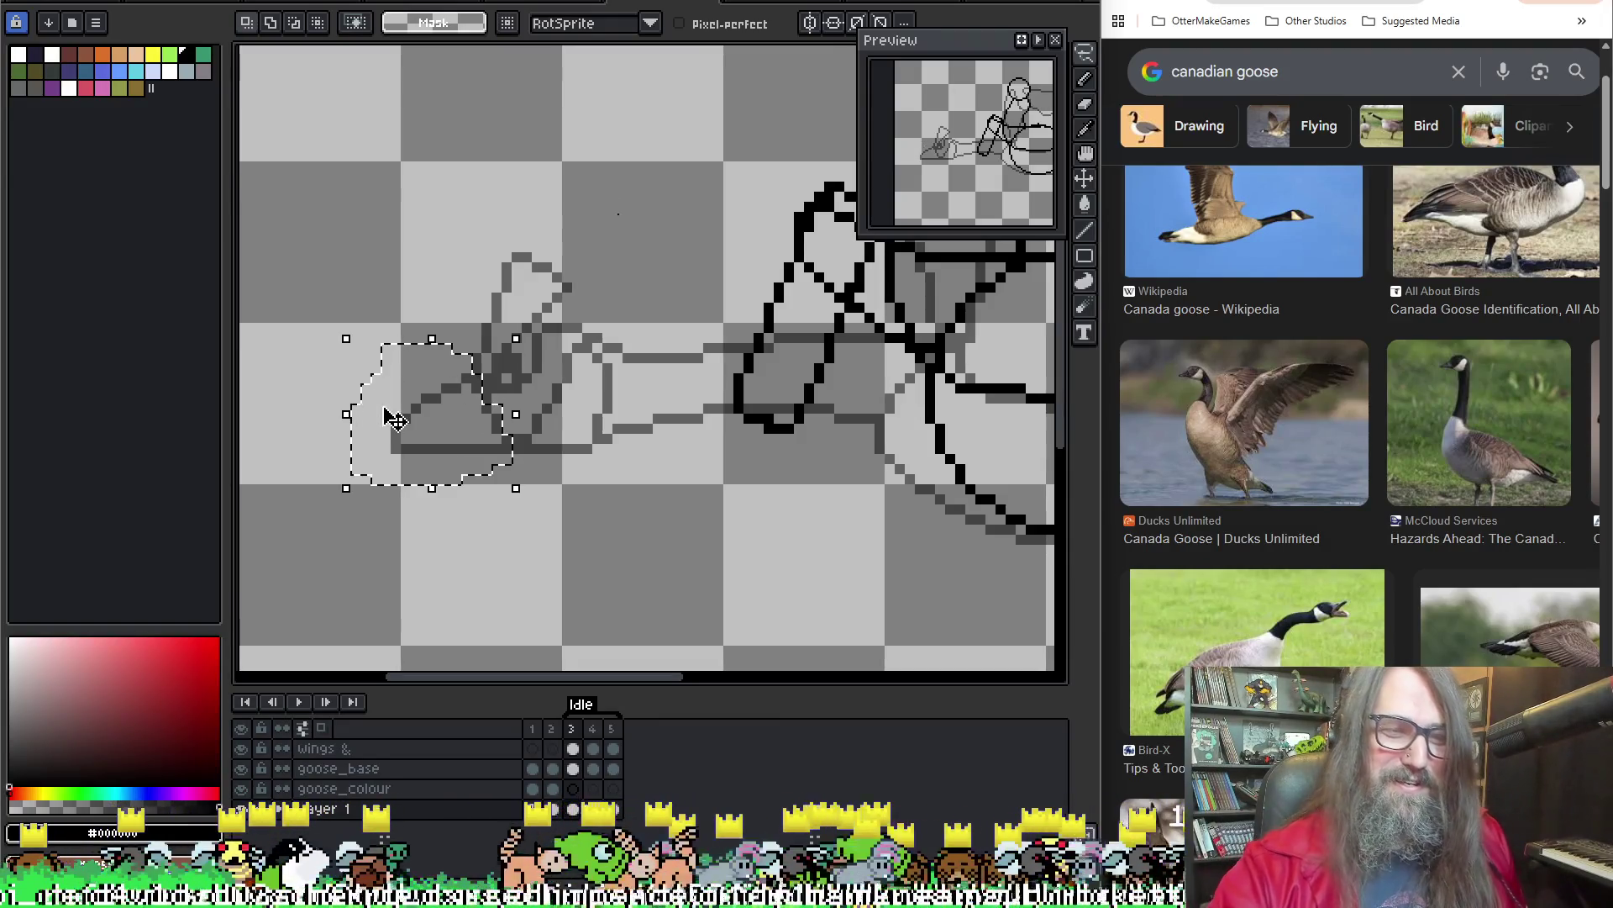
scroll(464, 335, "up", 2)
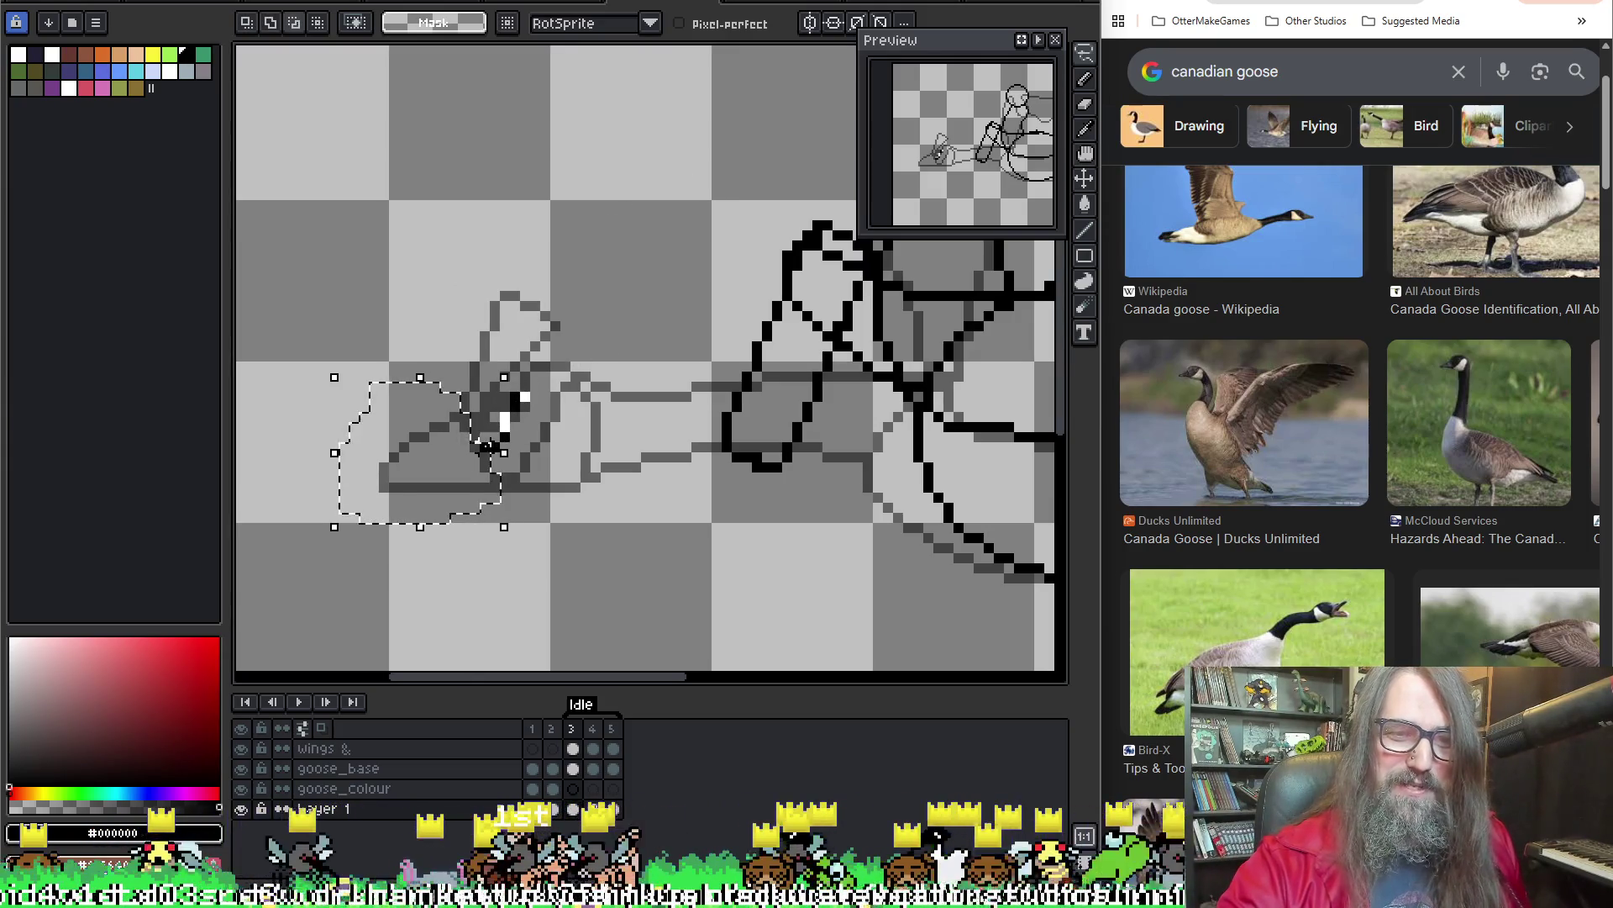
scroll(762, 410, "down", 2)
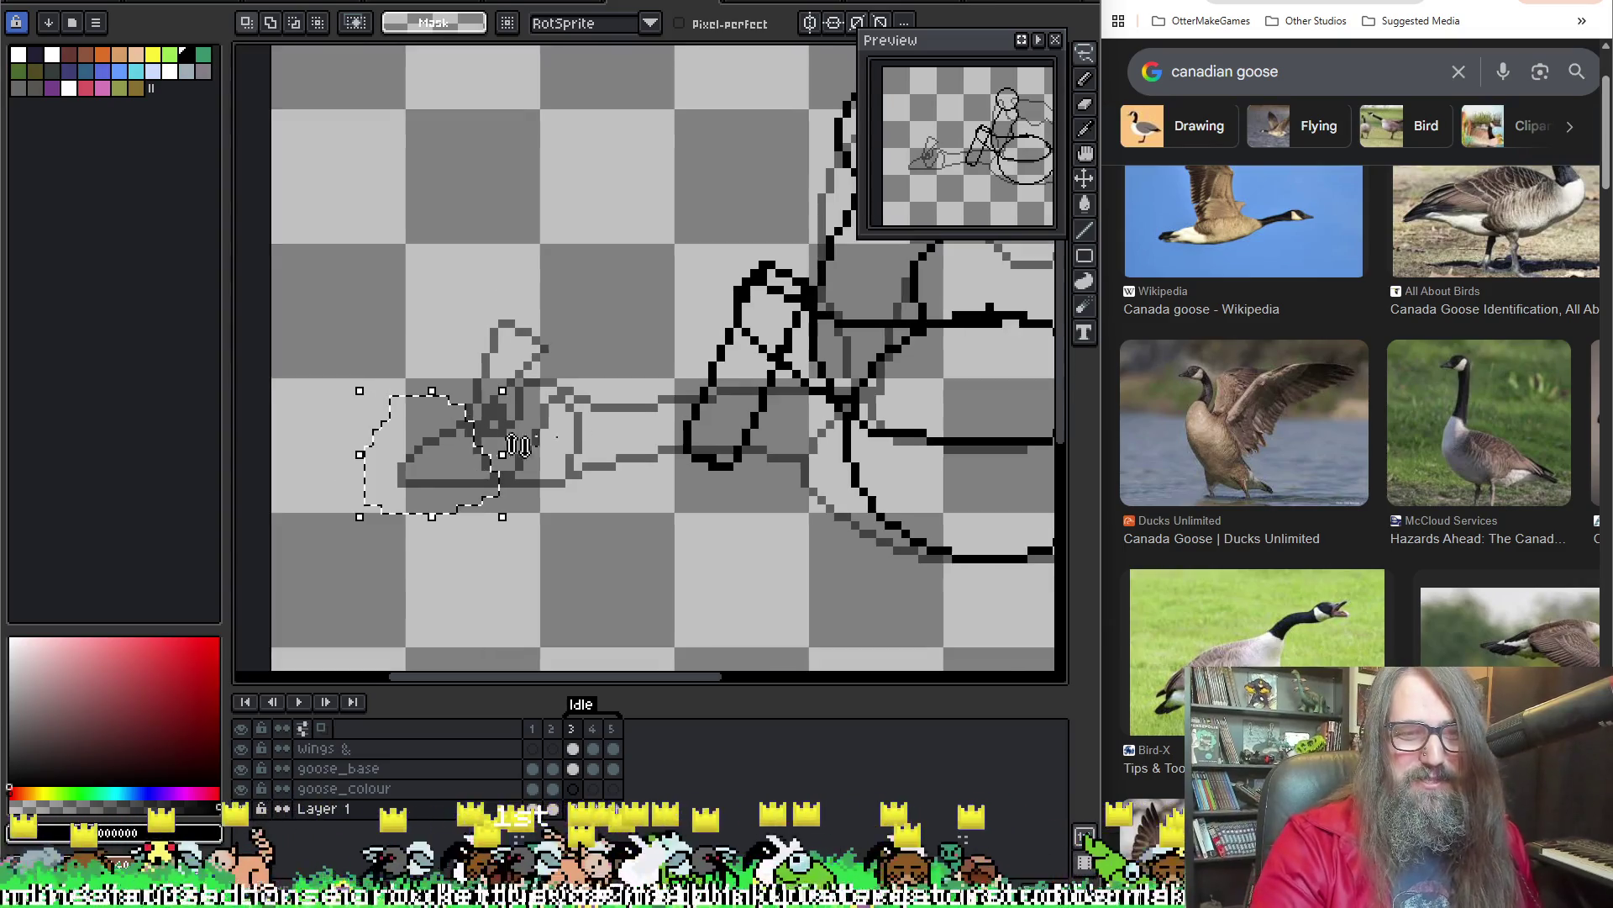
scroll(762, 409, "up", 1)
left_click_drag(762, 409, 766, 412)
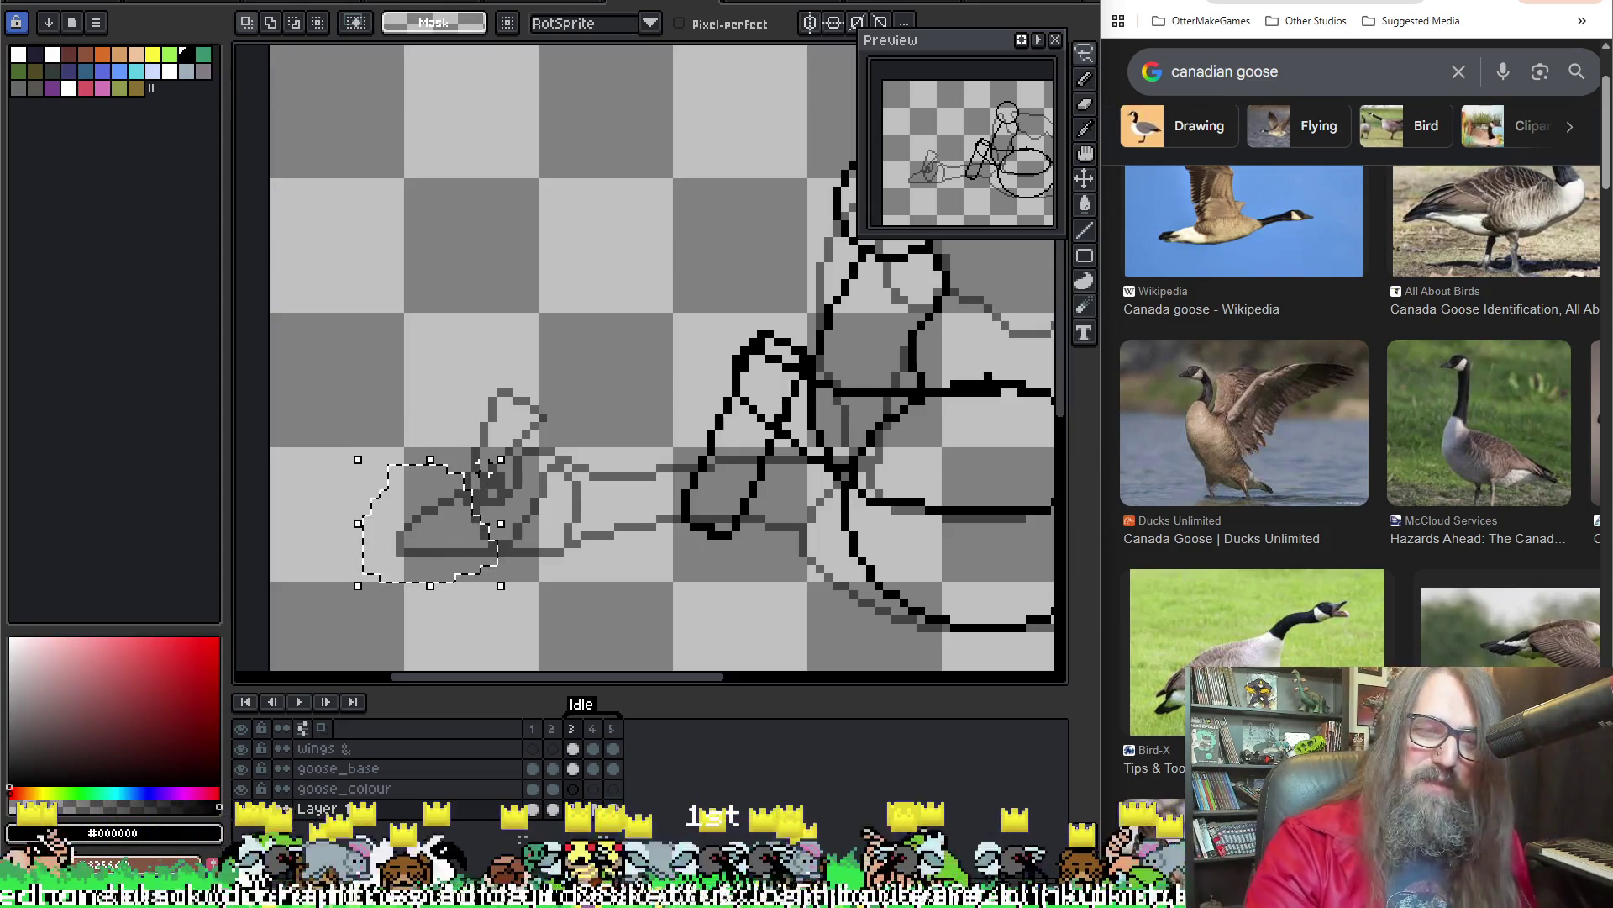
left_click(425, 557)
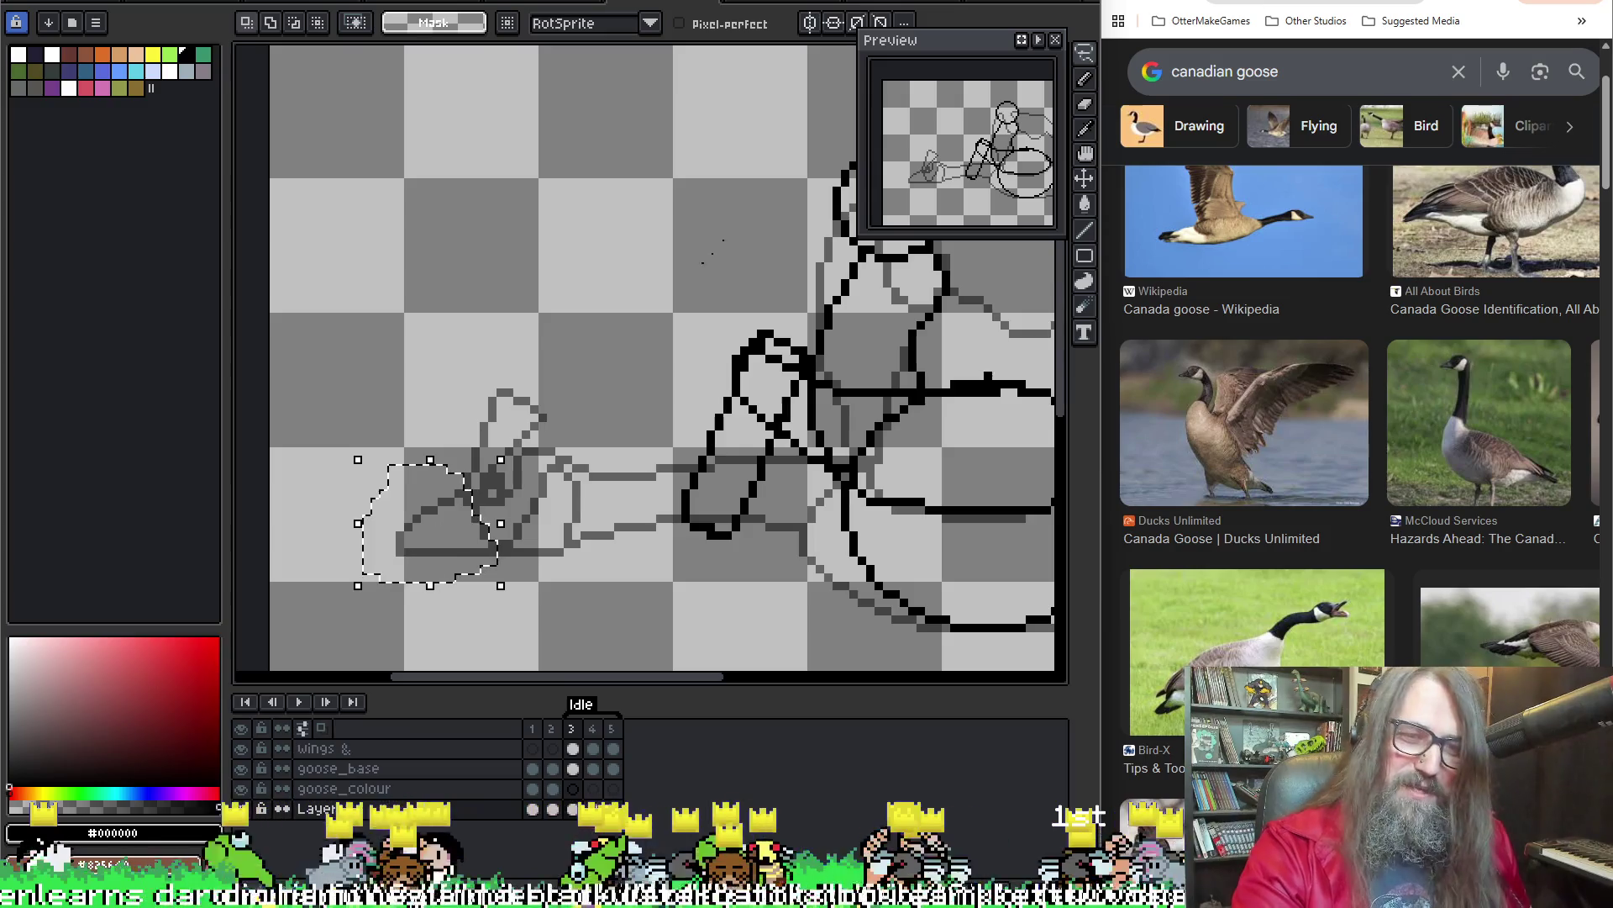
left_click_drag(448, 550, 748, 231)
scroll(588, 379, "up", 2)
left_click_drag(458, 400, 426, 351)
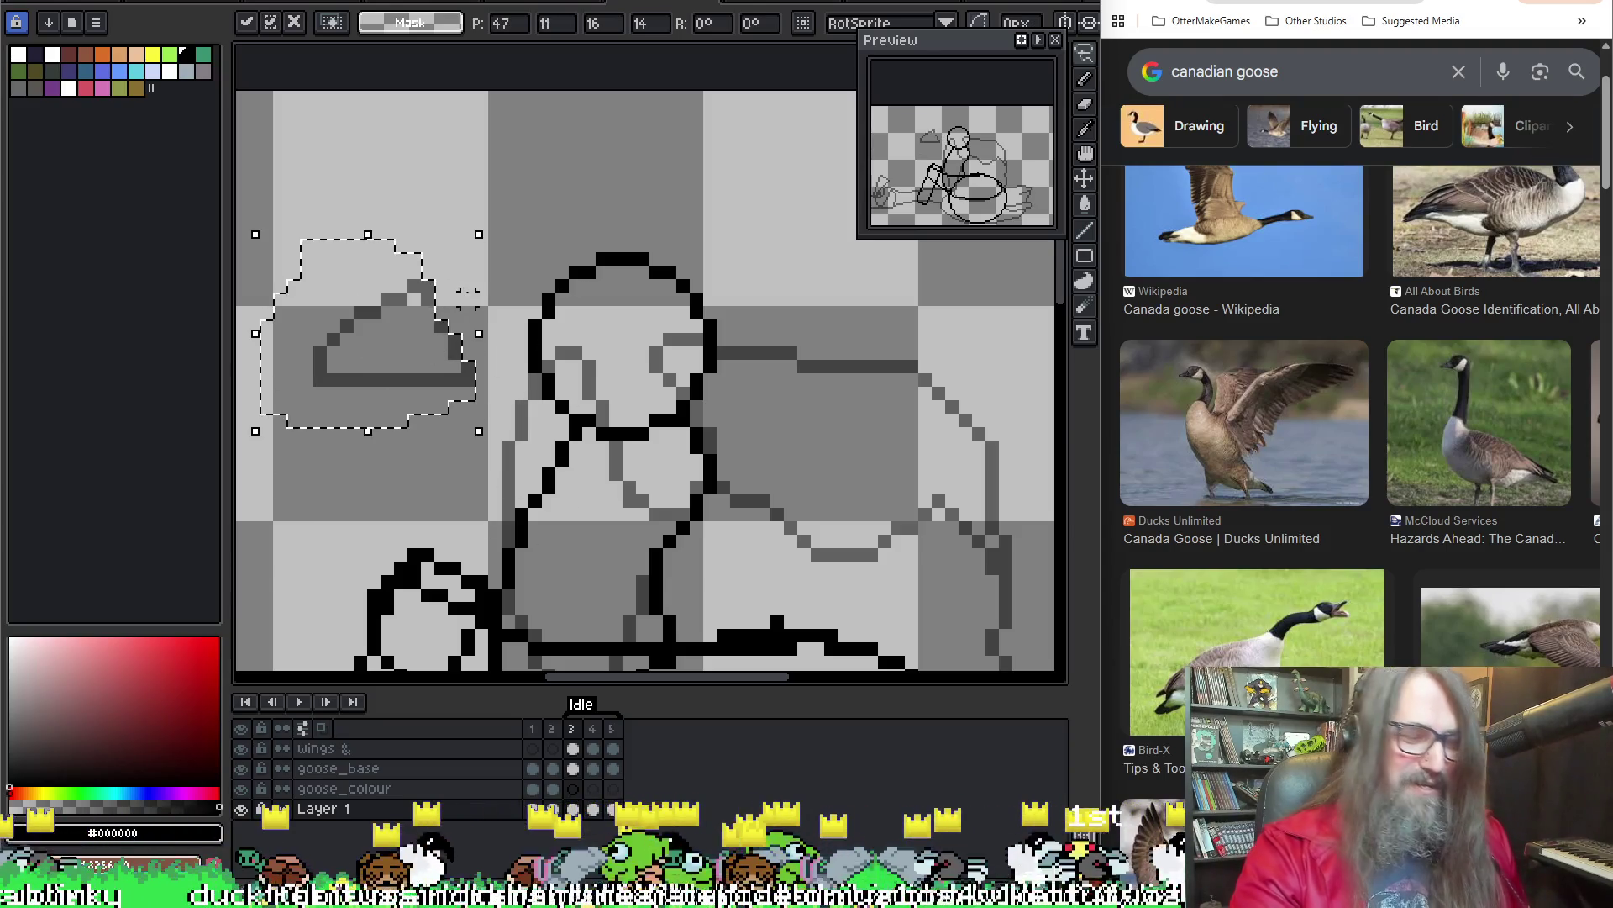
key("Escape")
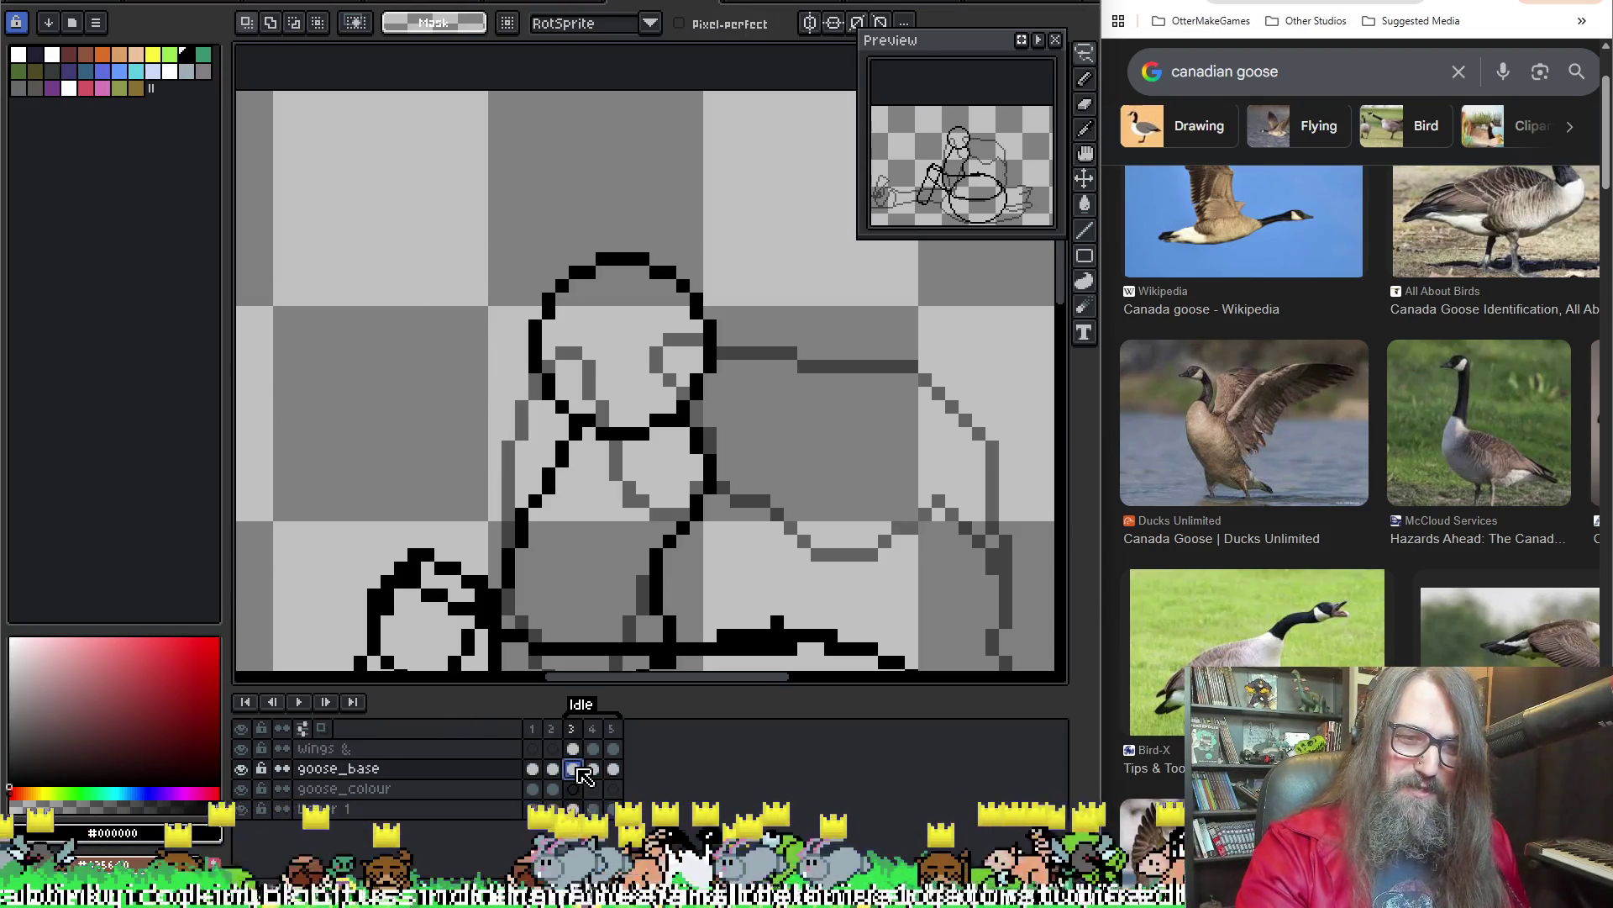
Move the black triangular wing outline against the head's left side and commit it
left_click(572, 748)
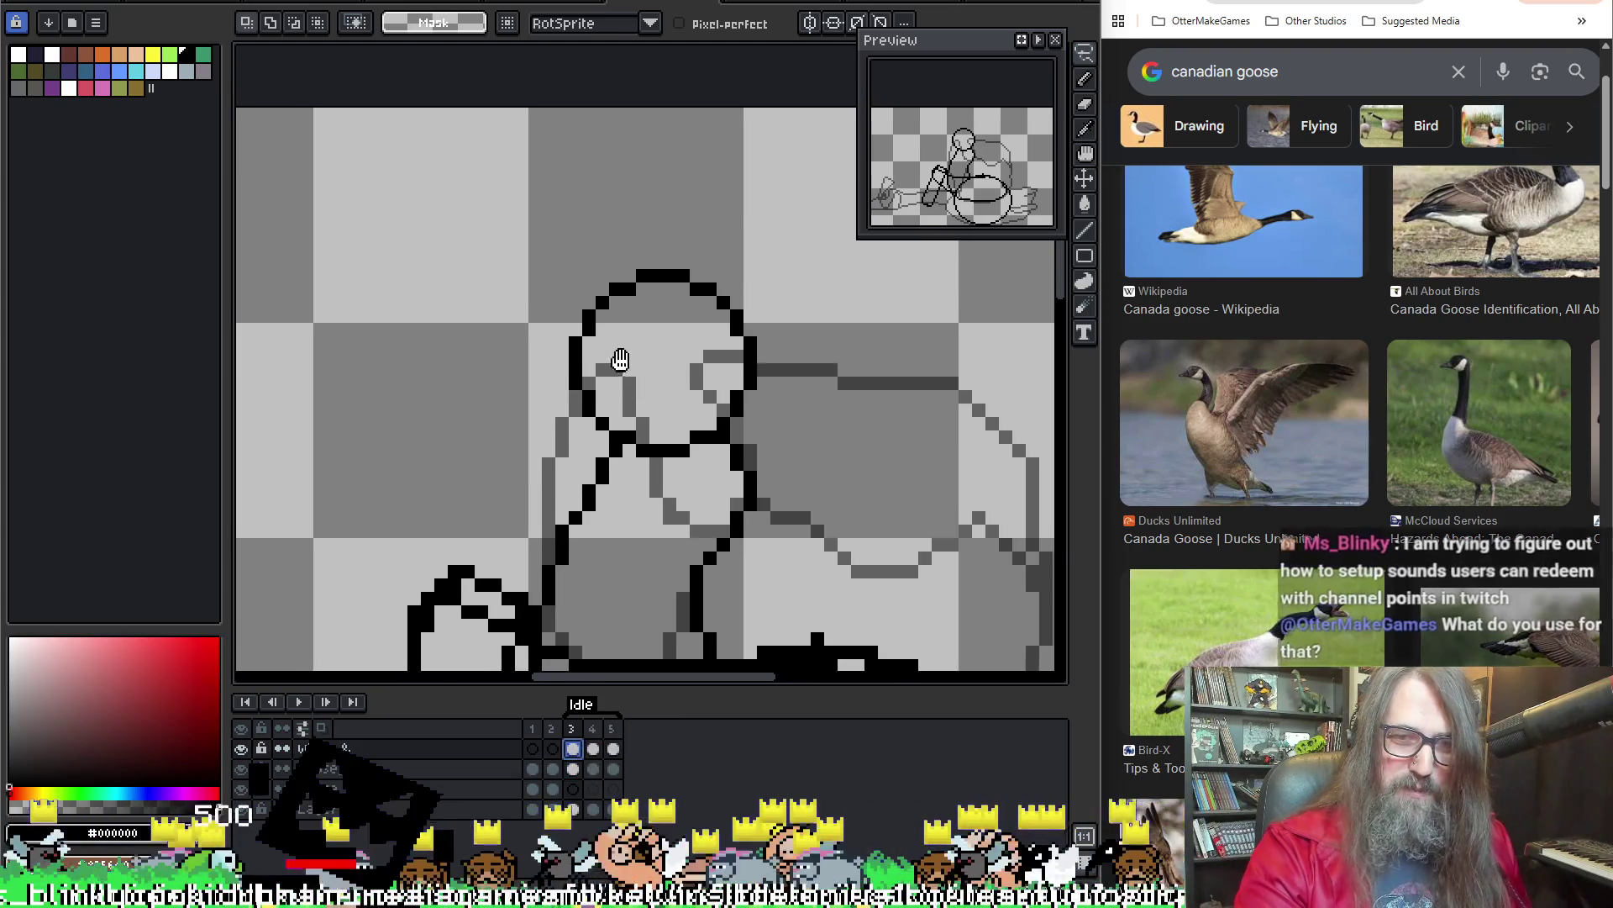
mouse_move(485, 350)
left_mouse_down()
mouse_move(572, 428)
mouse_move(588, 423)
left_mouse_up()
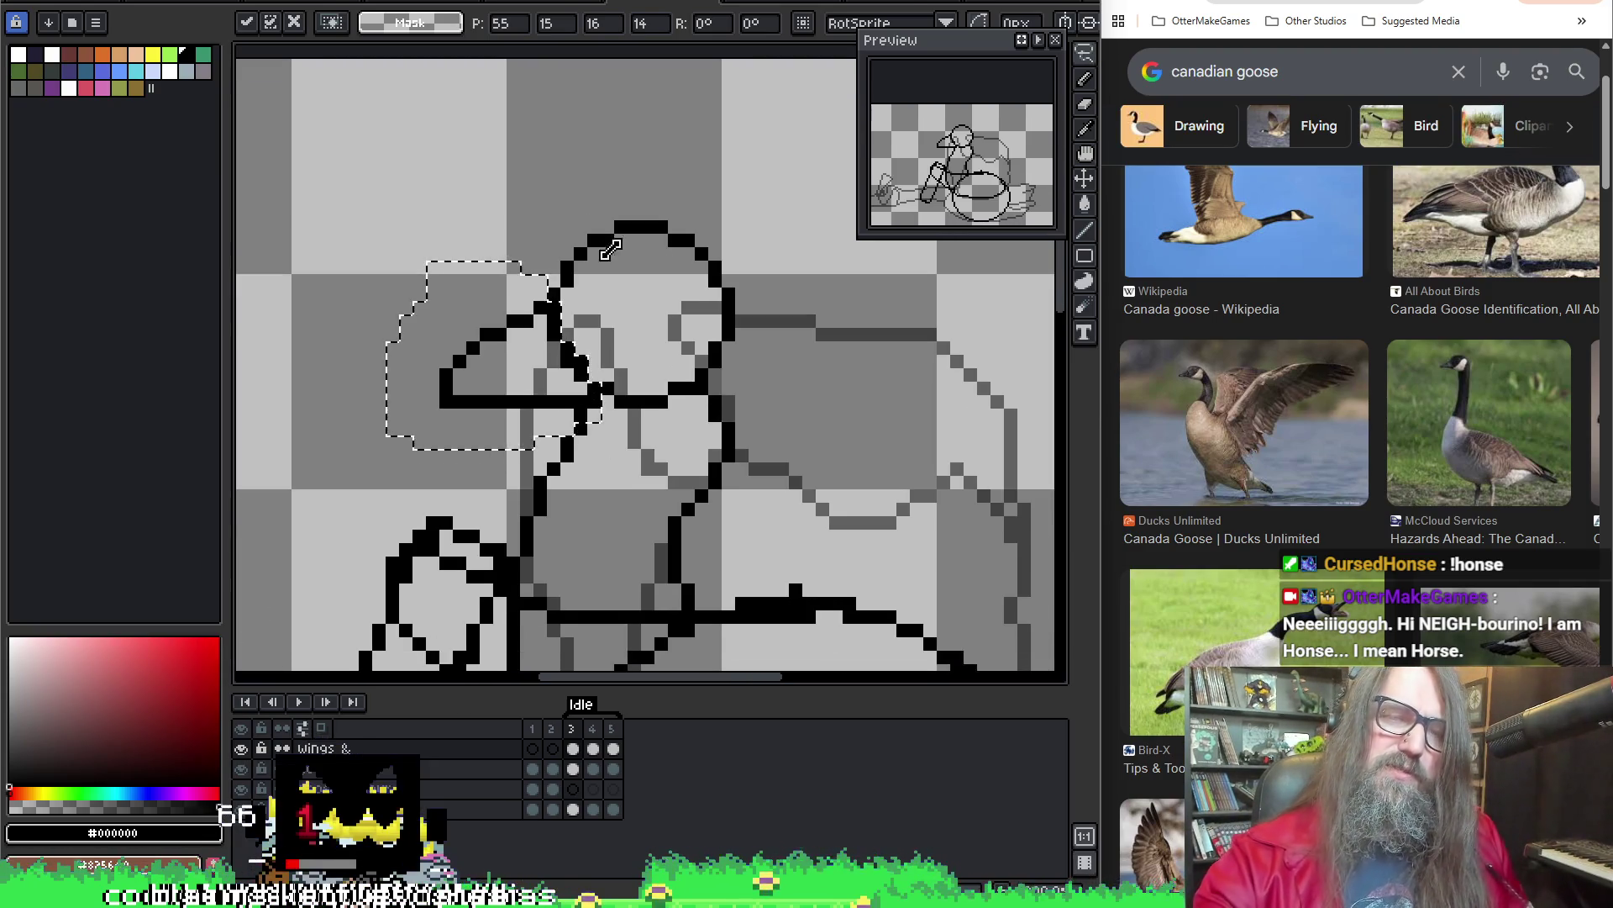
key("Return")
key("Left")
key("Right")
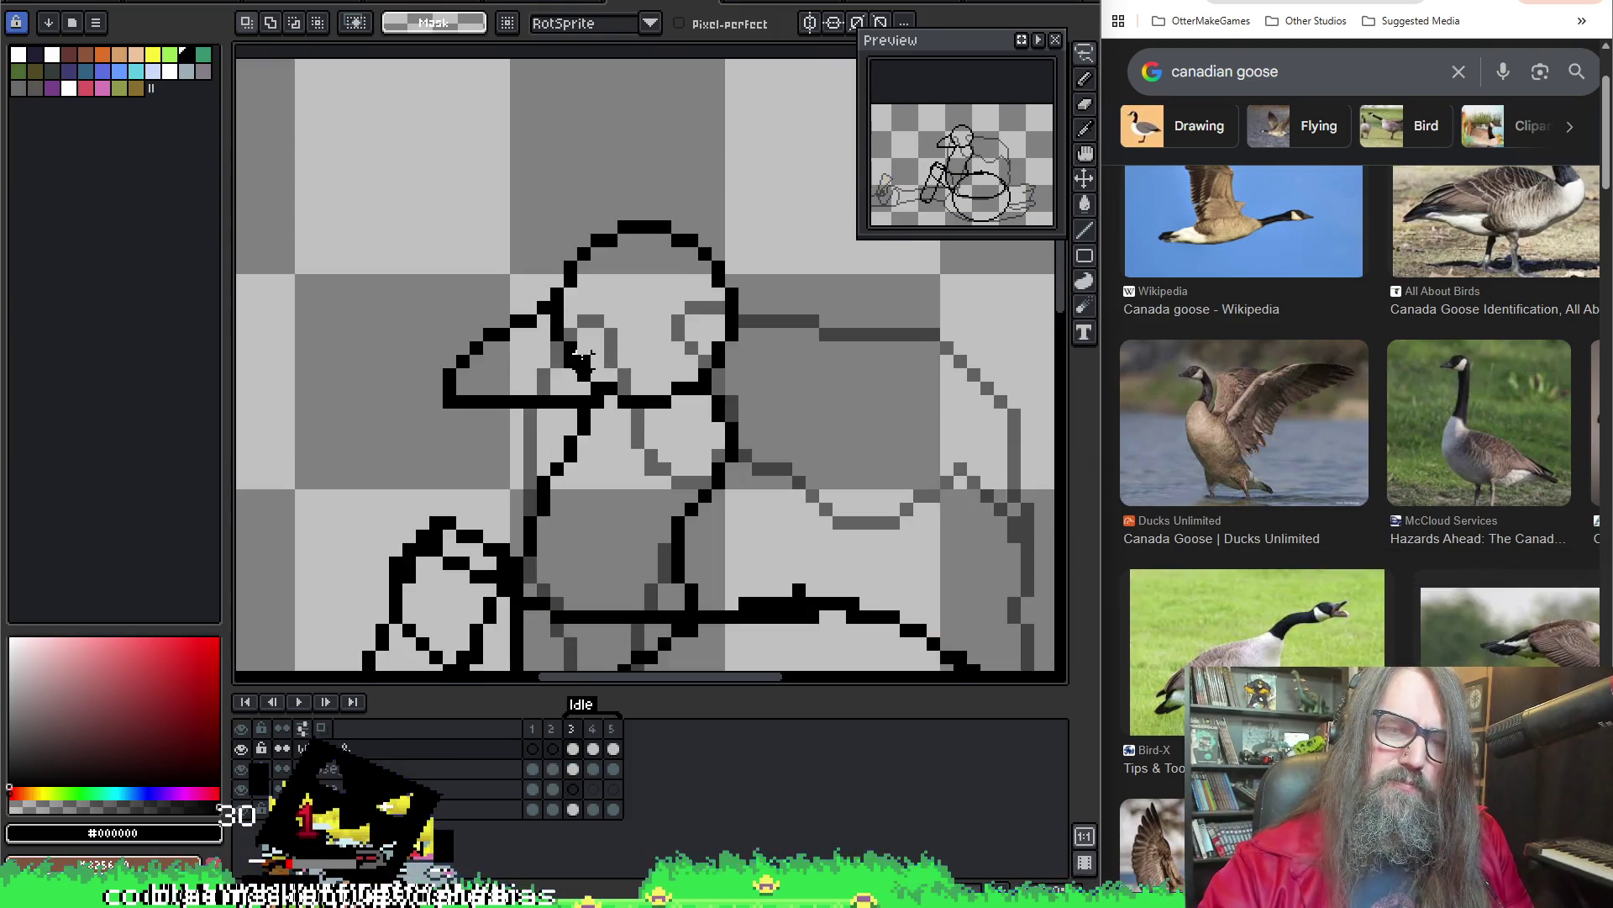
mouse_move(609, 360)
left_mouse_down()
mouse_move(485, 477)
mouse_move(566, 530)
left_mouse_up()
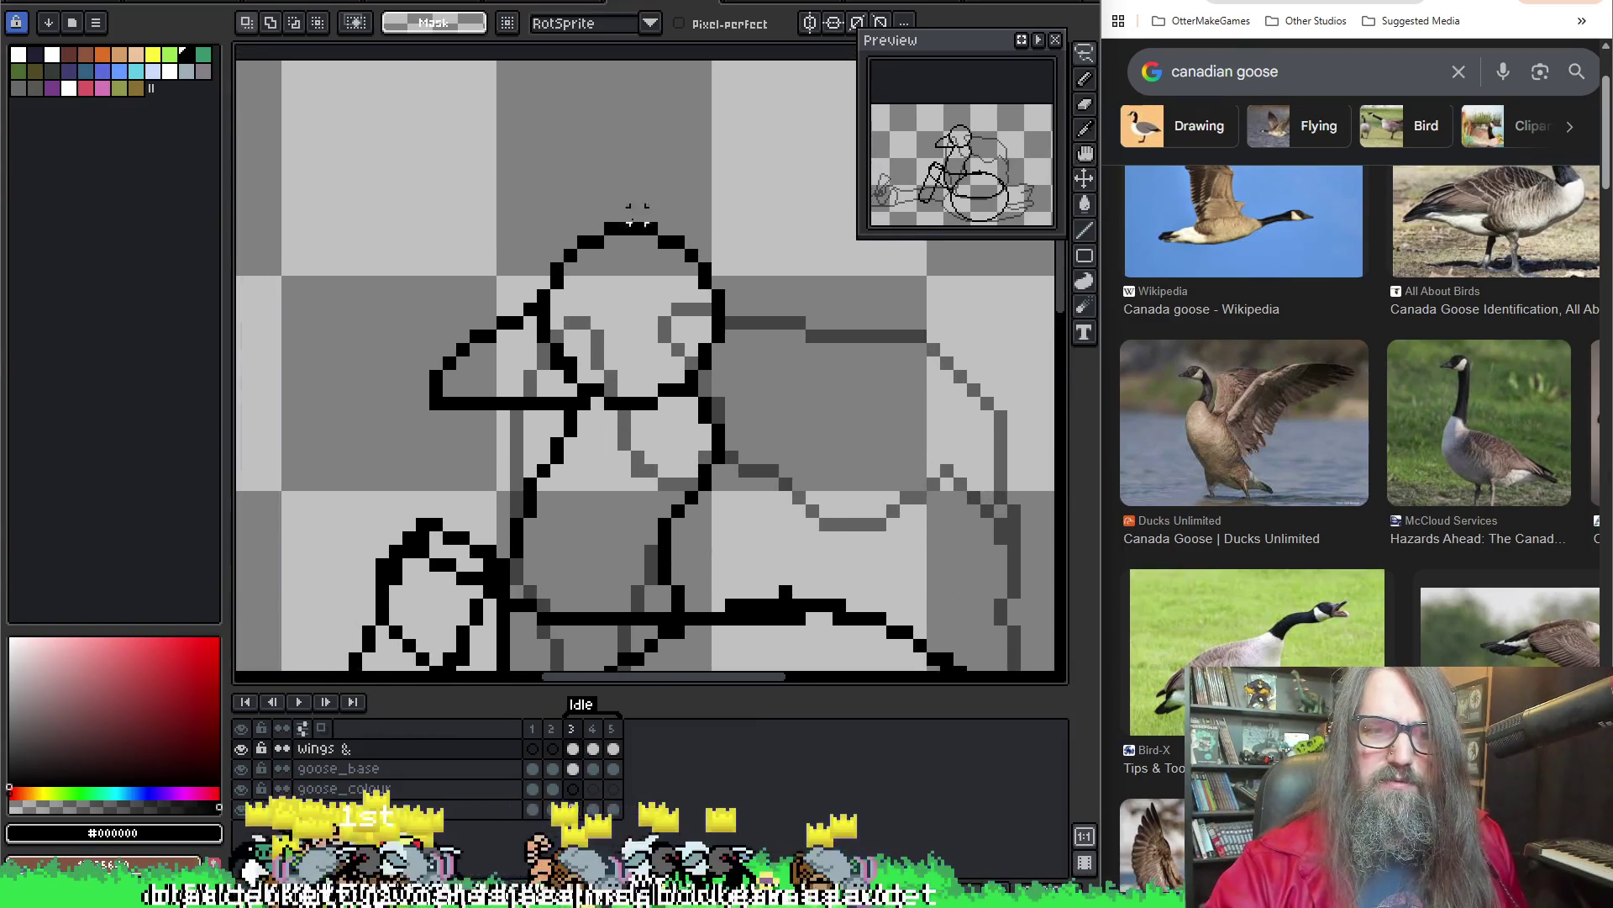
key("Right")
Paste the wing outline on frame 4, rotate it 45°, and place it over the neck
left_click_drag(576, 331, 409, 223)
key("ctrl+v")
left_click_drag(585, 181, 444, 256)
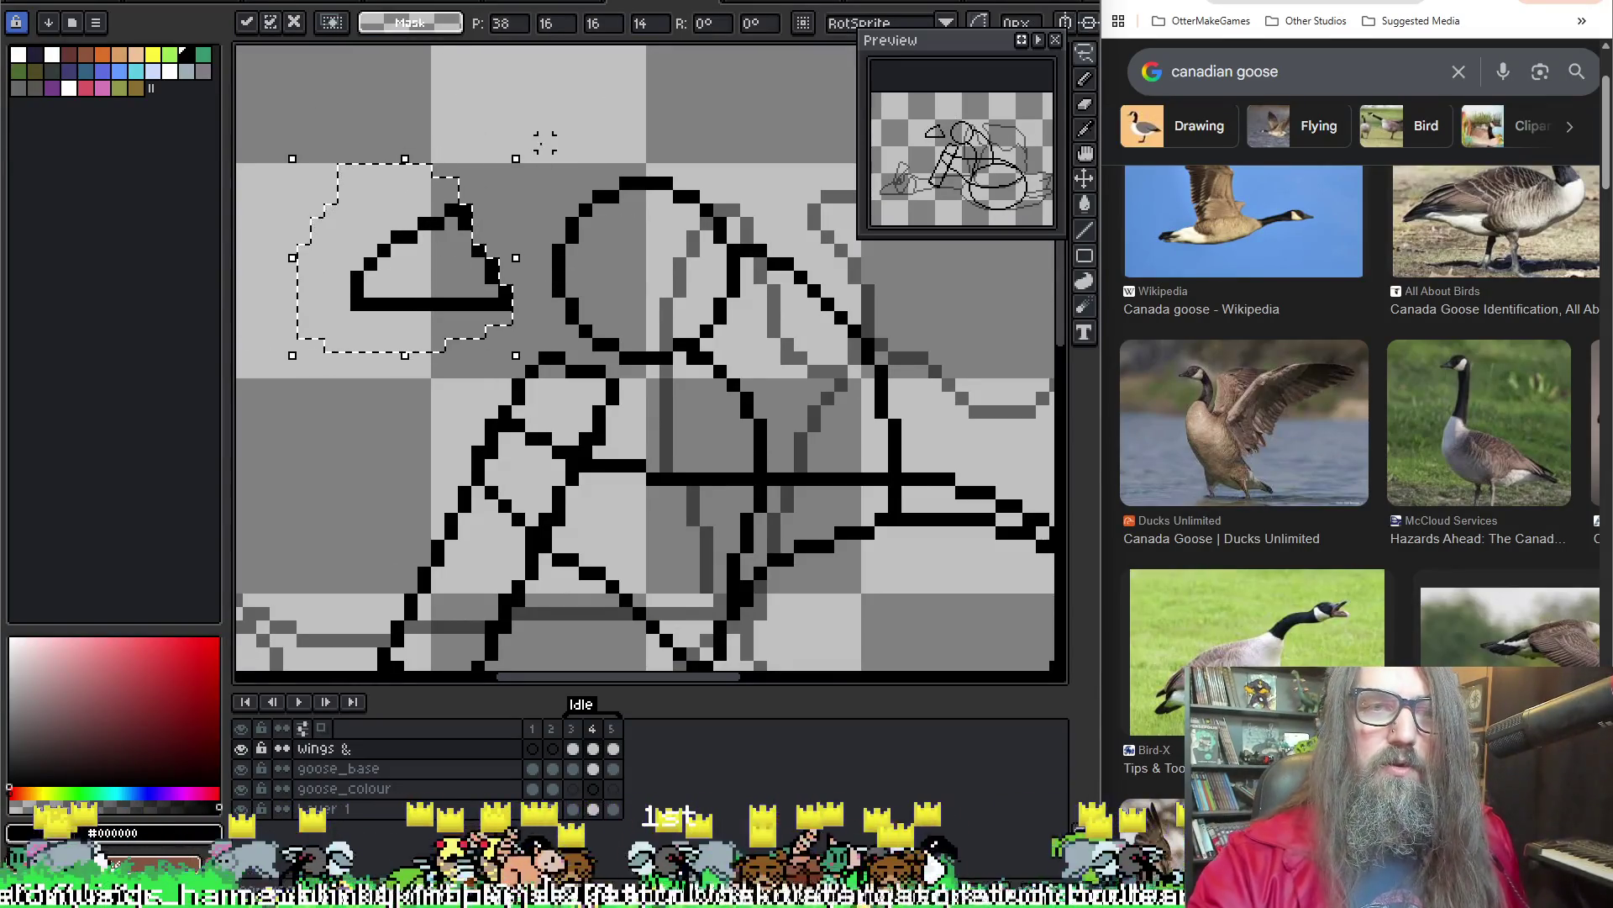
mouse_move(538, 152)
left_mouse_down()
mouse_move(469, 88)
mouse_move(403, 74)
left_mouse_up()
mouse_move(473, 271)
left_mouse_down()
mouse_move(632, 398)
mouse_move(340, 227)
left_mouse_up()
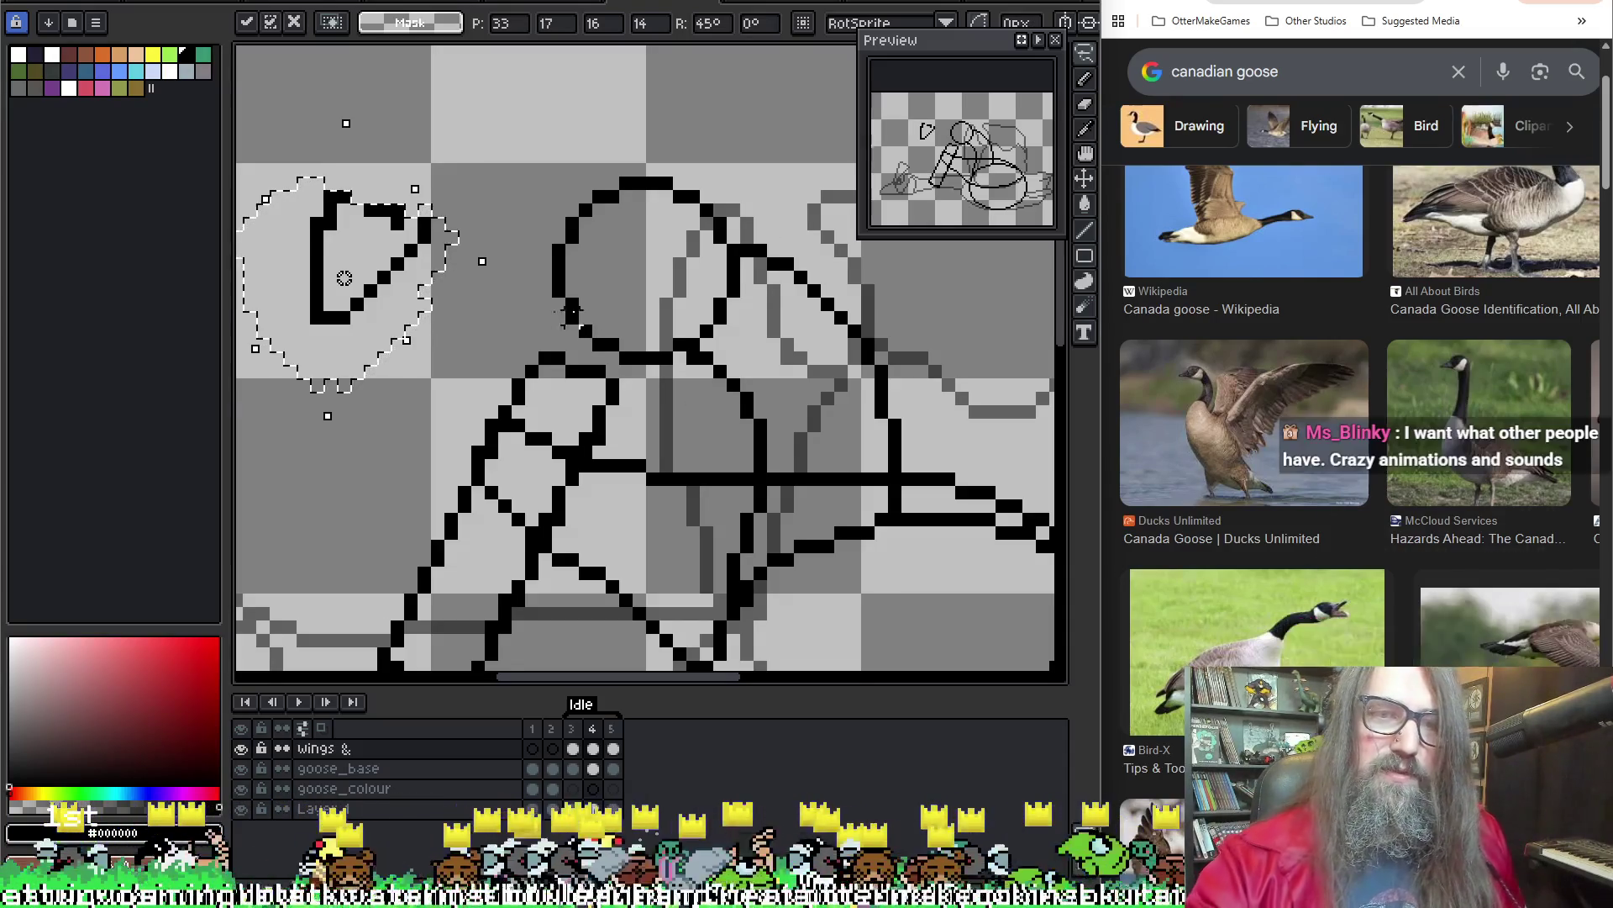
left_click_drag(345, 278, 452, 319)
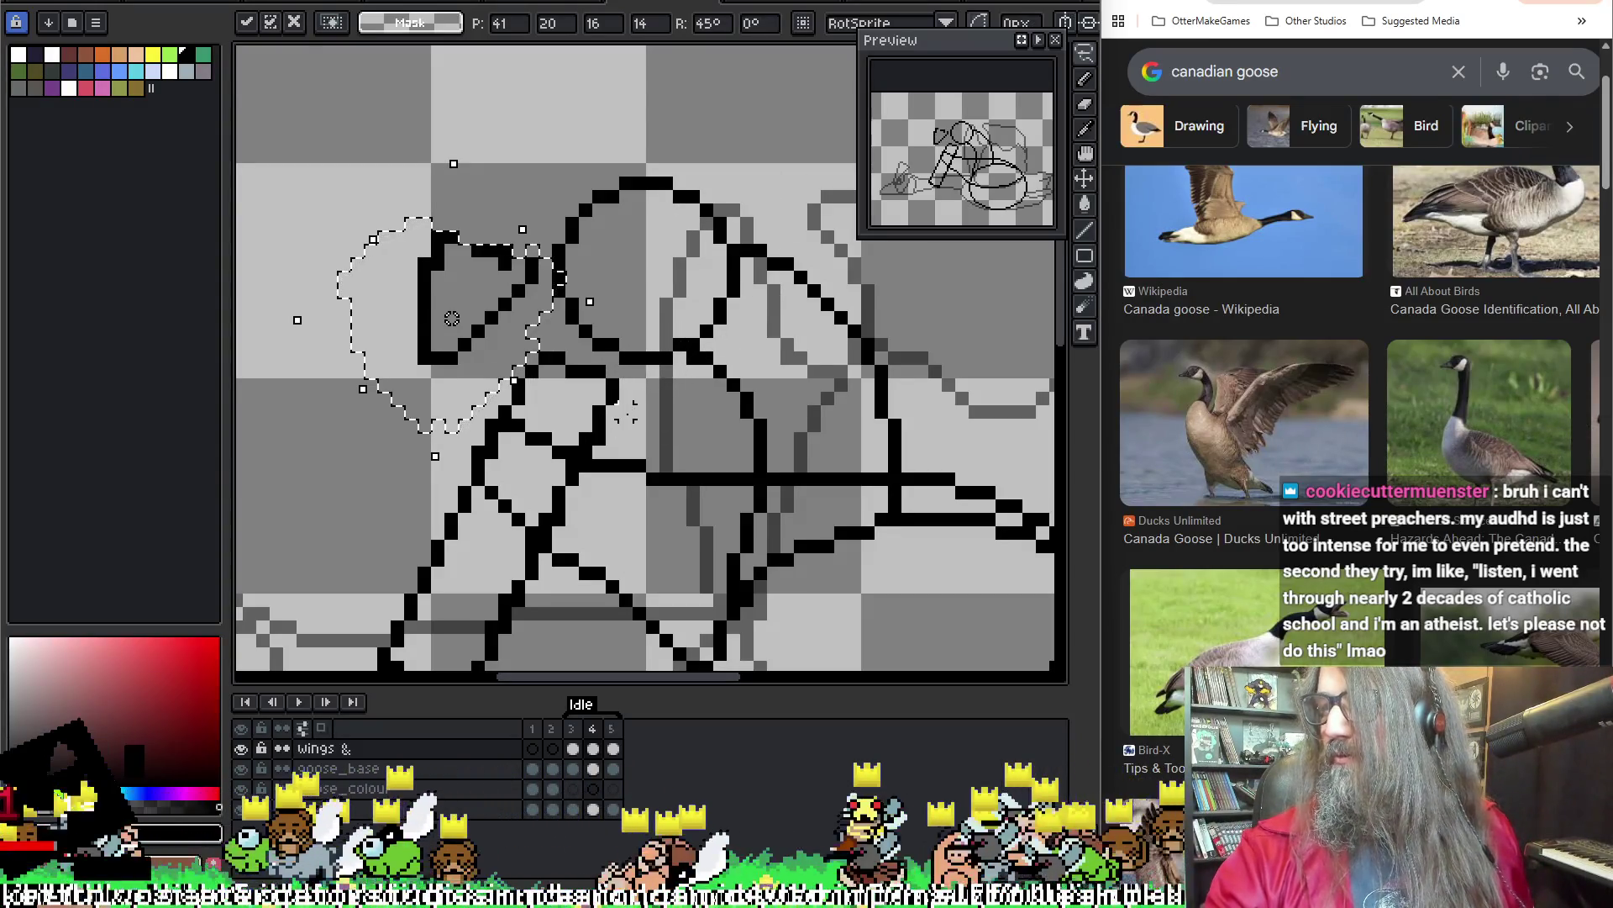
mouse_move(538, 304)
left_mouse_down()
mouse_move(618, 319)
mouse_move(496, 294)
left_mouse_up()
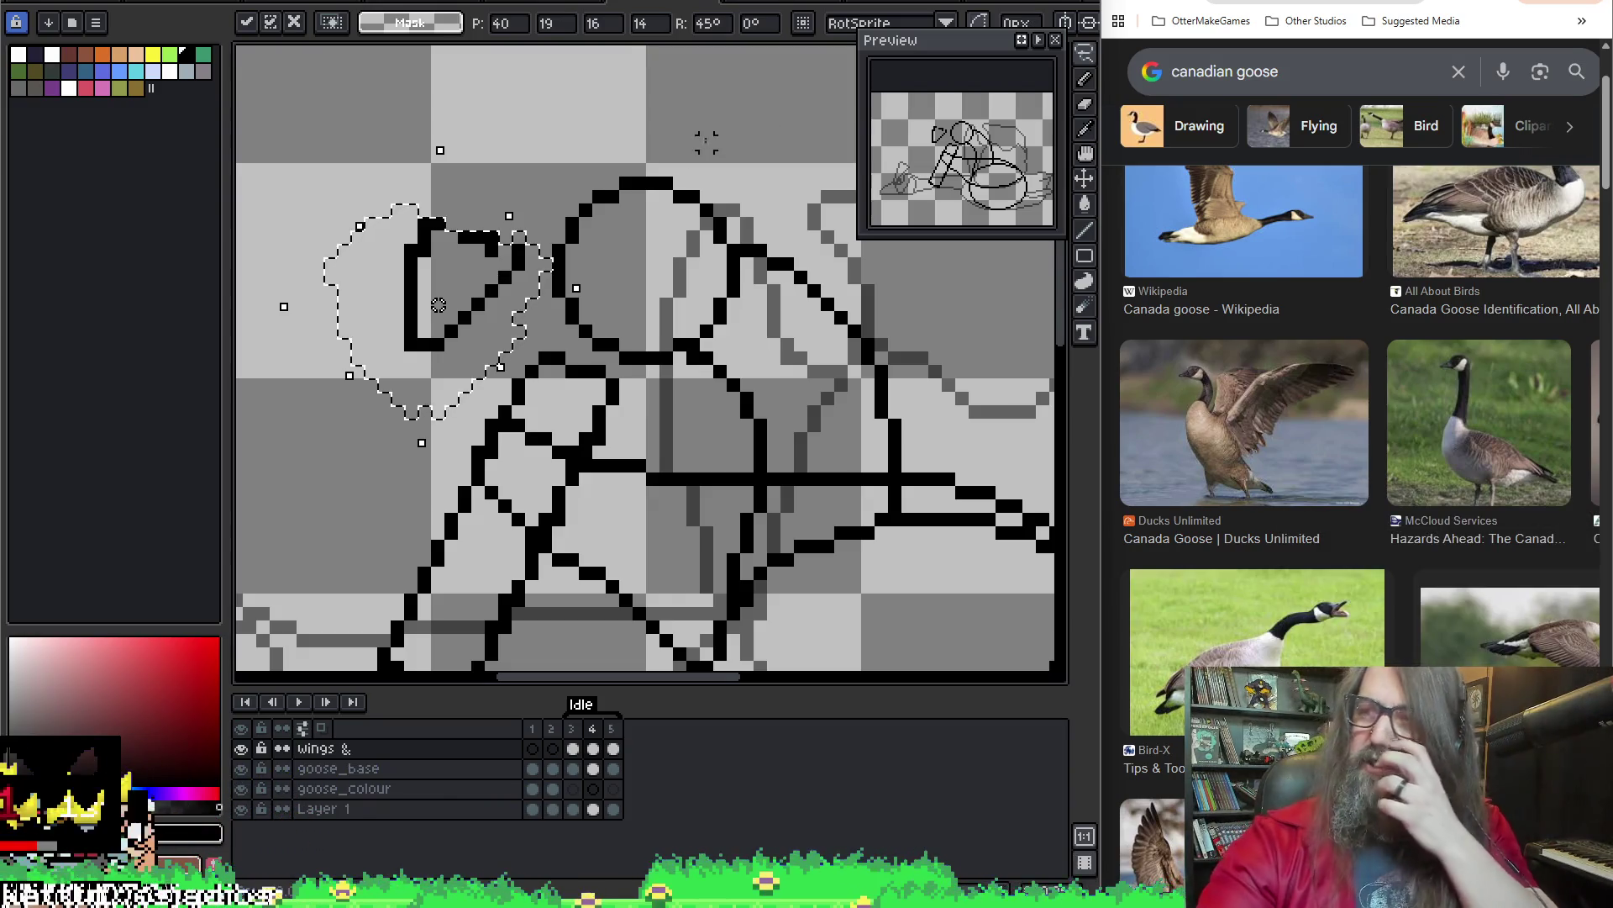
left_click_drag(467, 261, 626, 371)
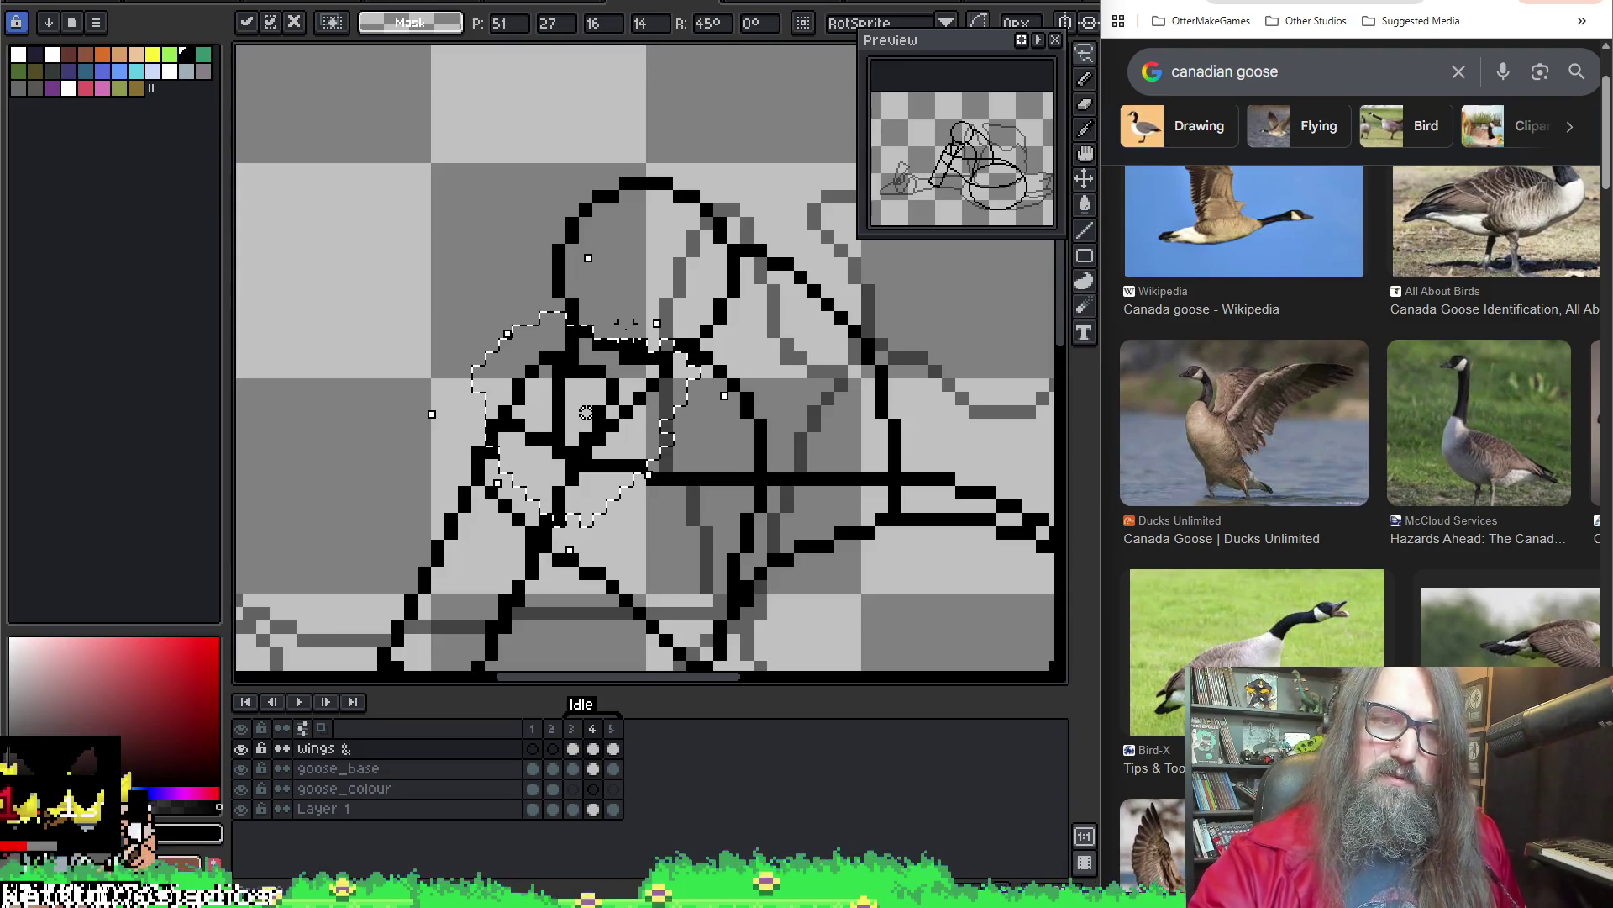
key("Return")
key("ctrl+v")
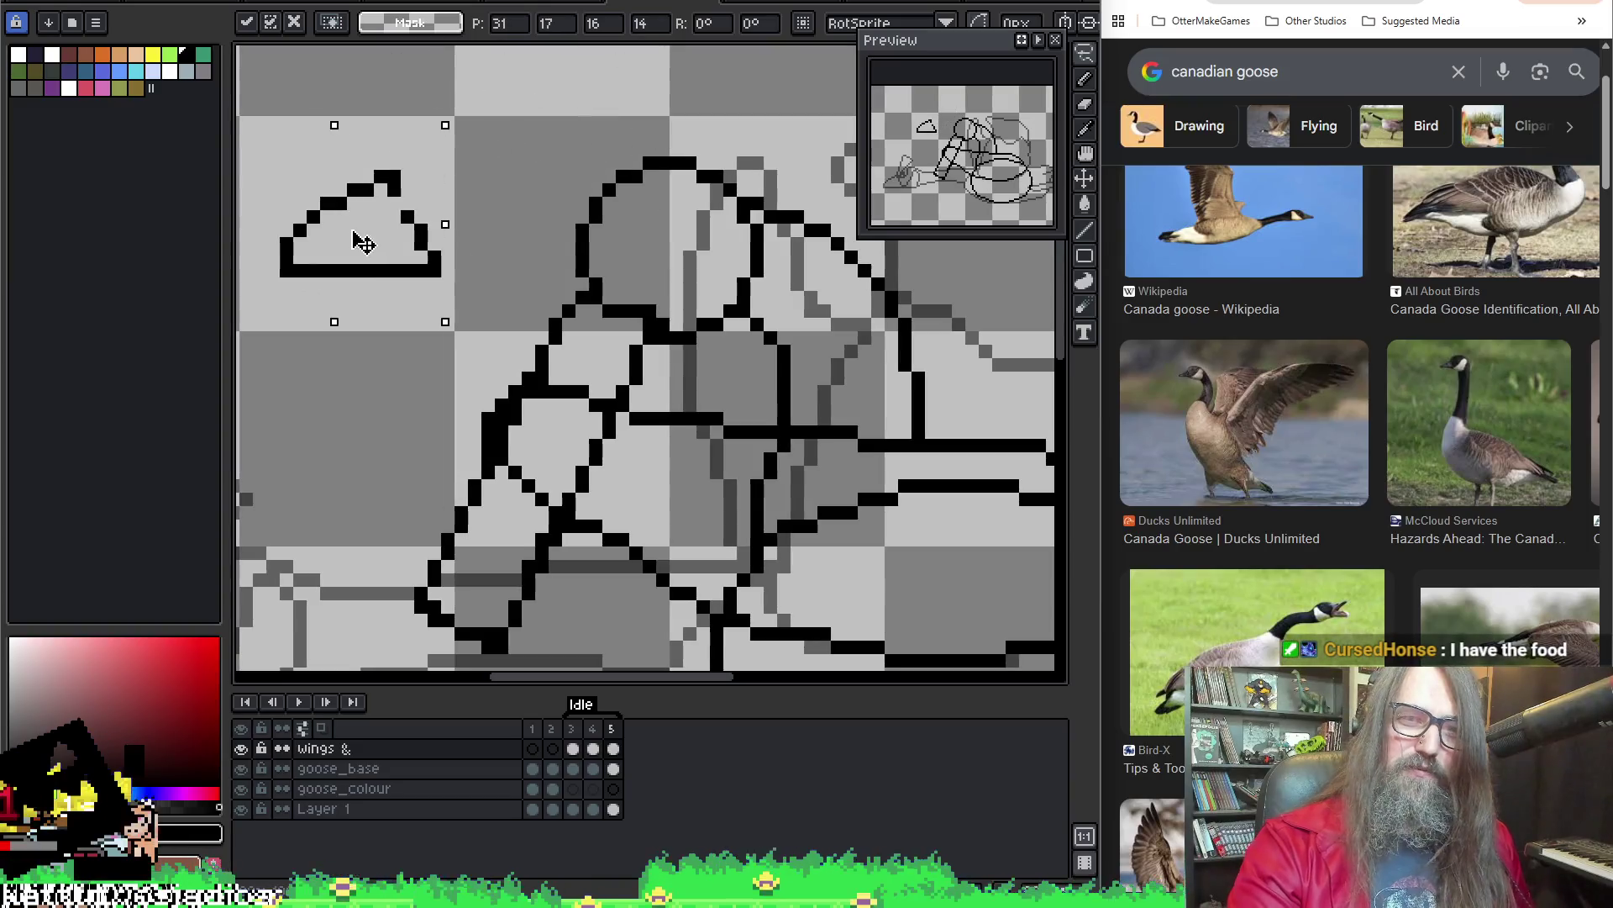
Drop and rotate the pasted triangle, trying a move that is then undone
key("Return")
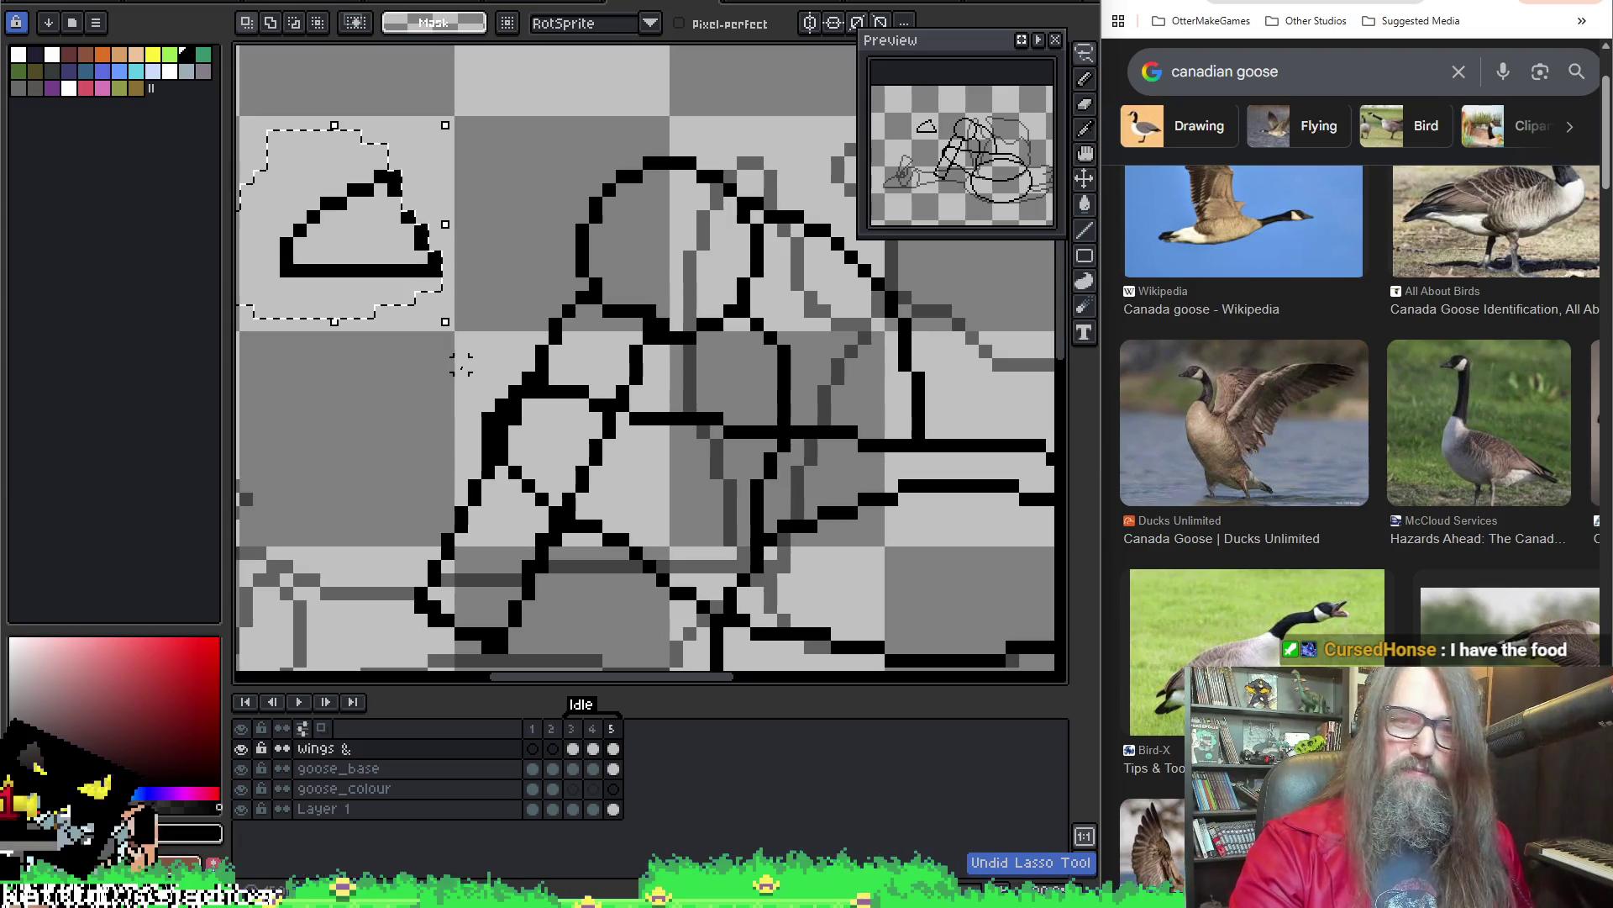
mouse_move(460, 377)
left_mouse_down()
mouse_move(546, 426)
mouse_move(608, 280)
left_mouse_up()
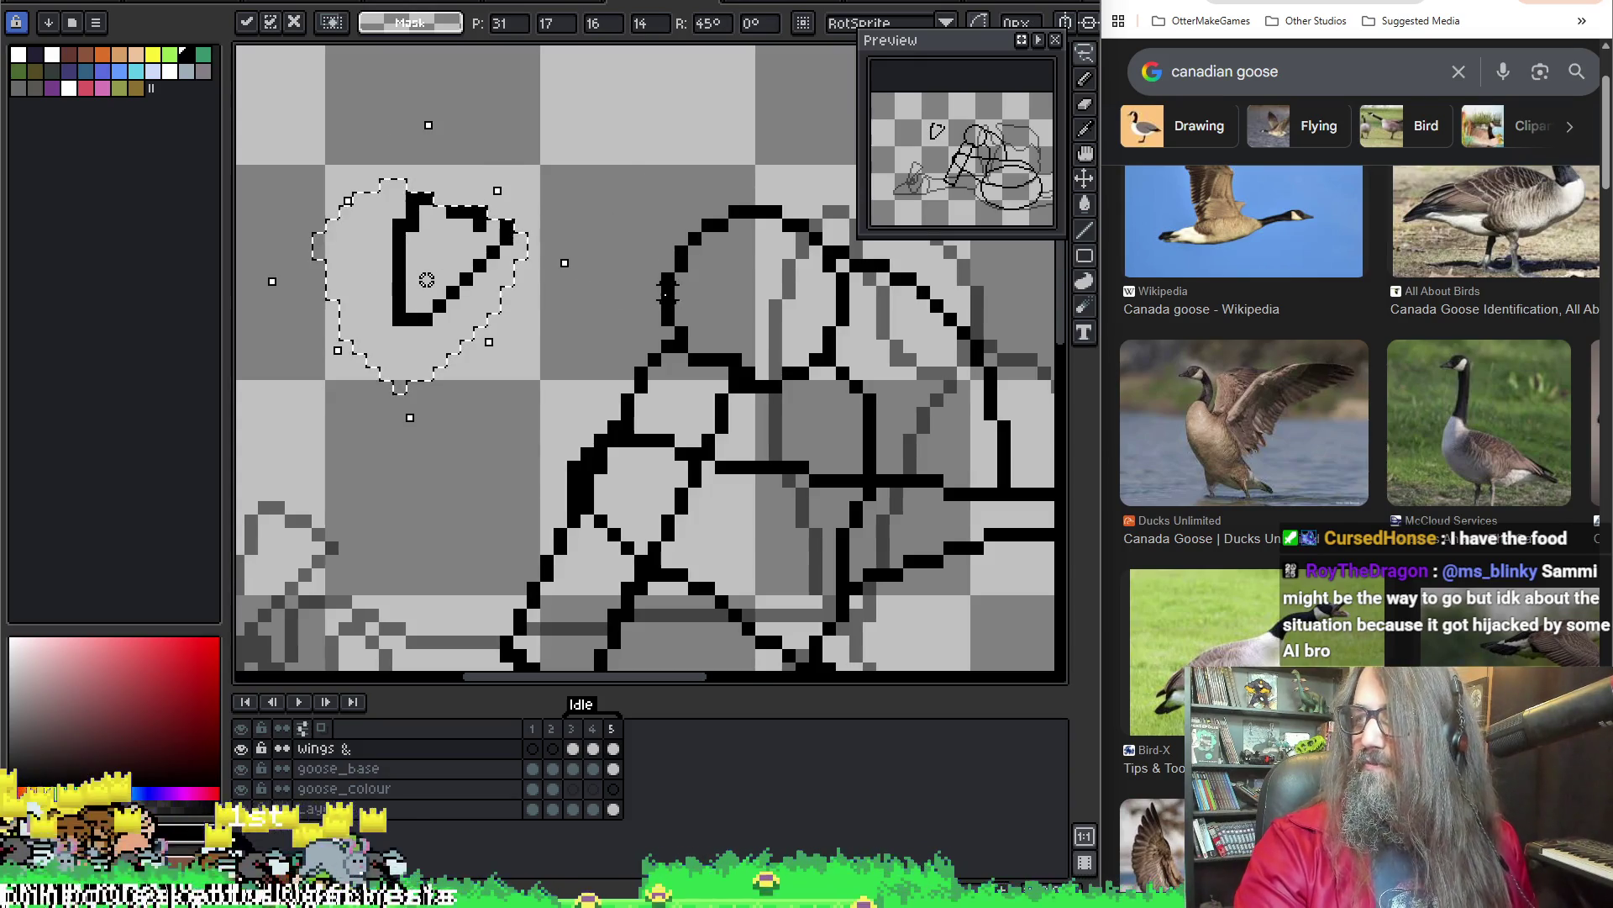
key("b")
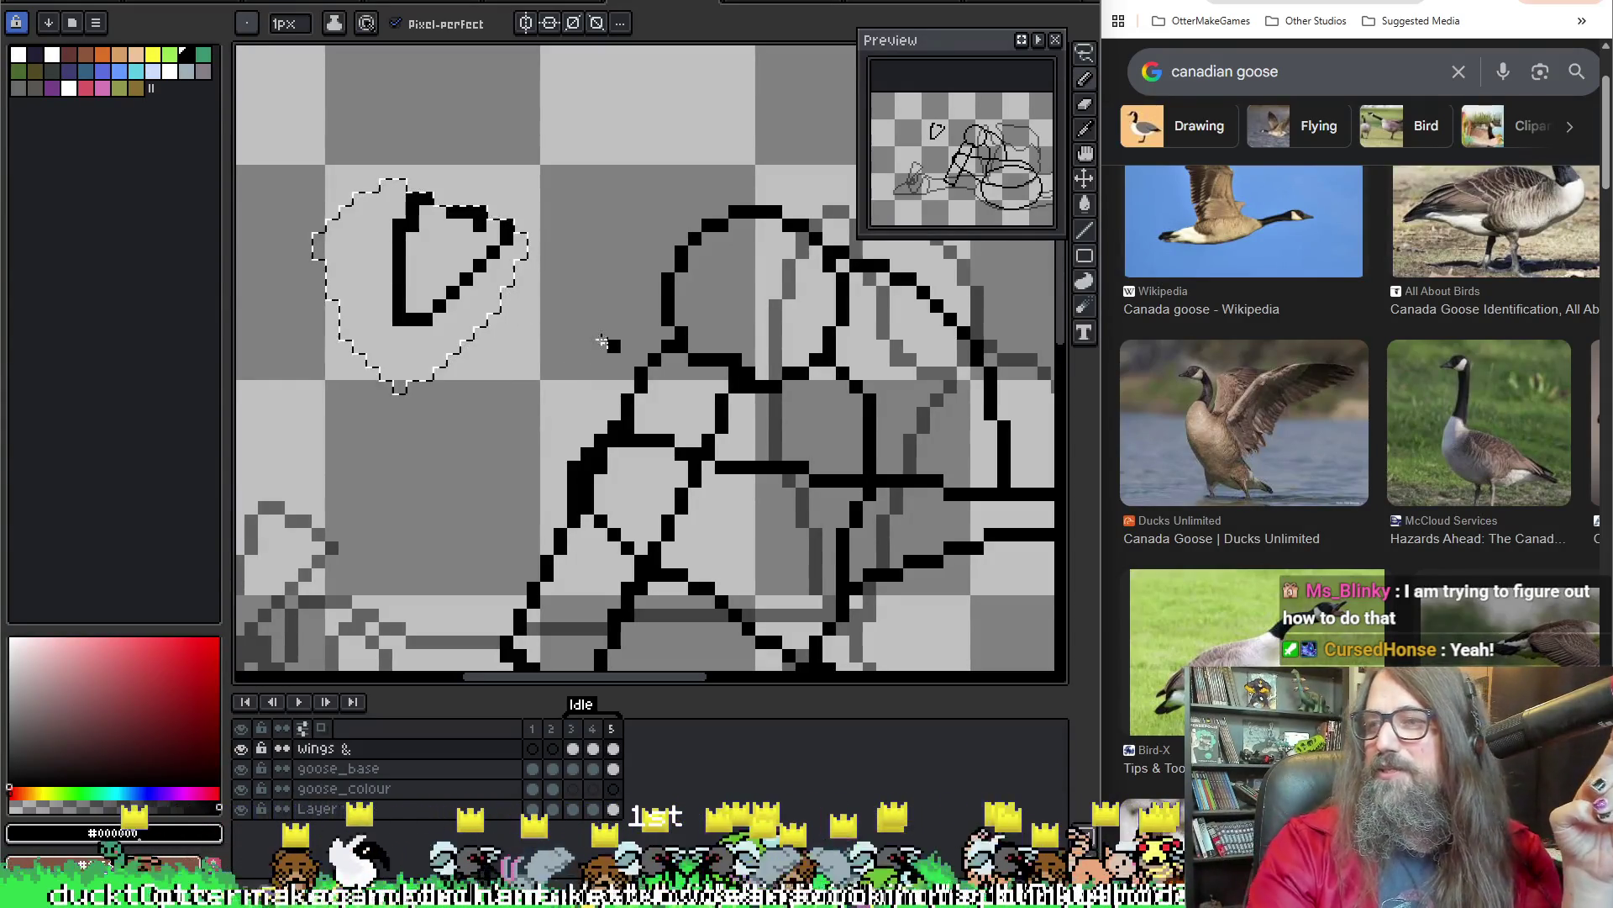
key("m")
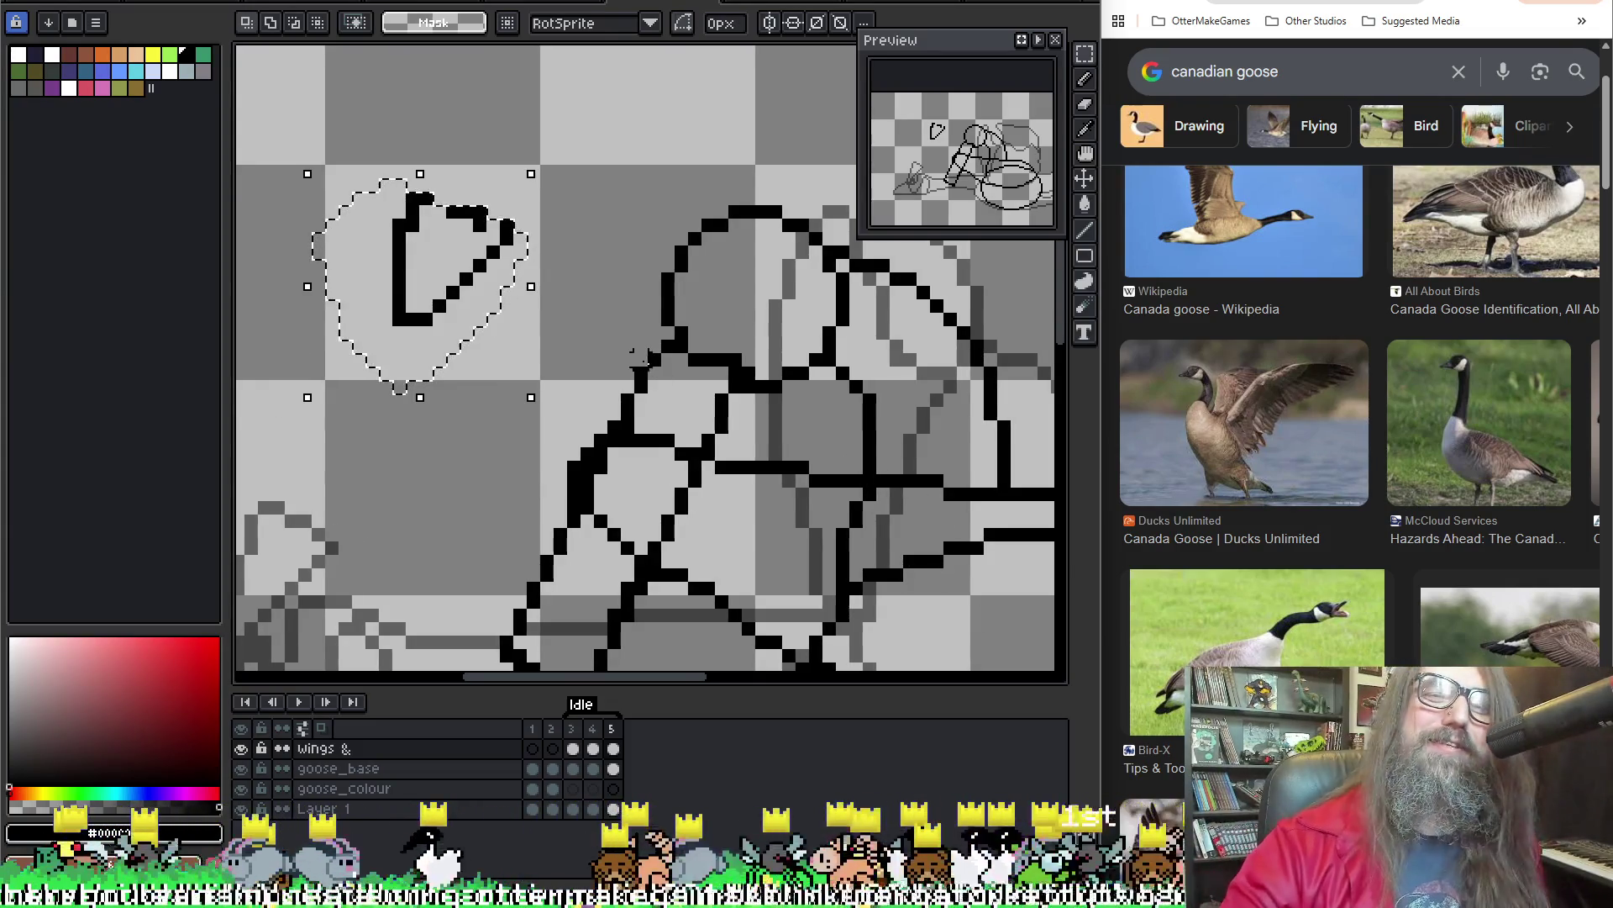
key("v")
left_click_drag(441, 265, 668, 399)
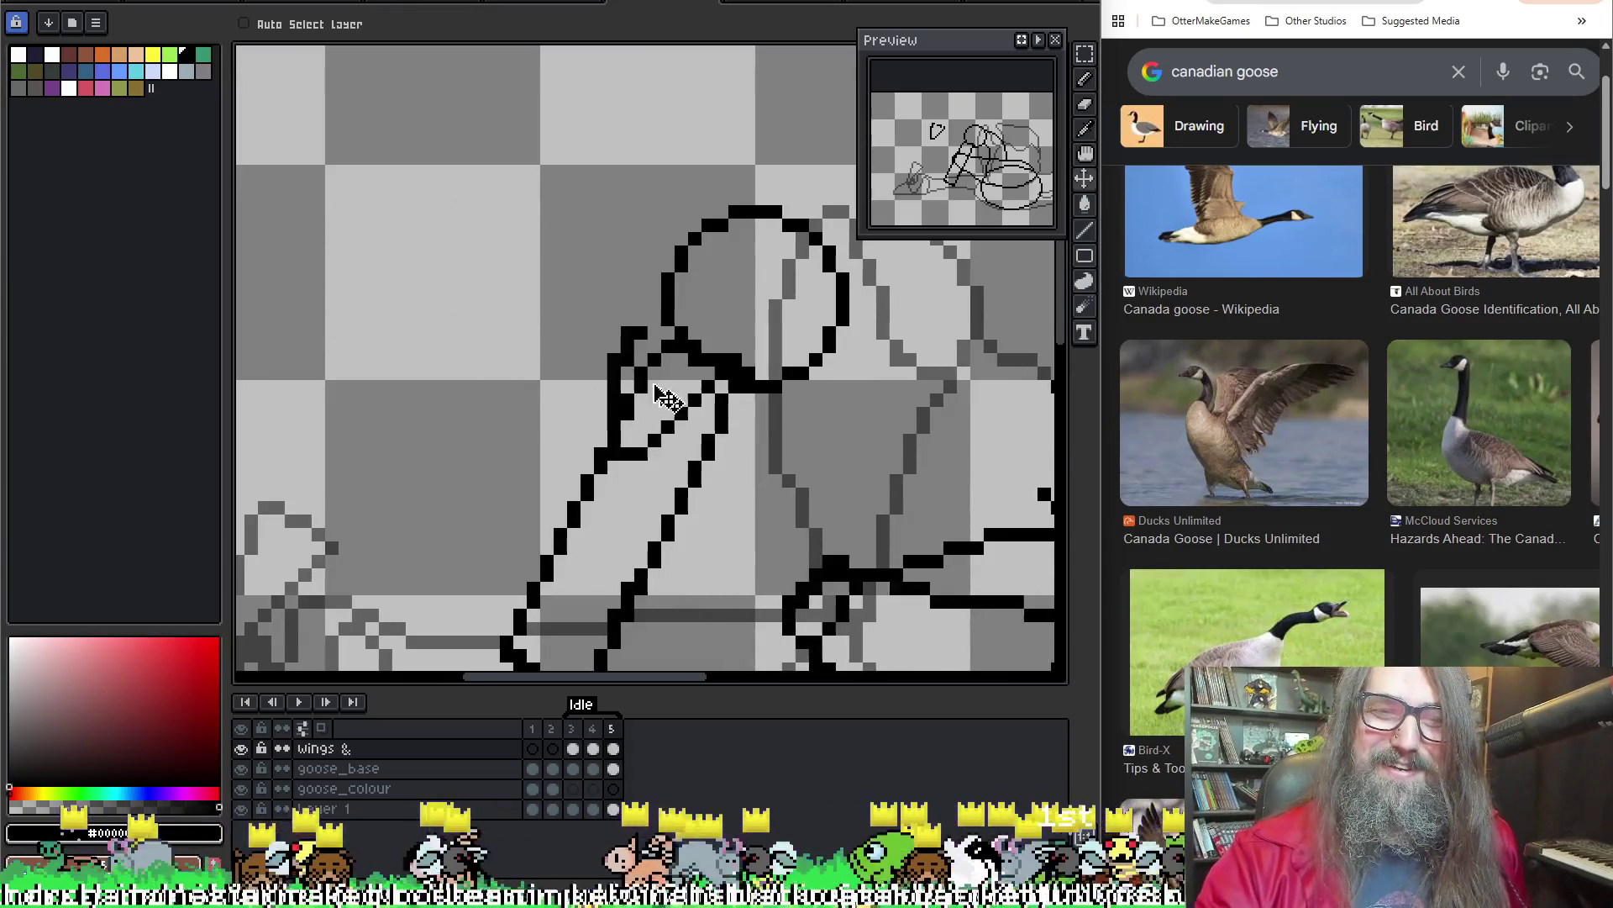
key("ctrl+z")
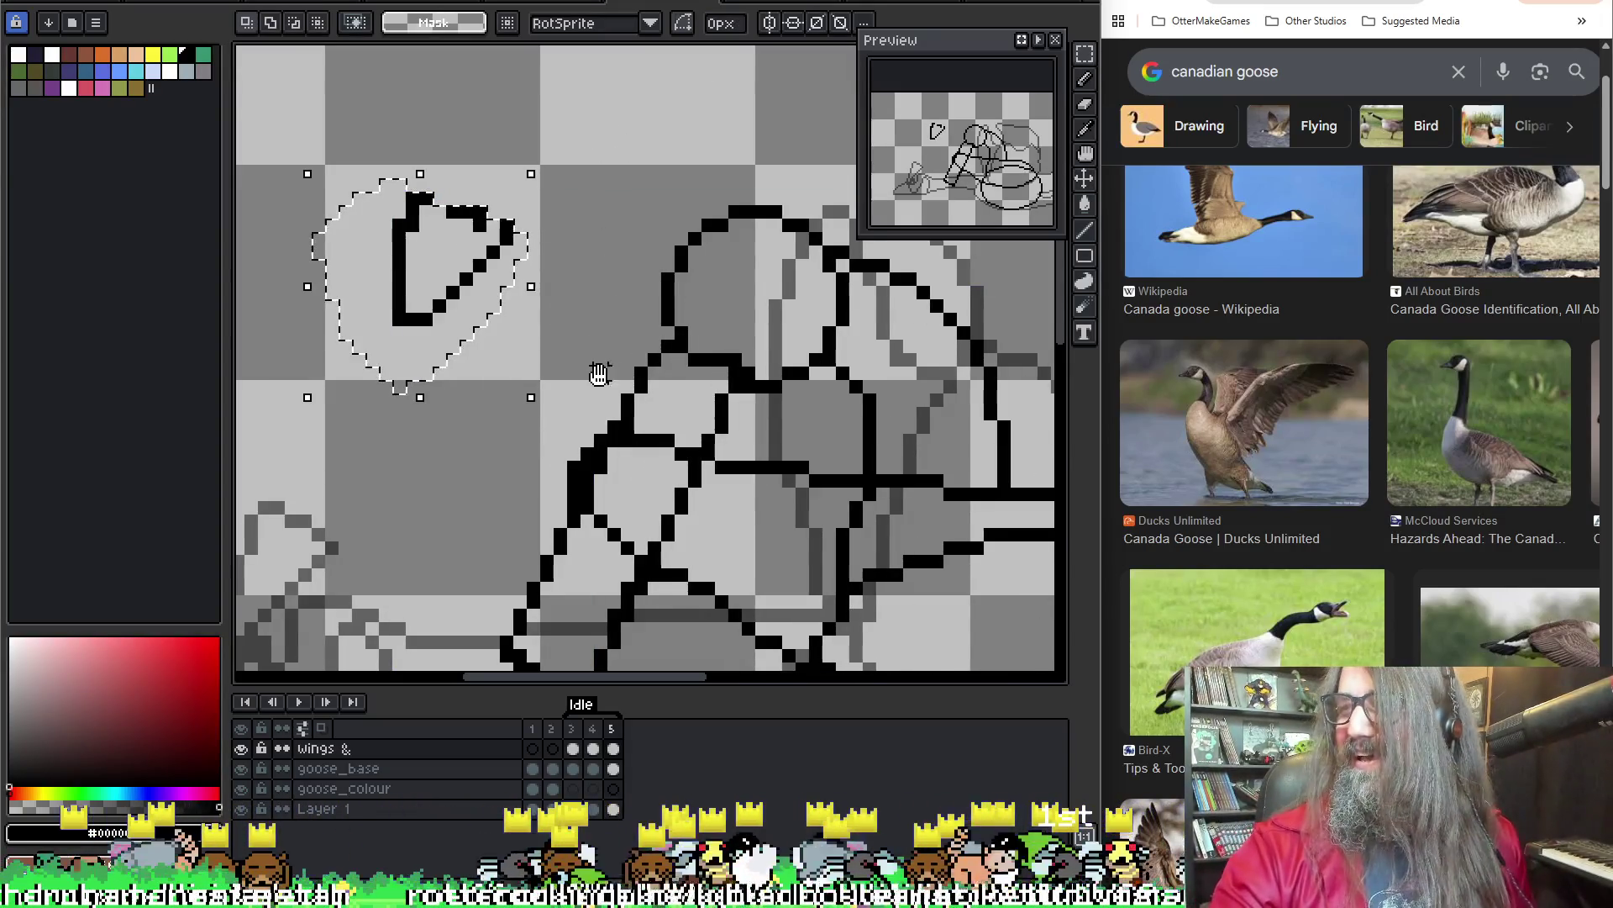
Add a black pixel to the triangle's outline and move it onto the wing near the body
left_click_drag(601, 360, 640, 284)
key("b")
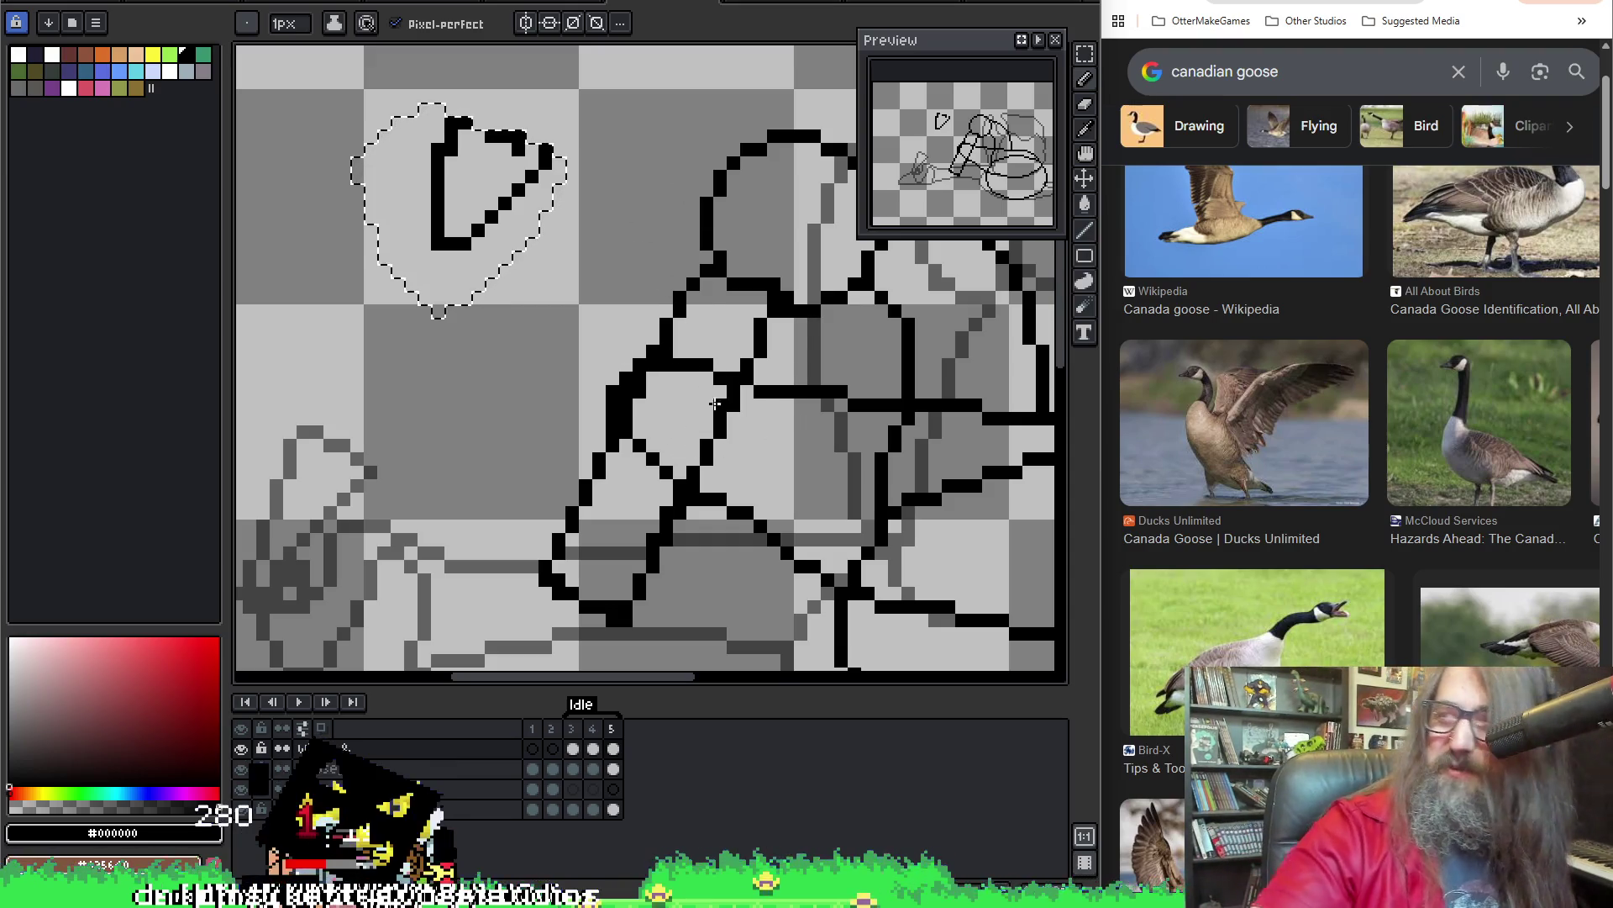
left_click(677, 429)
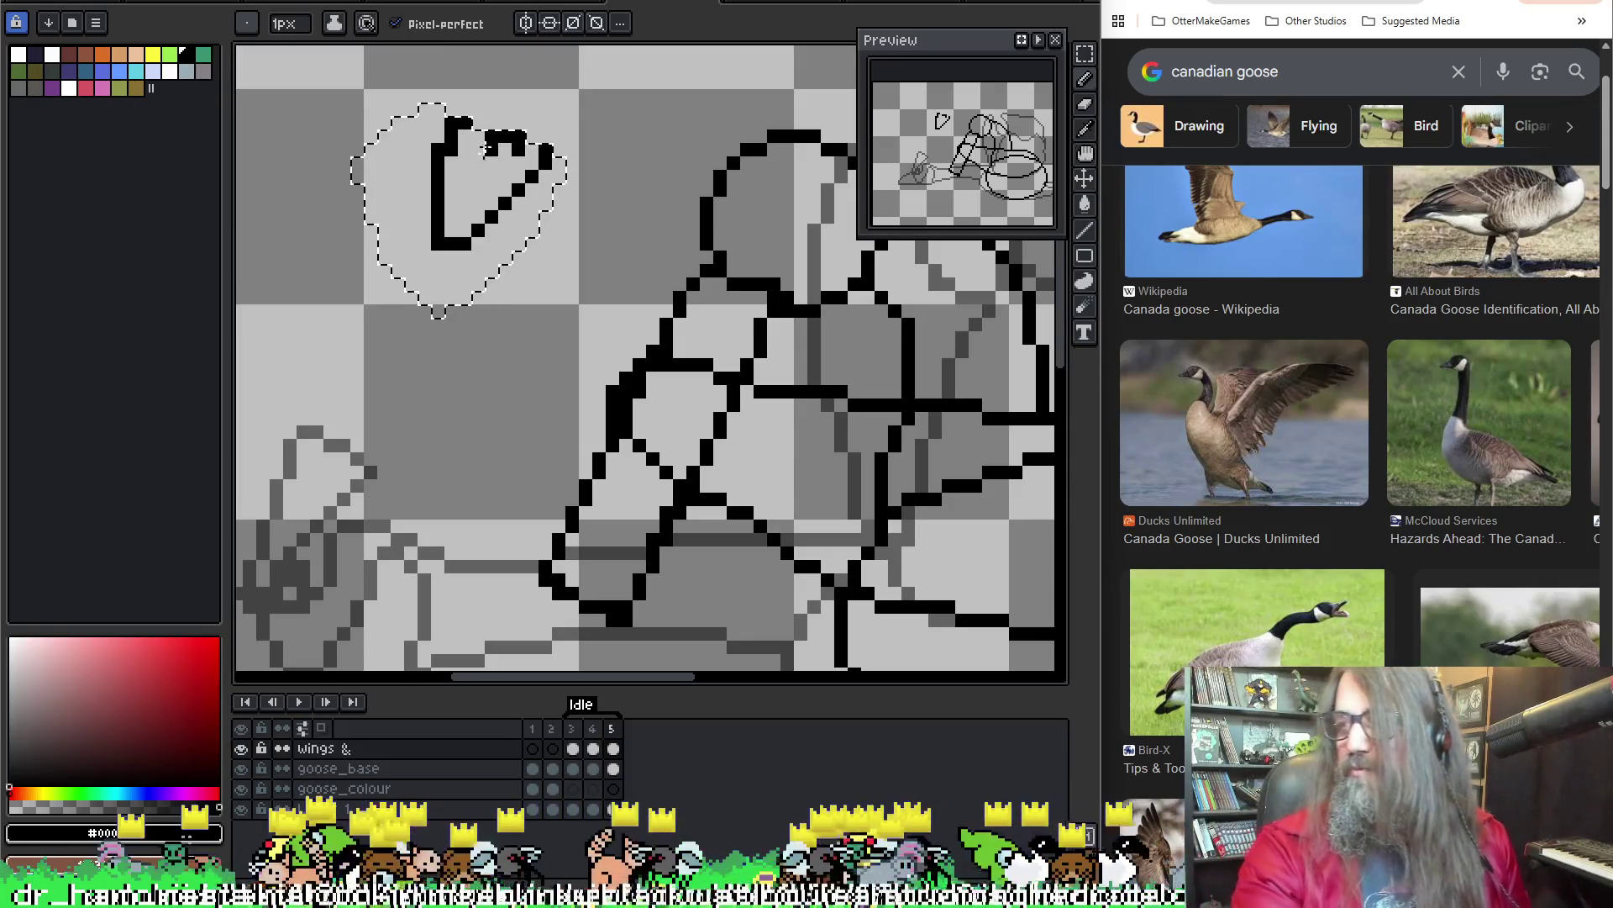
key("m")
mouse_move(489, 181)
left_mouse_down()
mouse_move(754, 342)
mouse_move(750, 326)
mouse_move(739, 348)
mouse_move(740, 324)
mouse_move(754, 336)
left_mouse_up()
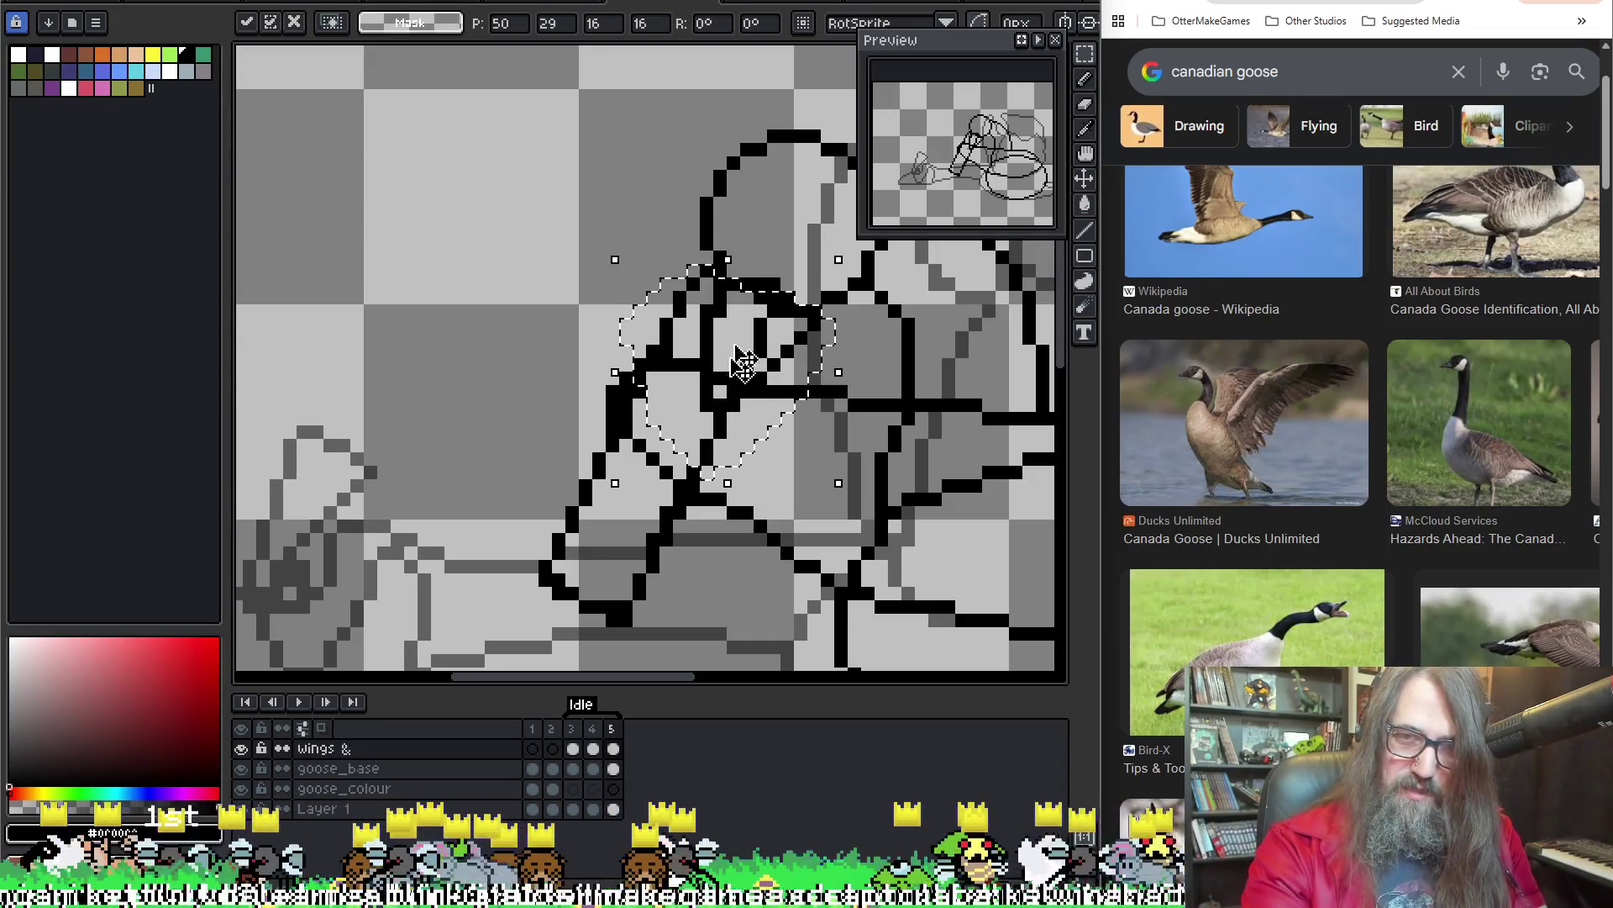
Select goose_base frames 4 and 5, then play the Idle animation and stop on frame 3
left_click(593, 768)
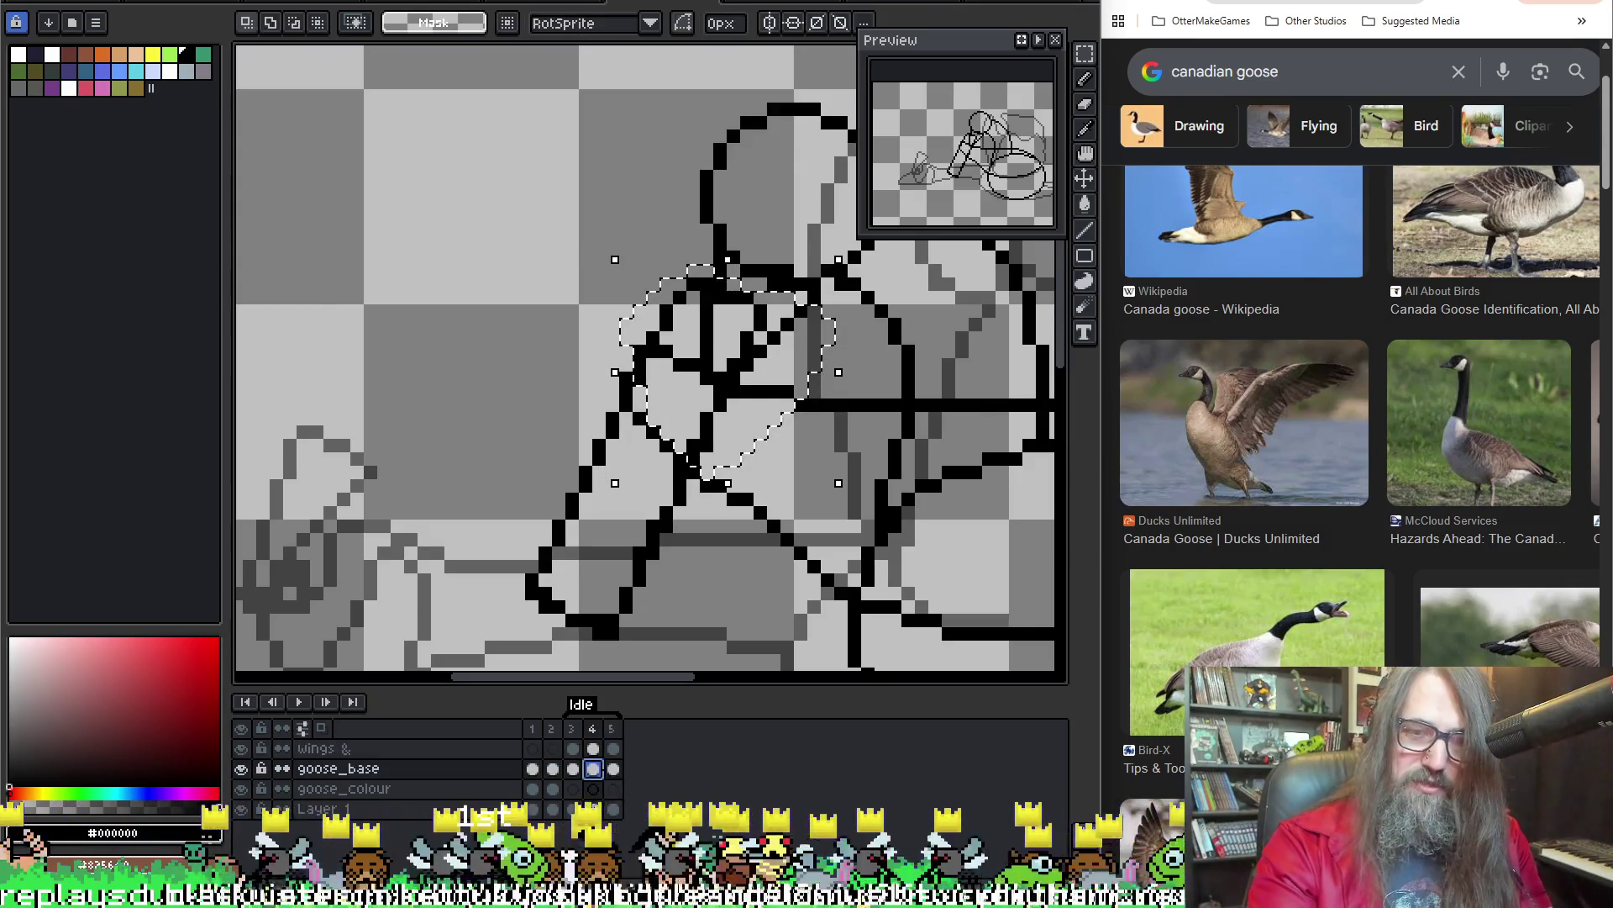
left_click(614, 768)
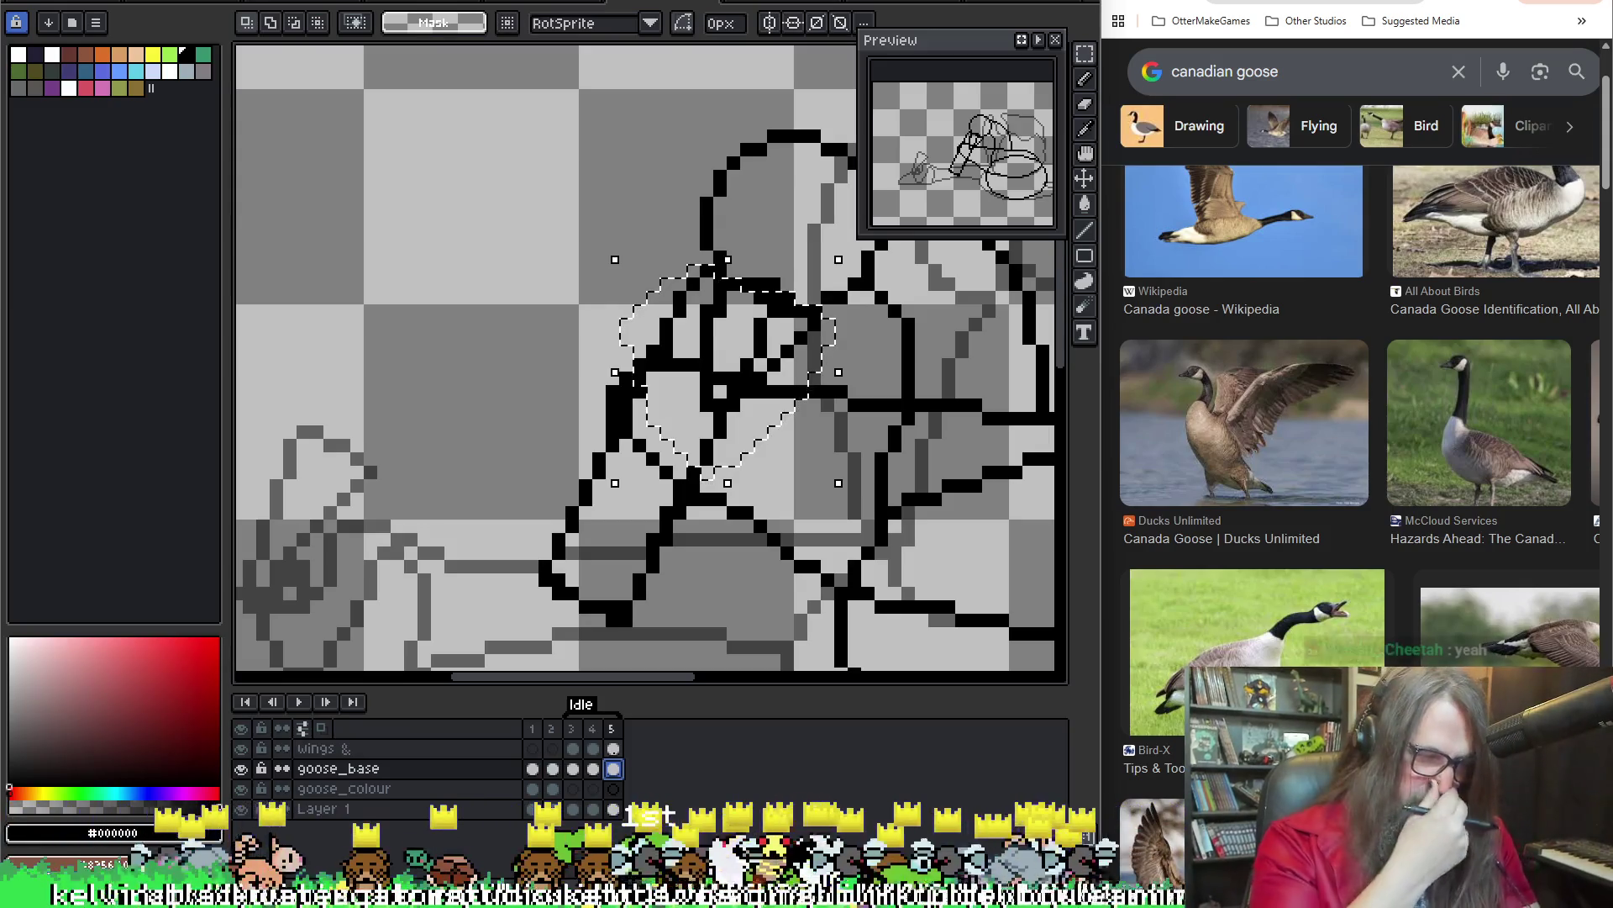
right_click(620, 762)
key("Escape")
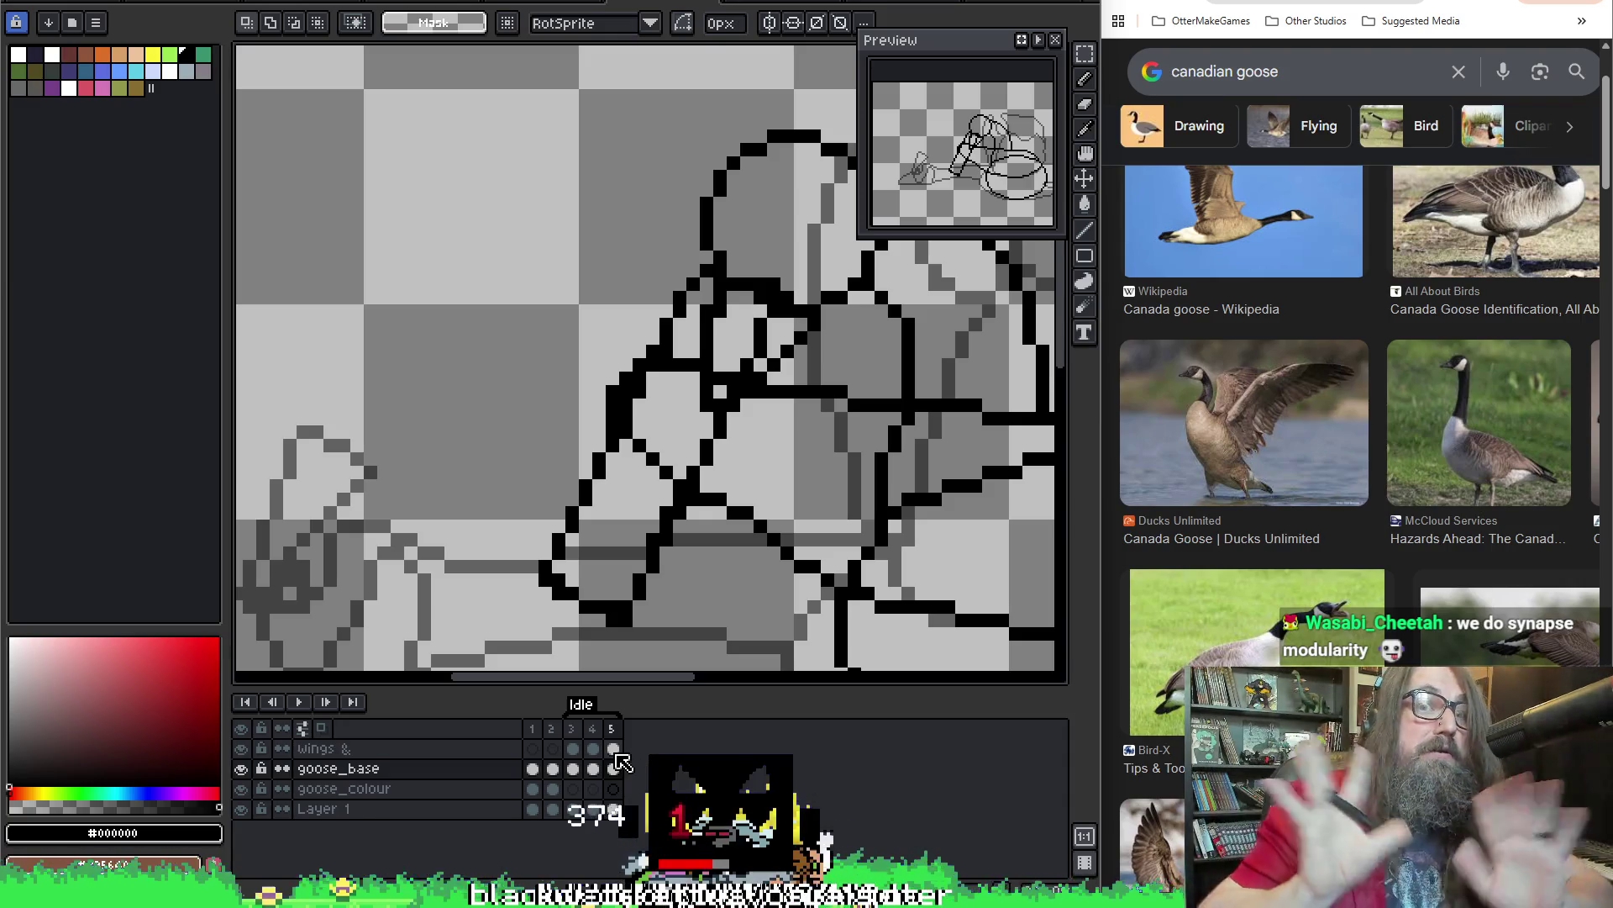
left_click_drag(679, 454, 591, 451)
key("Right")
key("Right")
key("Right")
key("Right")
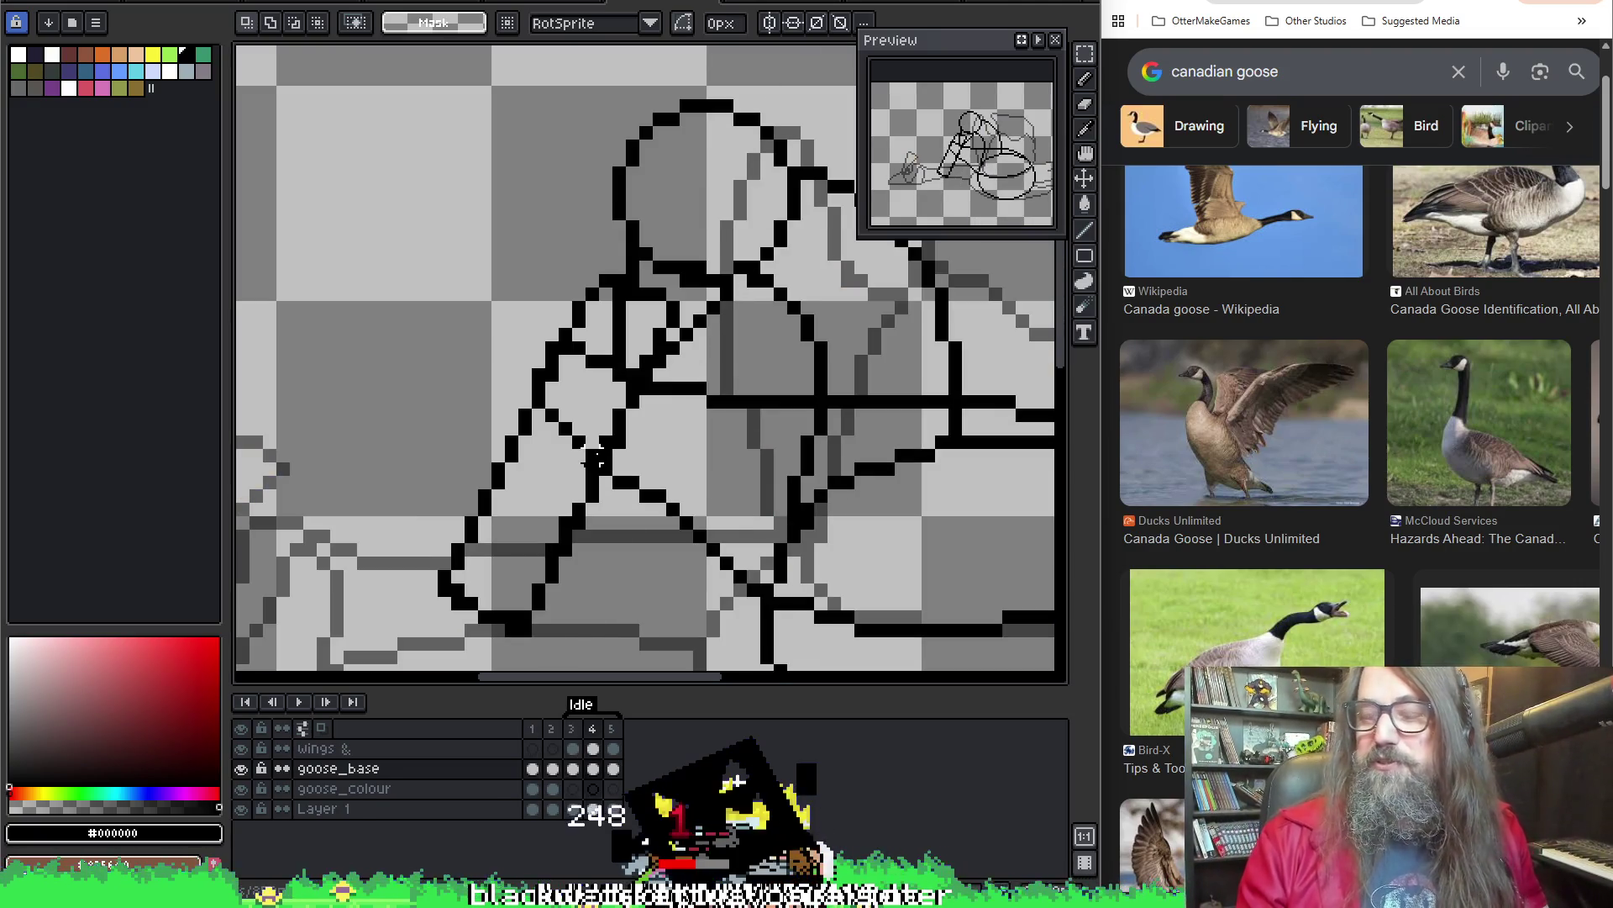
key("Return")
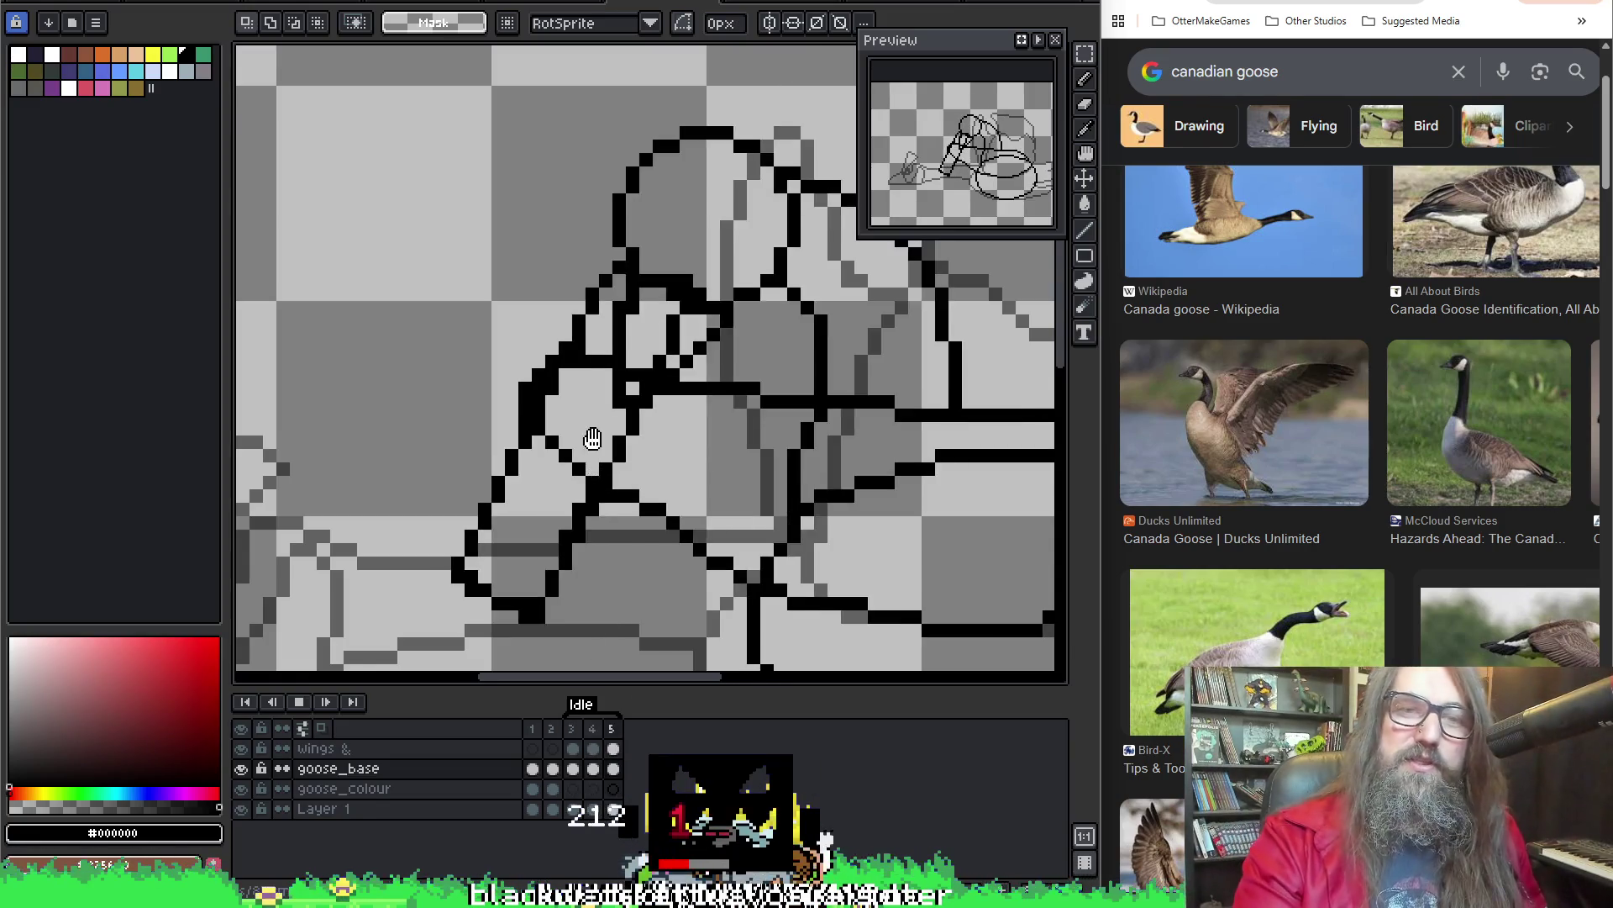
scroll(619, 448, "down", 2)
left_click_drag(619, 448, 527, 448)
key("Return")
key("Return")
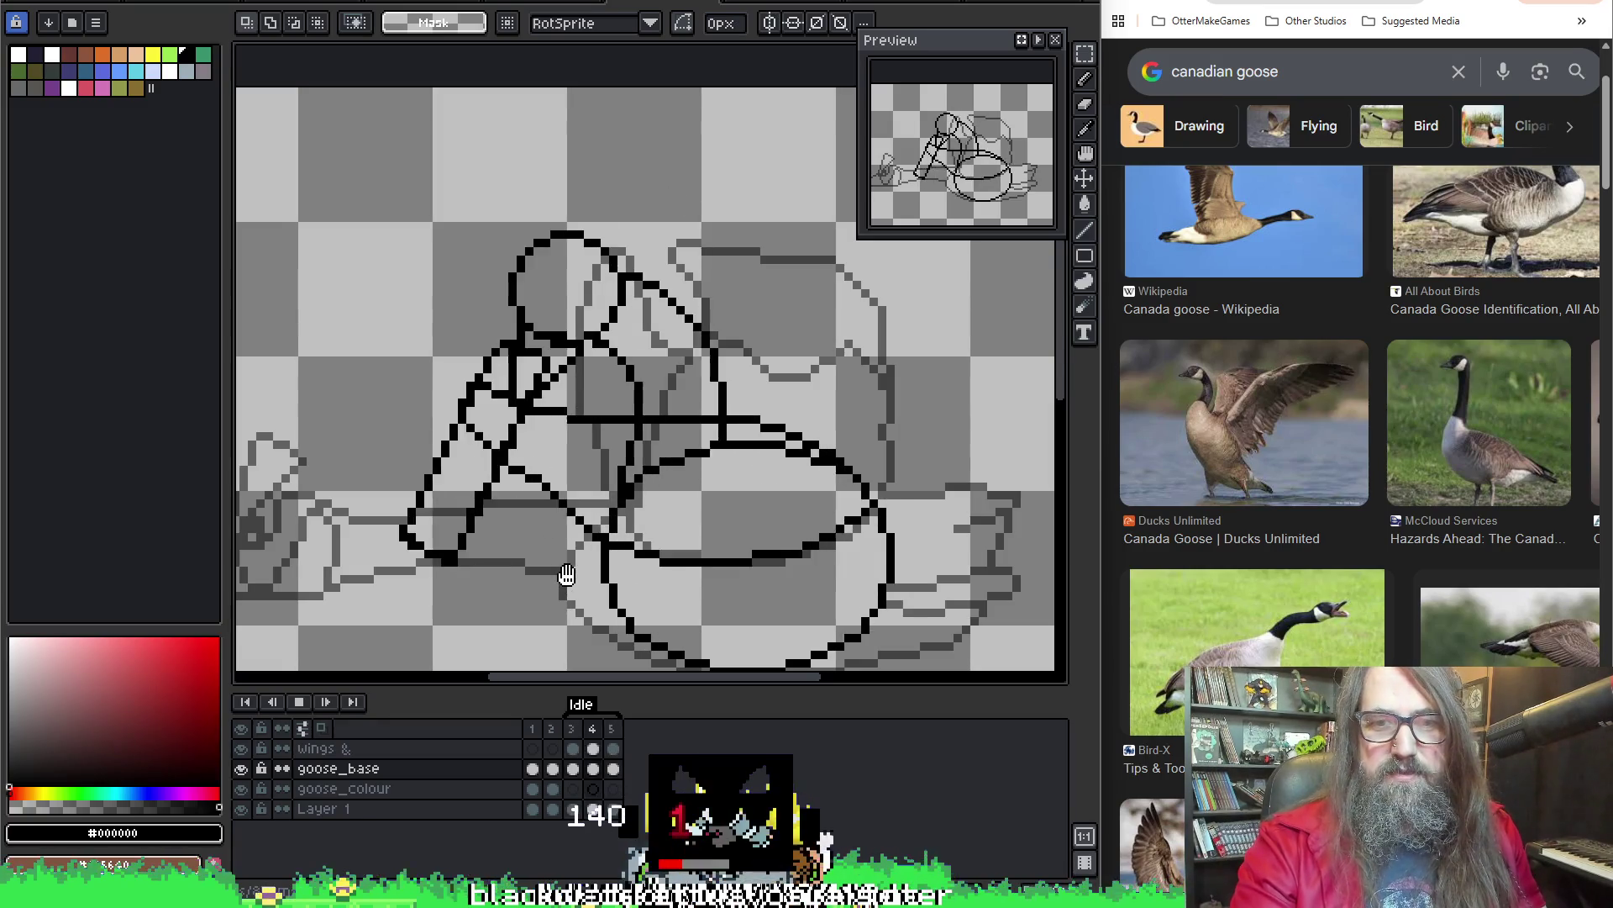
key("Return")
Switch to the wings layer with the Pencil and stop playback on frame 3
key("b")
scroll(747, 404, "up", 2)
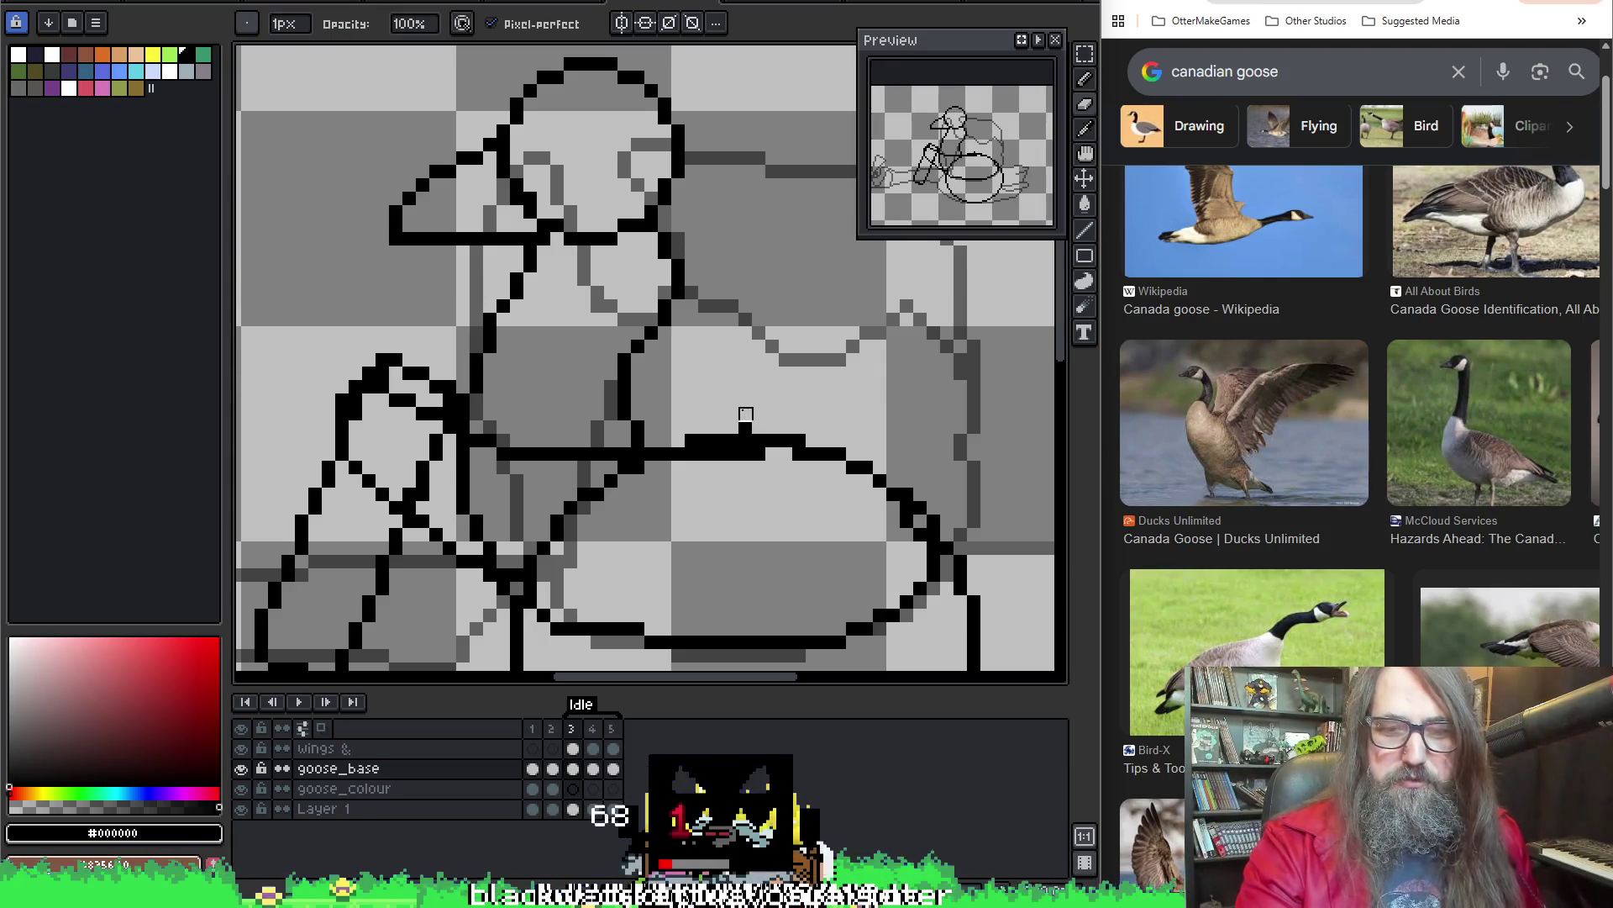
key("alt+Up")
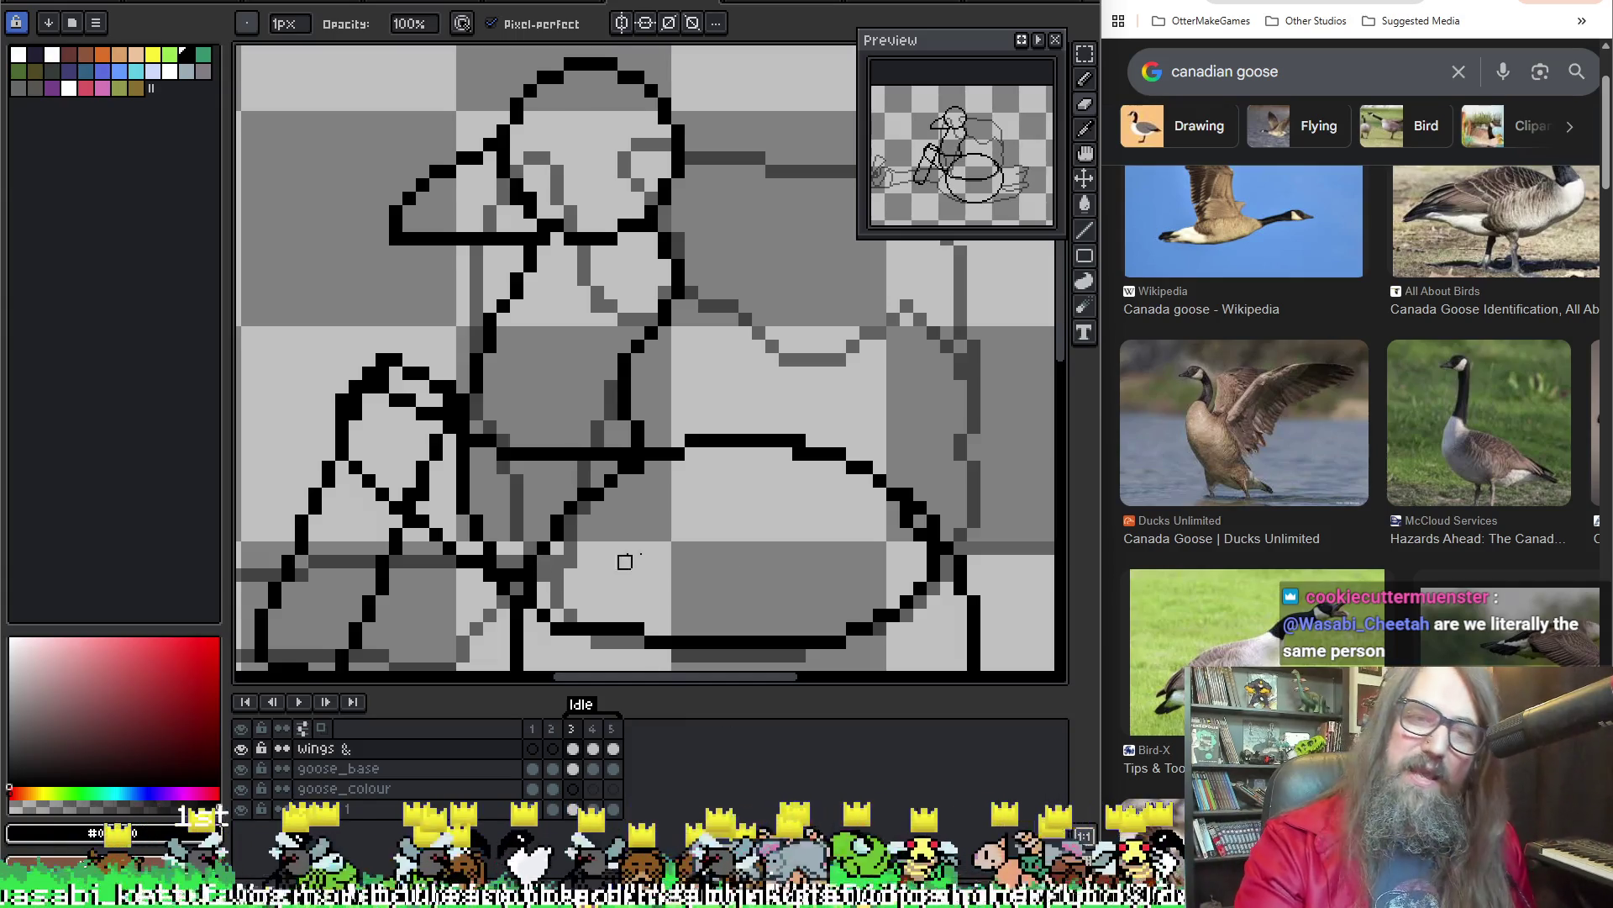
scroll(817, 421, "down", 1)
scroll(822, 436, "down", 1)
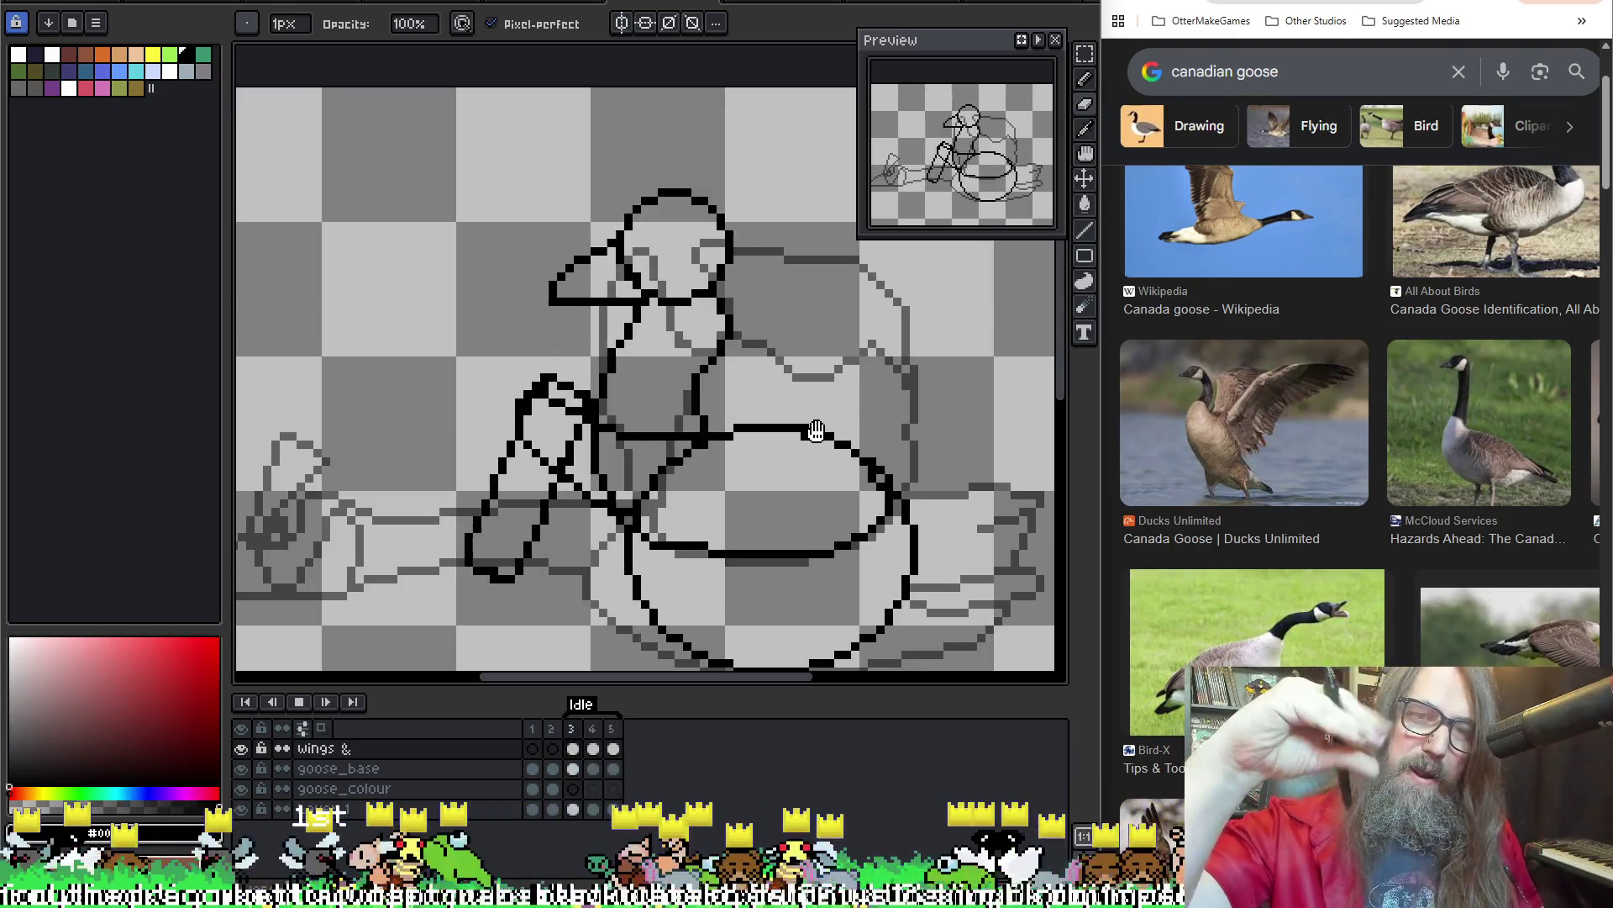
key("Return")
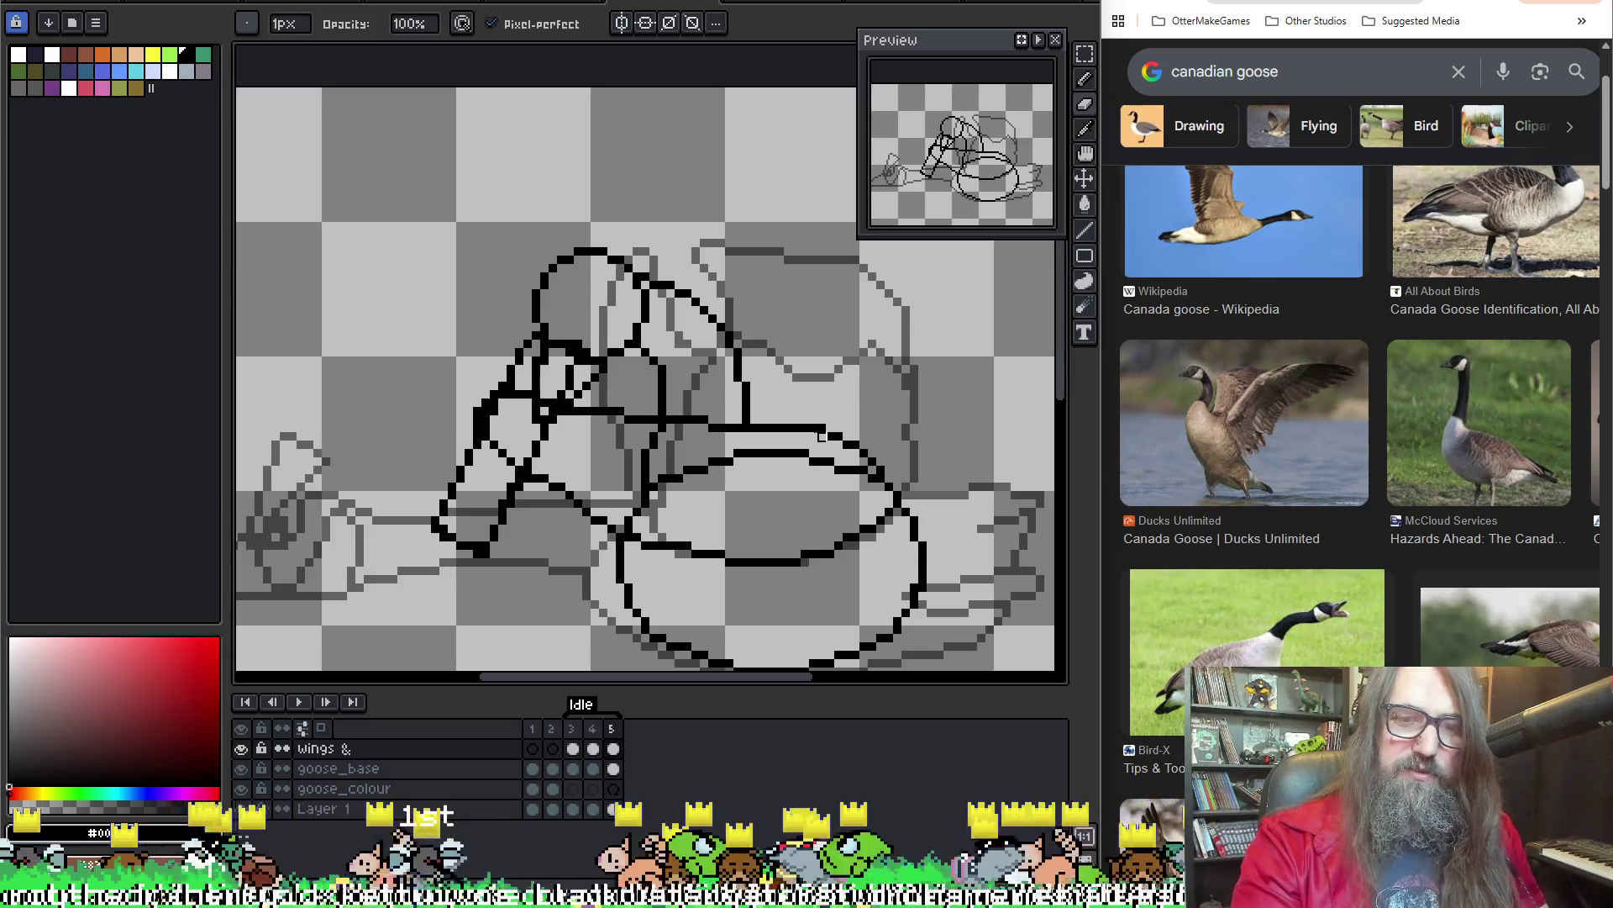
left_click_drag(663, 422, 499, 418)
key("Return")
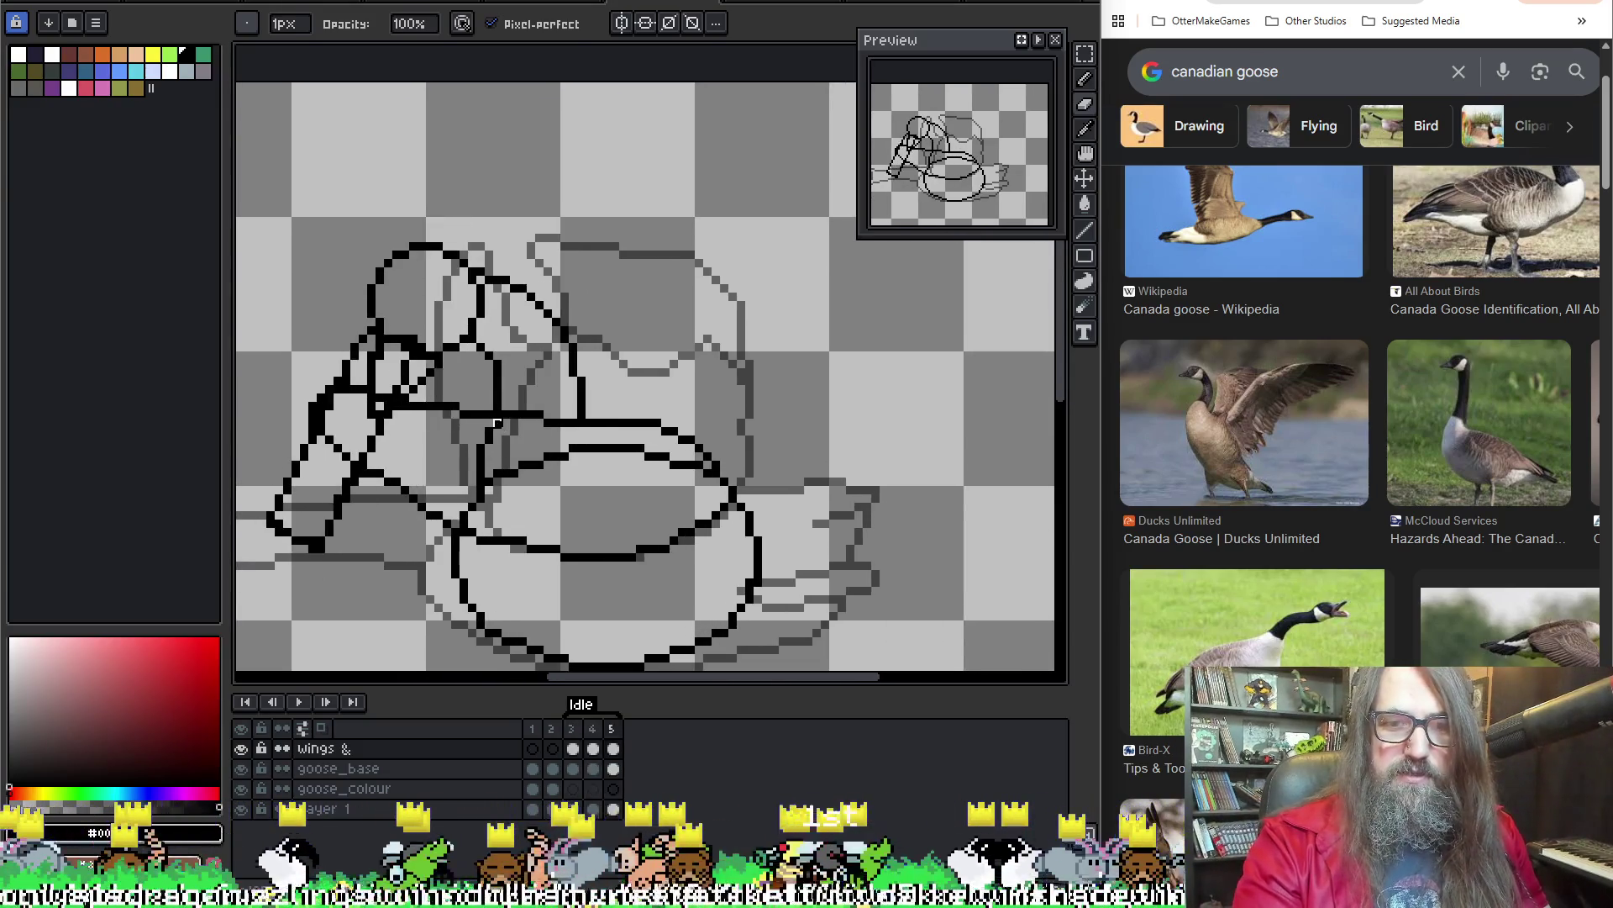
key("Return")
key("Return")
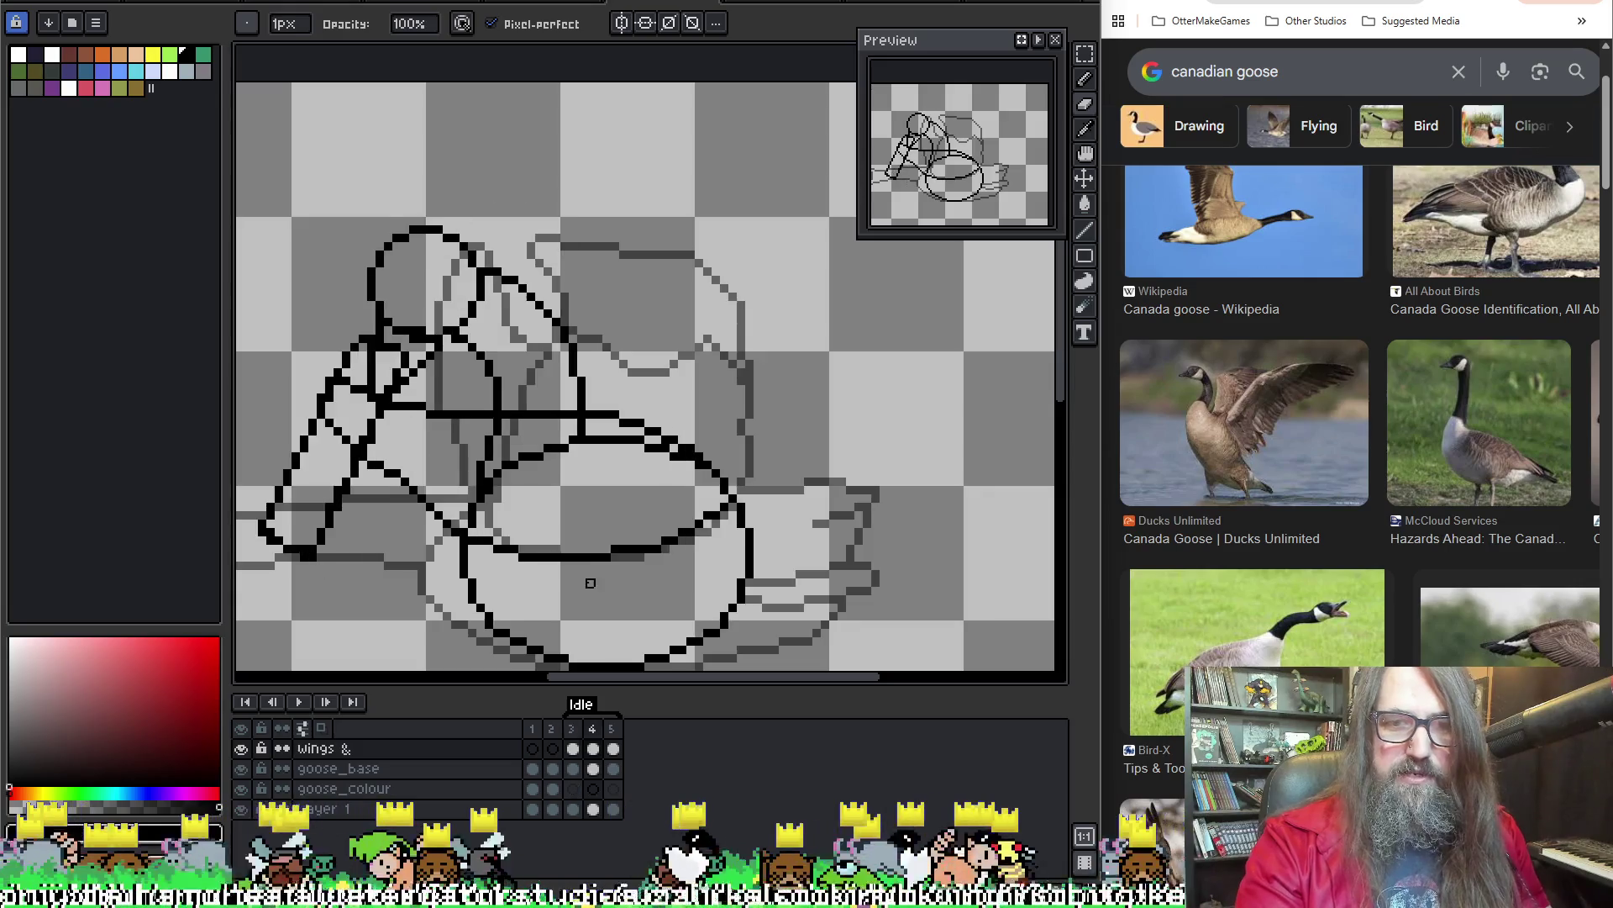
key("Return")
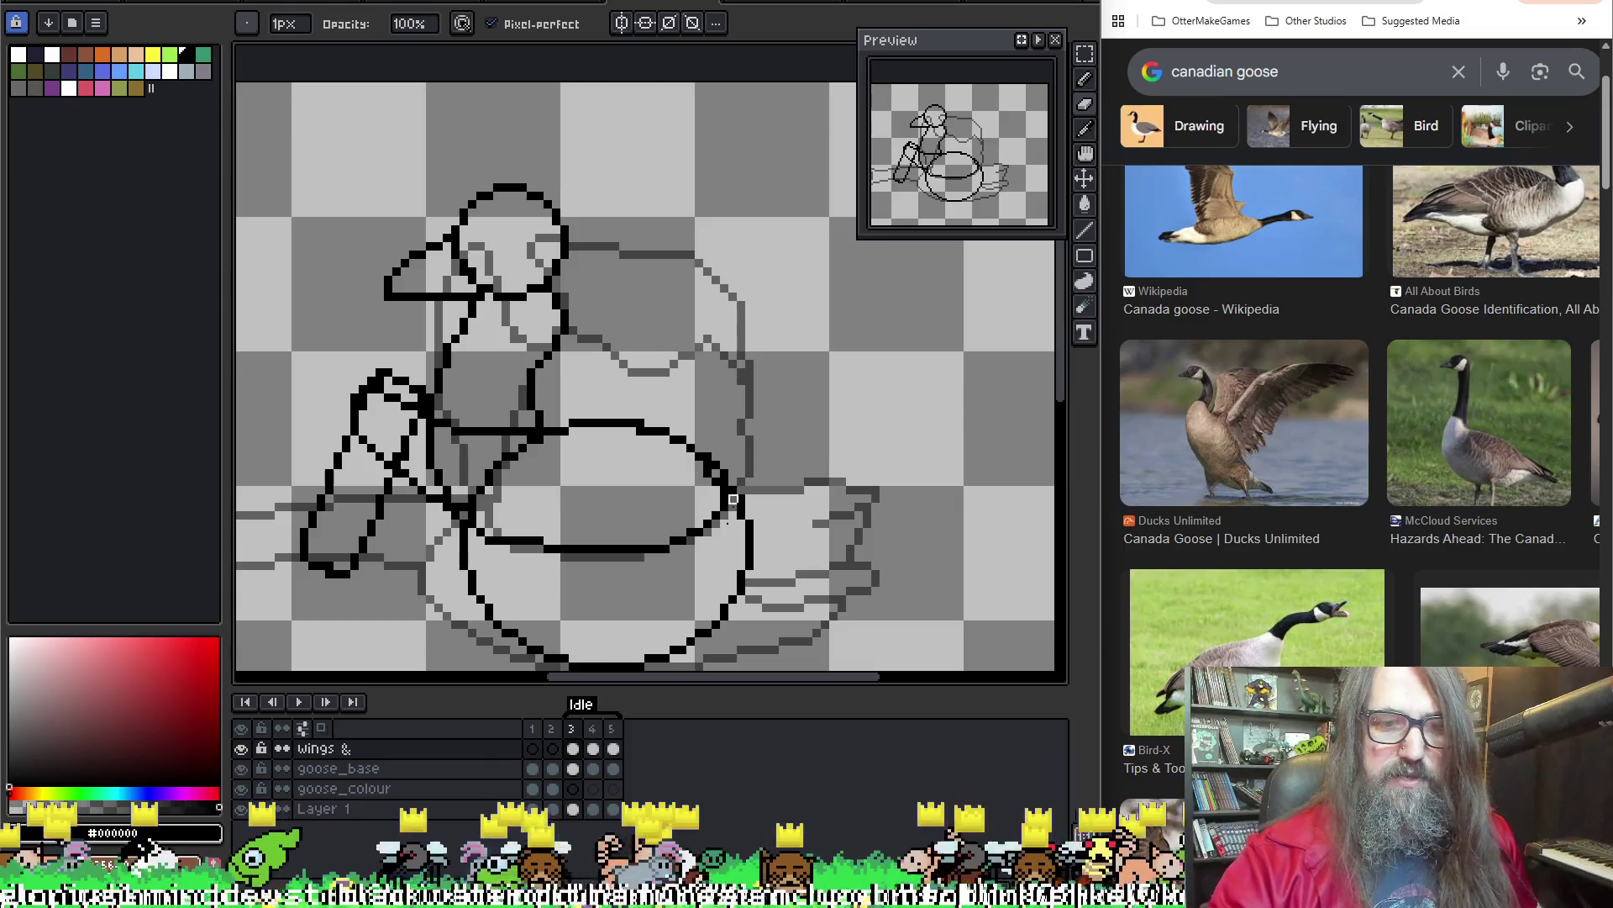
Add a black pixel to frame 3's goose lineart
key("e")
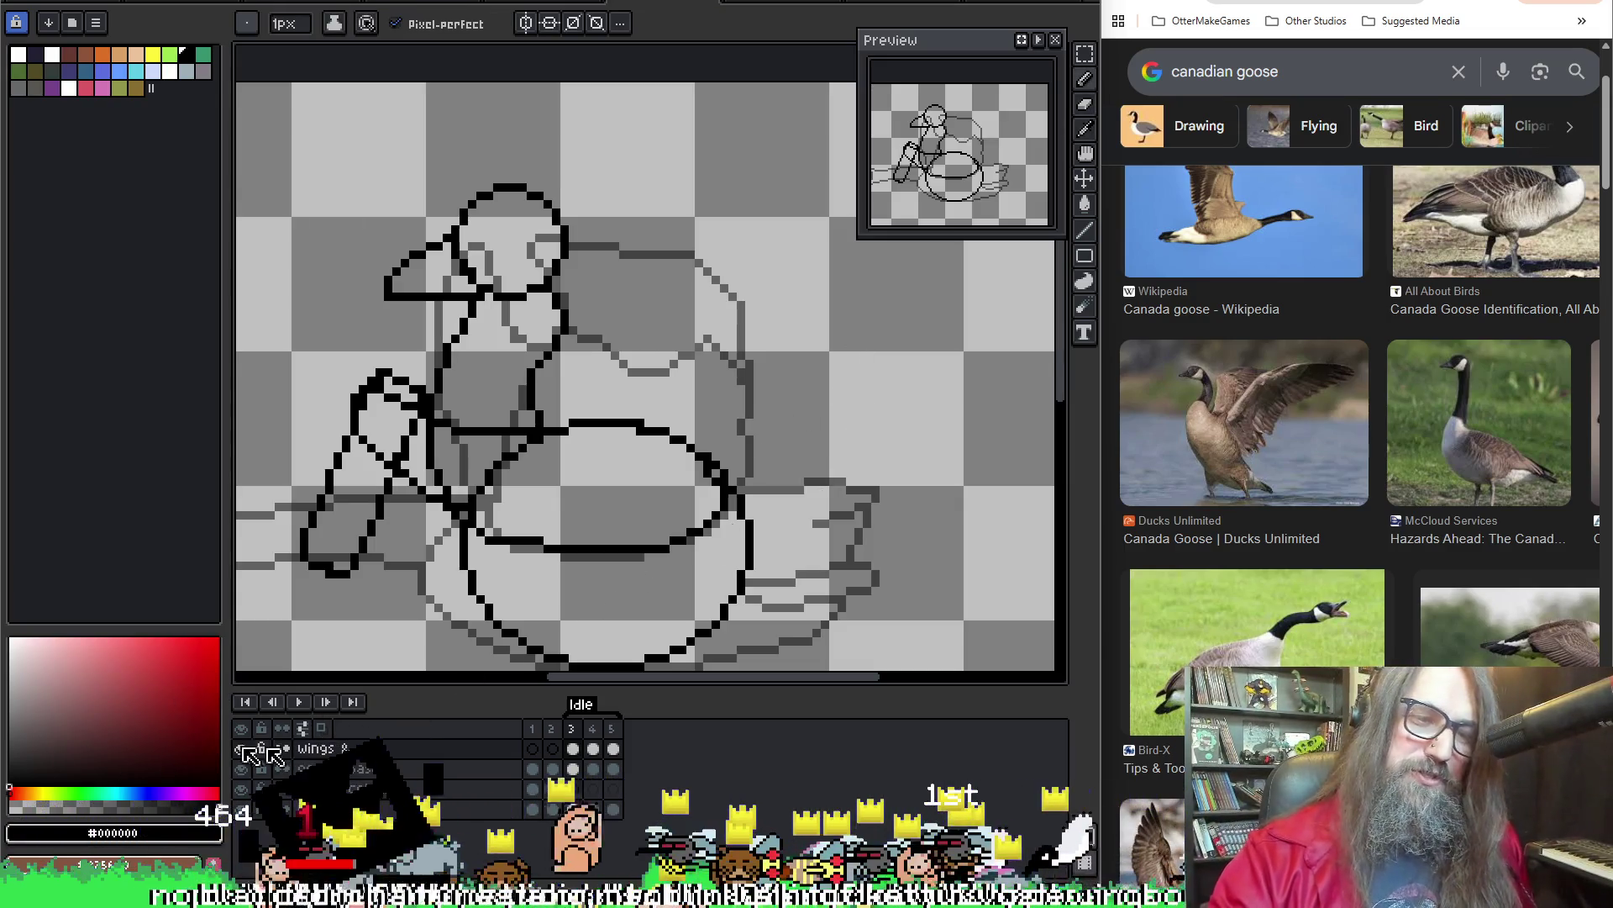
key("i")
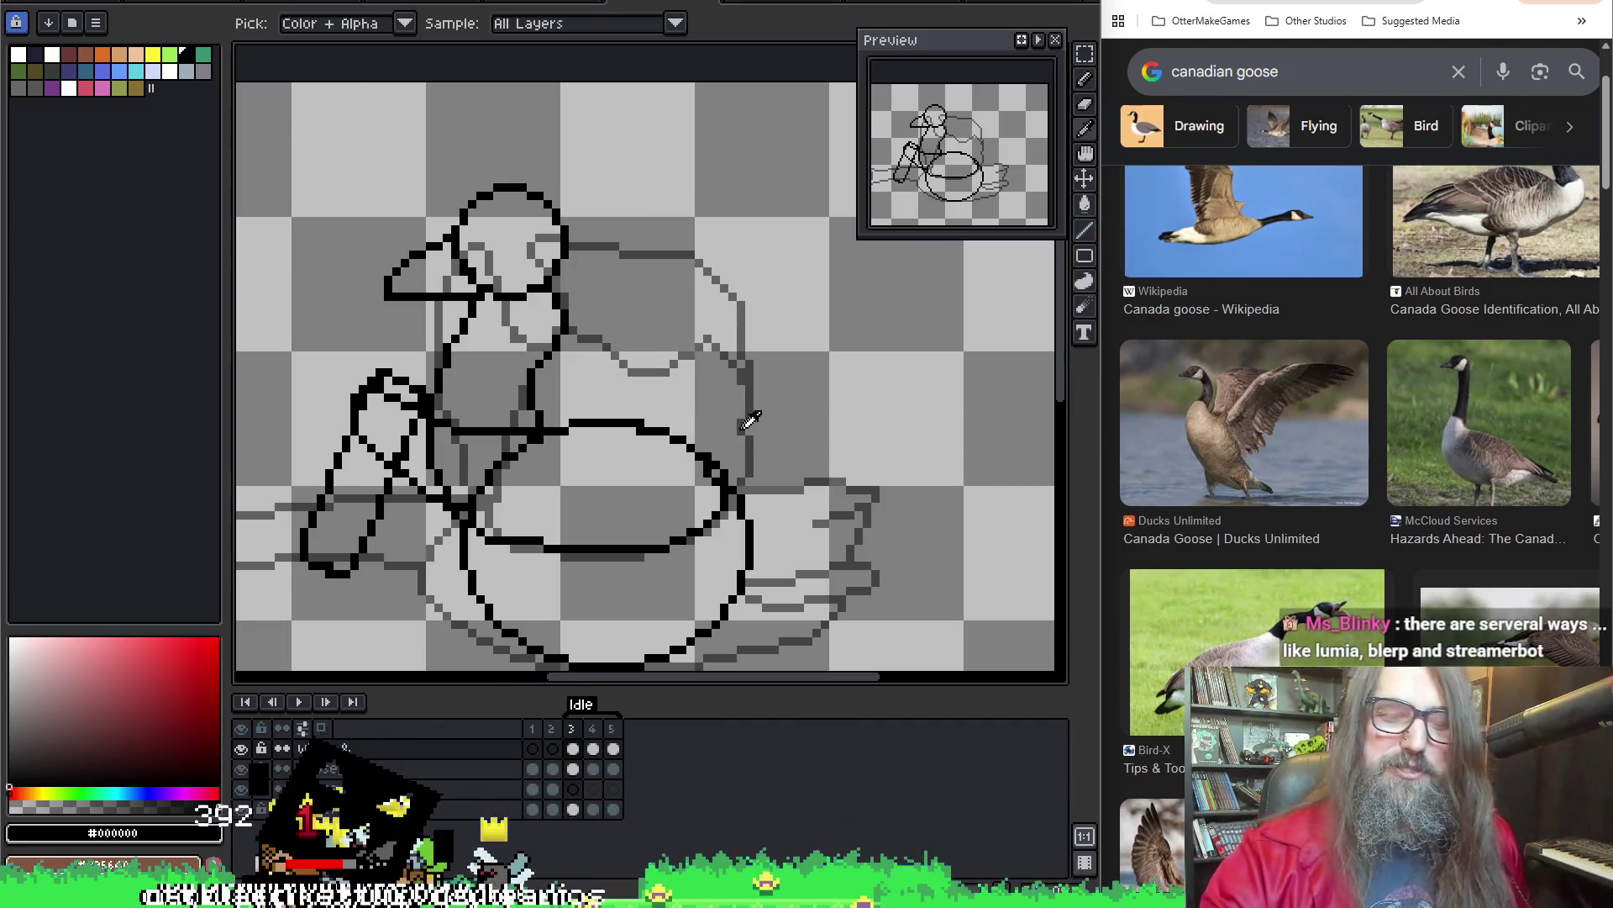
key("b")
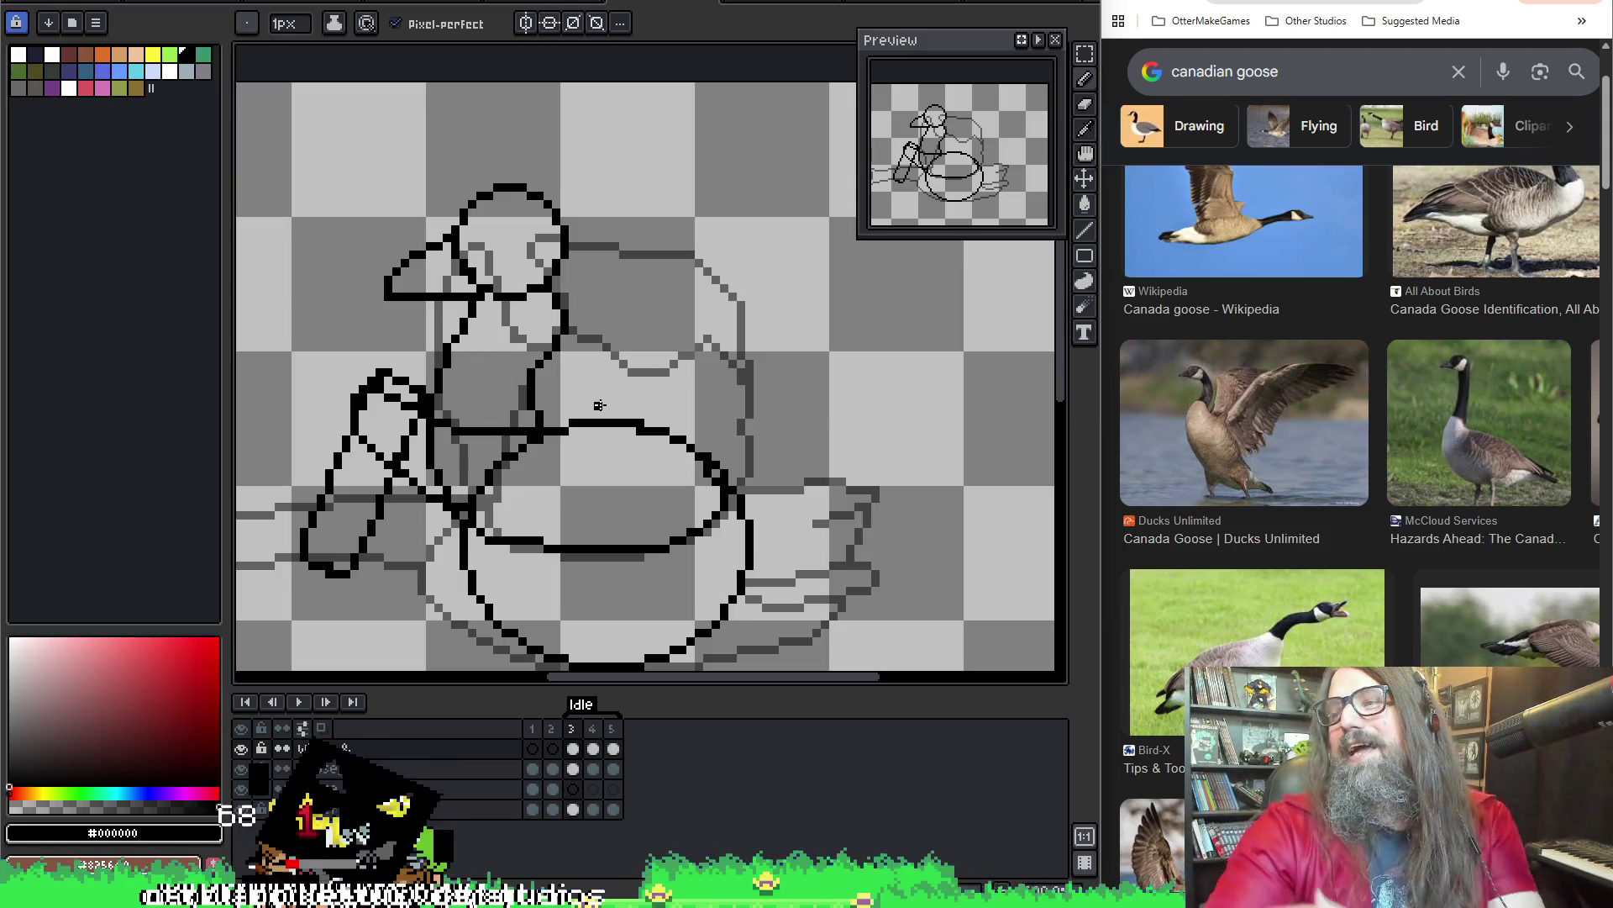
left_click(673, 396)
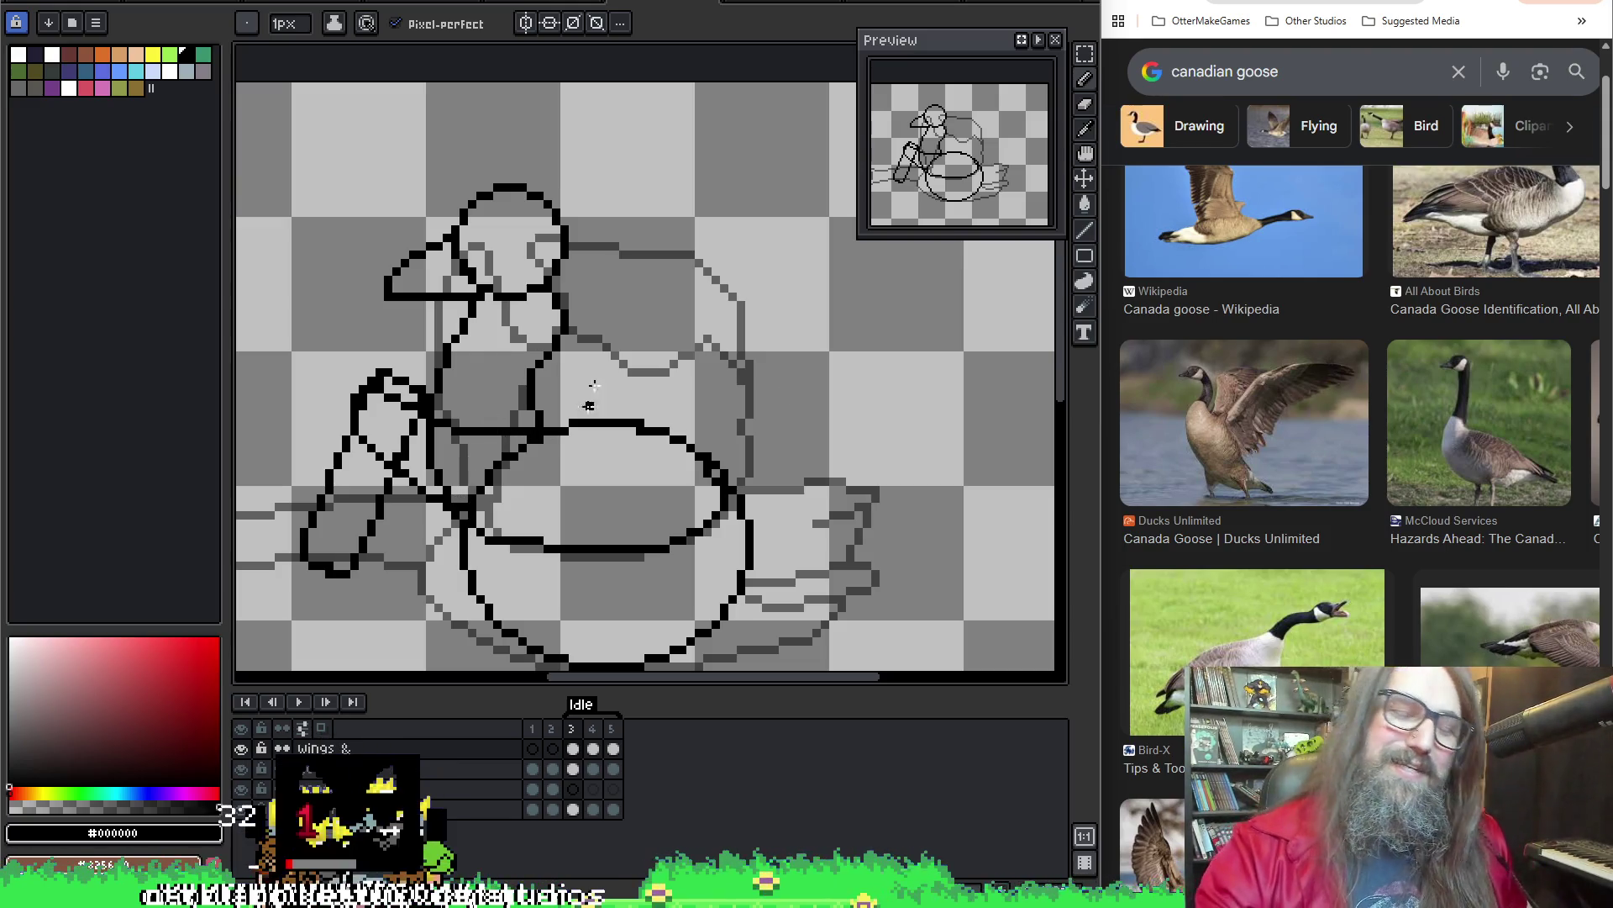
key("i")
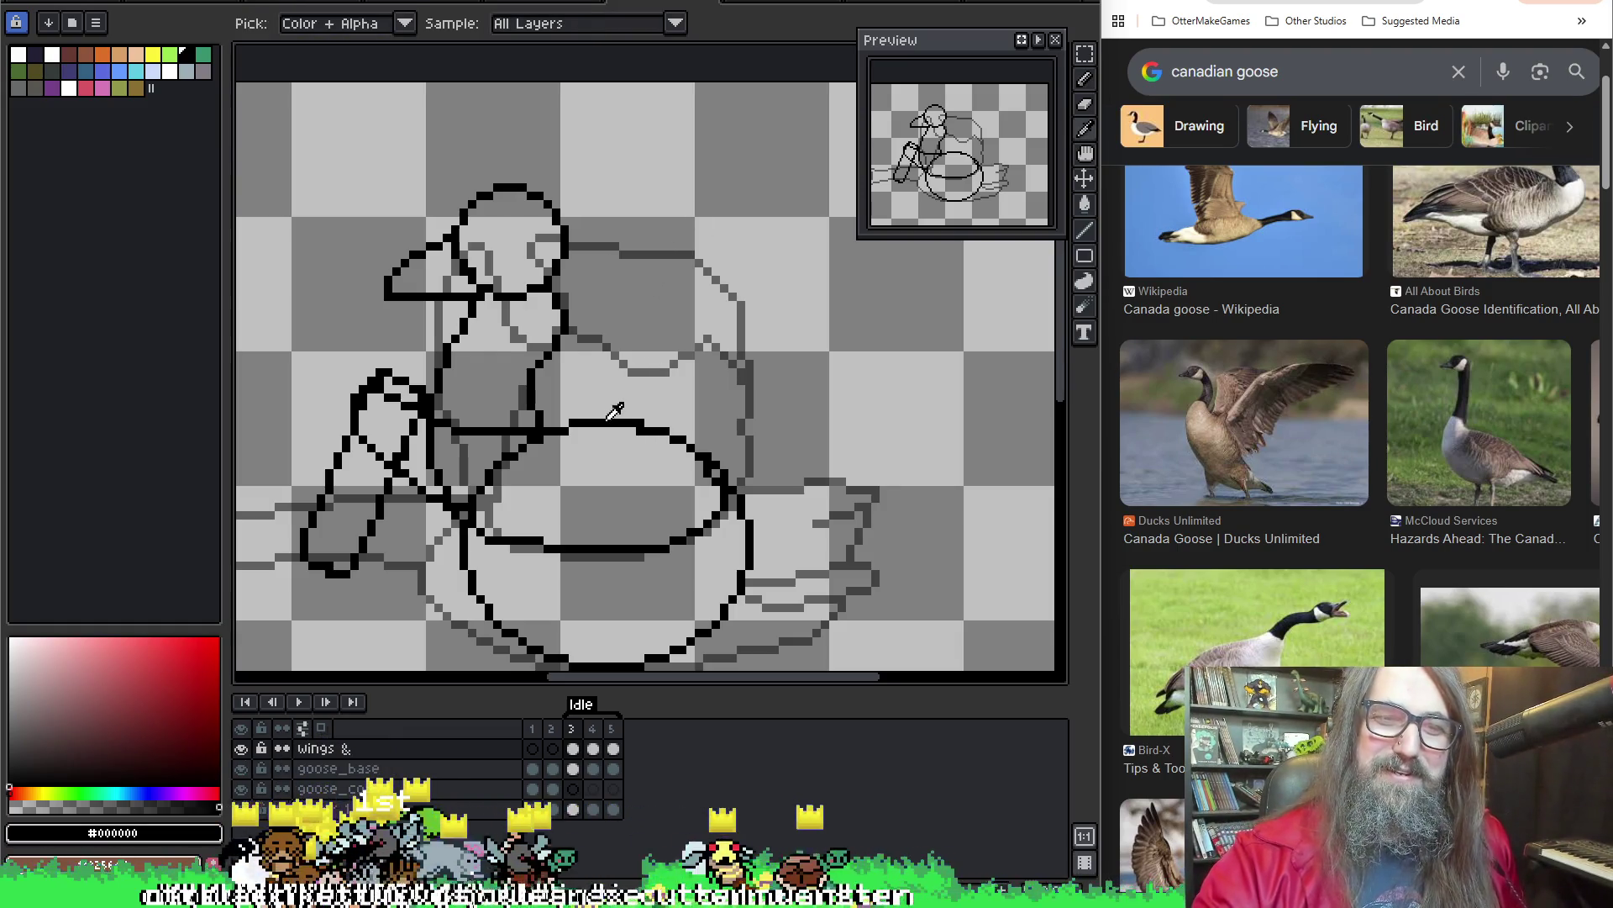
key("b")
Flip back and forth between frames 3, 4 and 5 to compare the wing poses
key("Right")
key("Left")
key("Right")
key("Left")
key("Right")
key("Left")
key("Right")
key("Left")
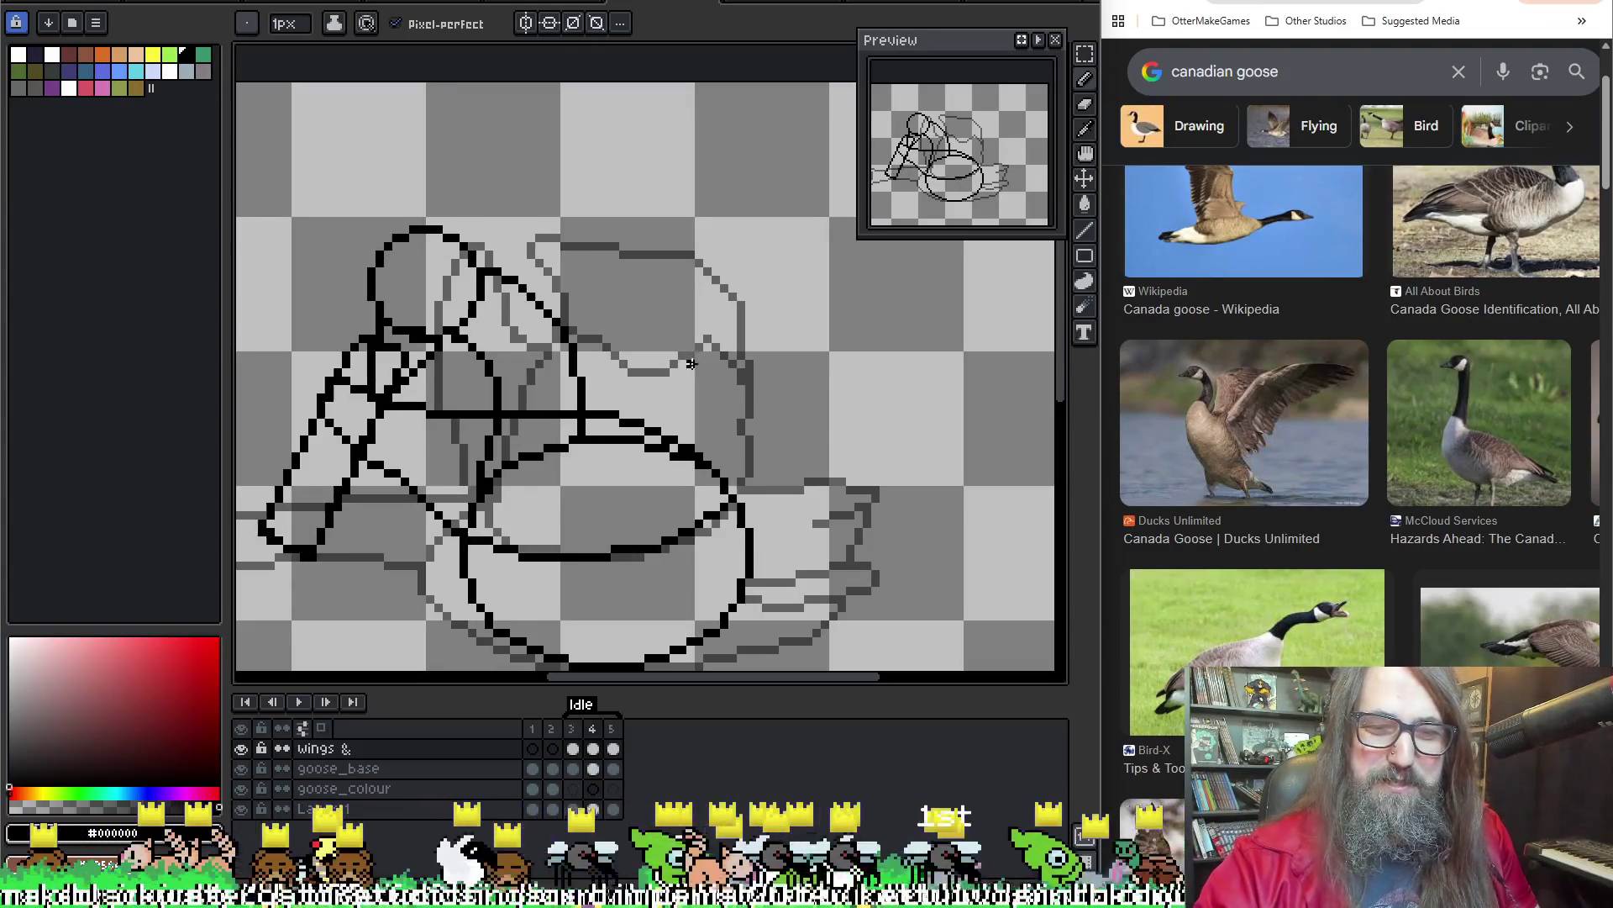
key("Right")
key("Right")
key("Left")
key("Right")
key("Left")
key("Left")
key("Right")
key("Left")
key("Right")
key("Right")
key("Left")
key("Left")
key("Right")
key("Right")
key("Left")
key("Left")
key("Right")
key("Right")
key("Left")
key("Left")
key("Right")
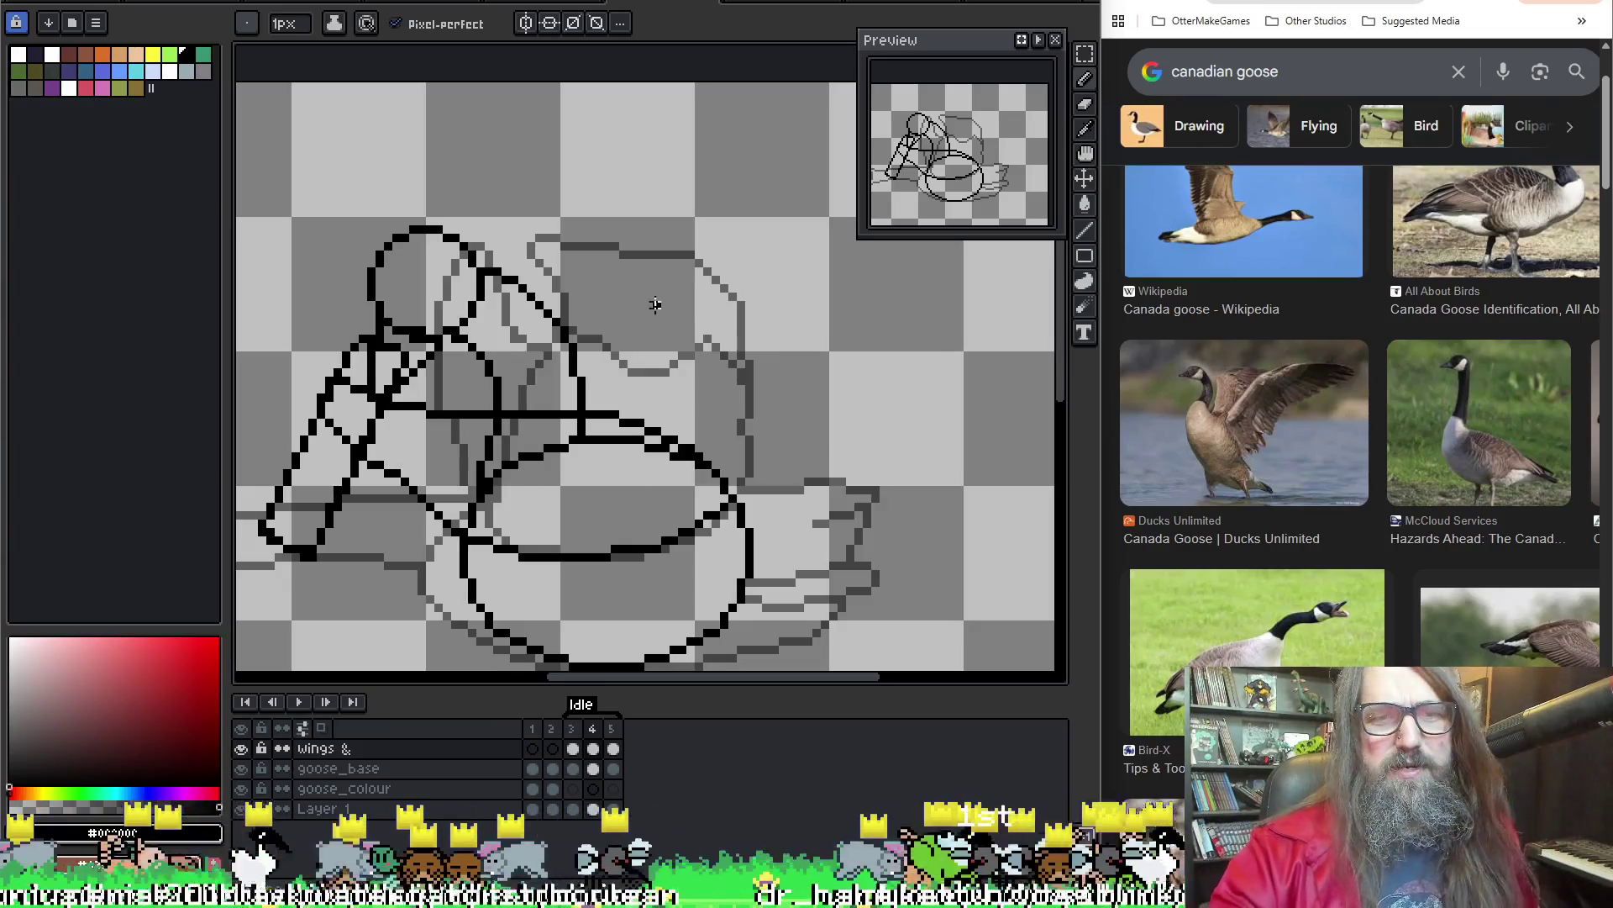
Draw the tail's lower black outline on frame 3, then move to frame 4
left_click_drag(743, 413, 754, 425)
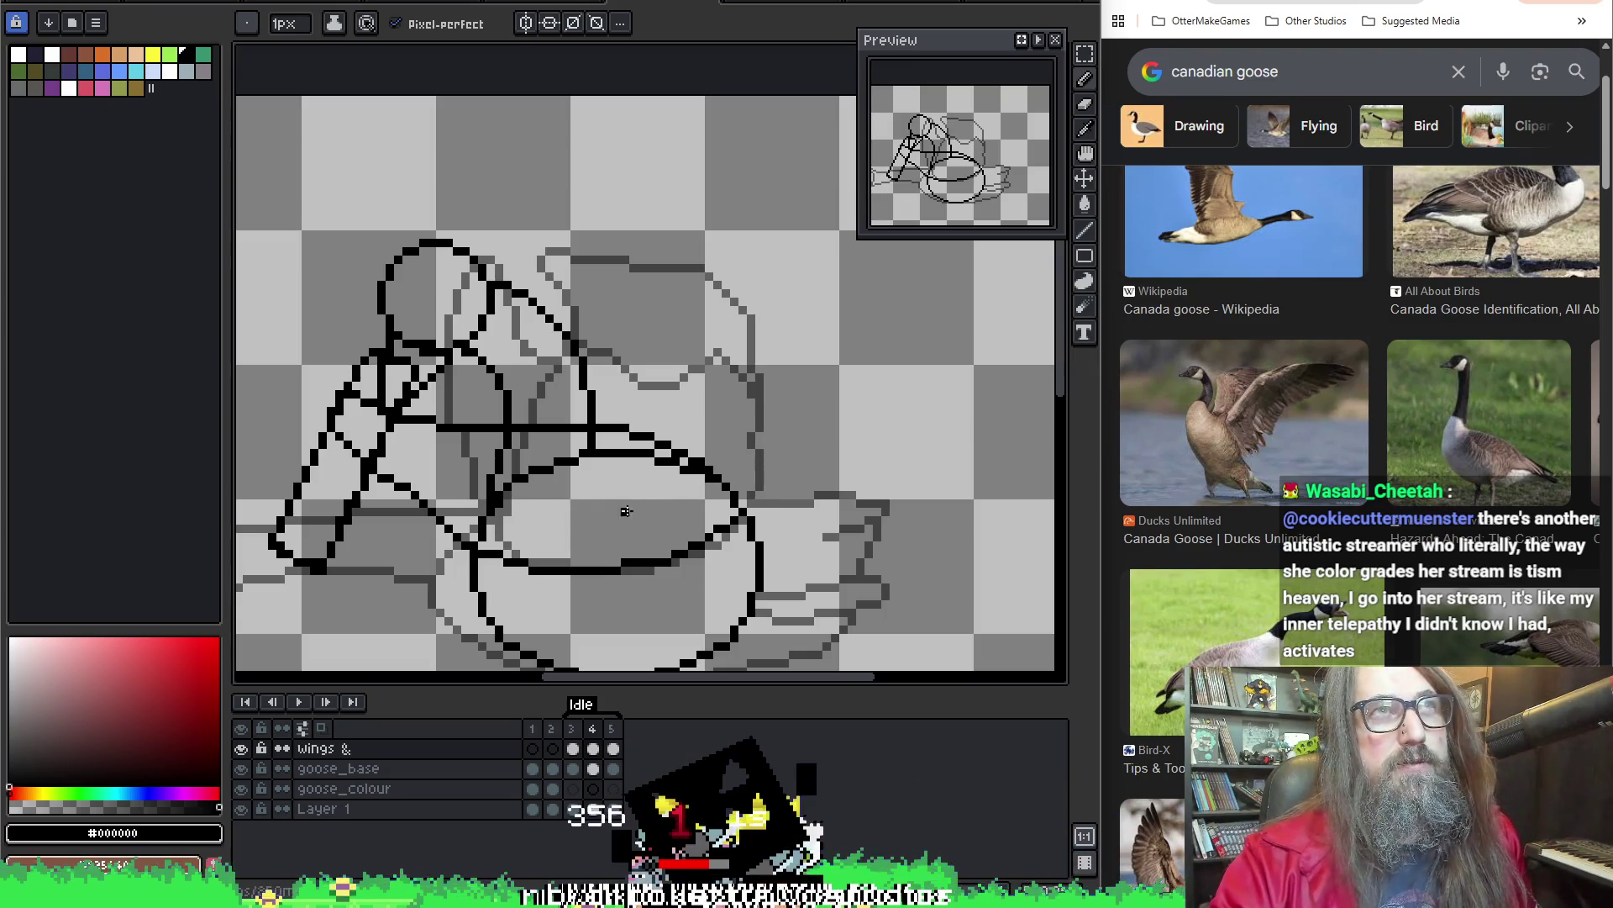
scroll(735, 414, "down", 3)
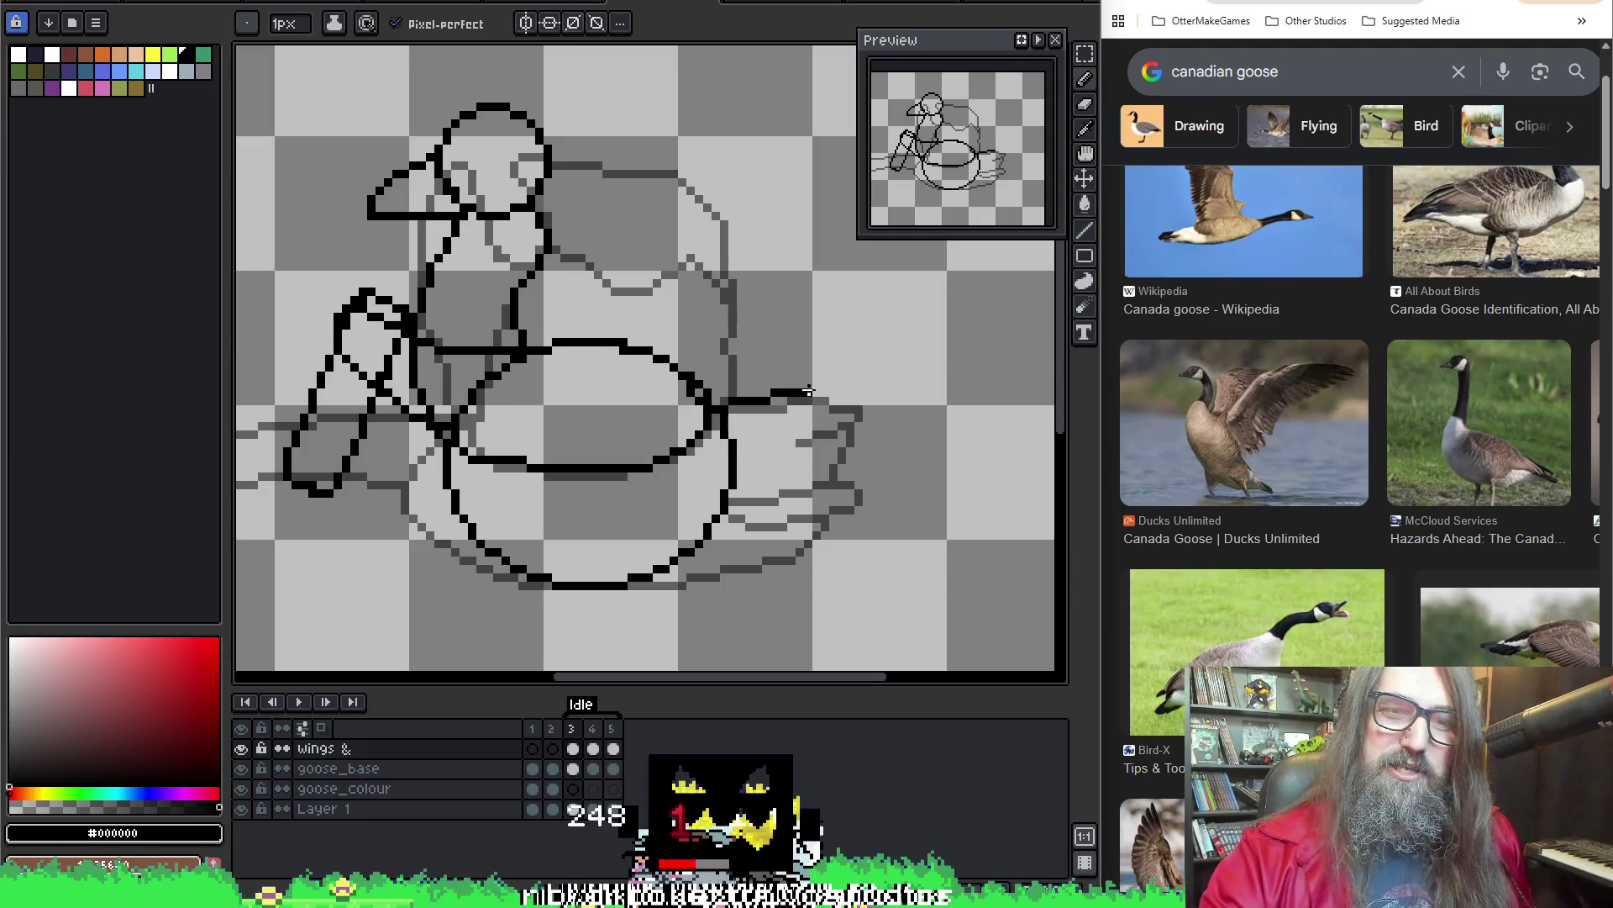
left_click_drag(797, 448, 774, 496)
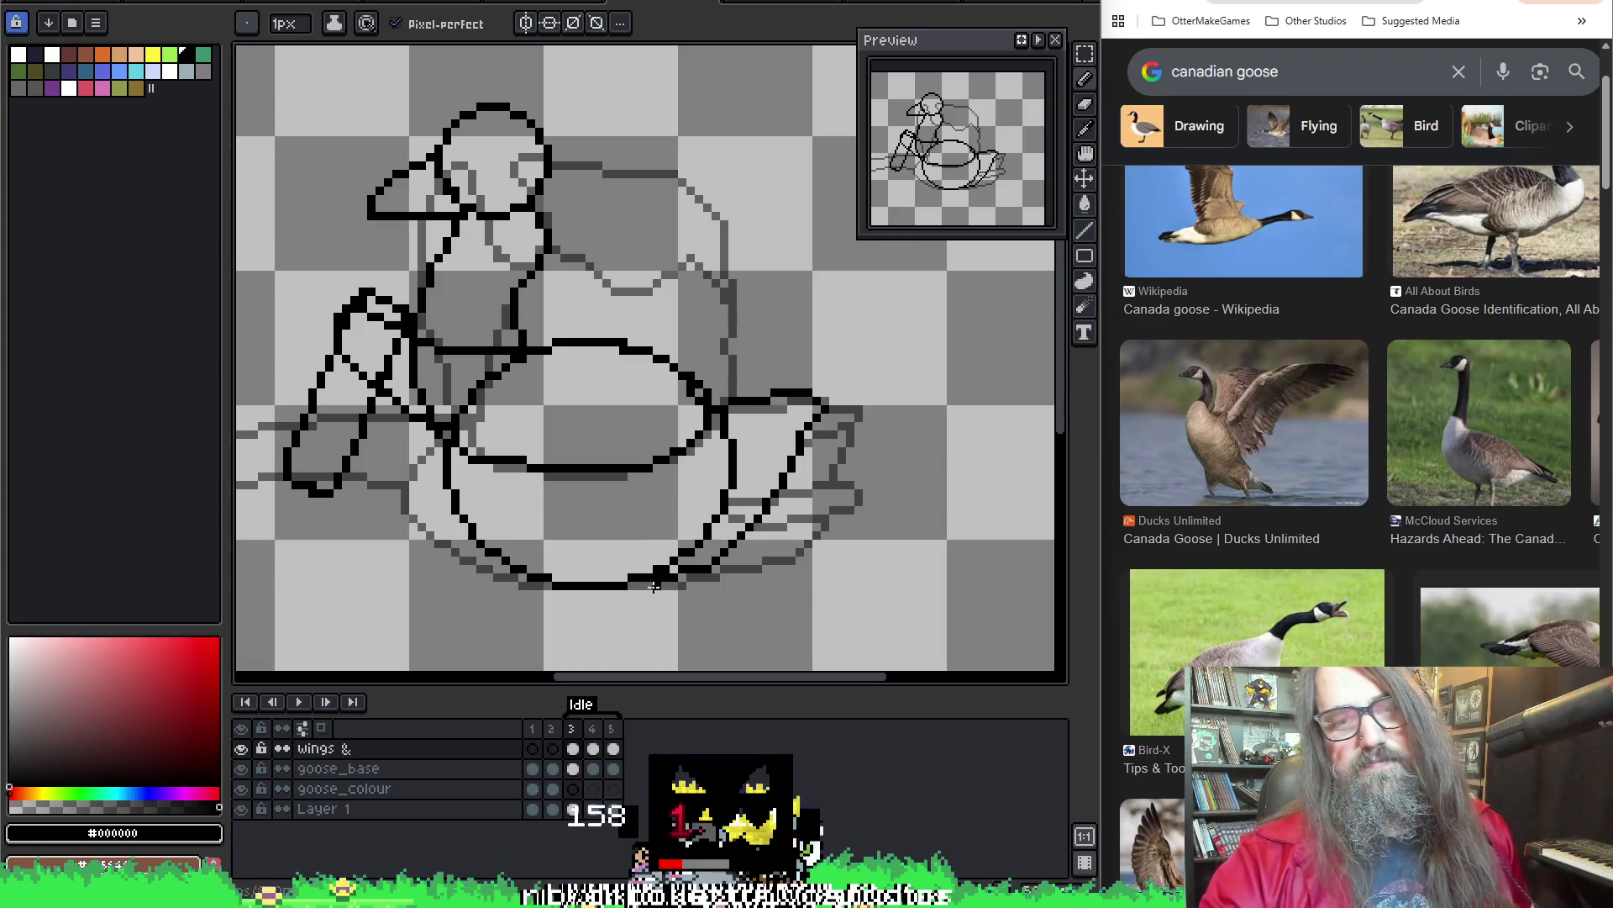
key("Right")
Turn on onion skins and trace the tail's top line over the sketch on frame 4
key("F3")
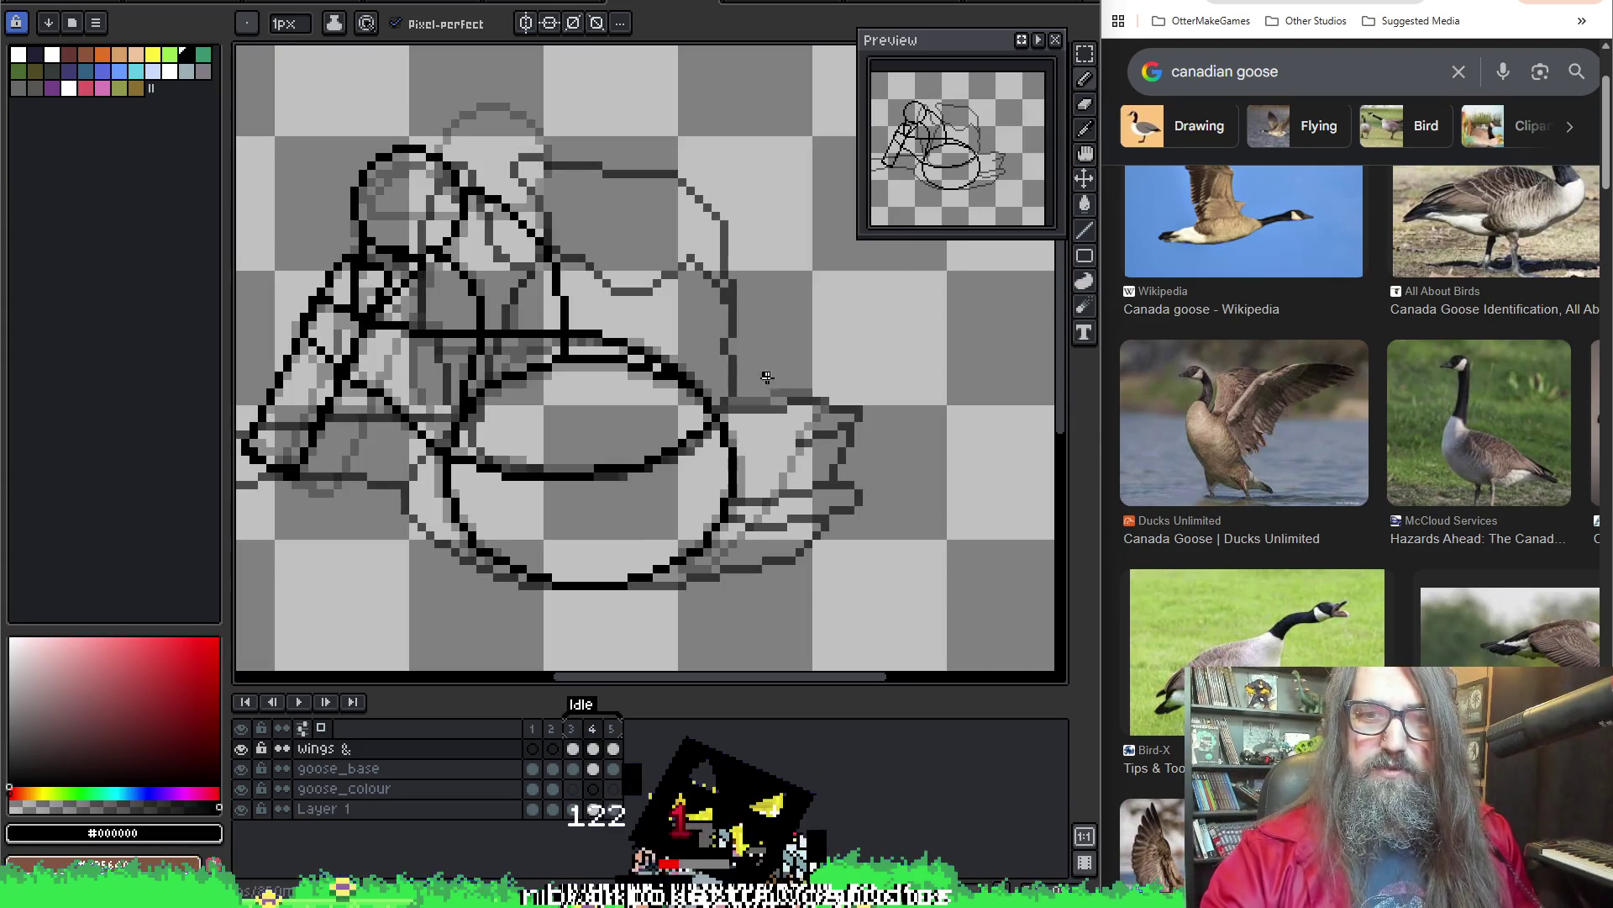
left_click(241, 810)
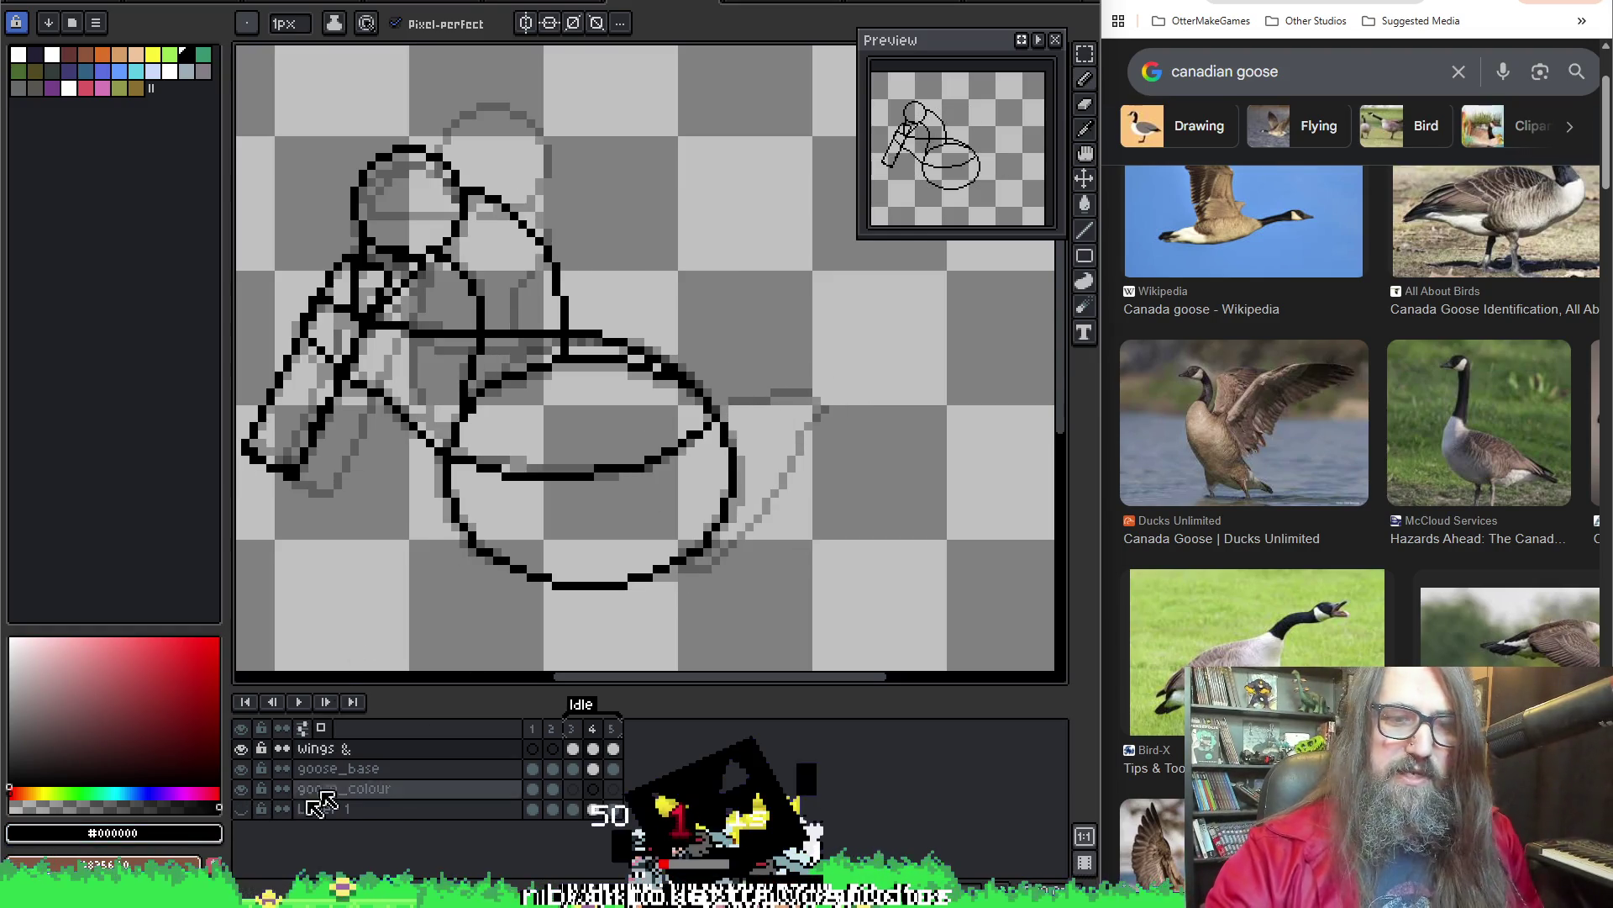
left_click(241, 810)
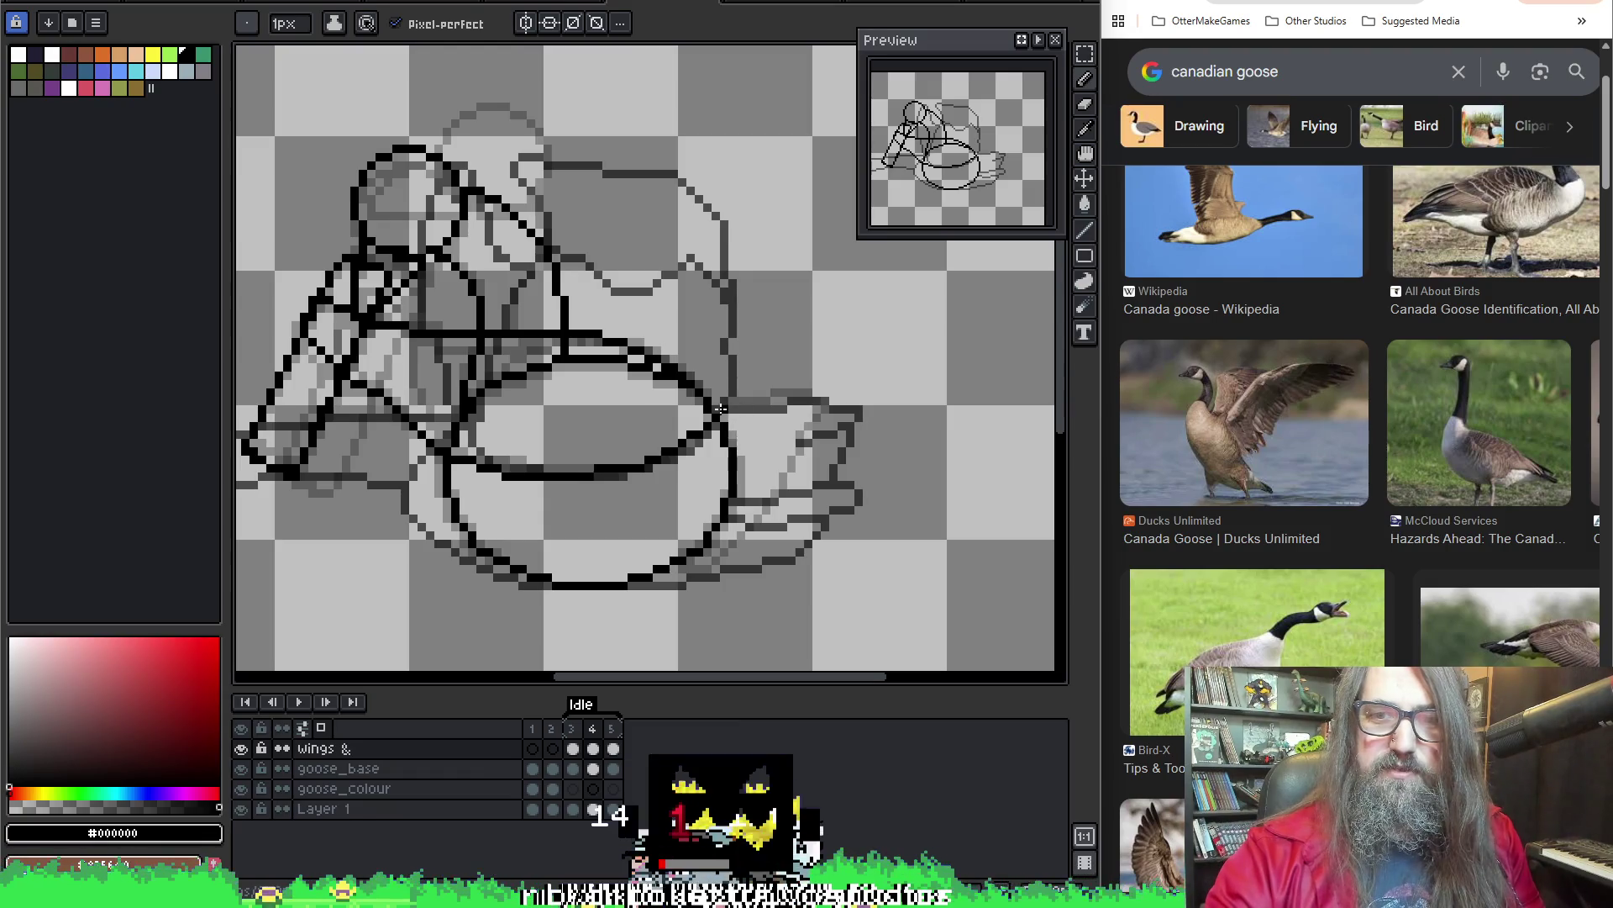
mouse_move(716, 411)
left_mouse_down()
mouse_move(776, 405)
mouse_move(691, 574)
left_mouse_up()
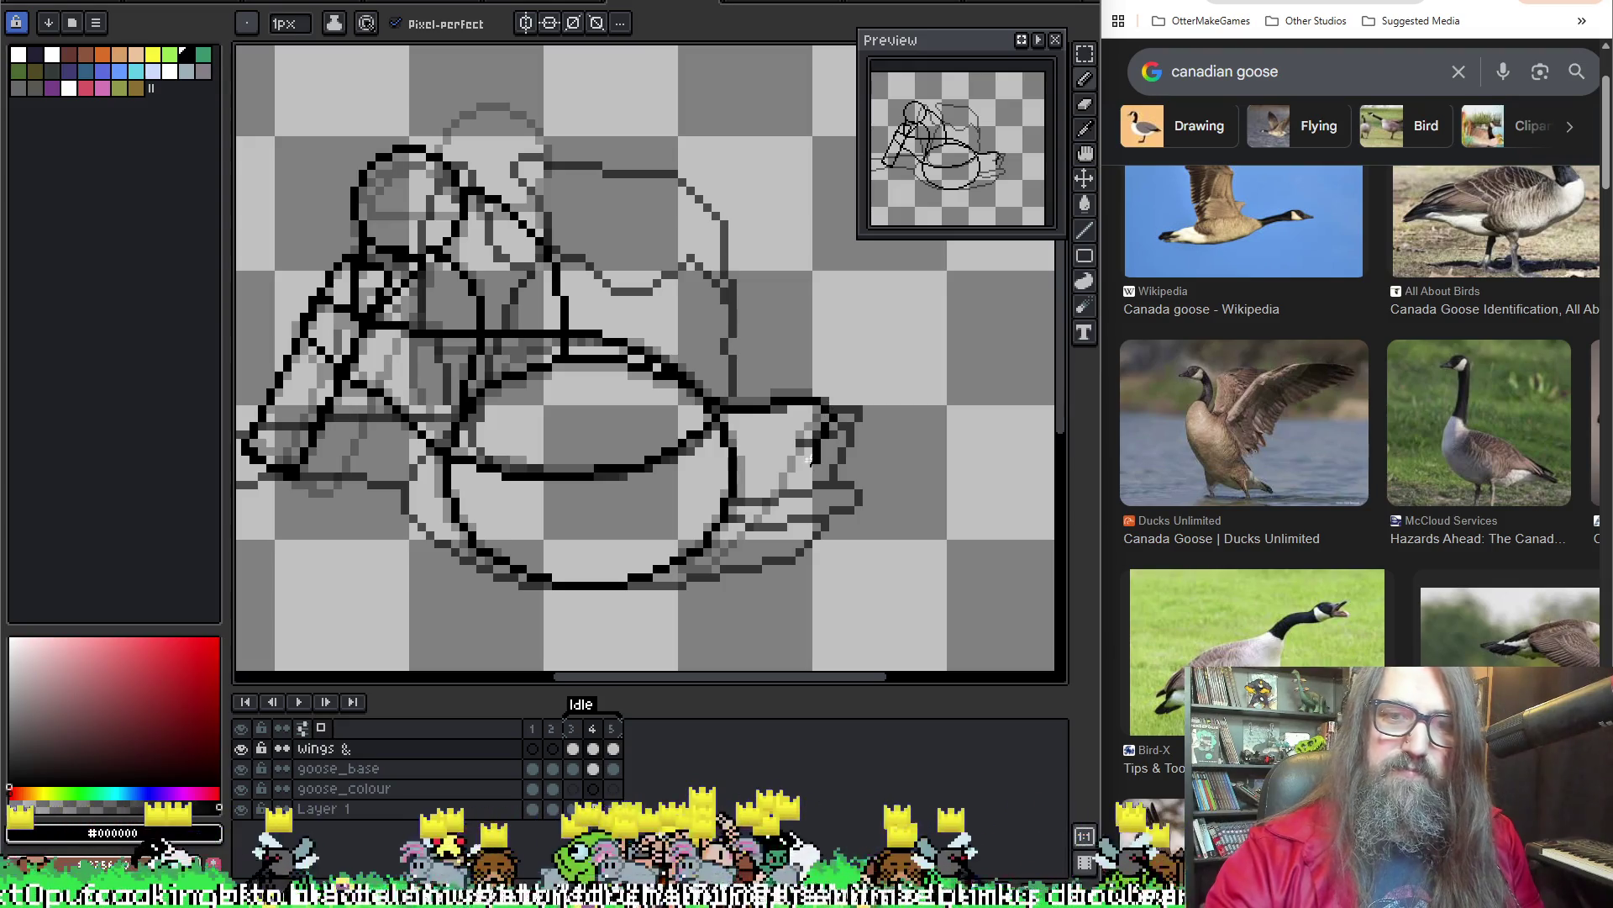
Draw a short black tail line on frame 5 with the Pencil
key("period")
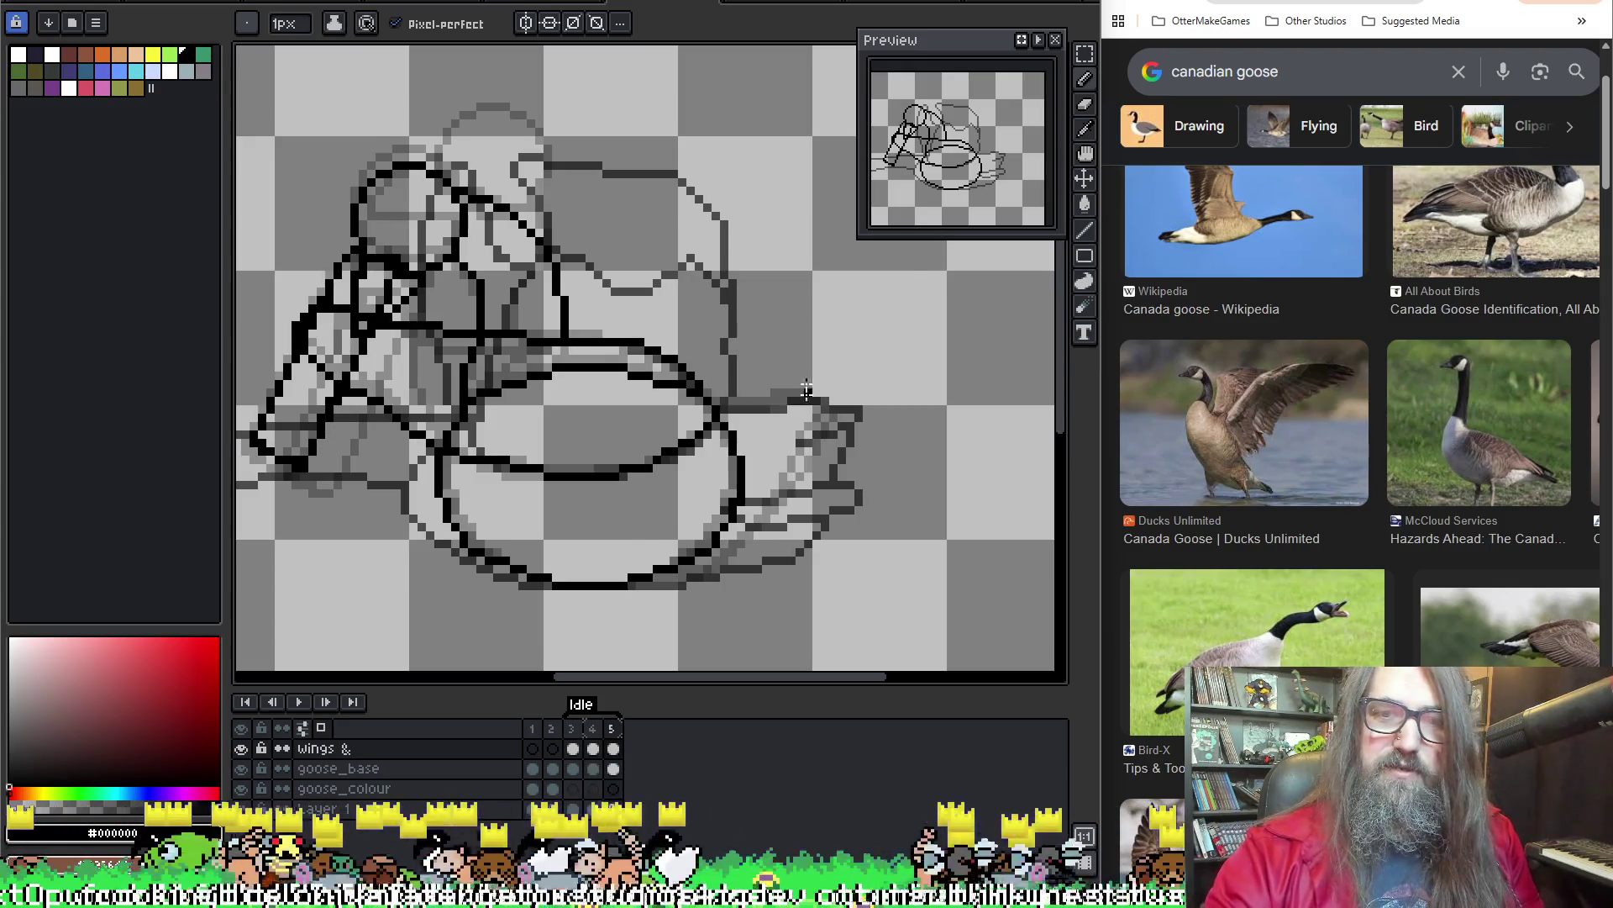
mouse_move(716, 411)
left_mouse_down()
mouse_move(767, 409)
mouse_move(737, 564)
left_mouse_up()
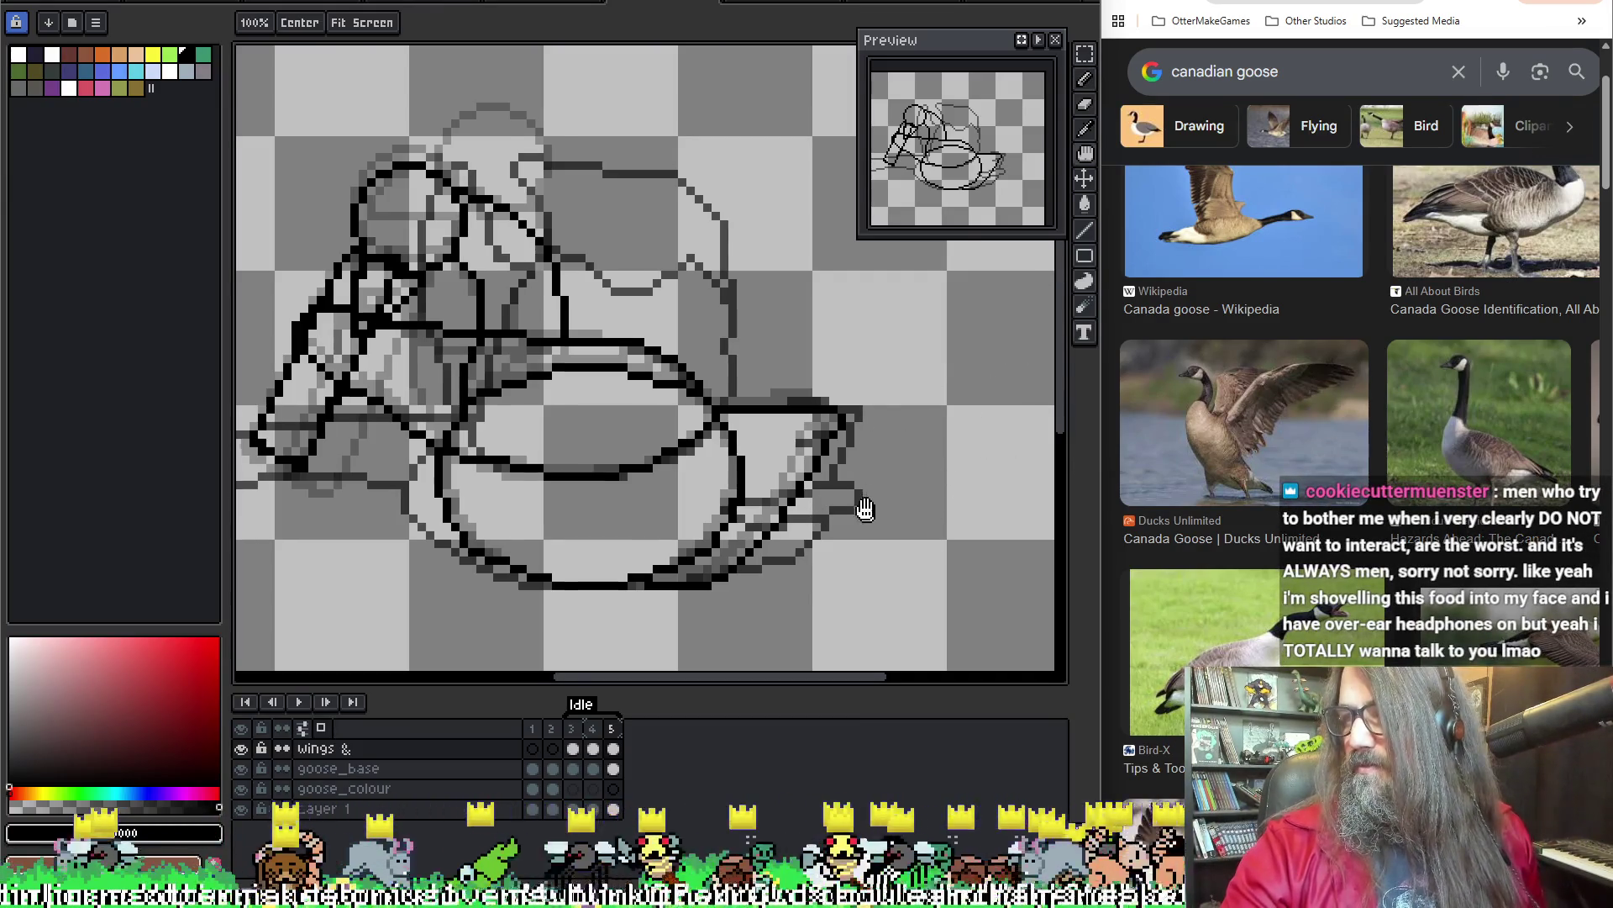
scroll(874, 470, "down", 3)
key("b")
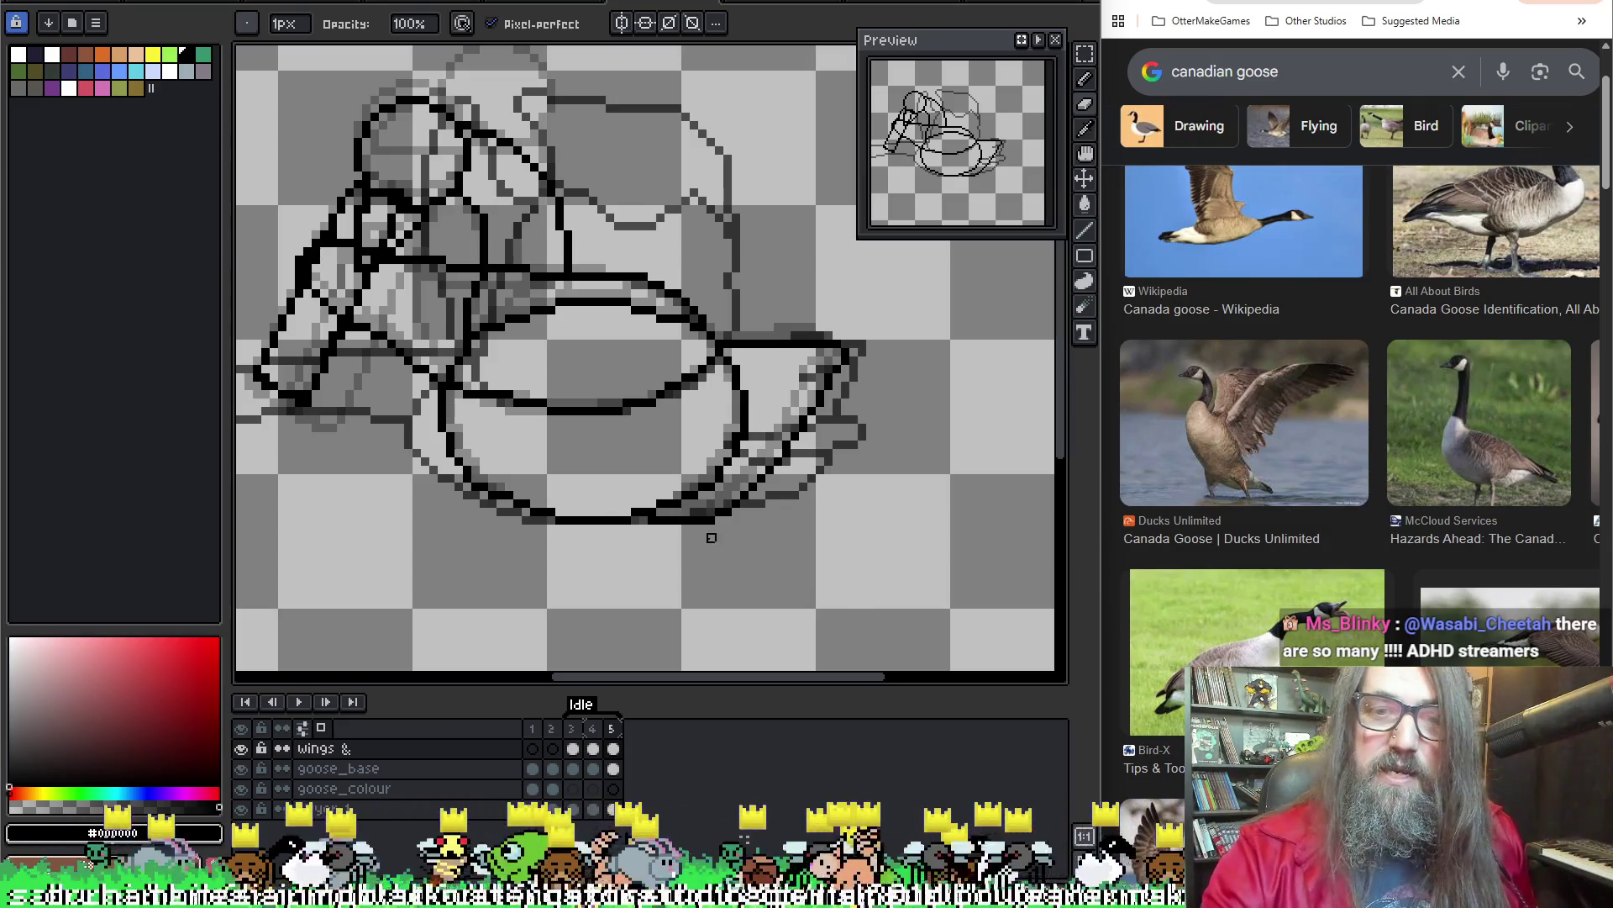
Return to frame 3 and adjust the view to show the whole sketch, including the left wingtip
key("b")
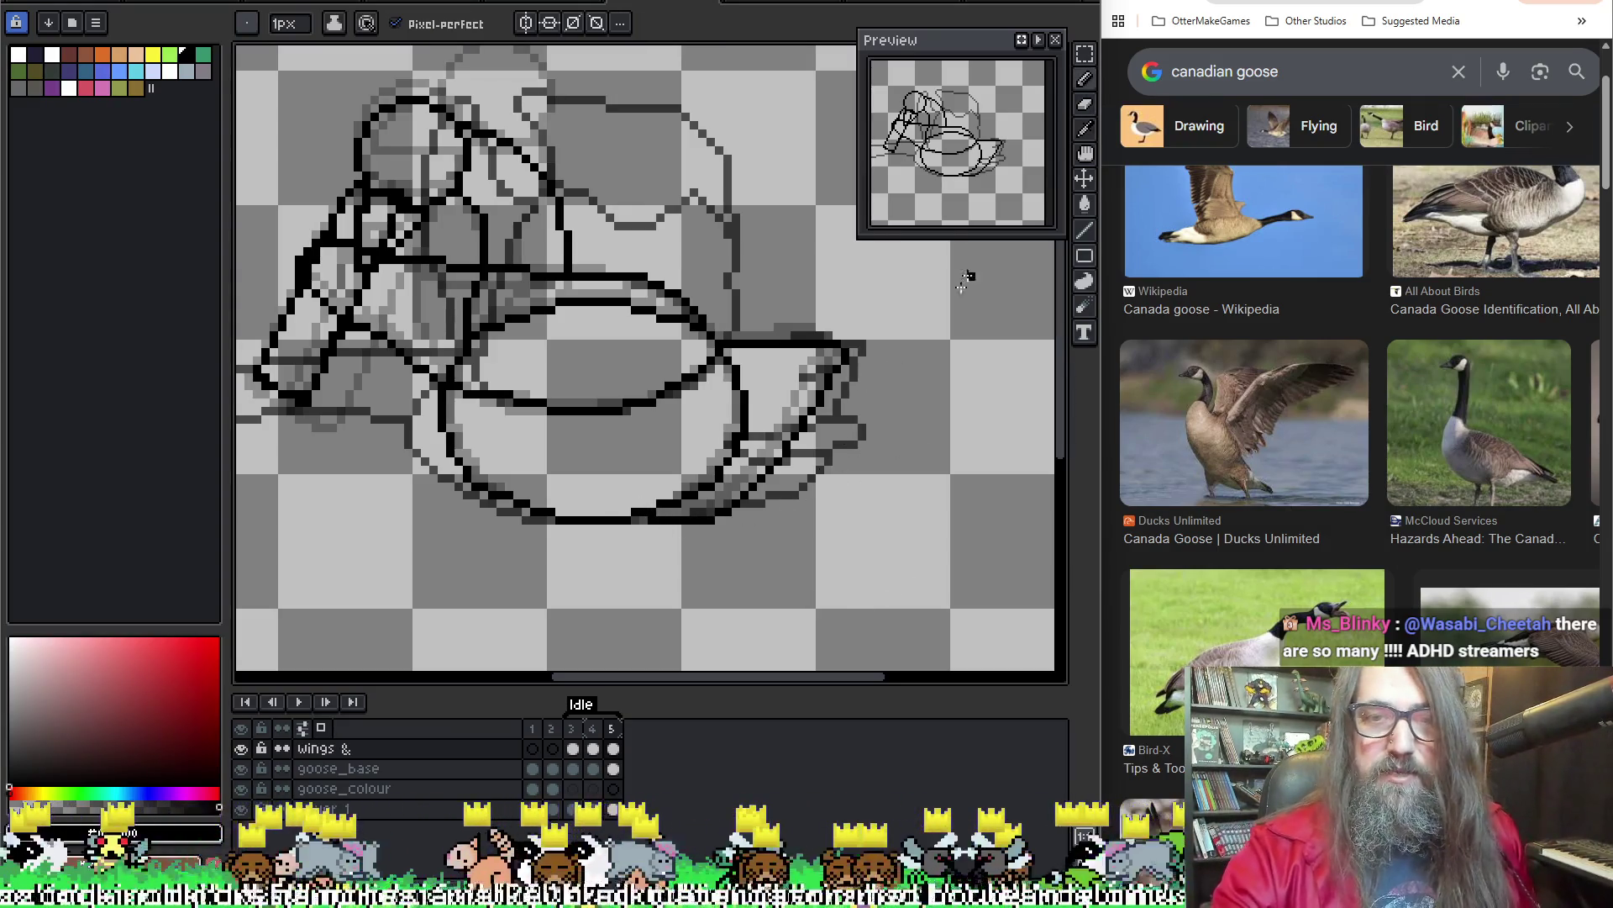
key("Right")
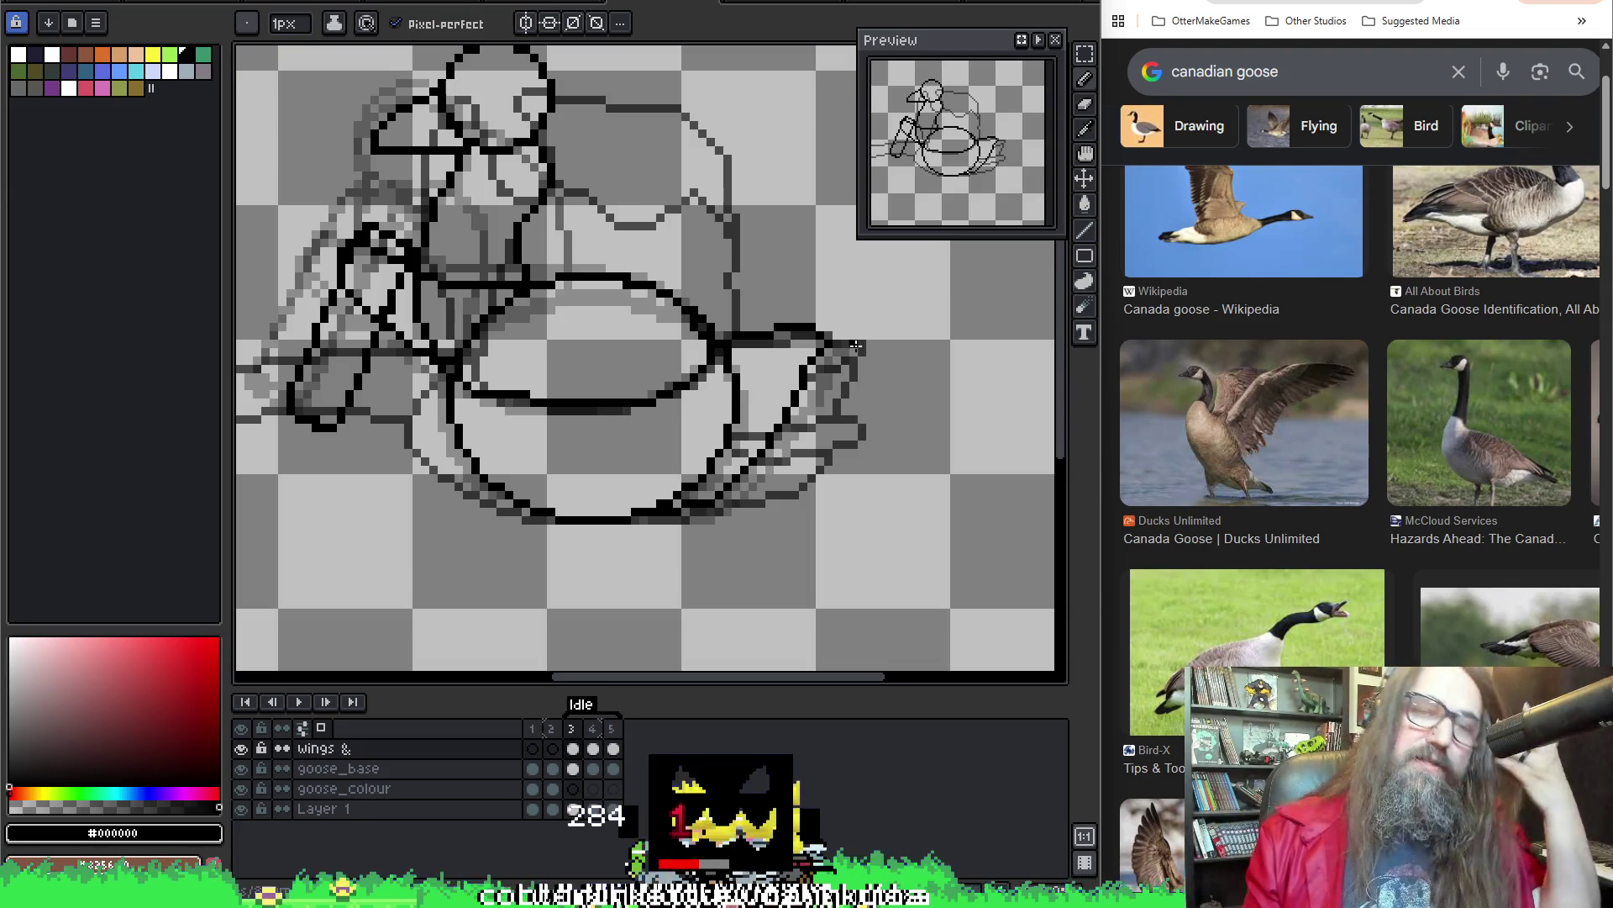
scroll(619, 374, "down", 1)
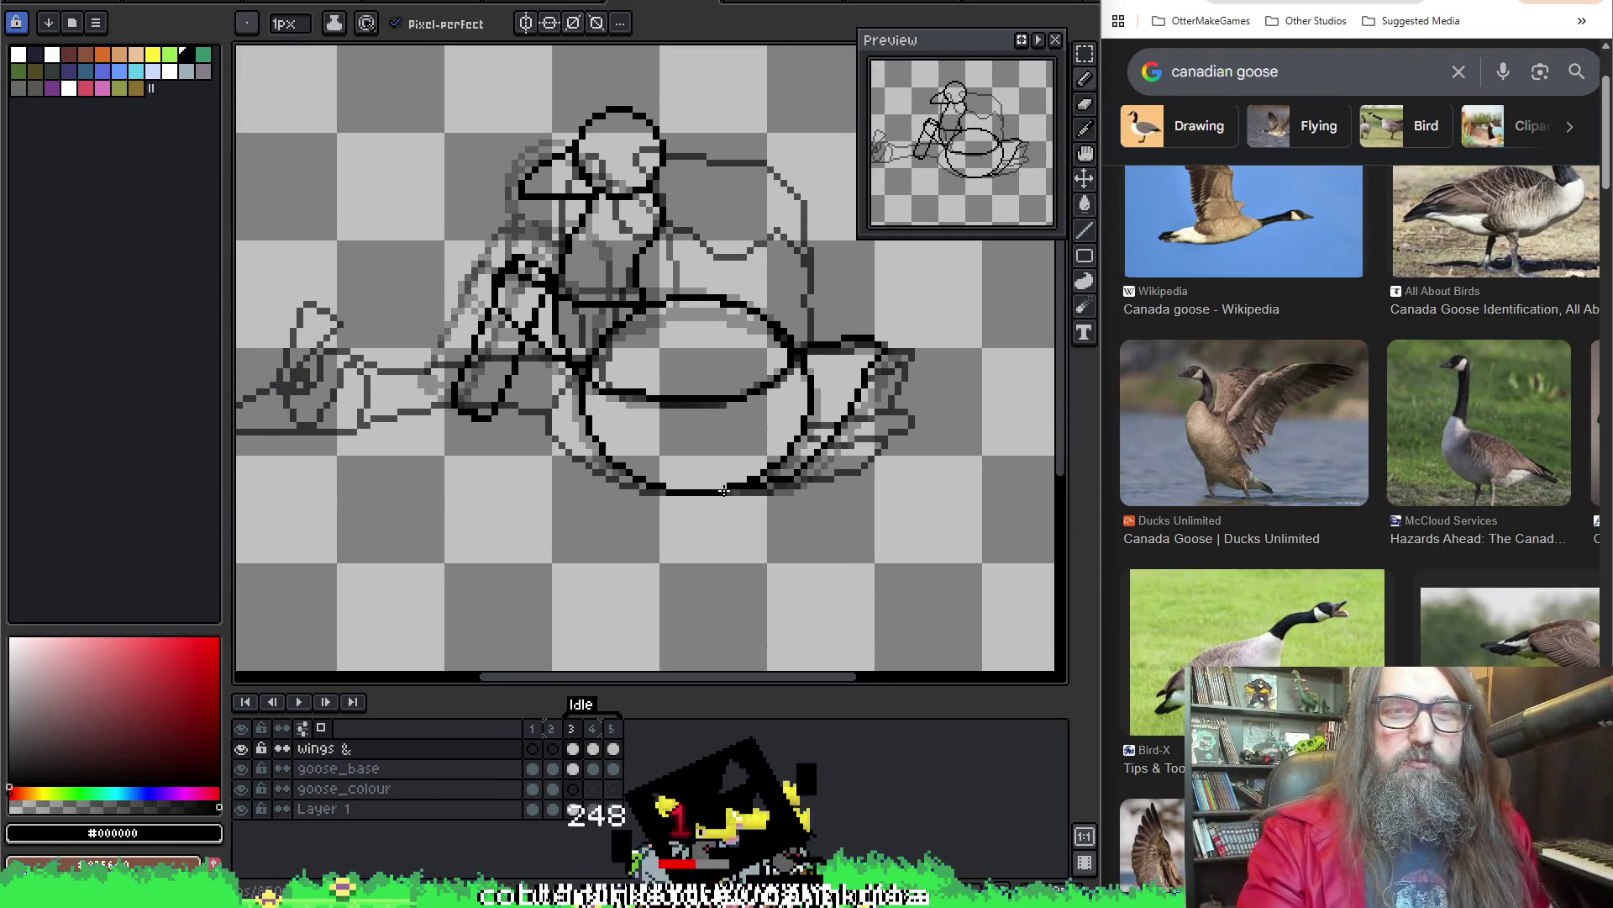
scroll(807, 505, "up", 1)
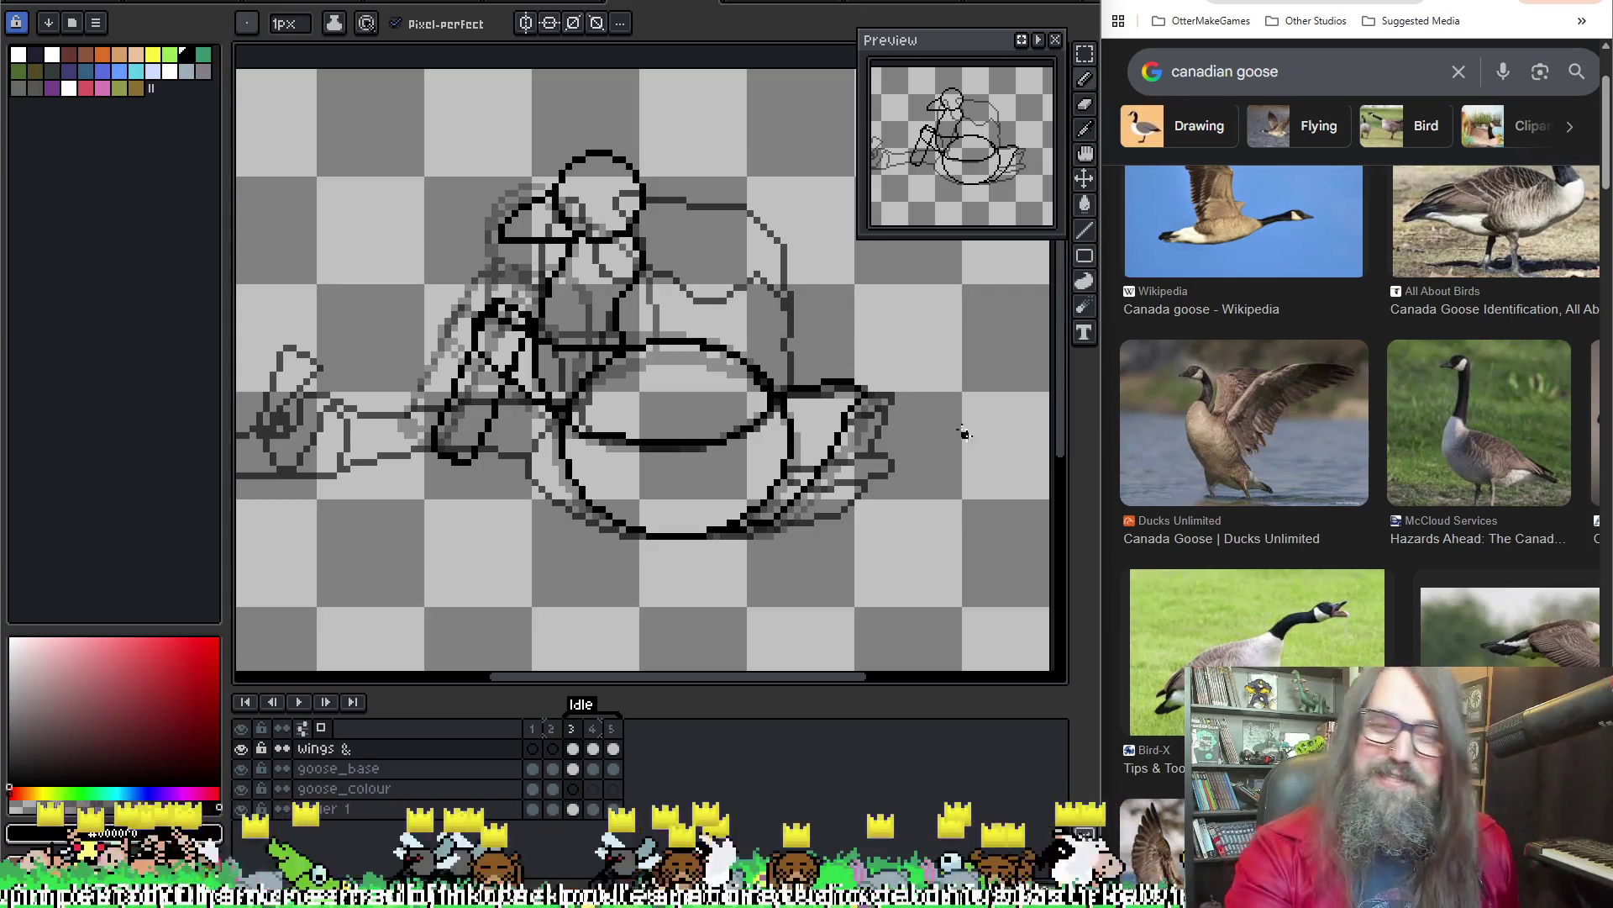
left_click_drag(875, 475, 887, 470)
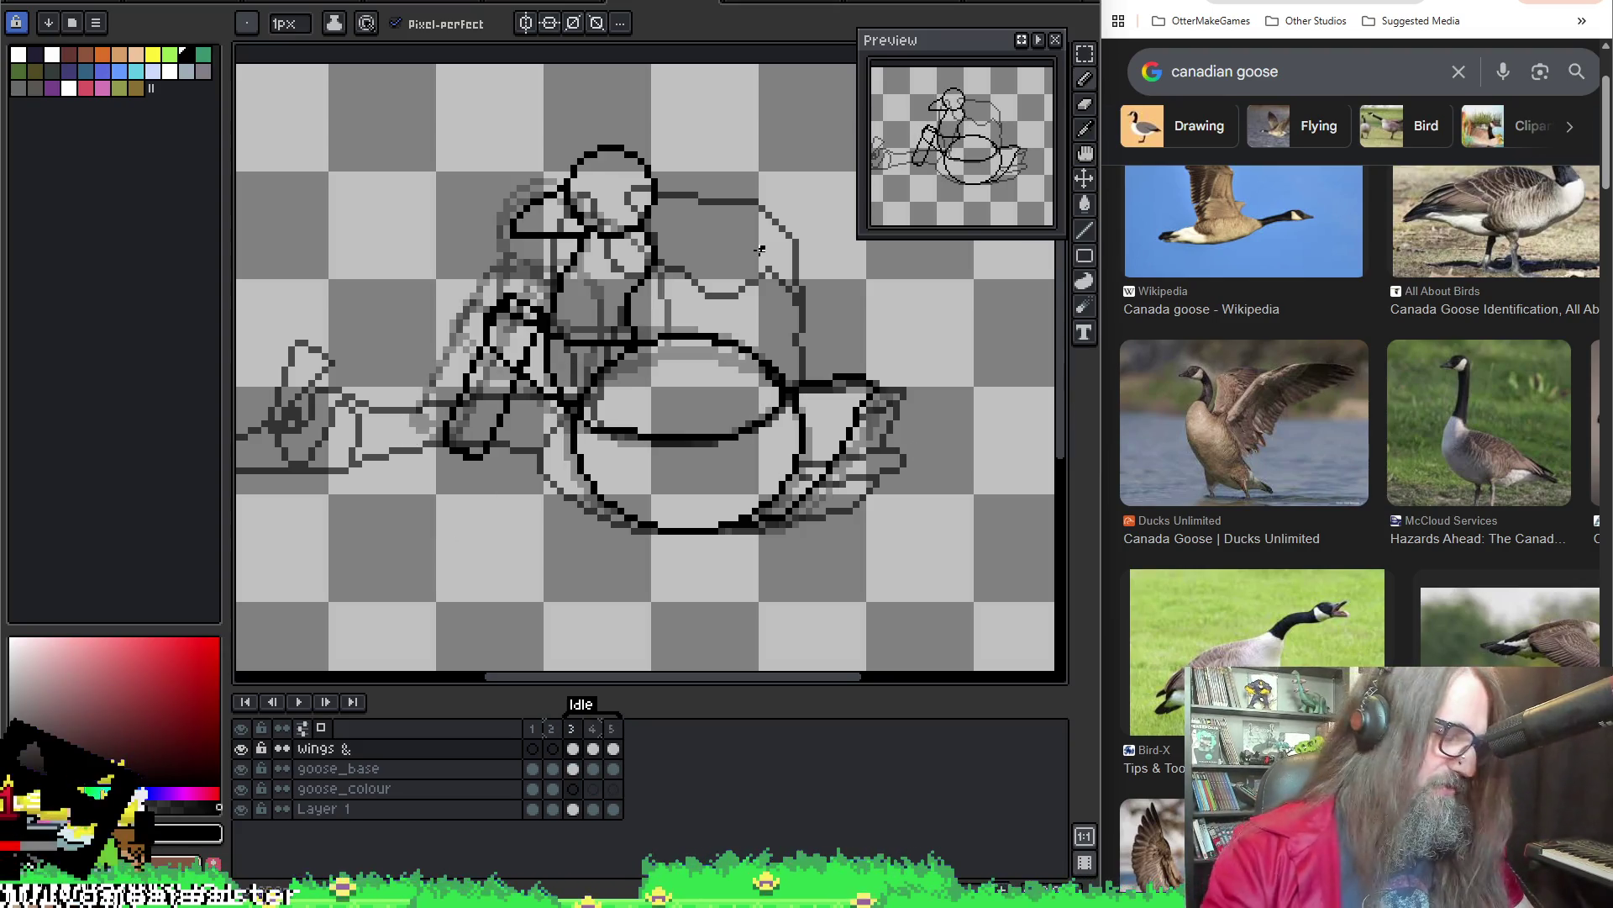
Shift the view of the goose right, then play and stop the animation to check the lineart
right_click(721, 395)
key("Escape")
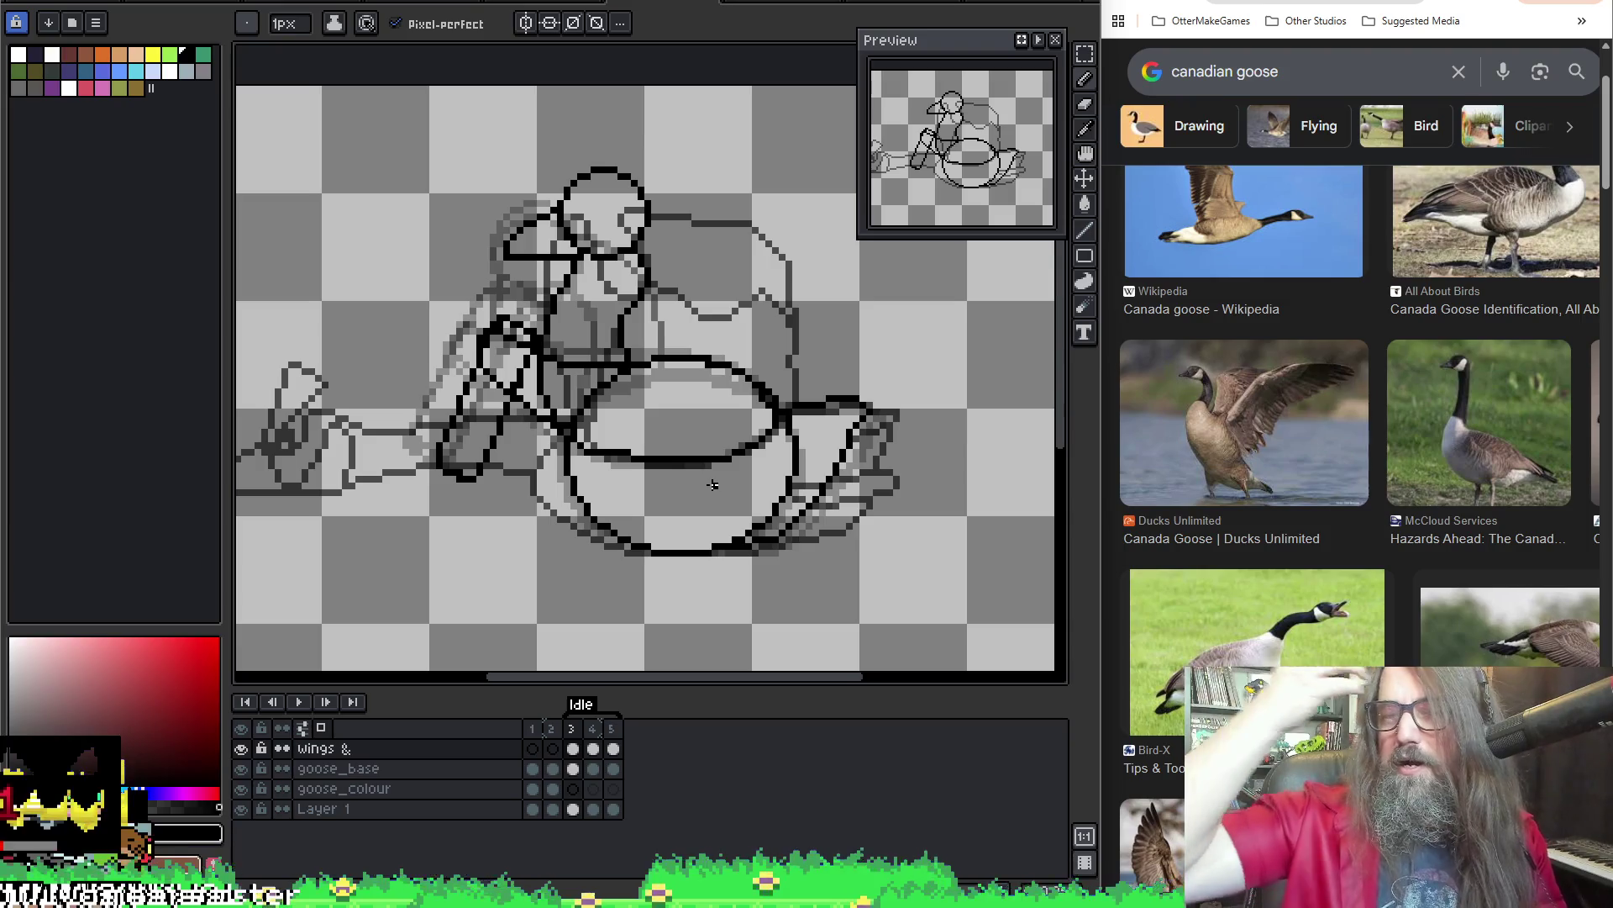
left_click_drag(691, 441, 746, 442)
key("Return")
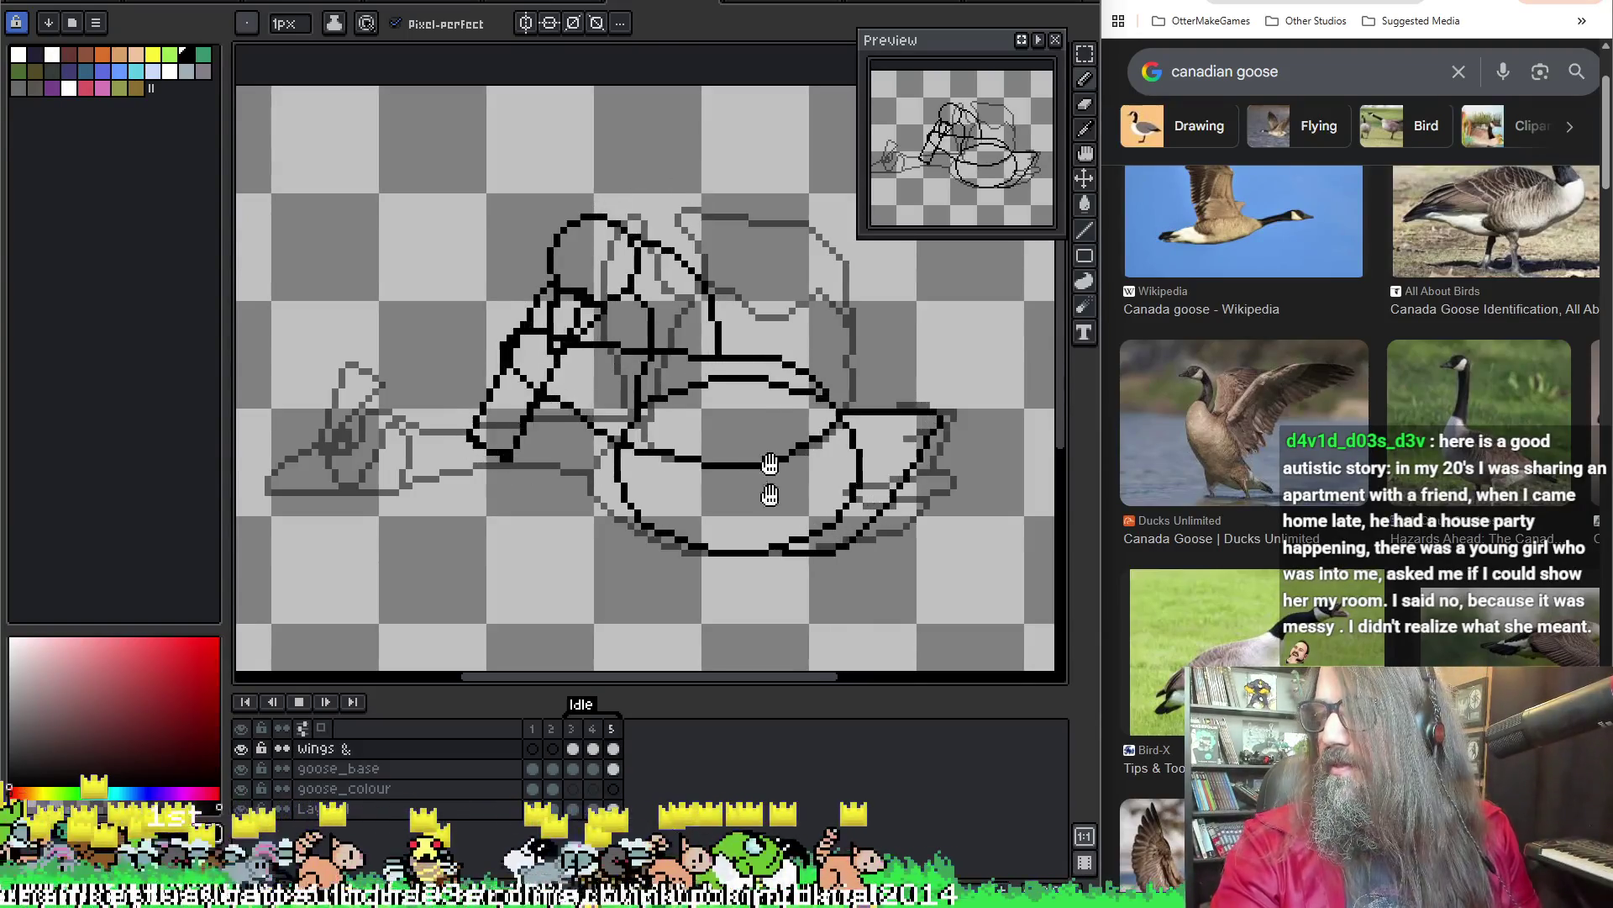
key("Return")
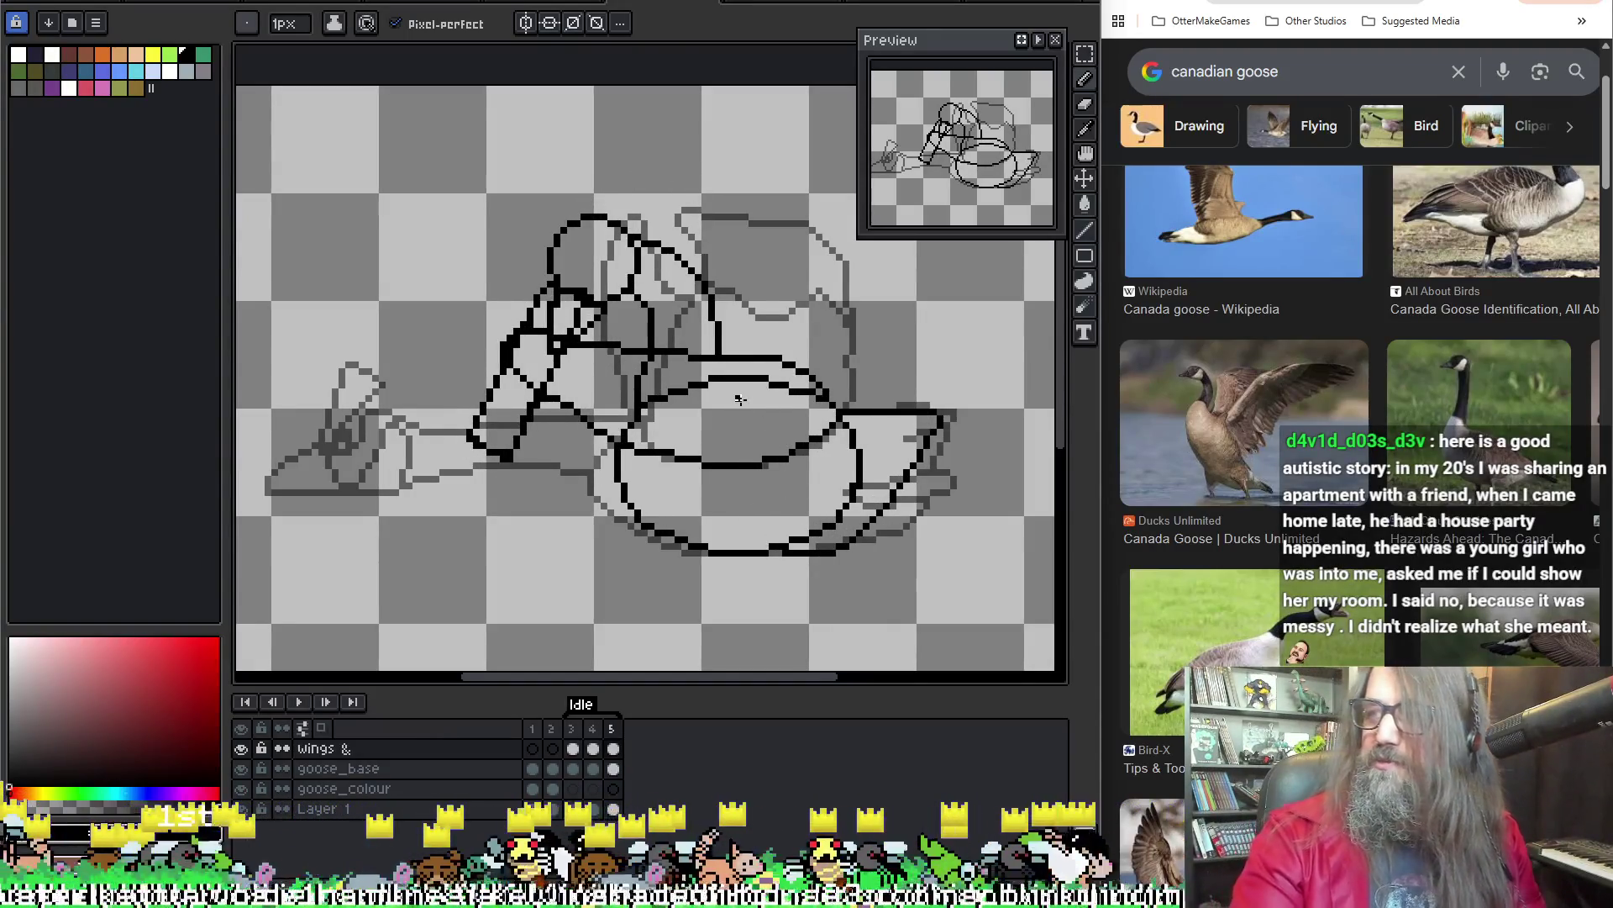
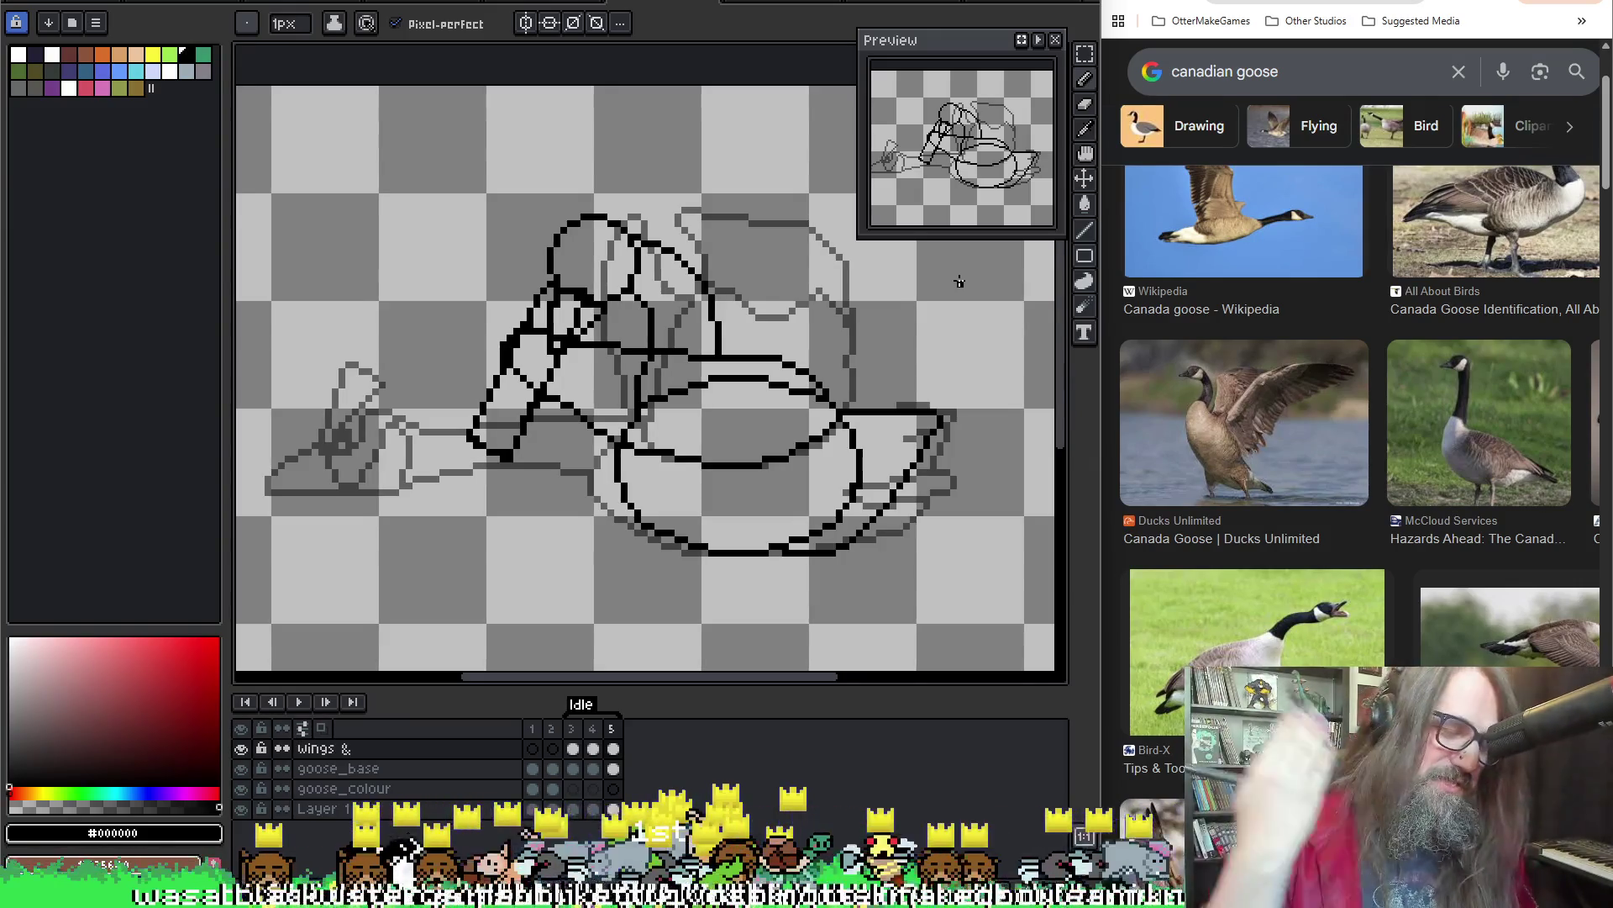
Pan the goose sketch up and left, return to the Pencil, and play the Idle animation
key("h")
left_click_drag(844, 464, 824, 449)
key("b")
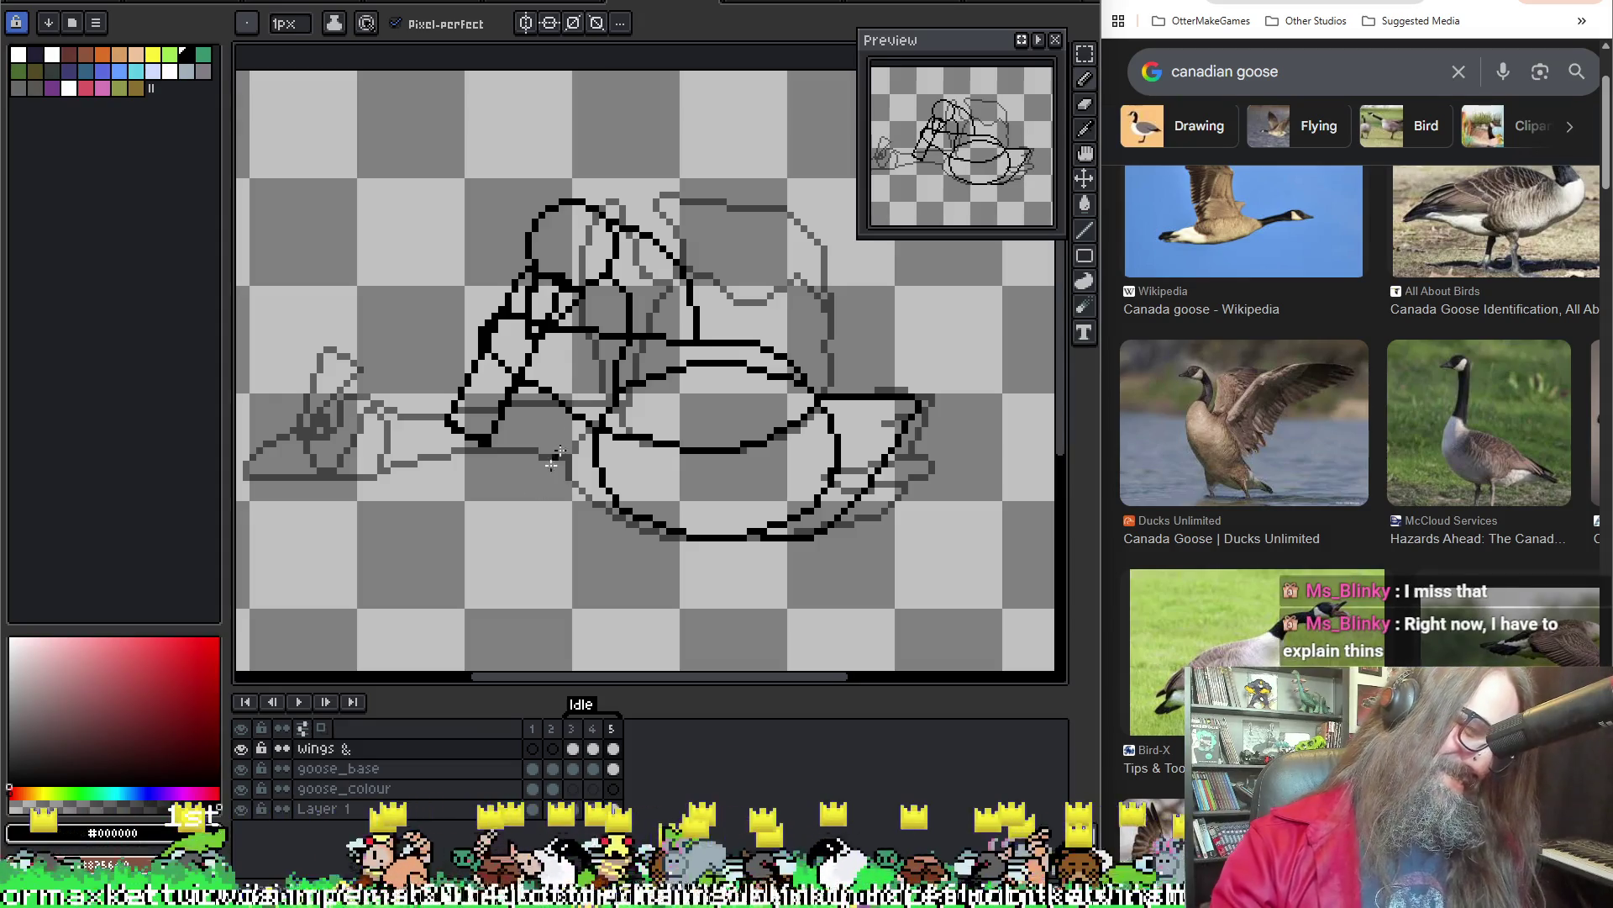
left_click_drag(749, 395, 719, 391)
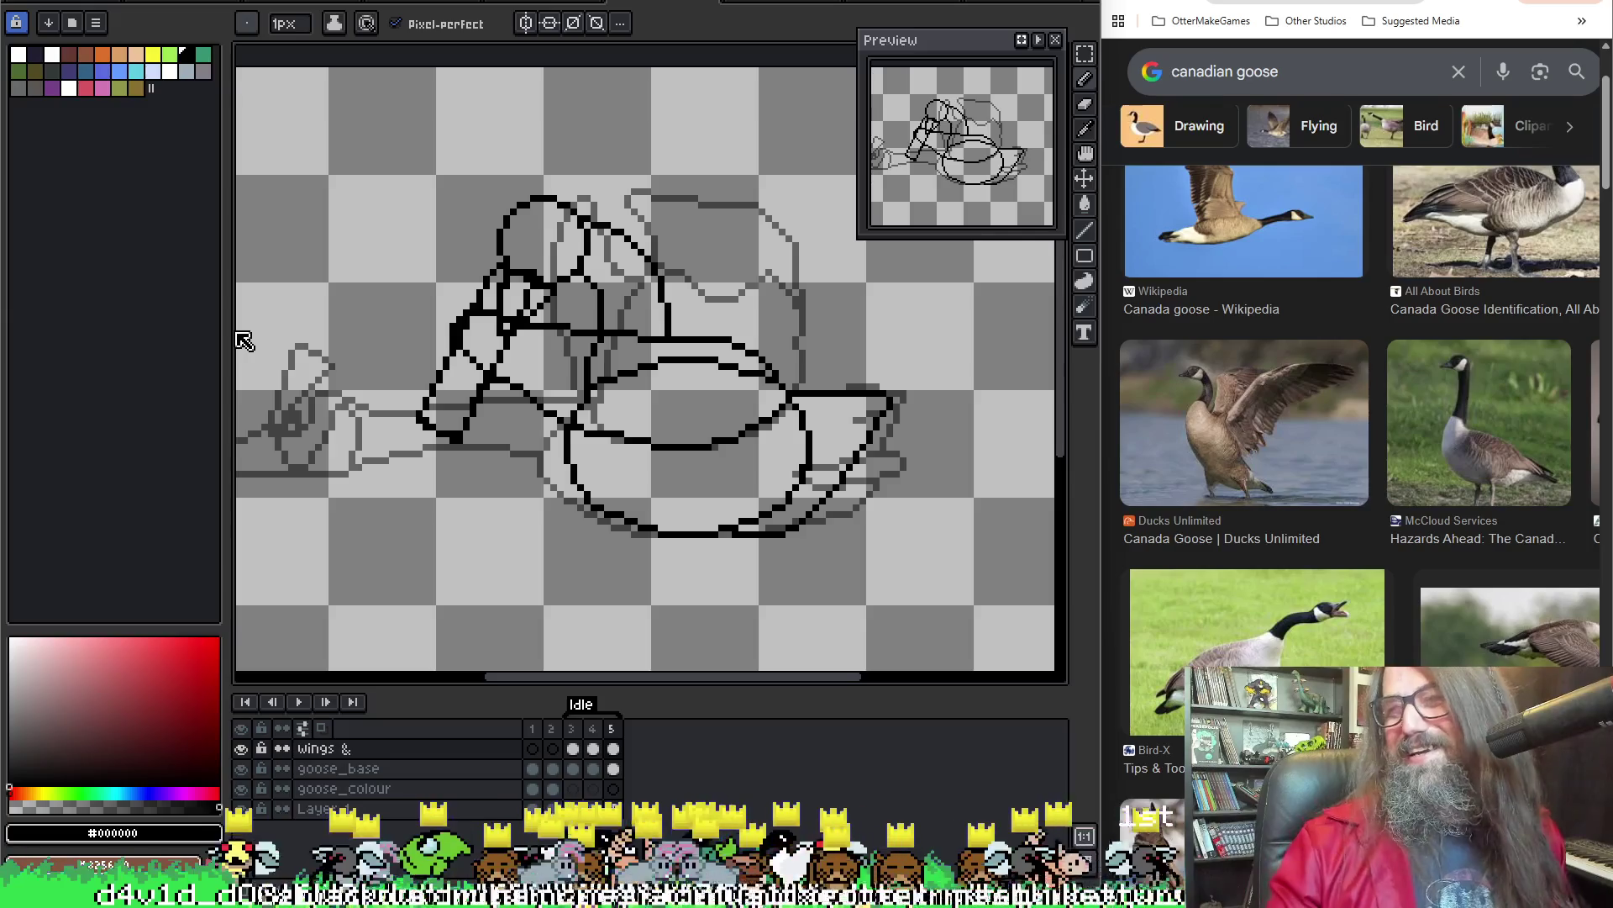
key("Return")
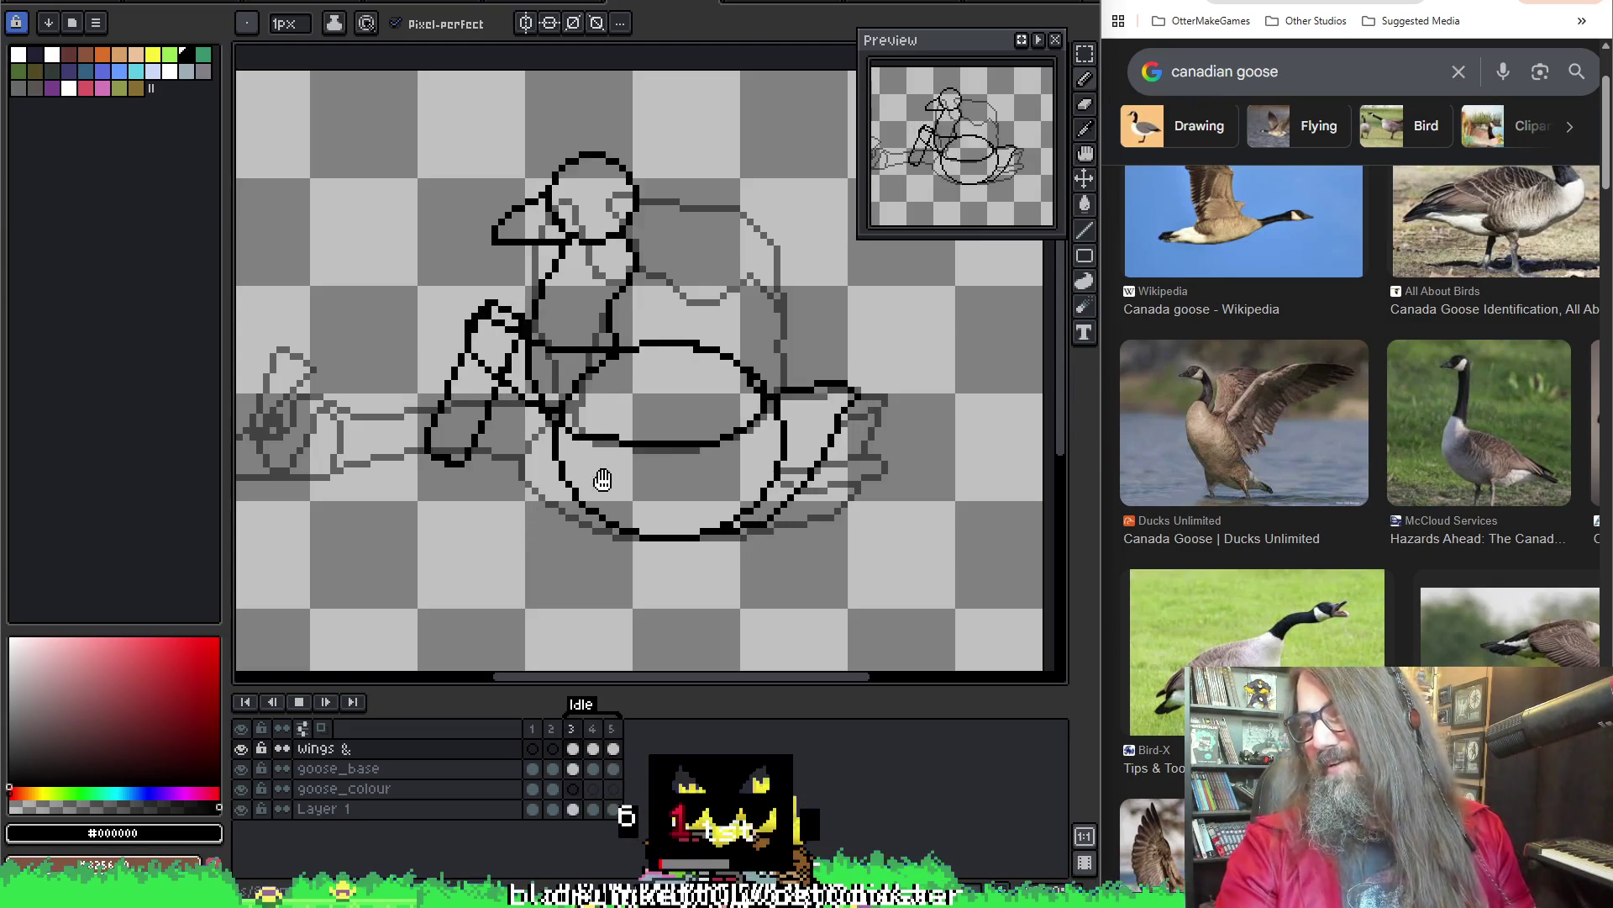
Reposition the view of the goose sketch and start the Idle animation playing
left_click_drag(634, 468, 745, 446)
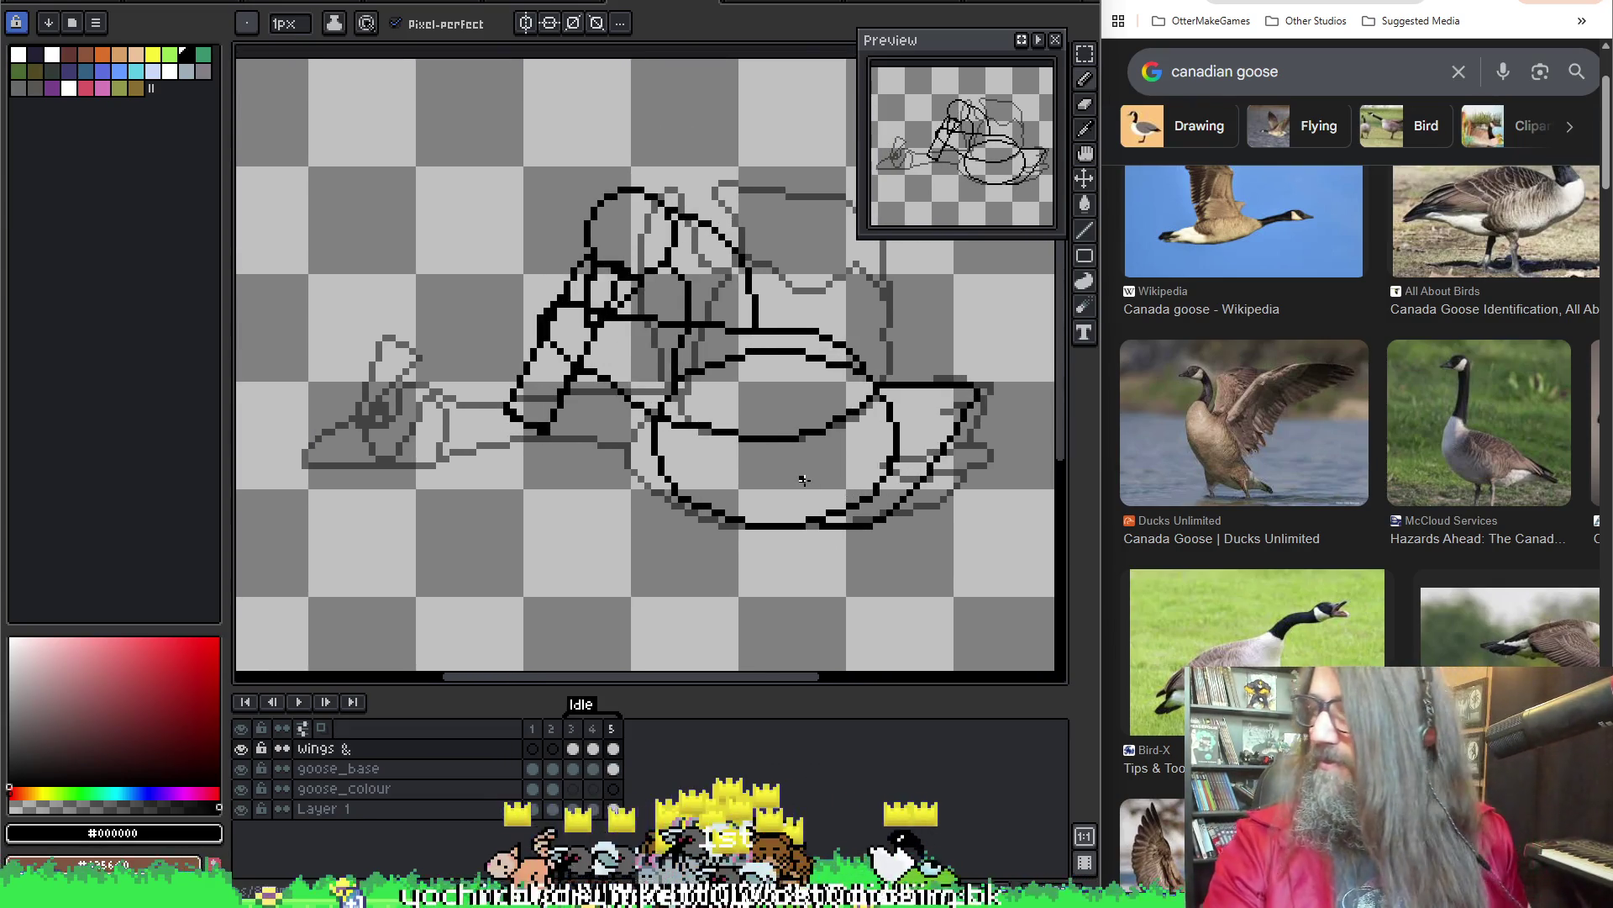
right_click(811, 488)
key("Escape")
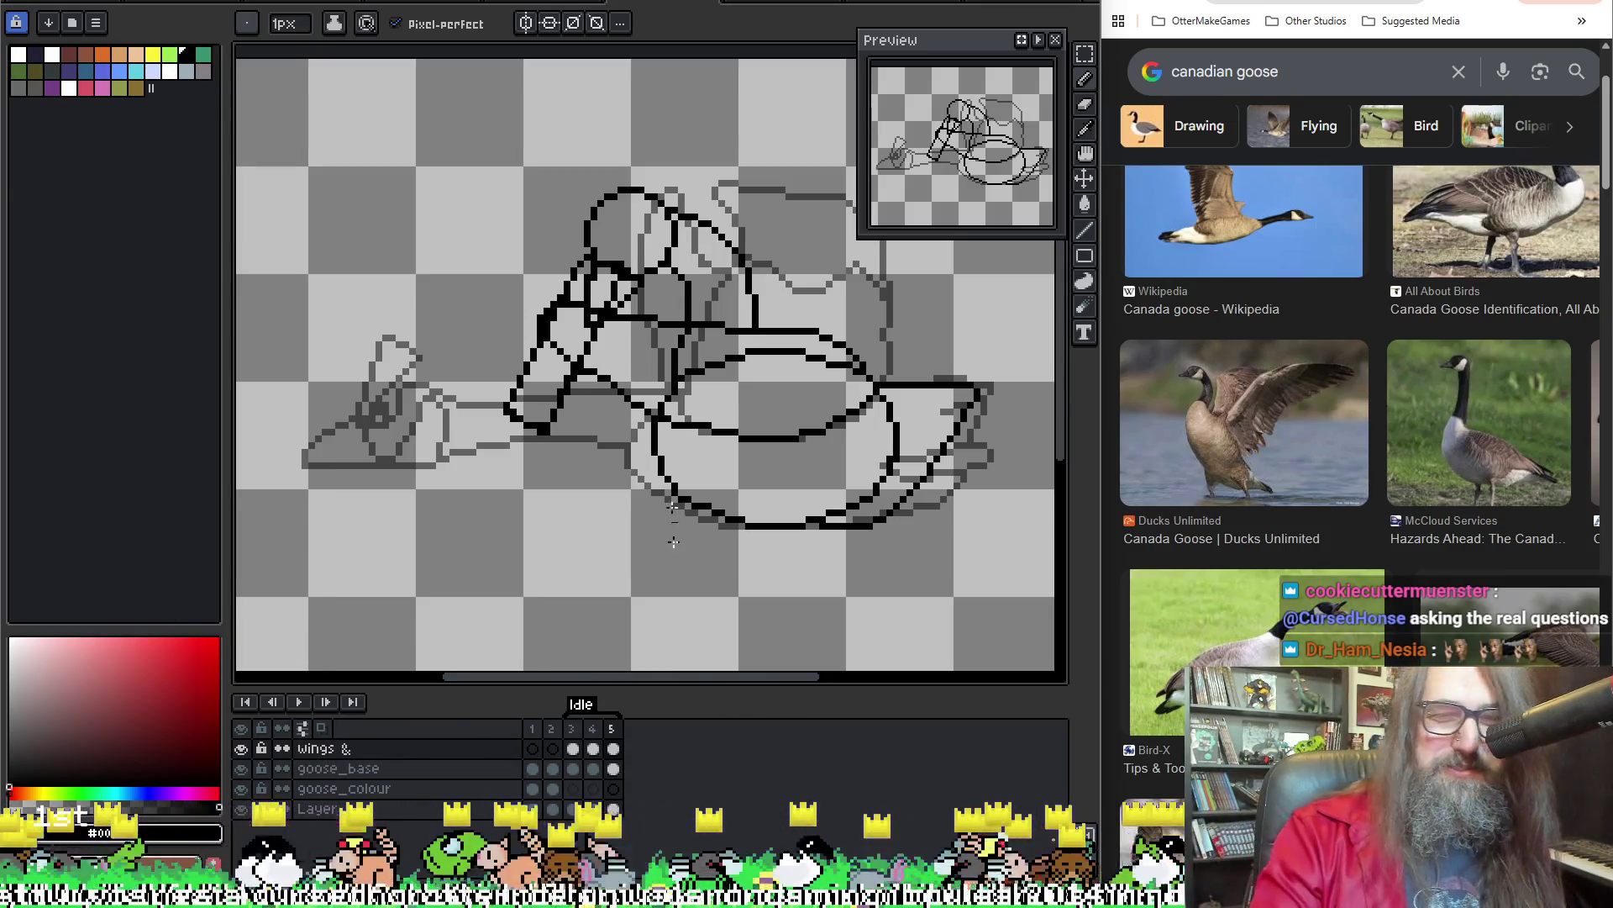
left_click_drag(646, 422, 667, 409)
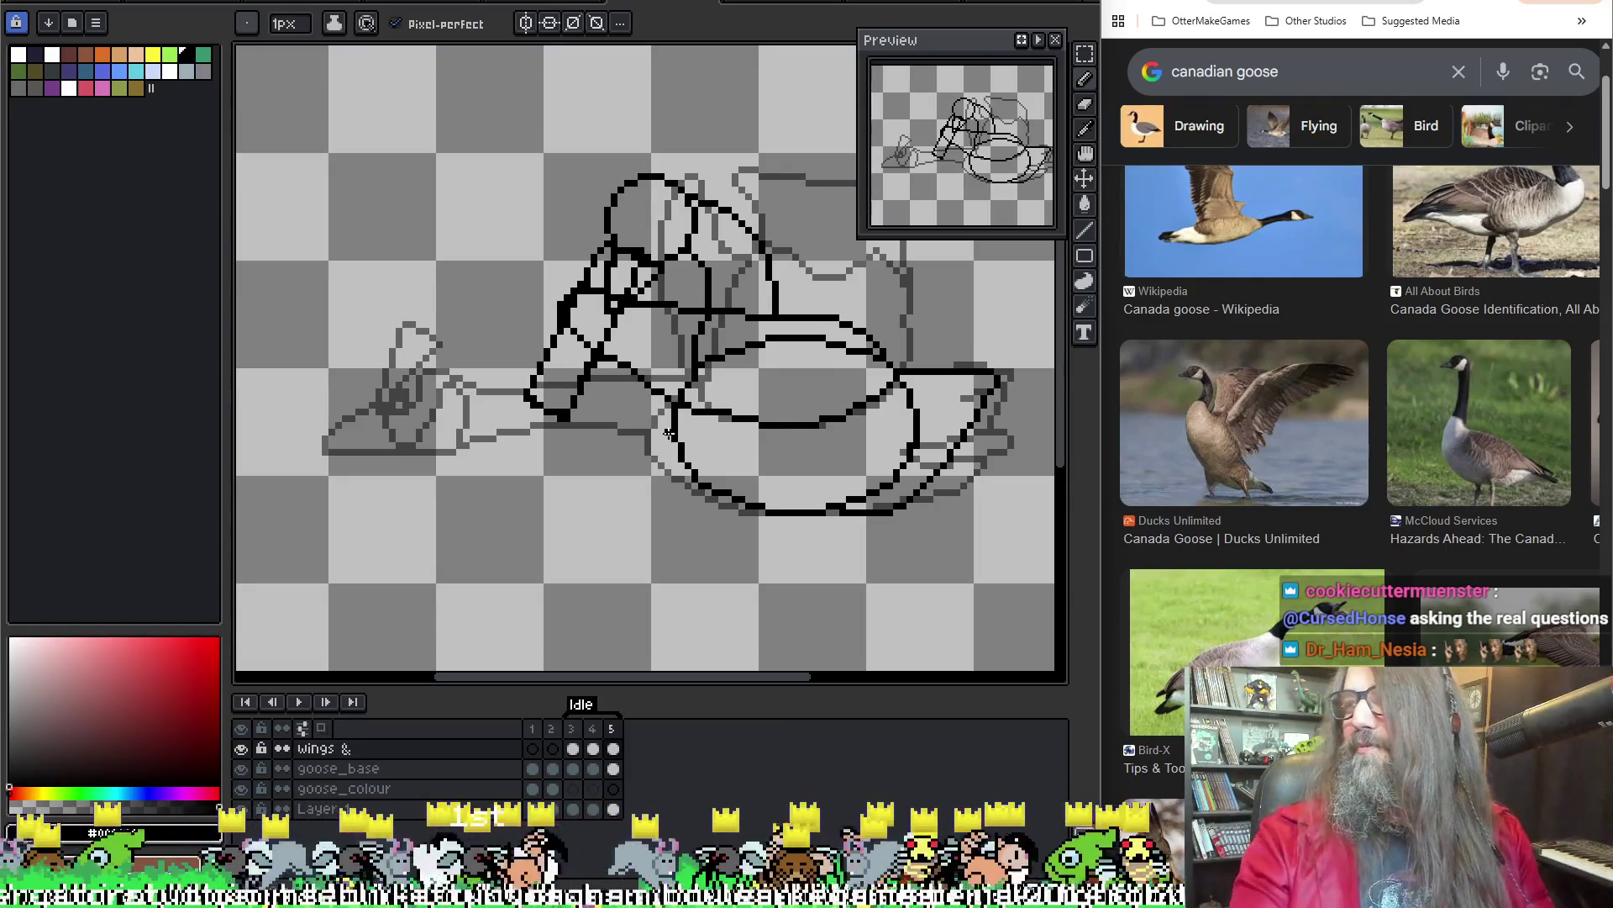
left_click_drag(529, 452, 415, 519)
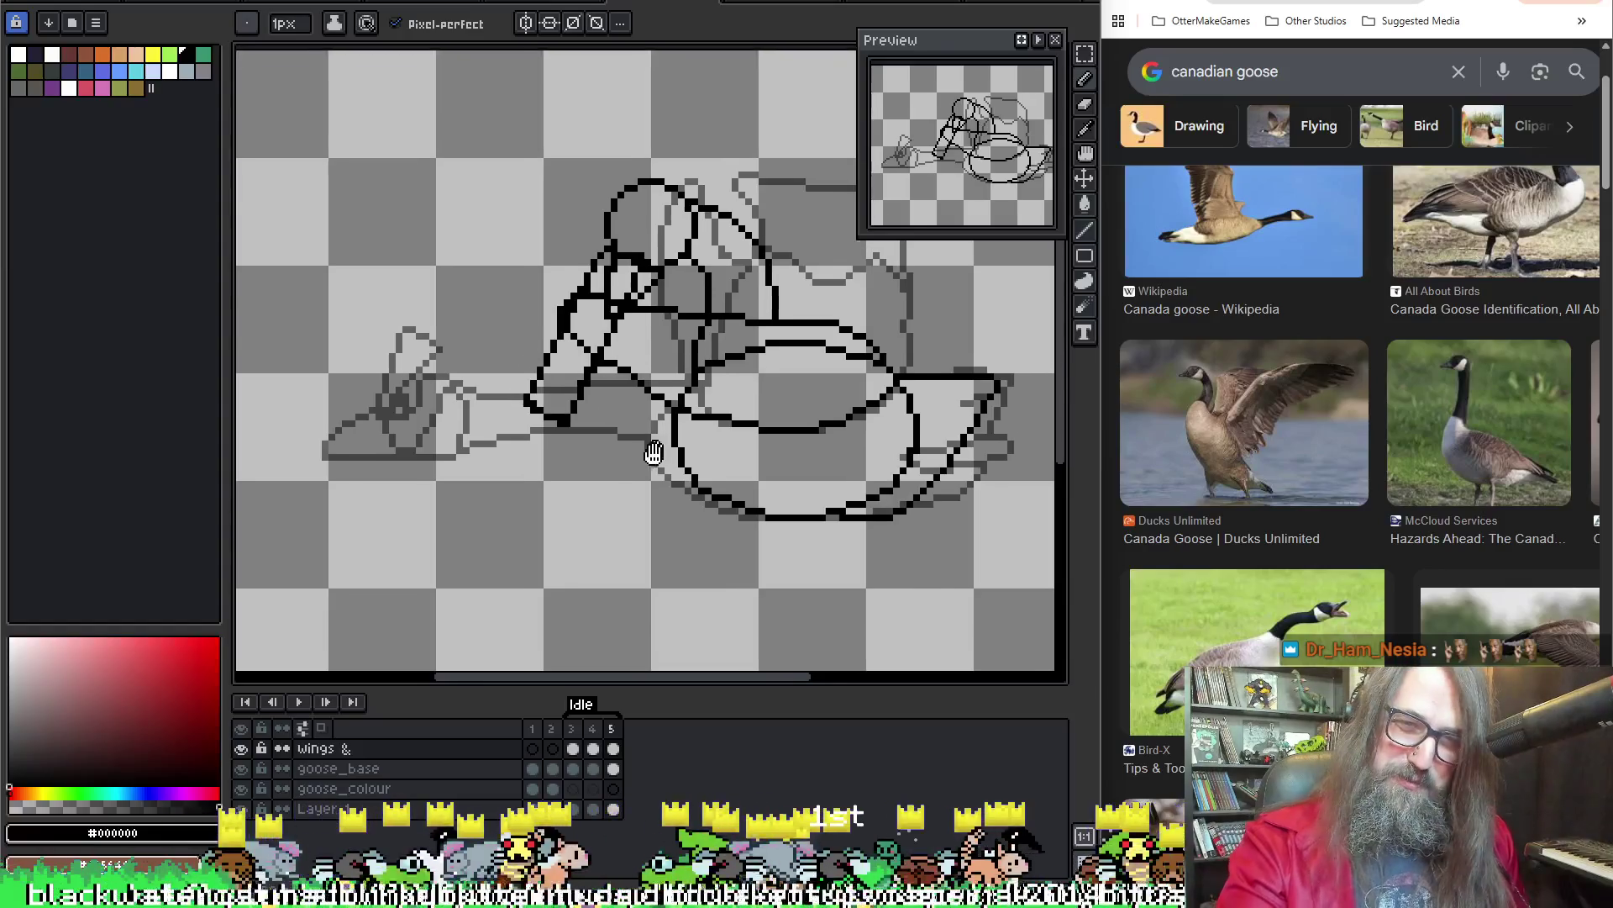
key("Return")
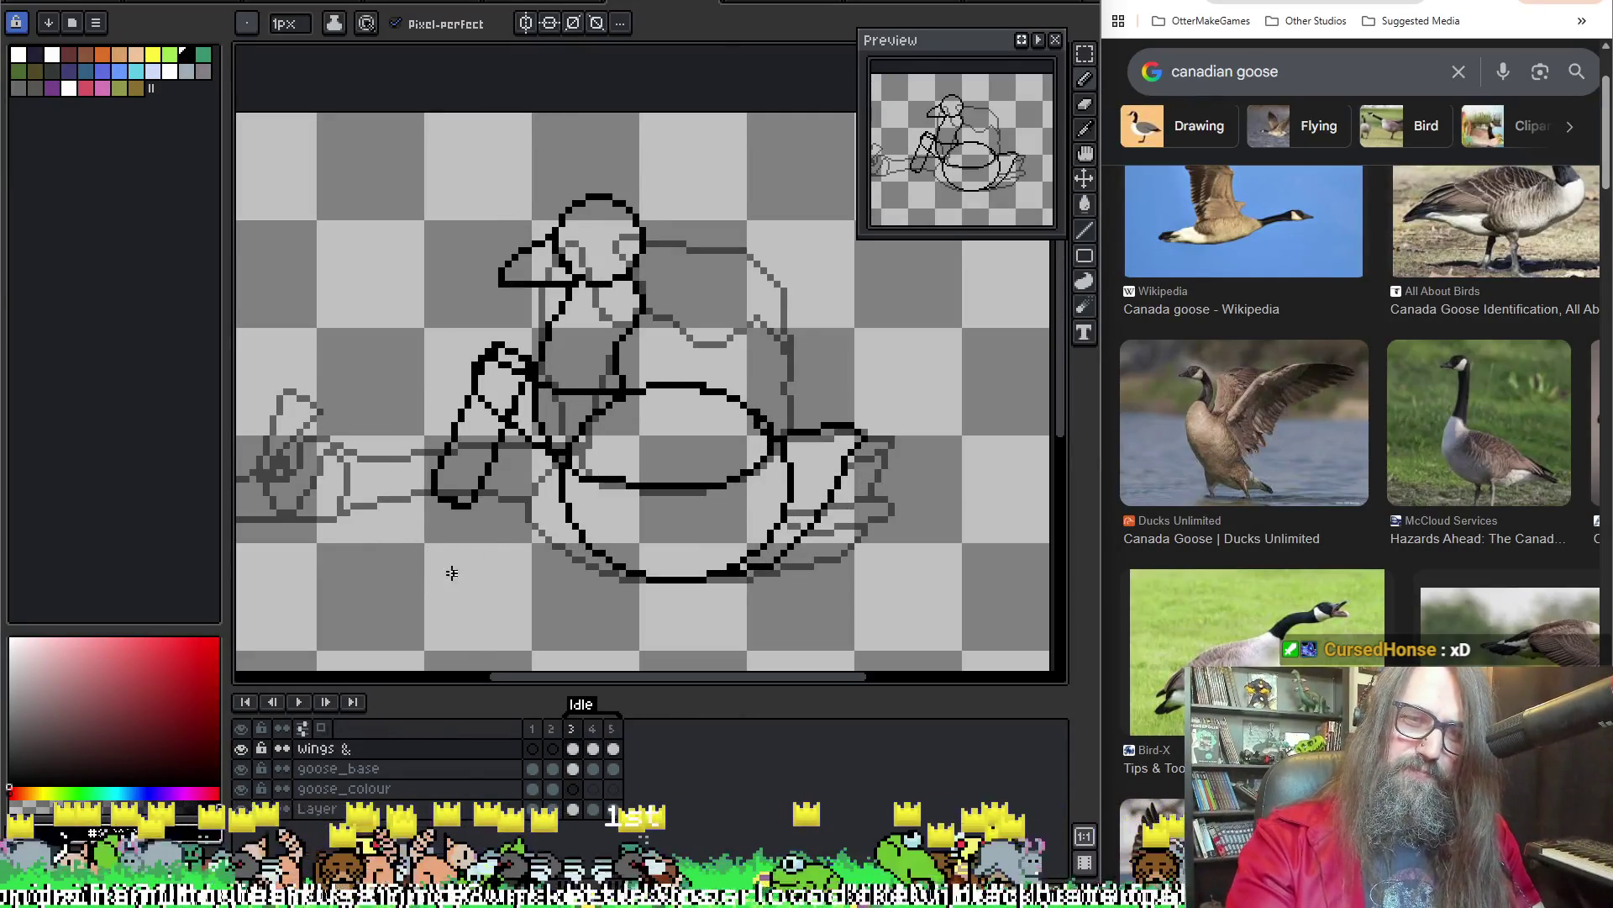
Zoom in, step forward to frames 4 and 5, then play the Idle animation again
scroll(442, 518, "up", 1)
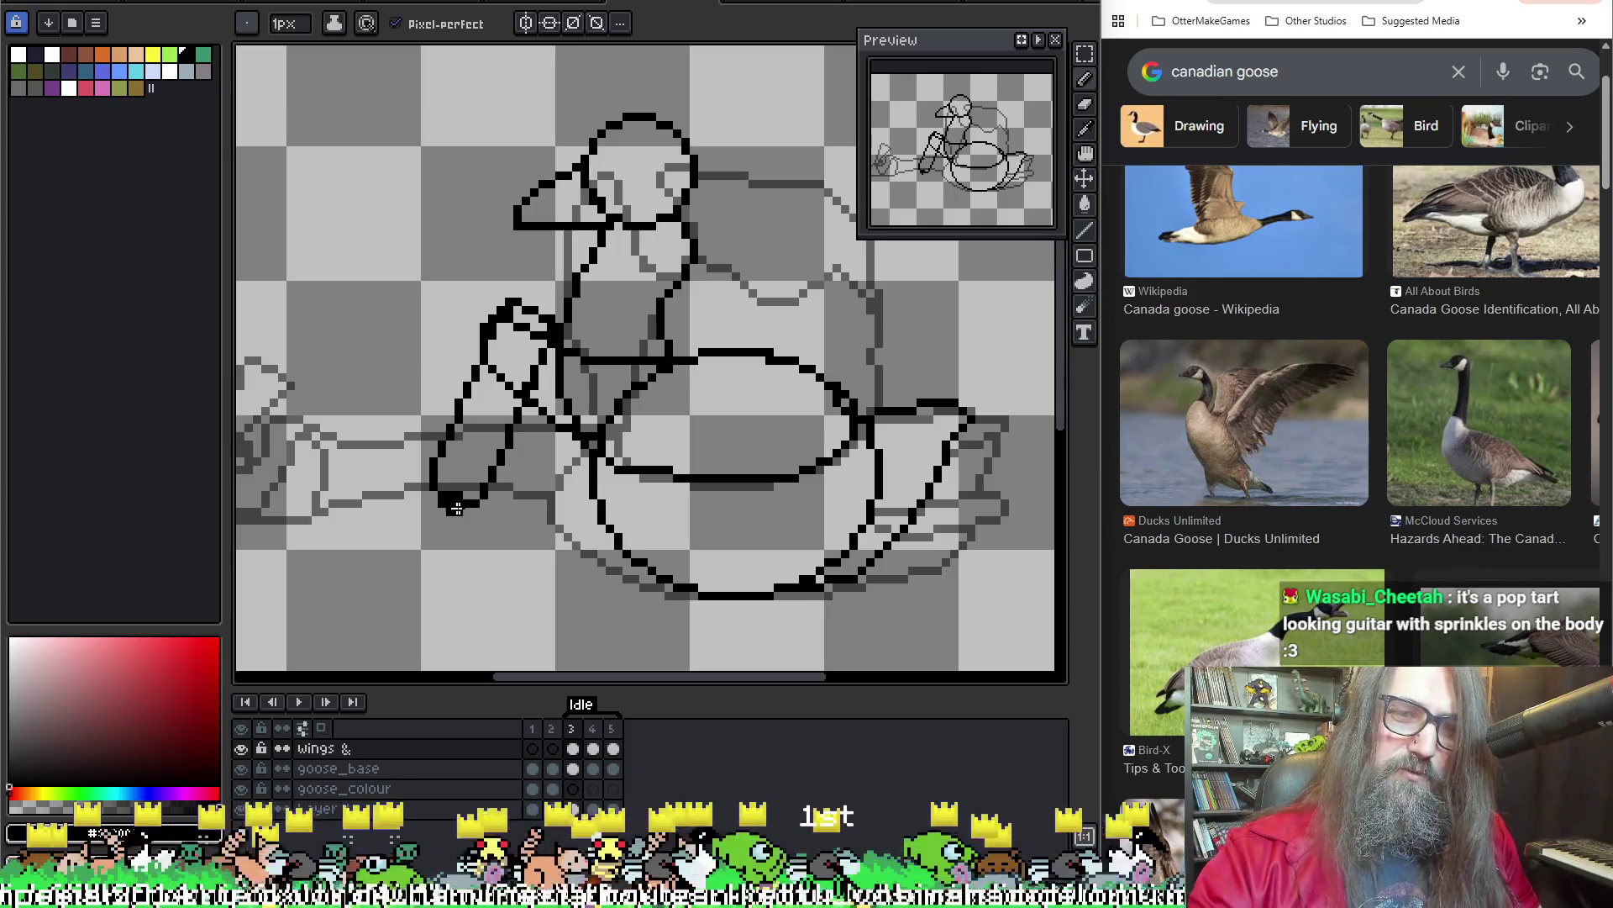
key("v")
key("b")
key("period")
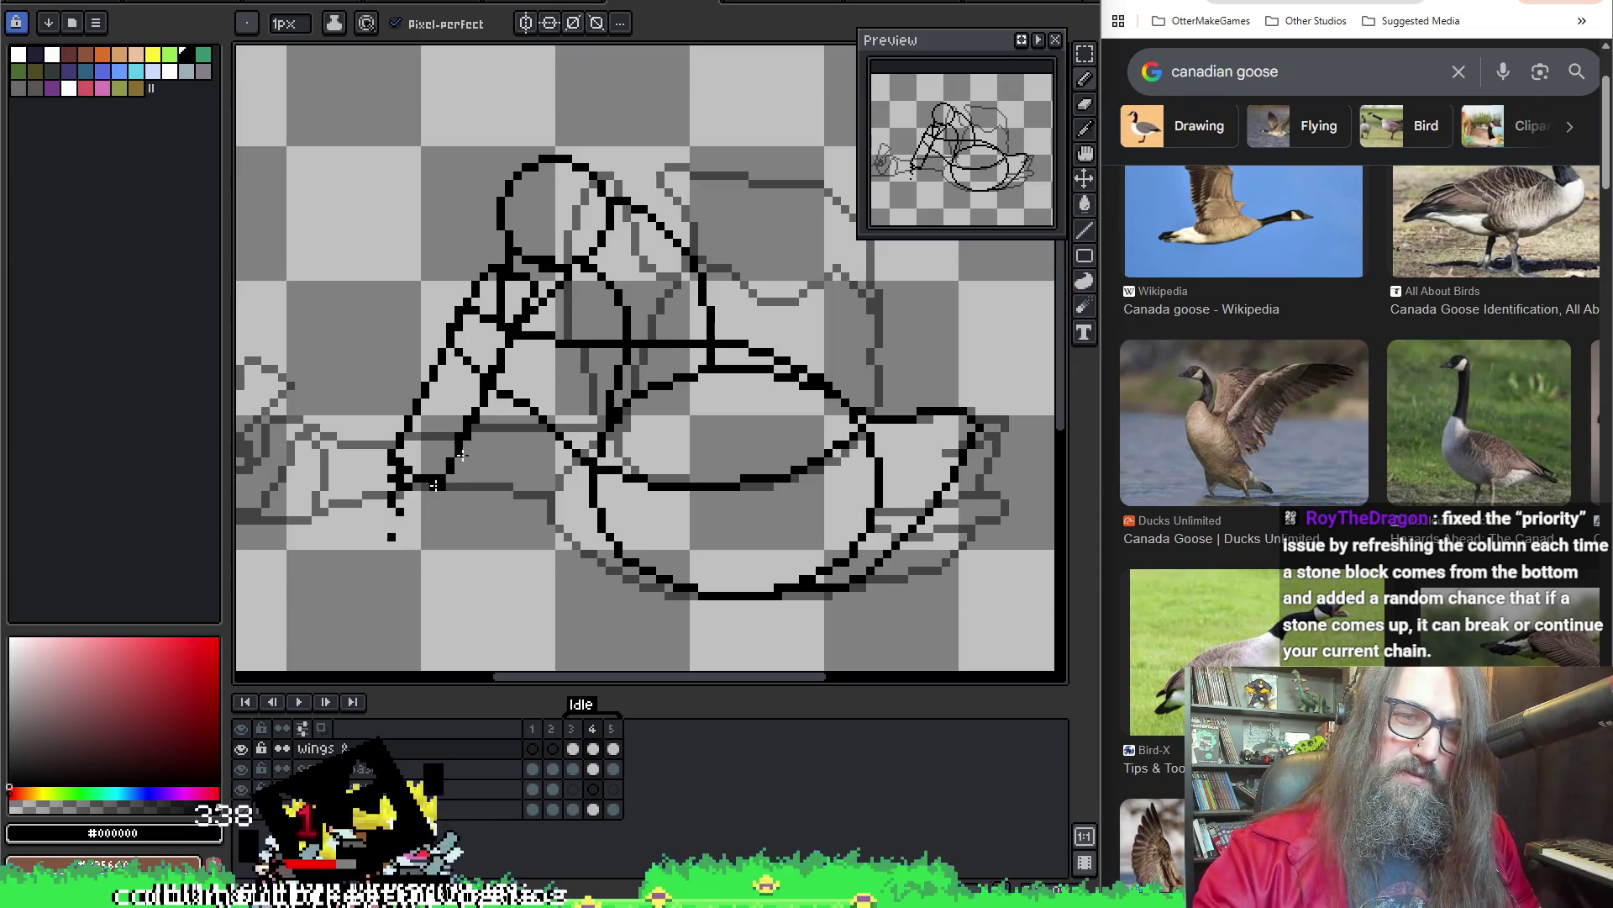
key("period")
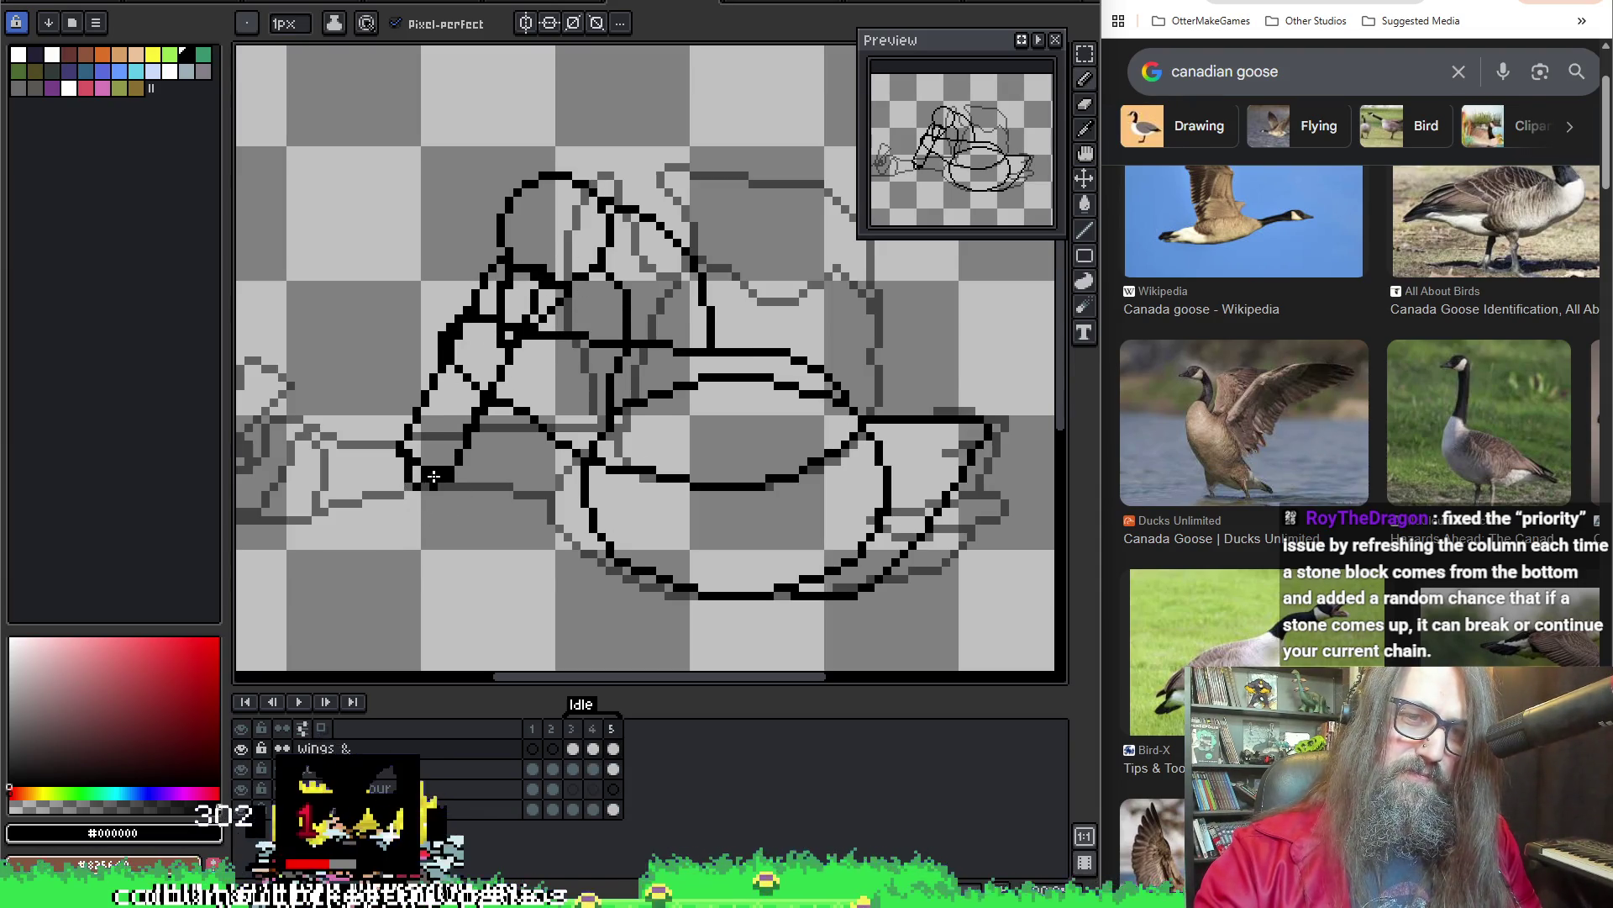
key("Return")
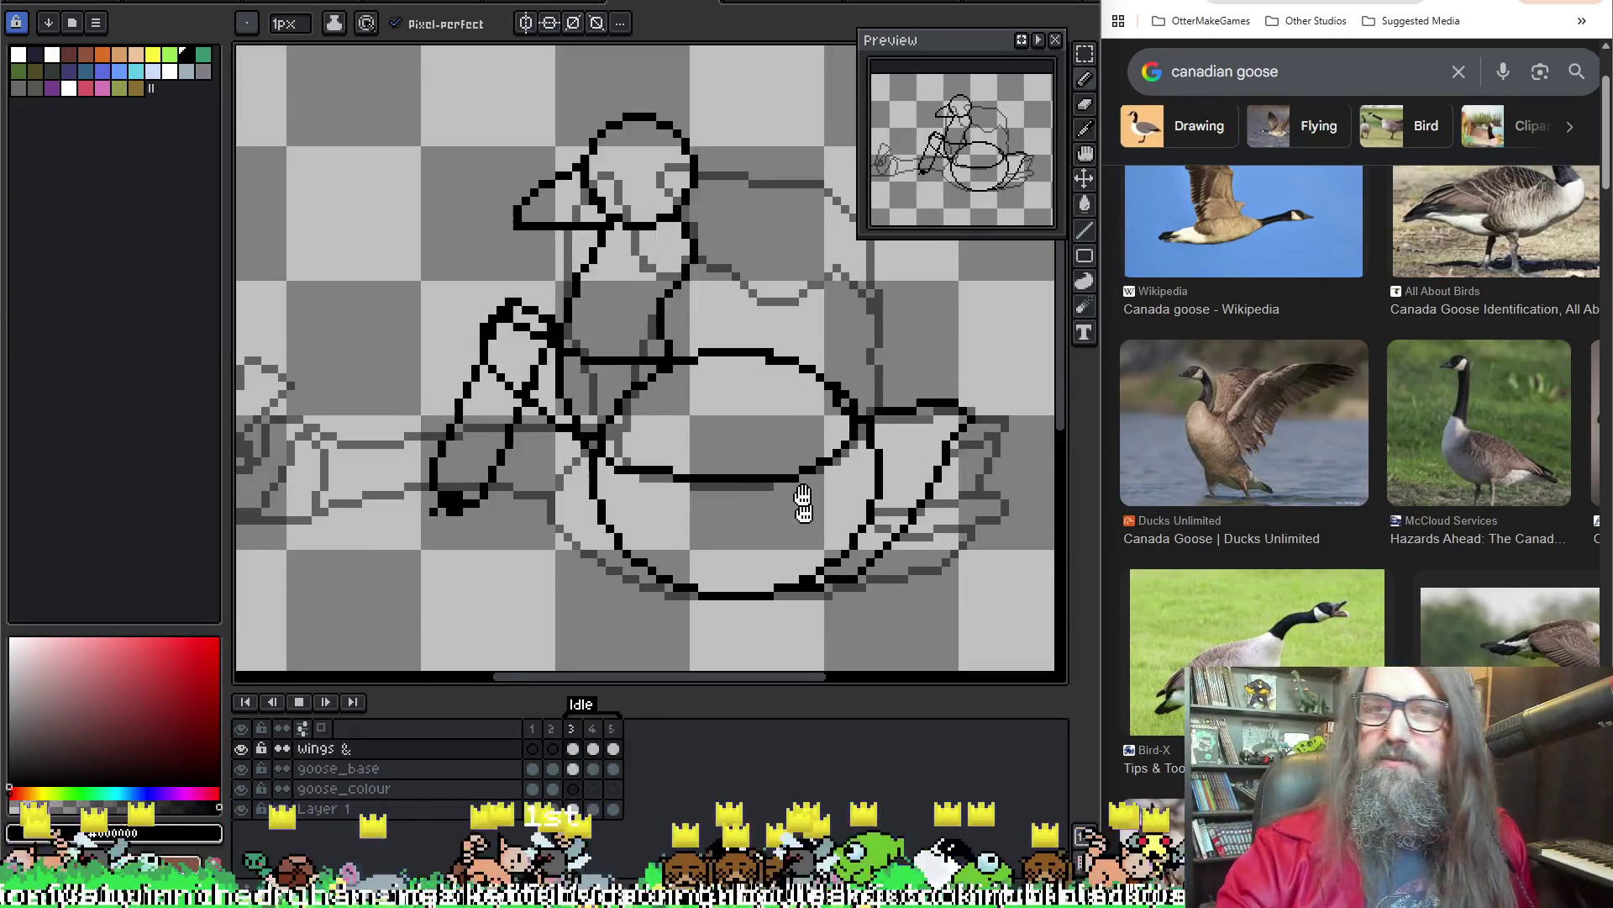
Switch to Rectangle Select, then play the animation and stop it on frame 3
left_click_drag(768, 377, 701, 354)
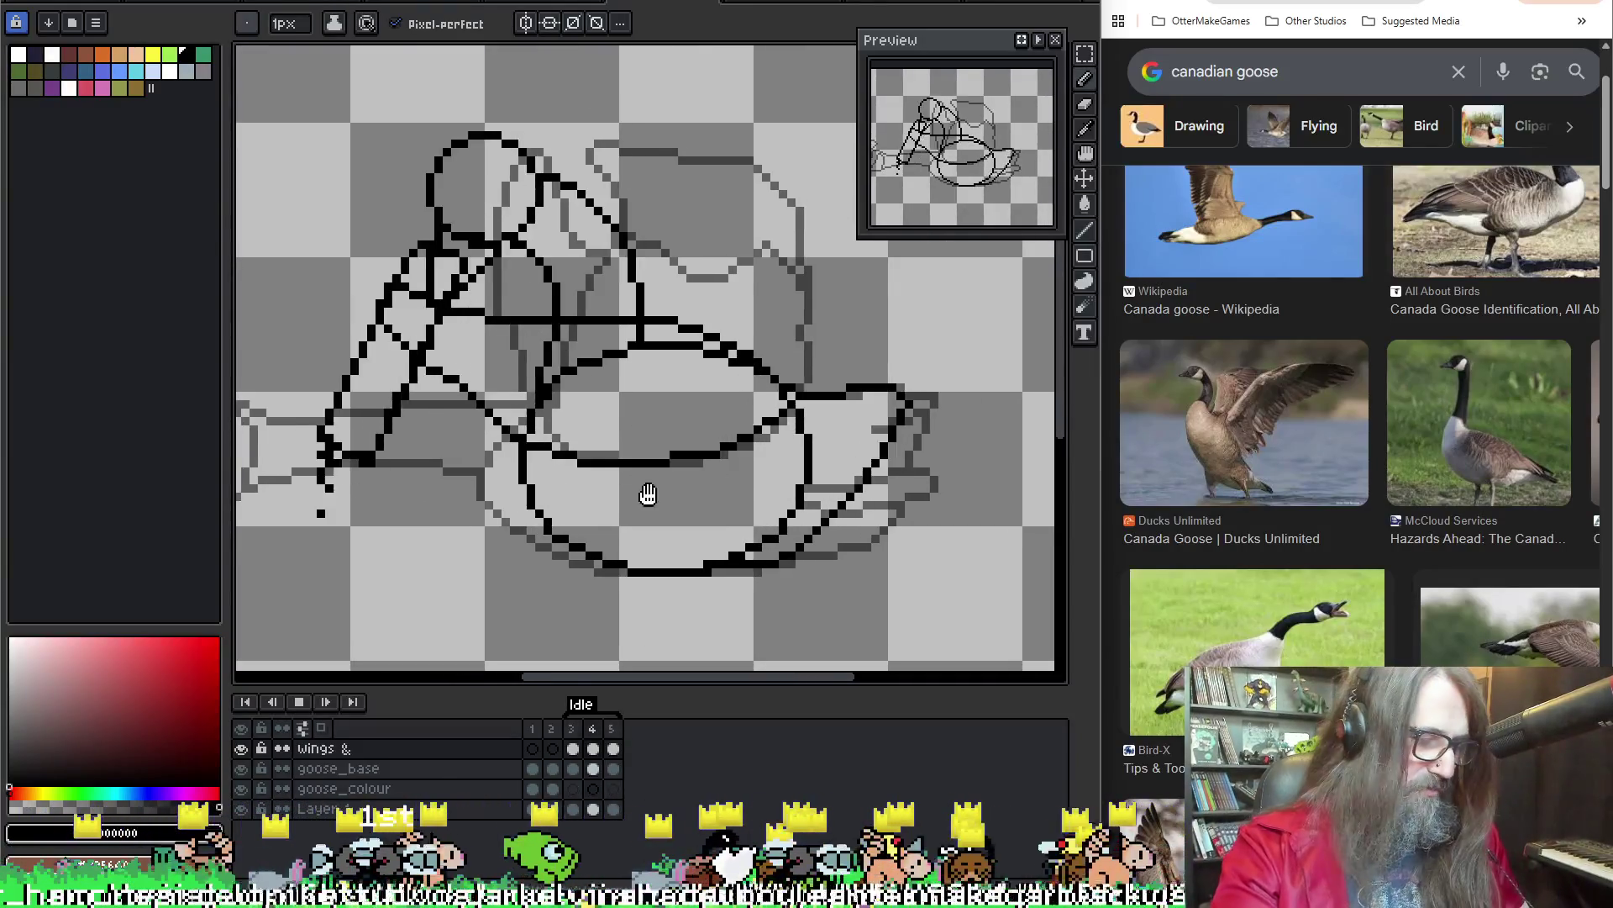
key("m")
left_click_drag(565, 370, 582, 393)
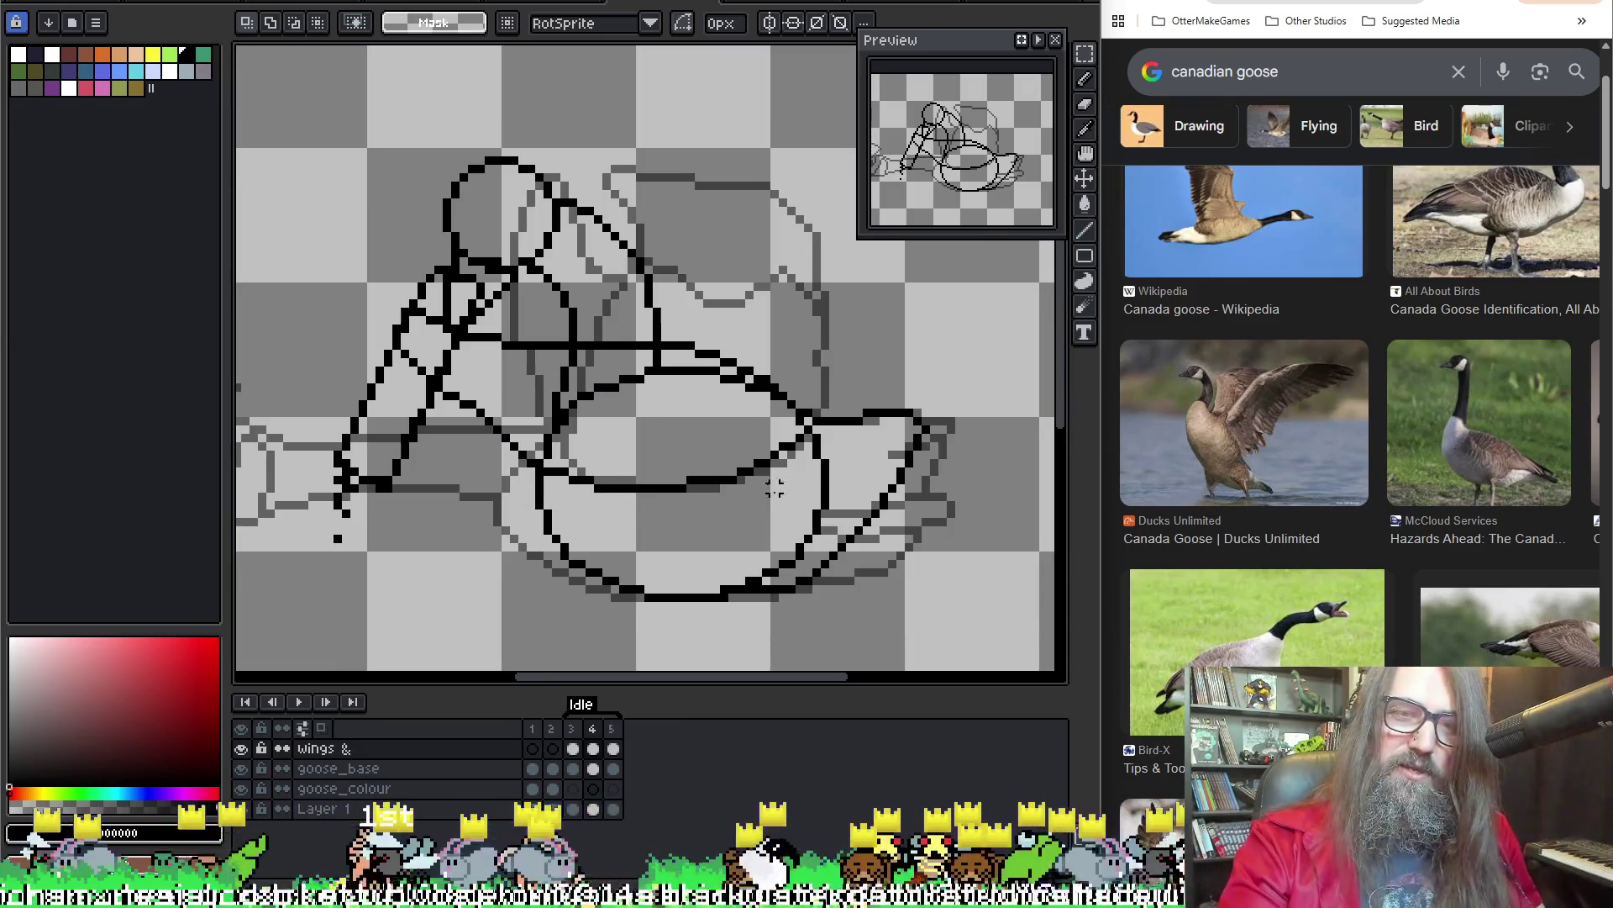
key("Return")
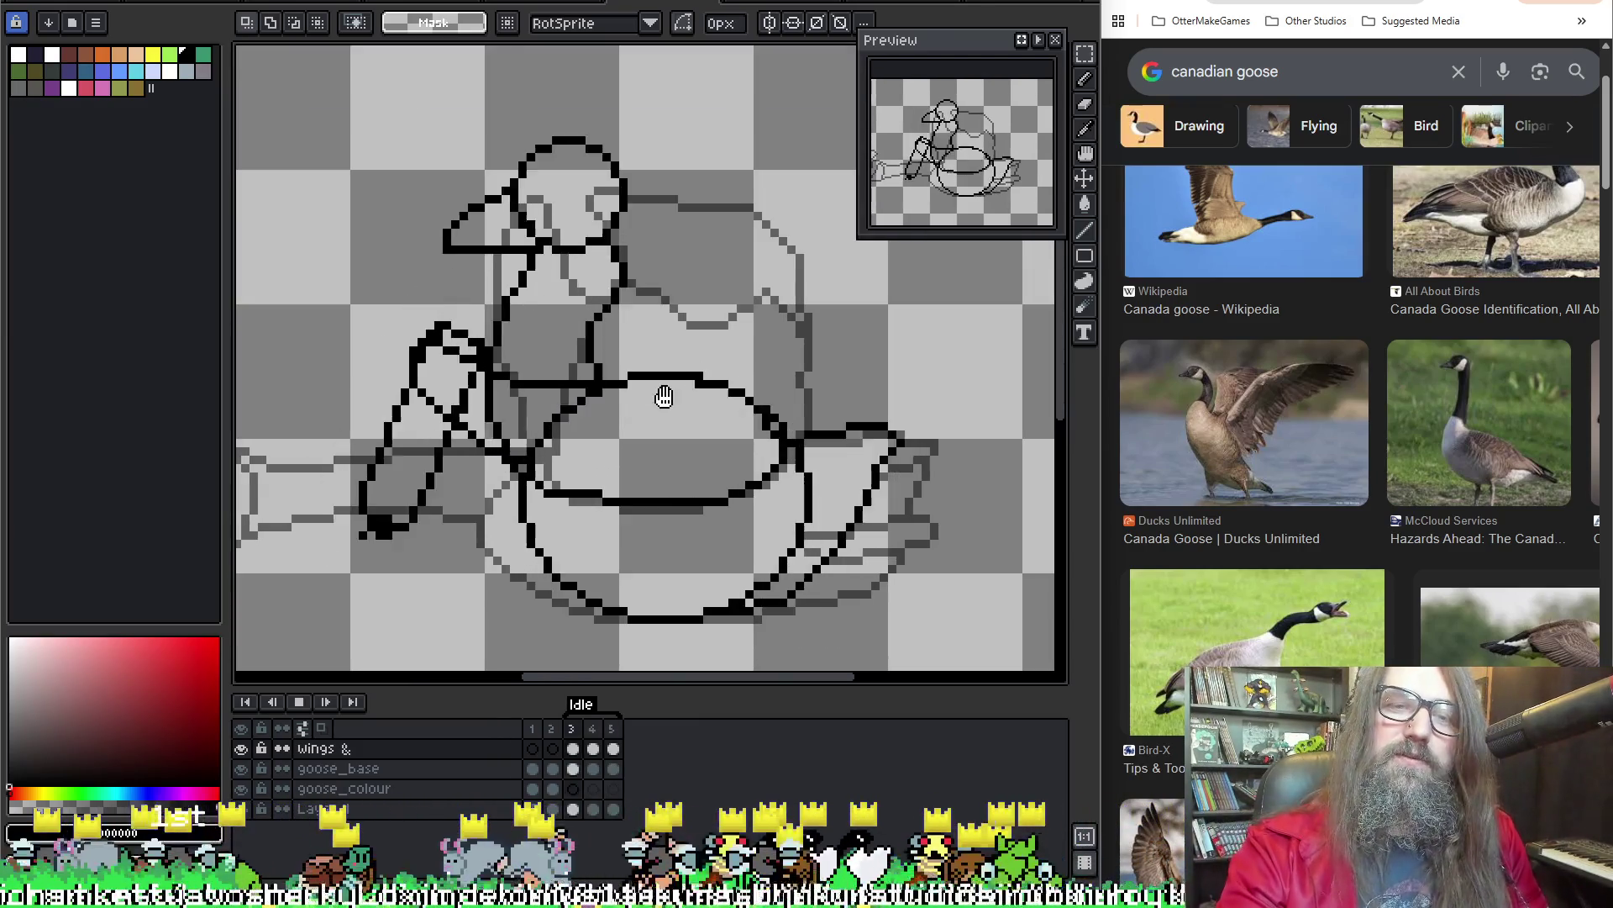
key("Return")
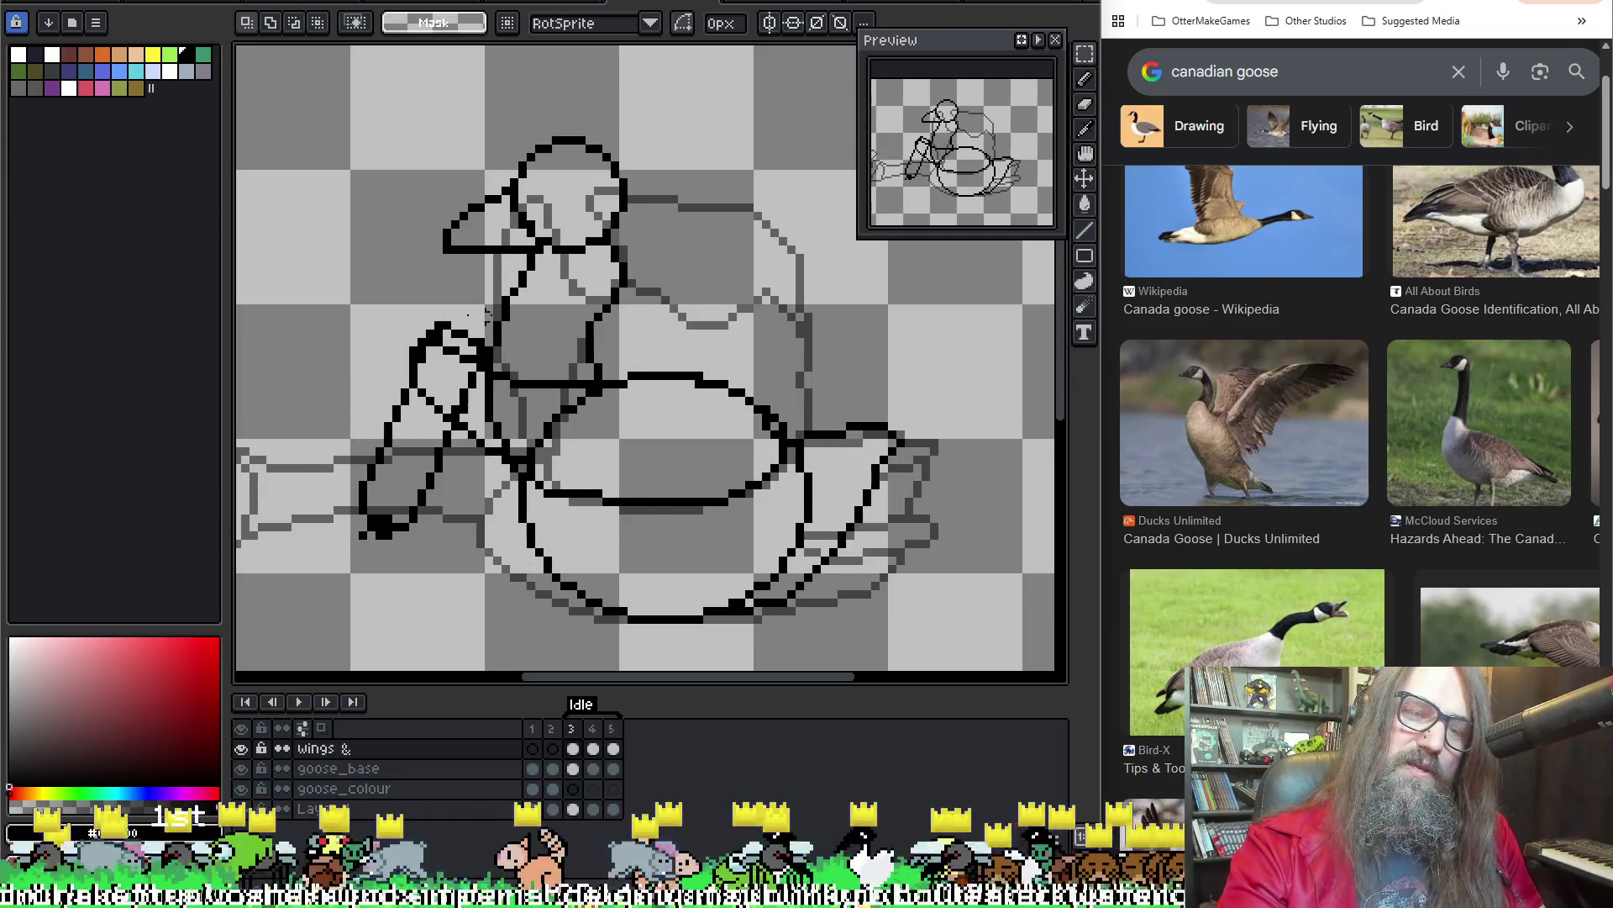
Step between frames 3 and 4, then advance to frame 5 and shift the view down
scroll(515, 200, "down", 1)
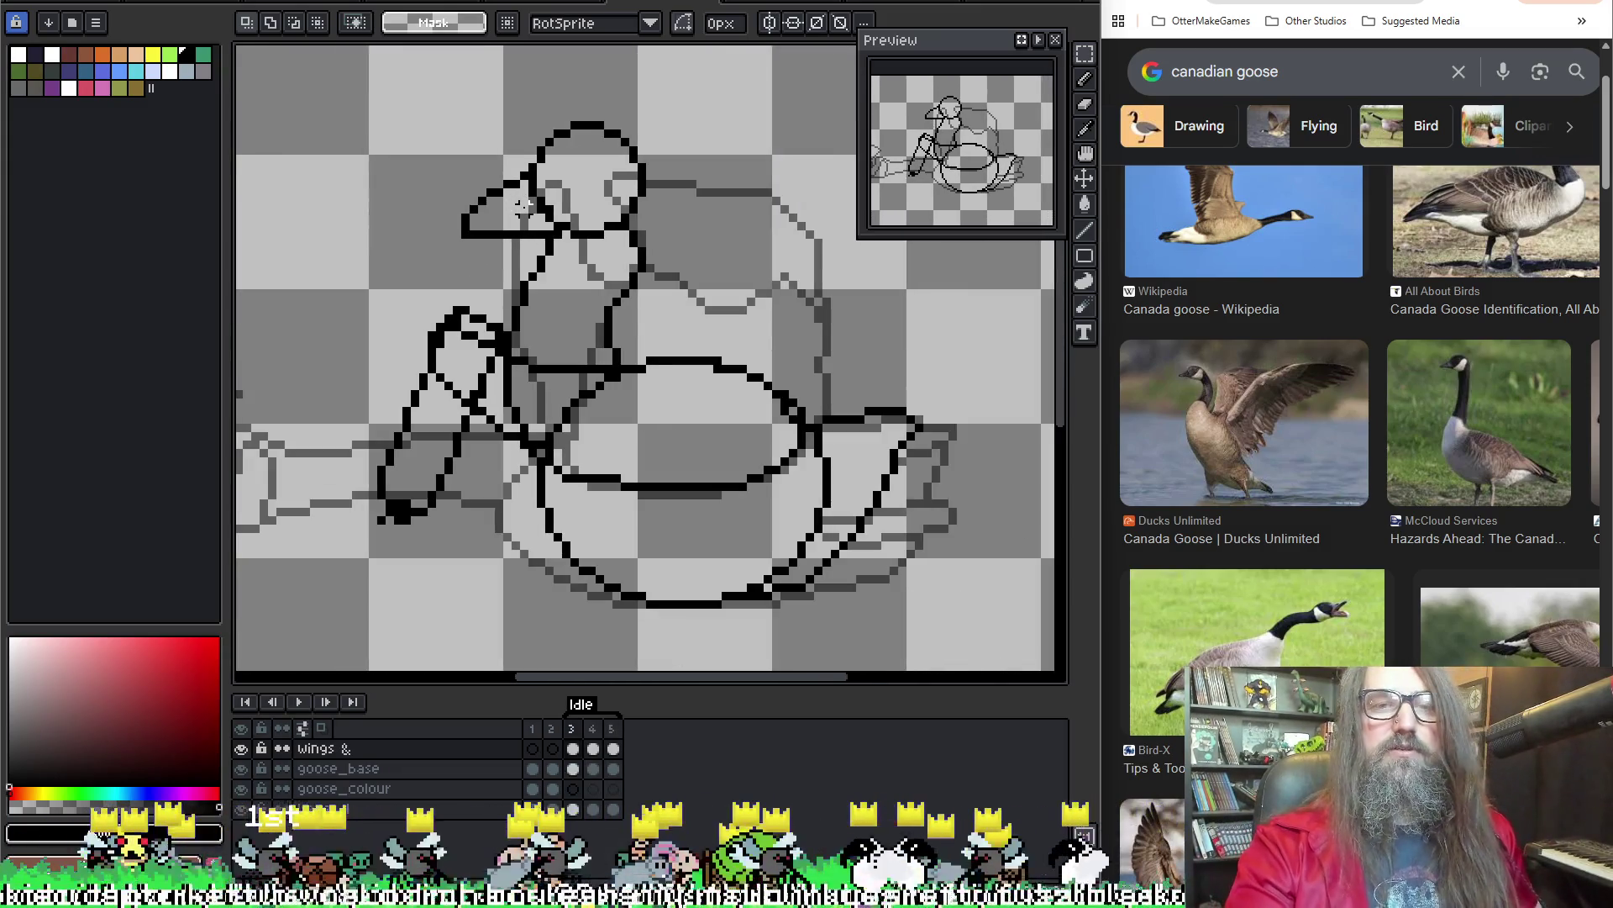
key("Right")
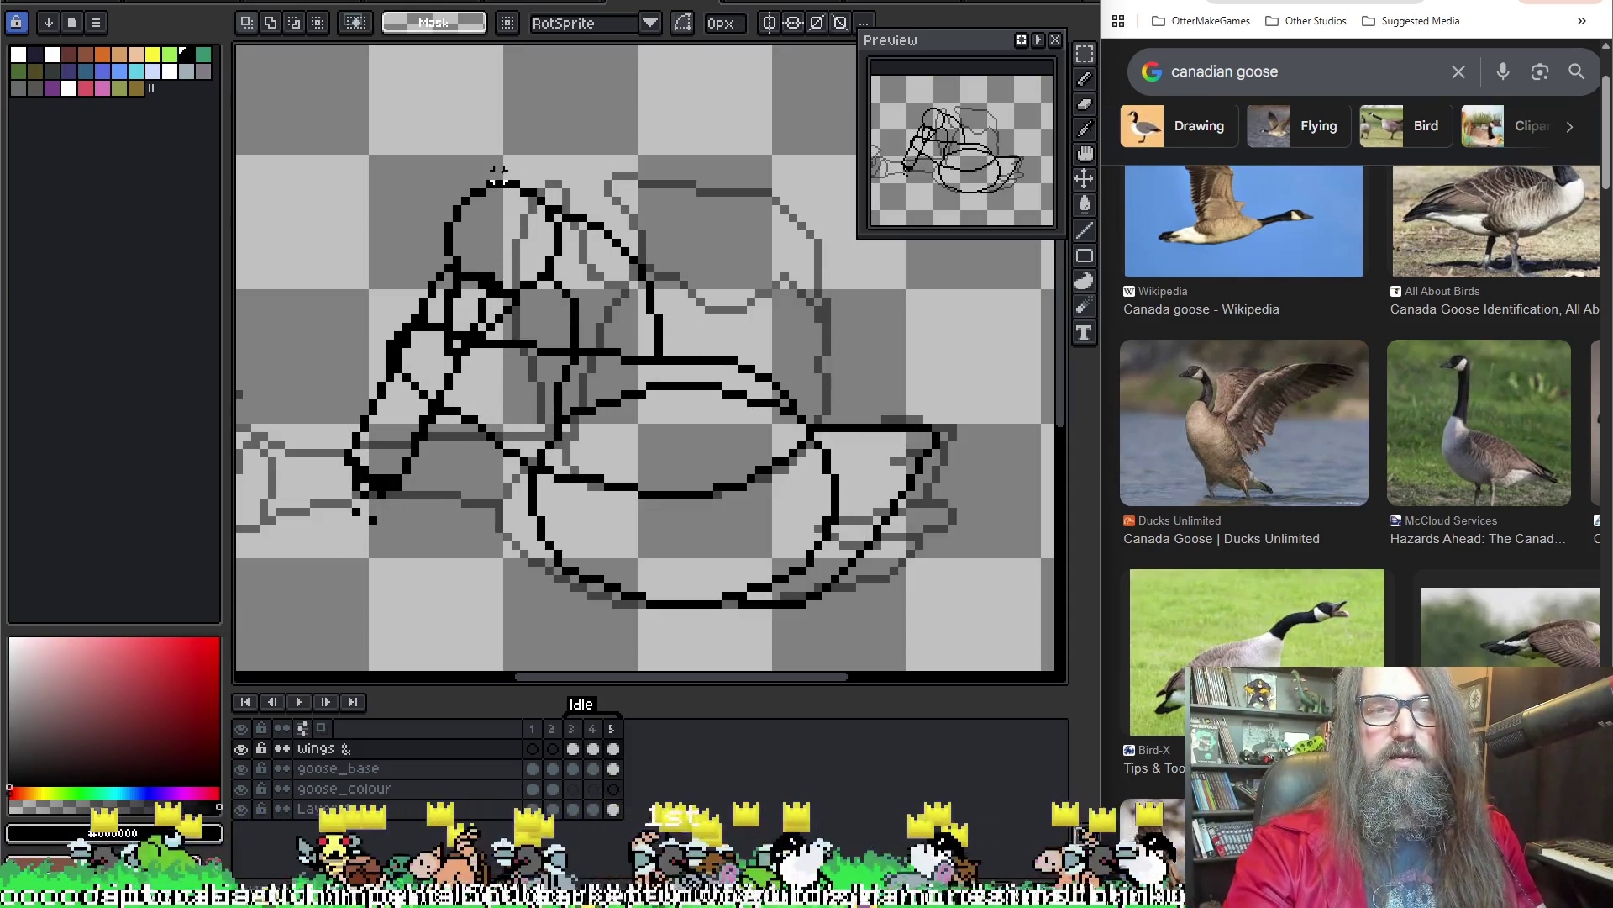
key("Left")
scroll(487, 221, "up", 1)
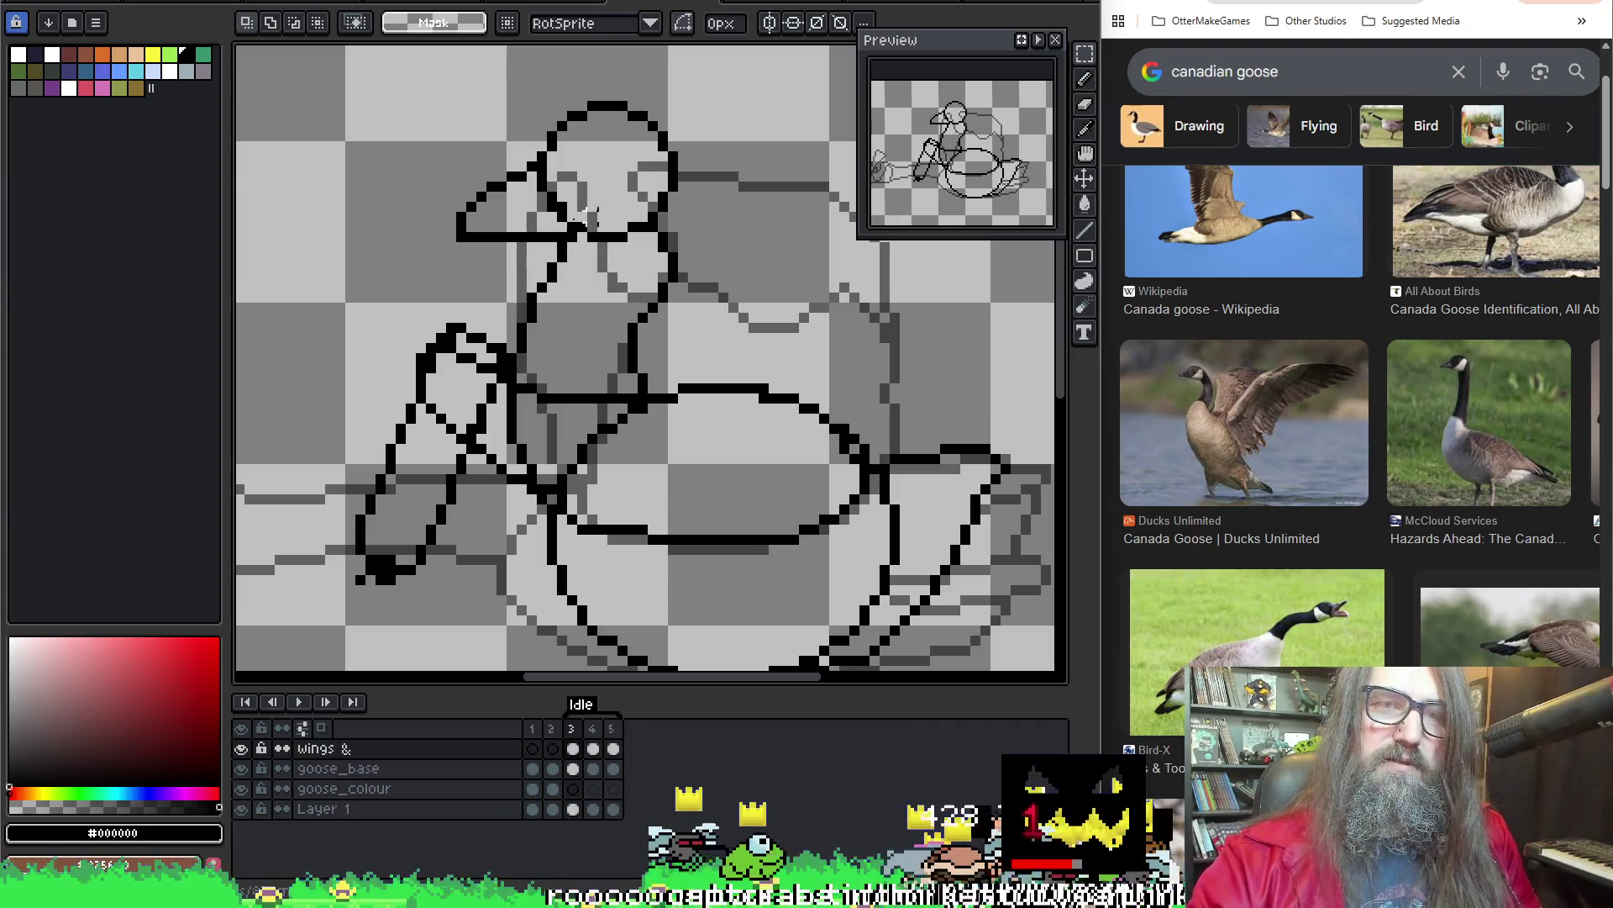
key("Right")
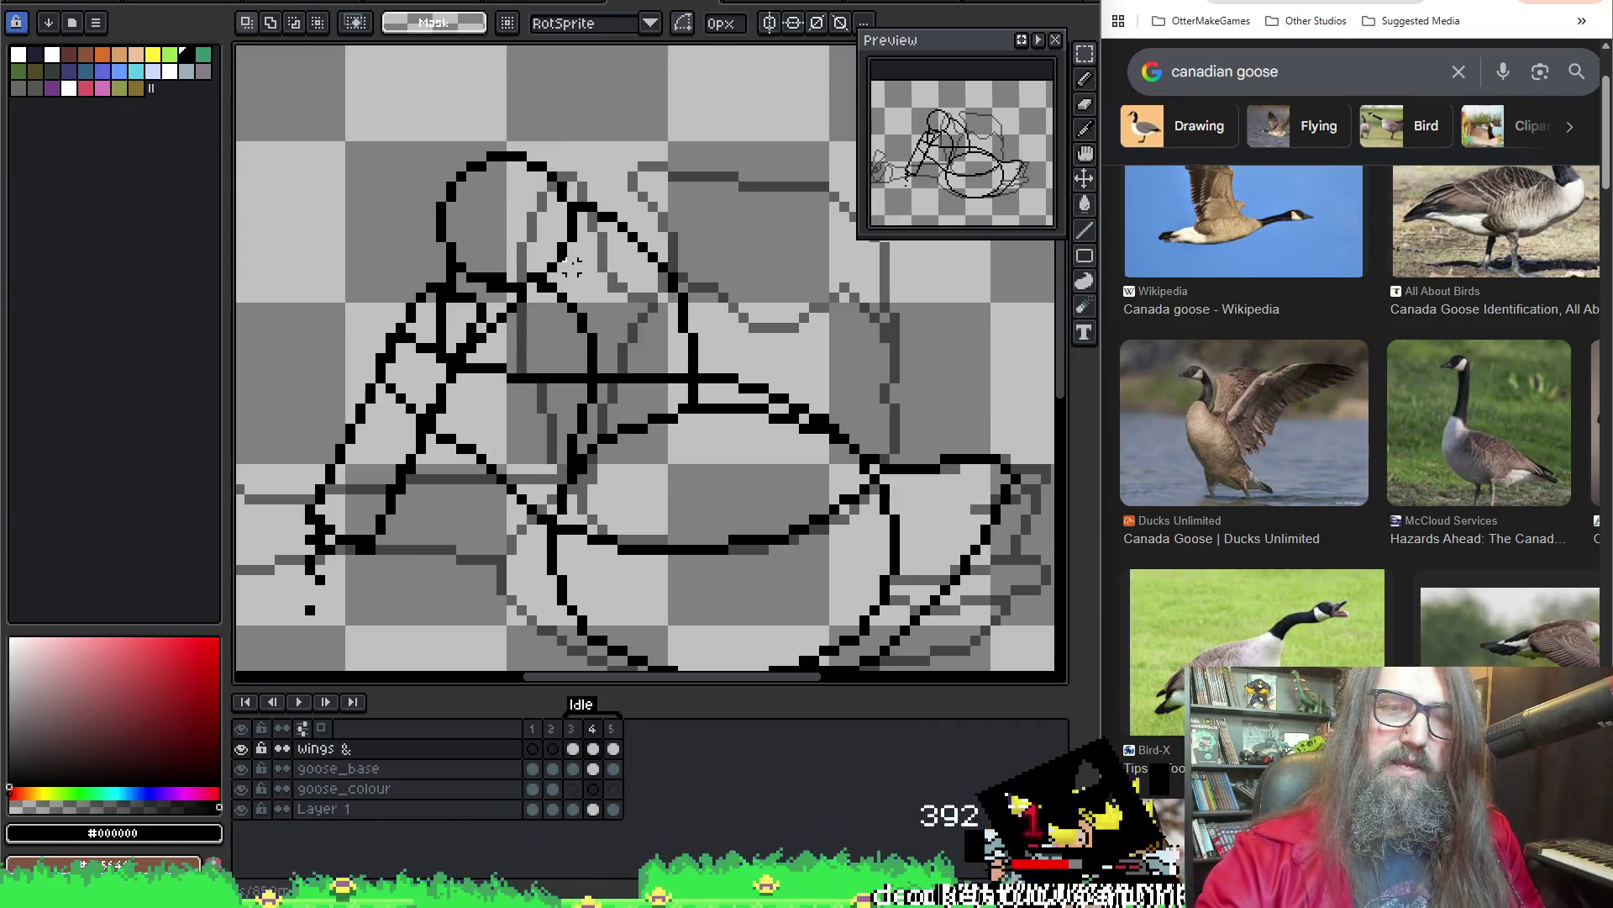
scroll(571, 265, "down", 1)
key("Right")
left_click_drag(582, 311, 570, 422)
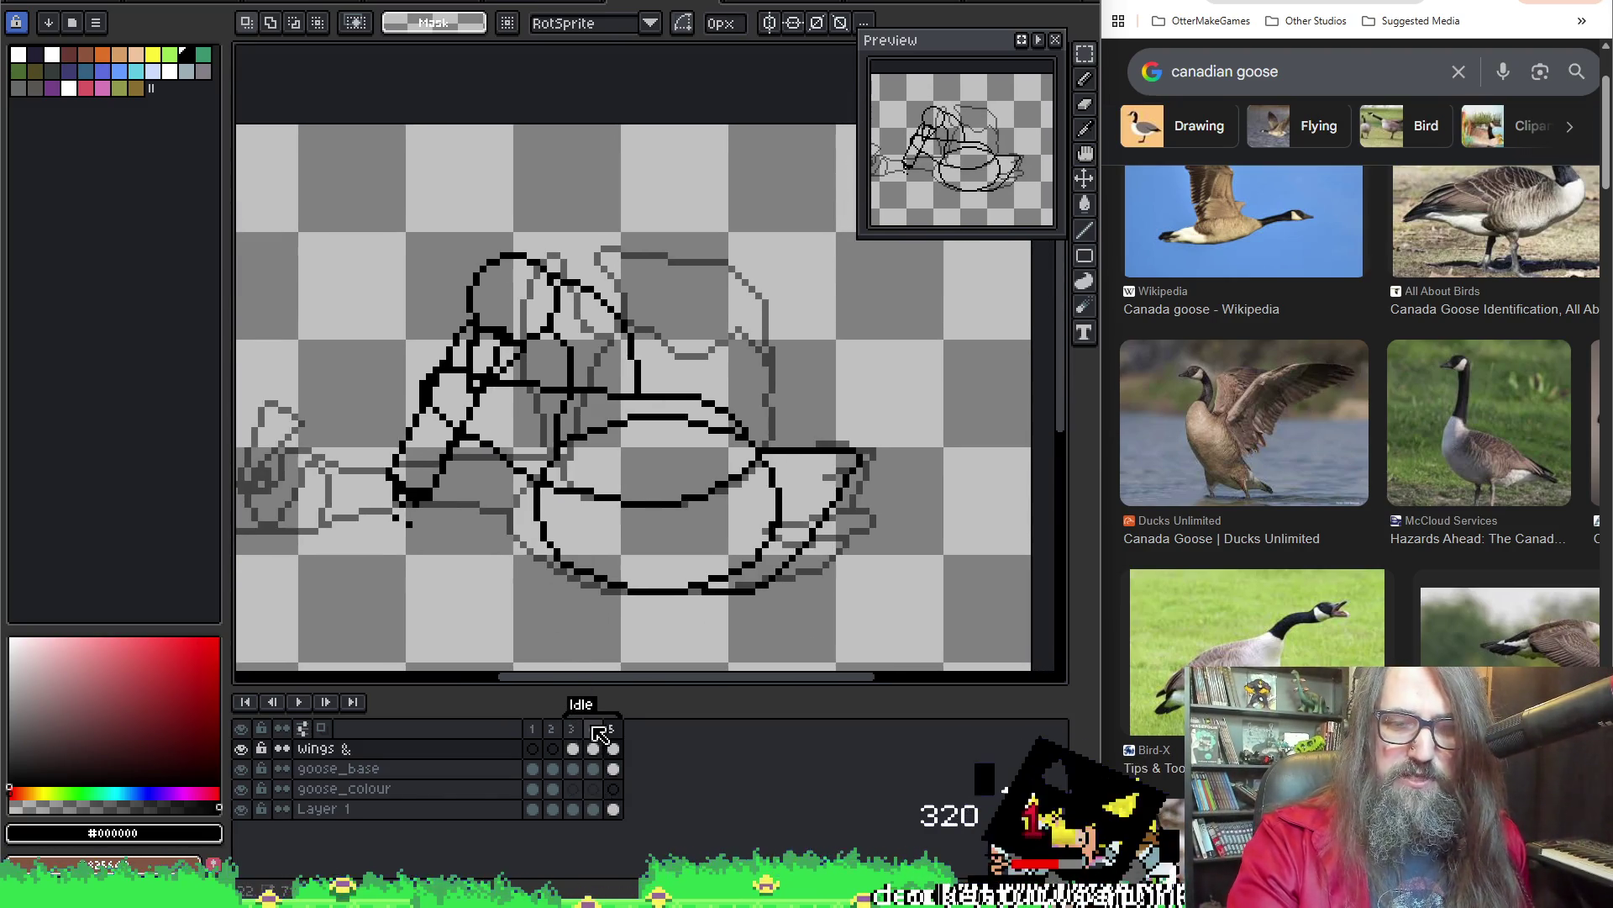
Duplicate frames 4 and 5 twice as frames 6–9, then add a frame at the end
left_click_drag(599, 734, 614, 738)
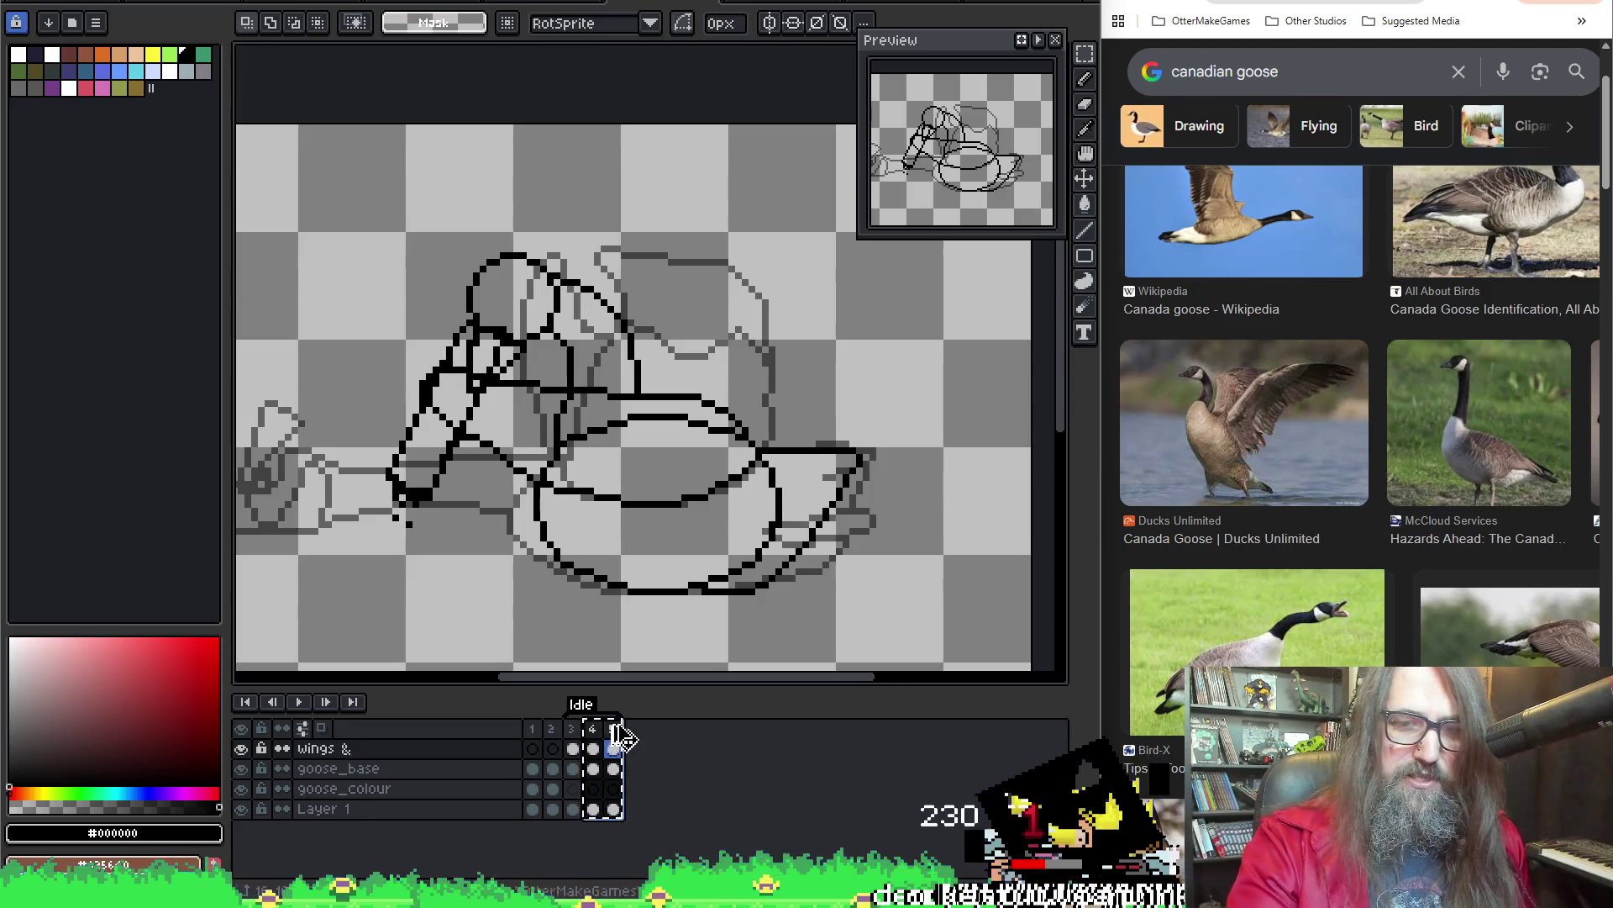
key("Left")
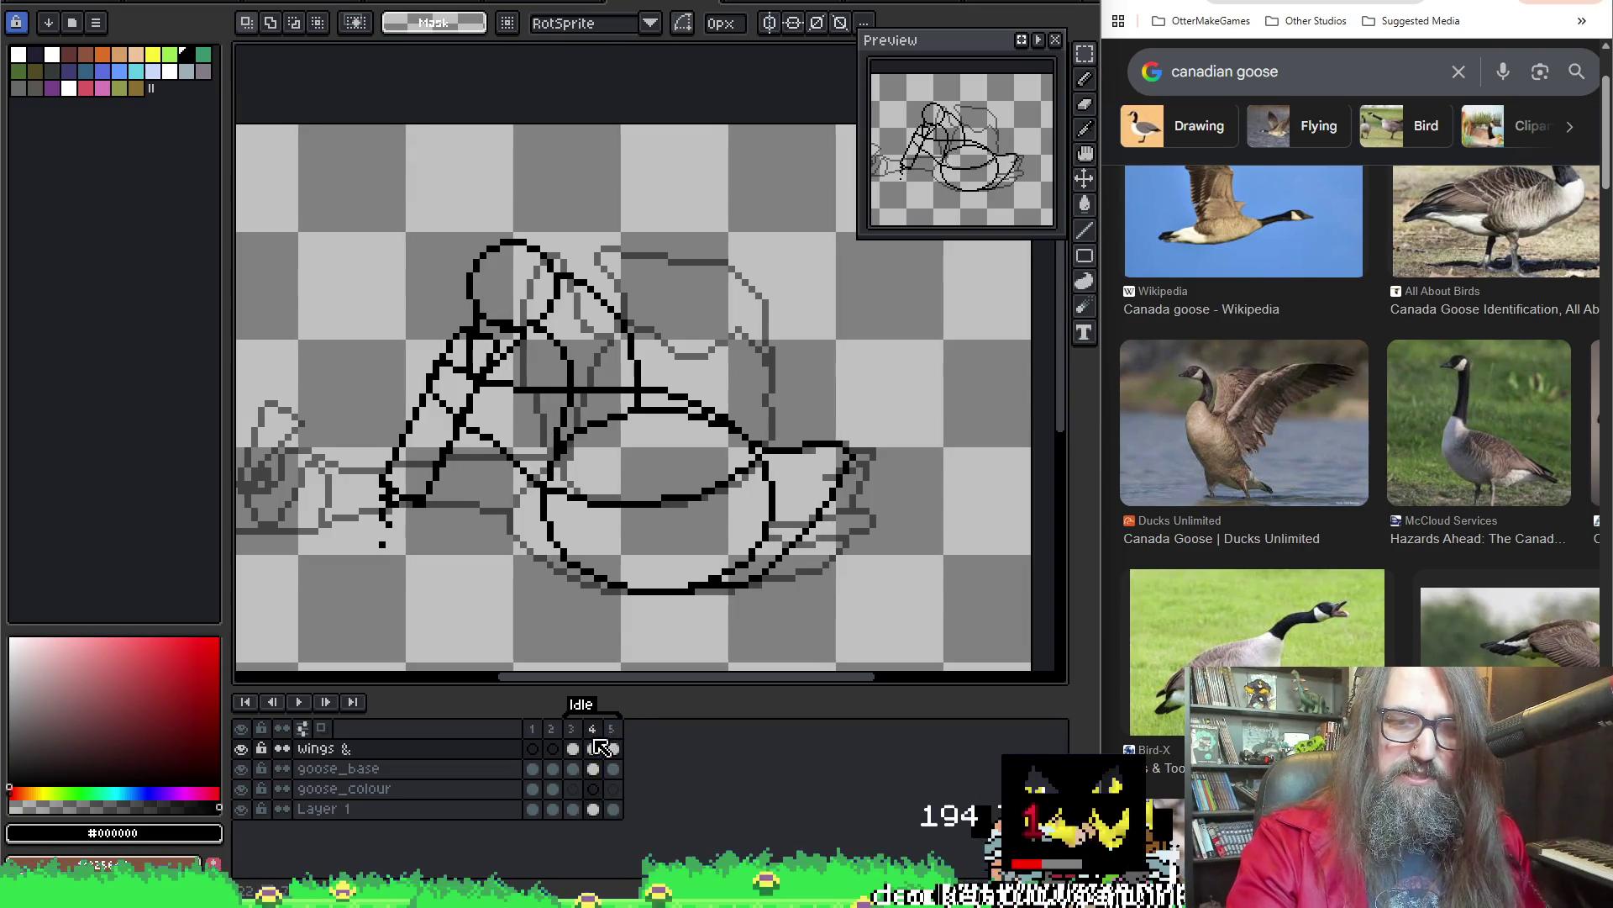
left_click_drag(596, 731, 613, 730)
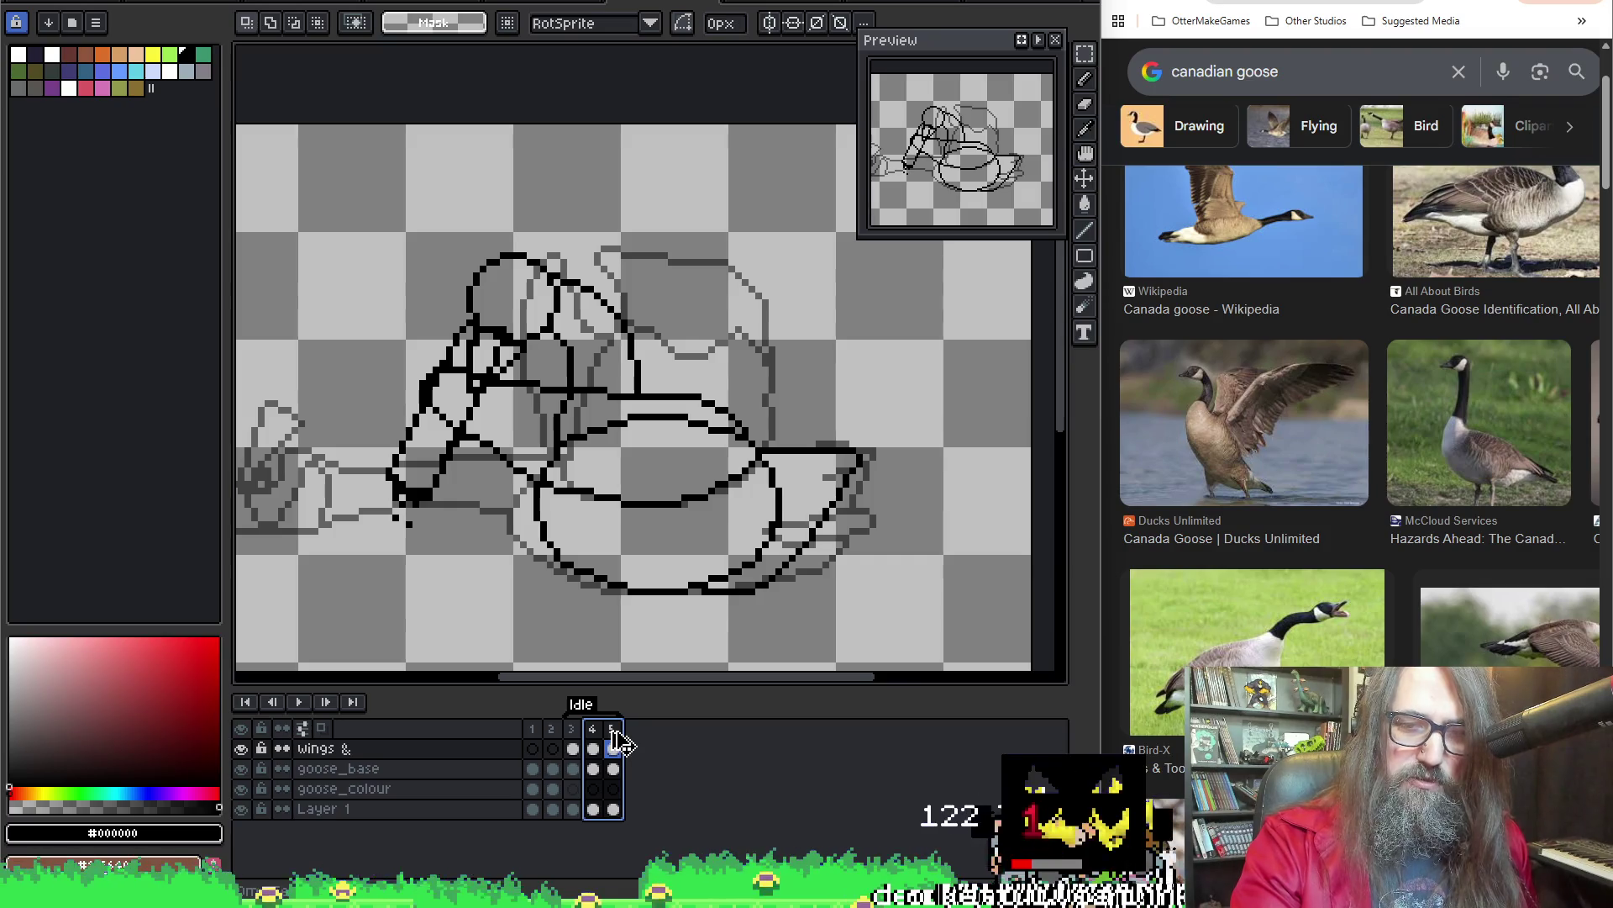
key("alt+n")
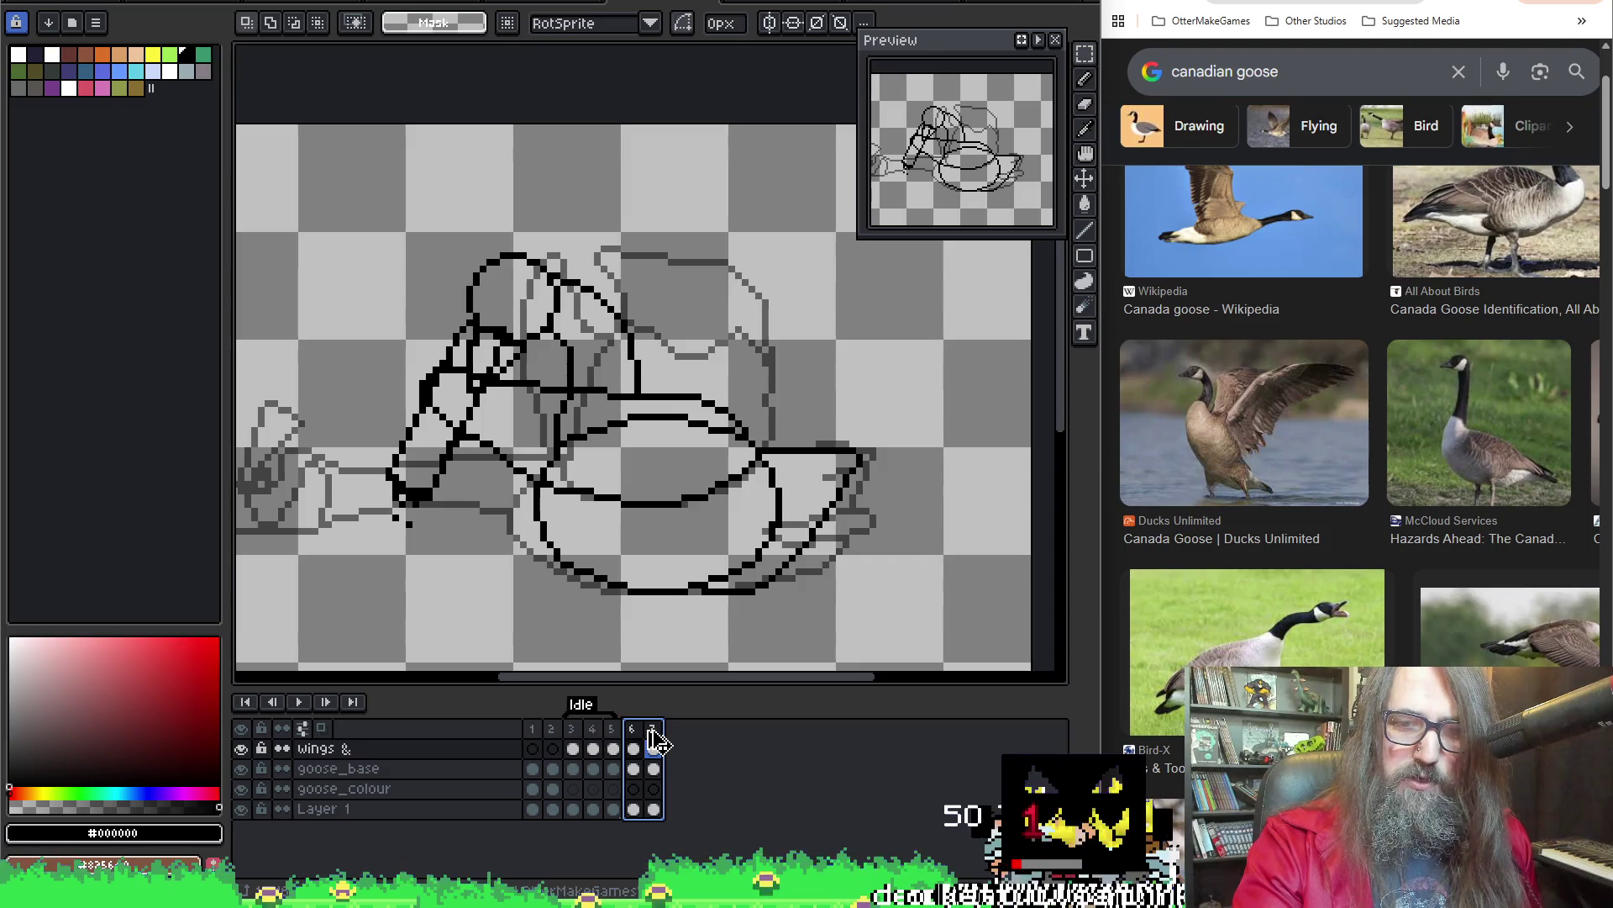
key("alt+n")
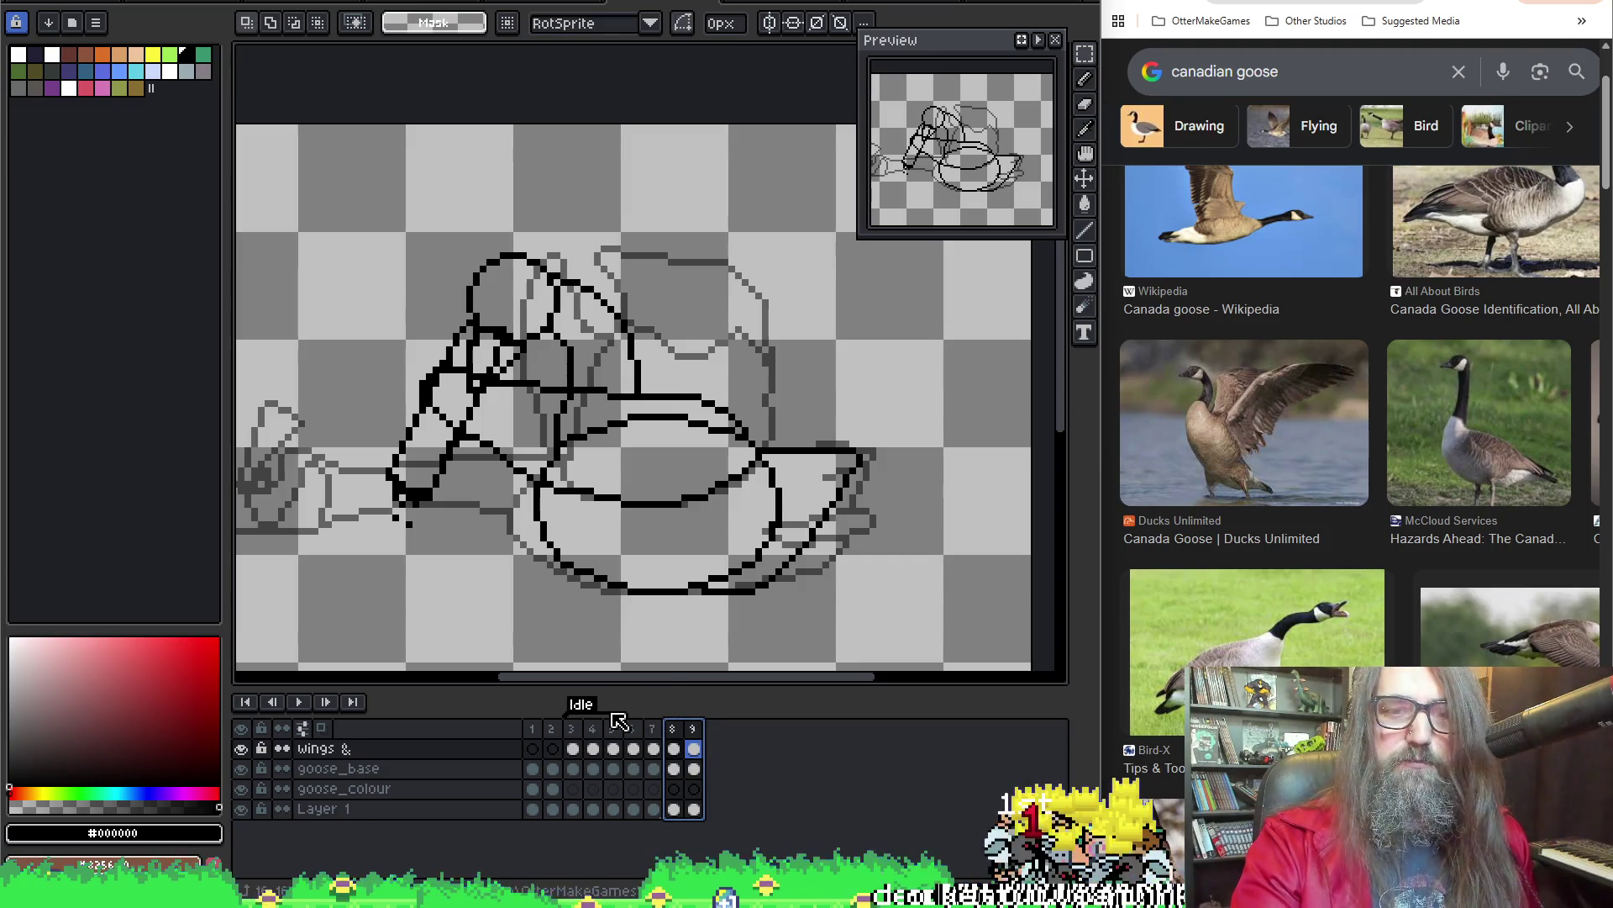
left_click(577, 737)
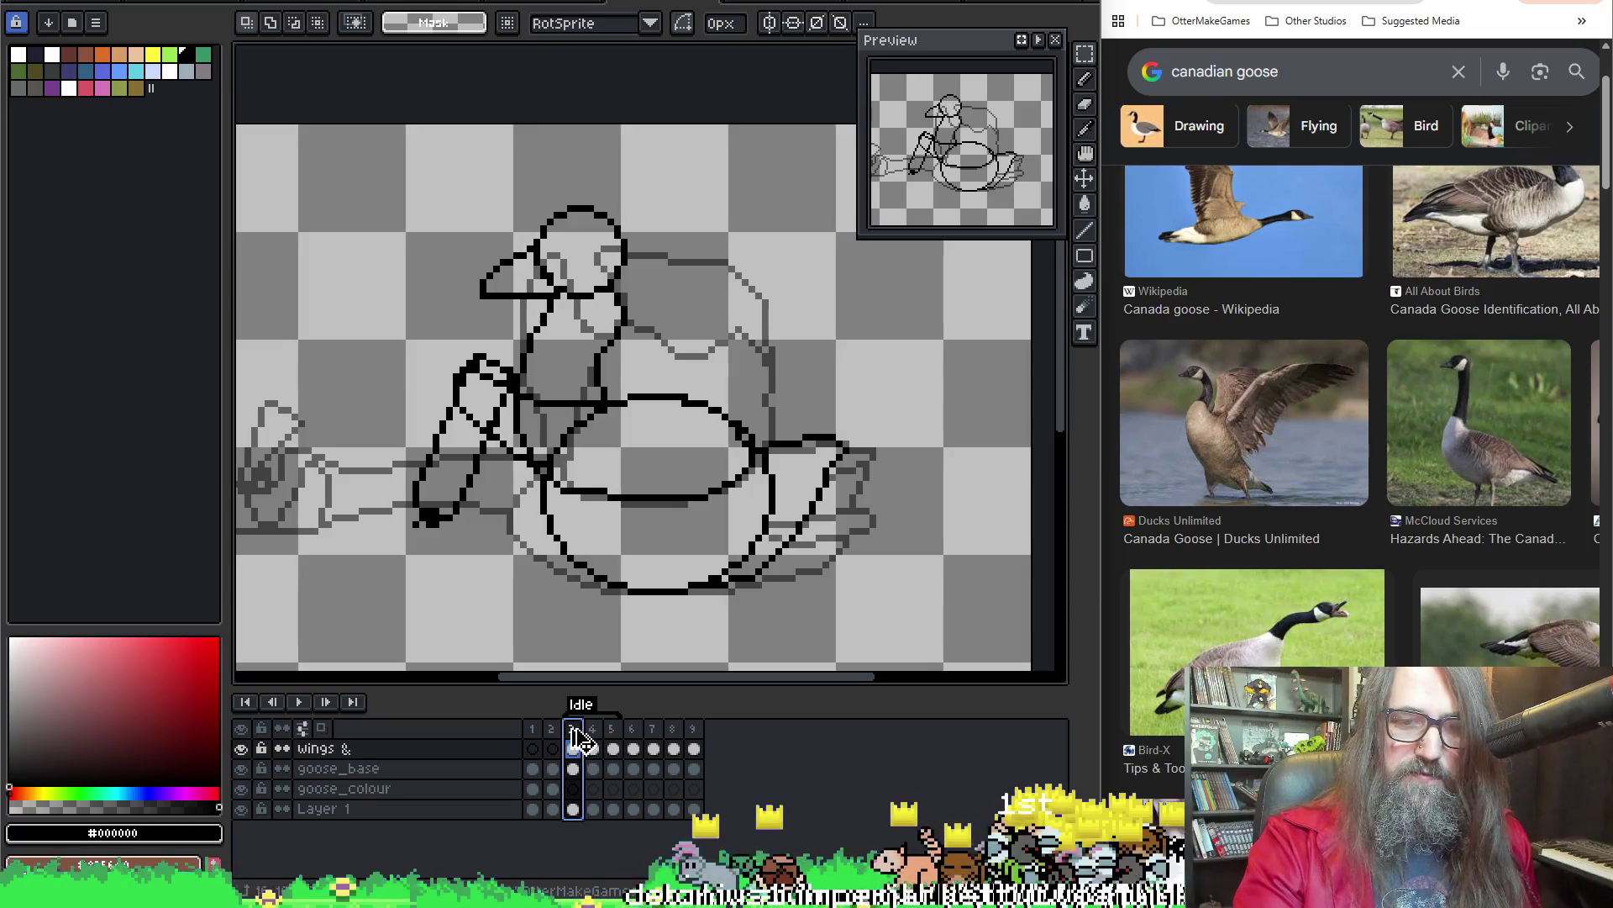
key("alt+n")
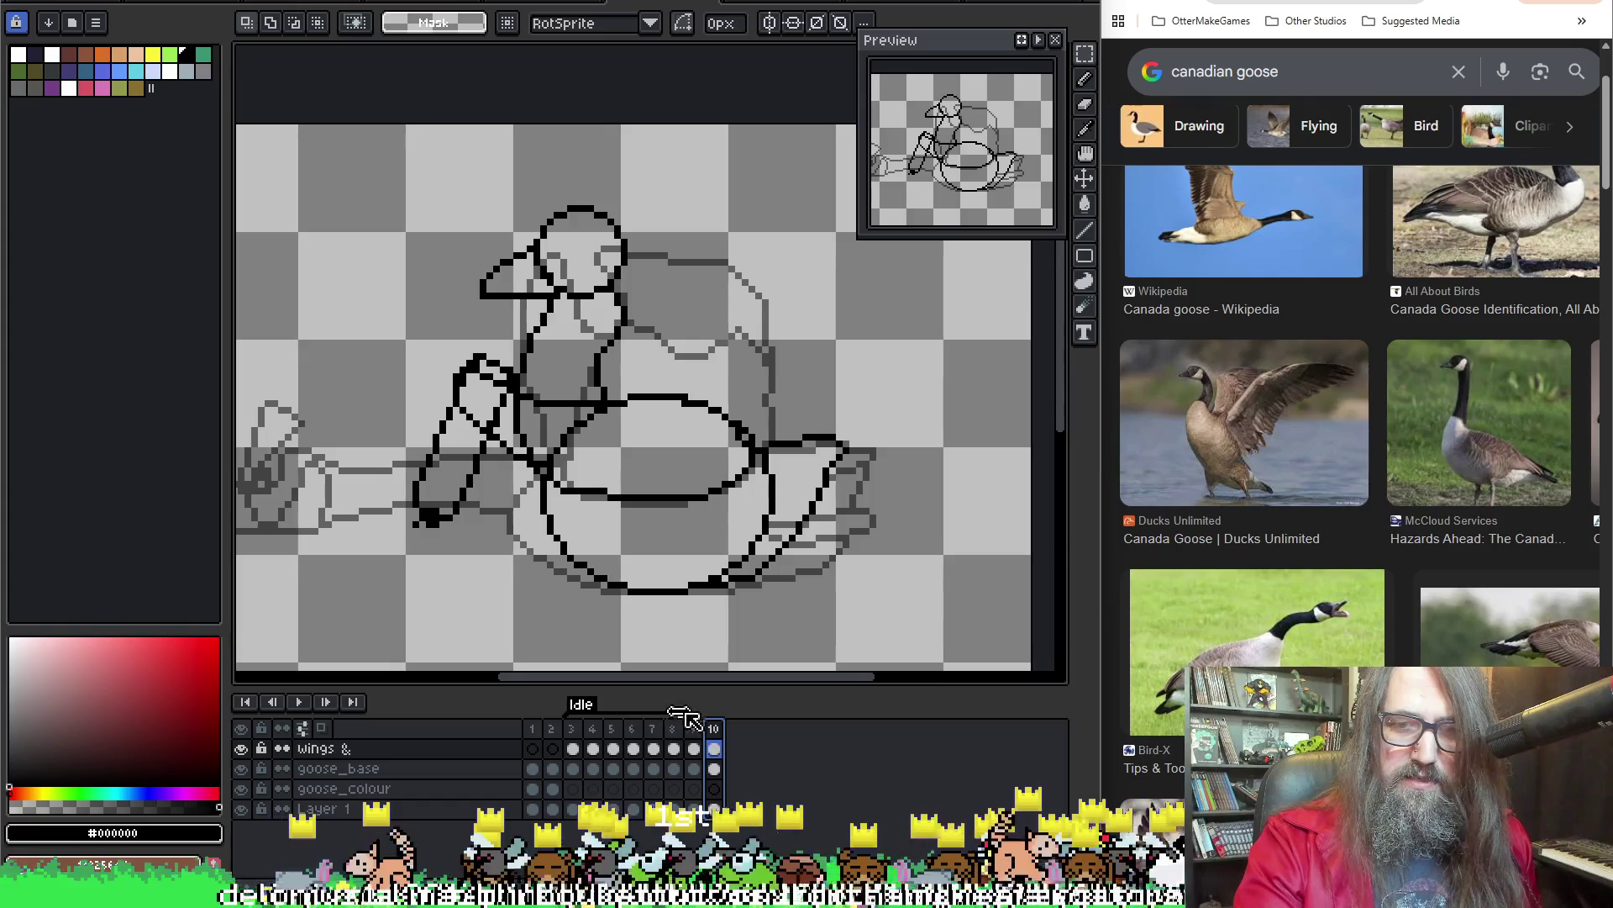
Play and stop the Idle animation, step back, and show frame 4
key("Return")
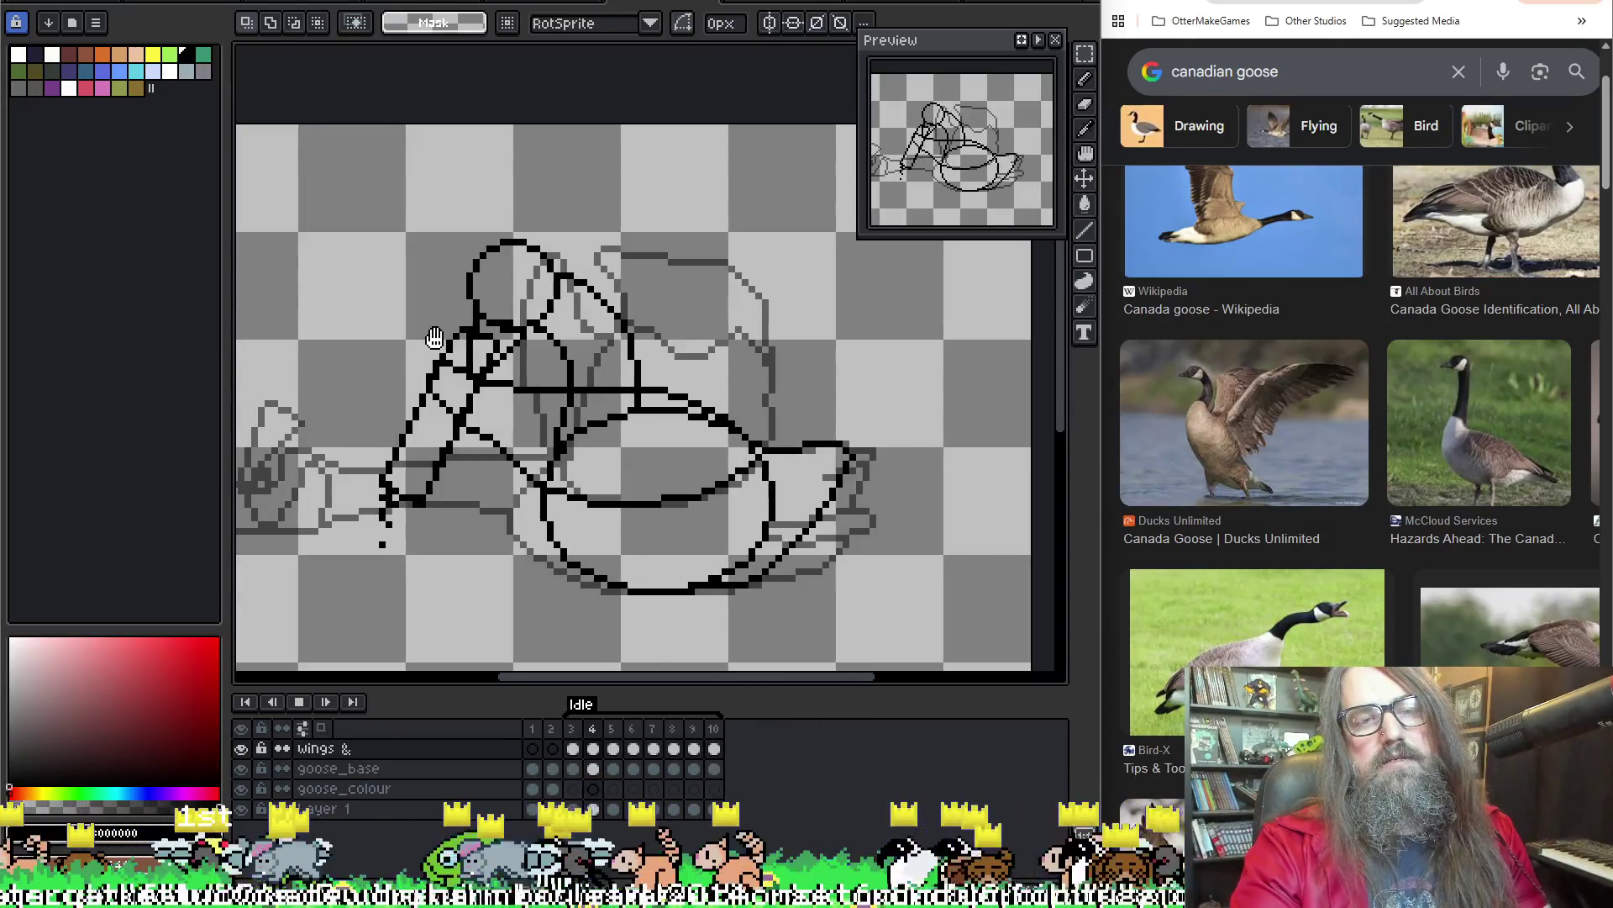
key("Return")
key("Left")
key("Left")
key("Left")
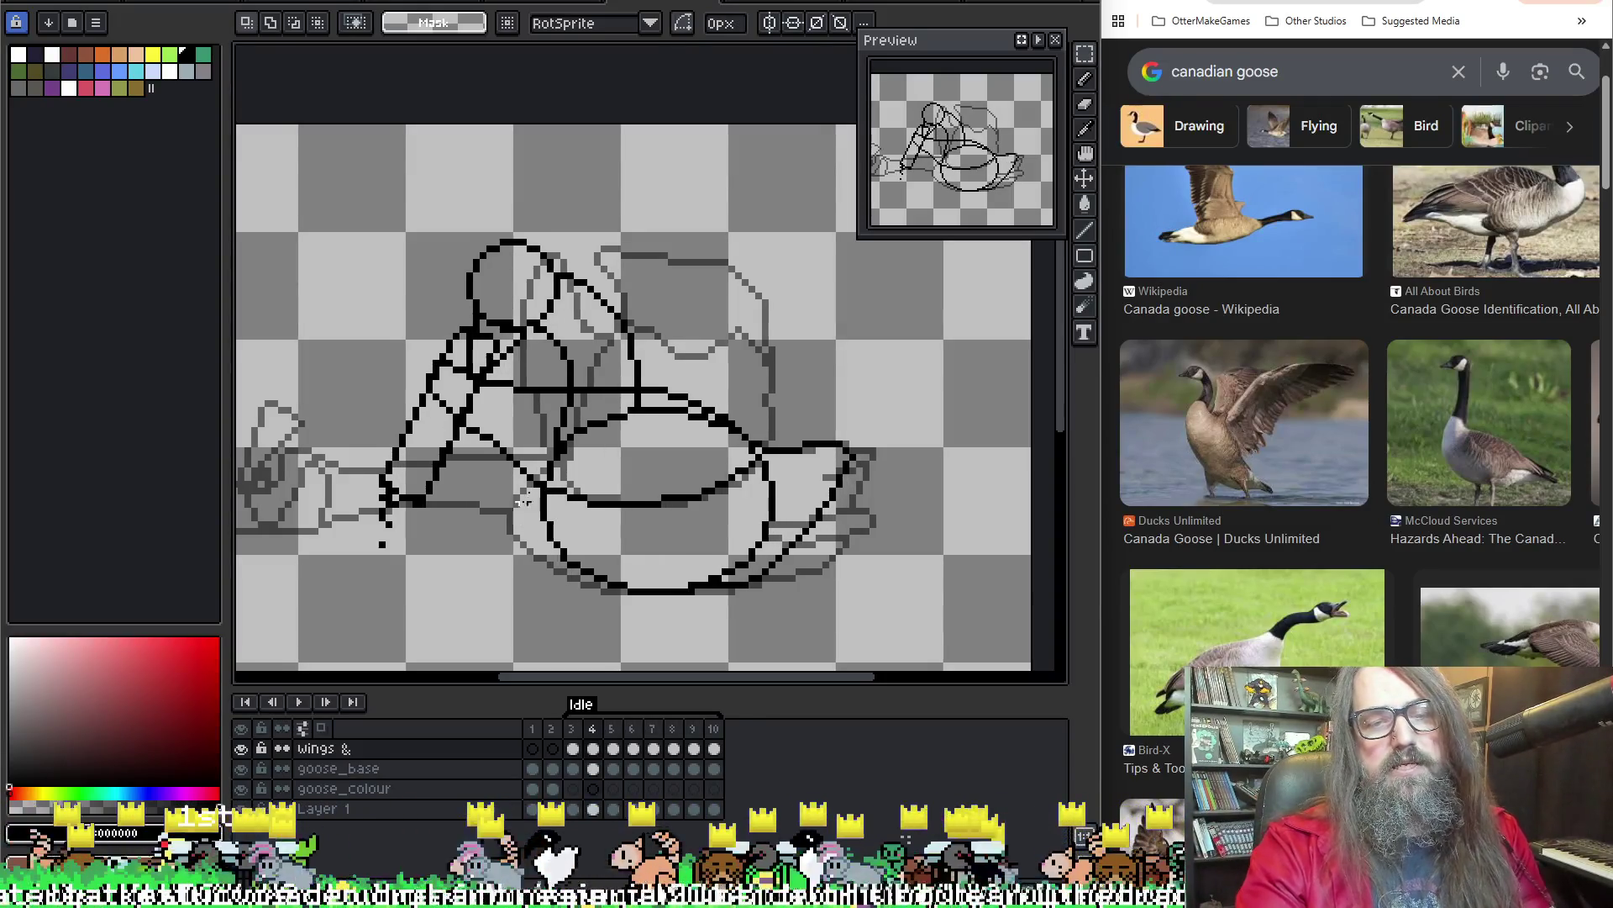
key("Left")
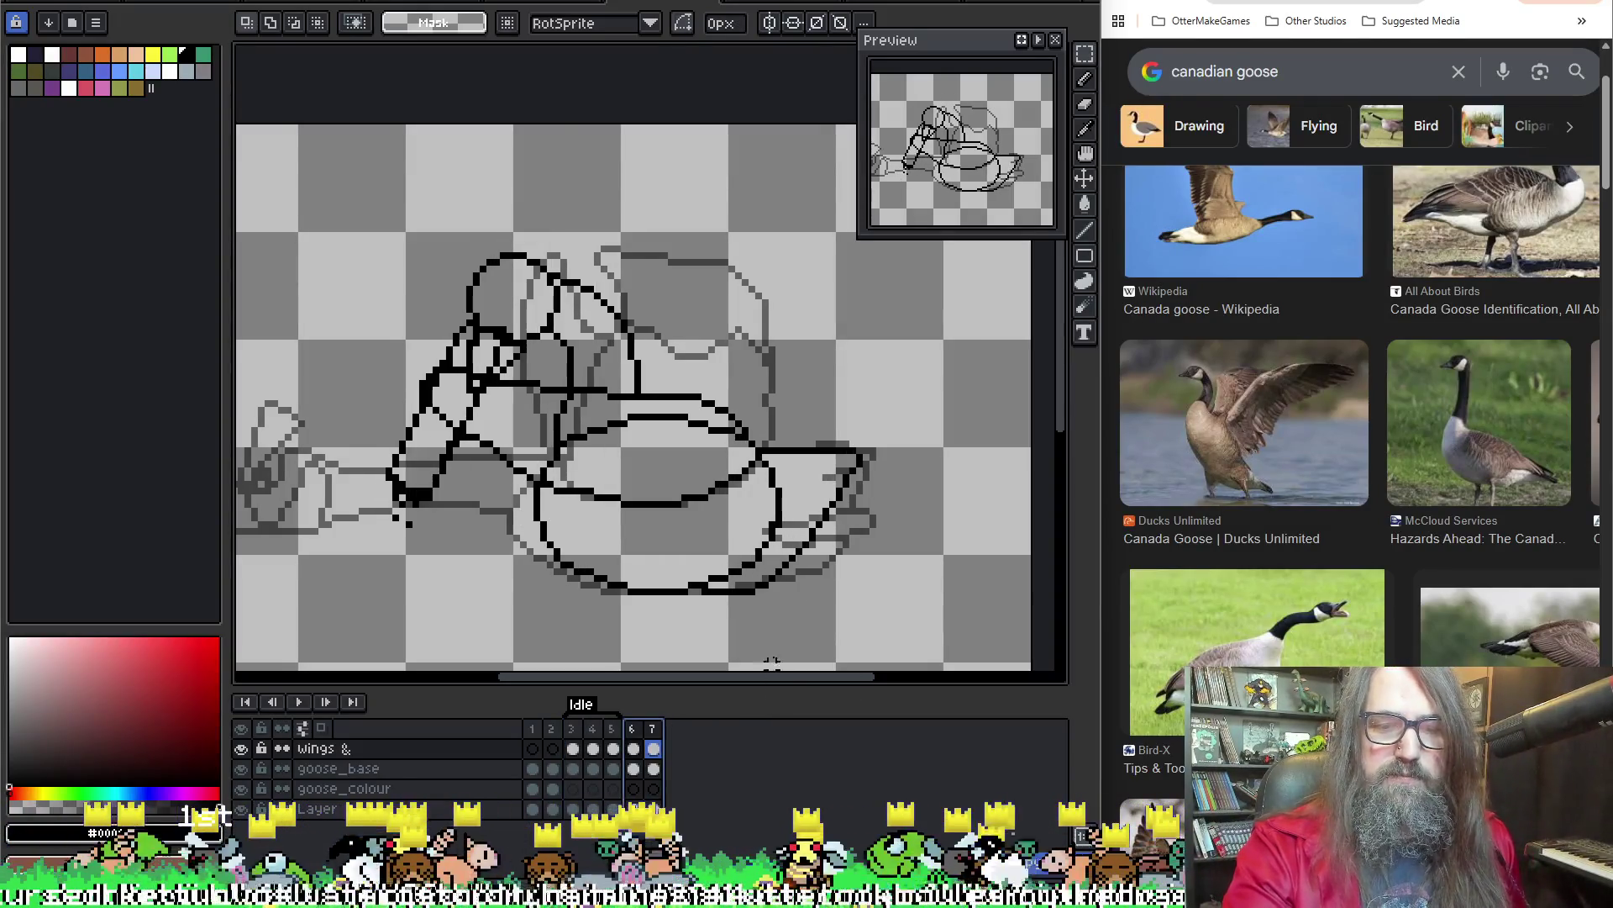
left_click(600, 748)
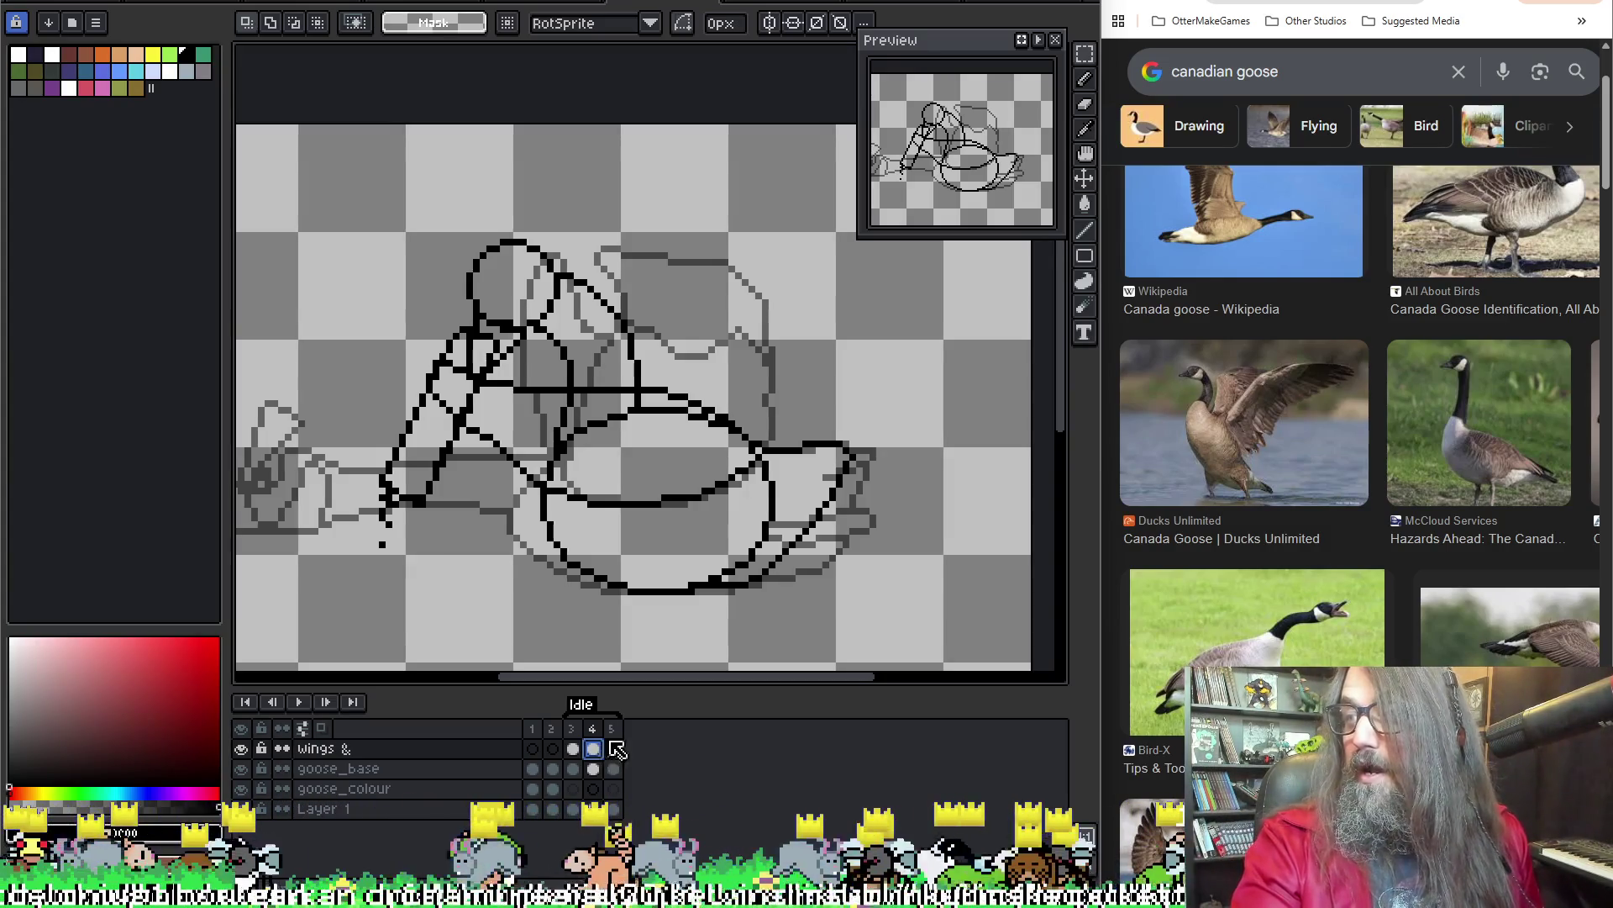
Zoom into the sketch and flip between frames 3 and 4 to compare, then pick the eyedropper
scroll(720, 522, "up", 2)
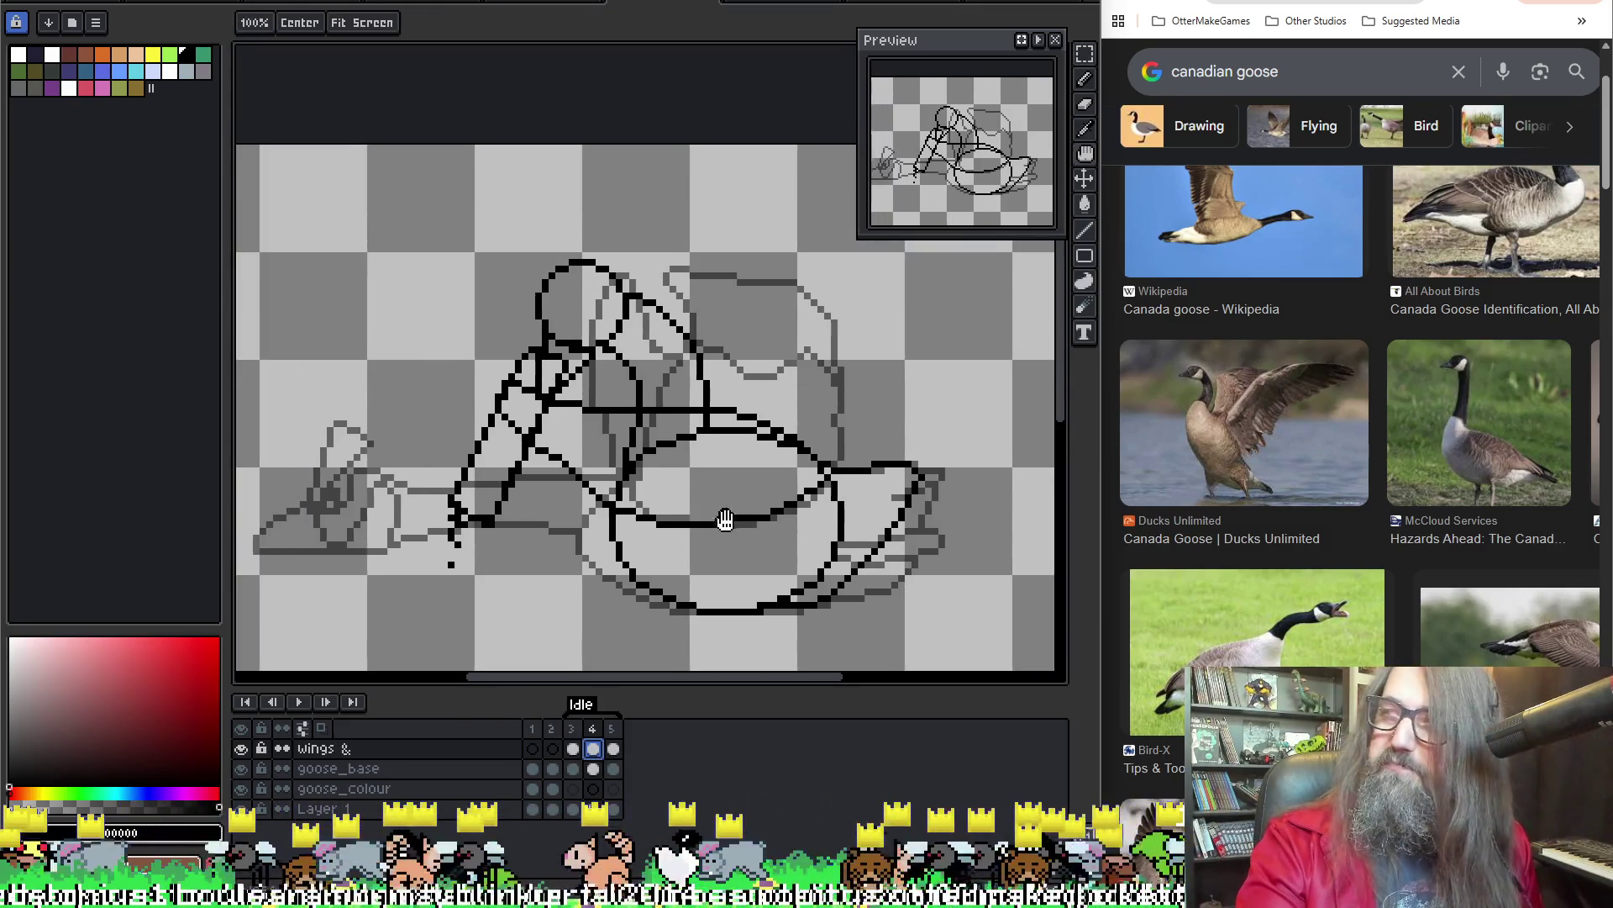
scroll(548, 476, "up", 1)
scroll(548, 475, "up", 1)
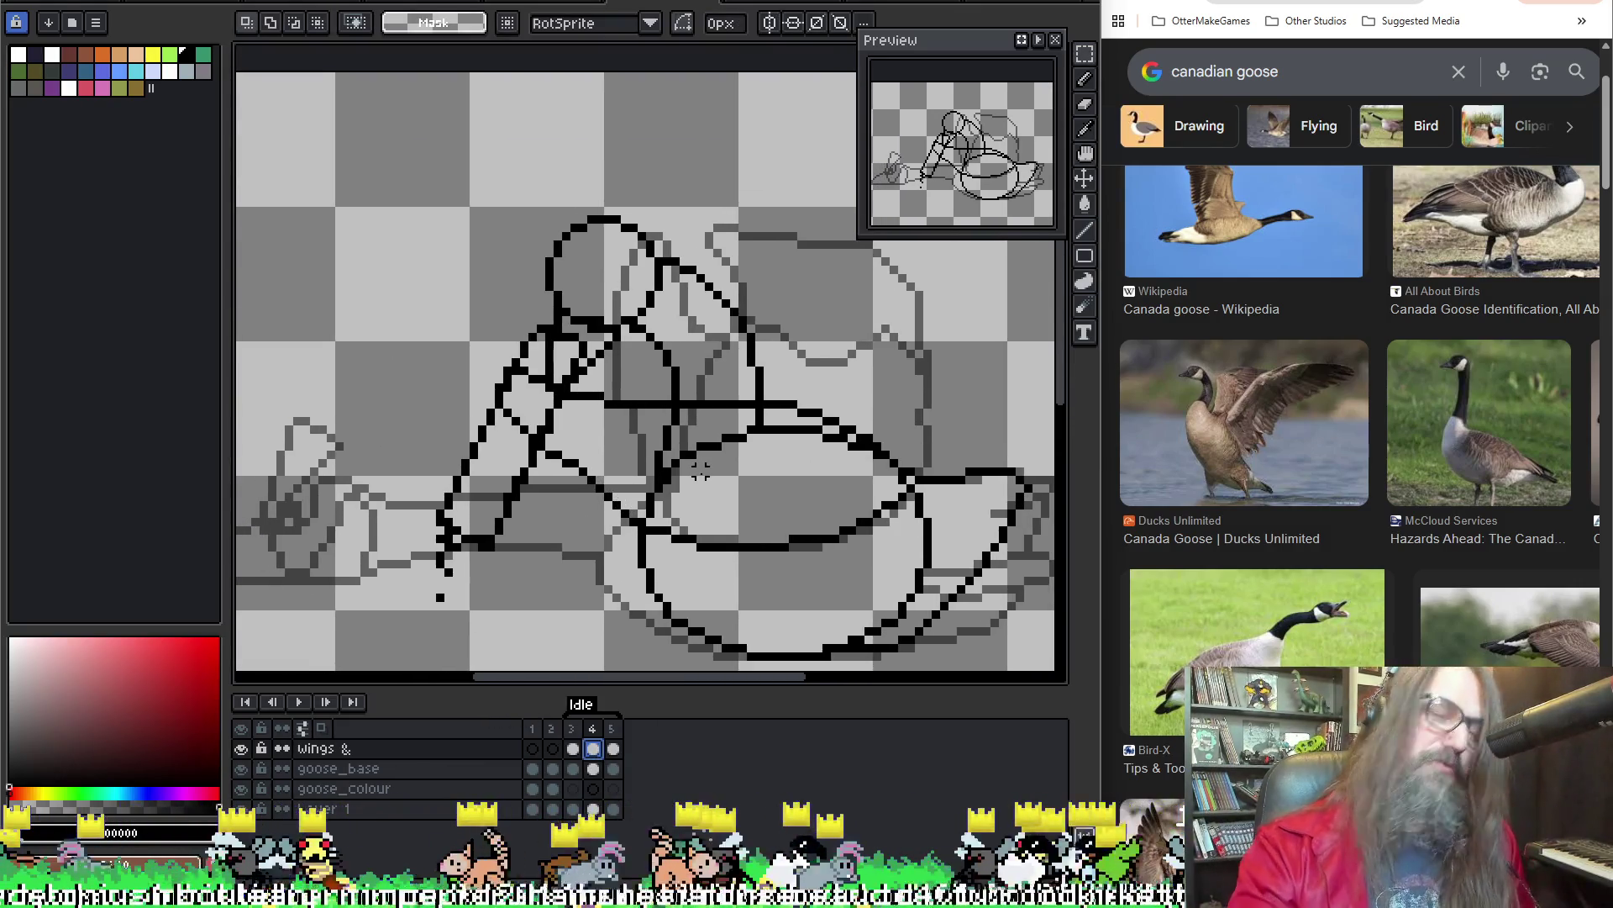
key("Left")
key("Right")
key("Left")
key("Right")
key("Left")
key("Right")
key("Left")
key("Right")
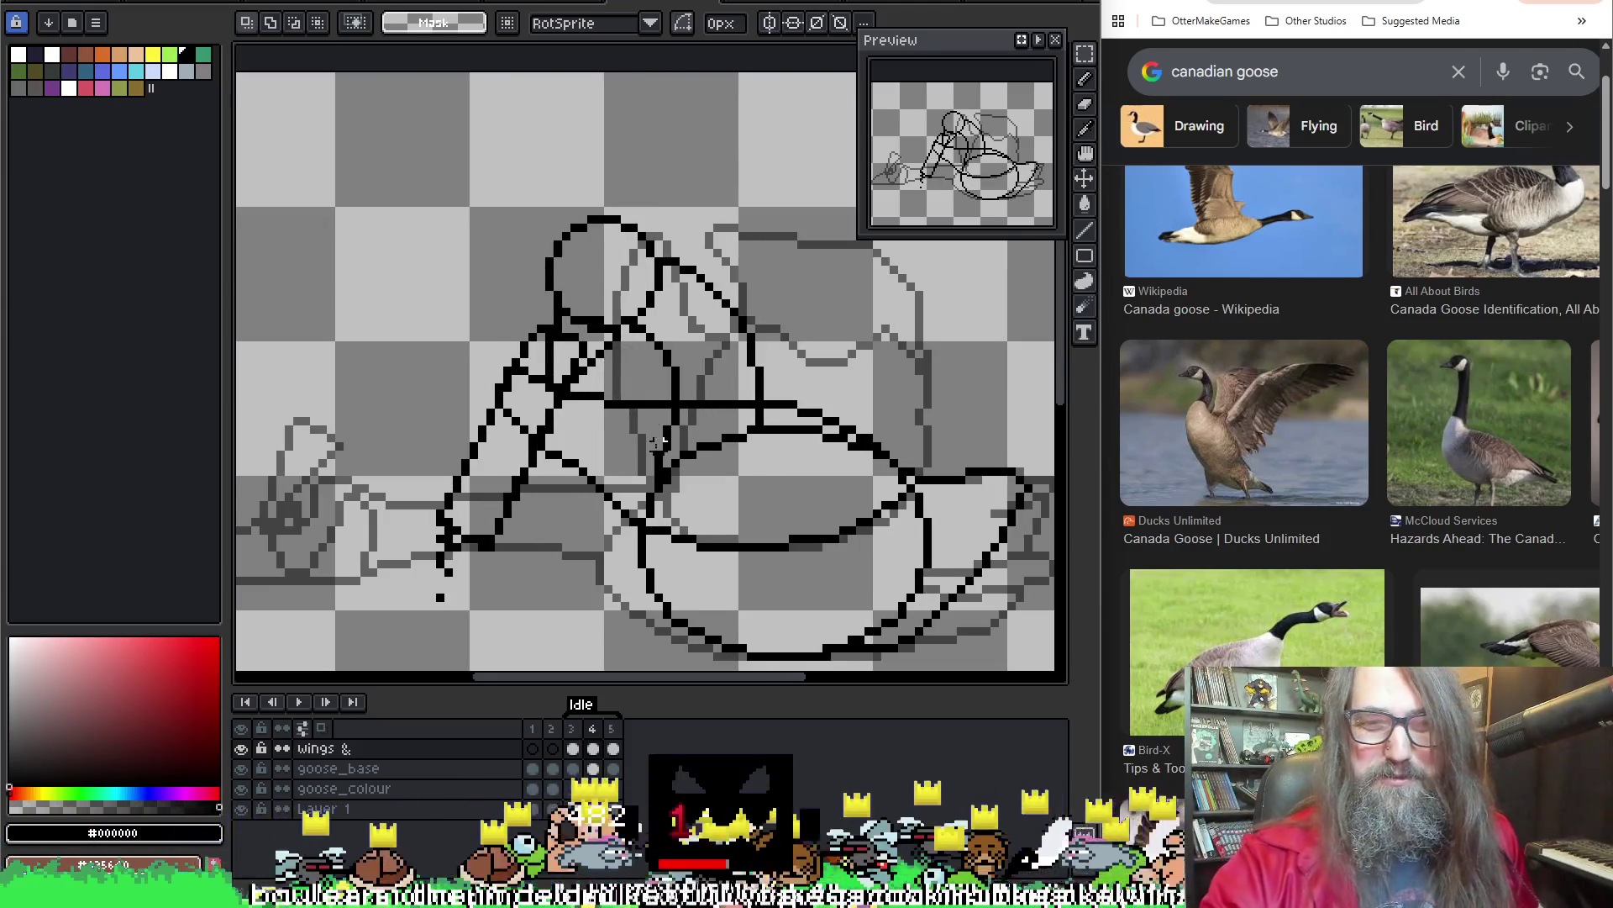
key("i")
Return to the Pencil and keep comparing frames 3 and 4, ending on frame 3
key("b")
key("Left")
key("Right")
key("Left")
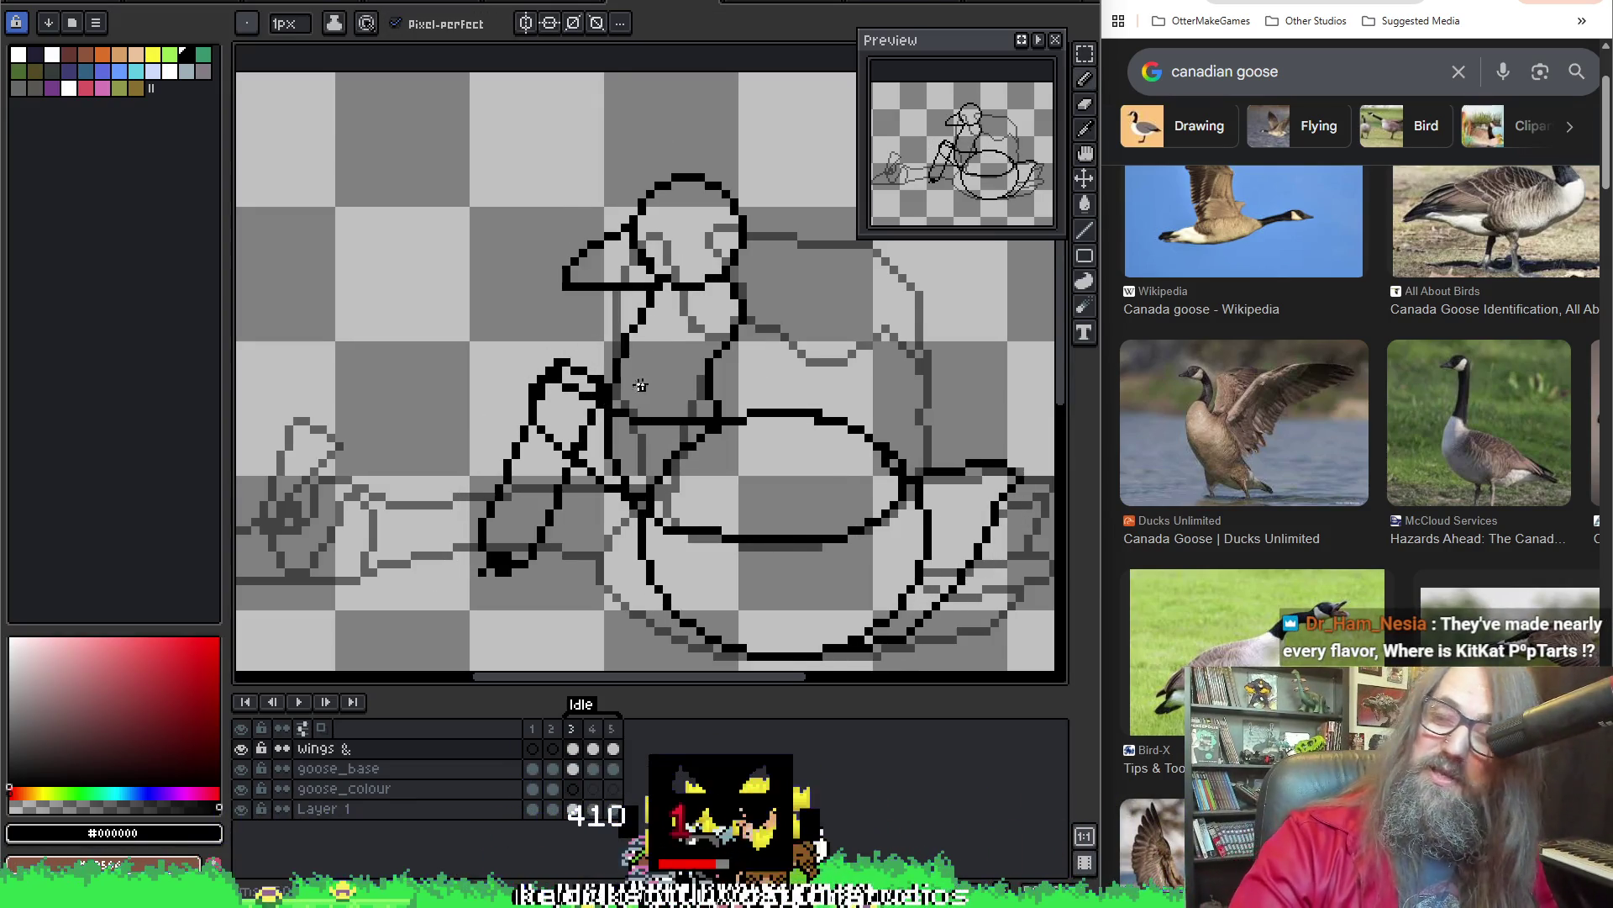
key("Right")
key("Left")
key("Right")
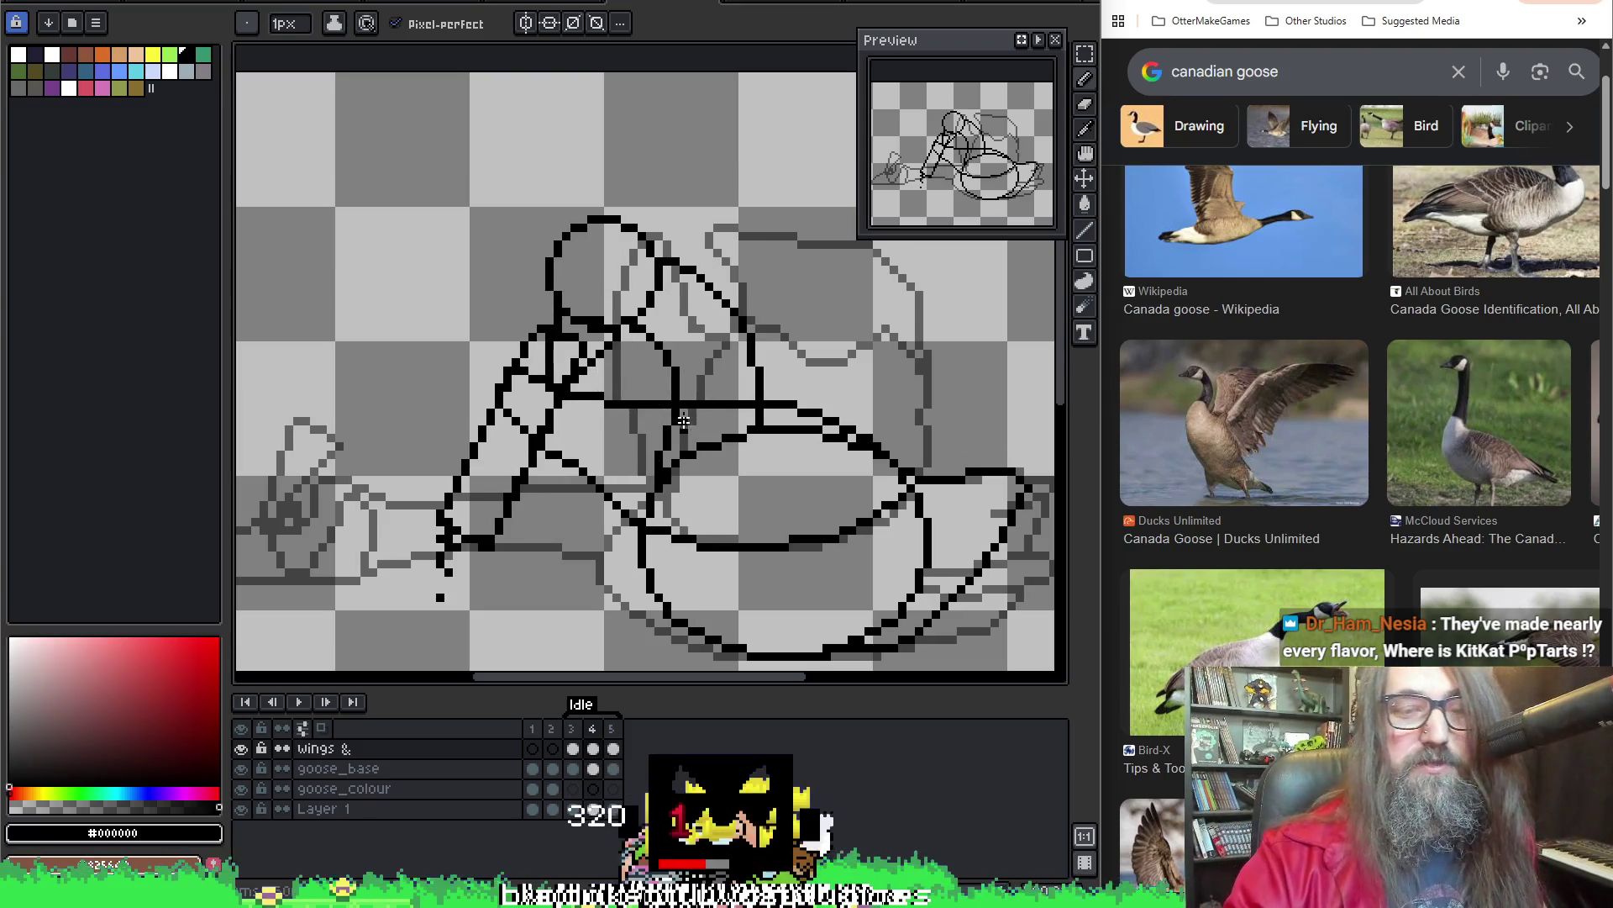
key("Left")
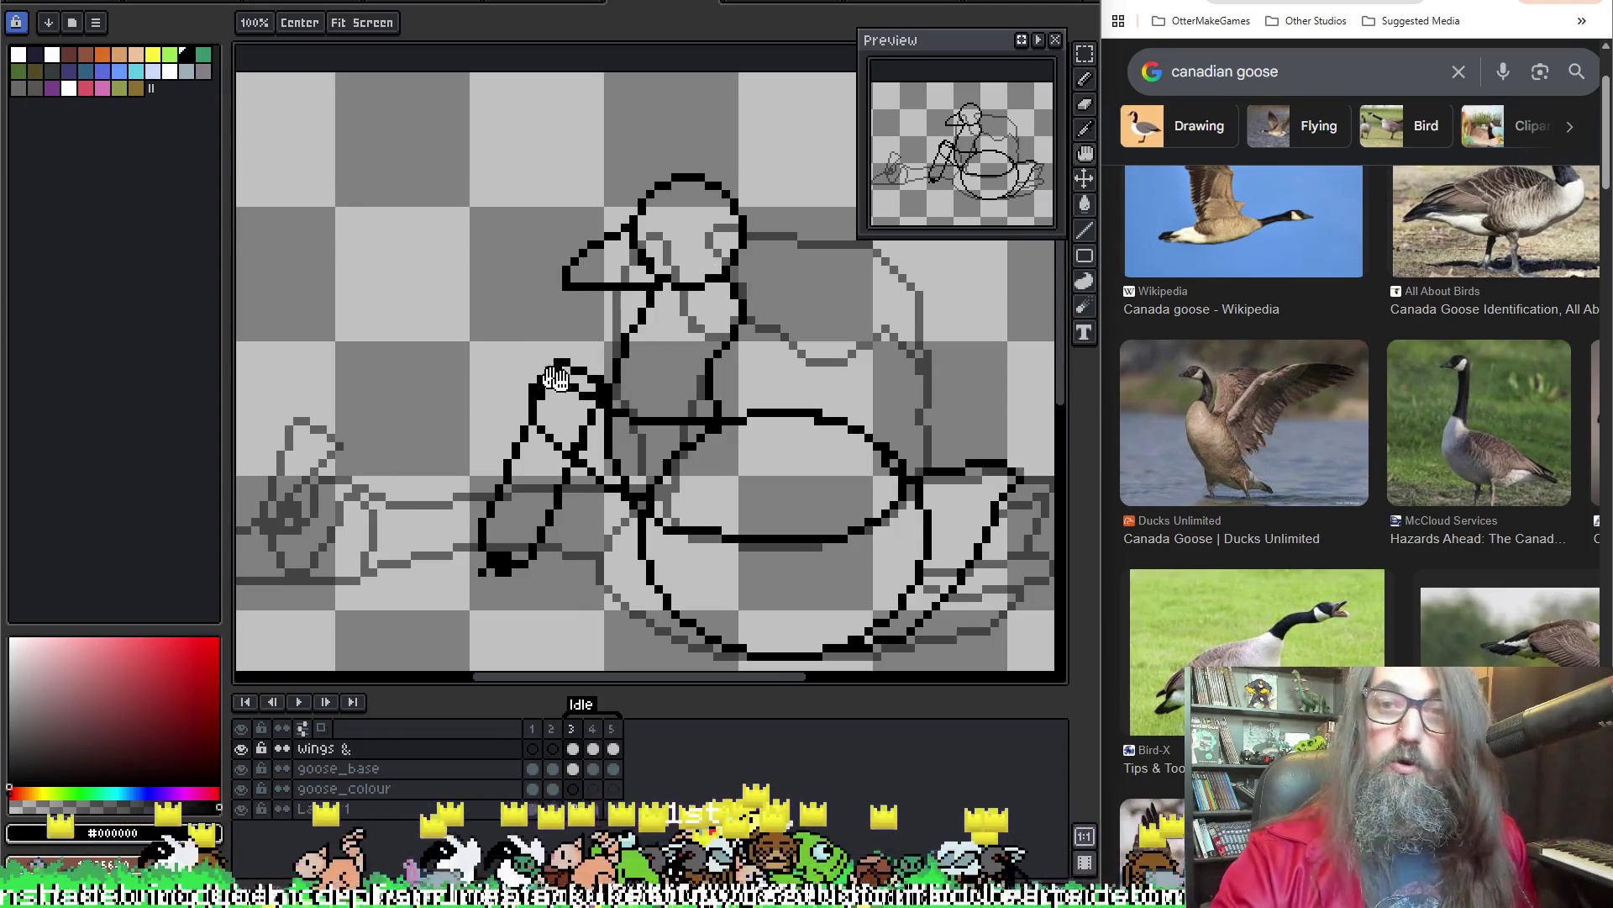
Pan the sketch view up-left and toggle between the eyedropper and the Pencil
left_click_drag(638, 388, 696, 284)
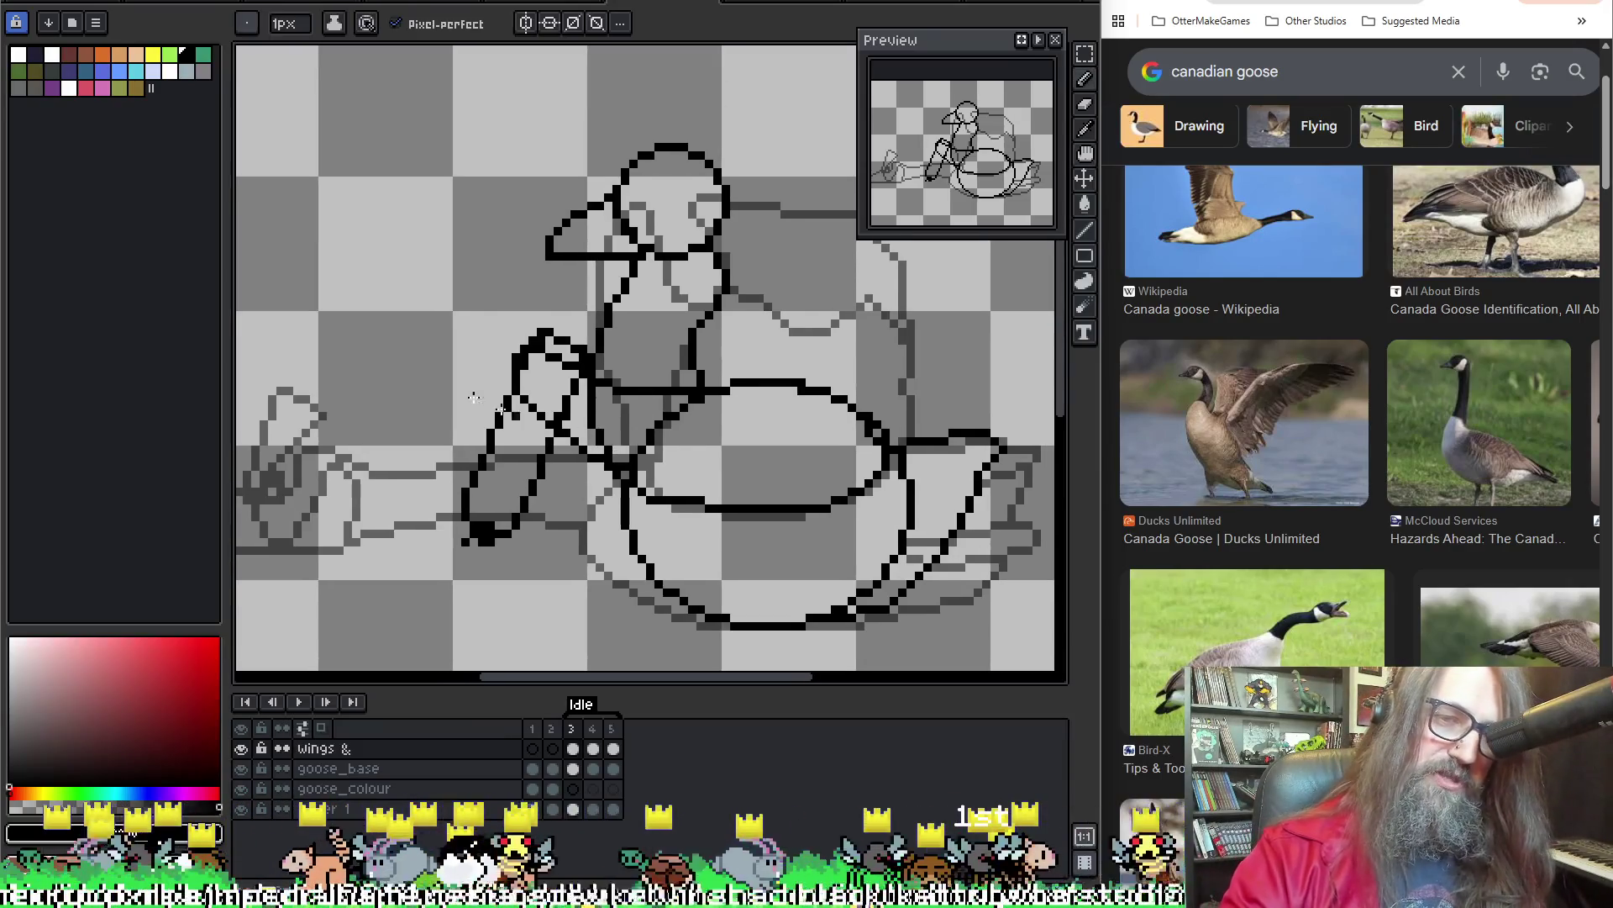
left_click_drag(612, 458, 606, 452)
key("i")
key("b")
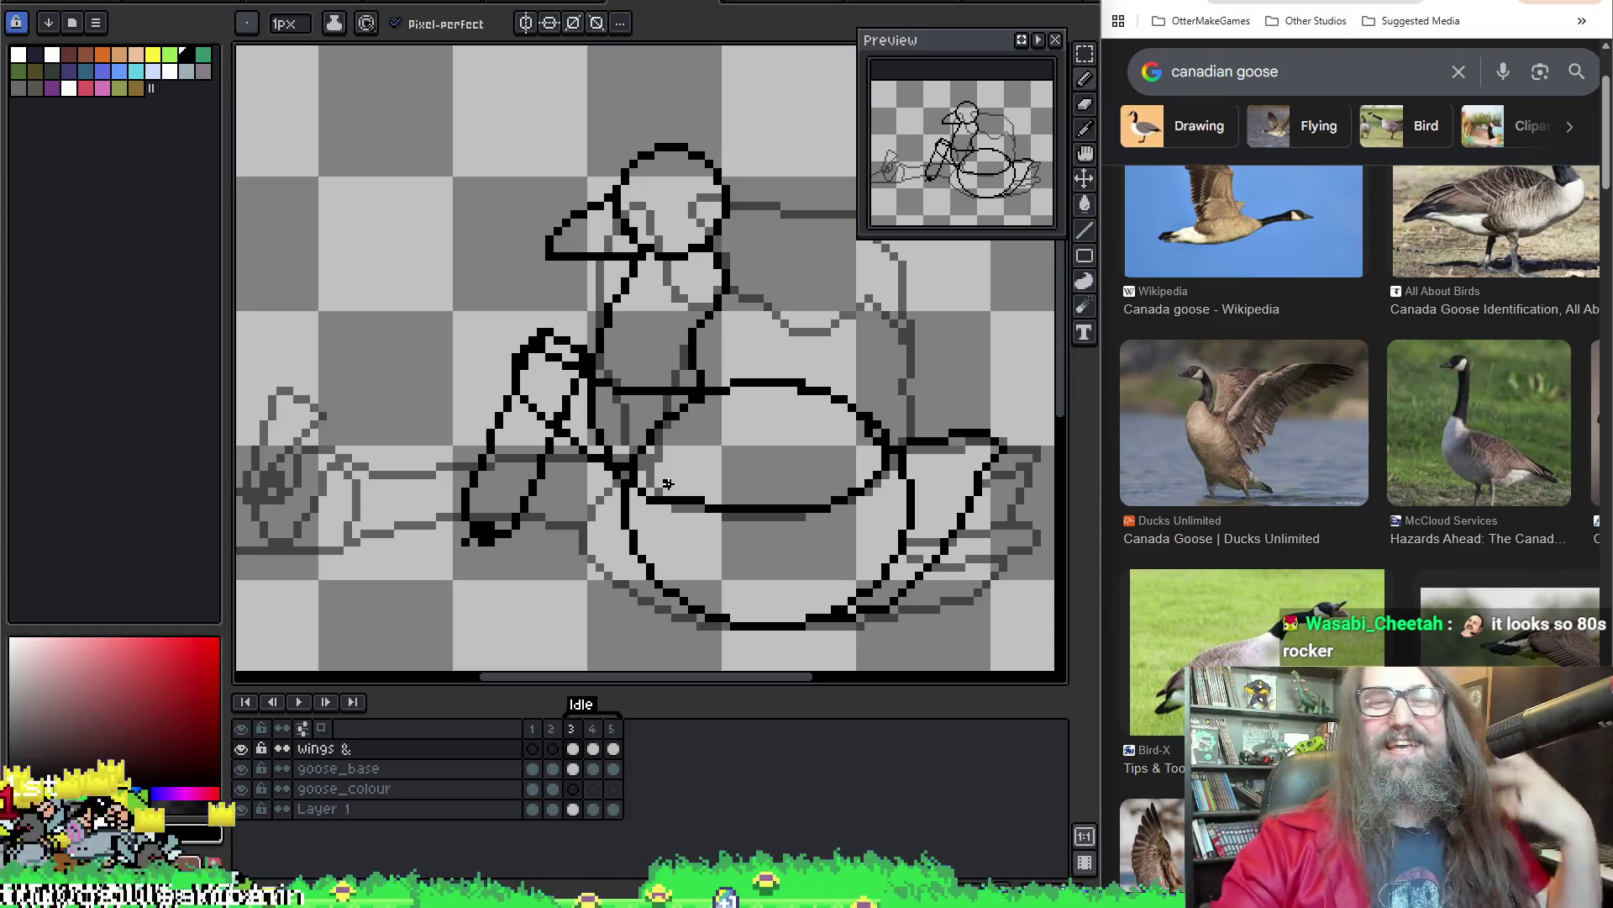
left_click_drag(706, 440, 551, 334)
Flick between frames 3 and 4, save the animation file, and pan the view
key("Right")
key("Left")
key("Right")
key("Left")
key("Right")
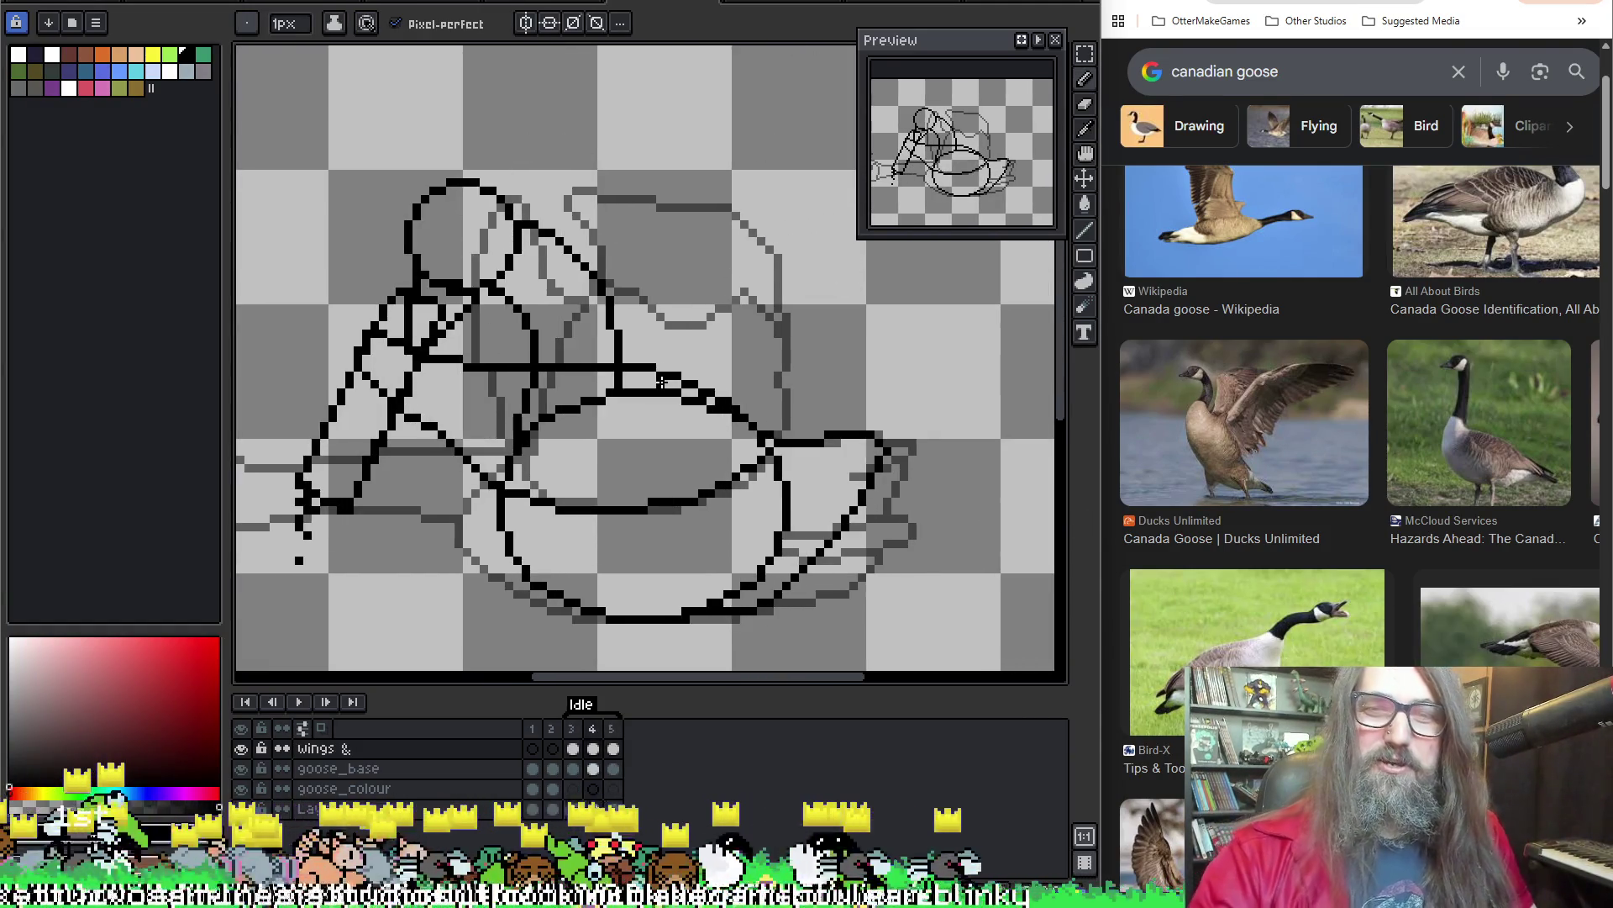
key("ctrl+s")
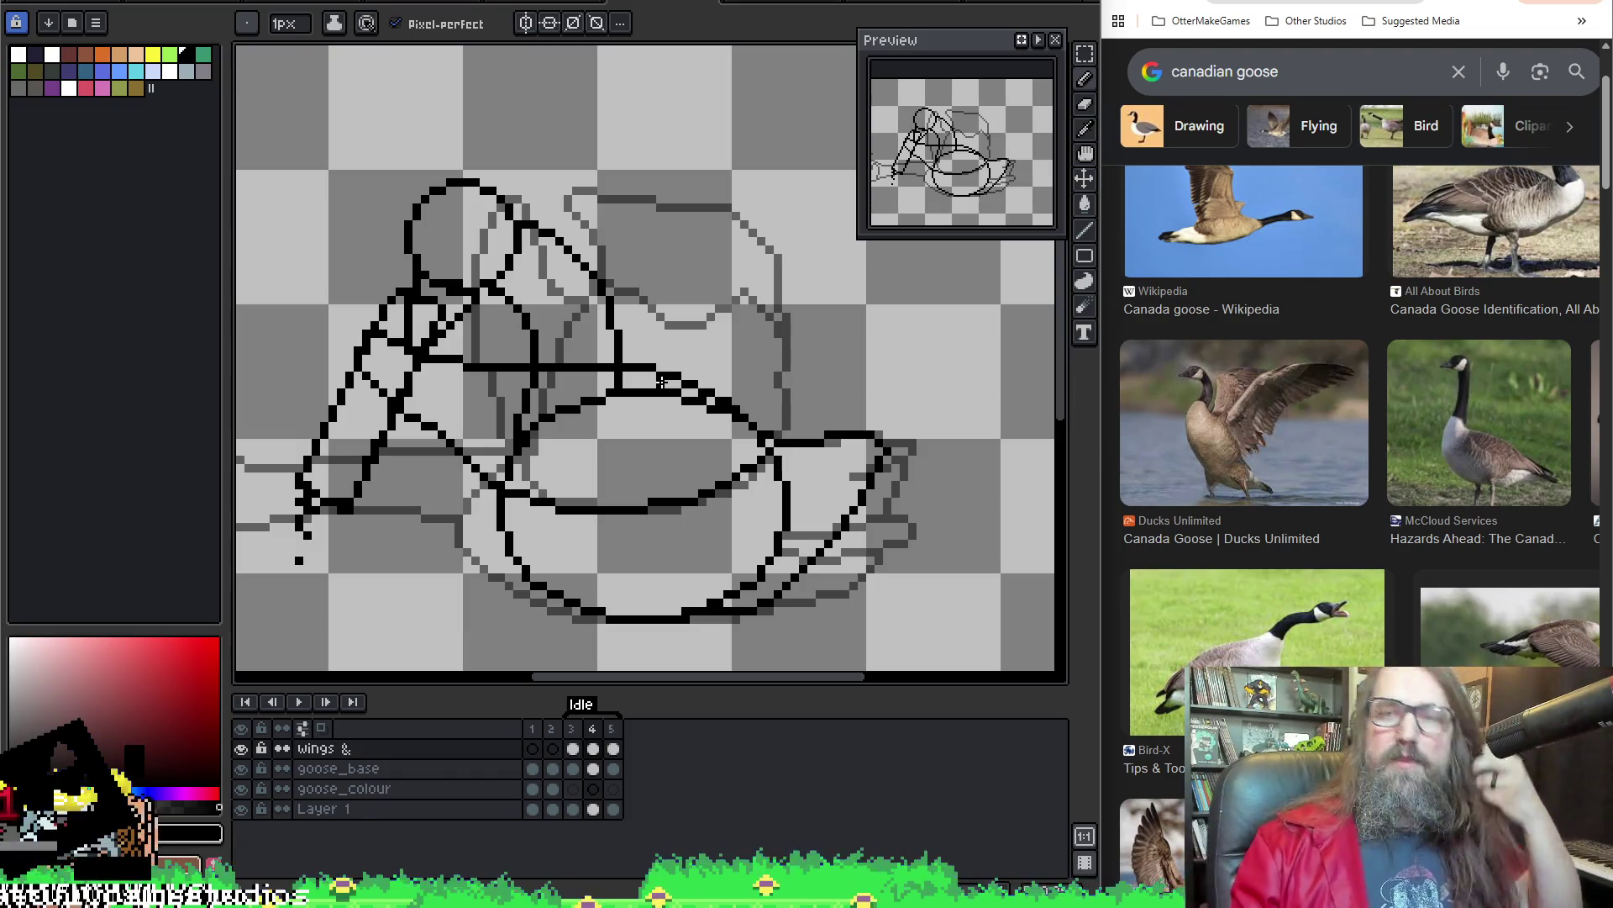
left_click_drag(763, 248, 796, 231)
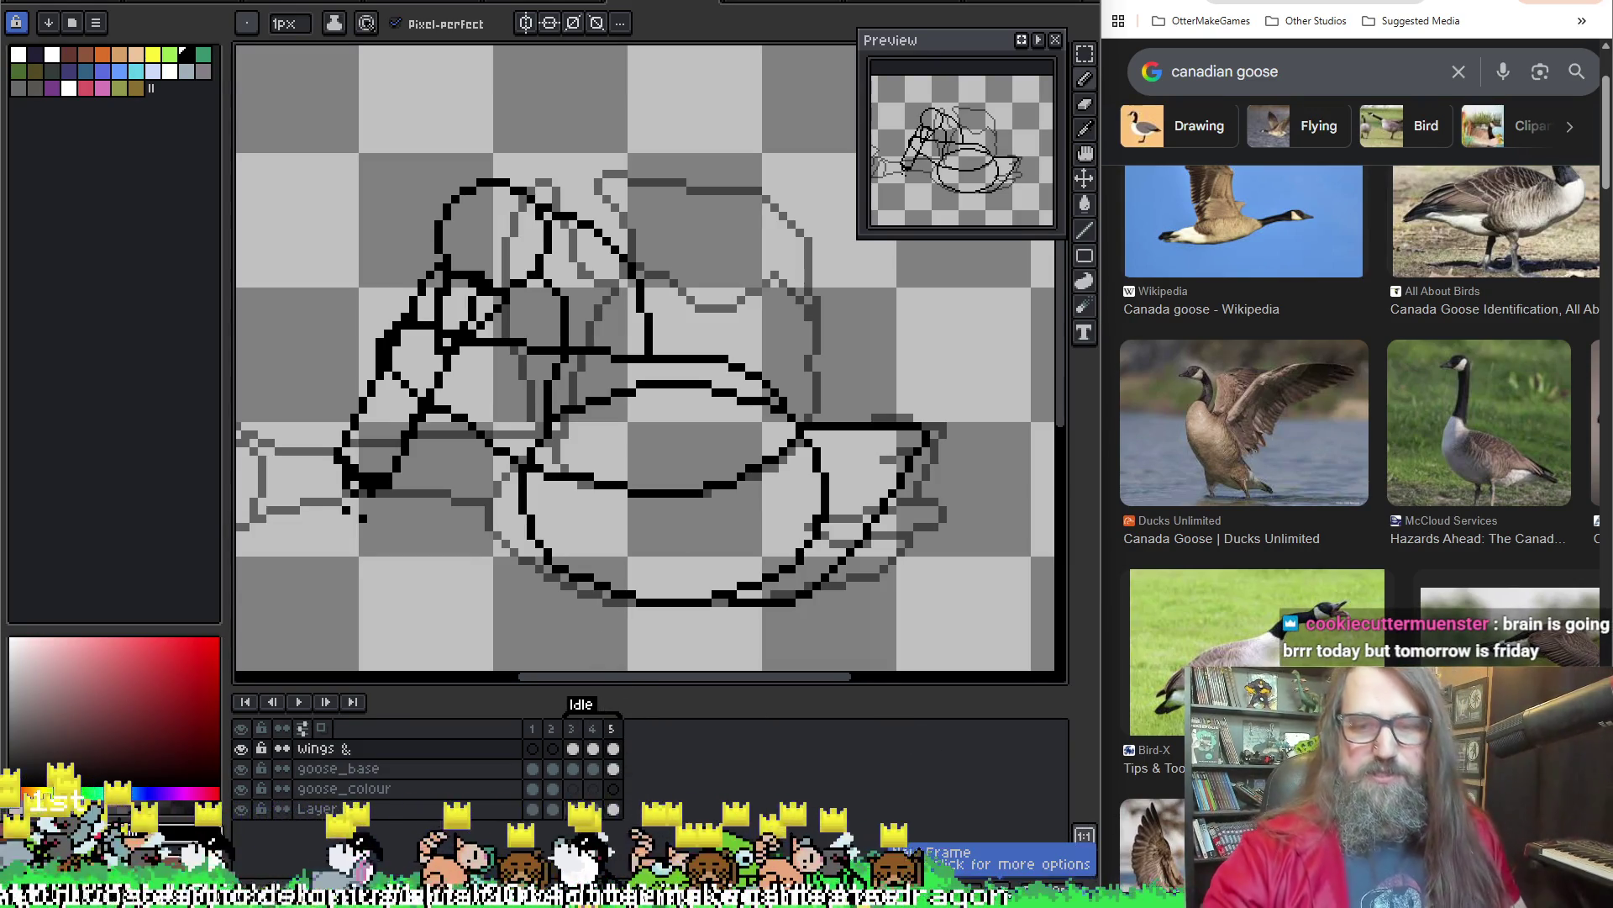
Add a sixth frame, then open frame 5's Frame Properties and cancel it
key("alt+n")
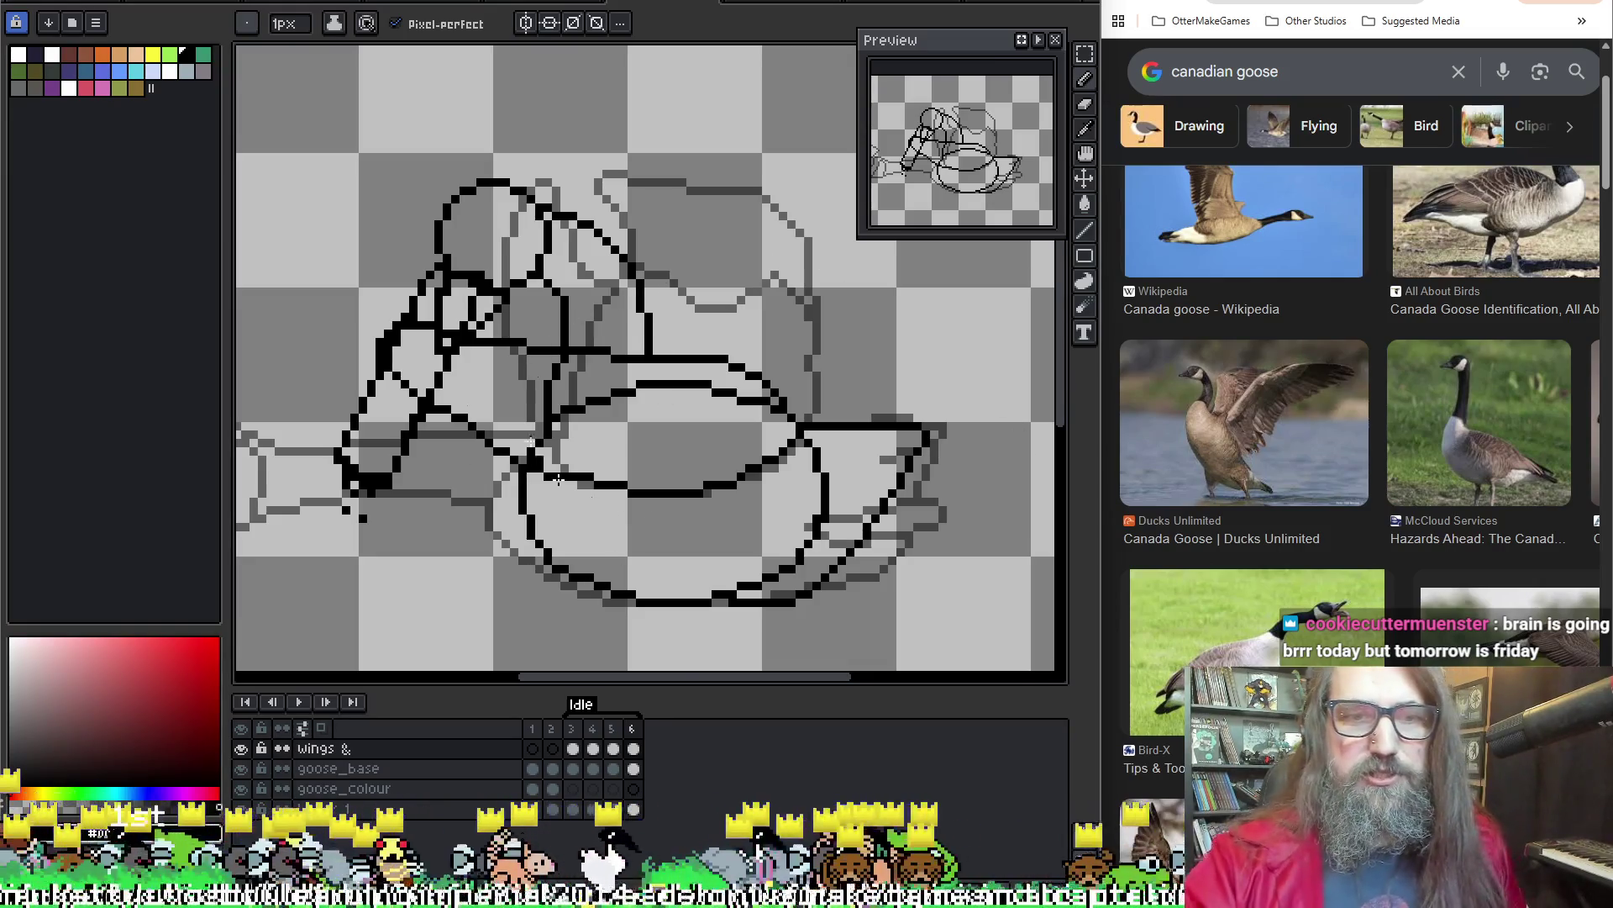
double_click(613, 729)
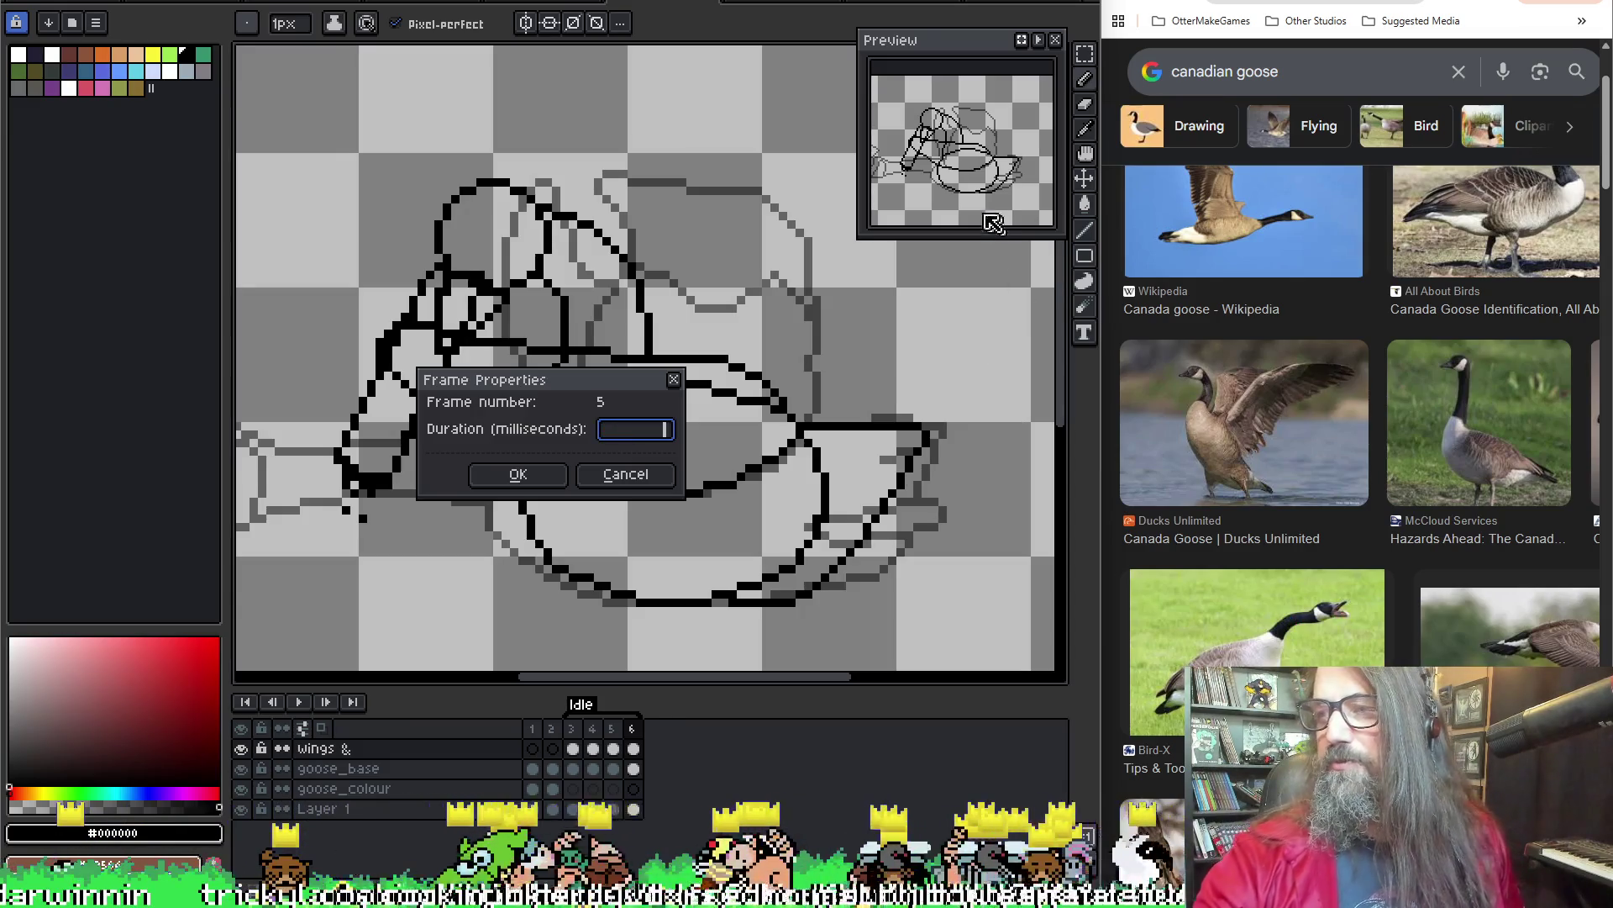
left_click(674, 379)
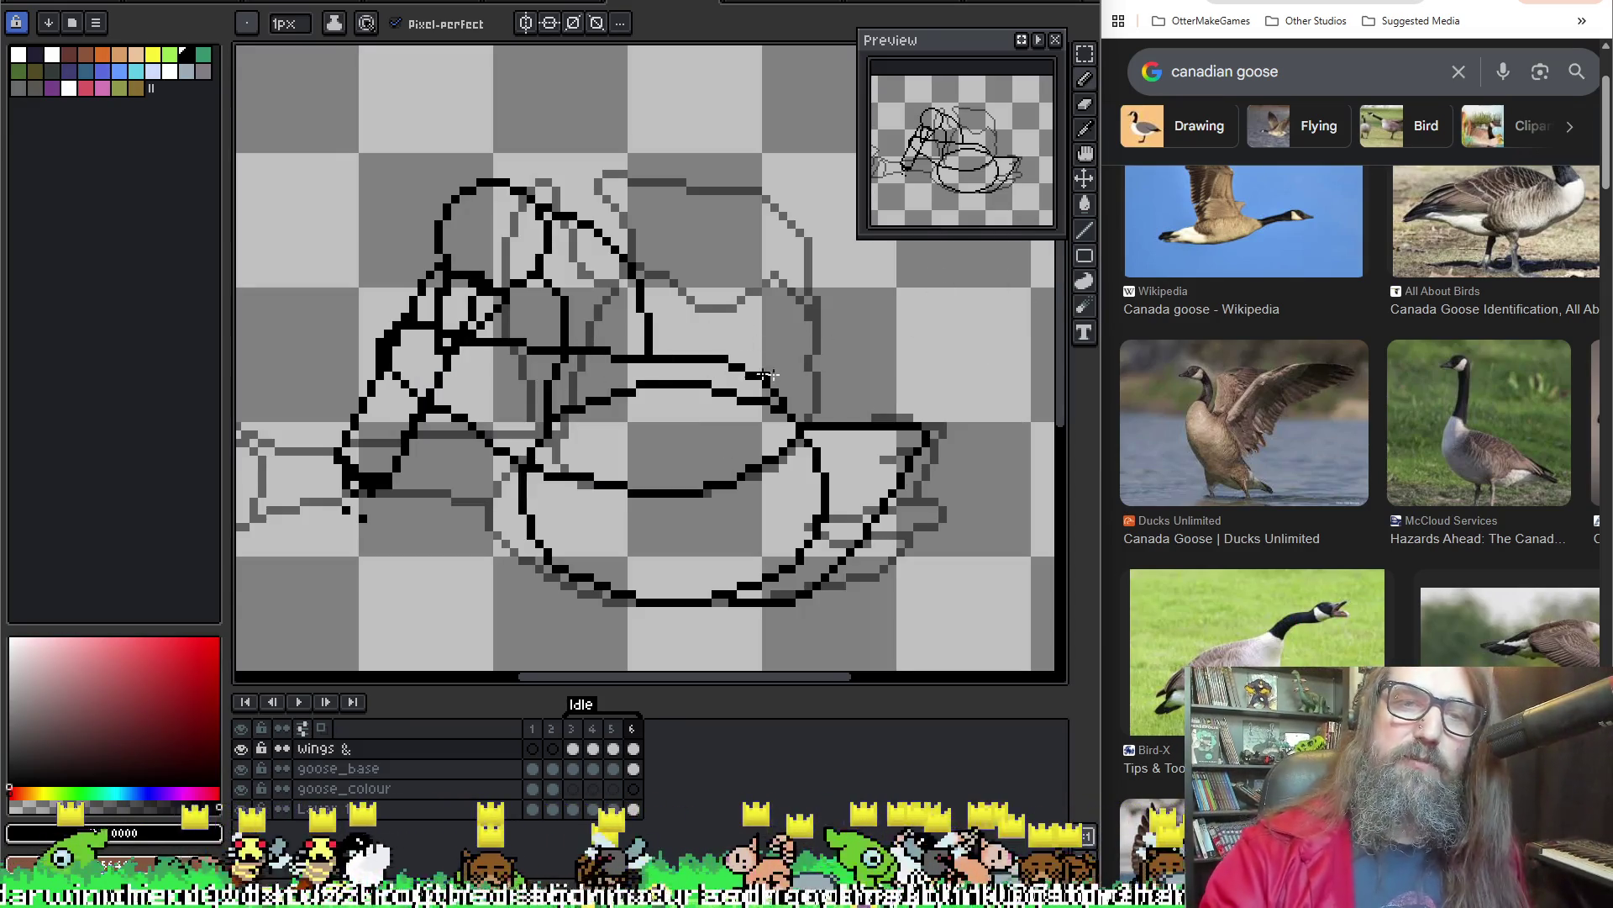
Switch from Pixelorama to Discord and enlarge the cheese photo
scroll(756, 361, "up", 2)
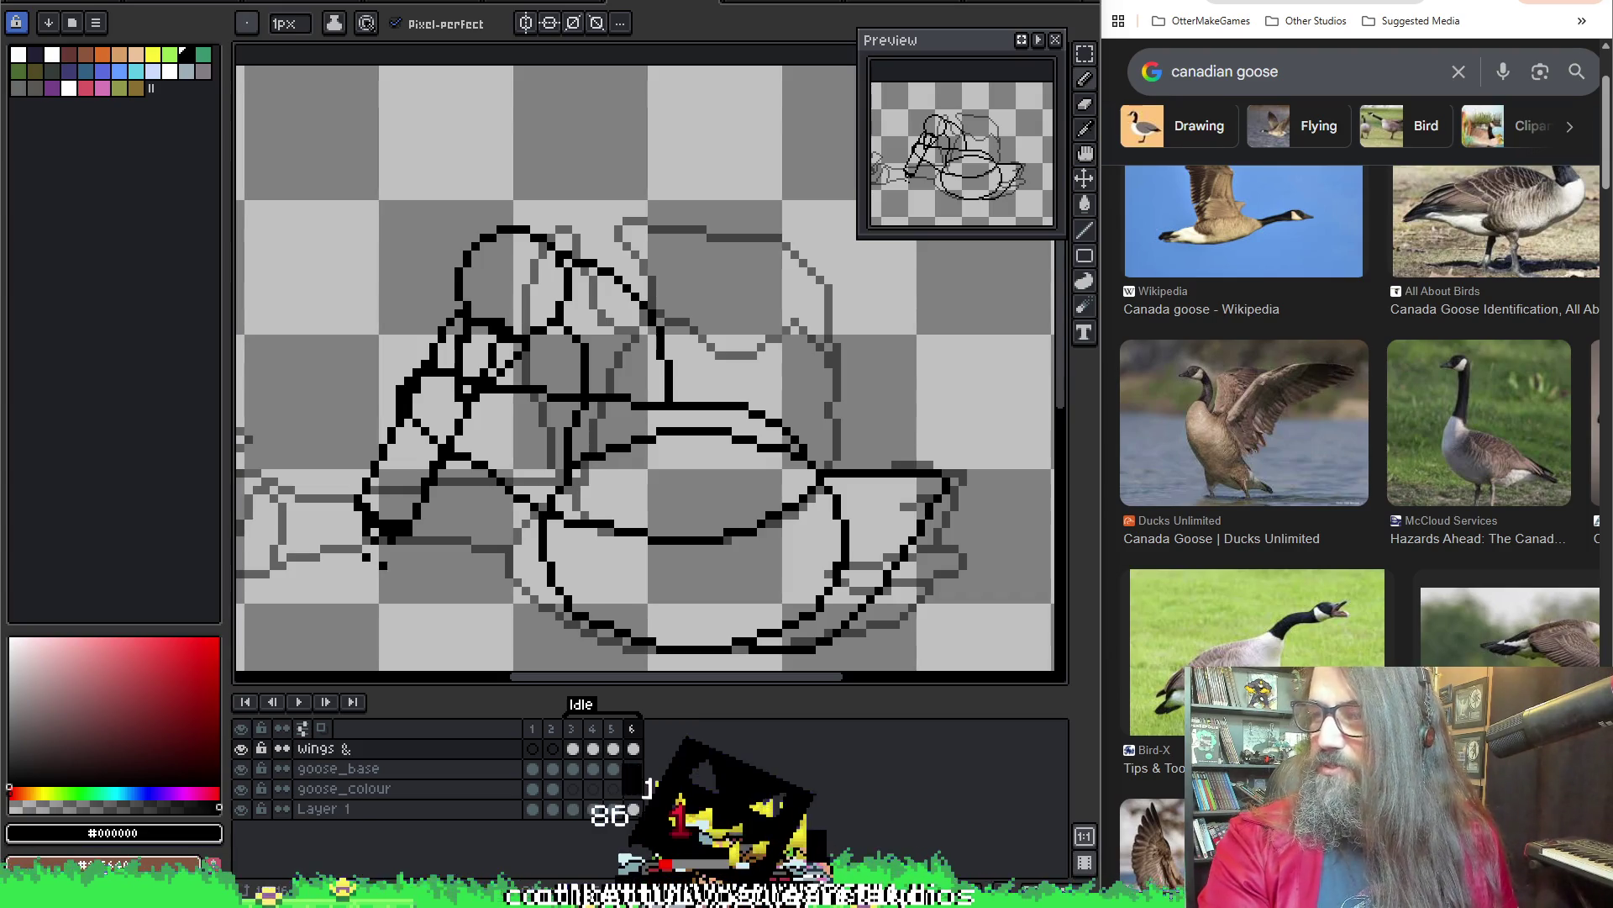
key("alt+Tab")
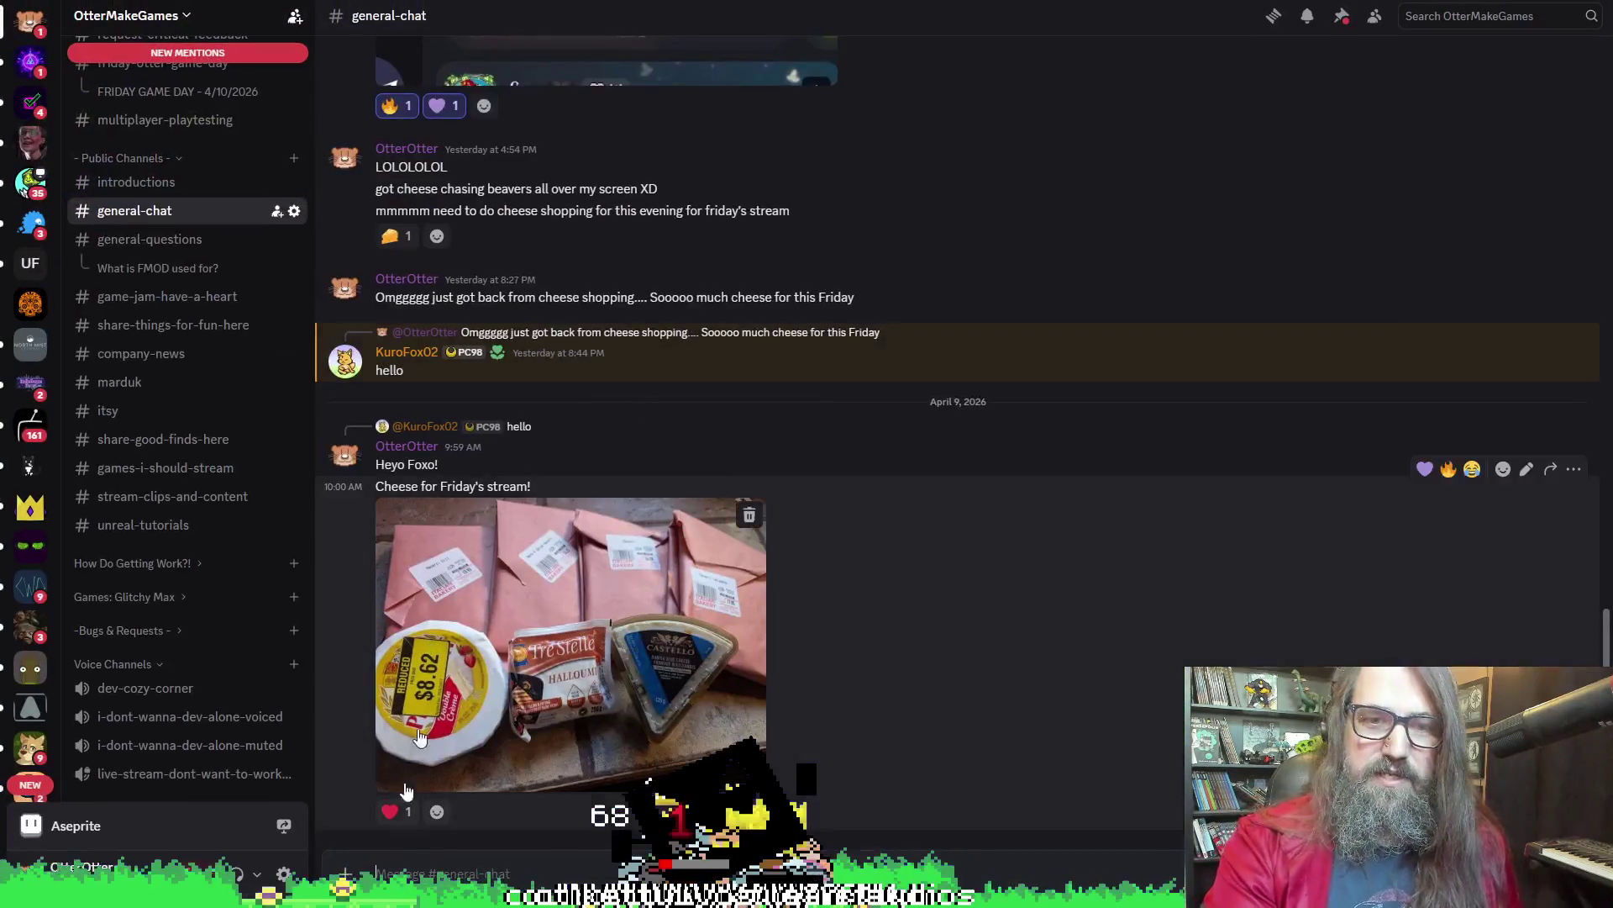
left_click(419, 736)
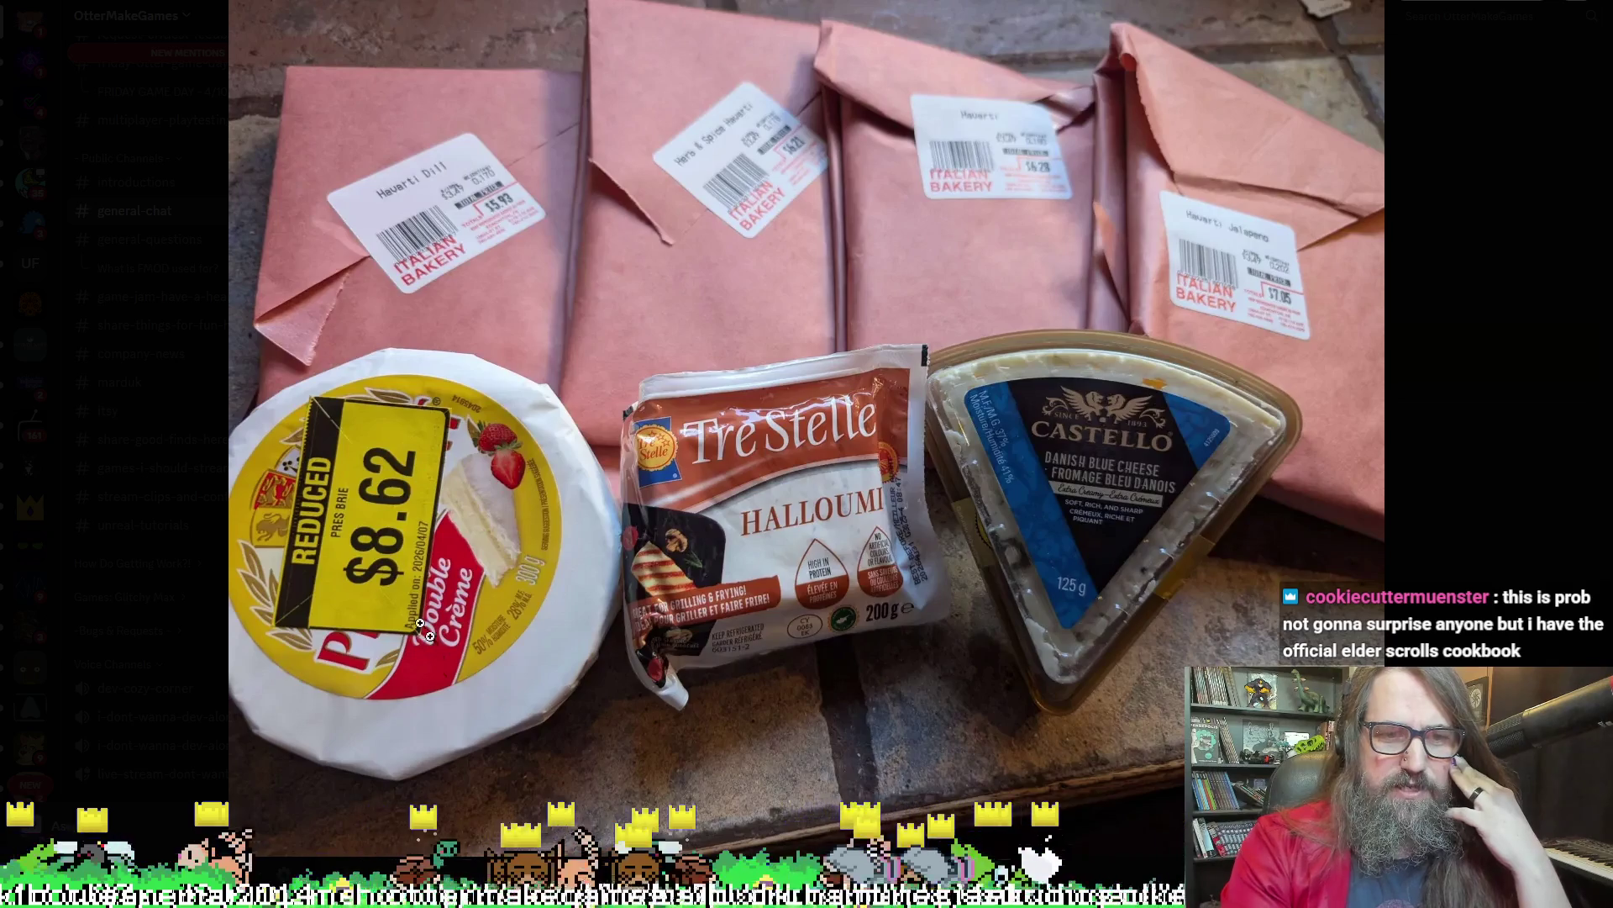
Close the enlarged cheese photo and switch back to the goose sketch
left_click(508, 578)
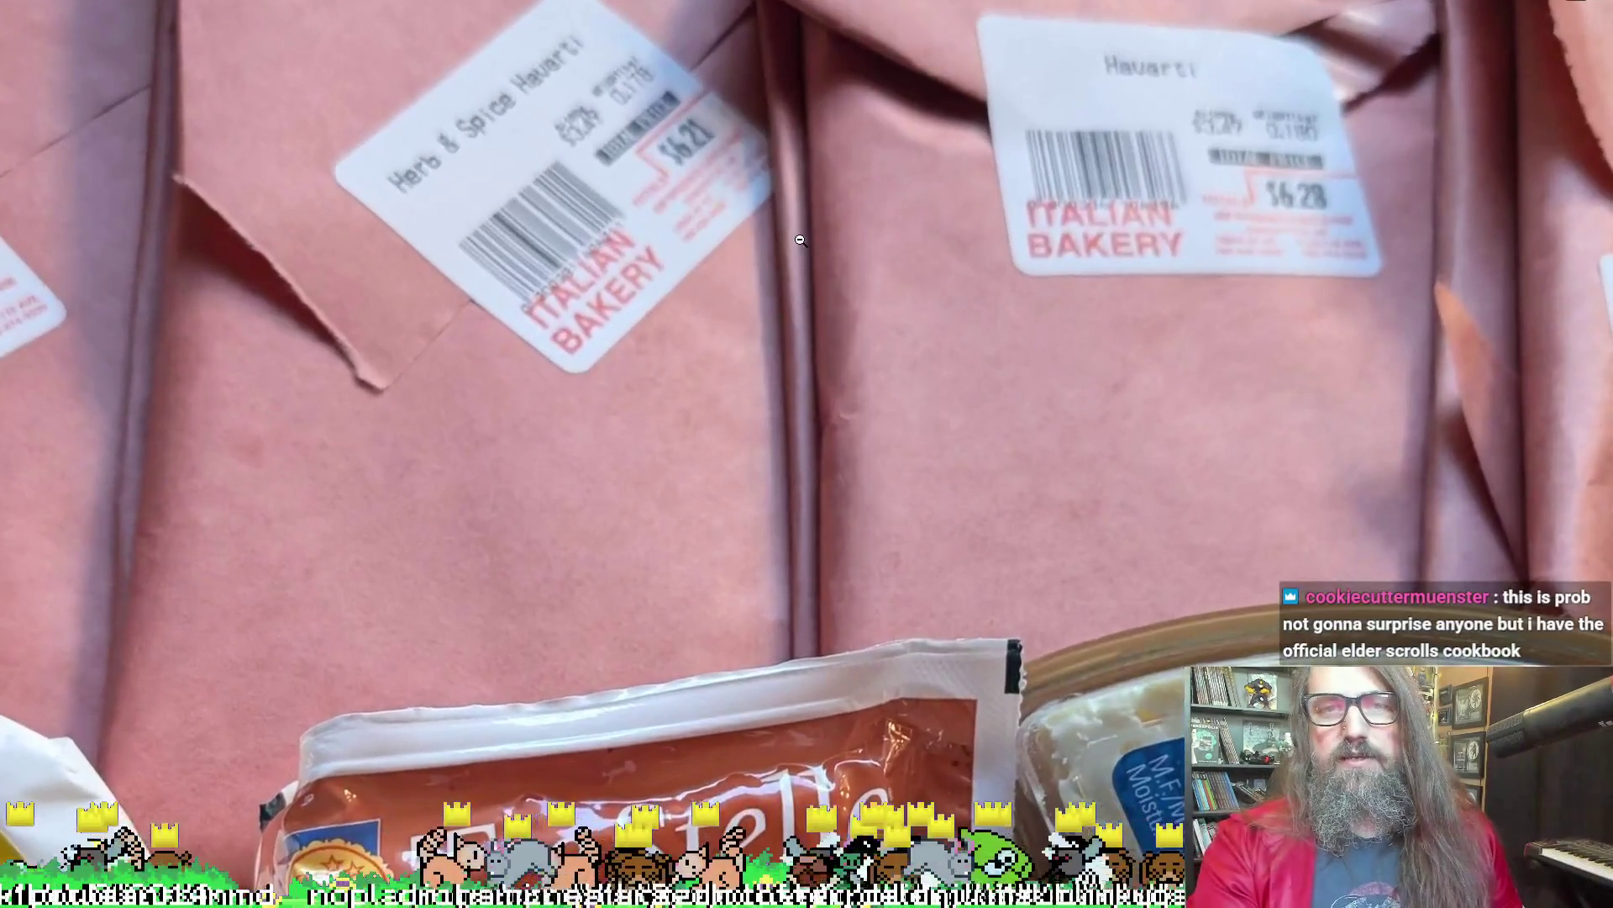
key("Escape")
key("alt+Tab")
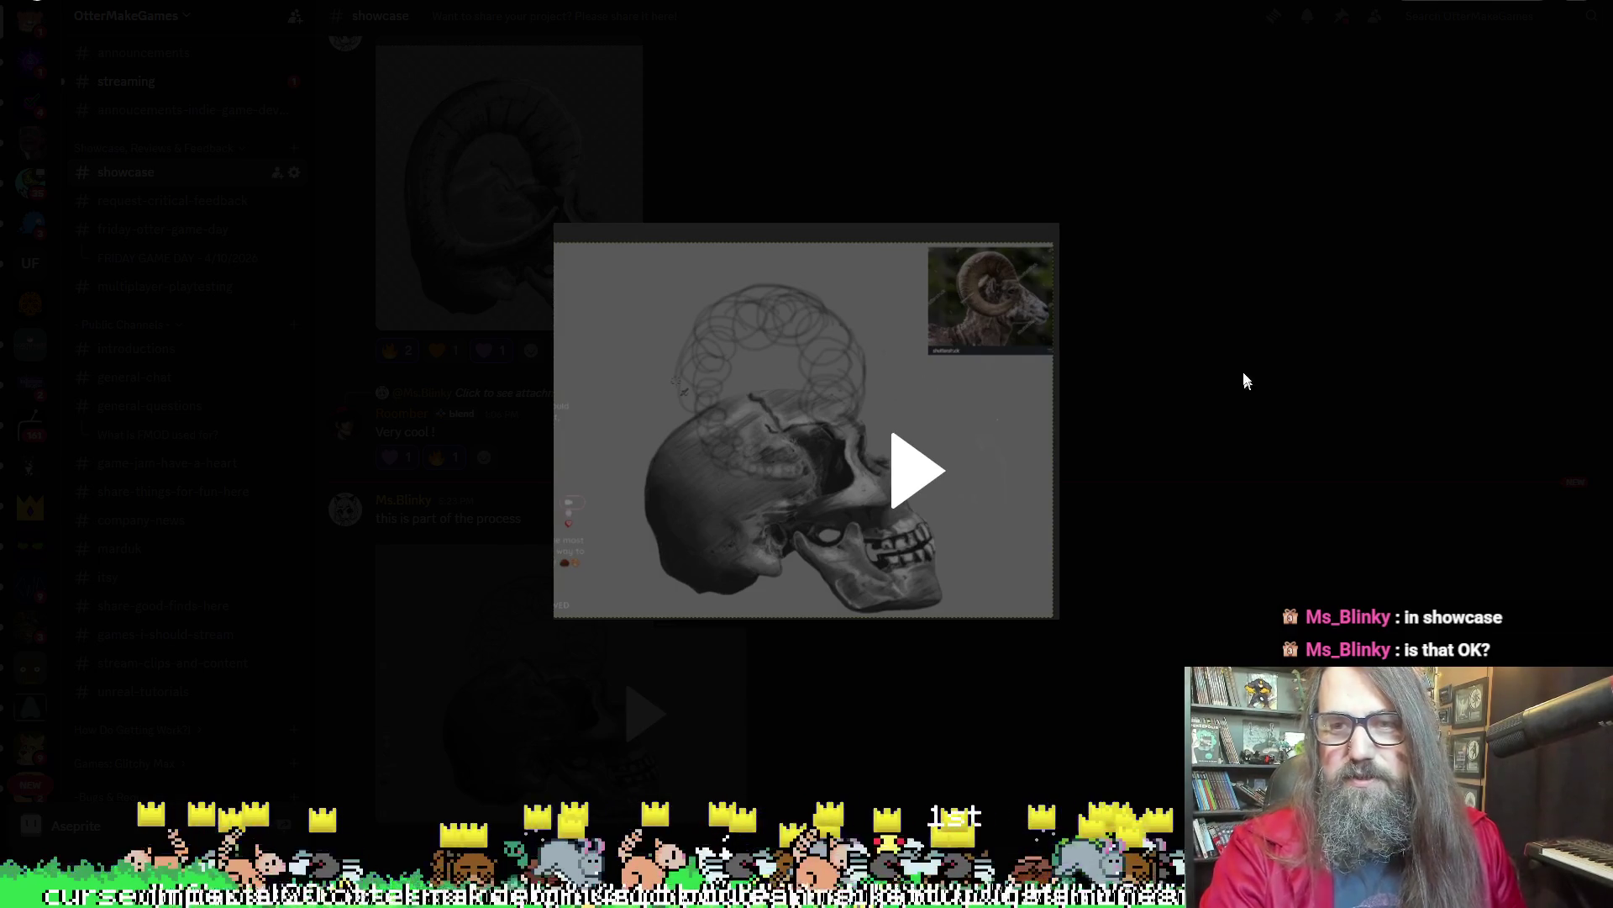
Close the attachment view, view the skull video enlarged, then close it
left_click(1240, 286)
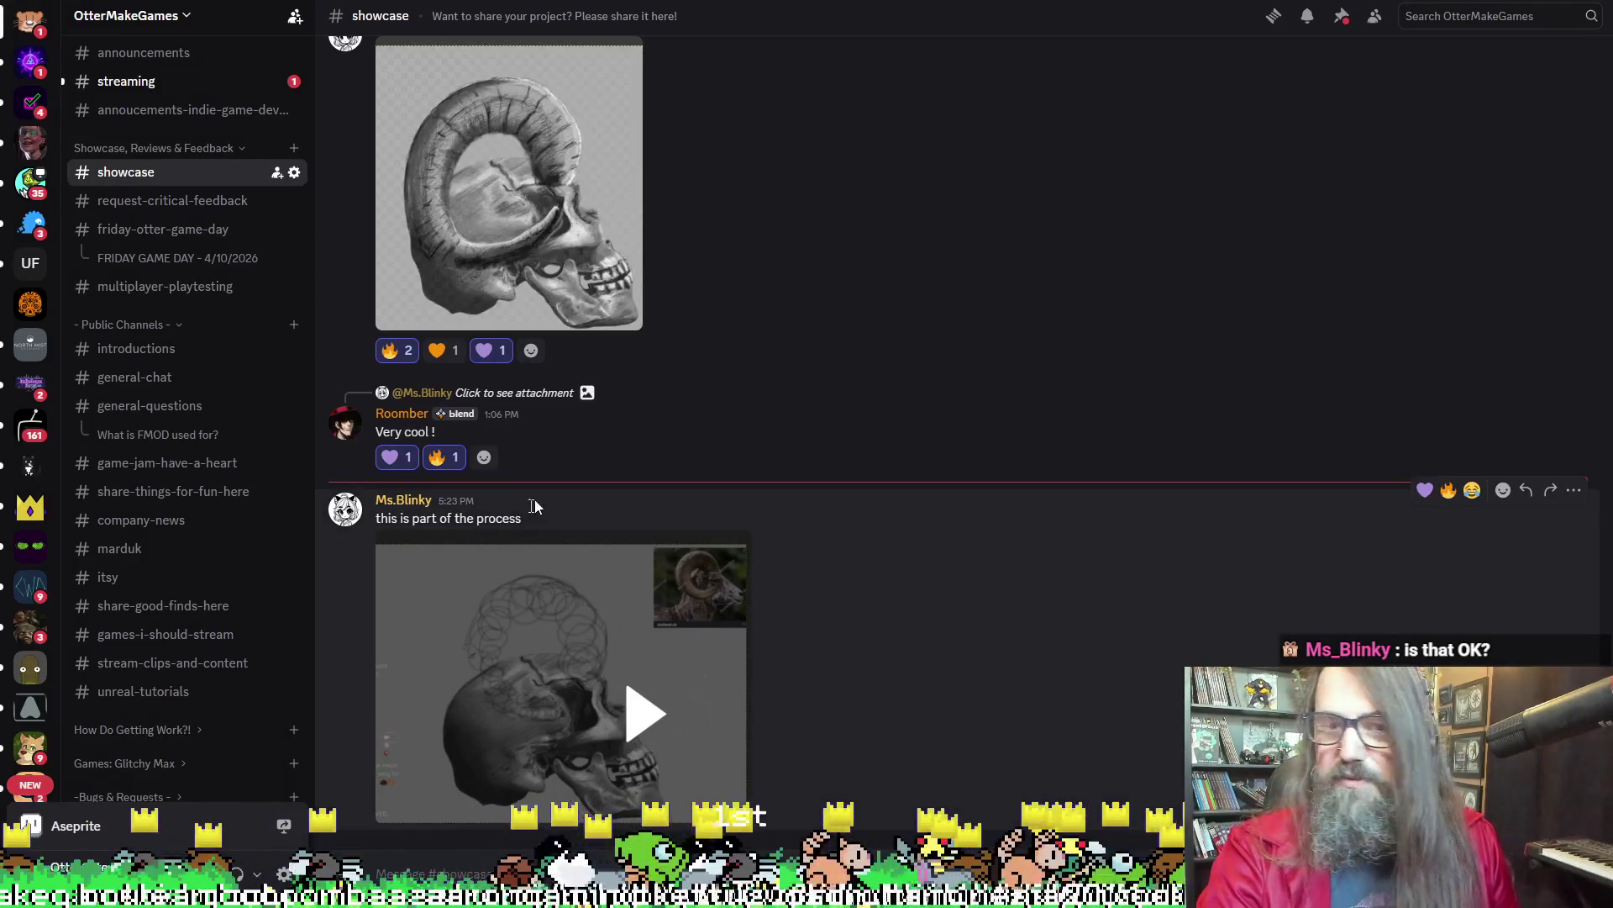
left_click(522, 678)
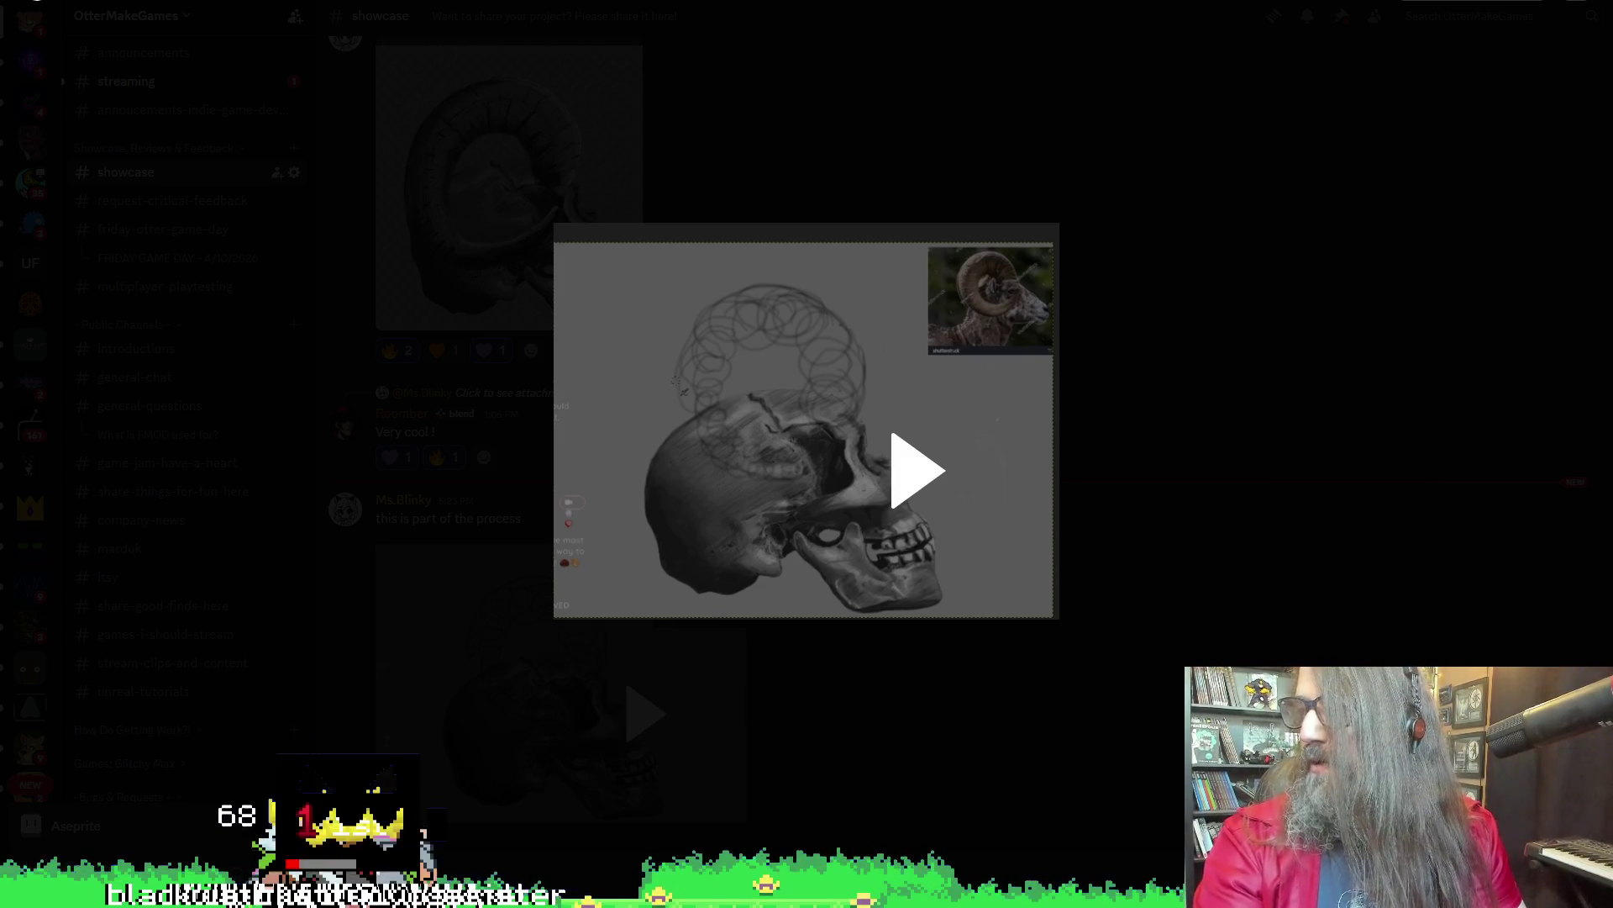
left_click(706, 64)
Copy the ram-horn sketch image from the showcase channel to the clipboard
key("alt+Tab")
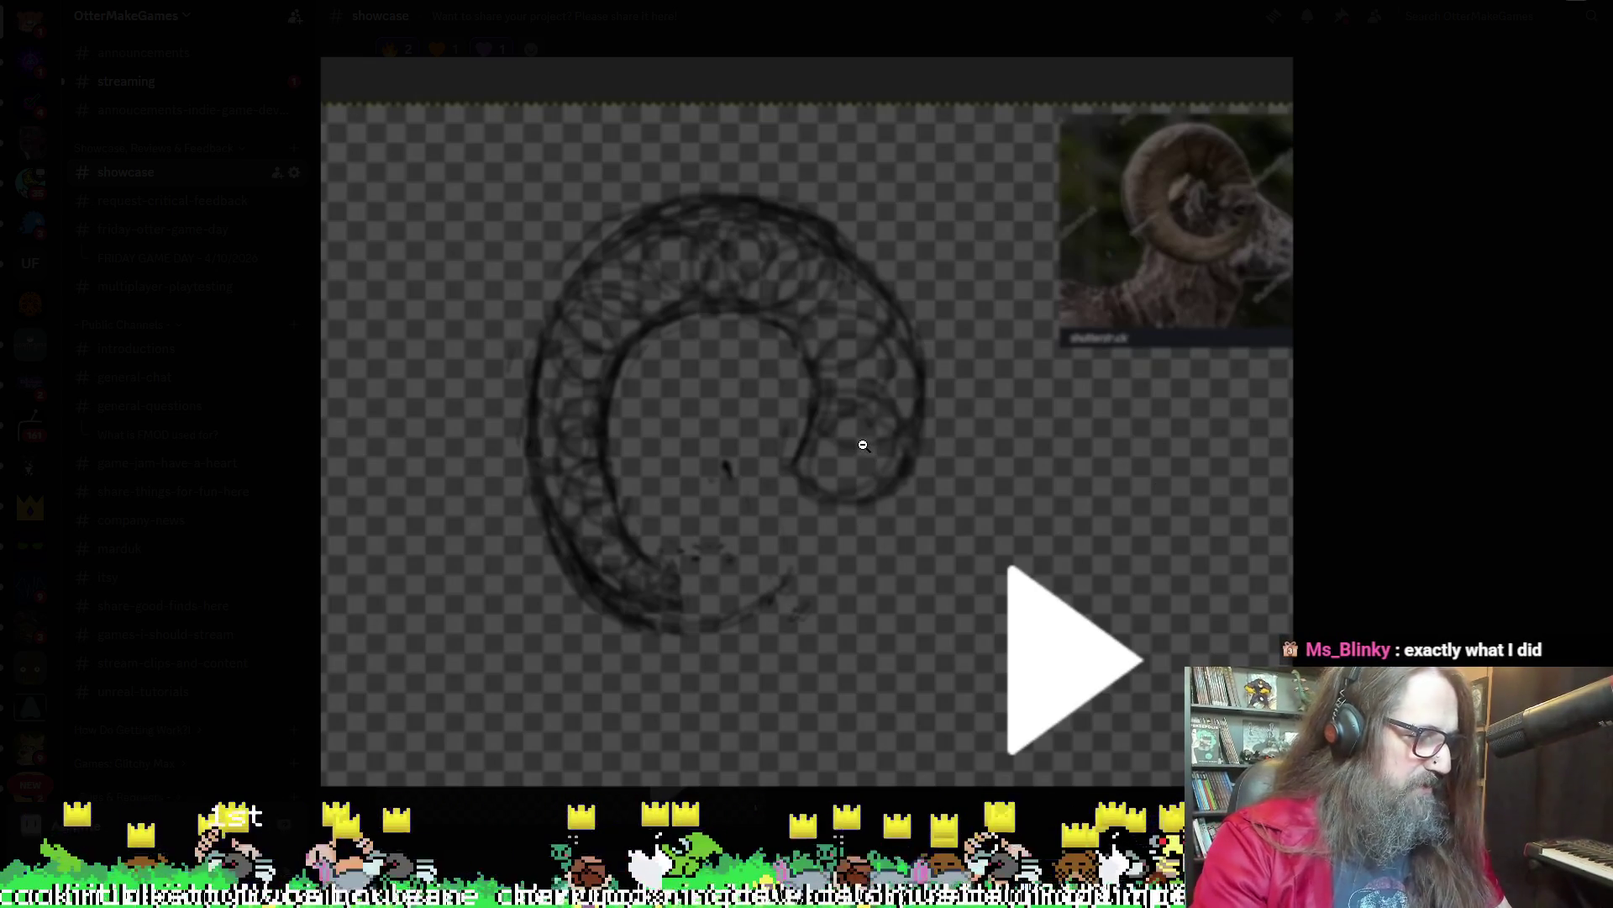
right_click(747, 341)
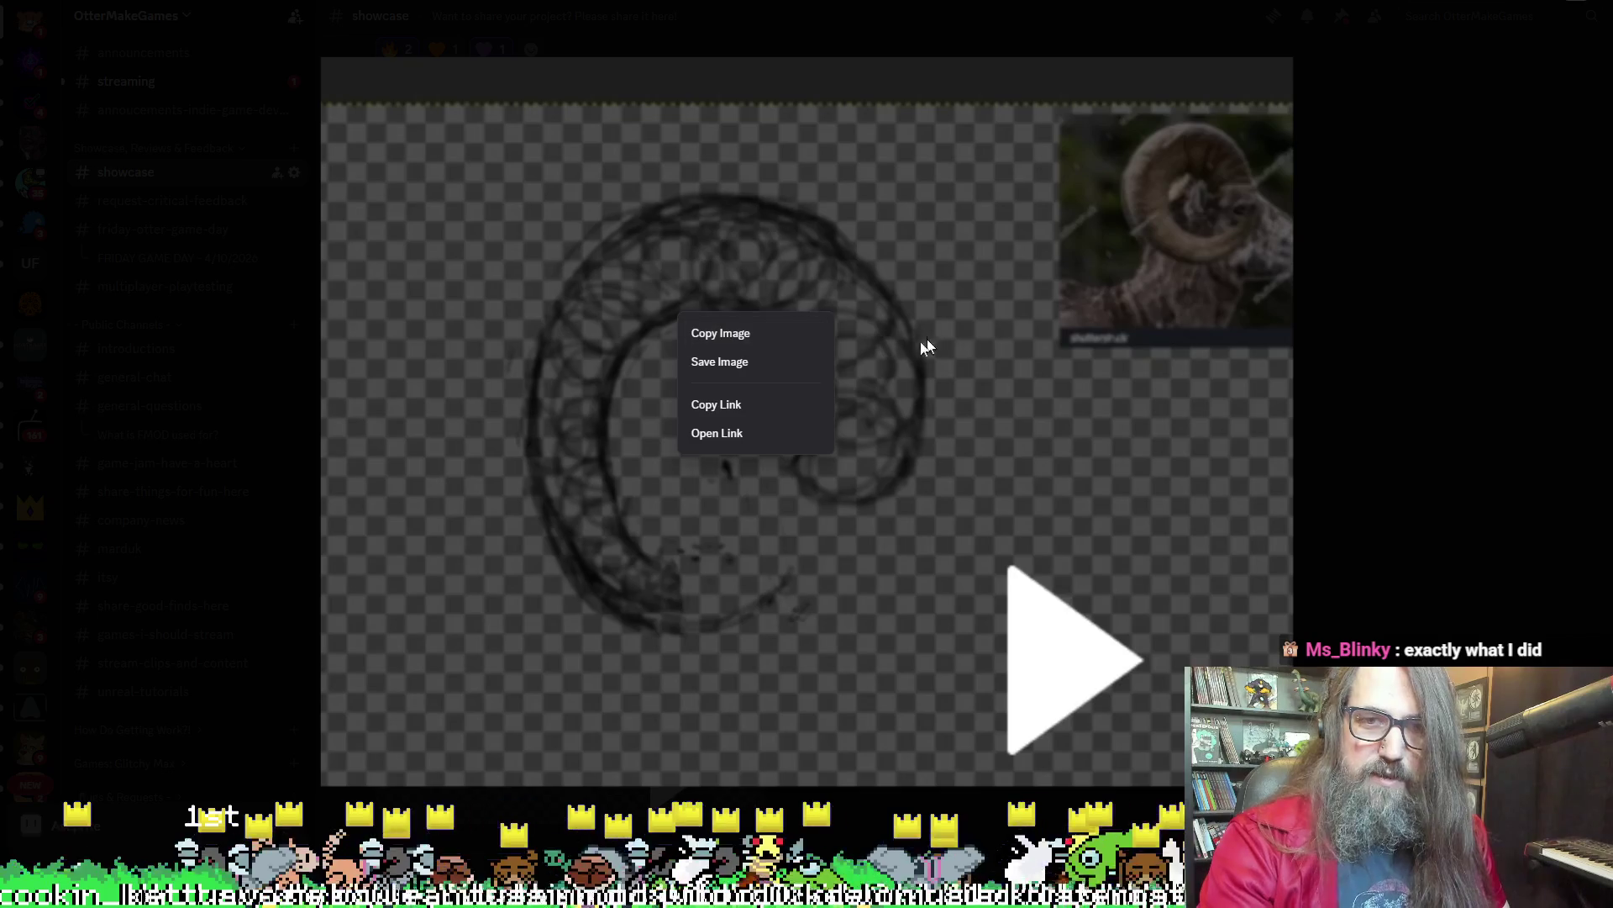
left_click(759, 337)
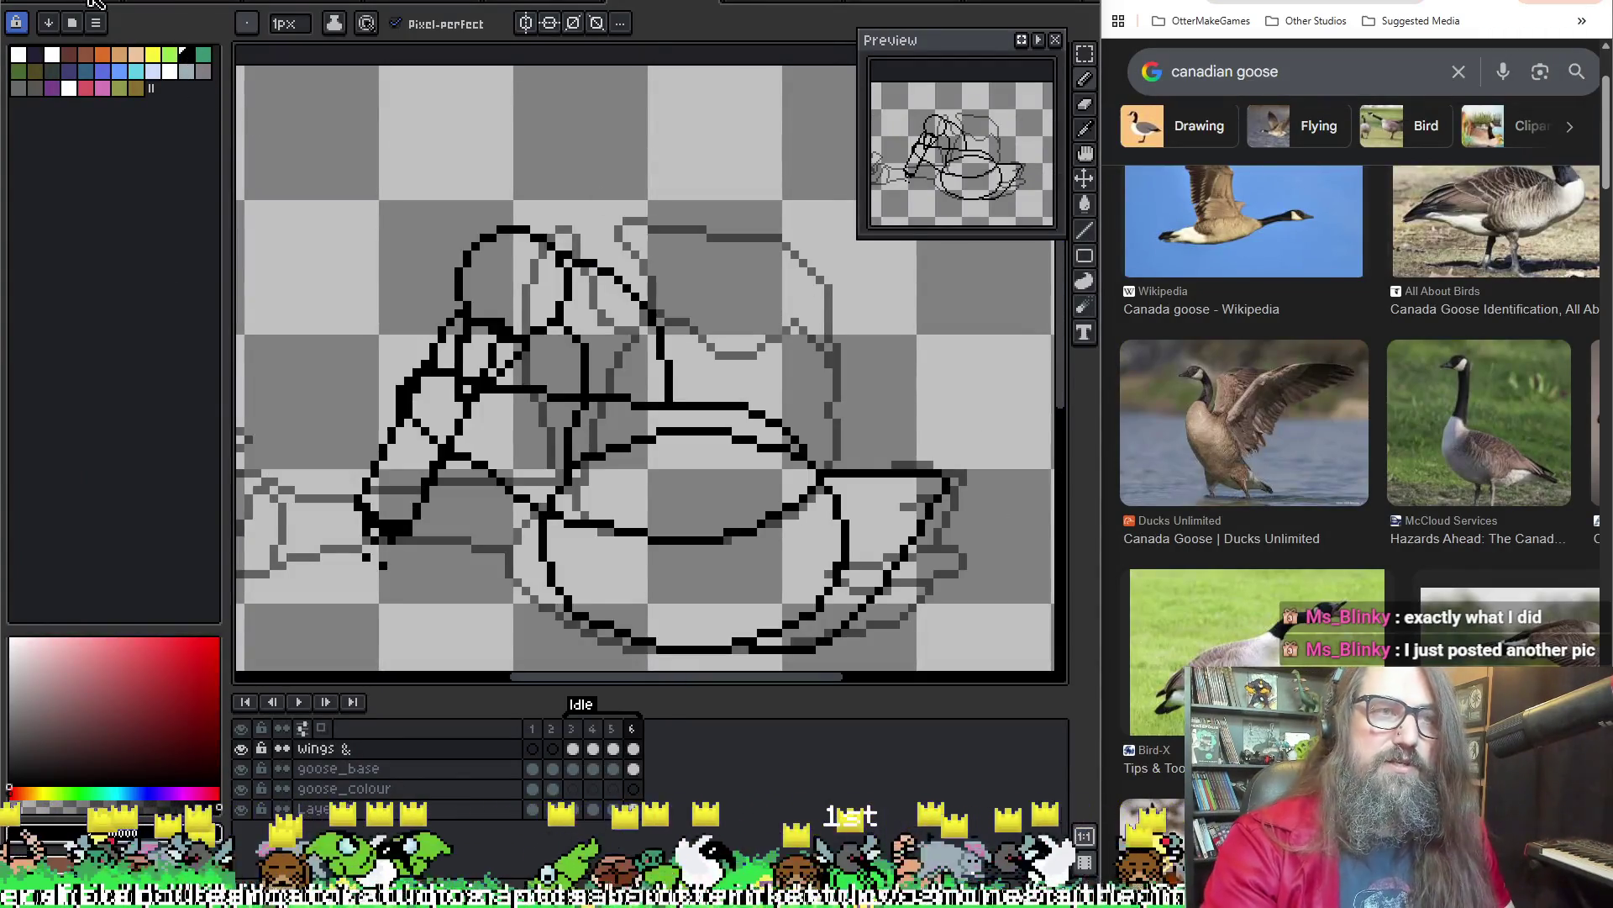
Create a new blank sprite and paste the copied spiral sketch onto Layer 1
left_click(59, 3)
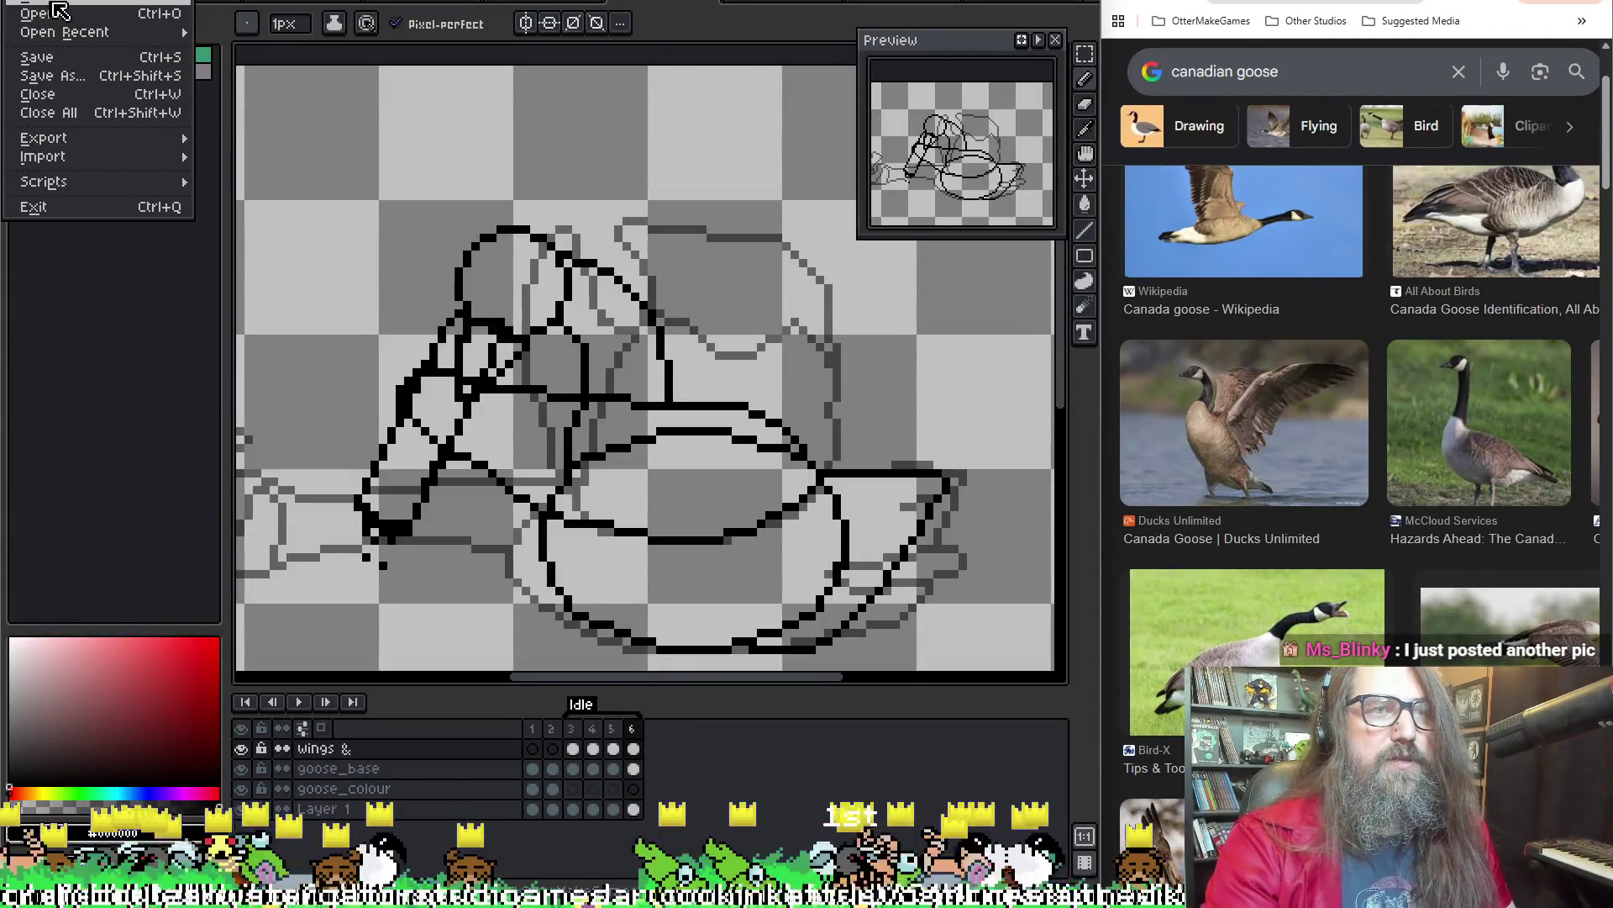
left_click(54, 2)
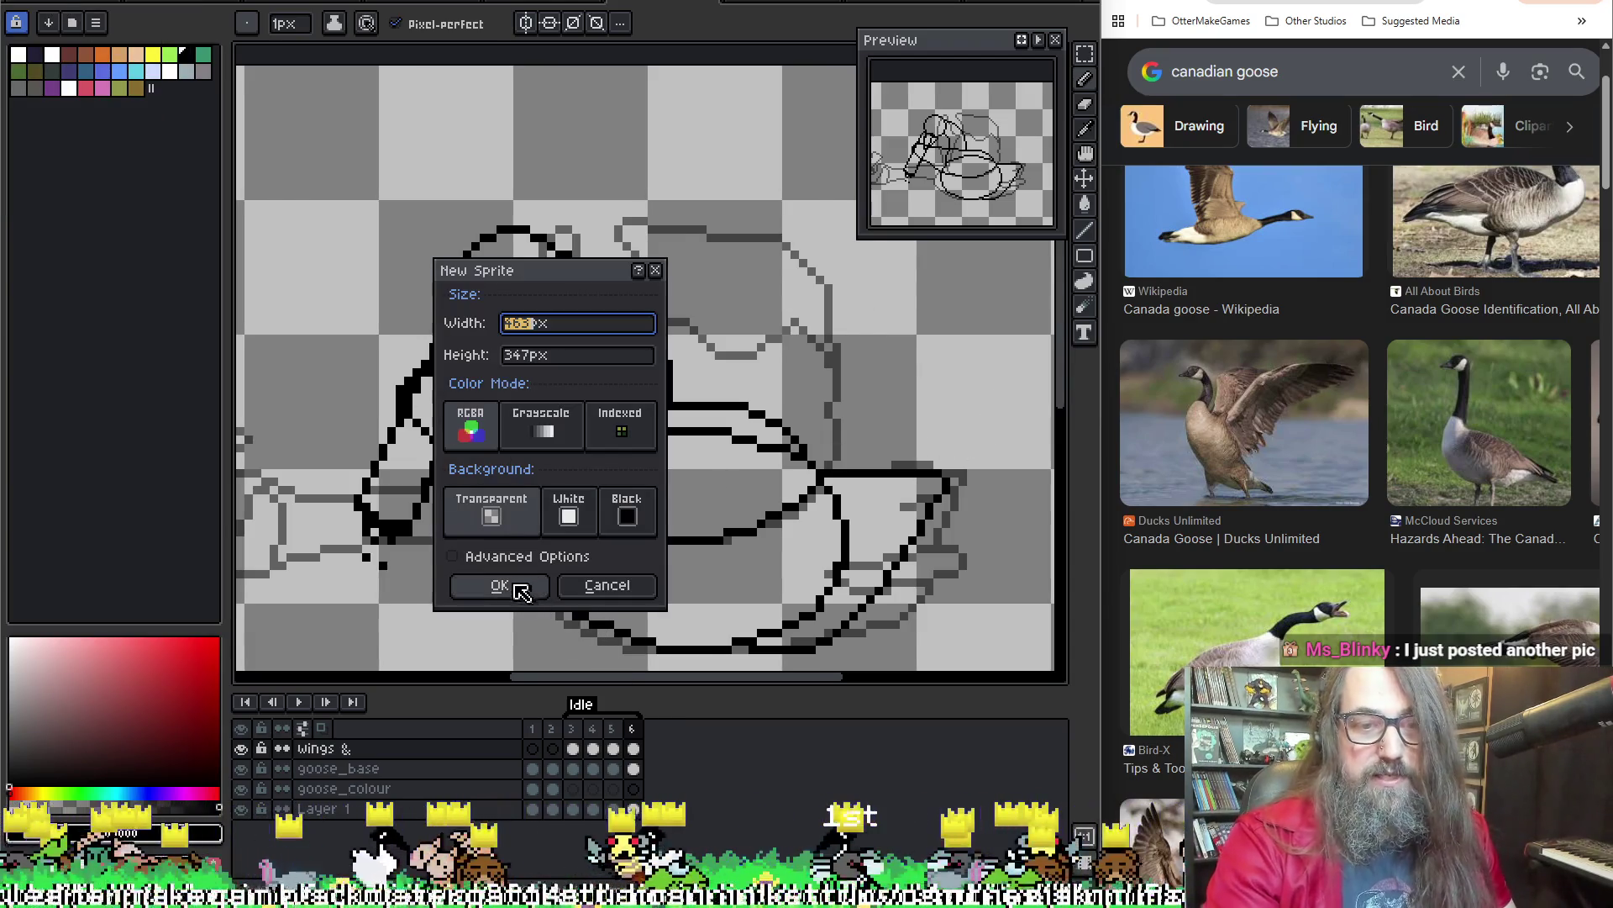
left_click(504, 586)
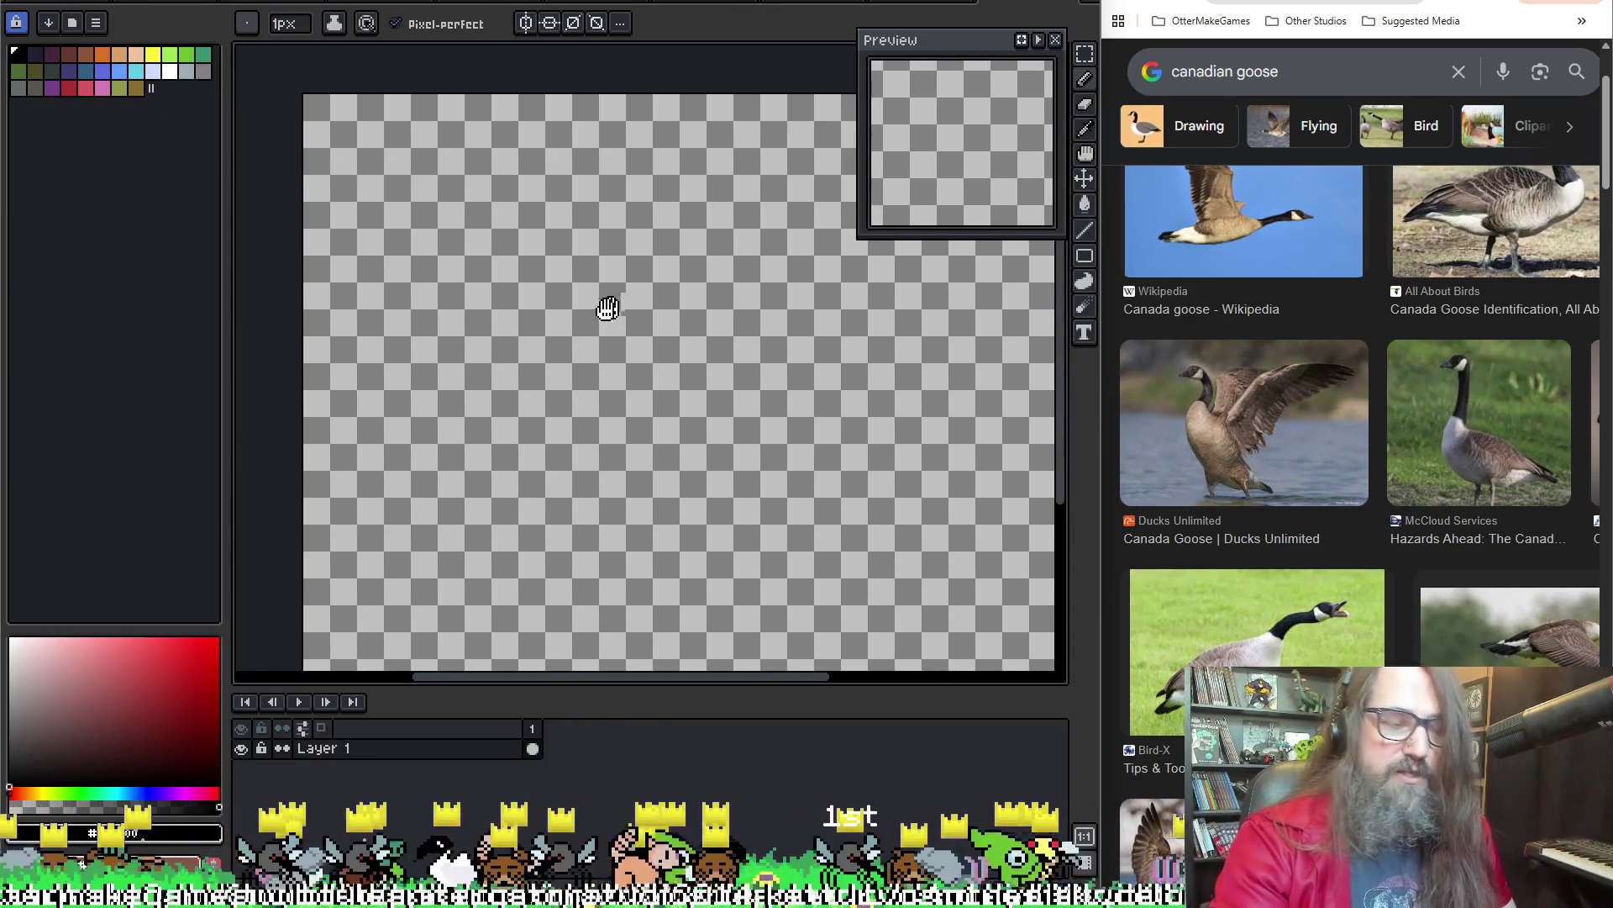
key("ctrl+v")
key("Return")
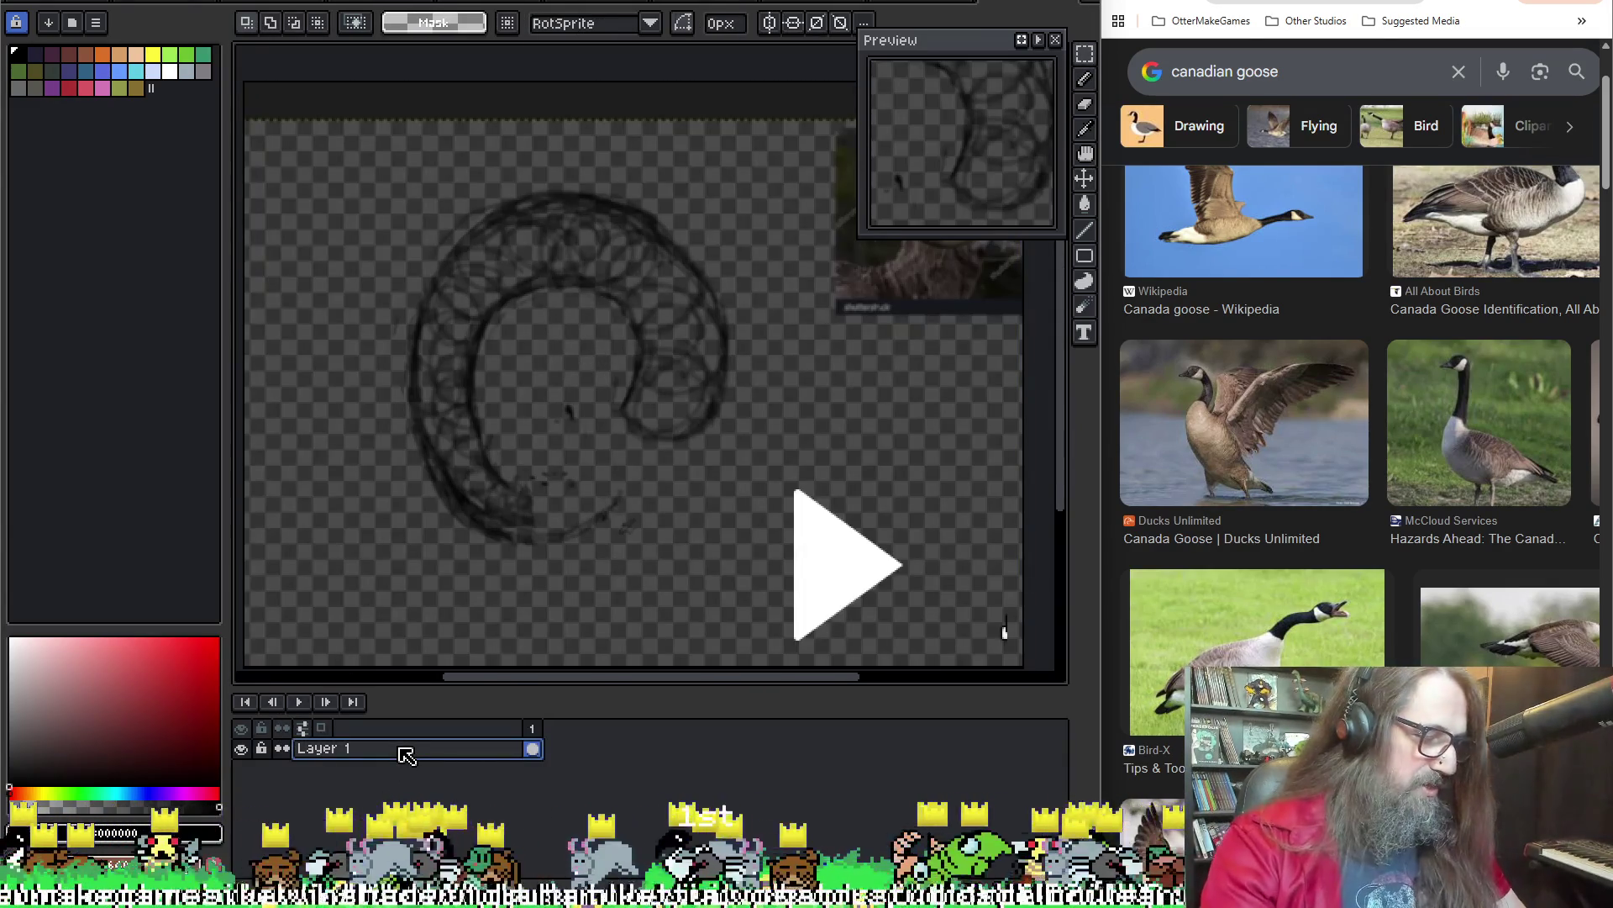
Zoom and pan the view to frame the pasted spiral sketch
scroll(598, 416, "up", 1)
scroll(599, 417, "down", 1)
scroll(653, 407, "down", 2)
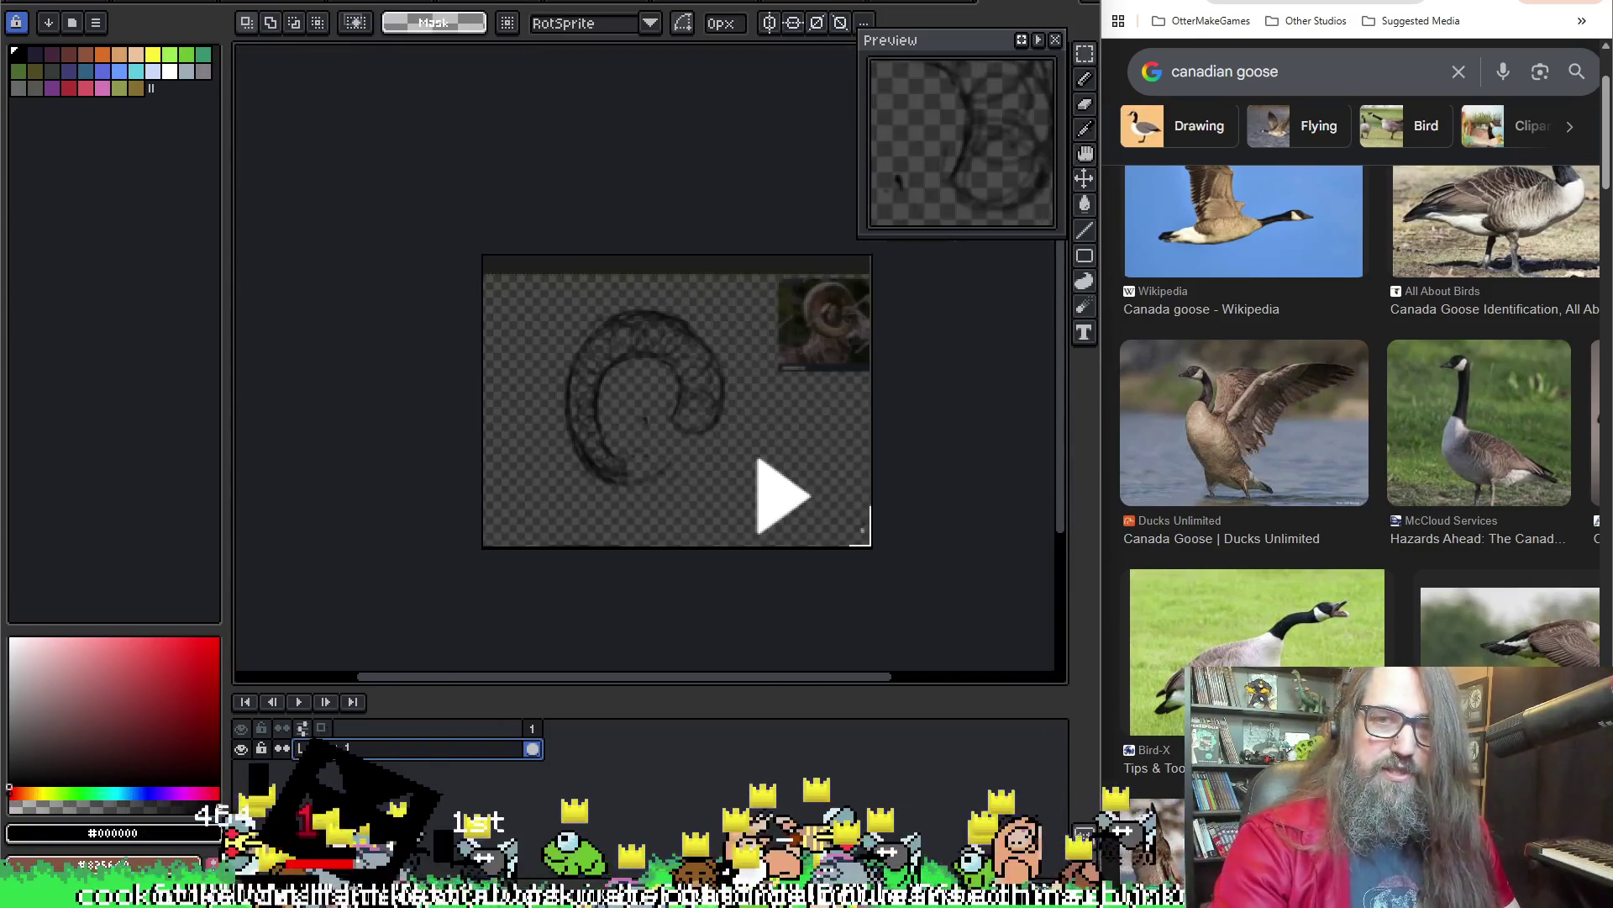
key("h")
scroll(691, 412, "up", 1)
left_click_drag(692, 412, 796, 336)
scroll(800, 326, "up", 3)
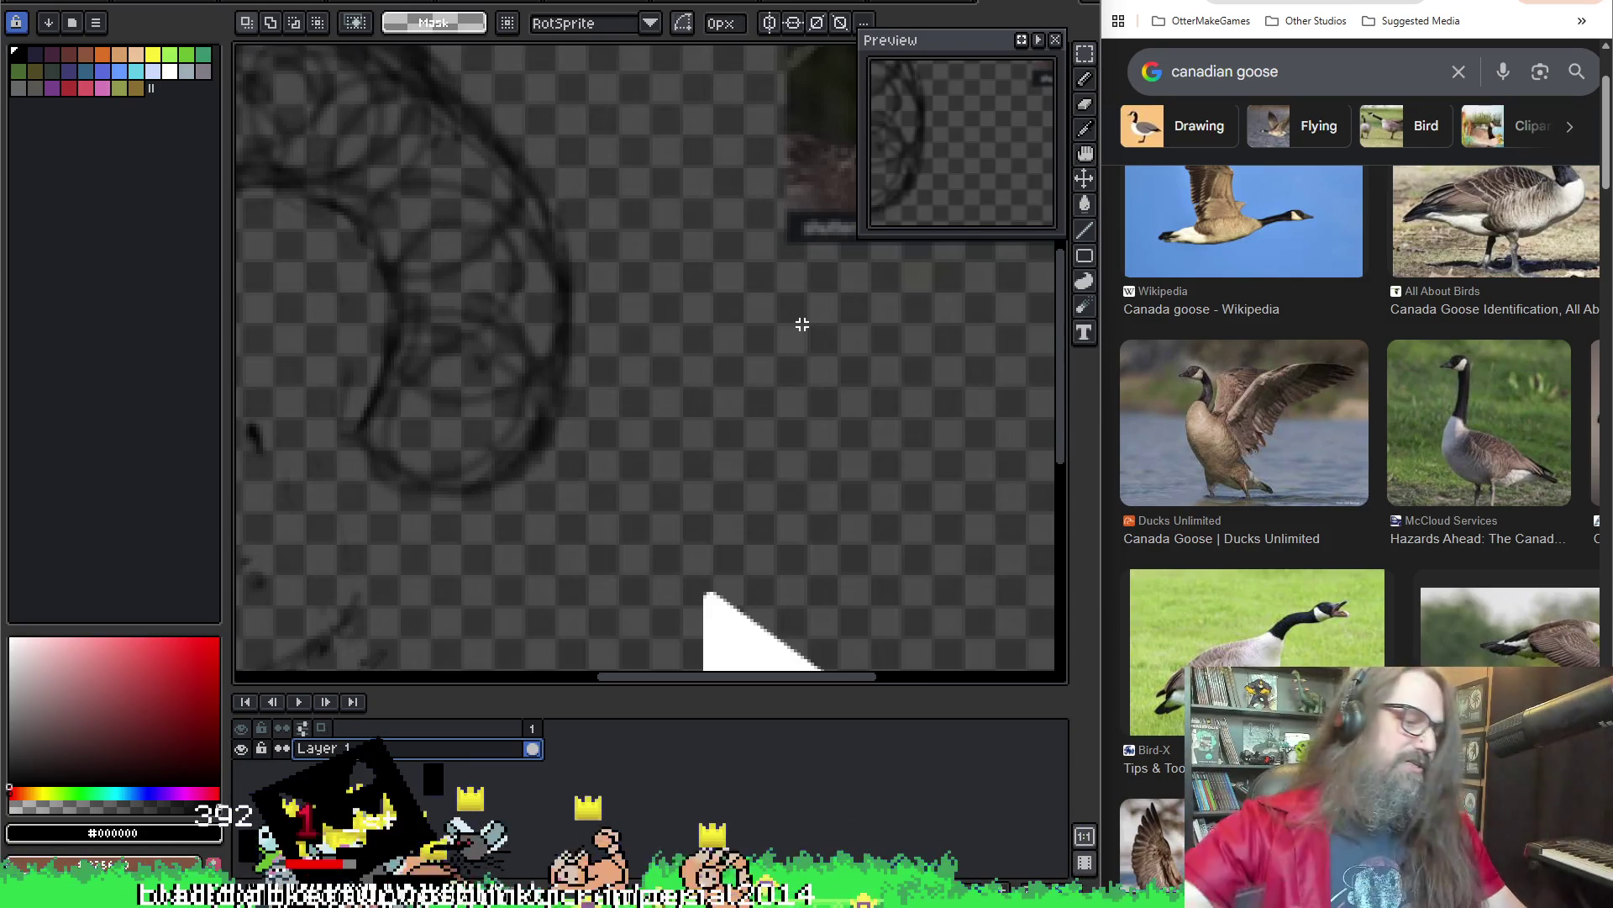
key("h")
left_click_drag(476, 269, 736, 224)
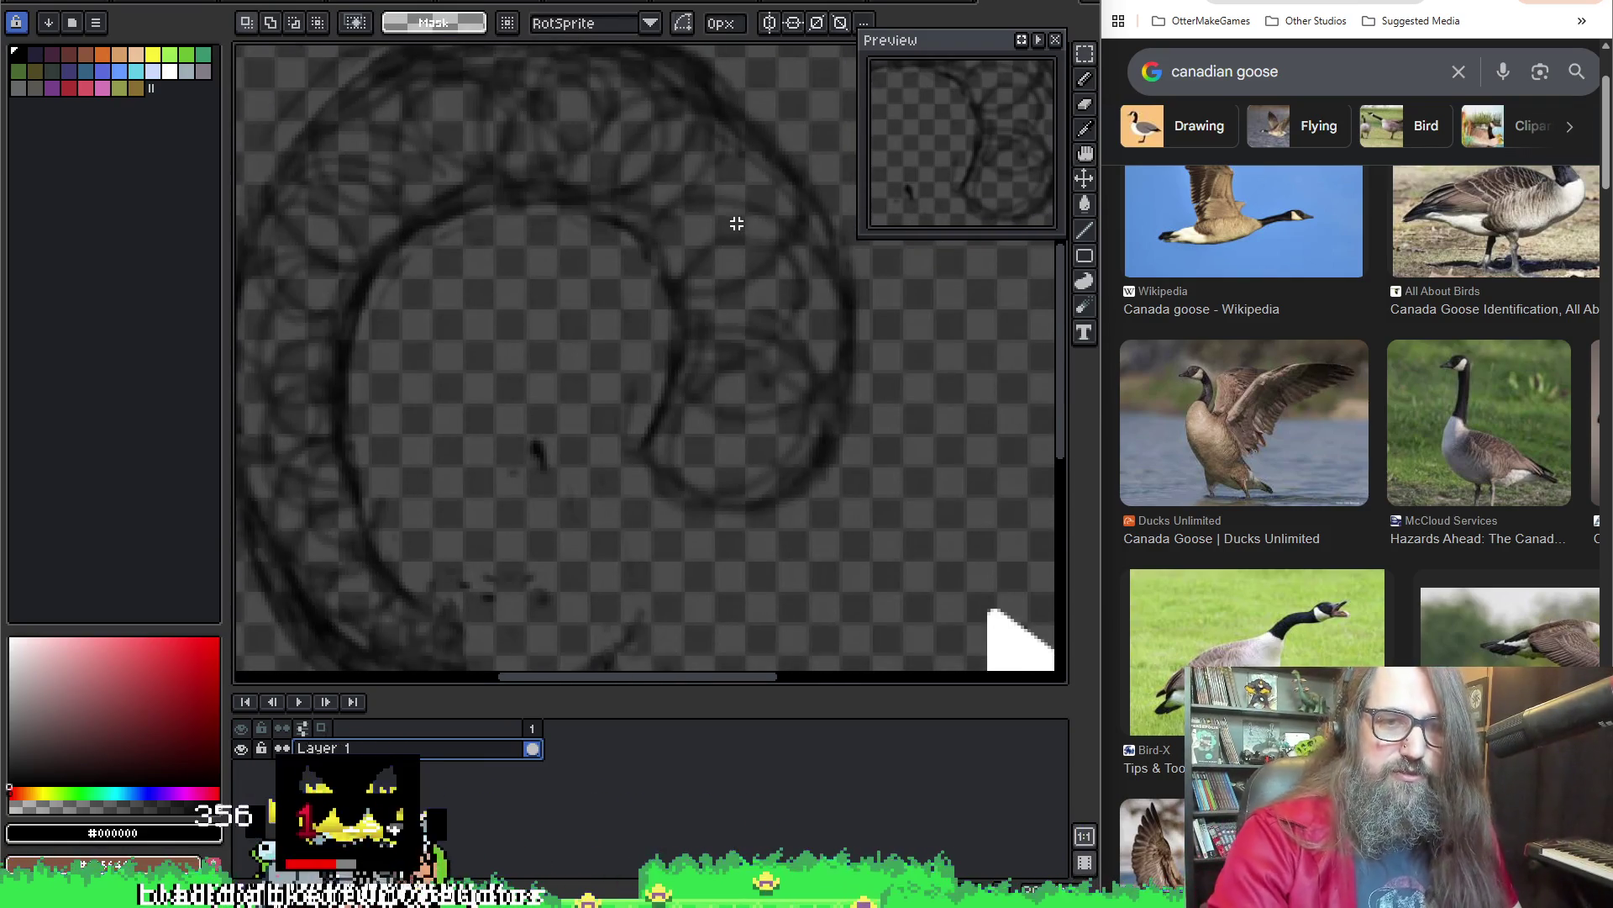
scroll(736, 223, "down", 2)
Try an ellipse over the sketch, then undo it
key("b")
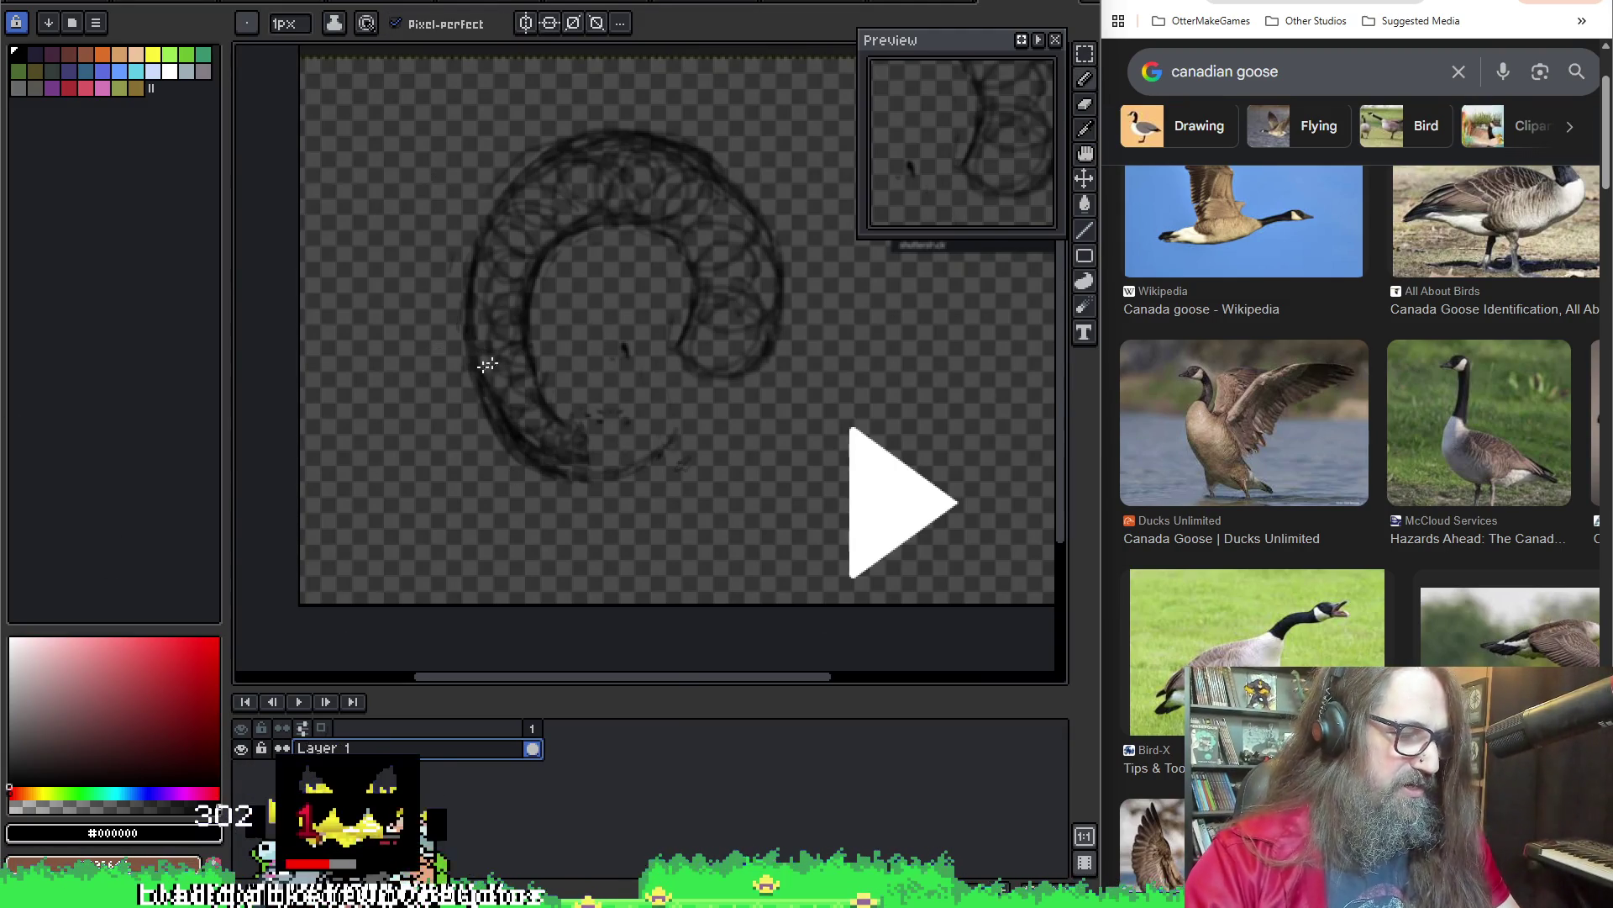
key("shift+u")
left_click_drag(406, 232, 609, 380)
key("ctrl+z")
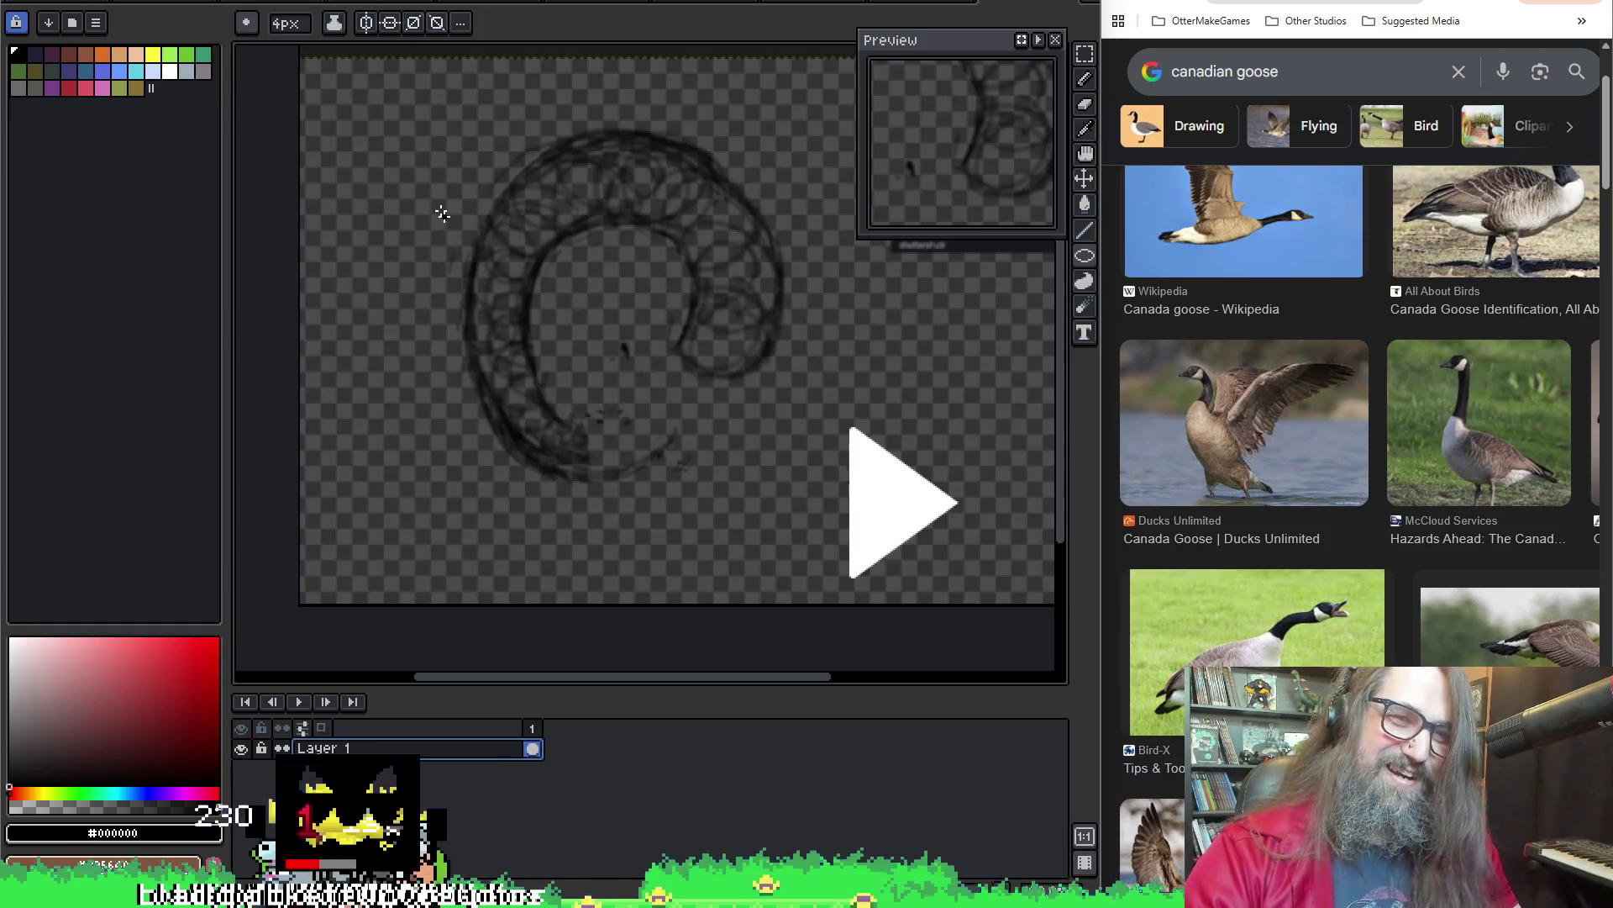
left_click_drag(443, 214, 696, 429)
key("ctrl+z")
left_click_drag(658, 302, 751, 409)
mouse_move(622, 269)
left_mouse_down()
mouse_move(396, 180)
mouse_move(458, 79)
mouse_move(501, 158)
mouse_move(469, 159)
mouse_move(448, 137)
mouse_move(461, 132)
left_mouse_up()
key("p")
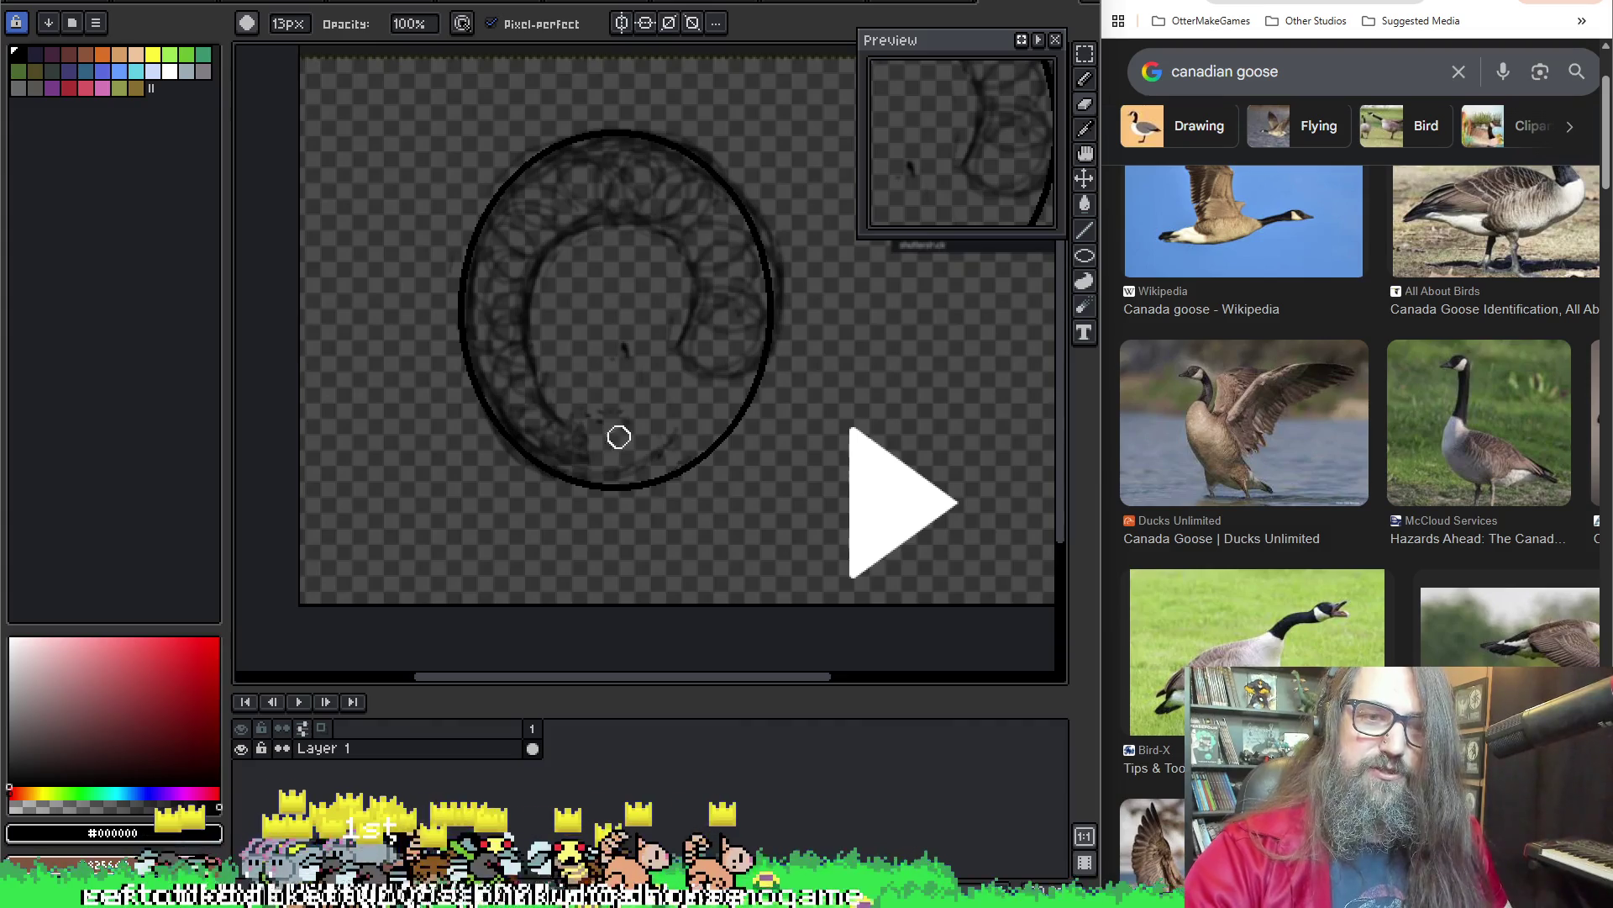
mouse_move(608, 479)
left_mouse_down()
mouse_move(763, 392)
mouse_move(659, 461)
mouse_move(729, 427)
left_mouse_up()
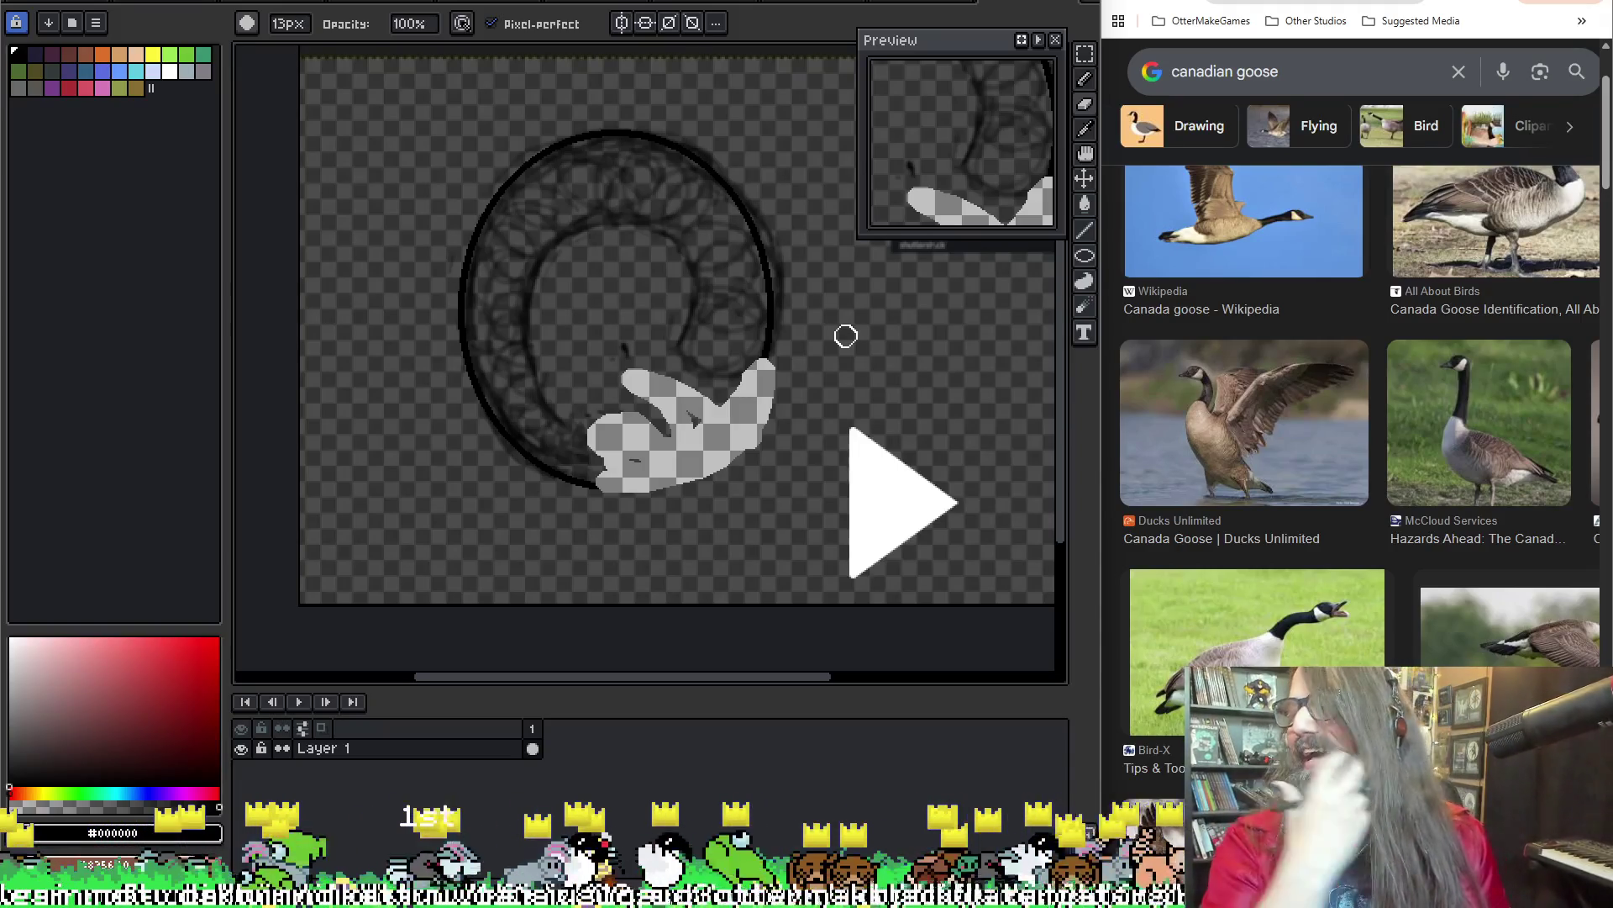
key("v")
key("ctrl+z")
key("ctrl+z")
key("ctrl+a")
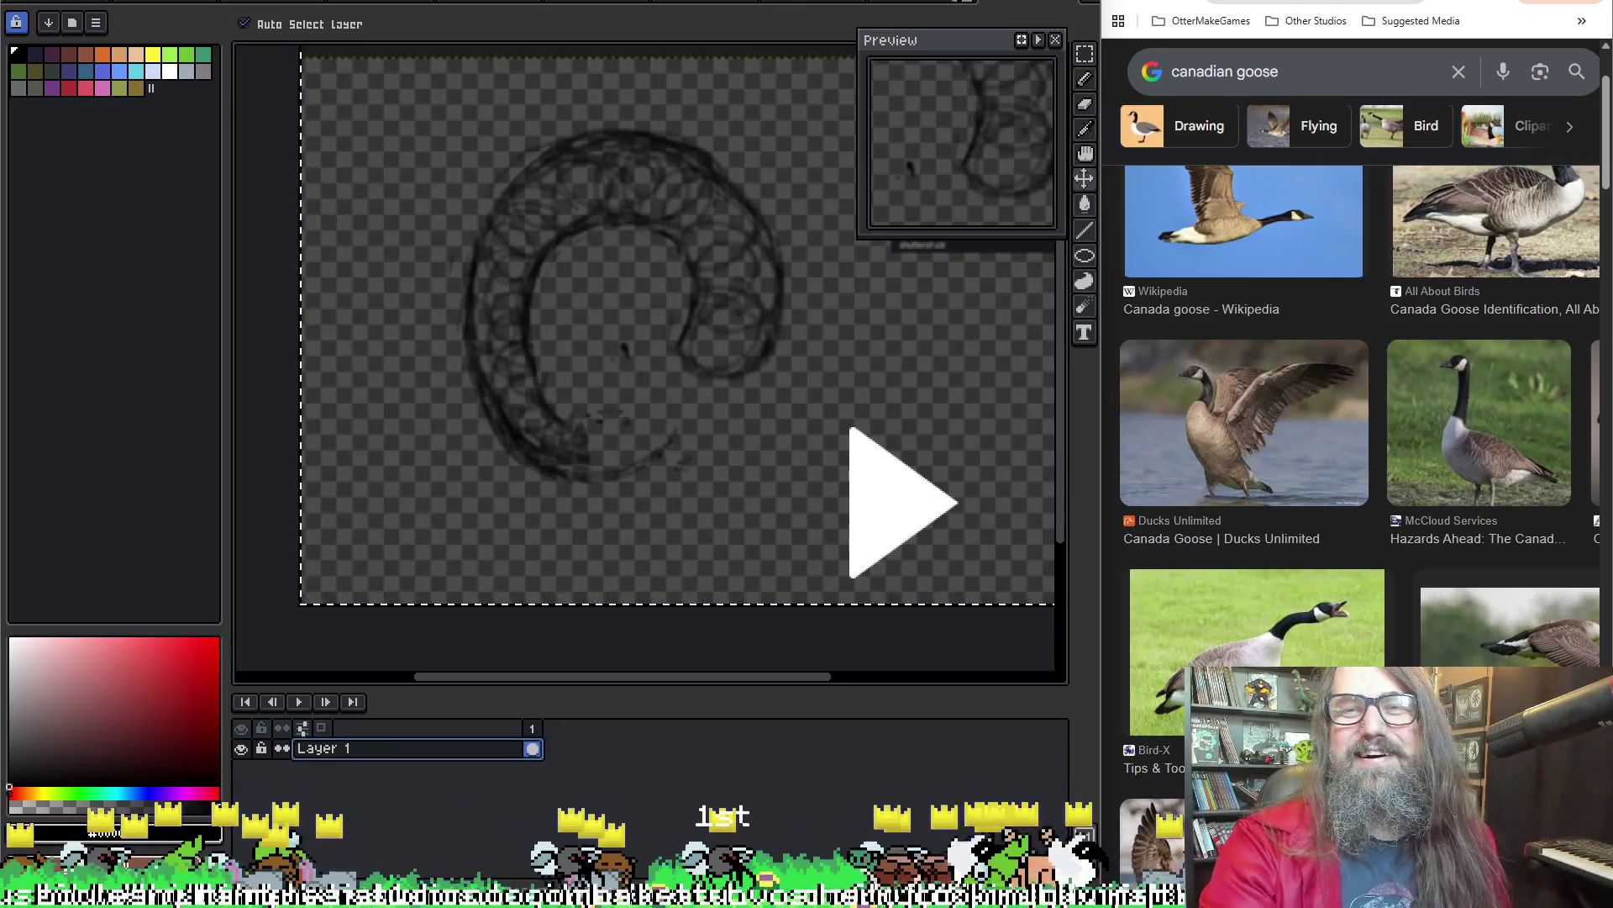
left_click(370, 5)
Go via the beaver face project back to the goose rider project and play its Idle animation
key("e")
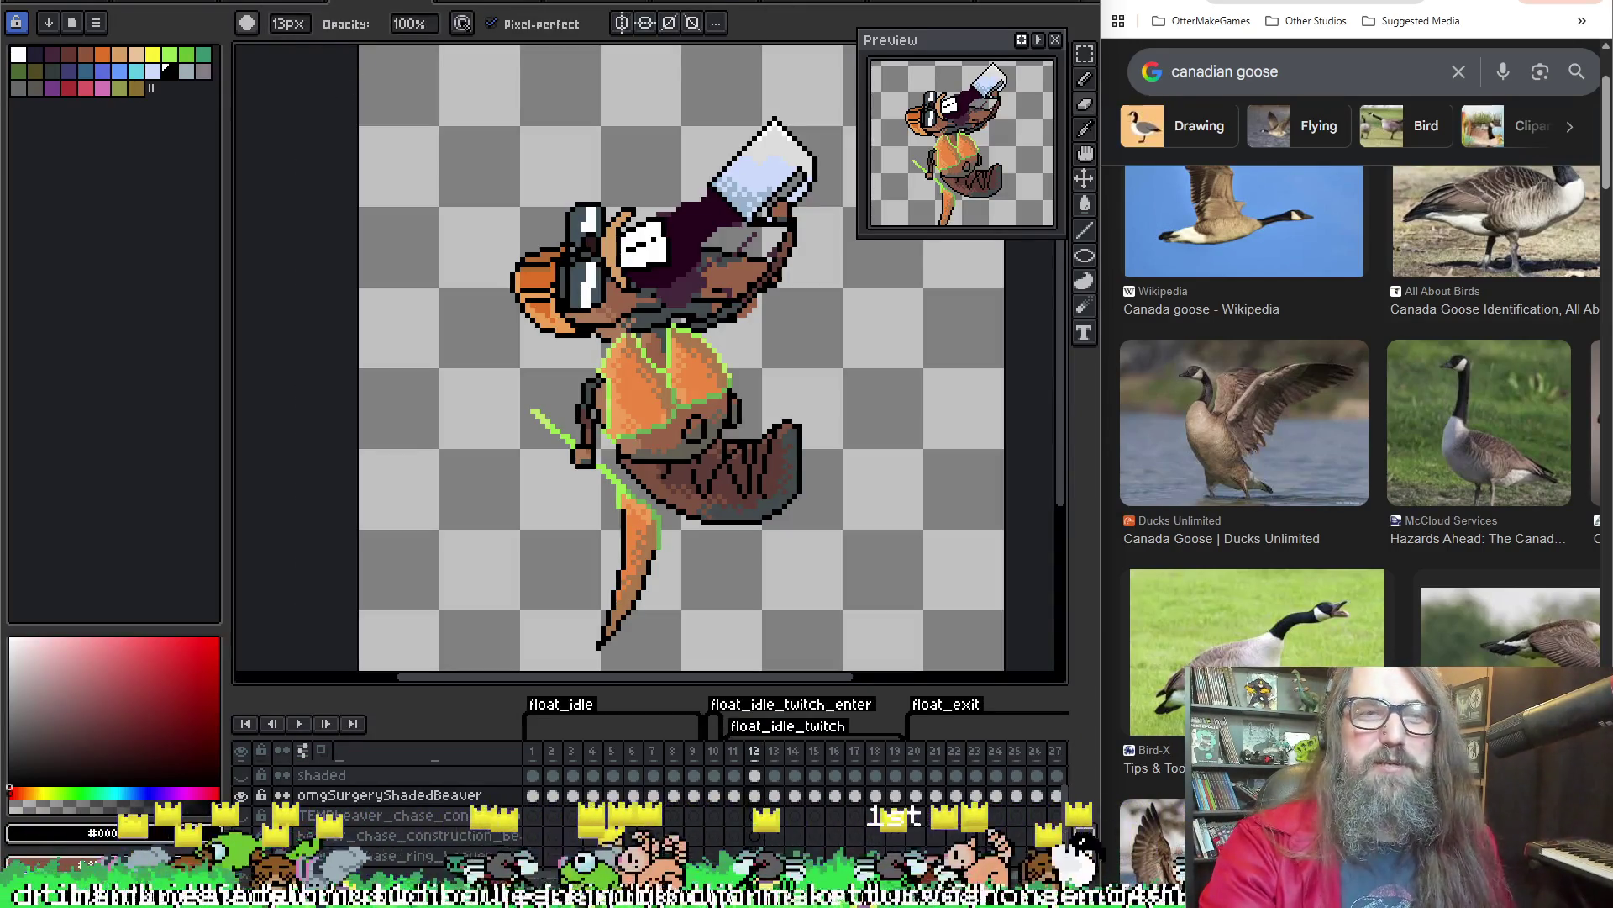
left_click(468, 5)
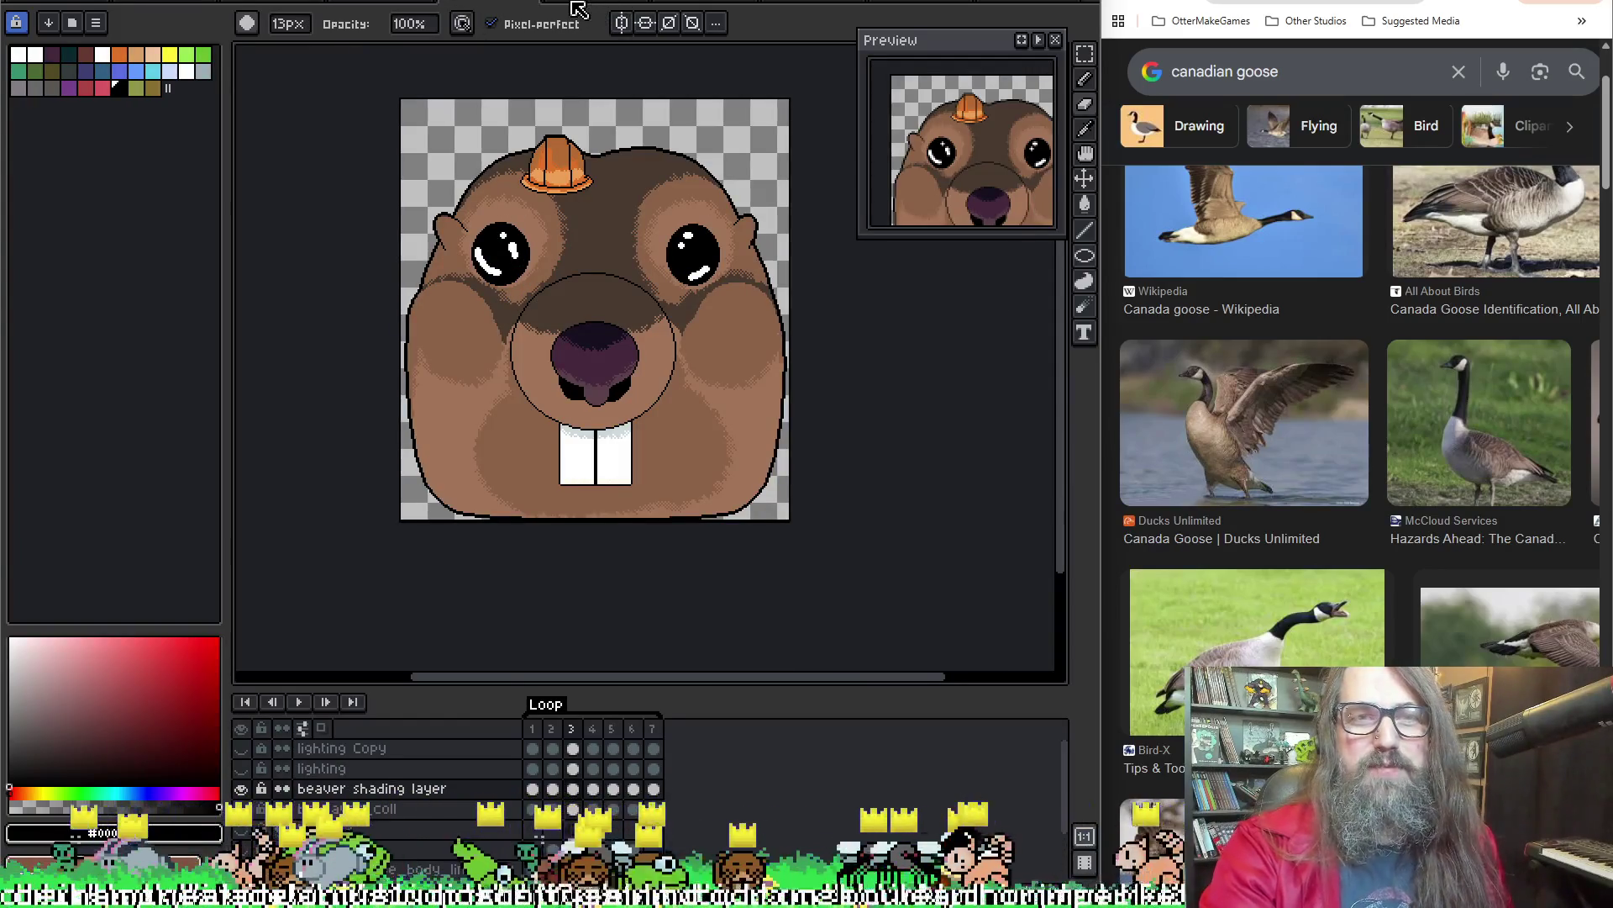
left_click(578, 4)
key("Return")
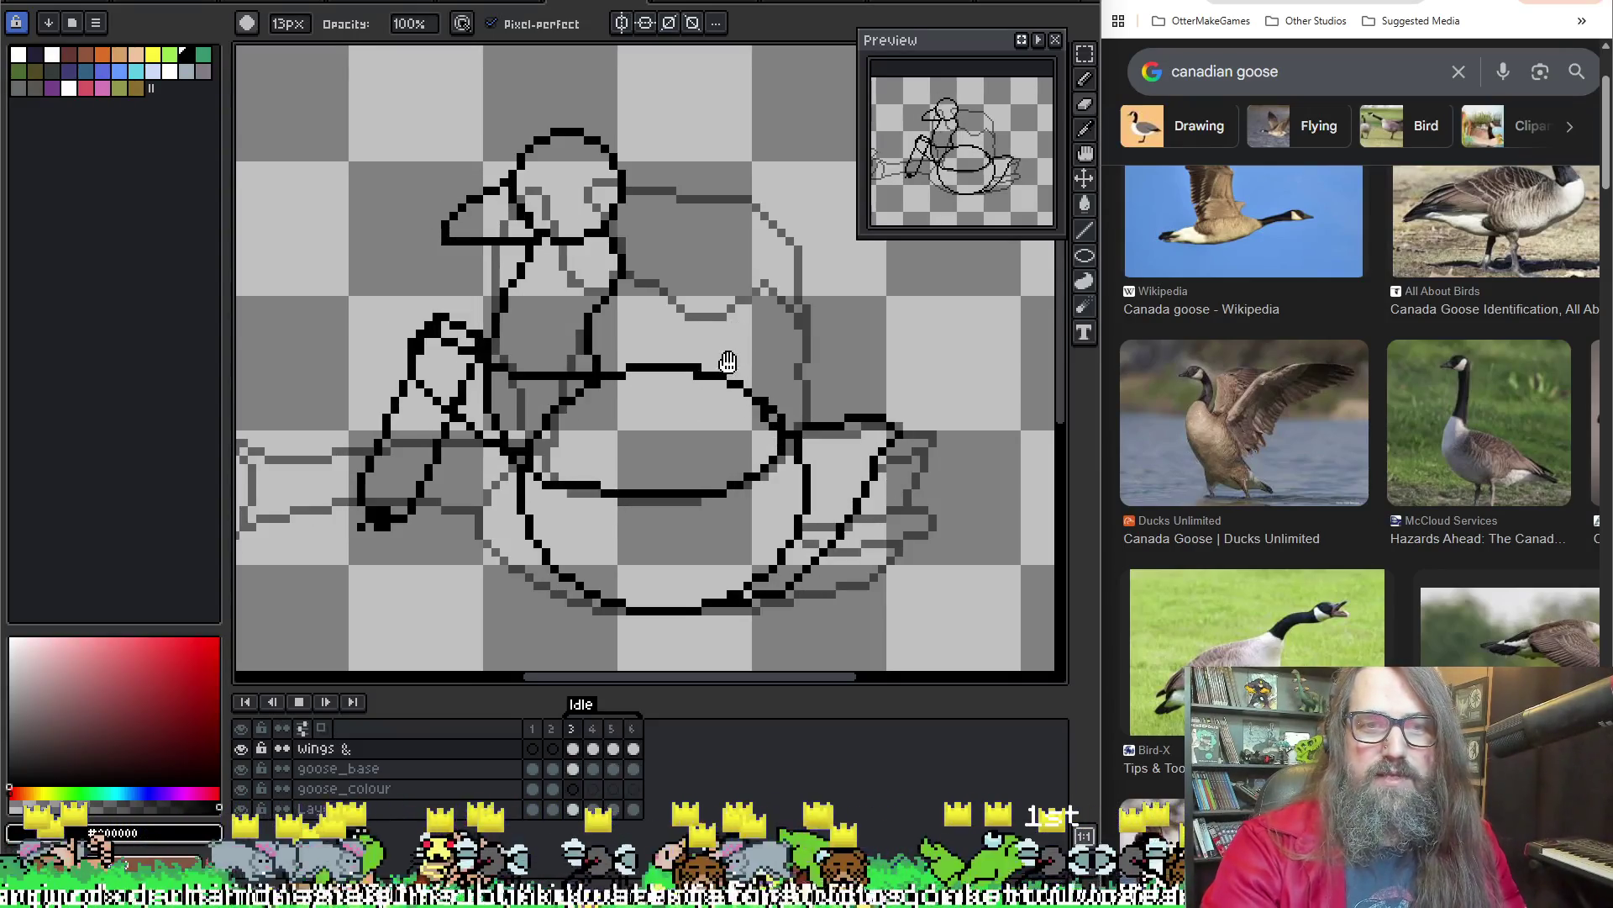
Stop playback, enable onion skinning, check frames 5 and 6, then select goose_base frame 6
key("Return")
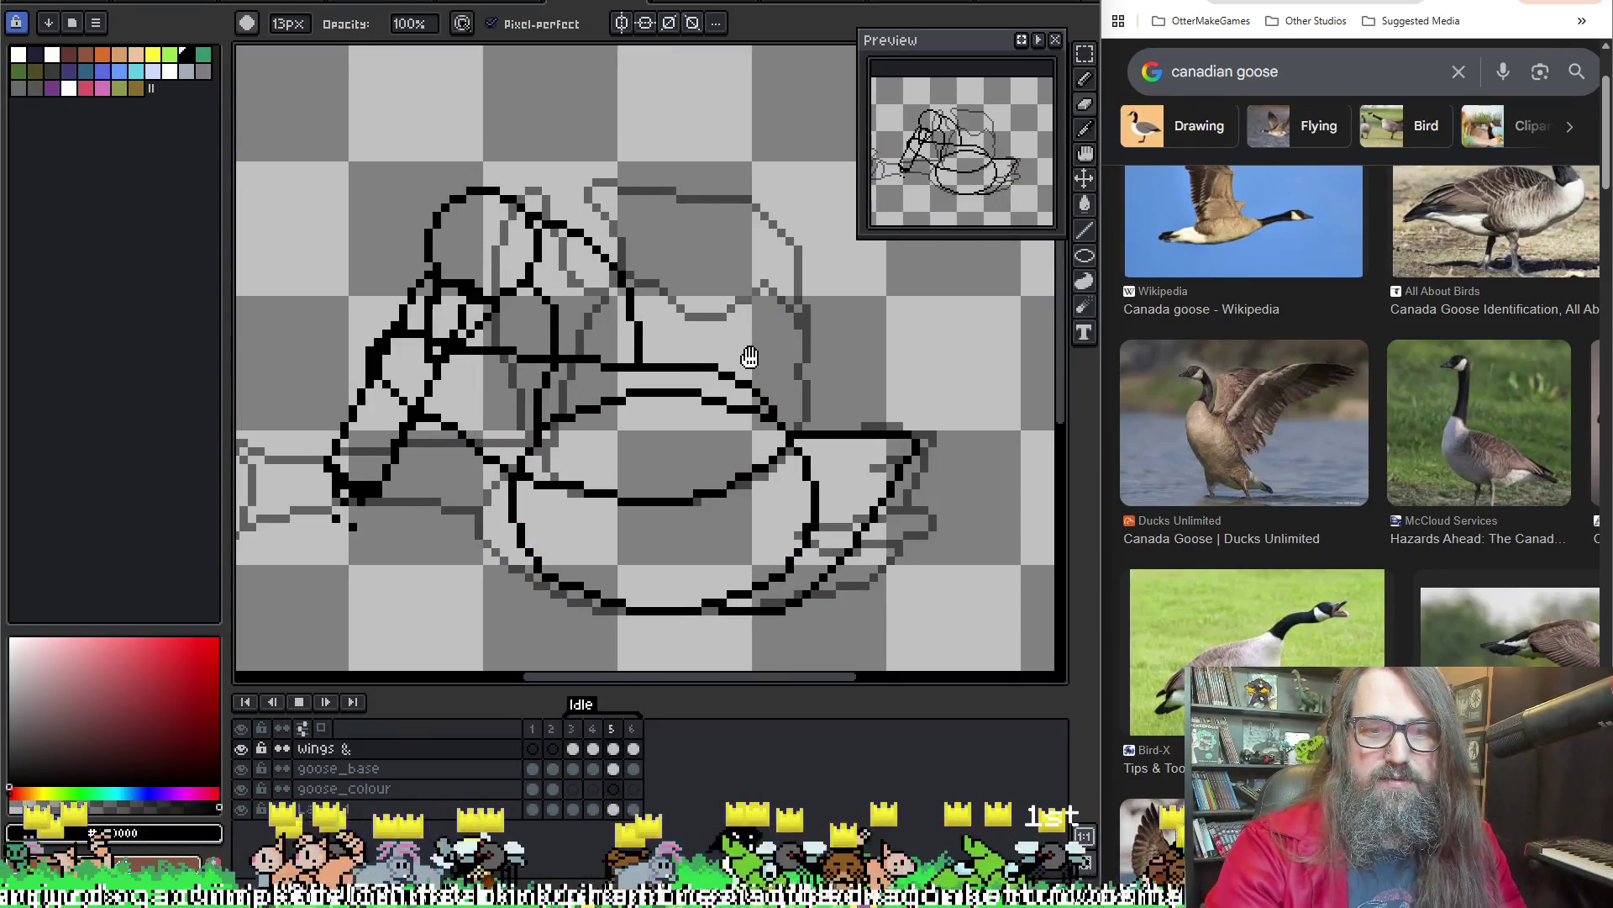
key("Return")
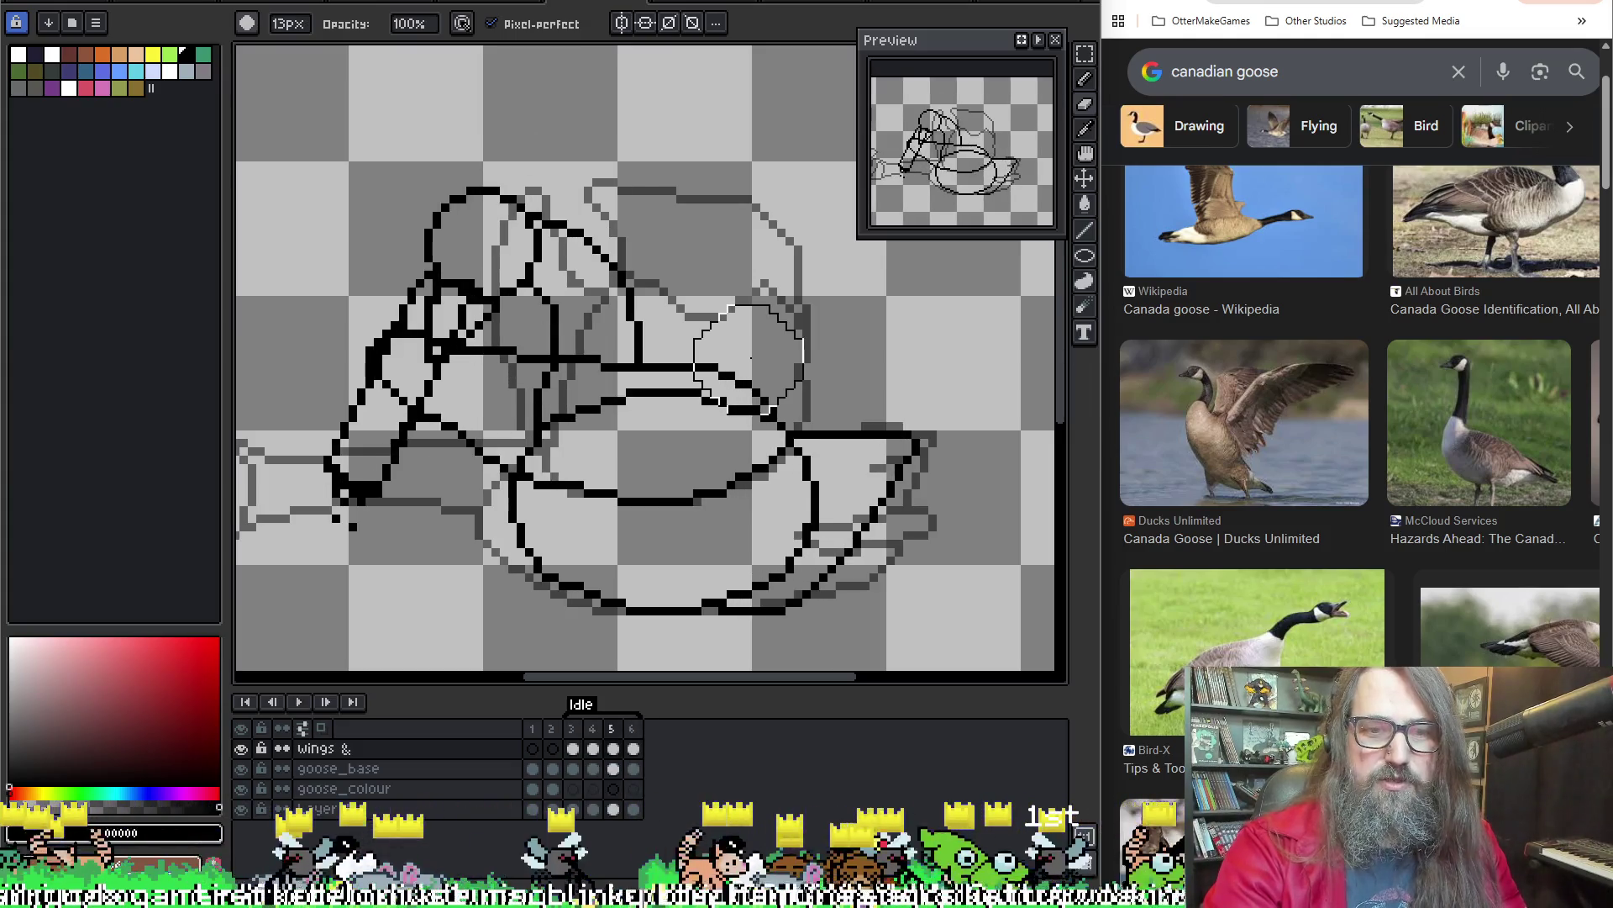
key("q")
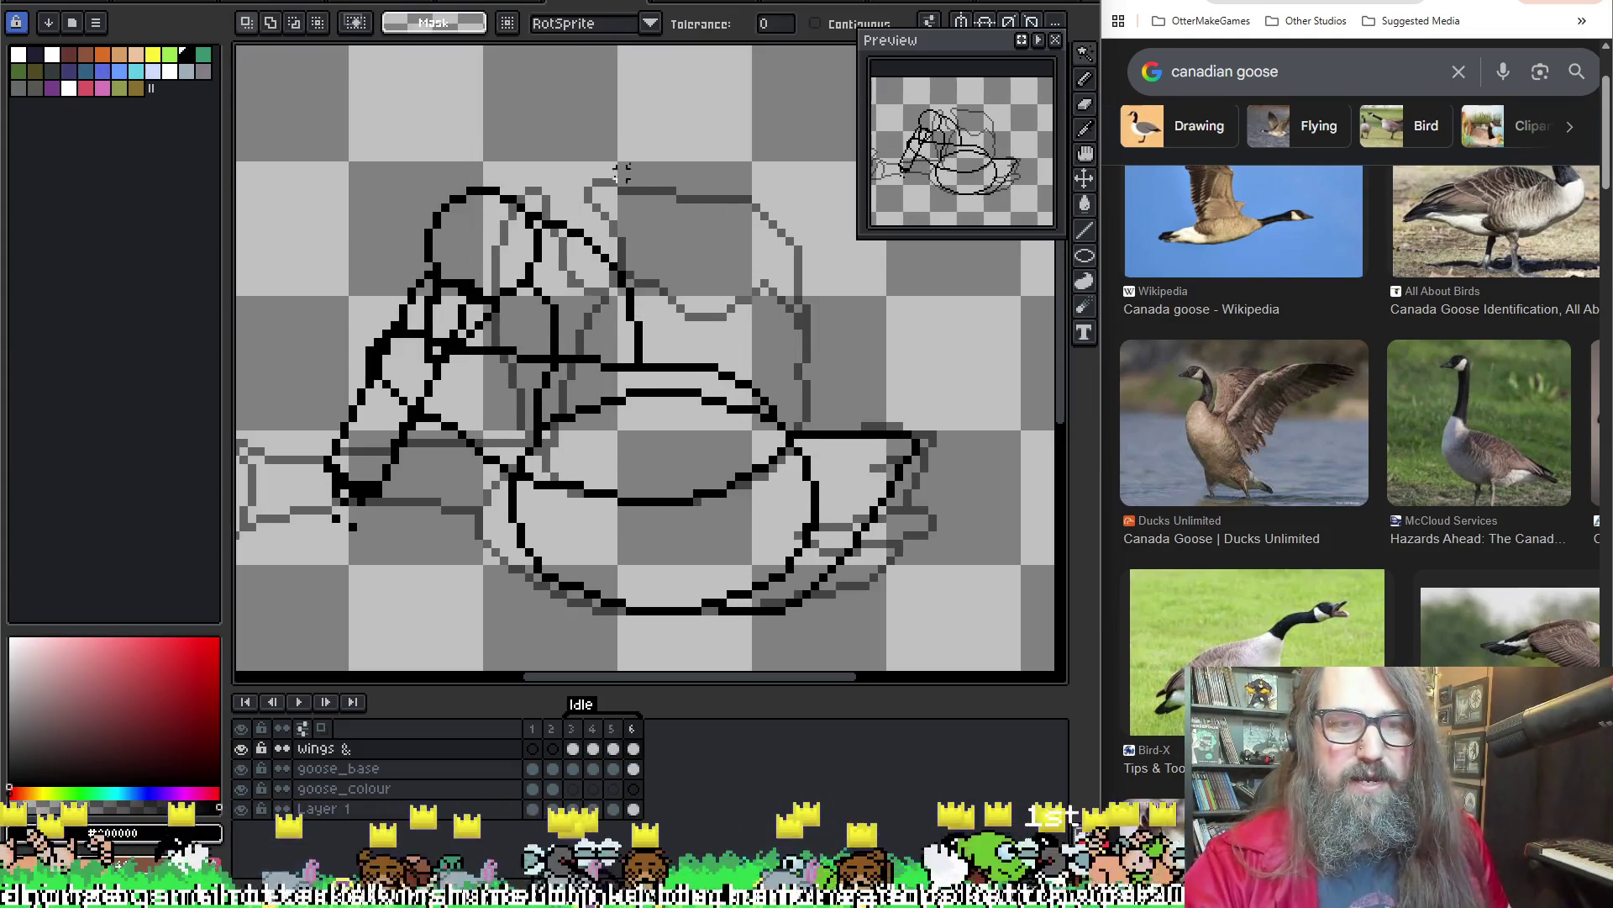
key("F3")
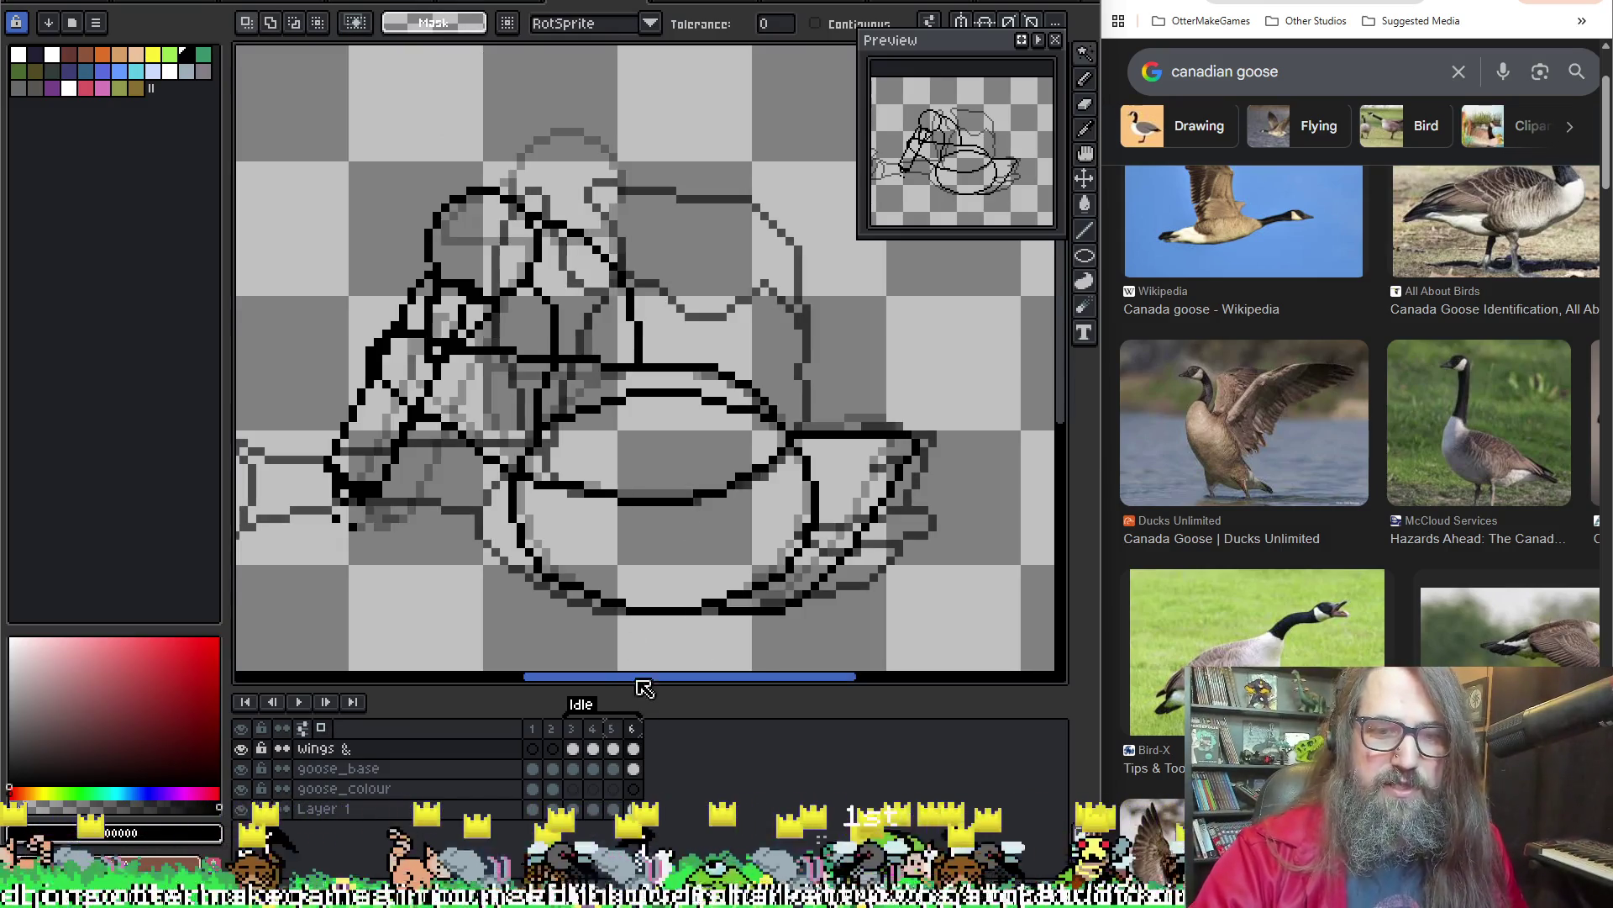
left_click_drag(604, 728, 590, 728)
left_click(613, 740)
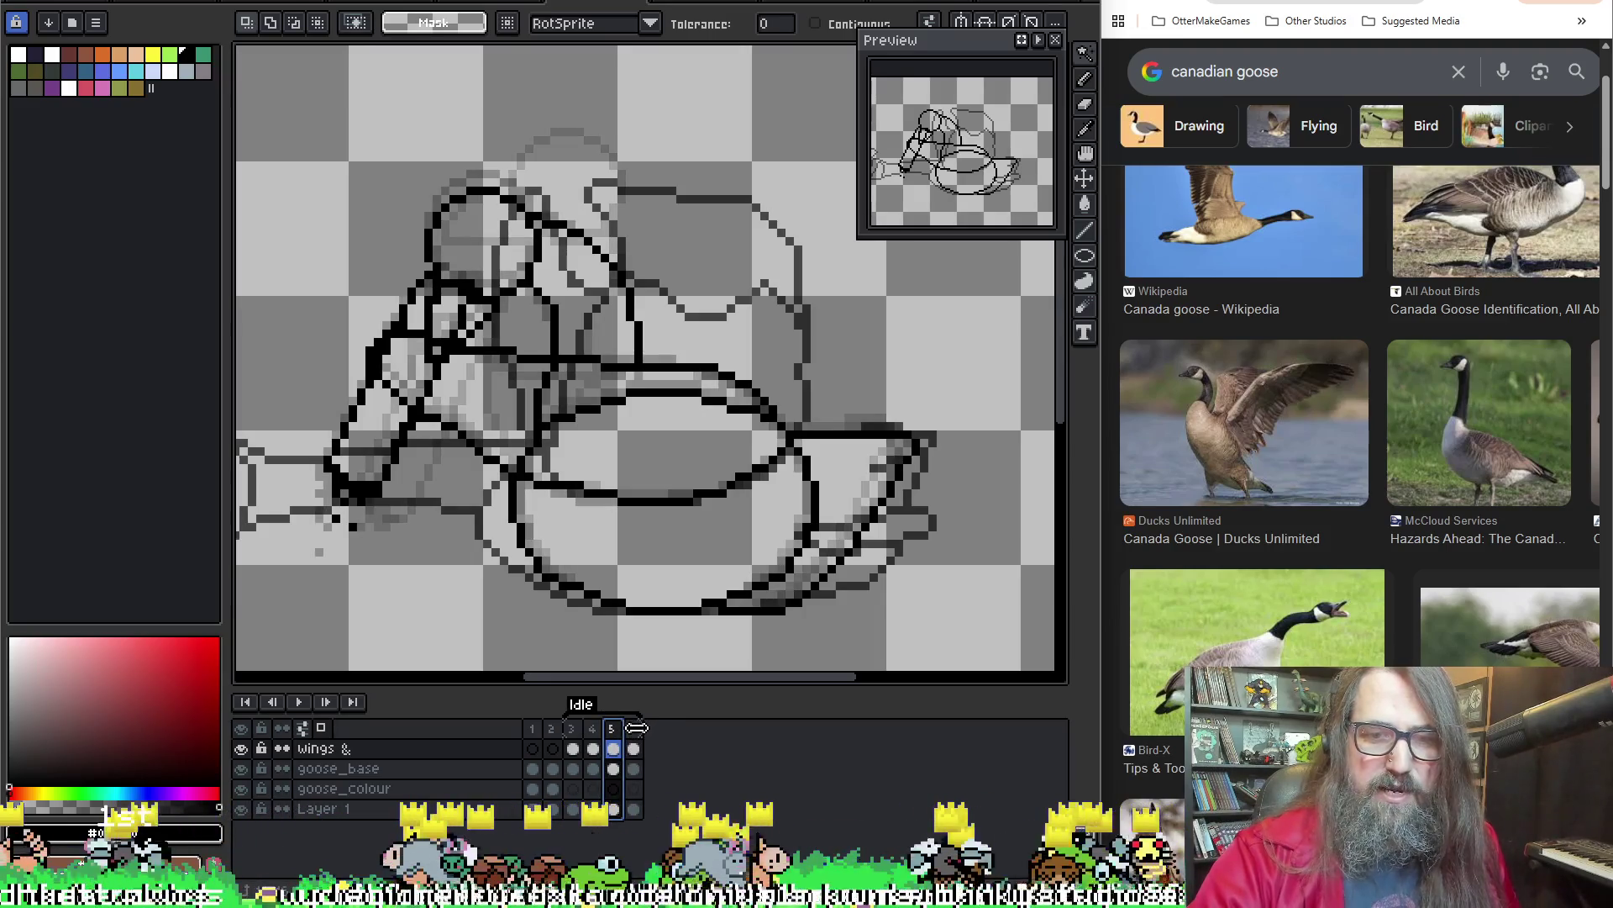
left_click(632, 729)
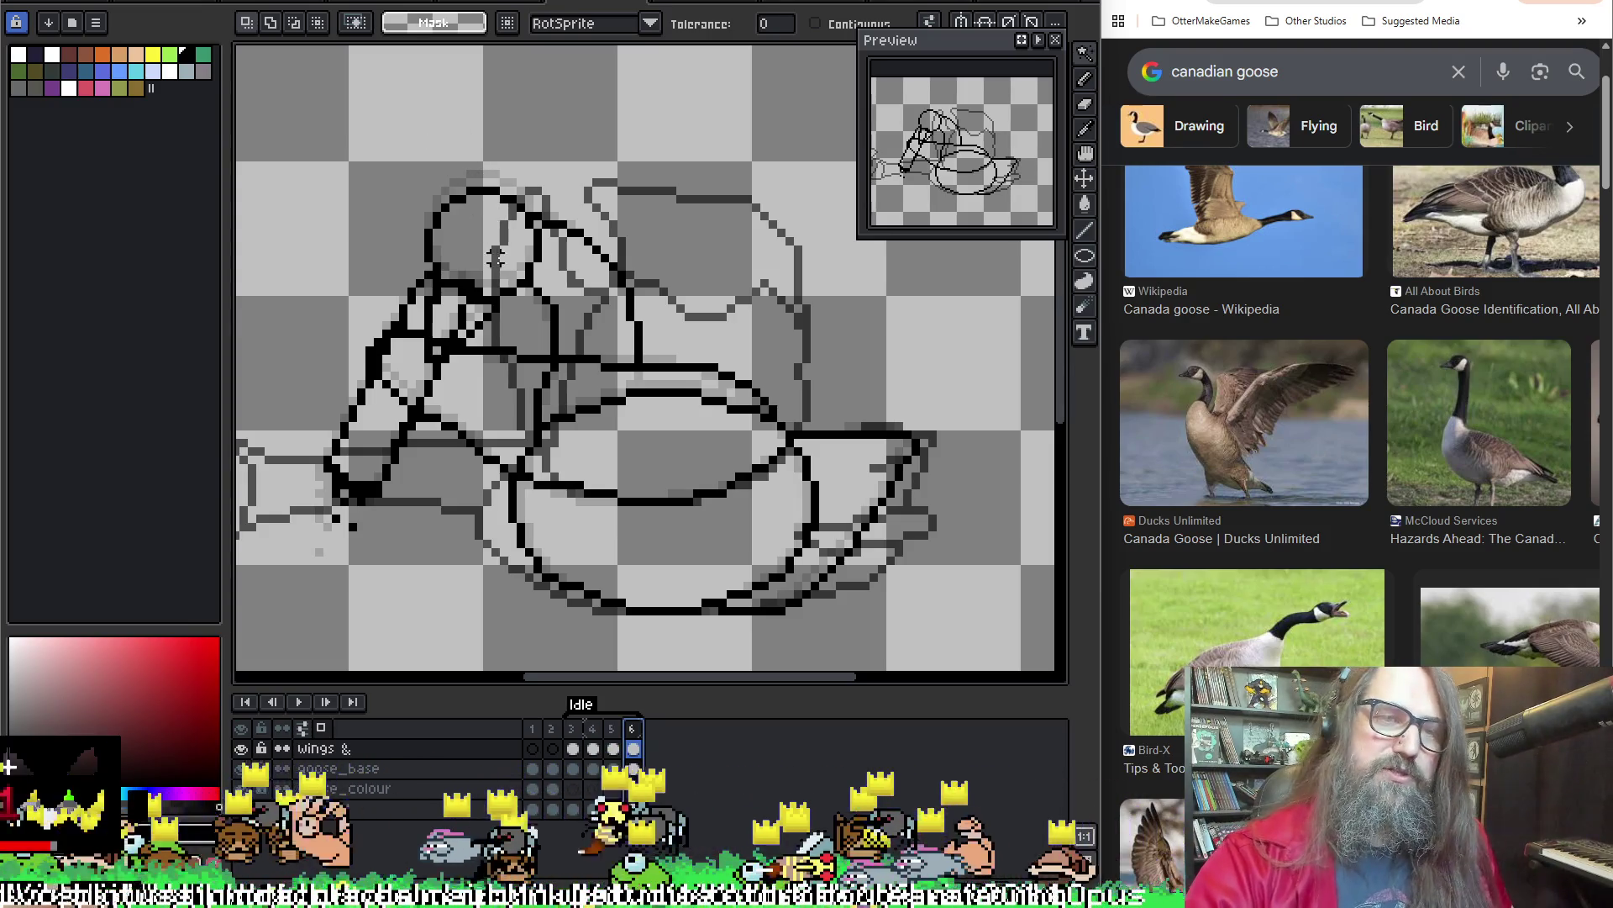
key("Return")
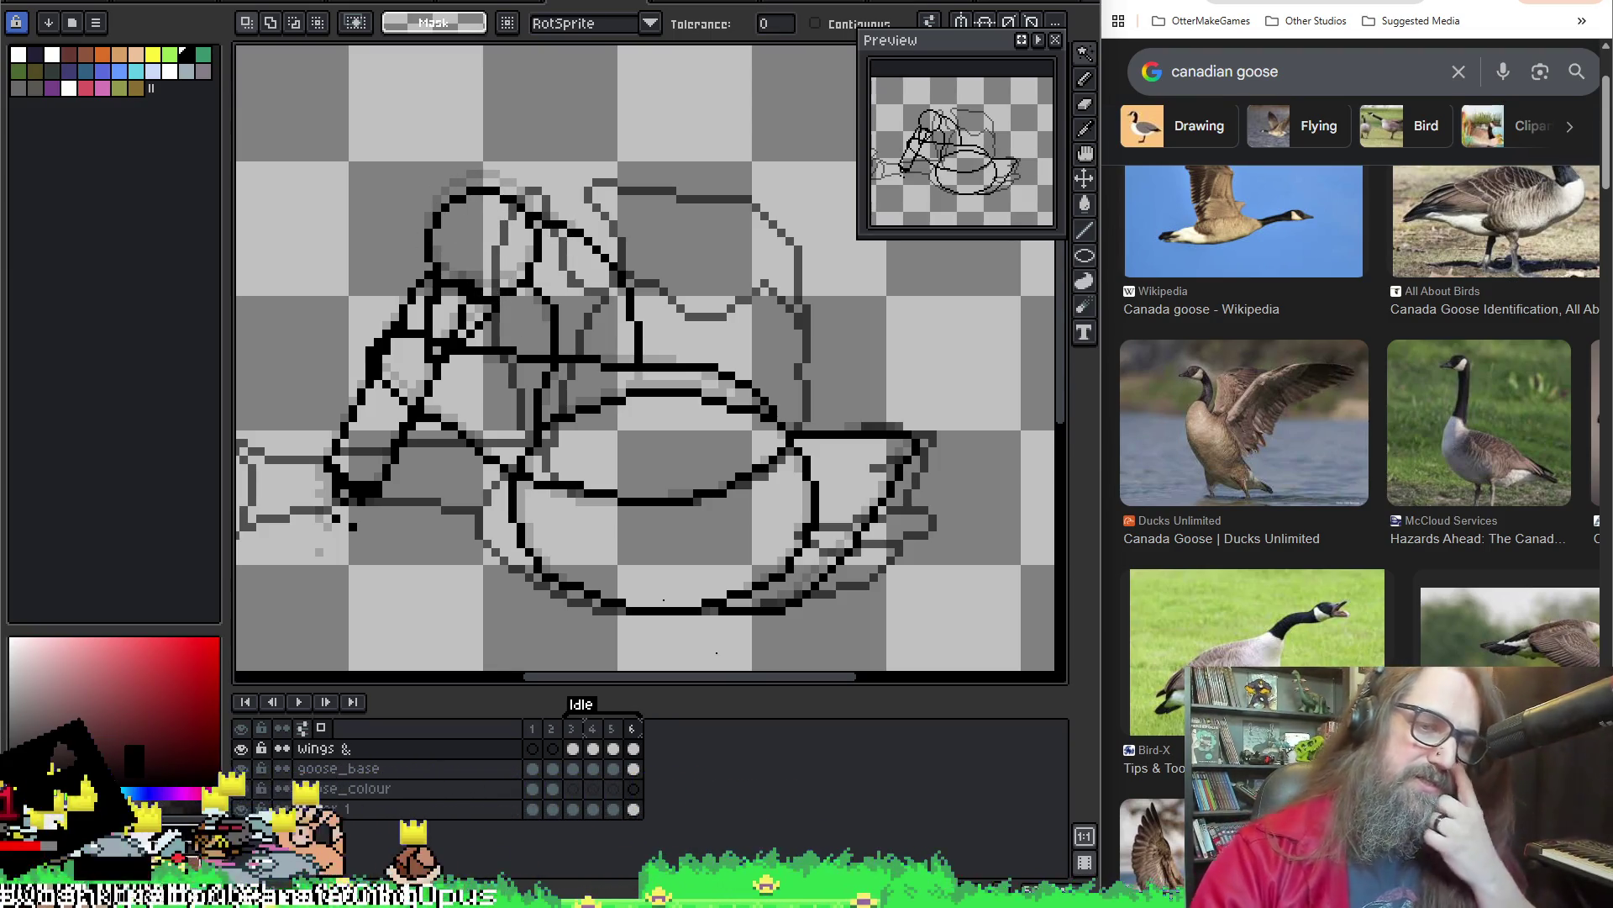
left_click(635, 769)
Box-select the goose head area on frame 6, deselect, and switch to the 1px pencil
key("m")
mouse_move(402, 131)
left_mouse_down()
mouse_move(529, 349)
mouse_move(568, 195)
mouse_move(552, 222)
mouse_move(571, 220)
mouse_move(548, 227)
mouse_move(589, 197)
left_mouse_up()
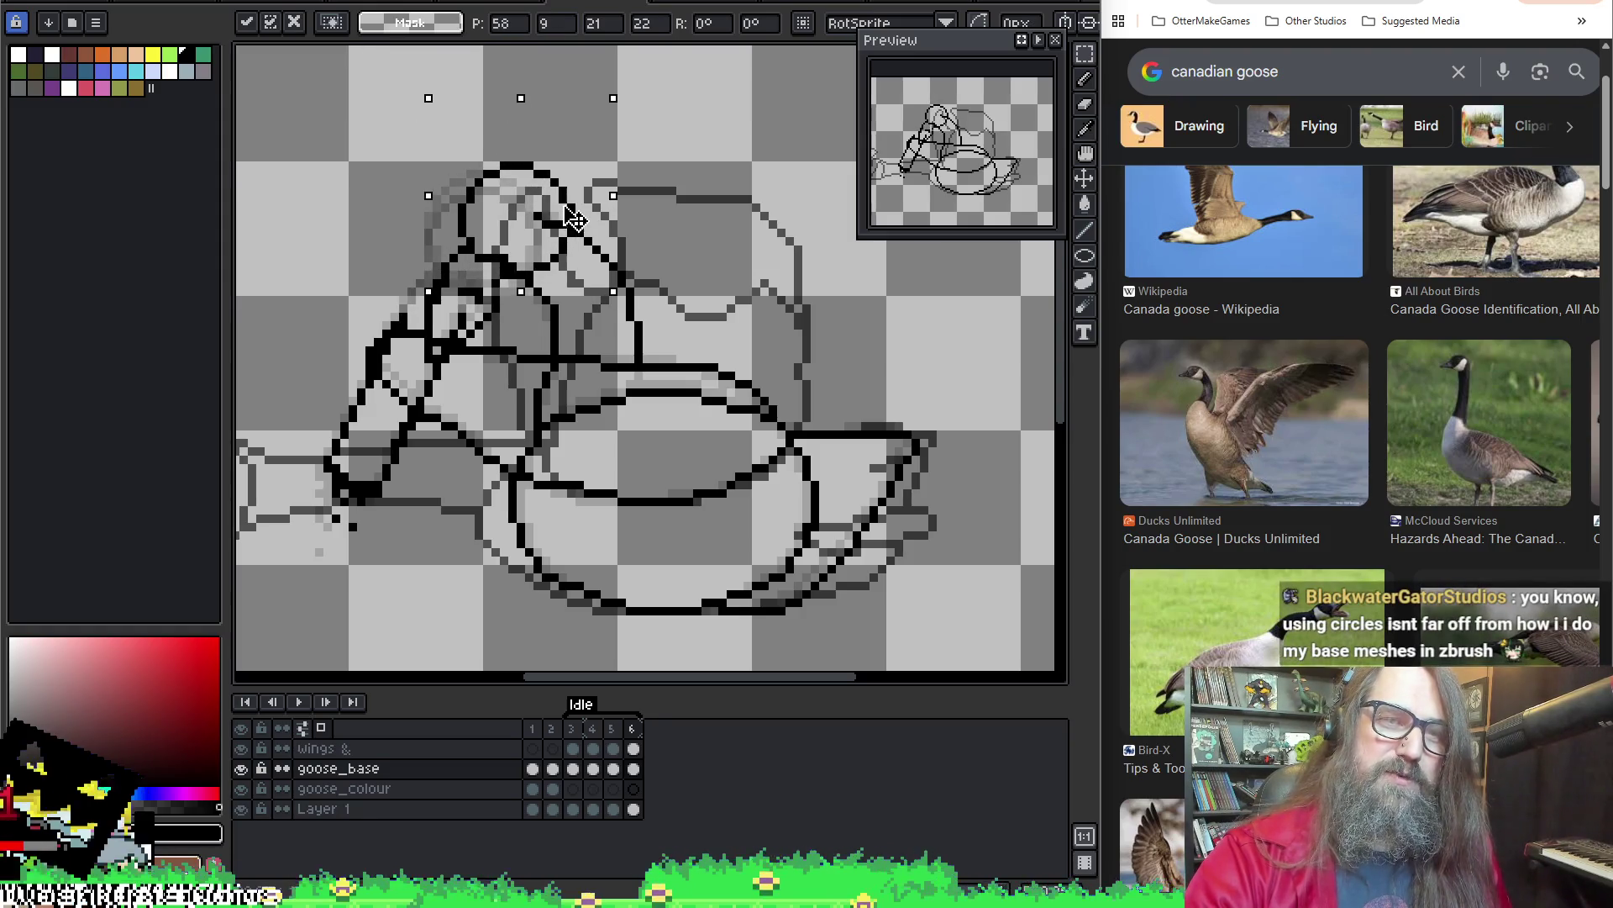
left_click(529, 333)
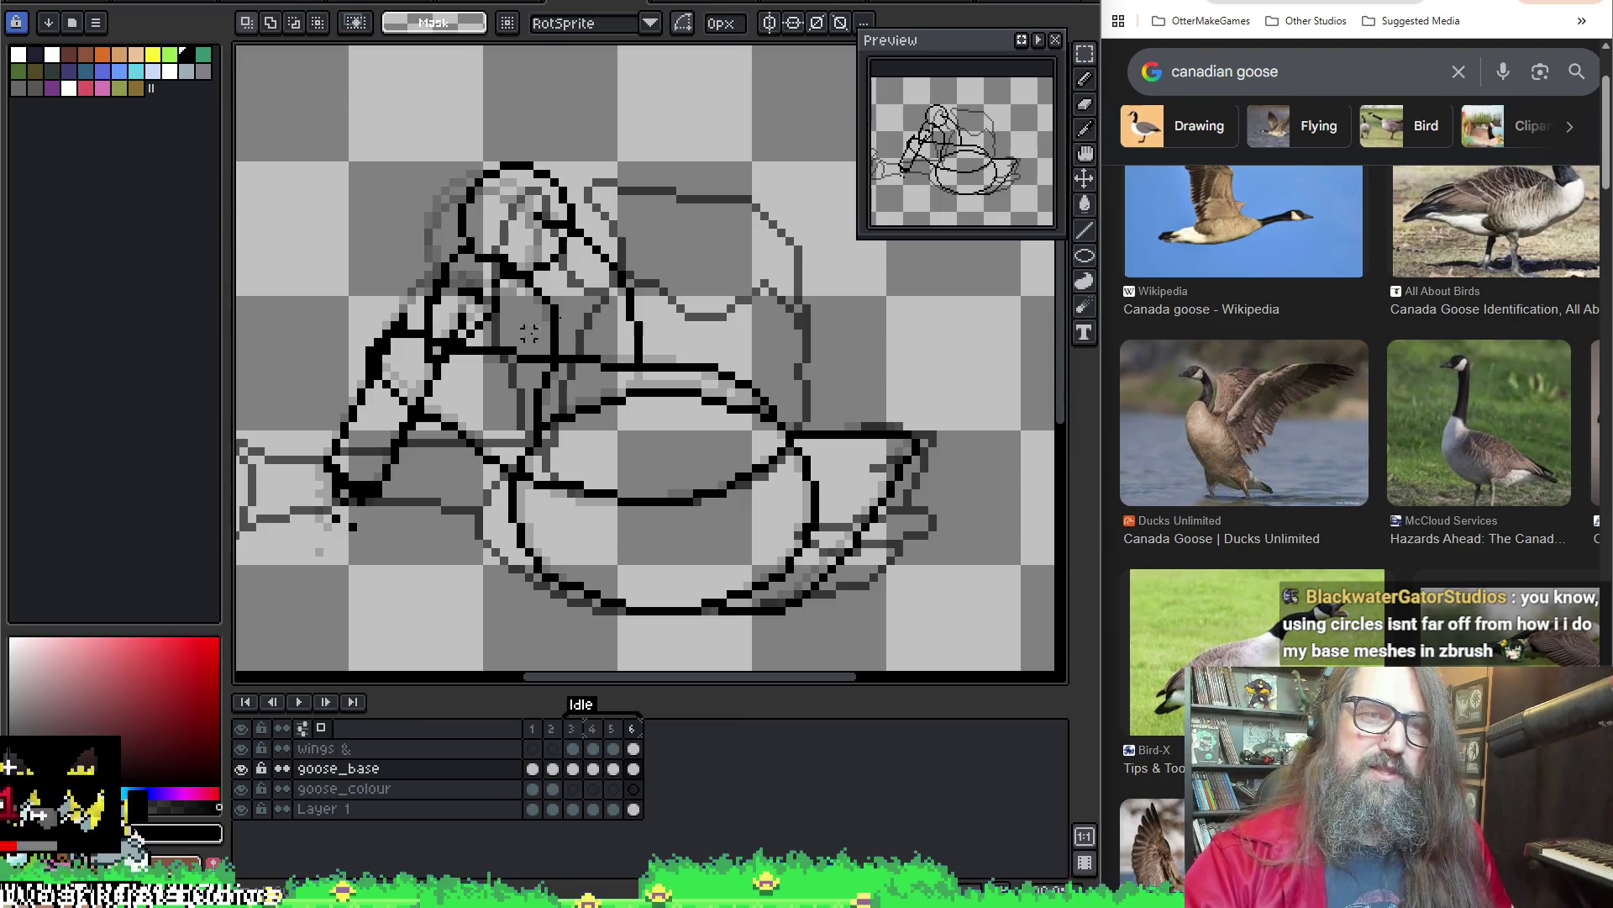
key("b")
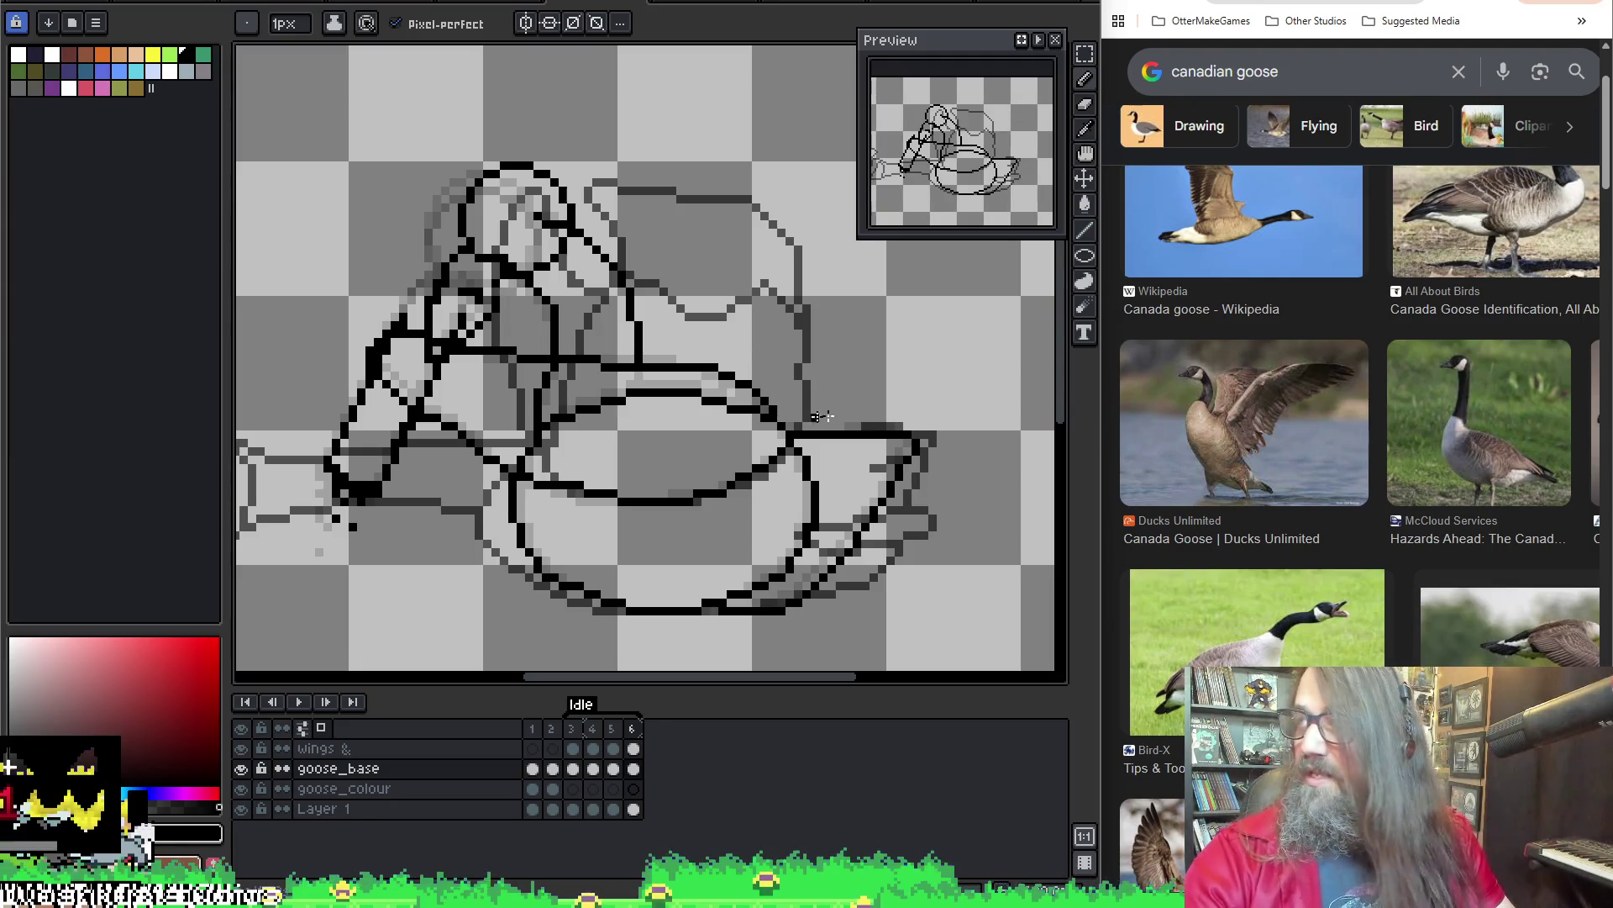
left_click_drag(726, 343, 754, 337)
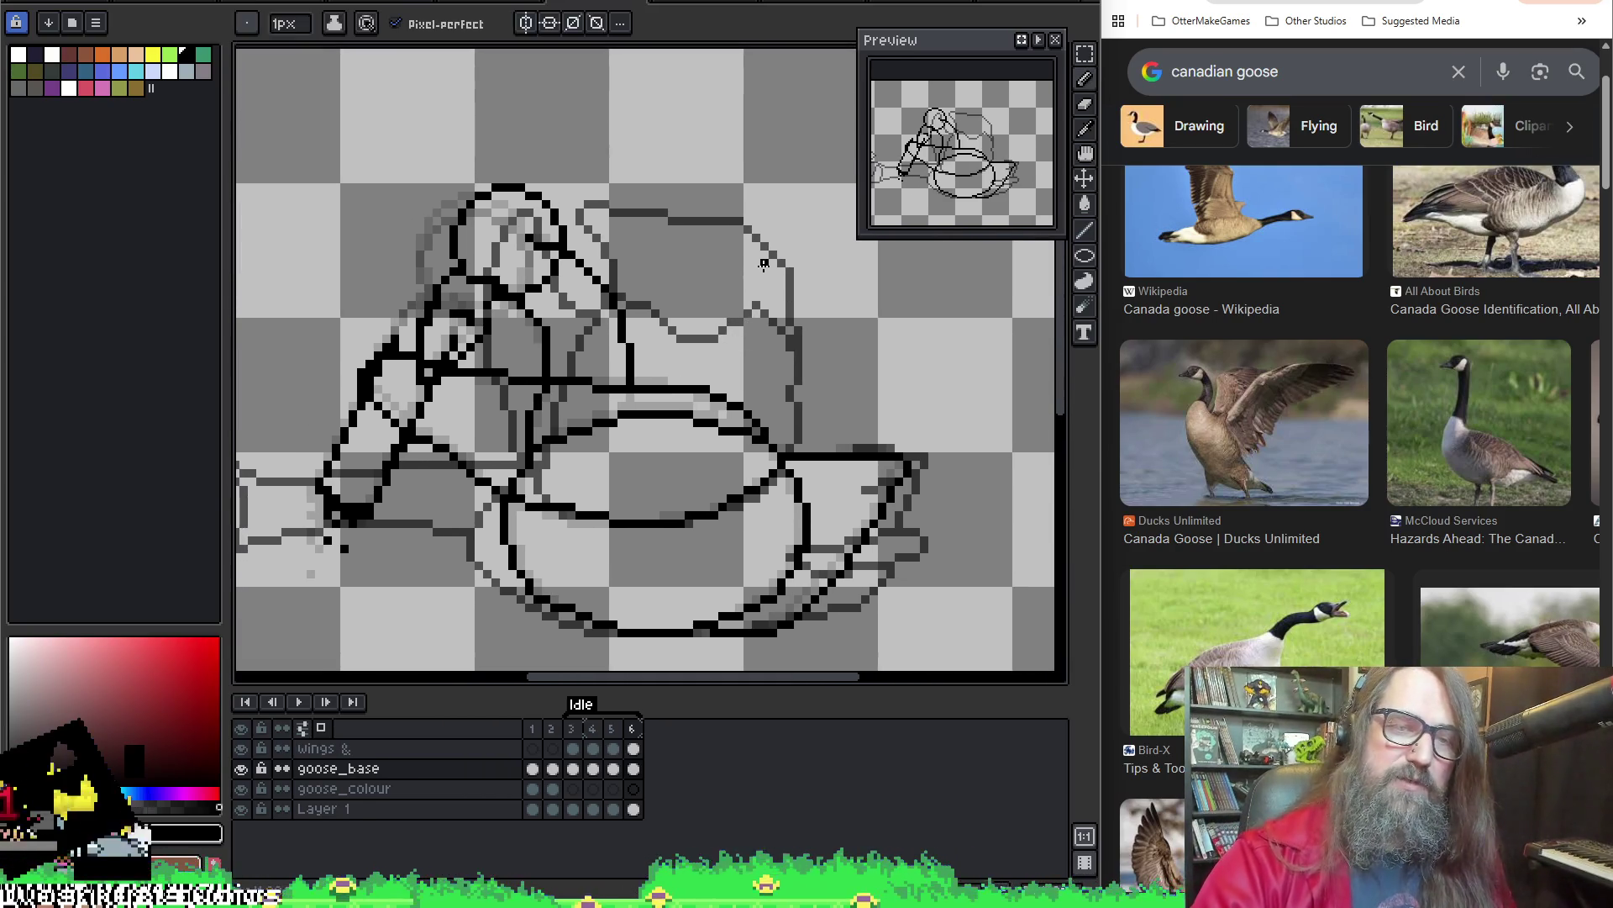
key("b")
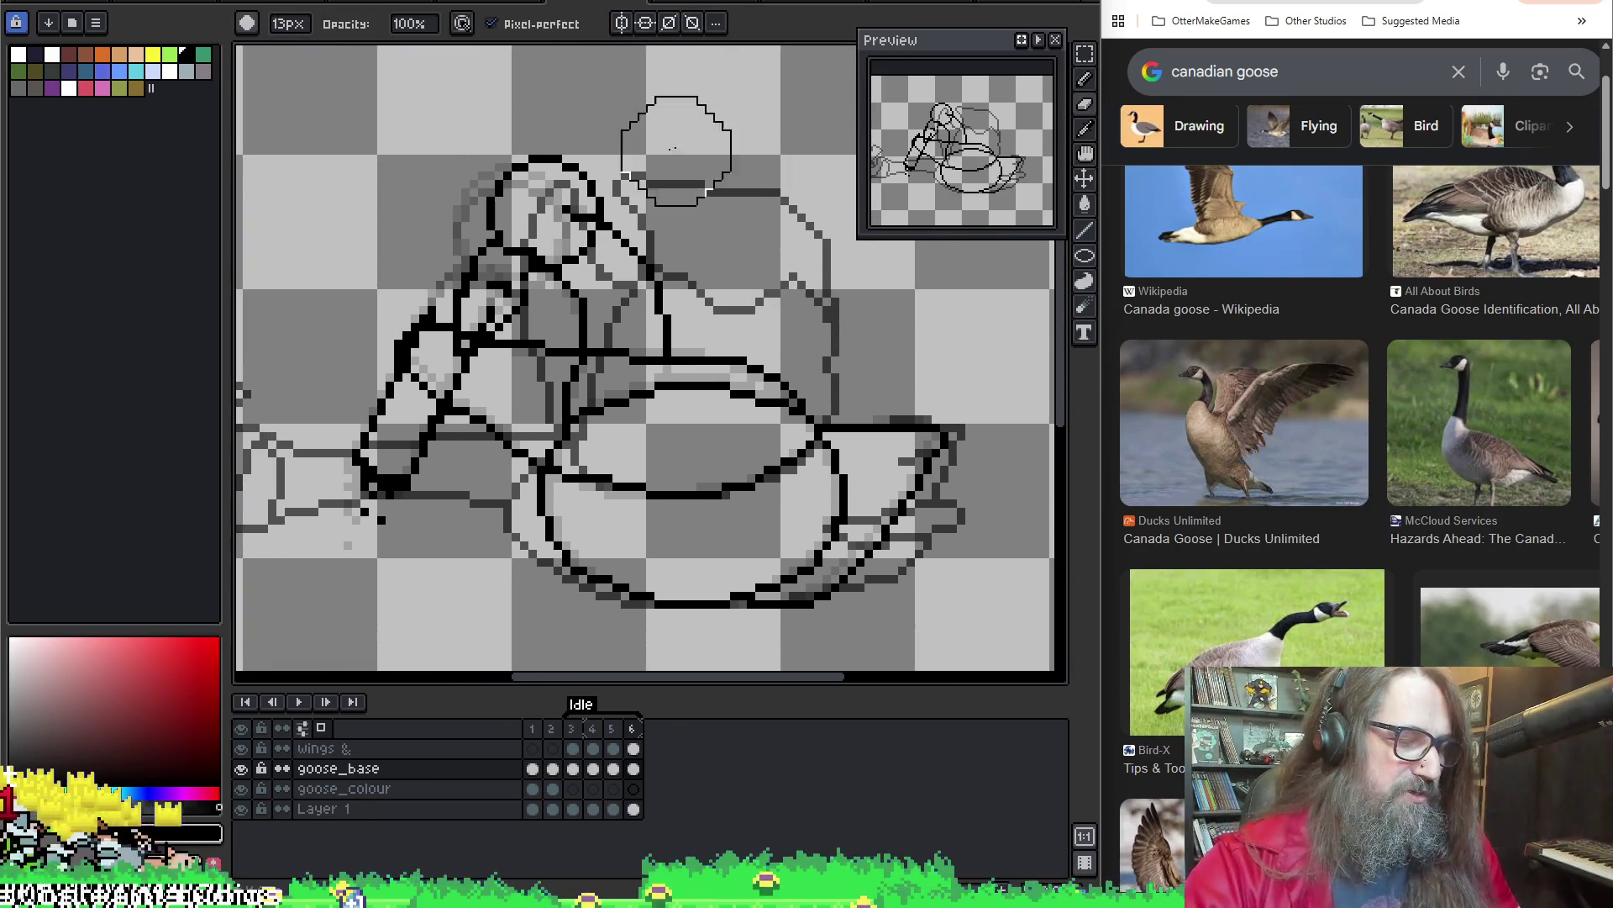
key("p")
Activate the wings layer and try brush, eyedropper and eraser while comparing neighbouring Idle frames
key("Up")
key("e")
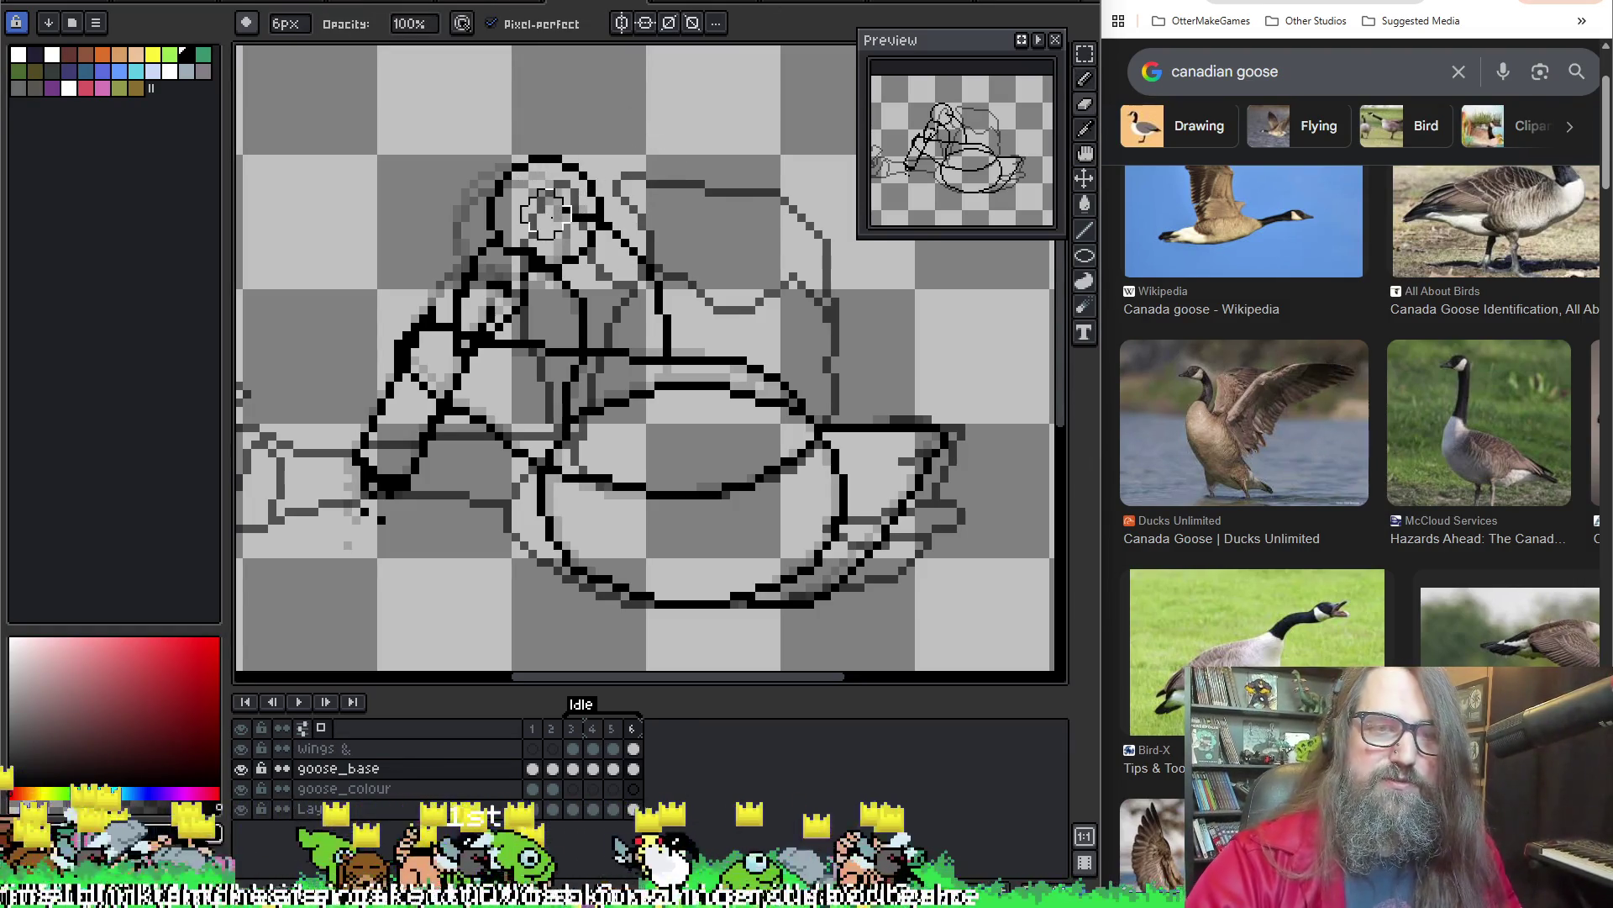
key("i")
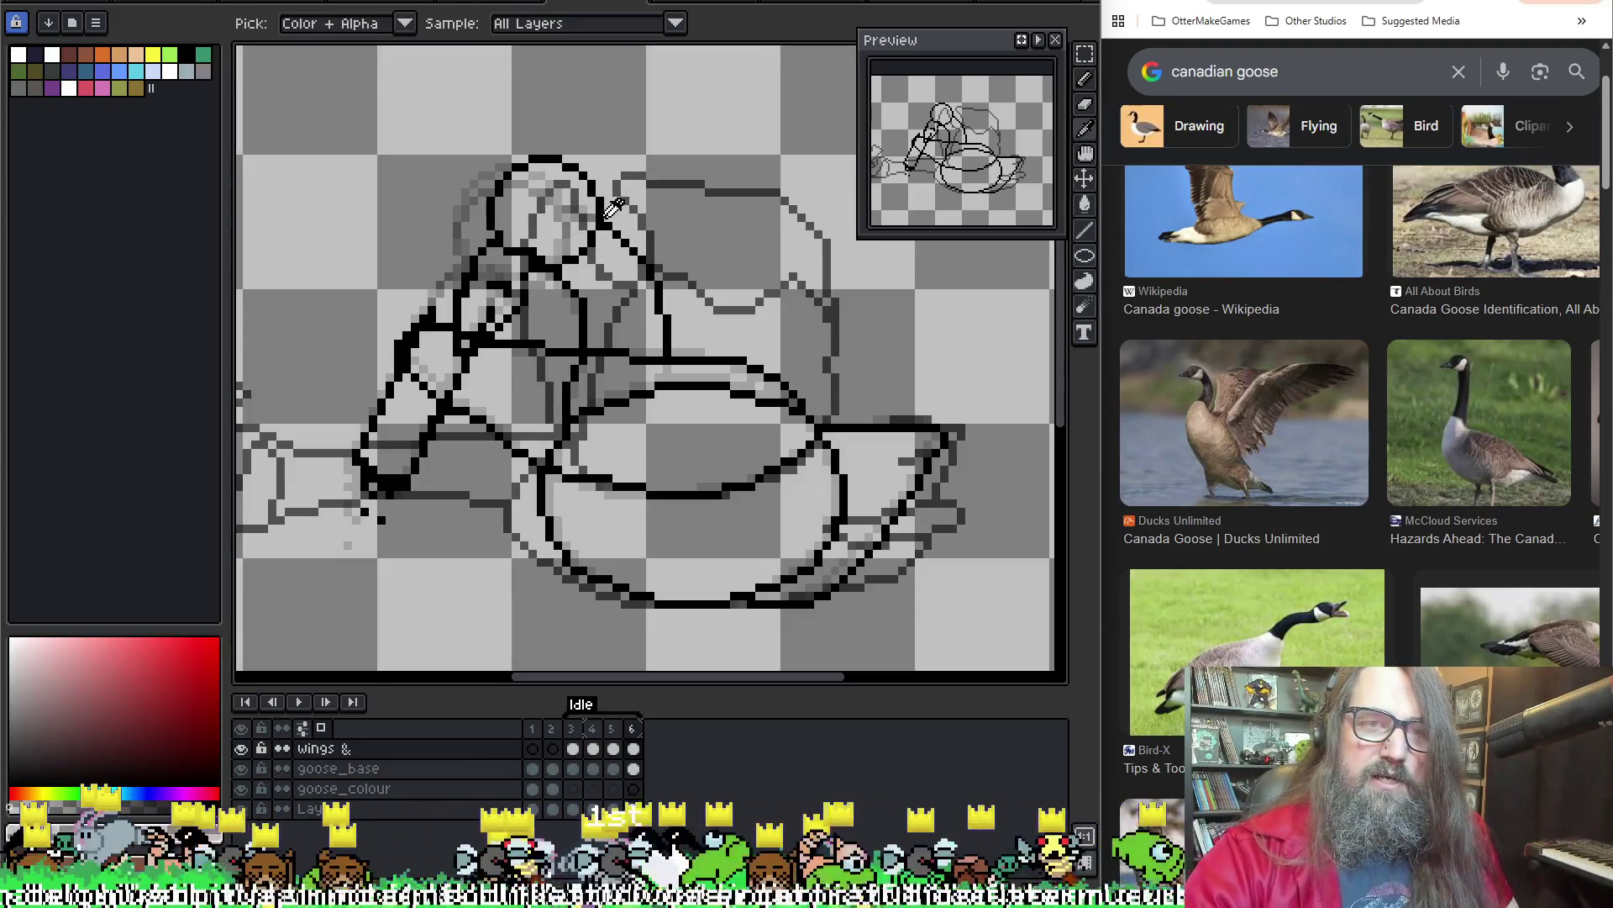
key("alt")
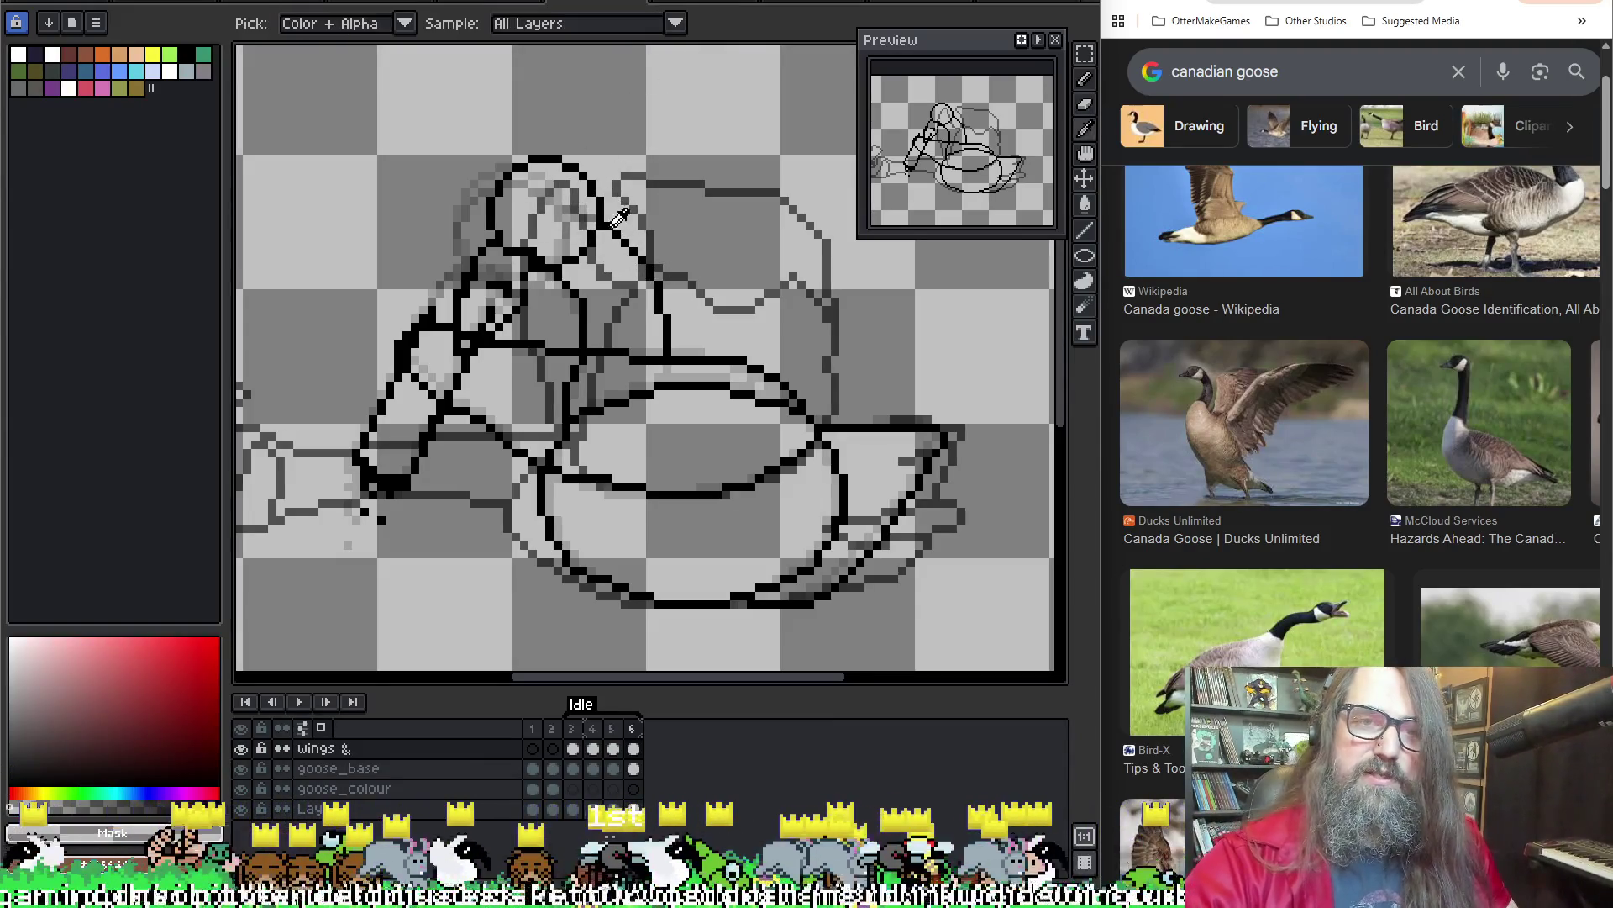
key("b")
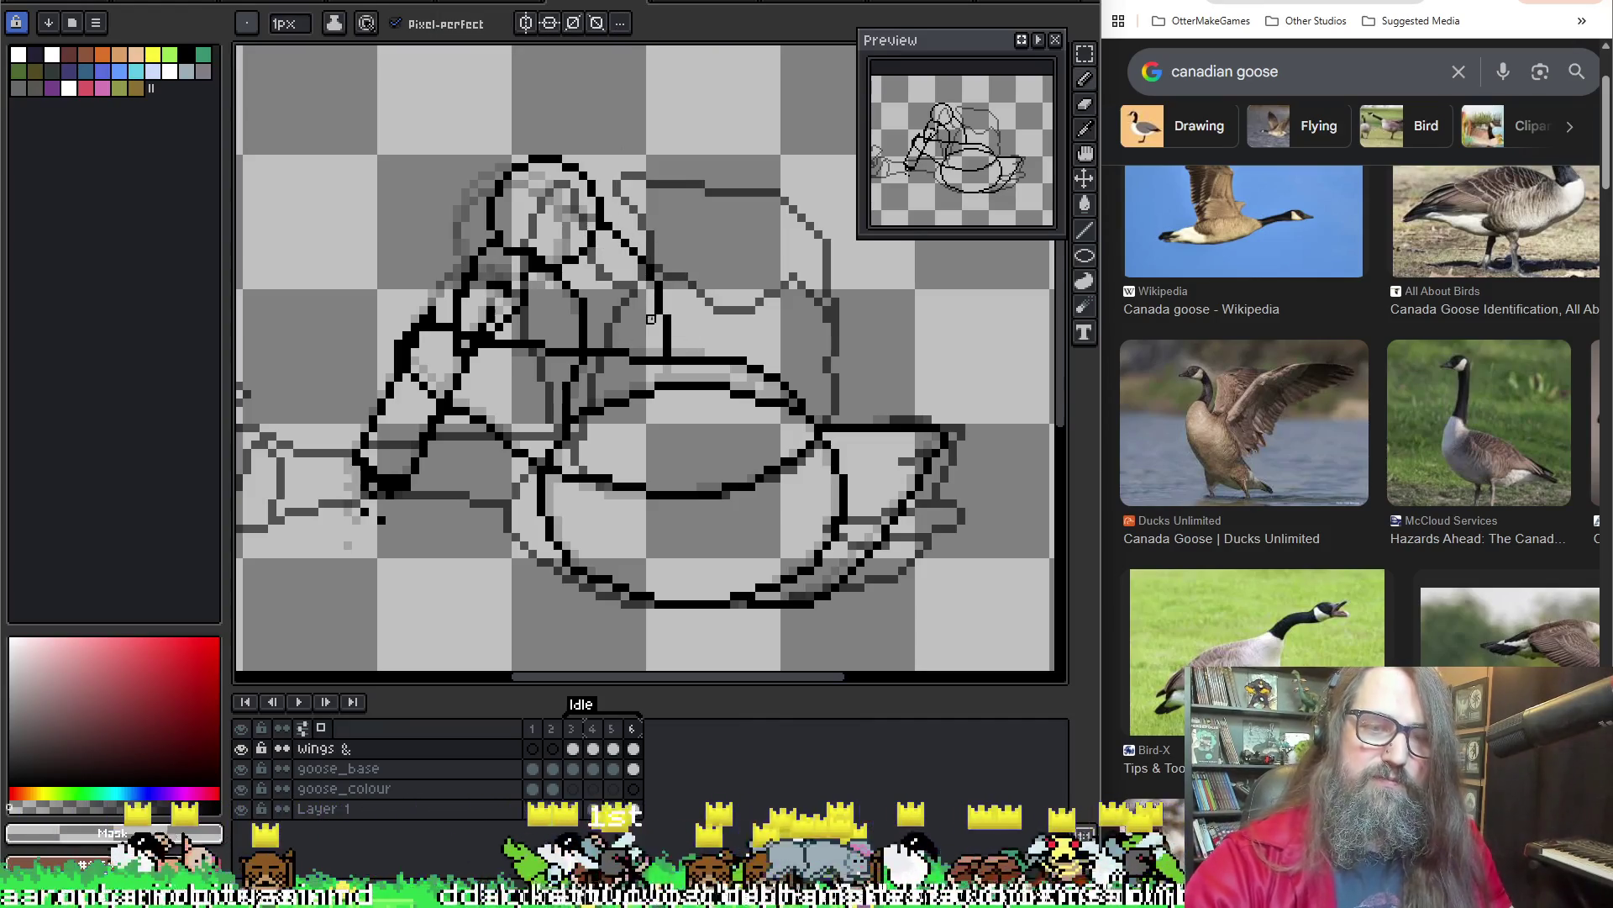
key("e")
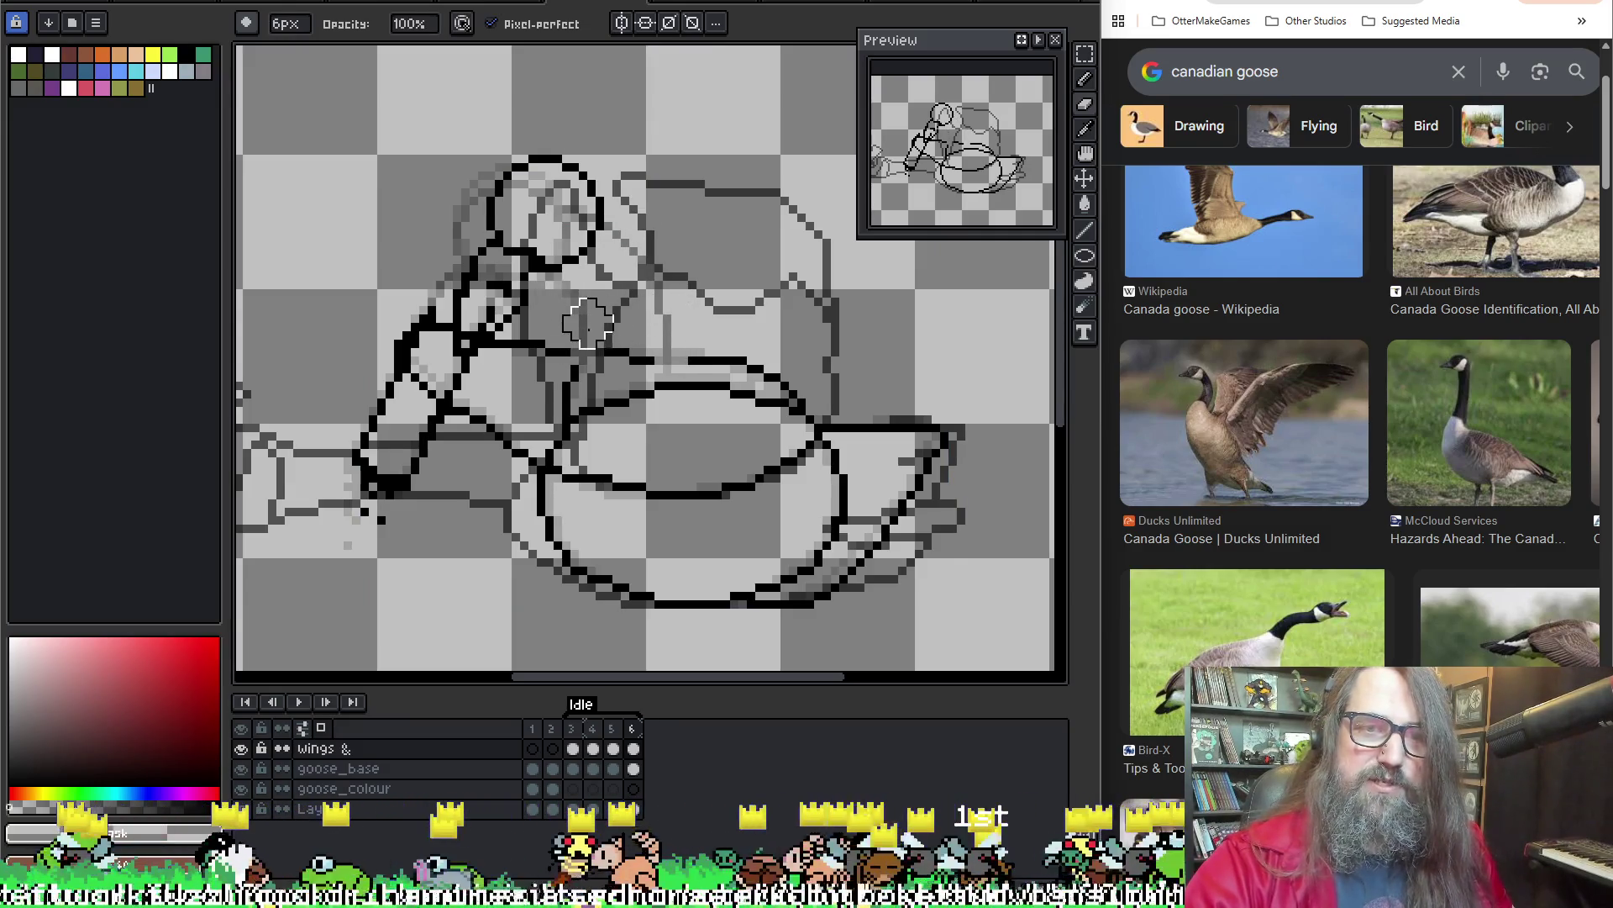
key("Left")
key("Right")
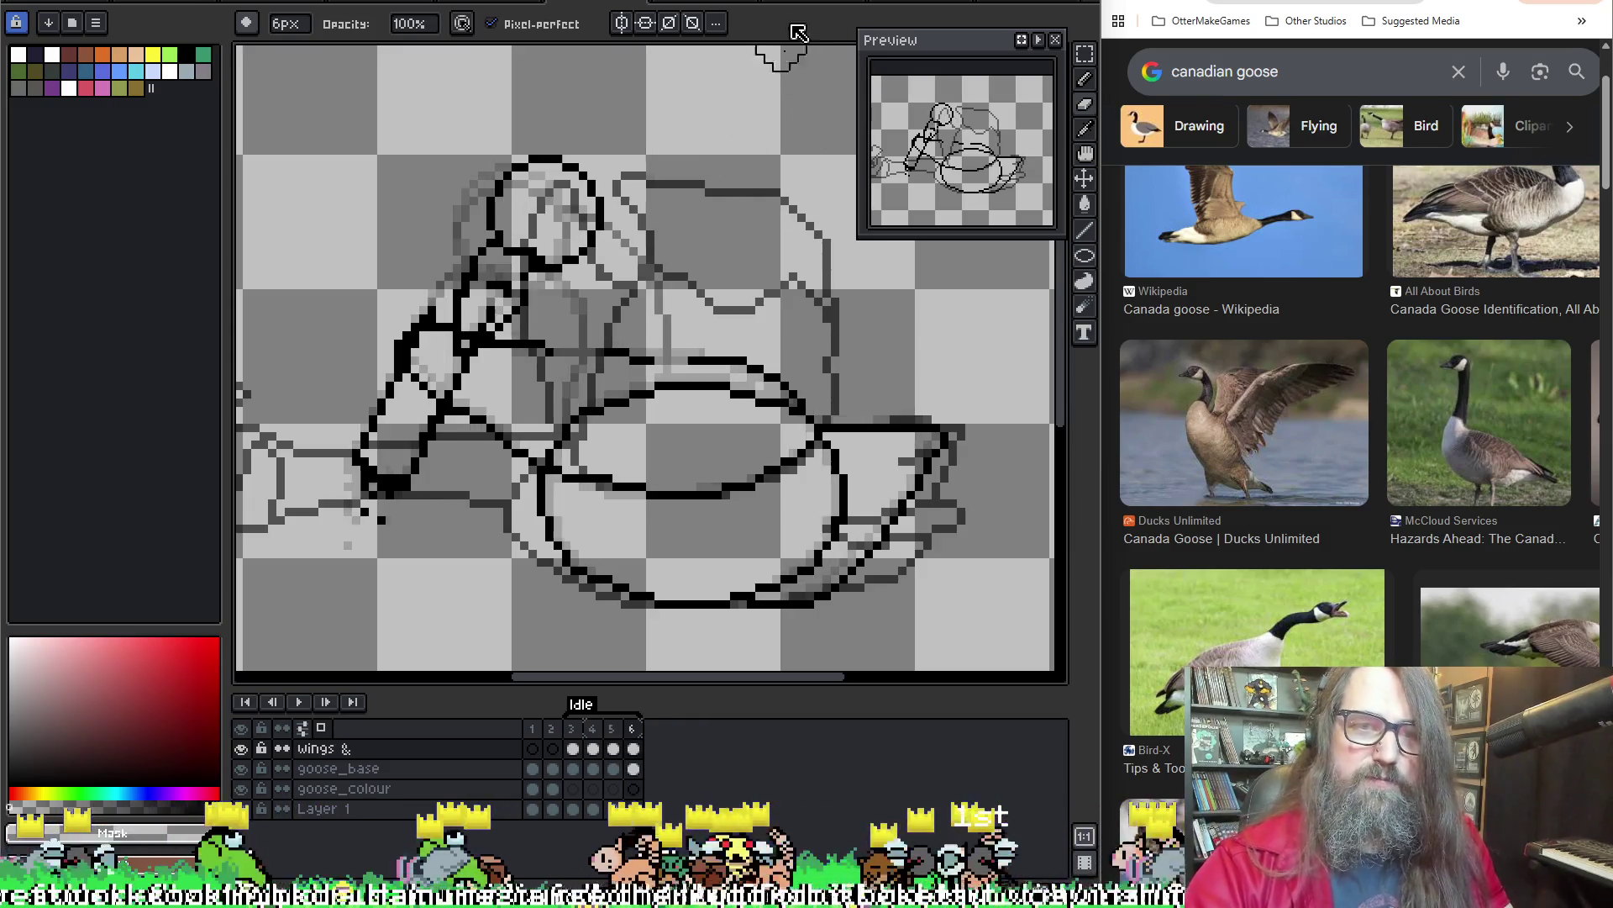
key("b")
key("Left")
key("Right")
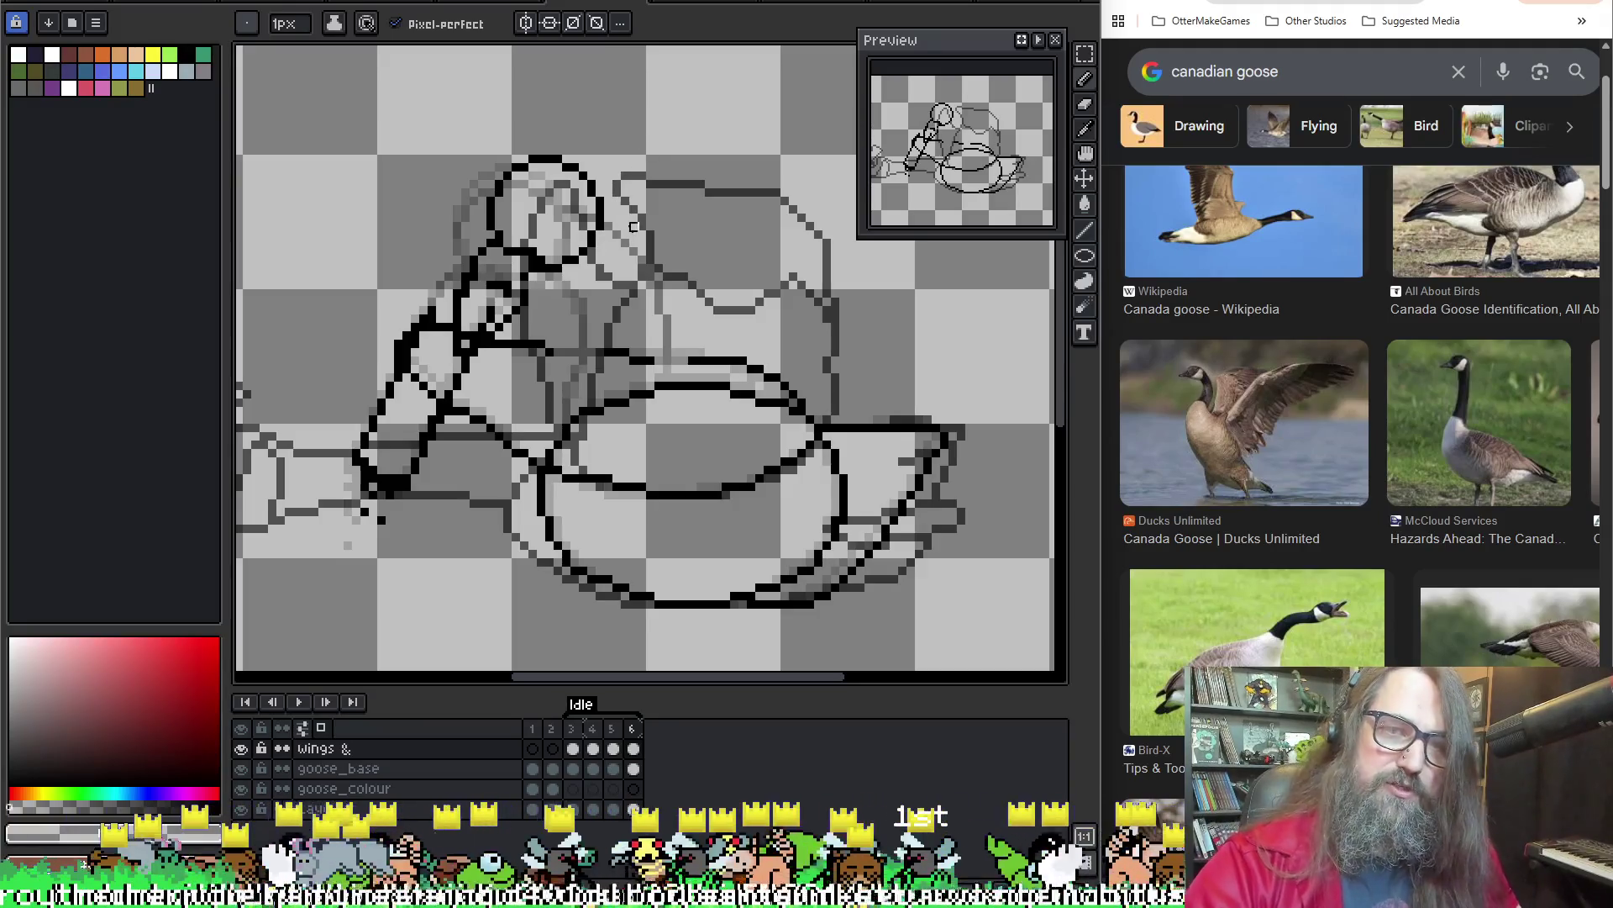
Make black the drawing colour and box-select the round head on frame 6
left_click(603, 210, "alt")
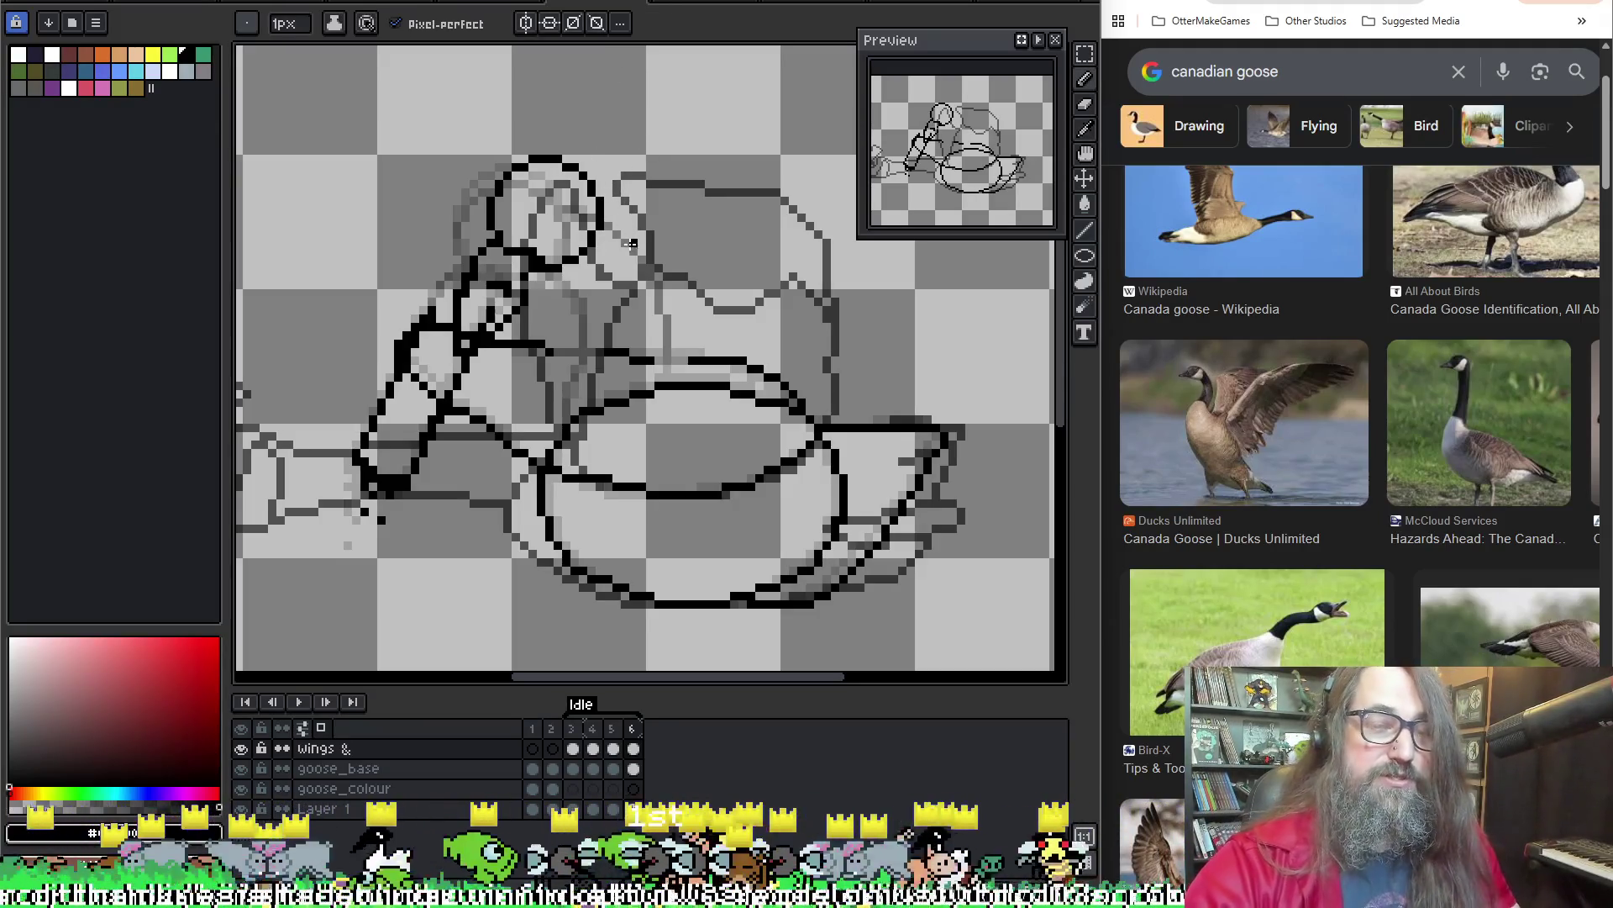
key("Left")
key("Left")
key("Right")
key("Right")
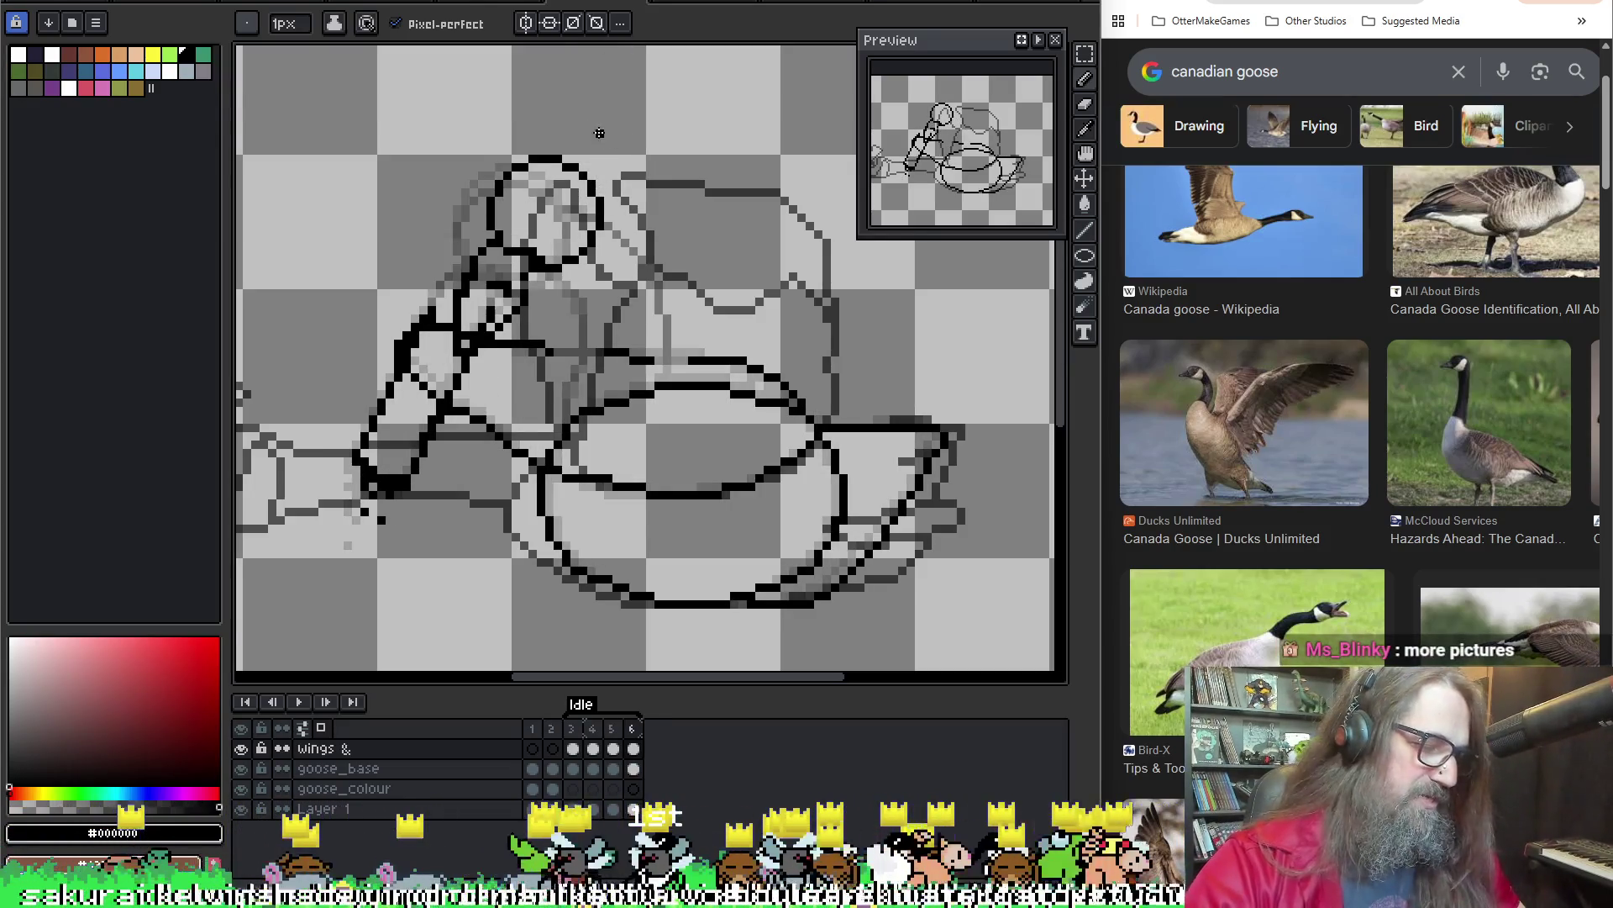
key("m")
left_click_drag(607, 102, 475, 275)
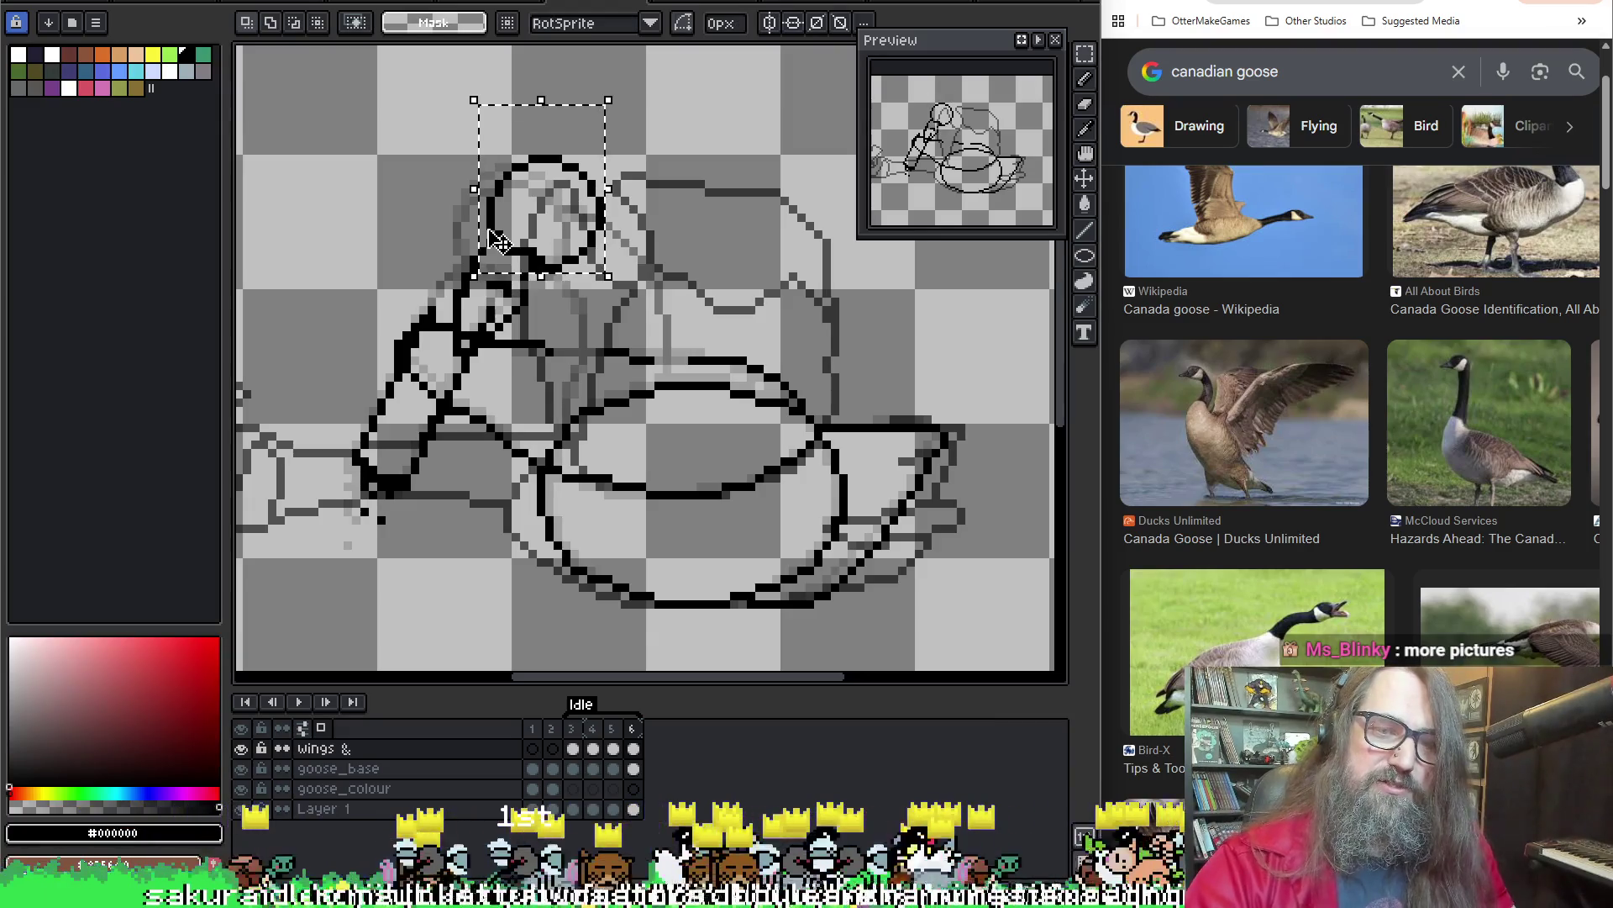
Make goose_base active, clear the head selection, and play through the Idle animation
left_click(637, 771)
key("ctrl+d")
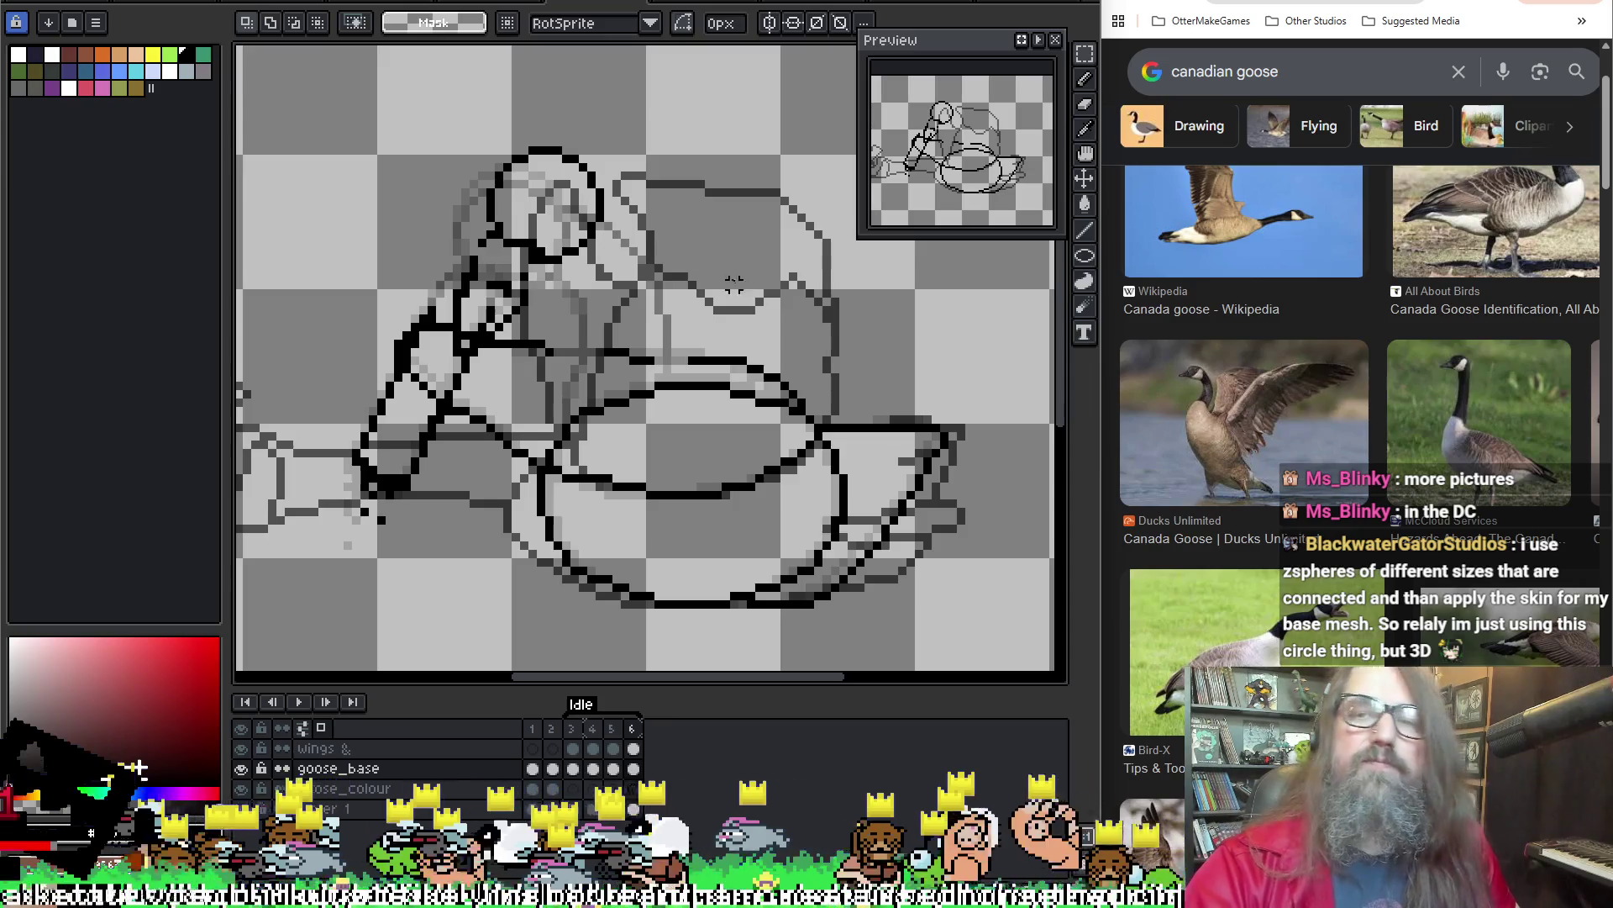
key("b")
scroll(790, 235, "left", 2)
scroll(804, 239, "up", 1)
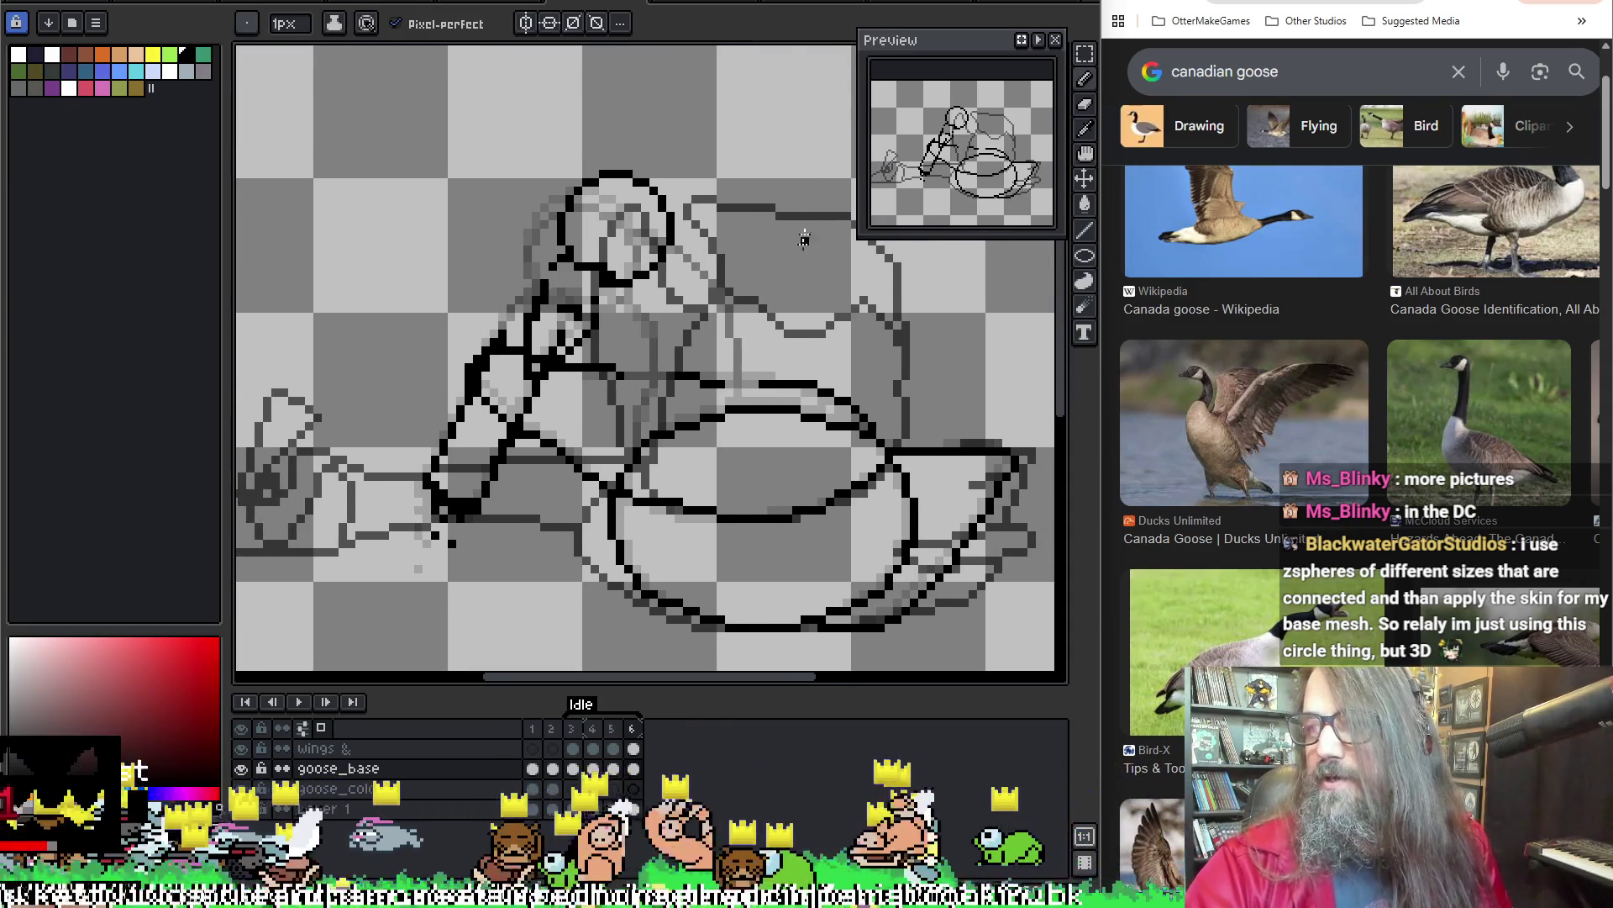
key("i")
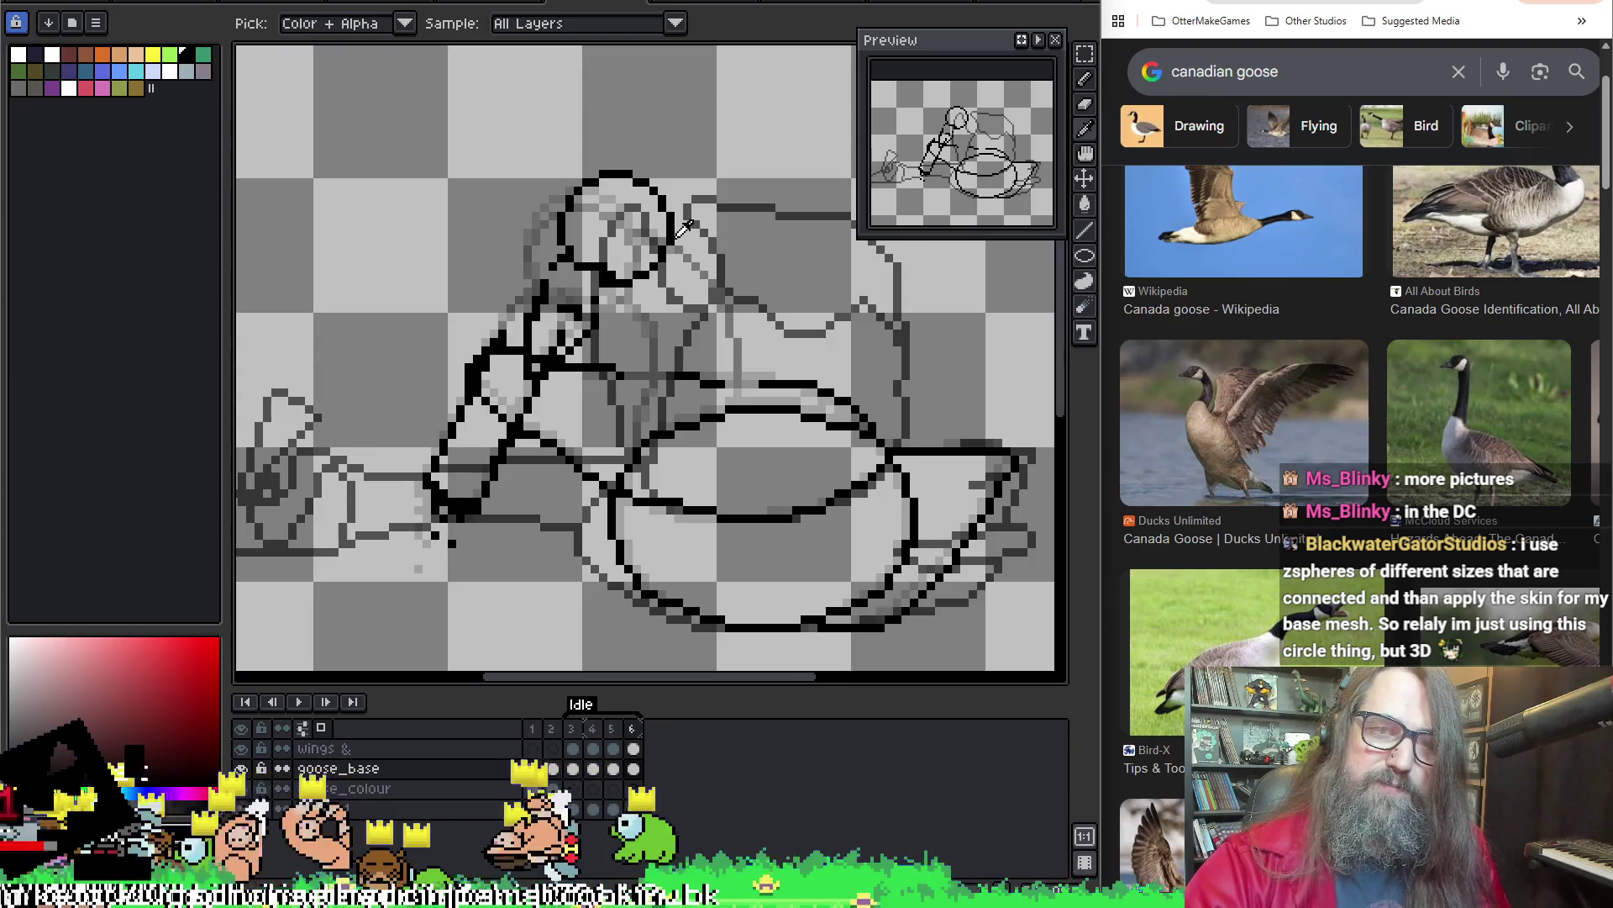
key("b")
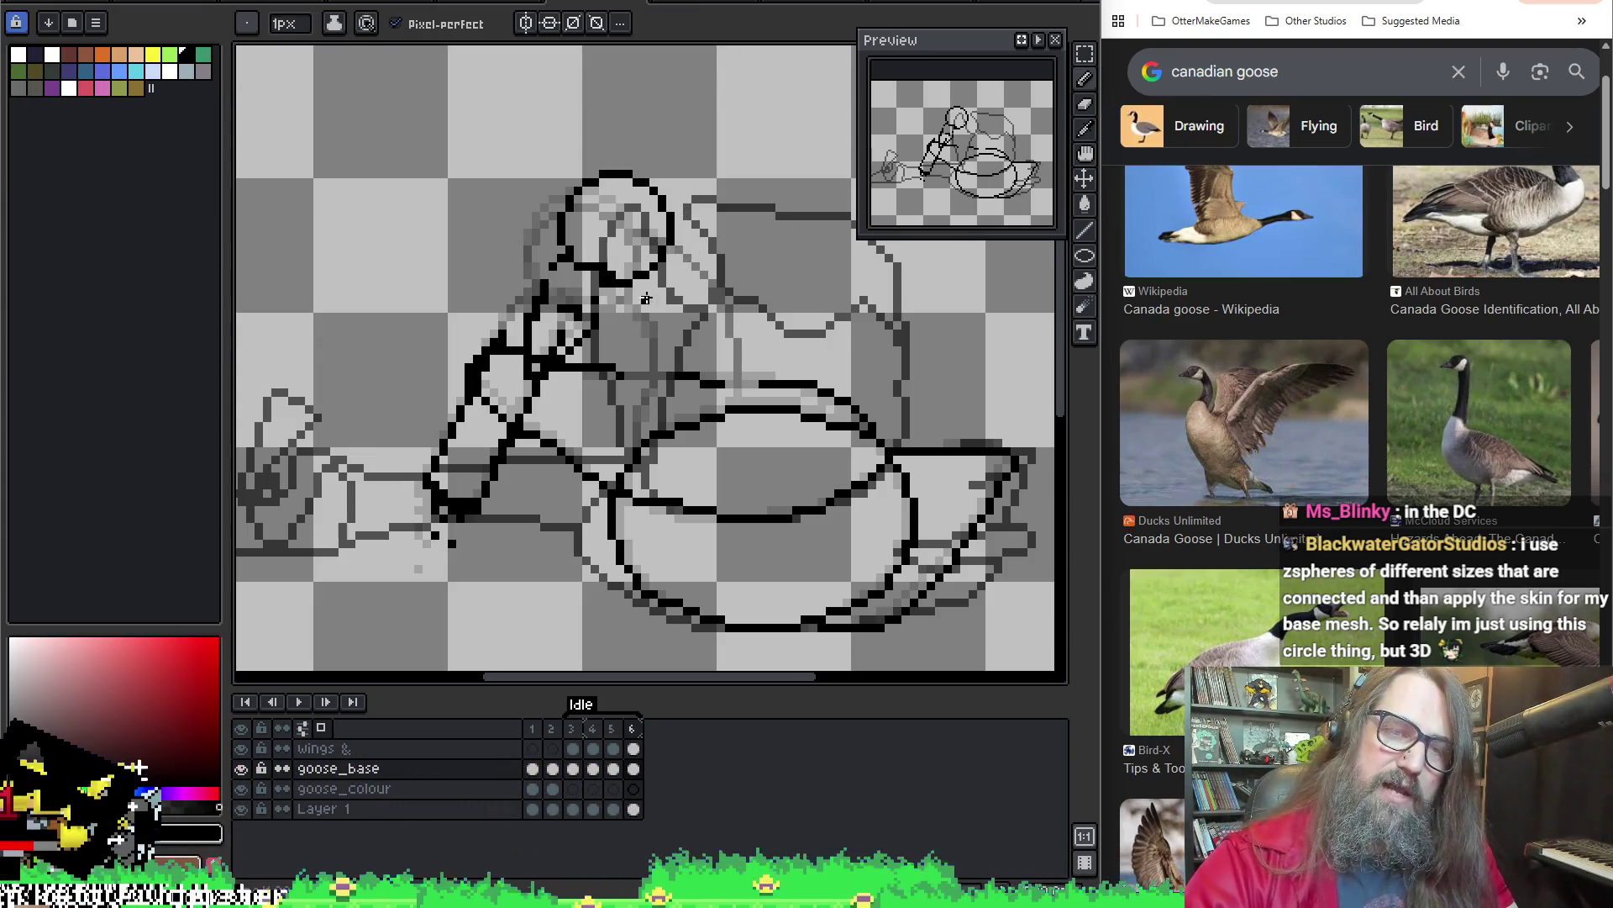
key("Return")
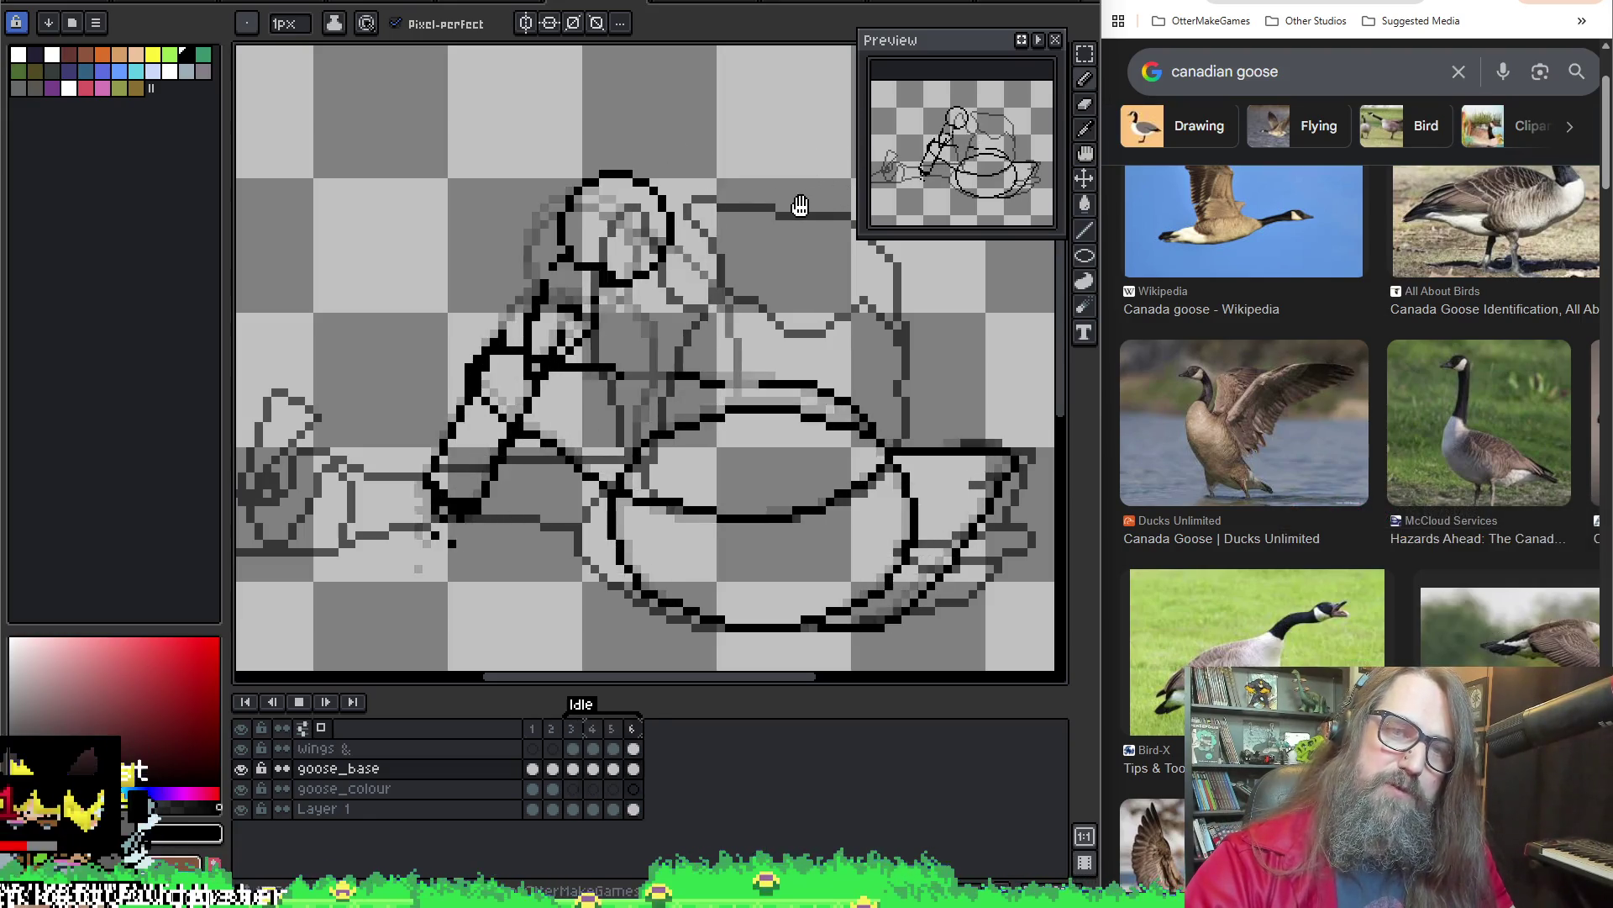
key("Return")
key("Left")
key("Left")
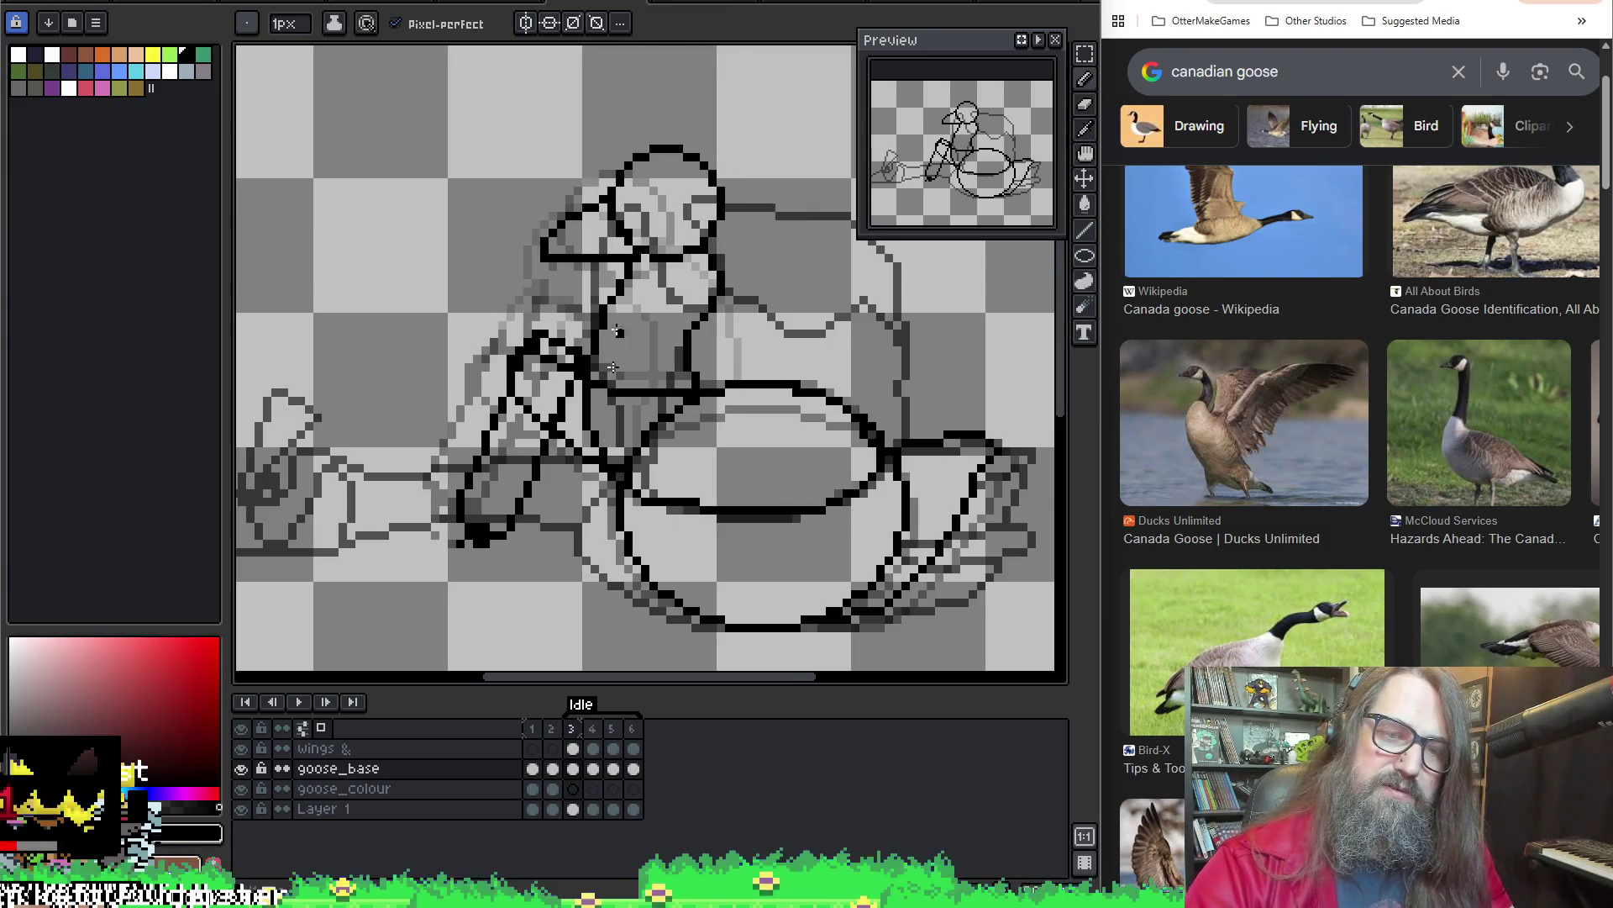
On wings & frame 6, draw a black line along the goose's neck and back, then hide the sketch layer
left_click(636, 749)
key("Return")
key("Return")
key("Right")
key("Right")
key("Right")
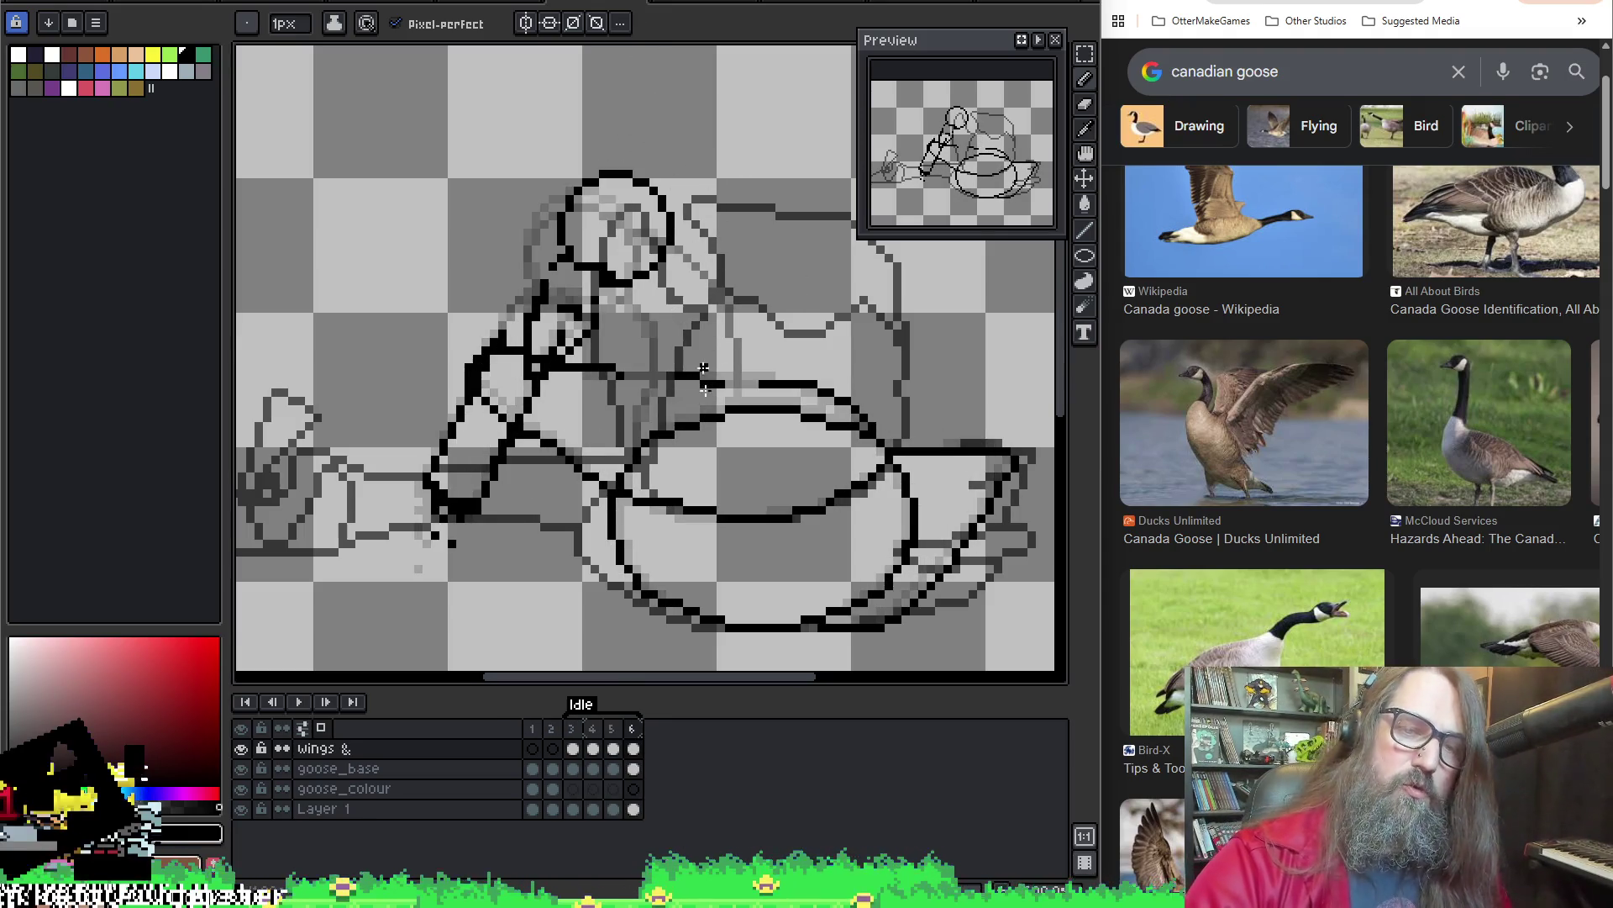
left_click(633, 748)
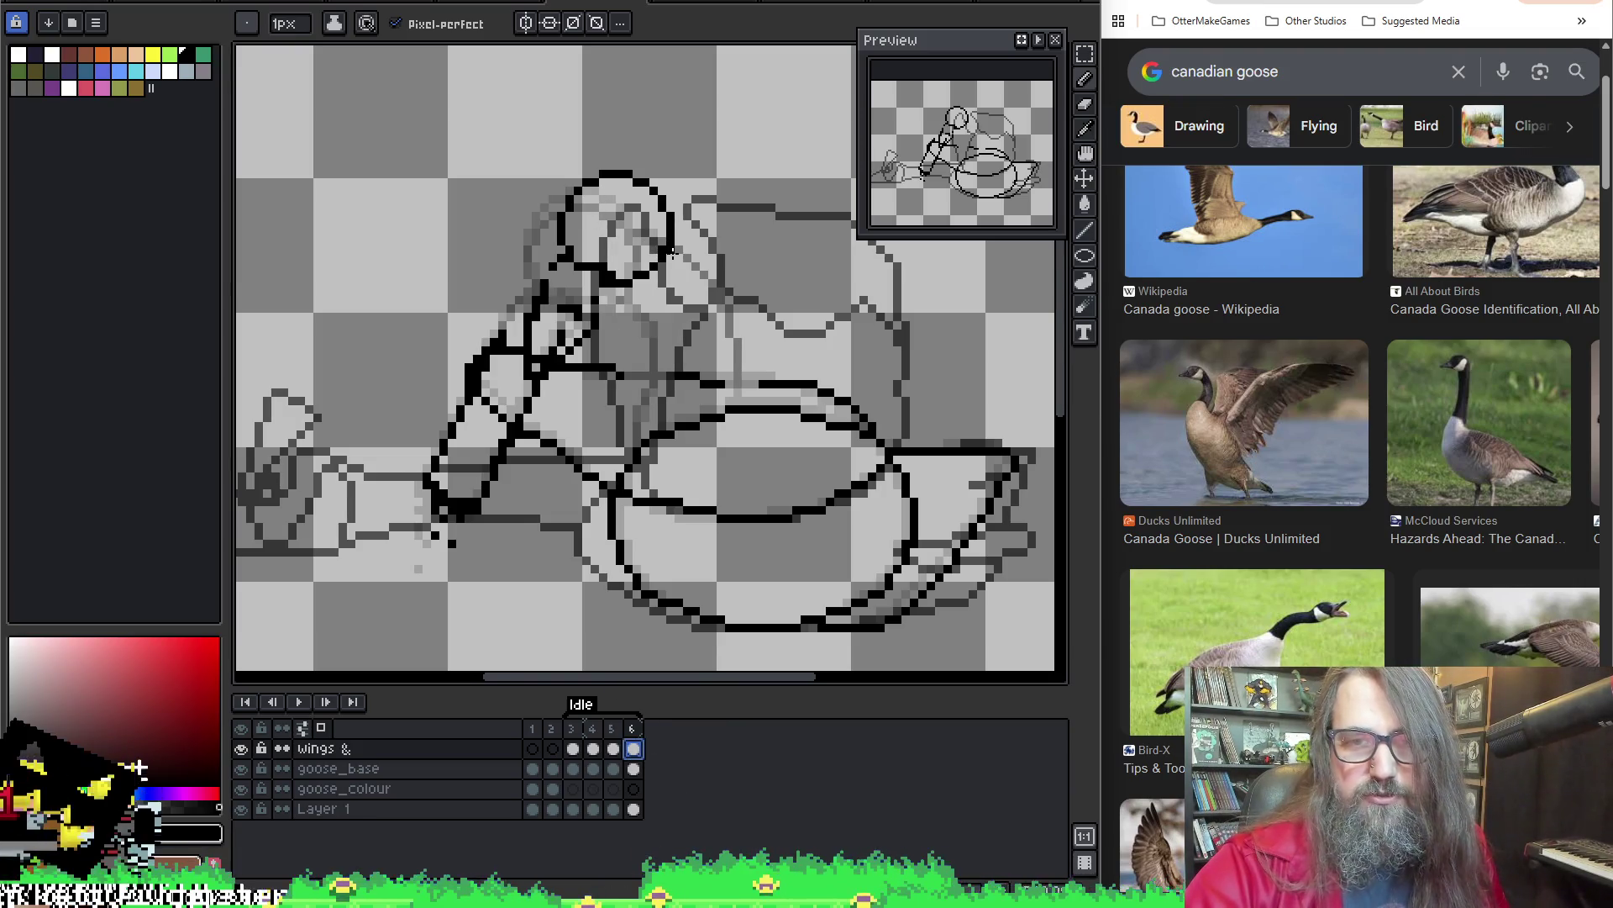
mouse_move(702, 268)
left_mouse_down()
mouse_move(743, 338)
mouse_move(745, 391)
left_mouse_up()
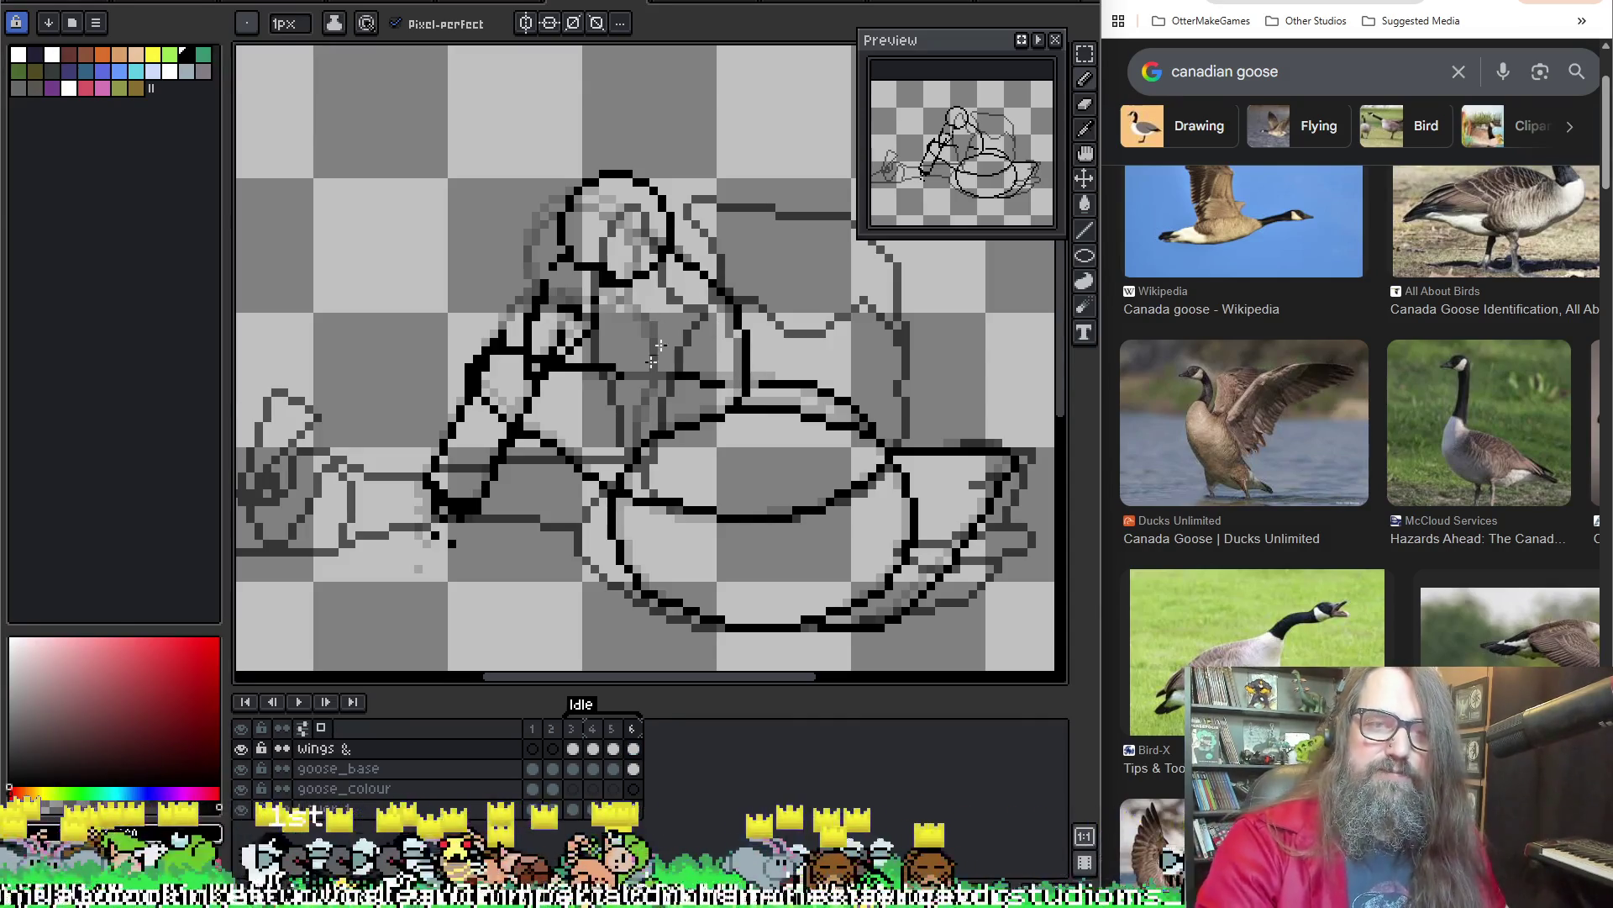
left_click(242, 827)
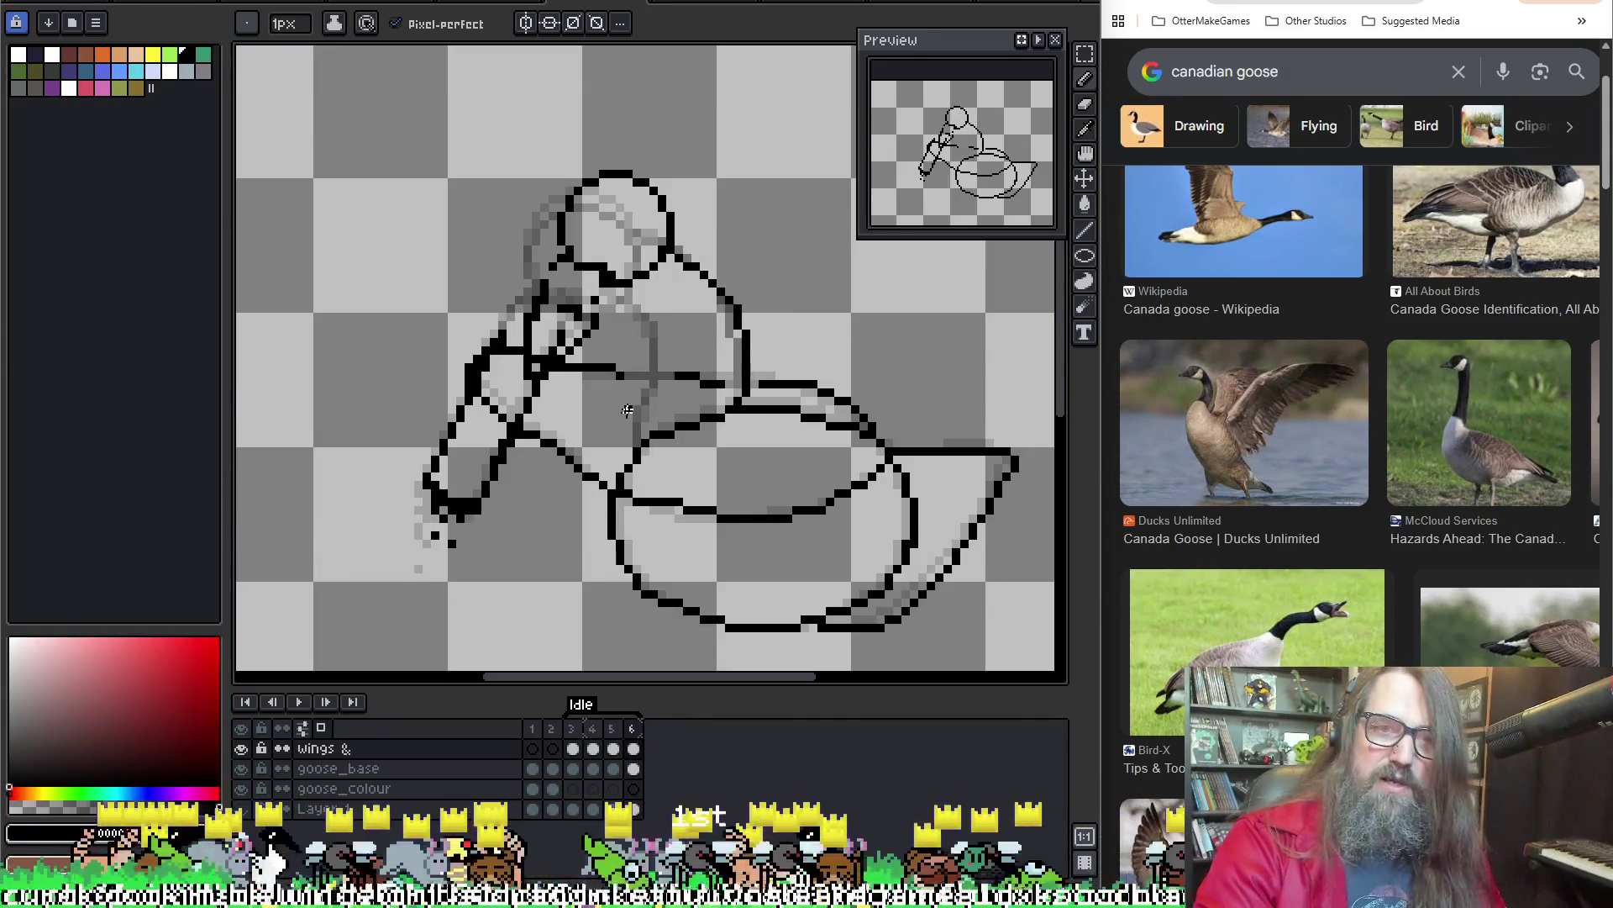
Zoom to the head, draw a diagonal black outline, undo it, and add a pixel below the head
scroll(643, 290, "up", 2)
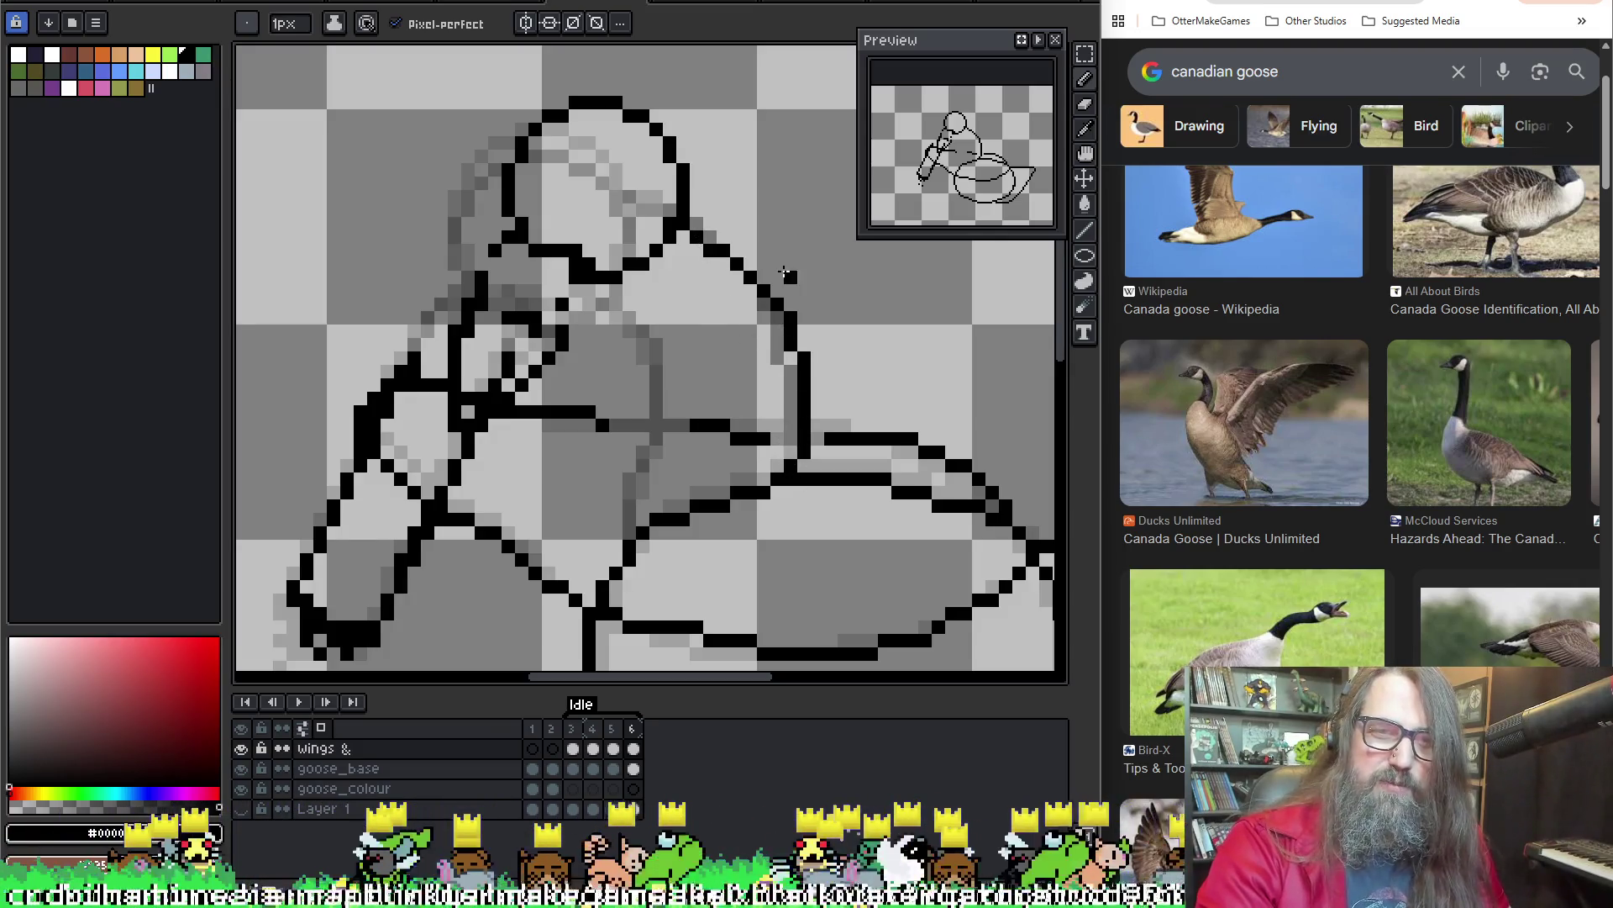
left_click_drag(822, 336, 776, 385)
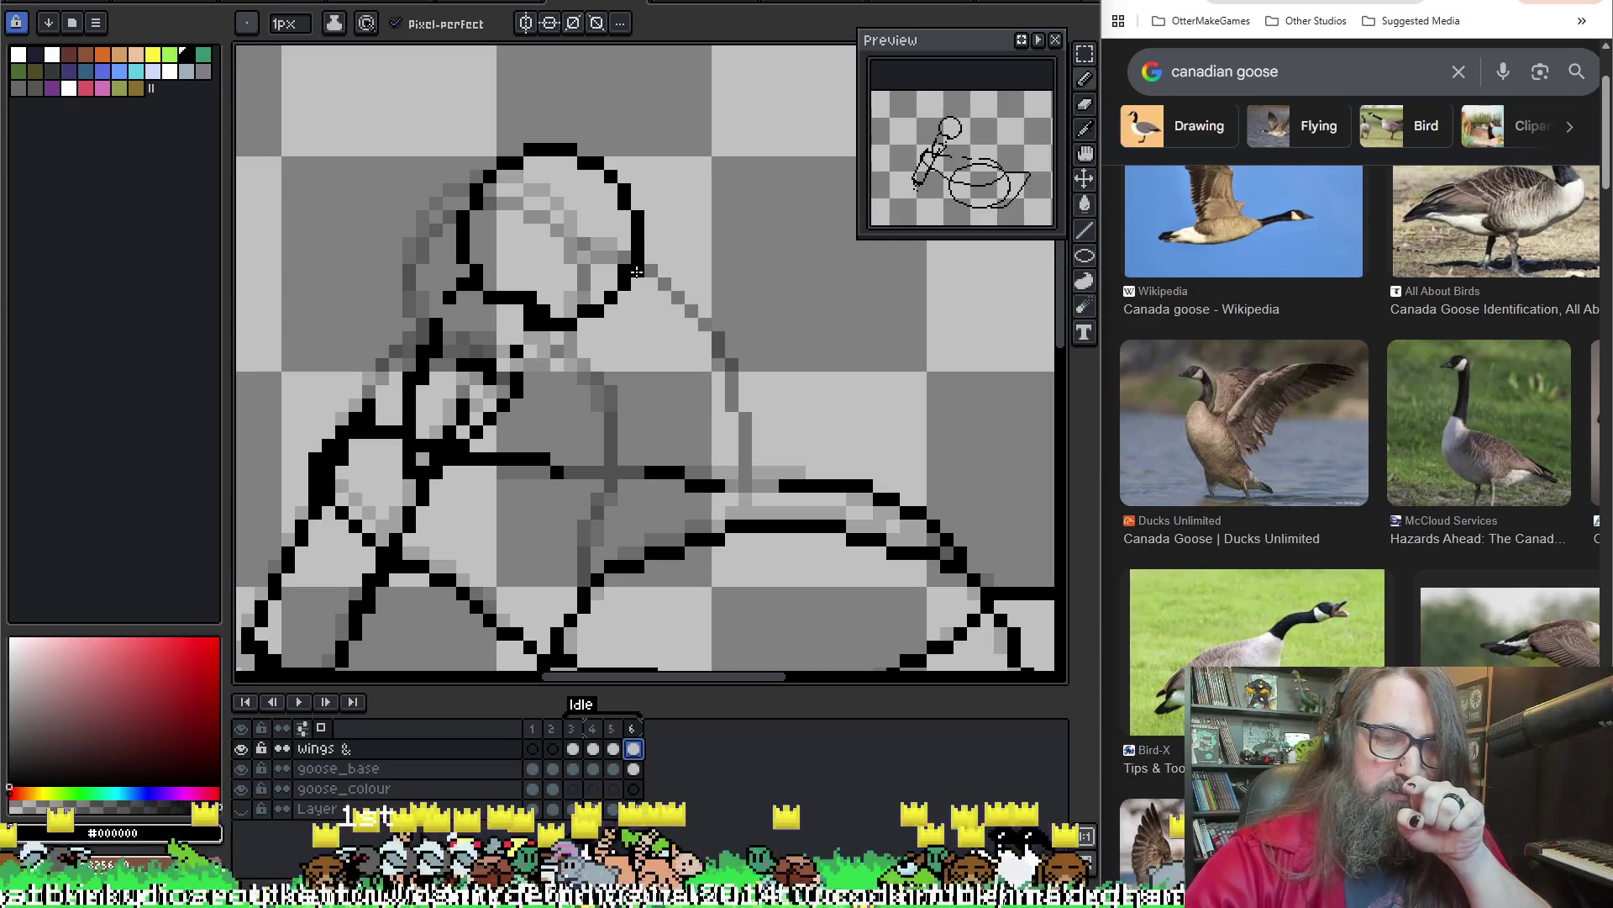
mouse_move(708, 330)
left_mouse_down()
mouse_move(729, 363)
mouse_move(746, 523)
left_mouse_up()
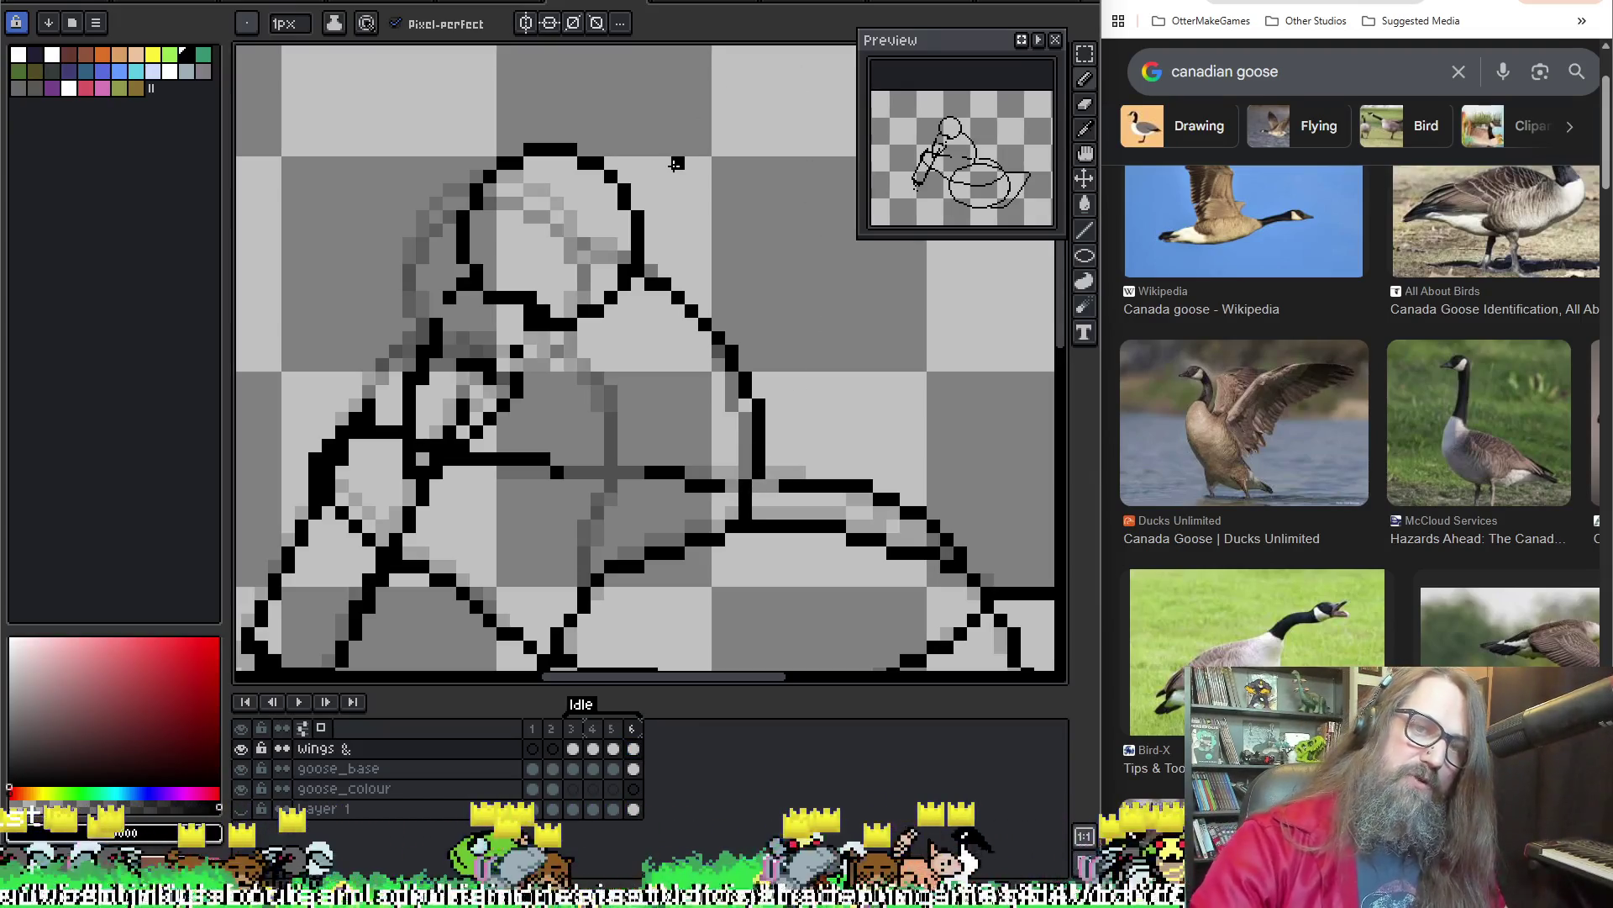
key("v")
key("ctrl+z")
key("ctrl+z")
key("ctrl+z")
key("b")
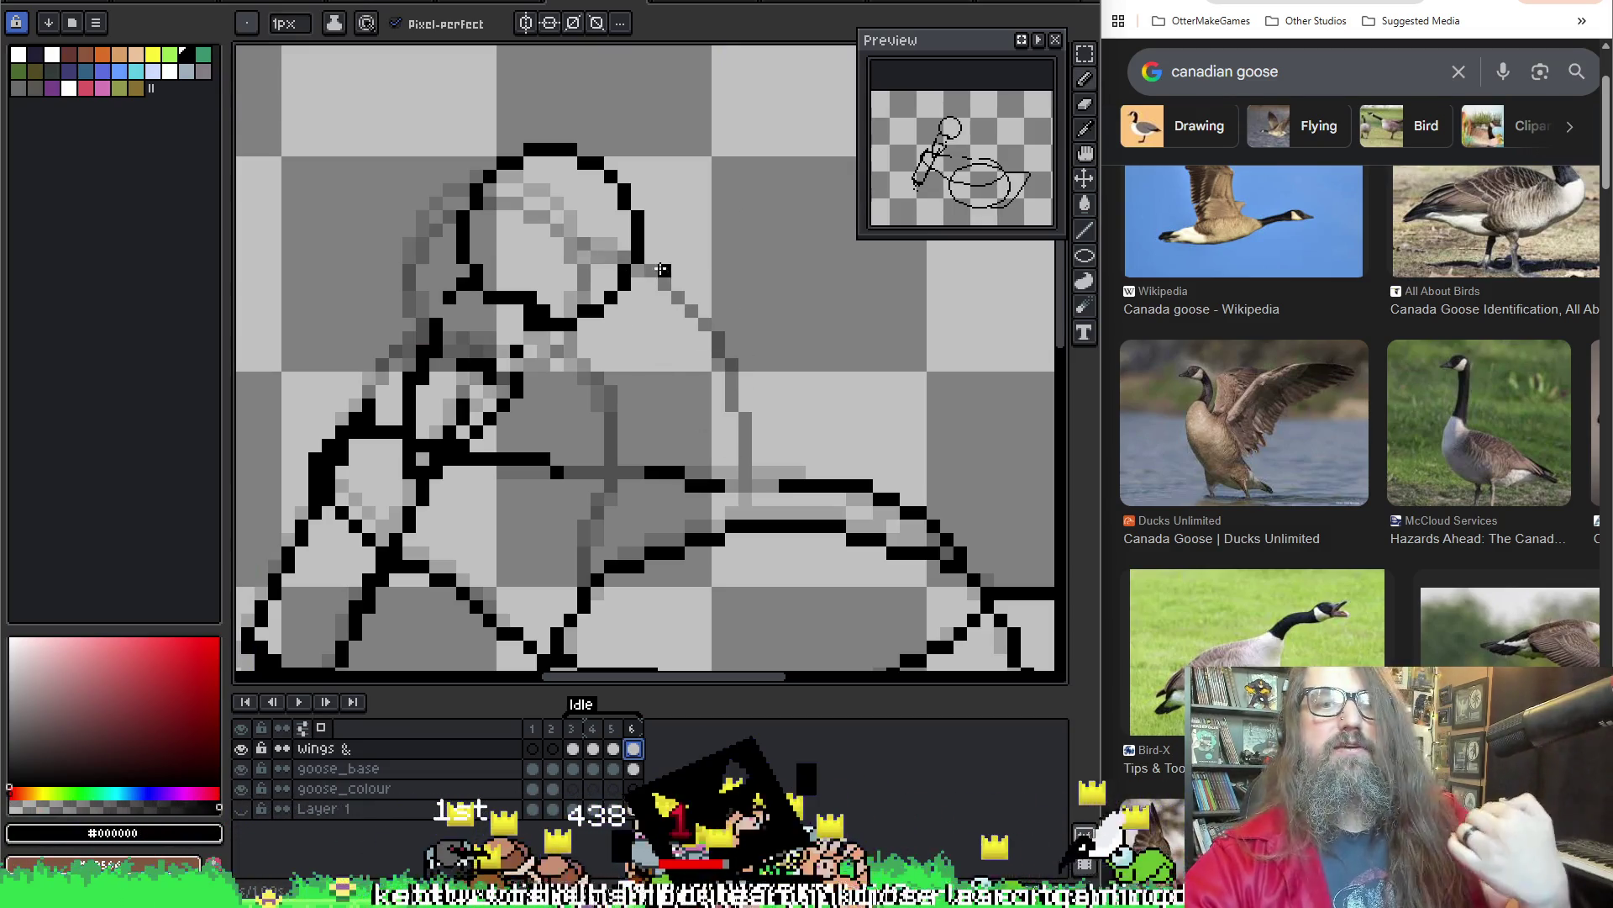
left_click(676, 269)
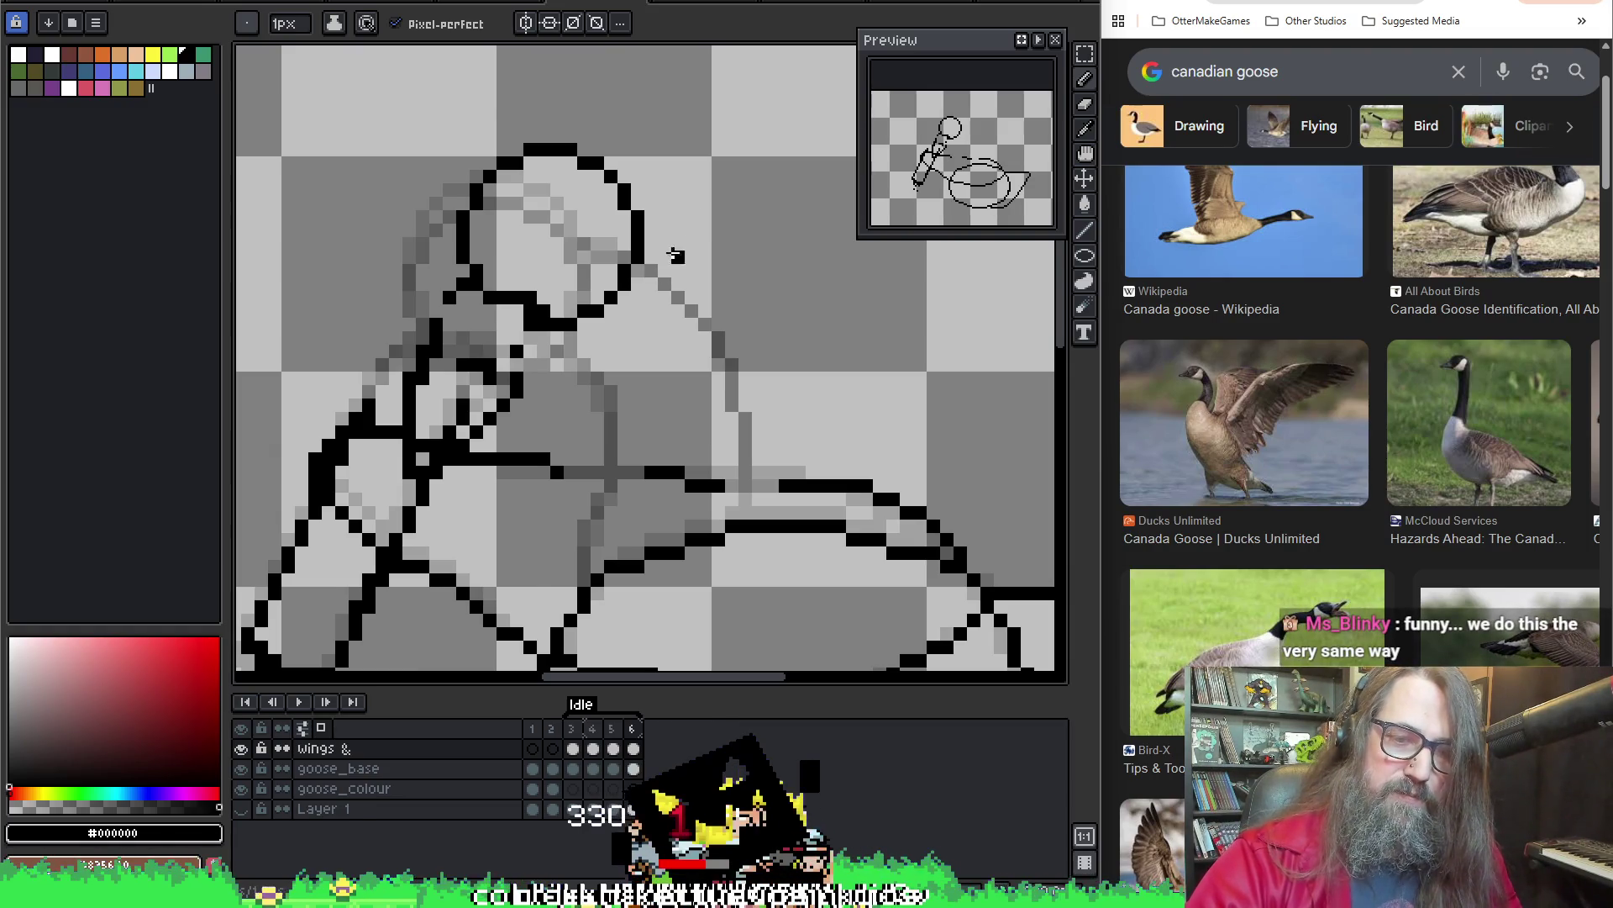
Compare frames, then try a second head outline right of the original and undo it
key("Return")
key("Return")
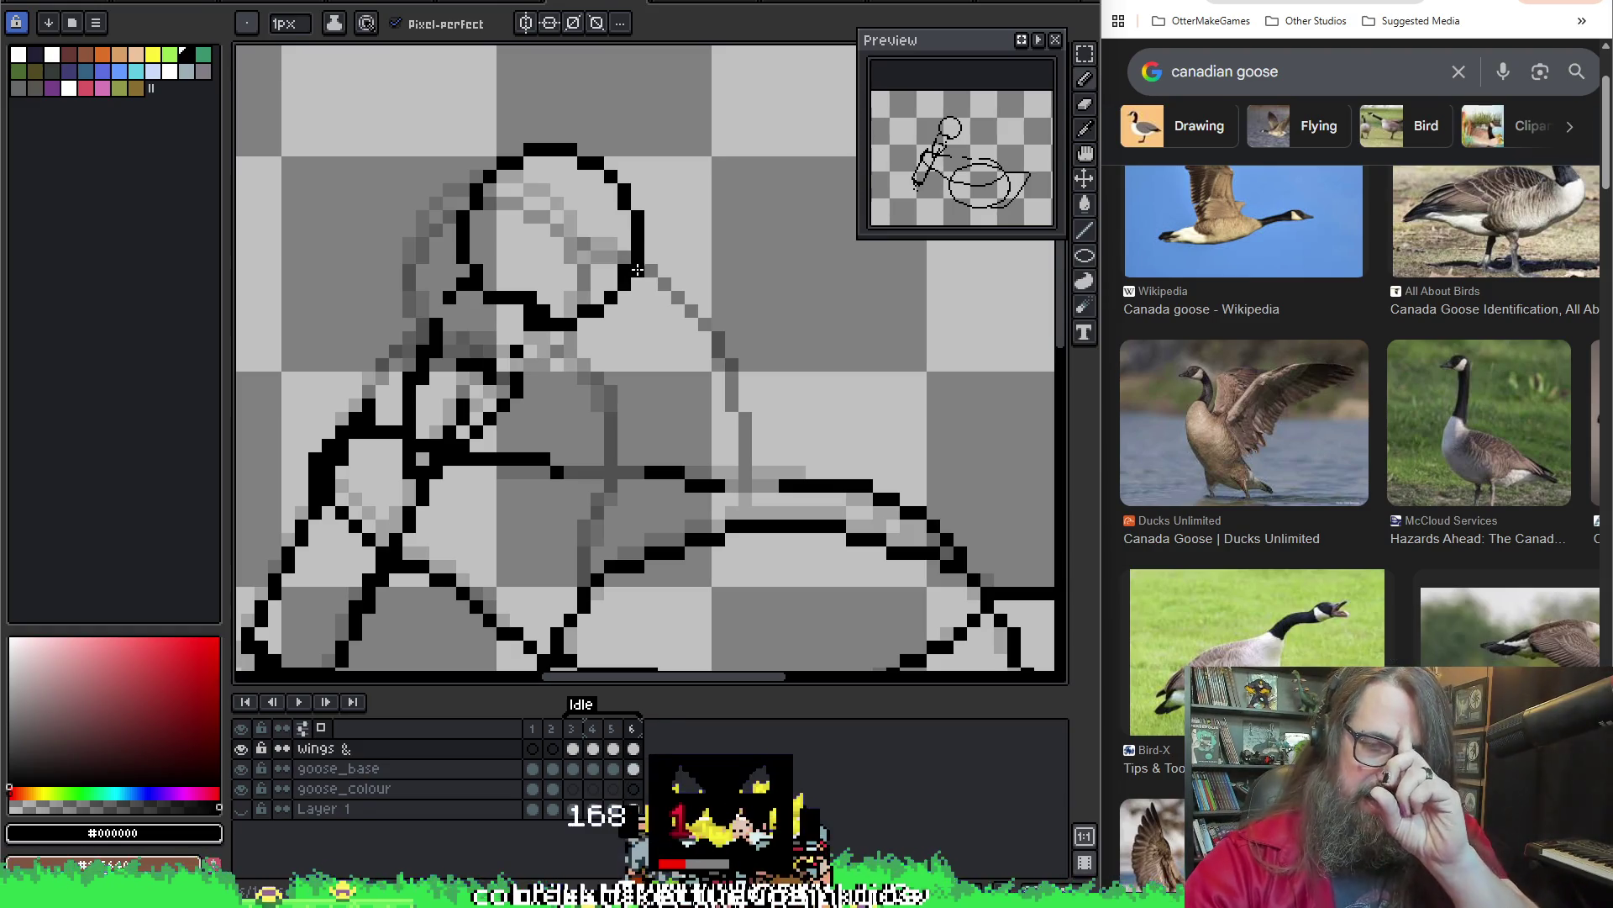
mouse_move(636, 268)
left_mouse_down()
mouse_move(832, 463)
mouse_move(680, 353)
mouse_move(828, 252)
left_mouse_up()
left_click(626, 335)
key("ctrl+z")
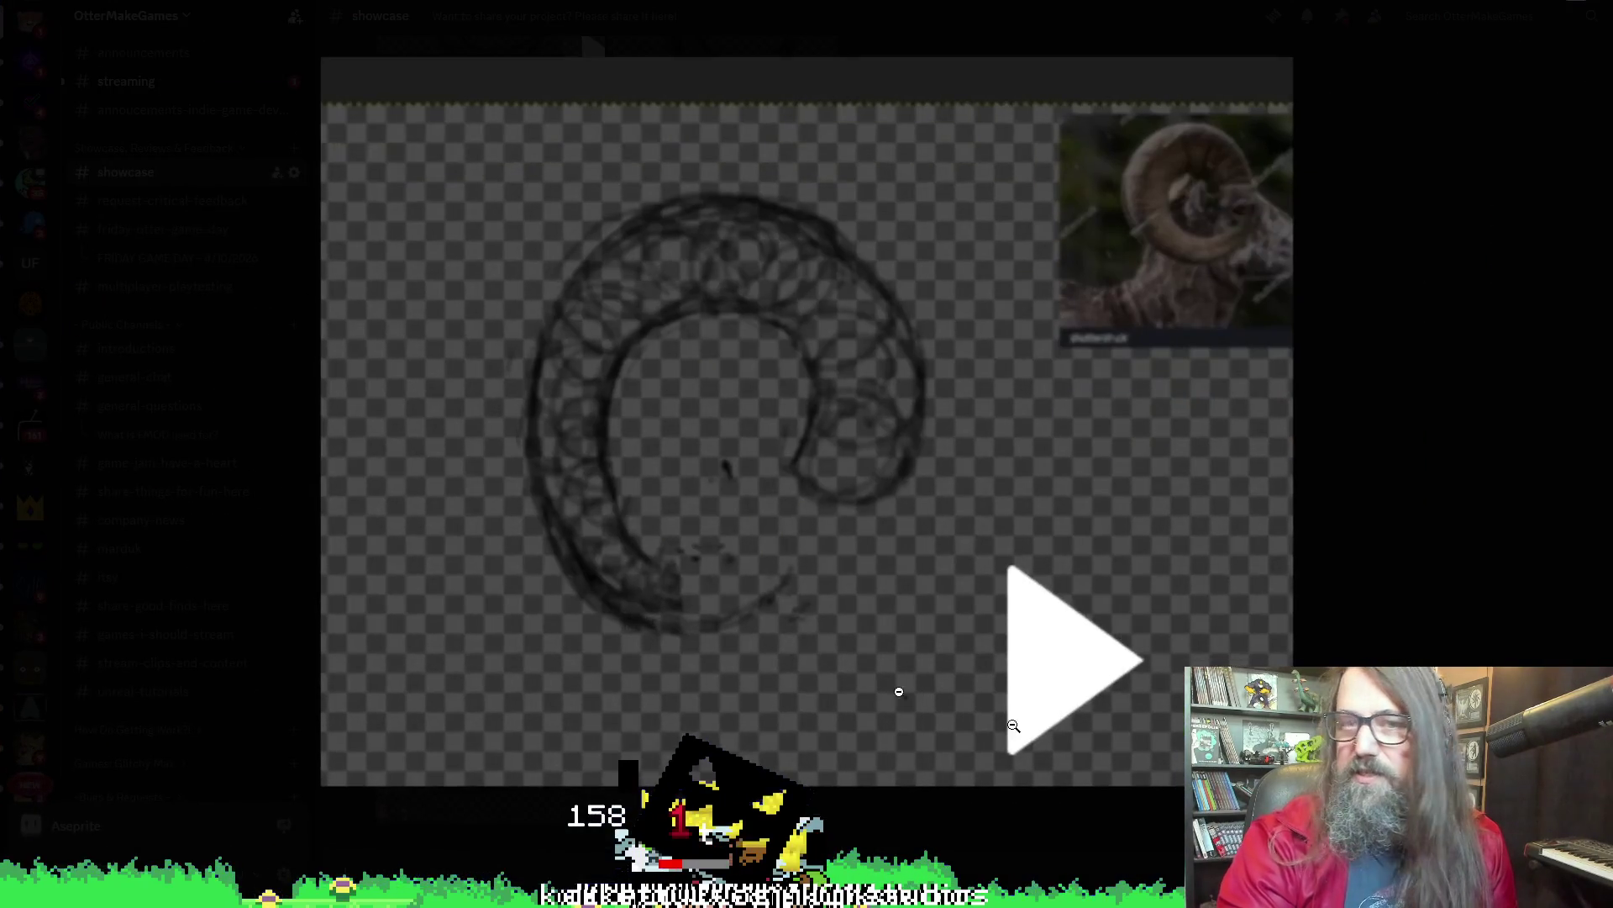
Enlarge and close the horn sketch and horn video previews in Discord, then minimize Discord
key("Escape")
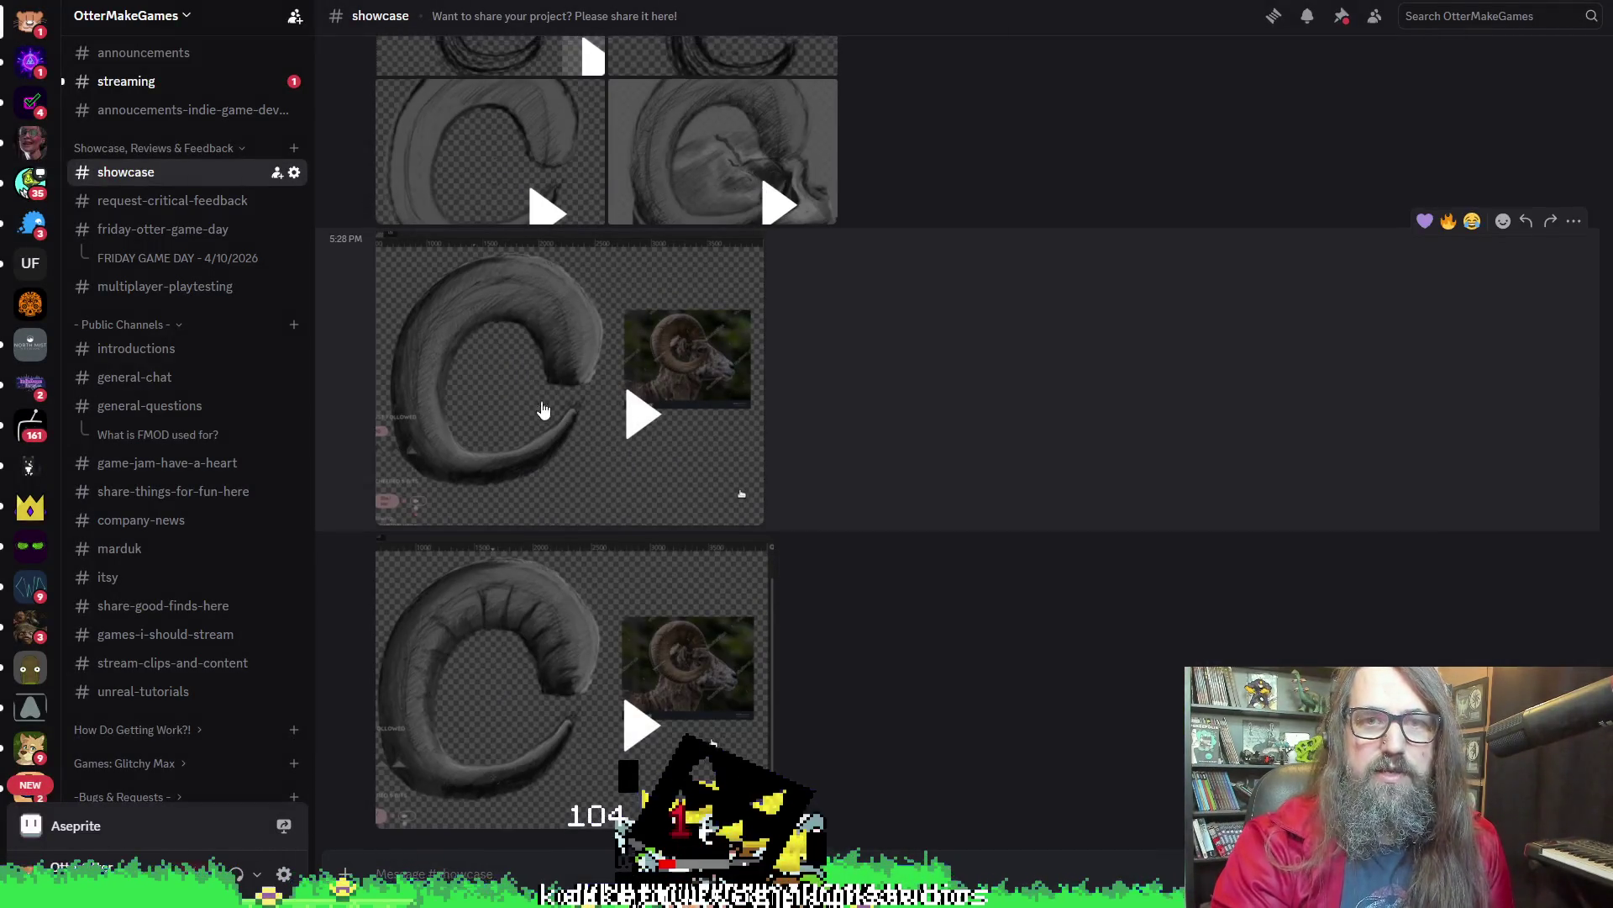
scroll(503, 244, "up", 3)
left_click(502, 243)
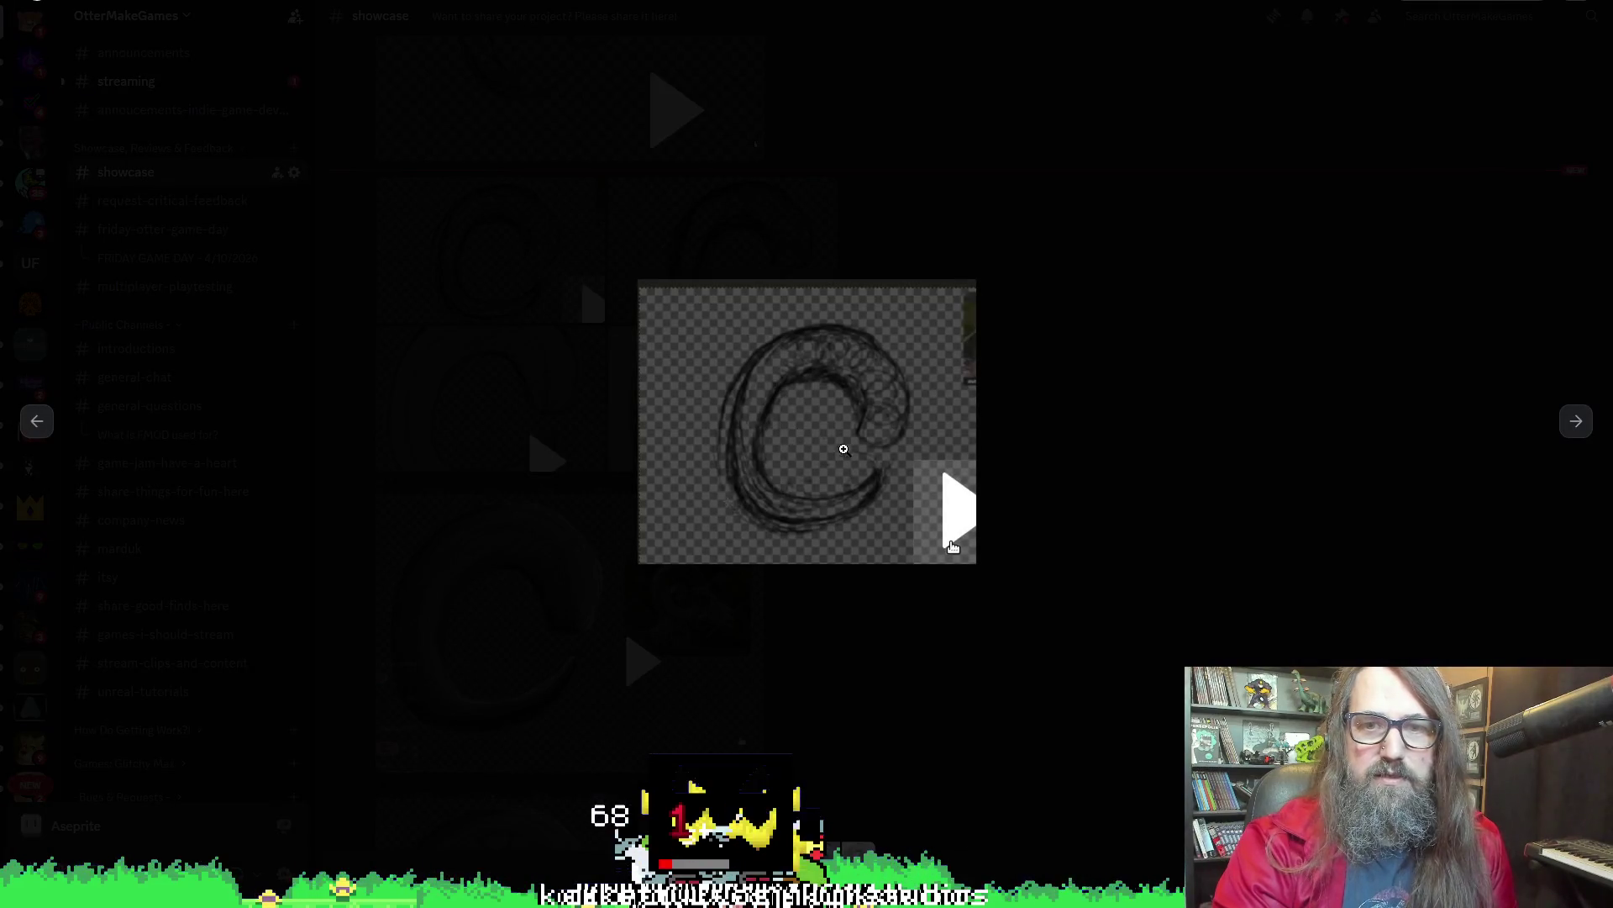
left_click(1080, 504)
scroll(542, 643, "down", 3)
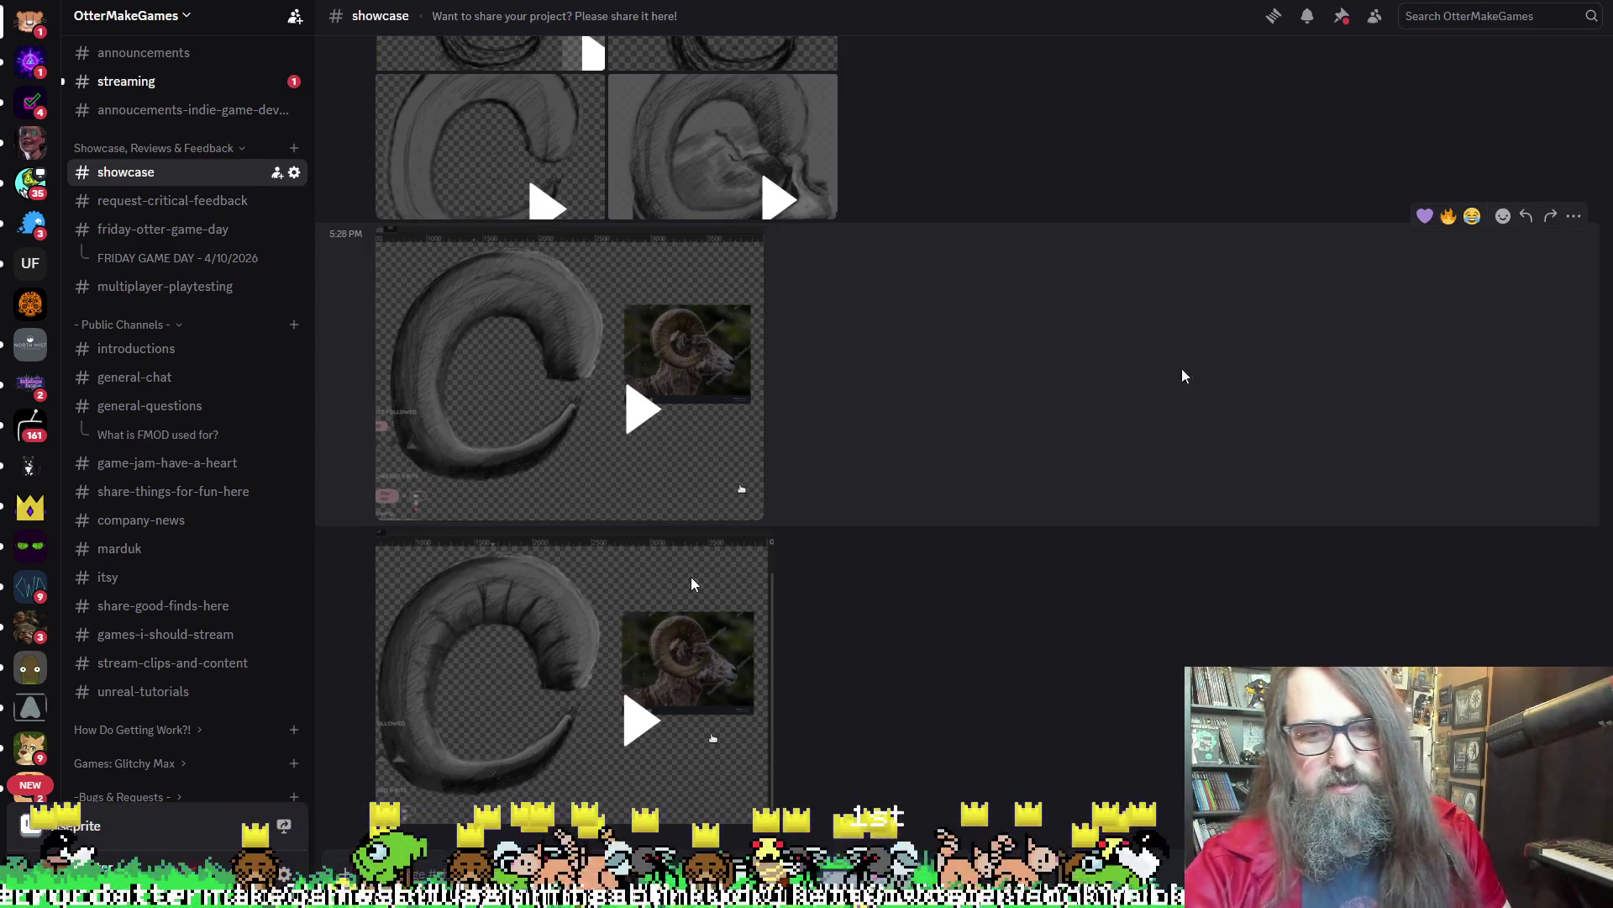
mouse_move(958, 366)
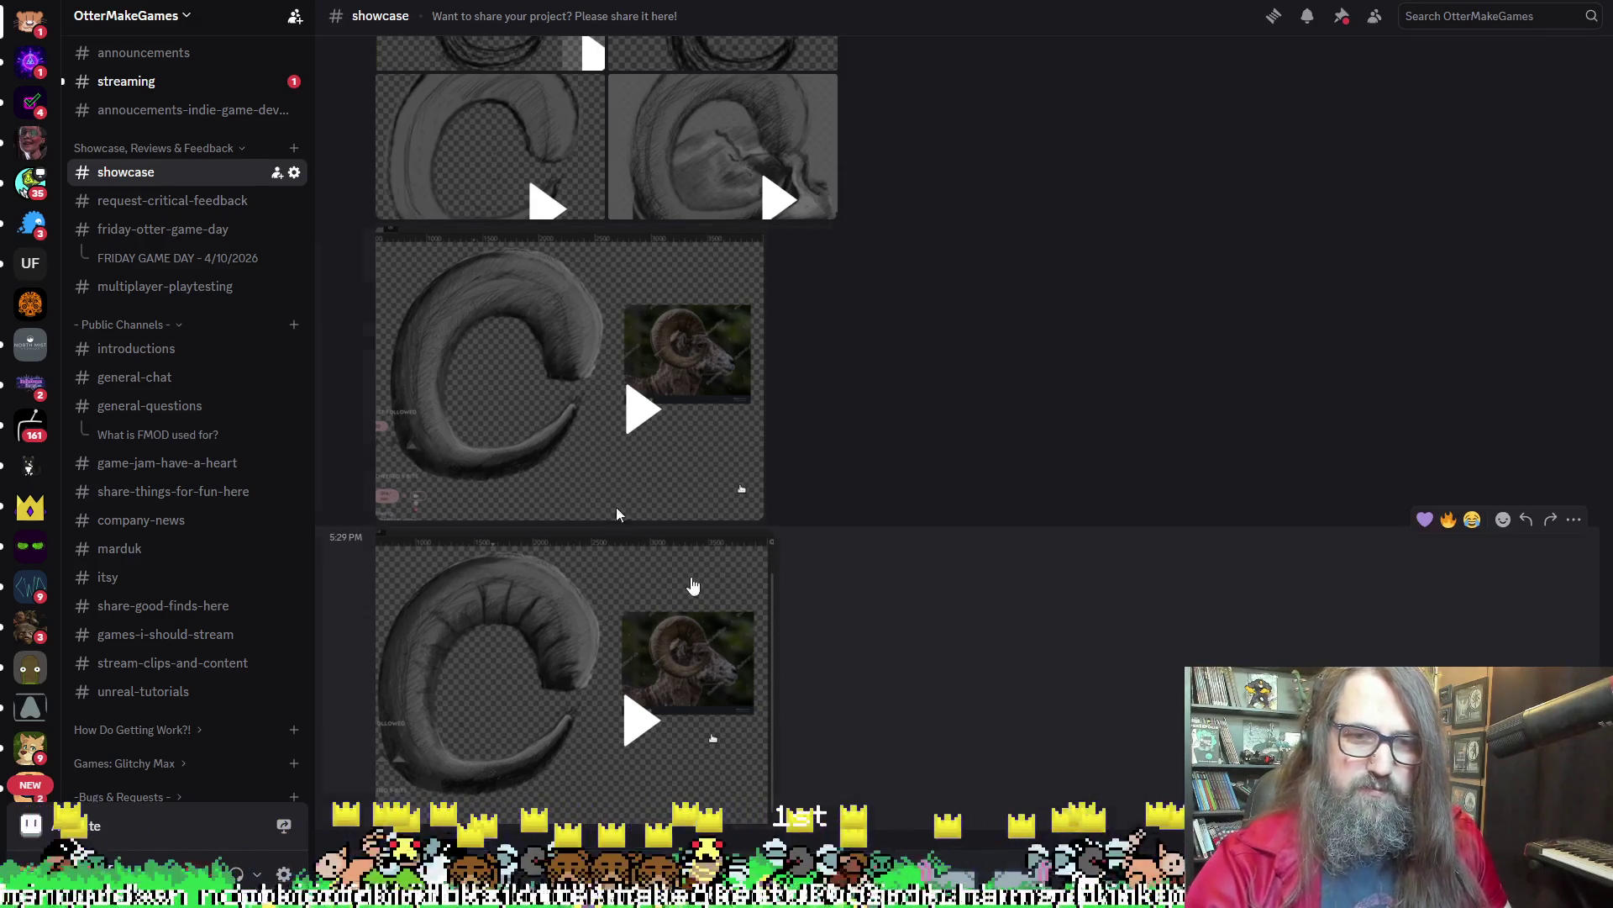
left_click(616, 506)
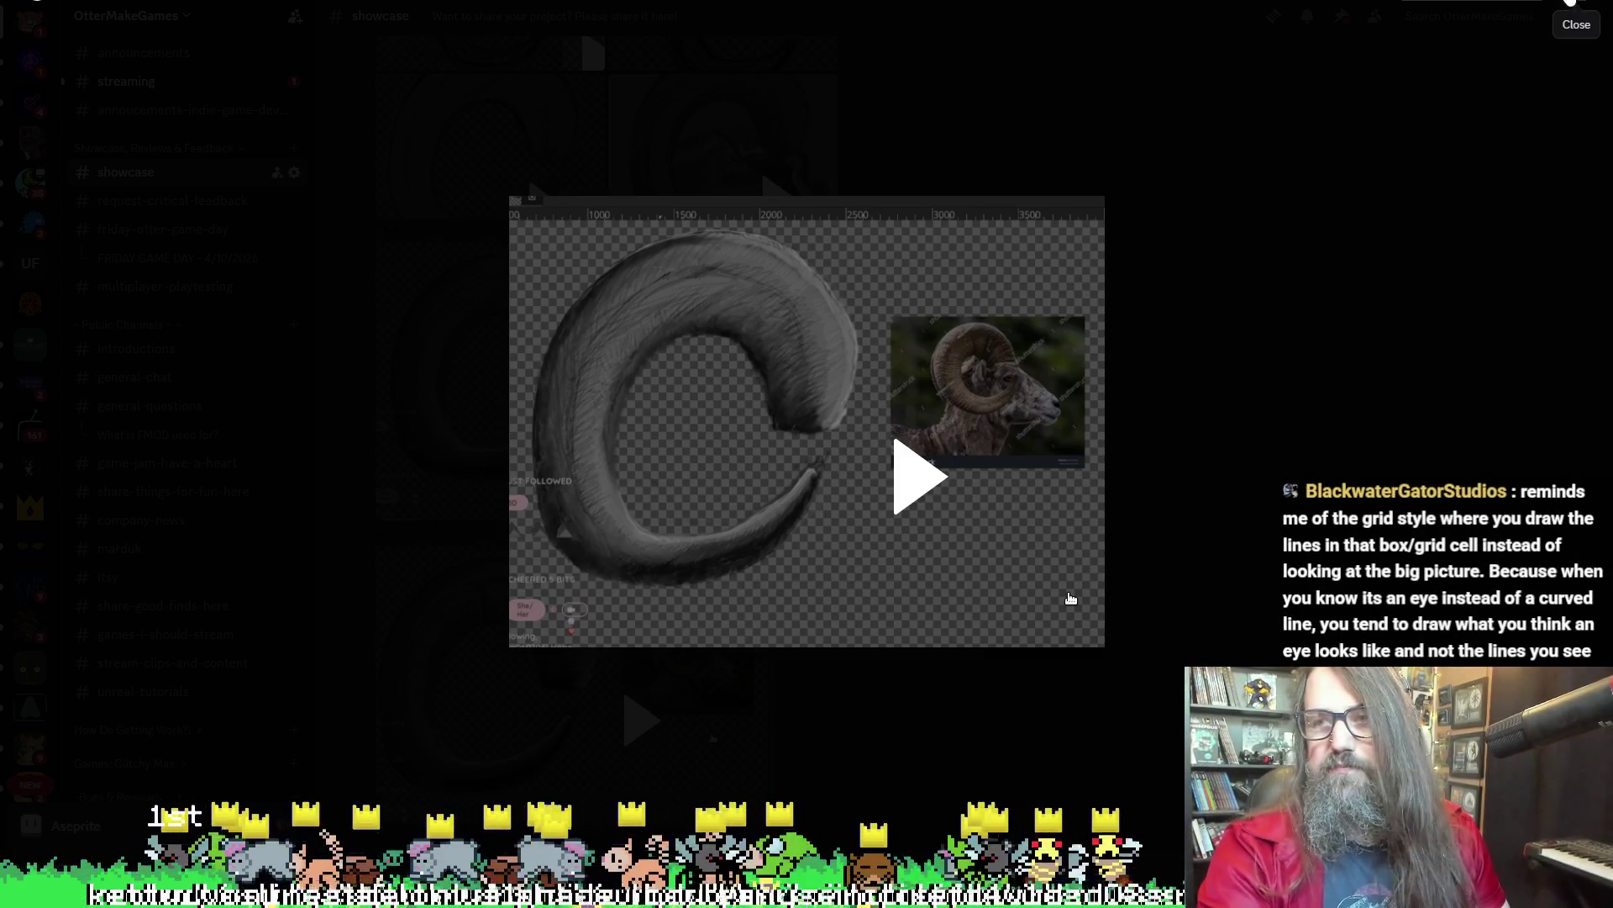
left_click(1570, 4)
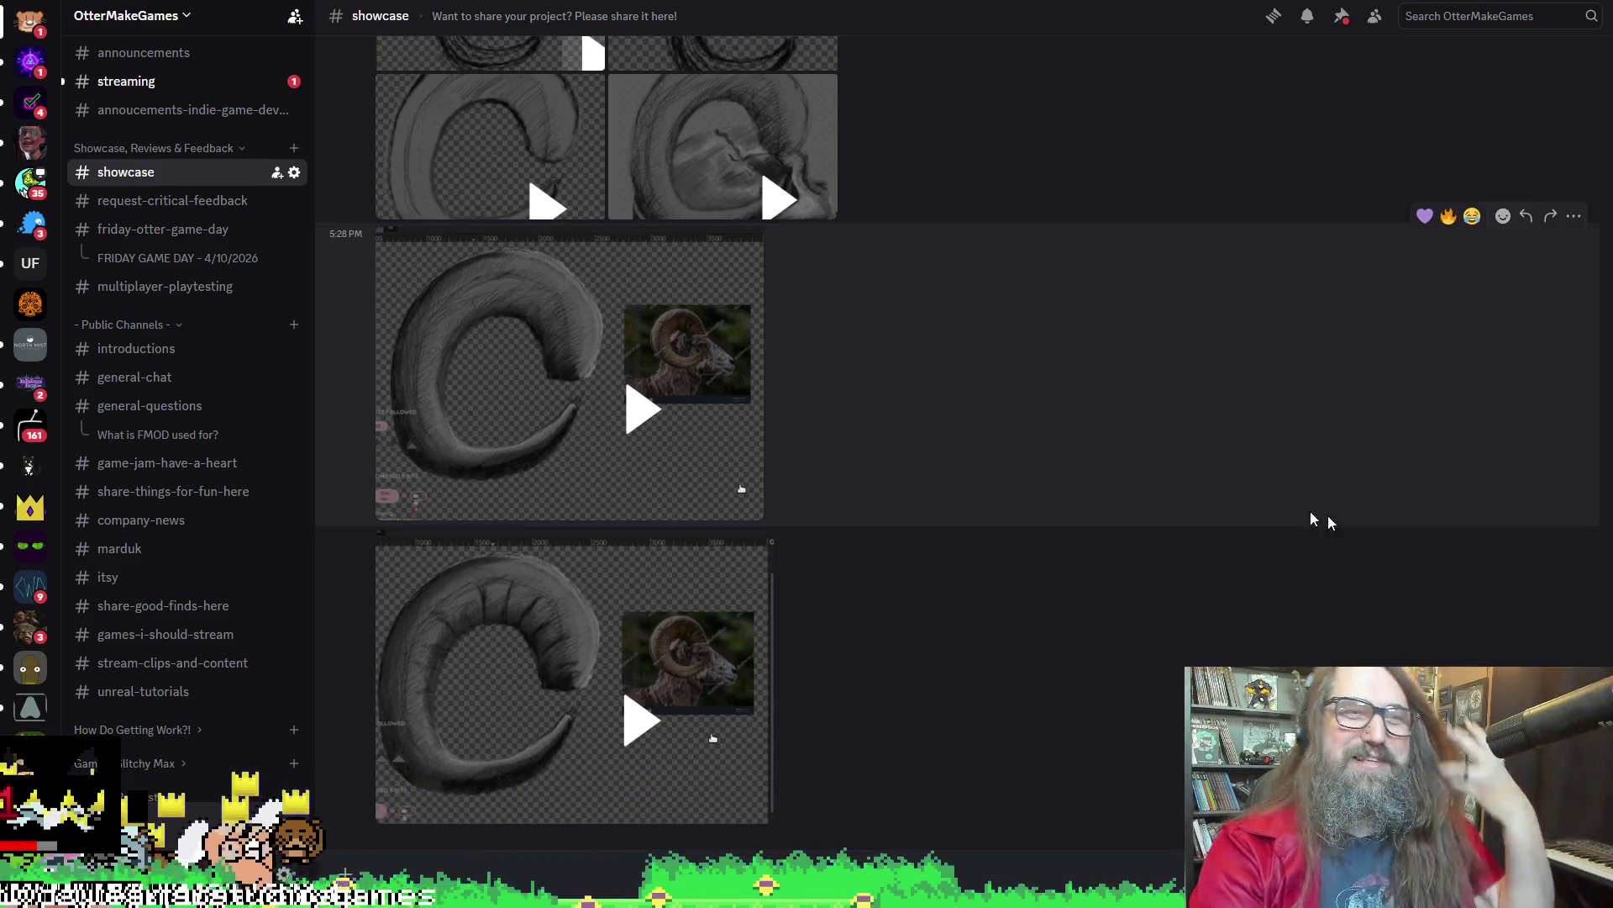
key("super+Down")
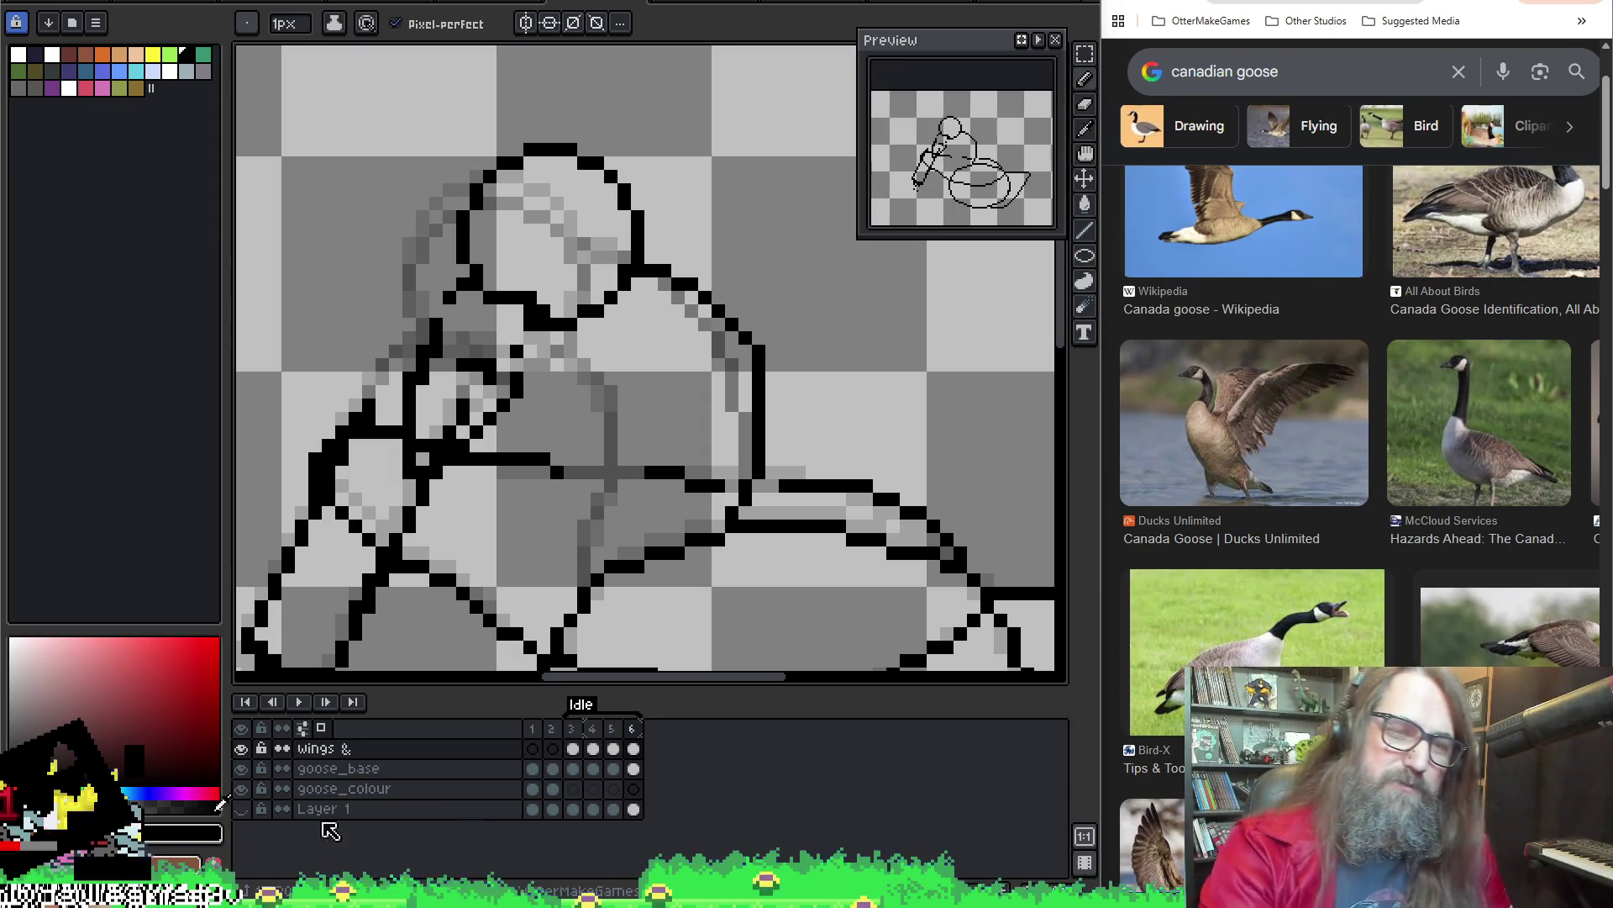
Close the gap in the goose's black neck outline, comparing frames 5 and 6
scroll(566, 479, "down", 1)
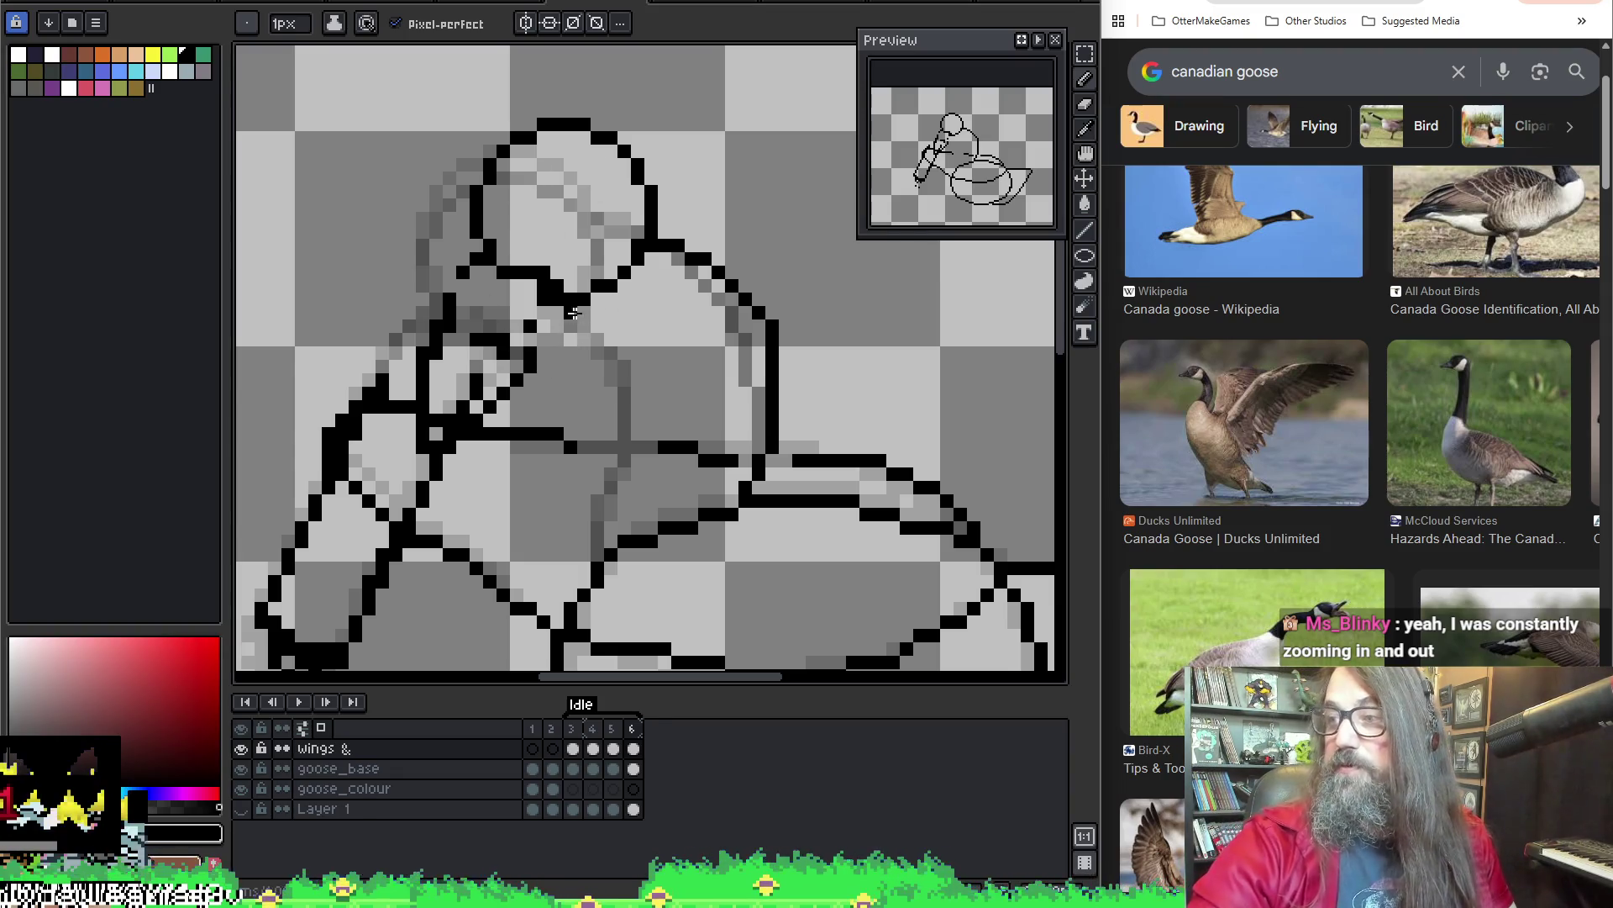
left_click_drag(557, 298, 571, 299)
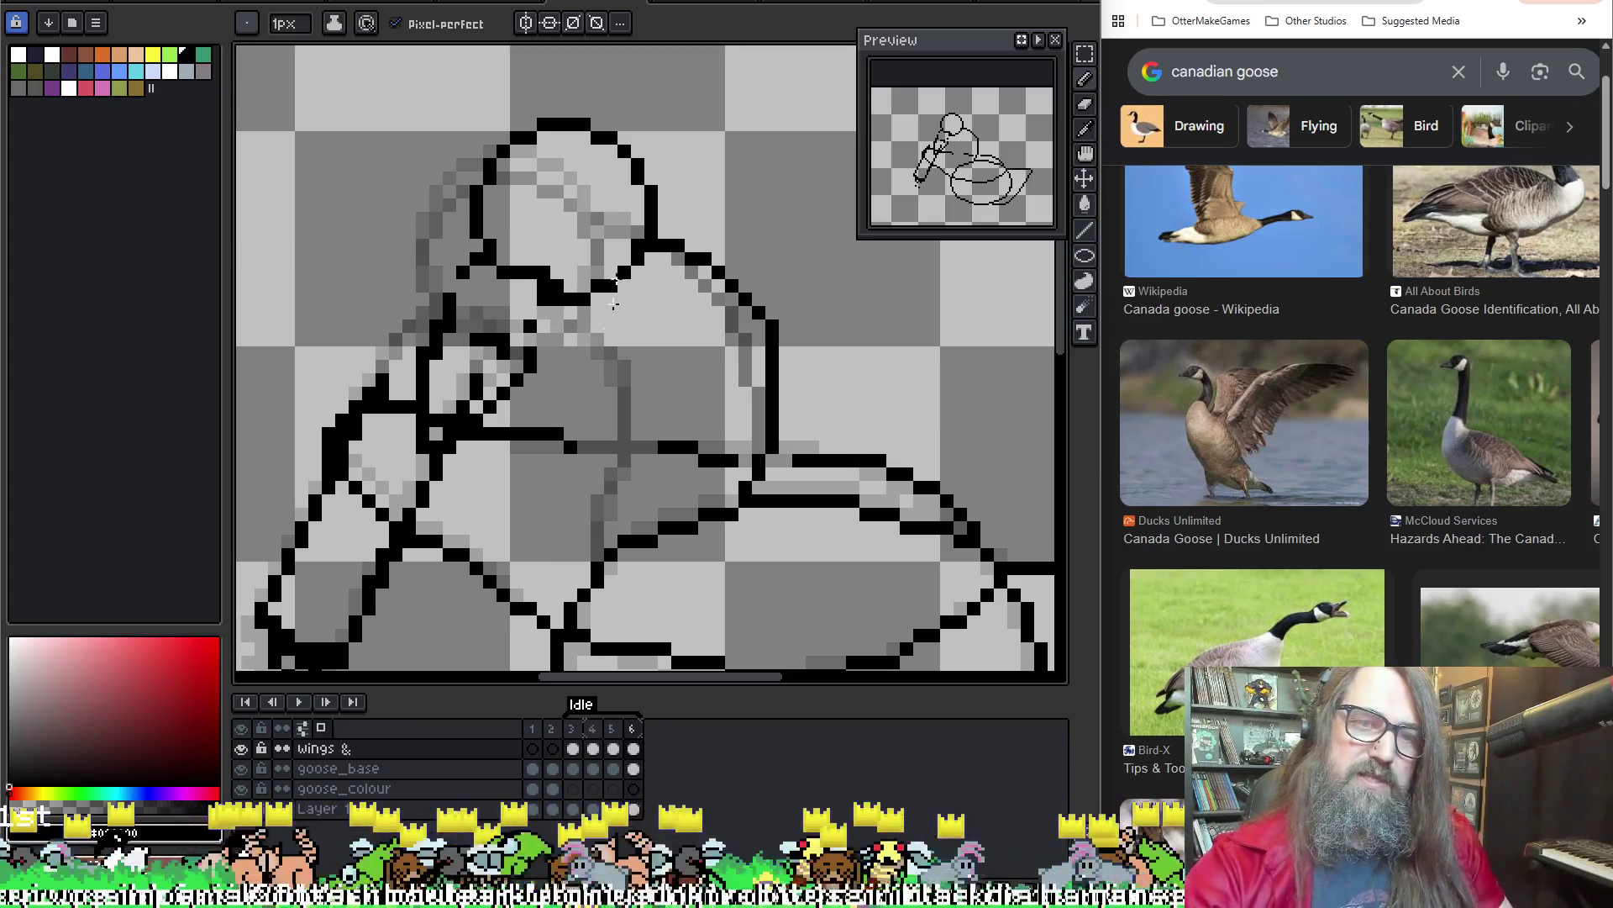
key("Left")
key("Right")
key("Left")
key("Right")
key("Left")
key("Right")
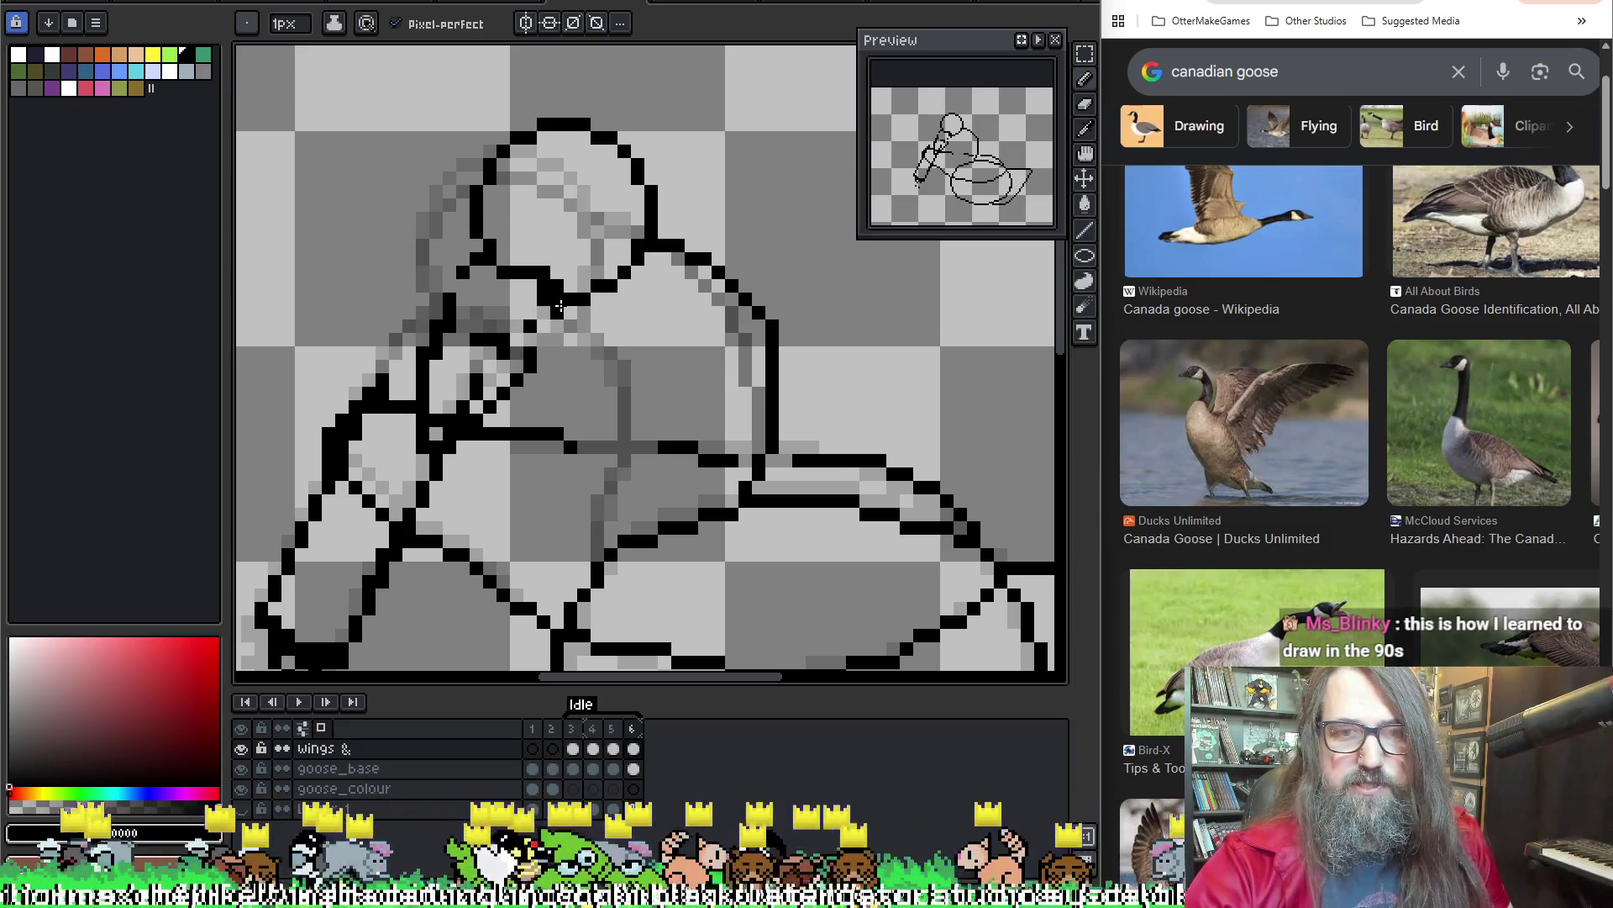
Draw a new black line running down from the neck on frame 6
left_click_drag(629, 365, 593, 558)
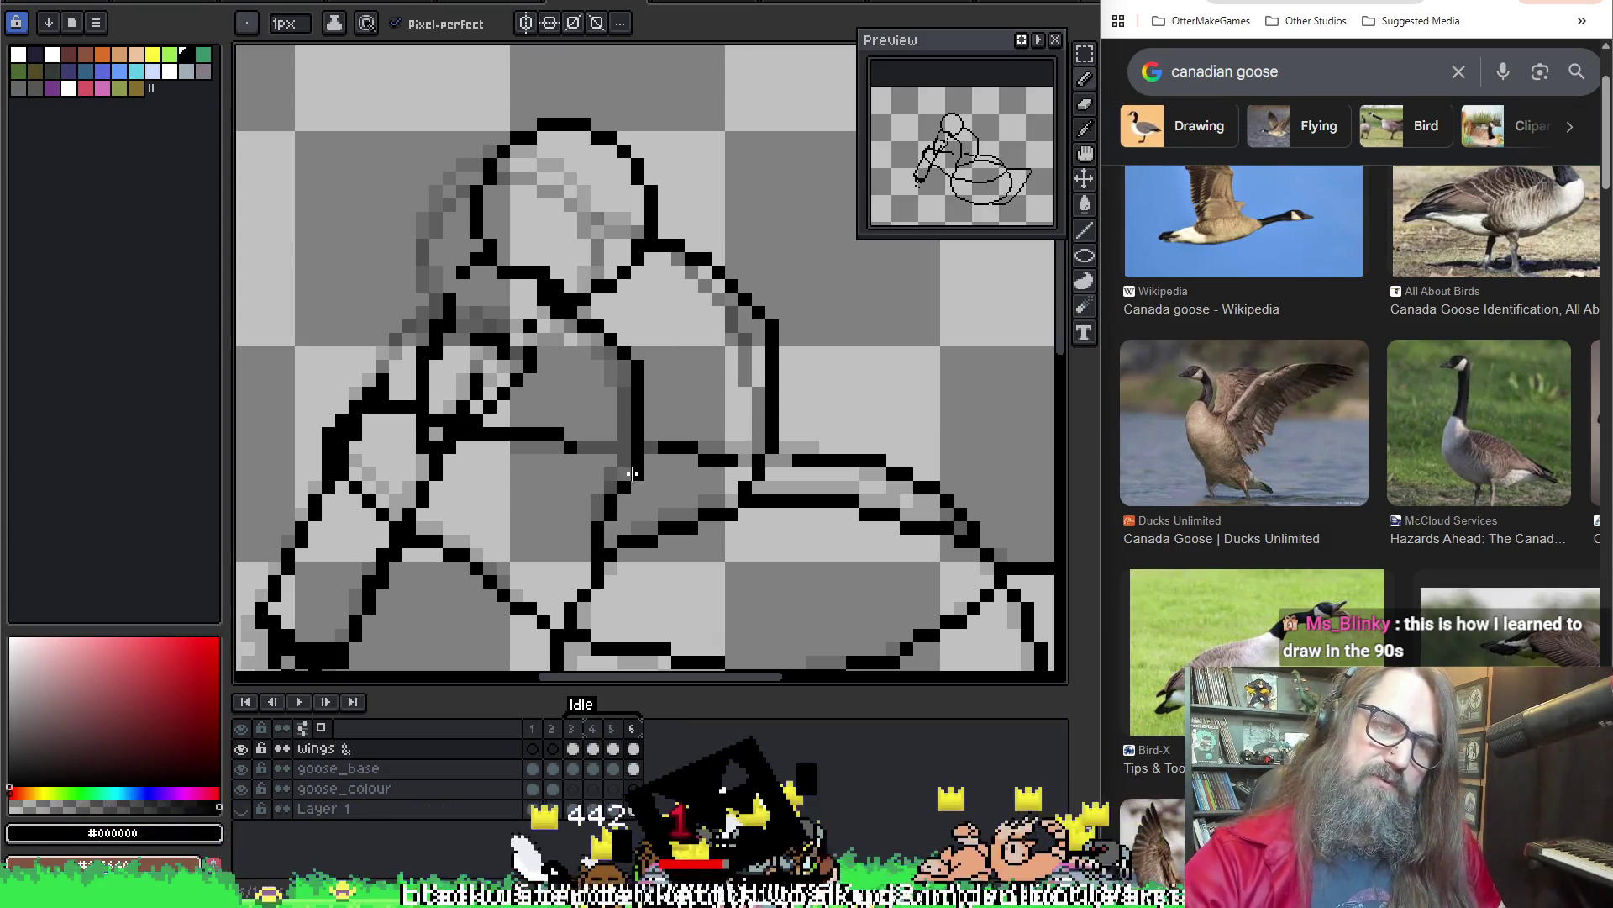
key("e")
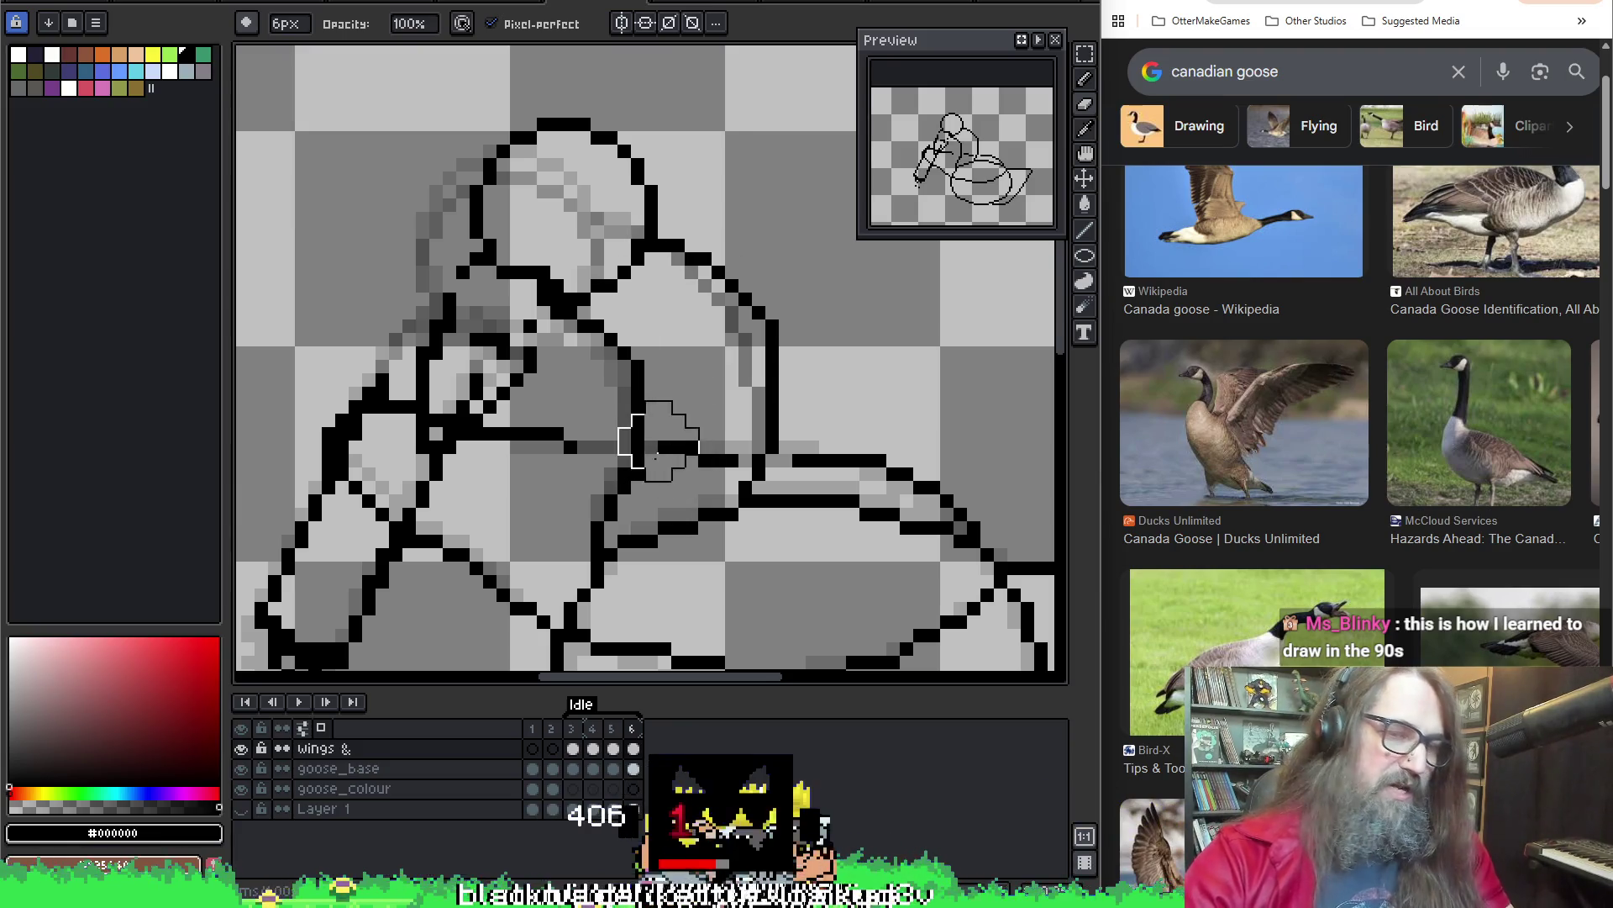
key("alt")
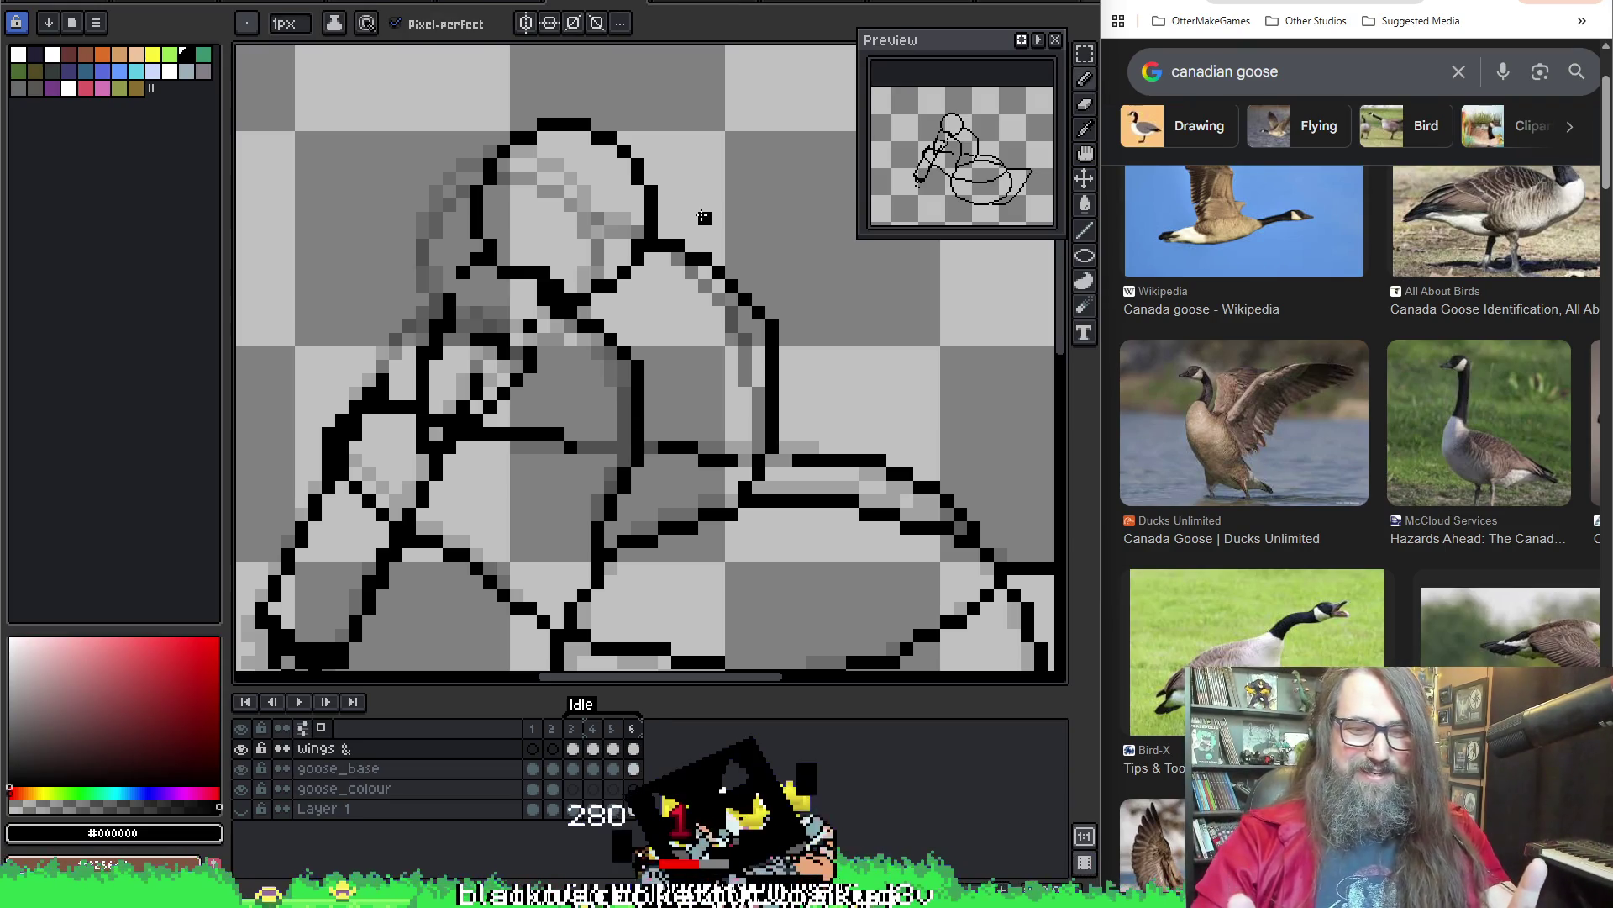
mouse_move(814, 555)
left_mouse_down()
mouse_move(817, 389)
mouse_move(813, 416)
left_mouse_up()
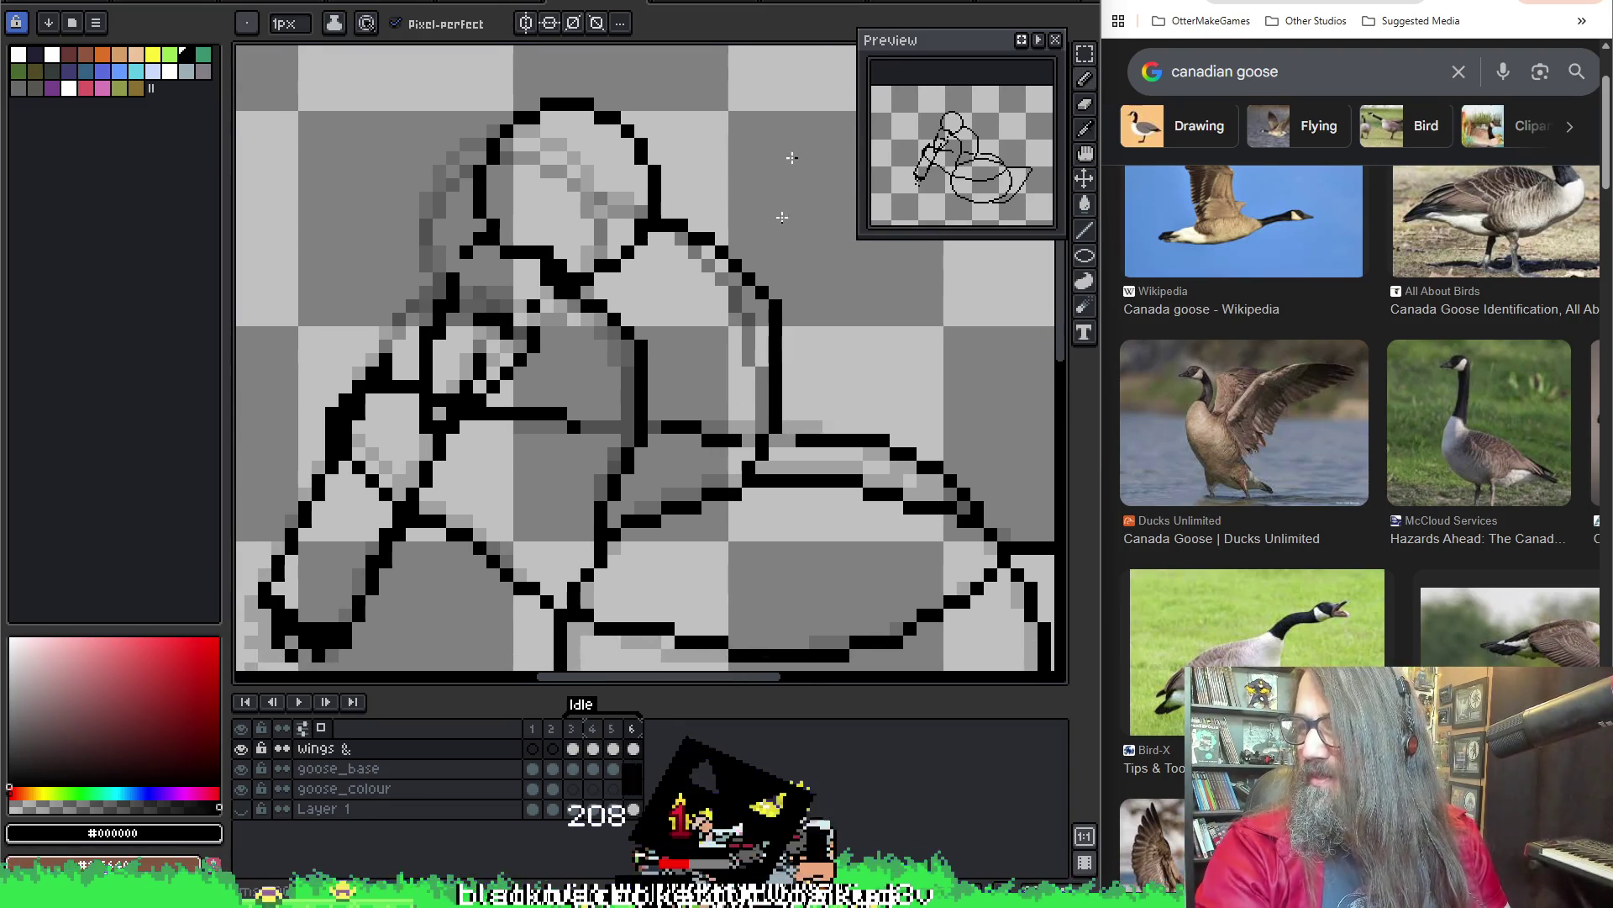
scroll(842, 237, "down", 2)
scroll(756, 277, "down", 1)
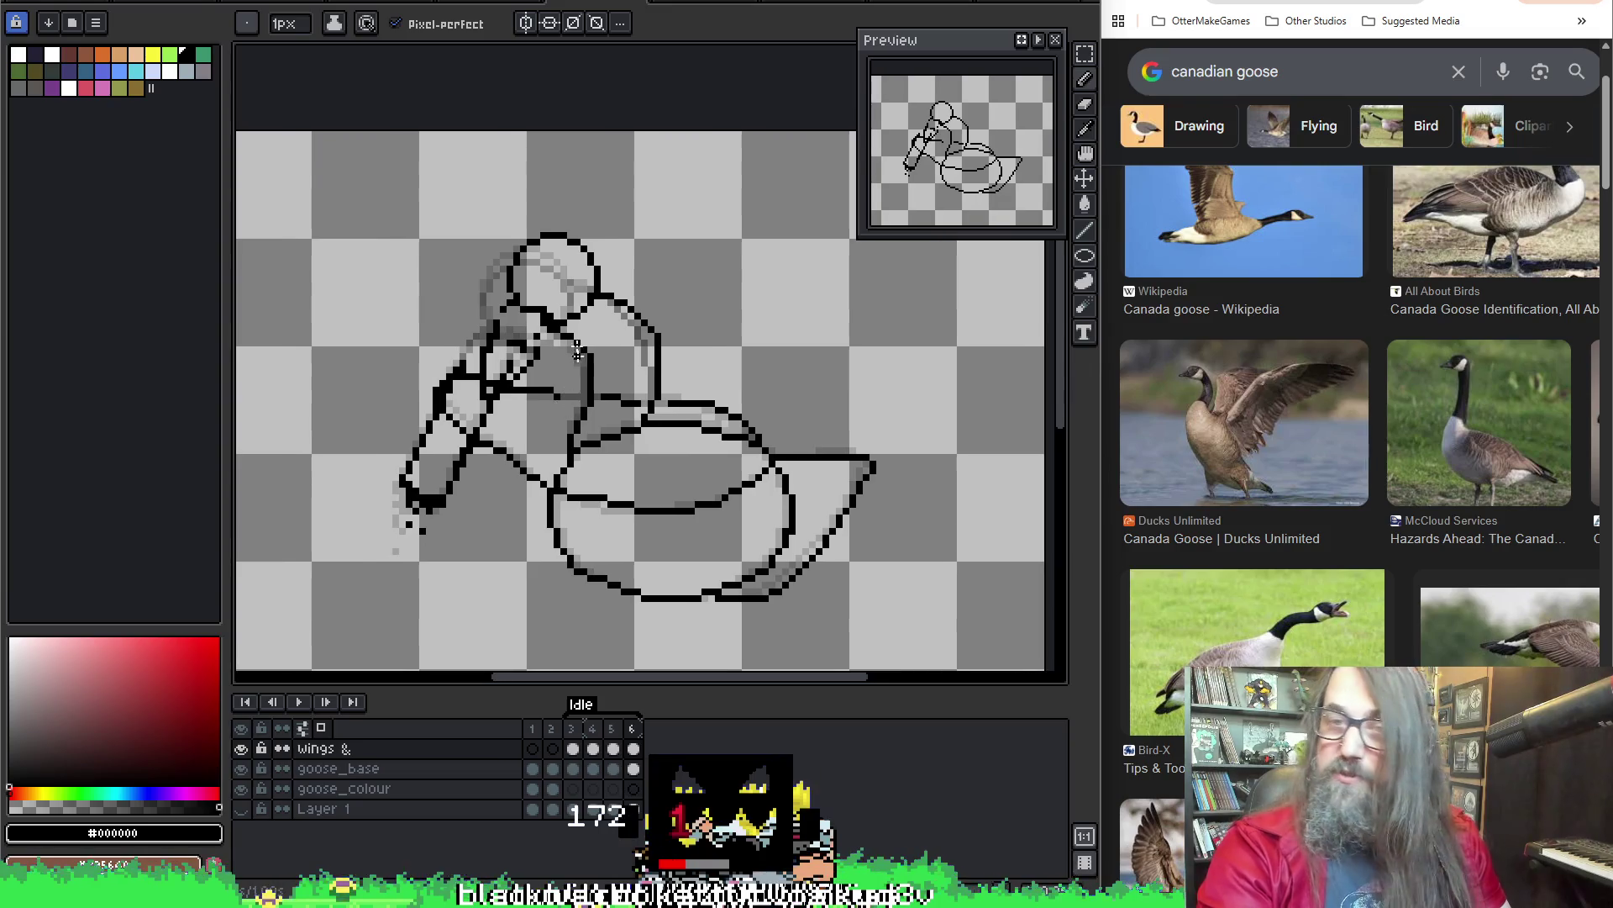
scroll(599, 314, "up", 2)
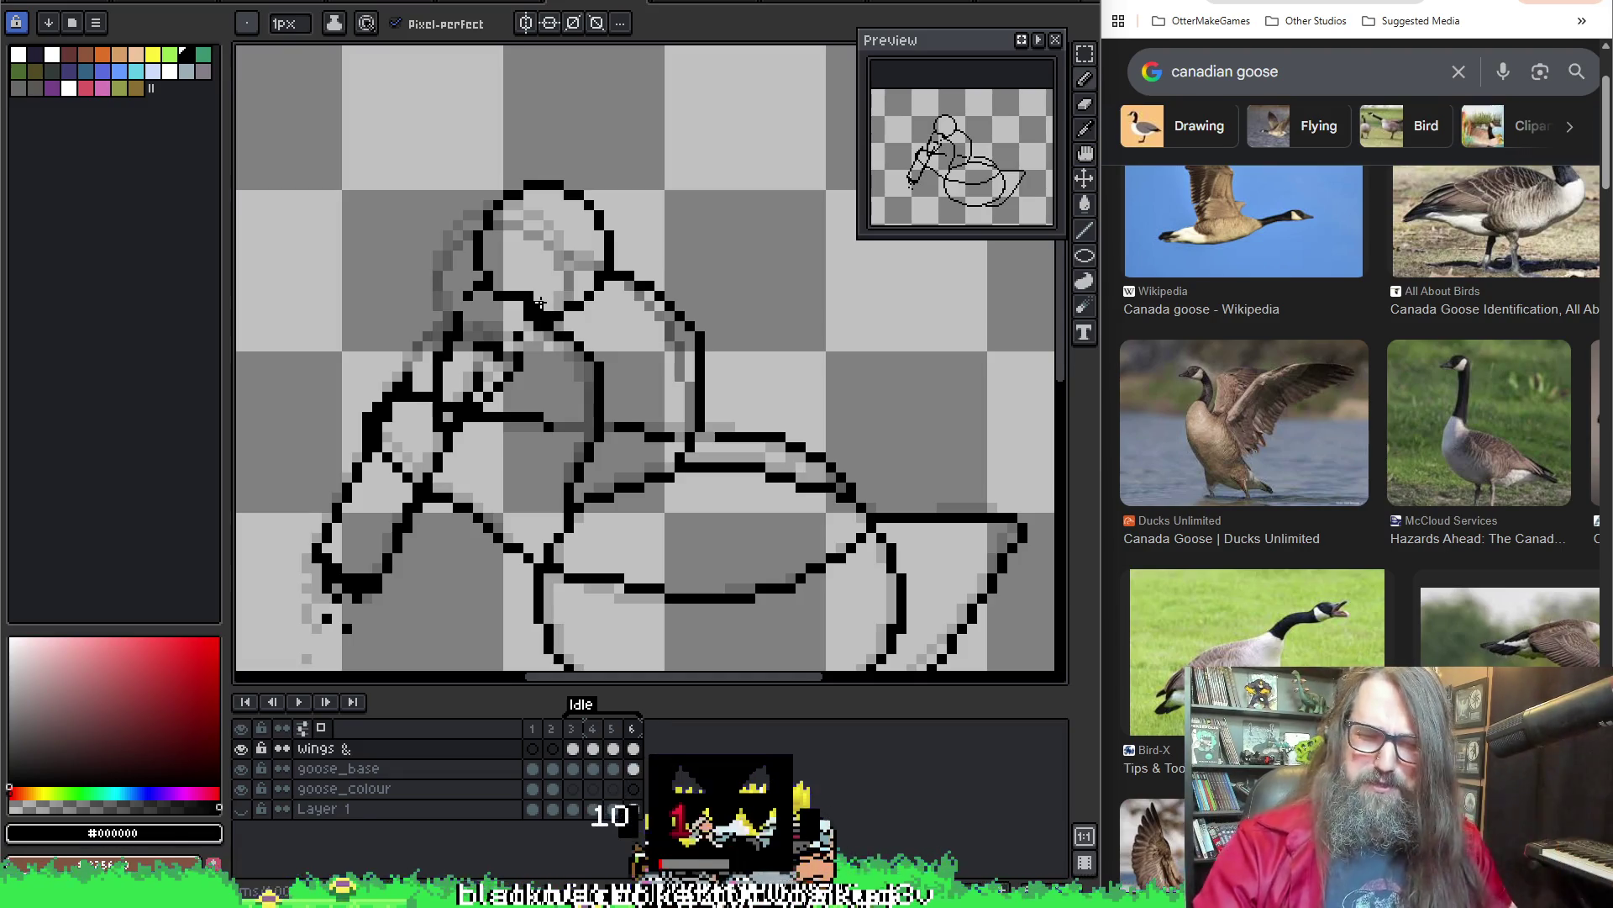
left_click_drag(448, 372, 458, 366)
Play the Idle animation to review the updated neck lines
key("Return")
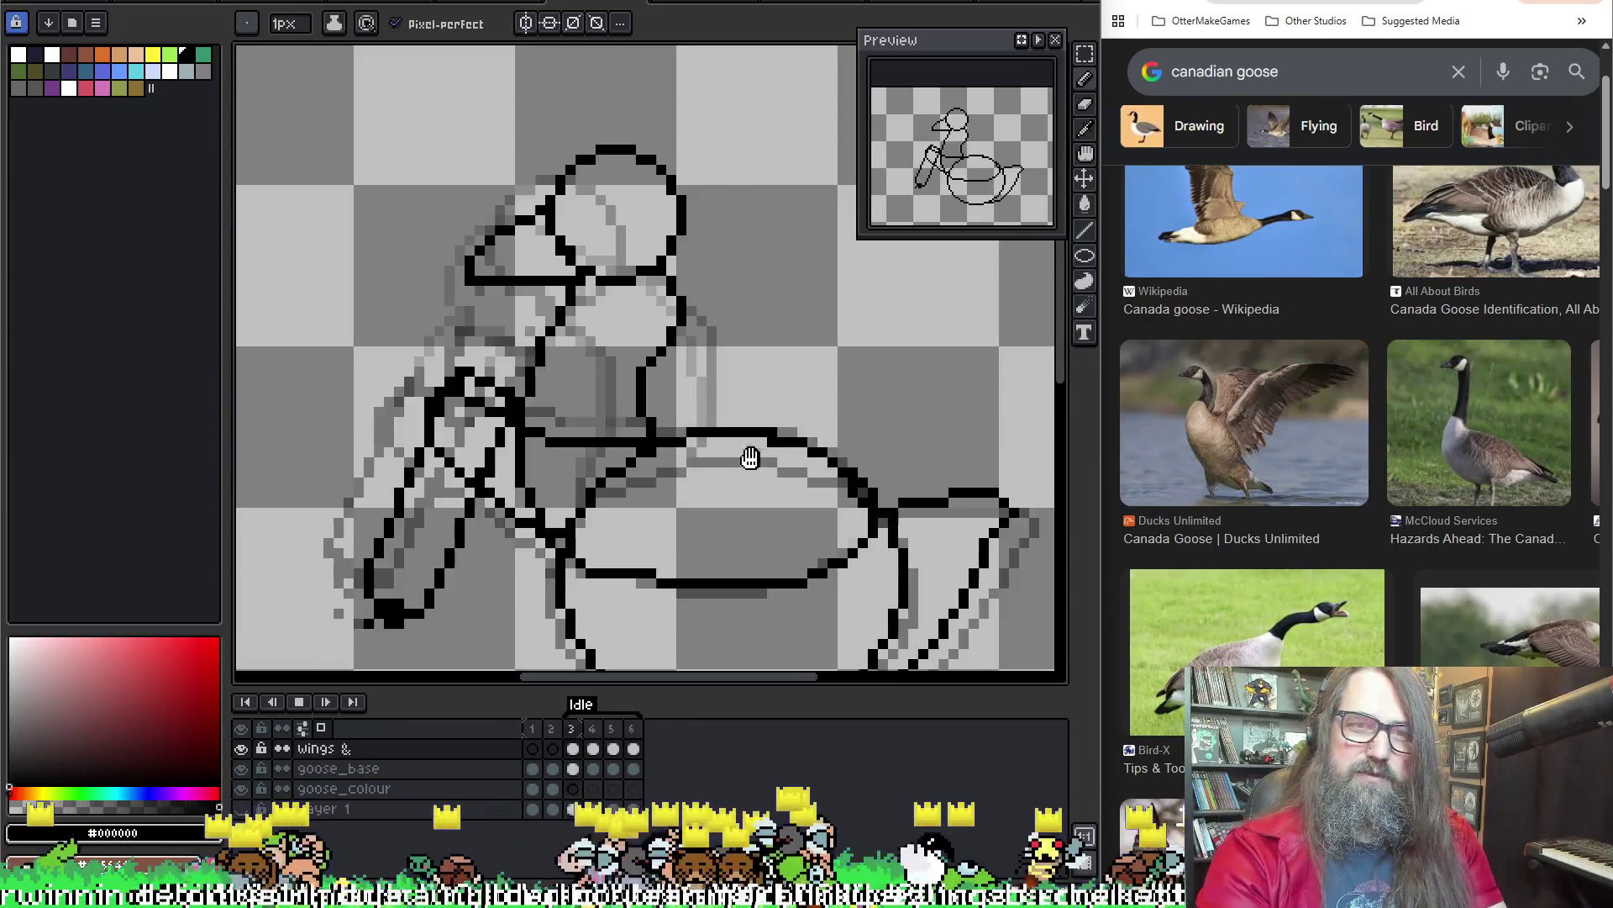
left_click_drag(682, 322, 706, 372)
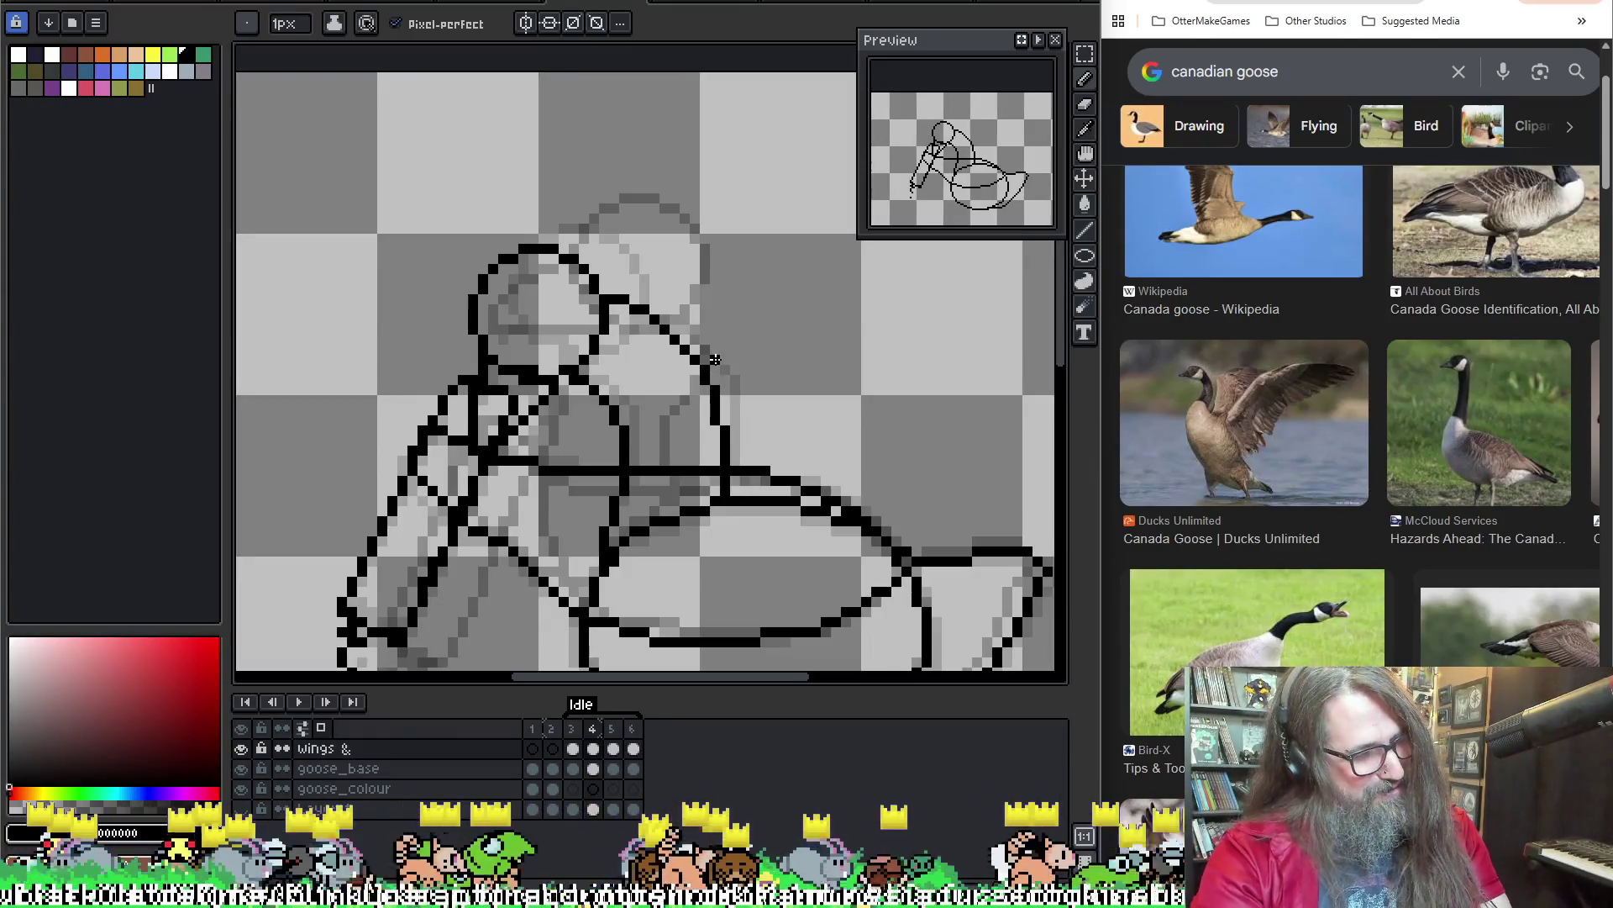
key("Return")
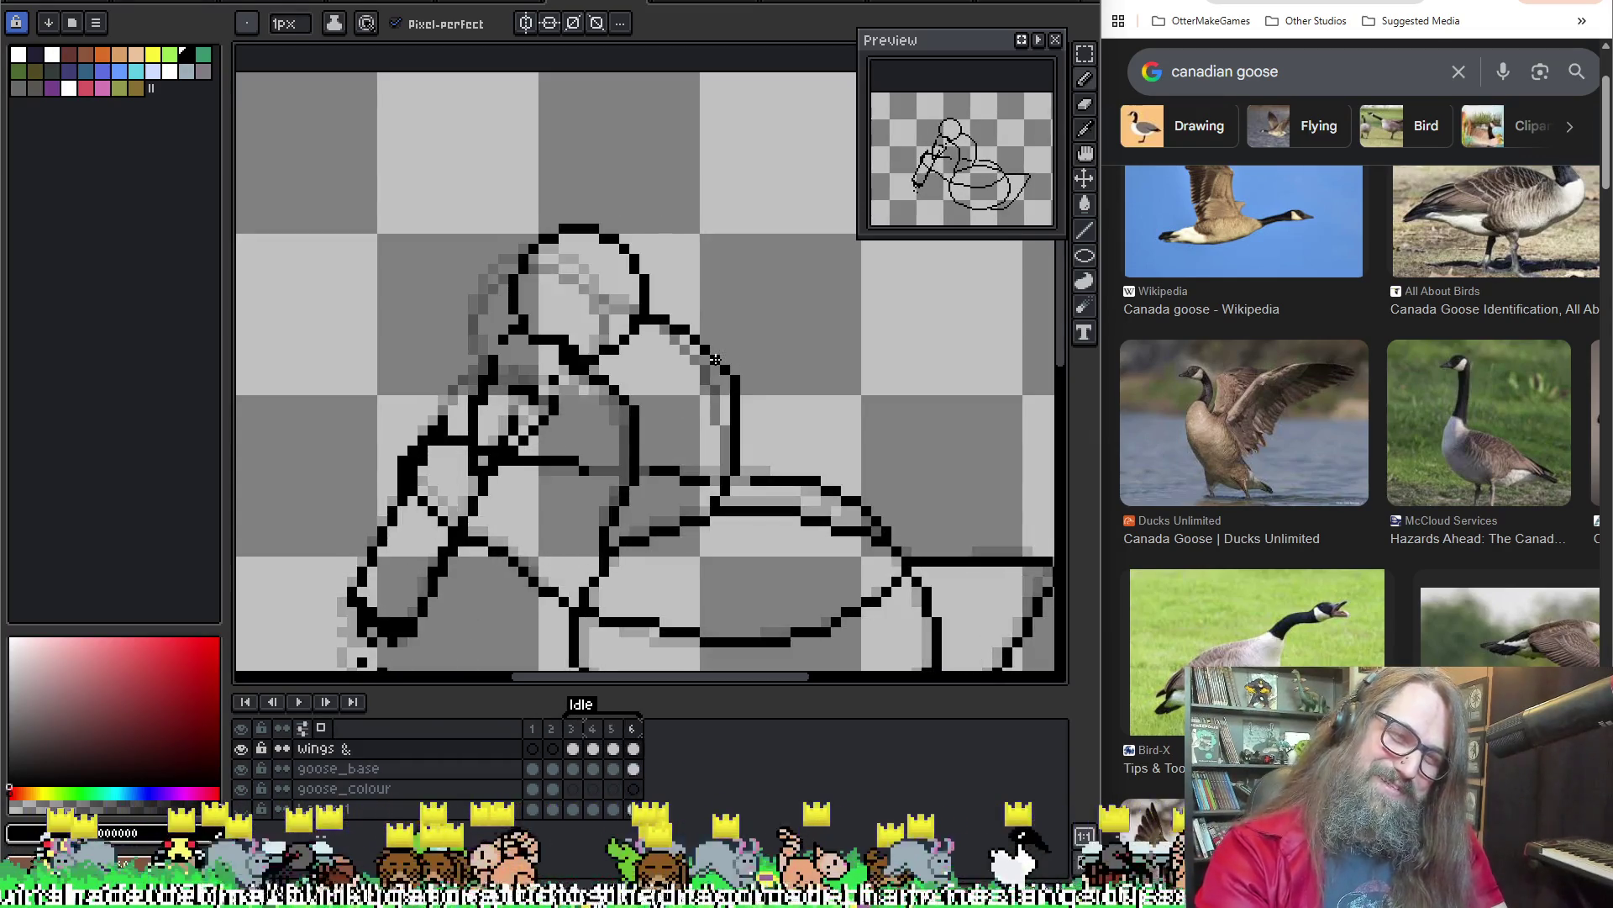
scroll(714, 360, "down", 2)
scroll(714, 360, "right", 3)
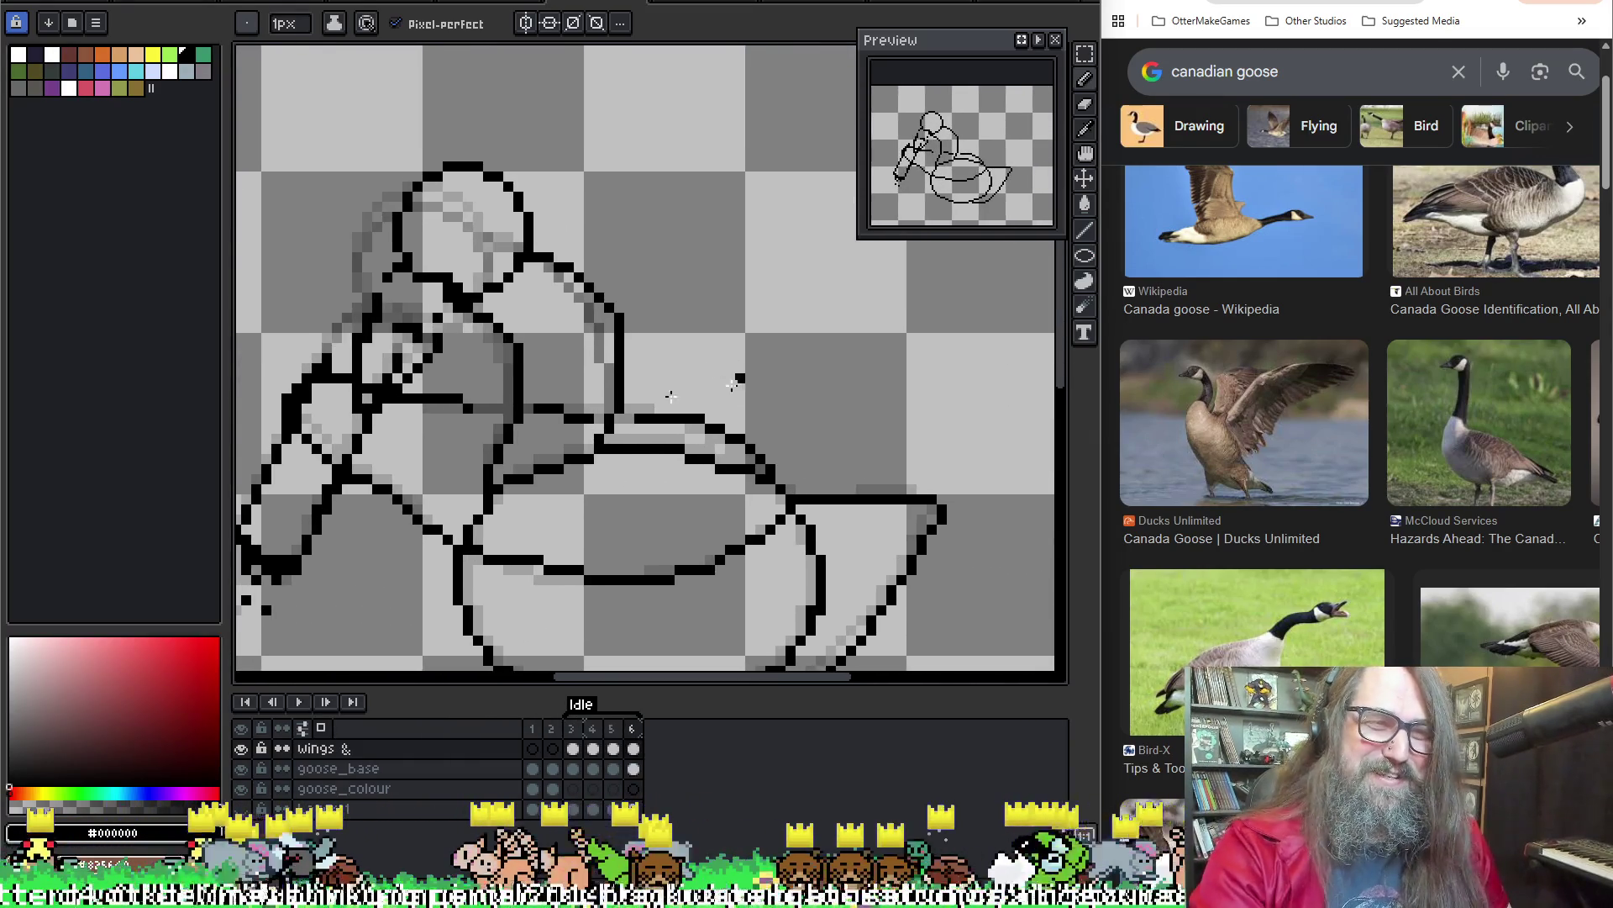
scroll(733, 383, "up", 2)
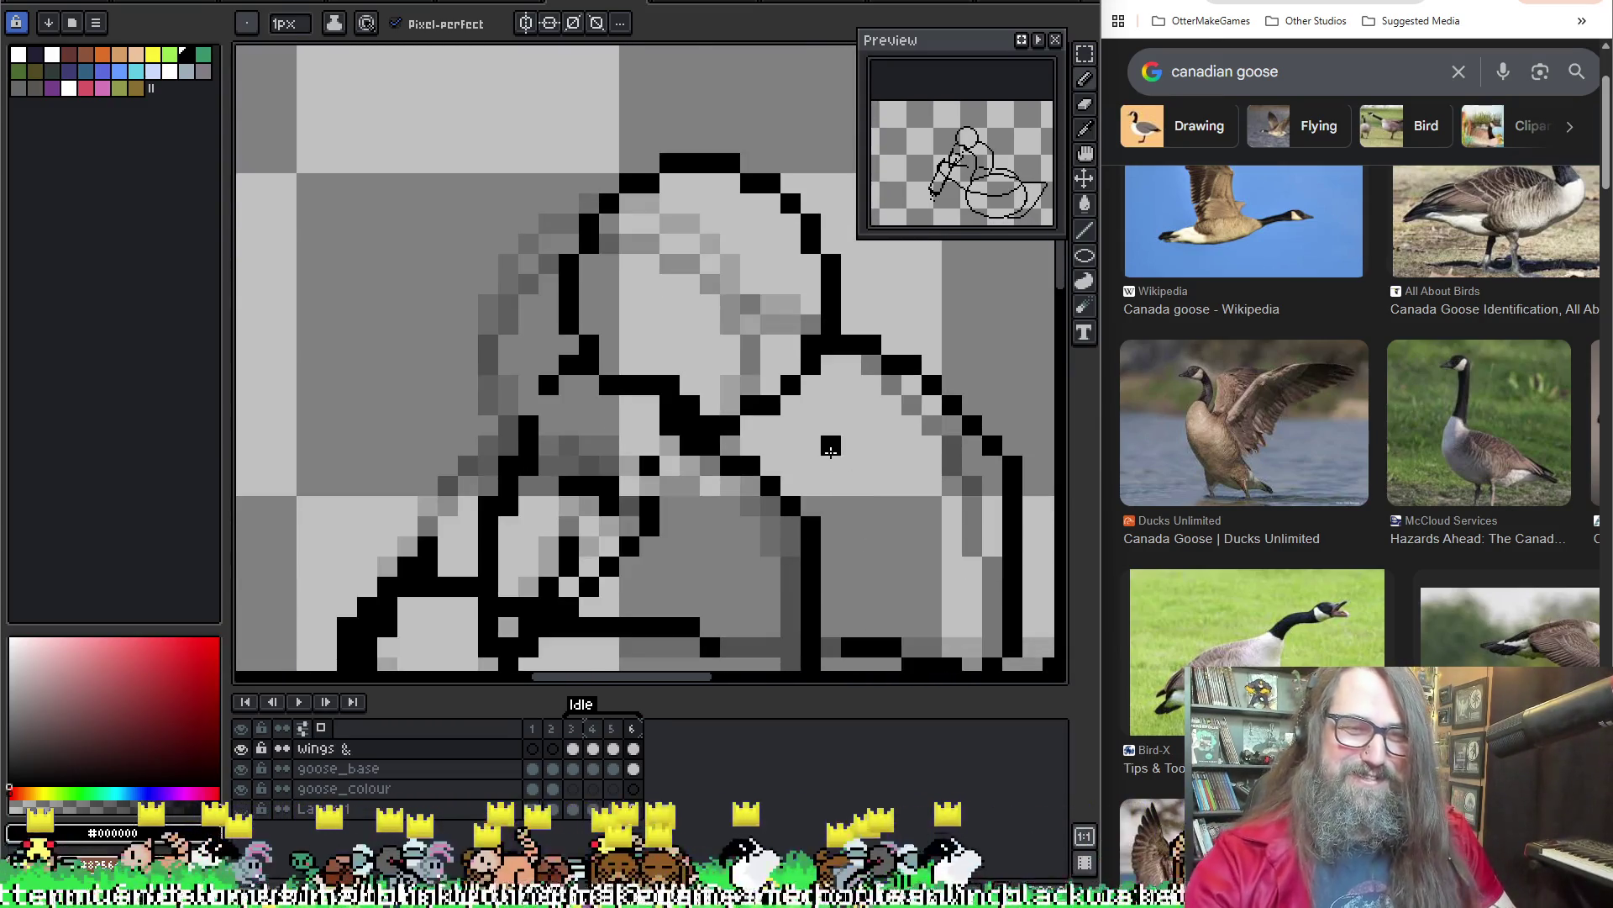
key("q")
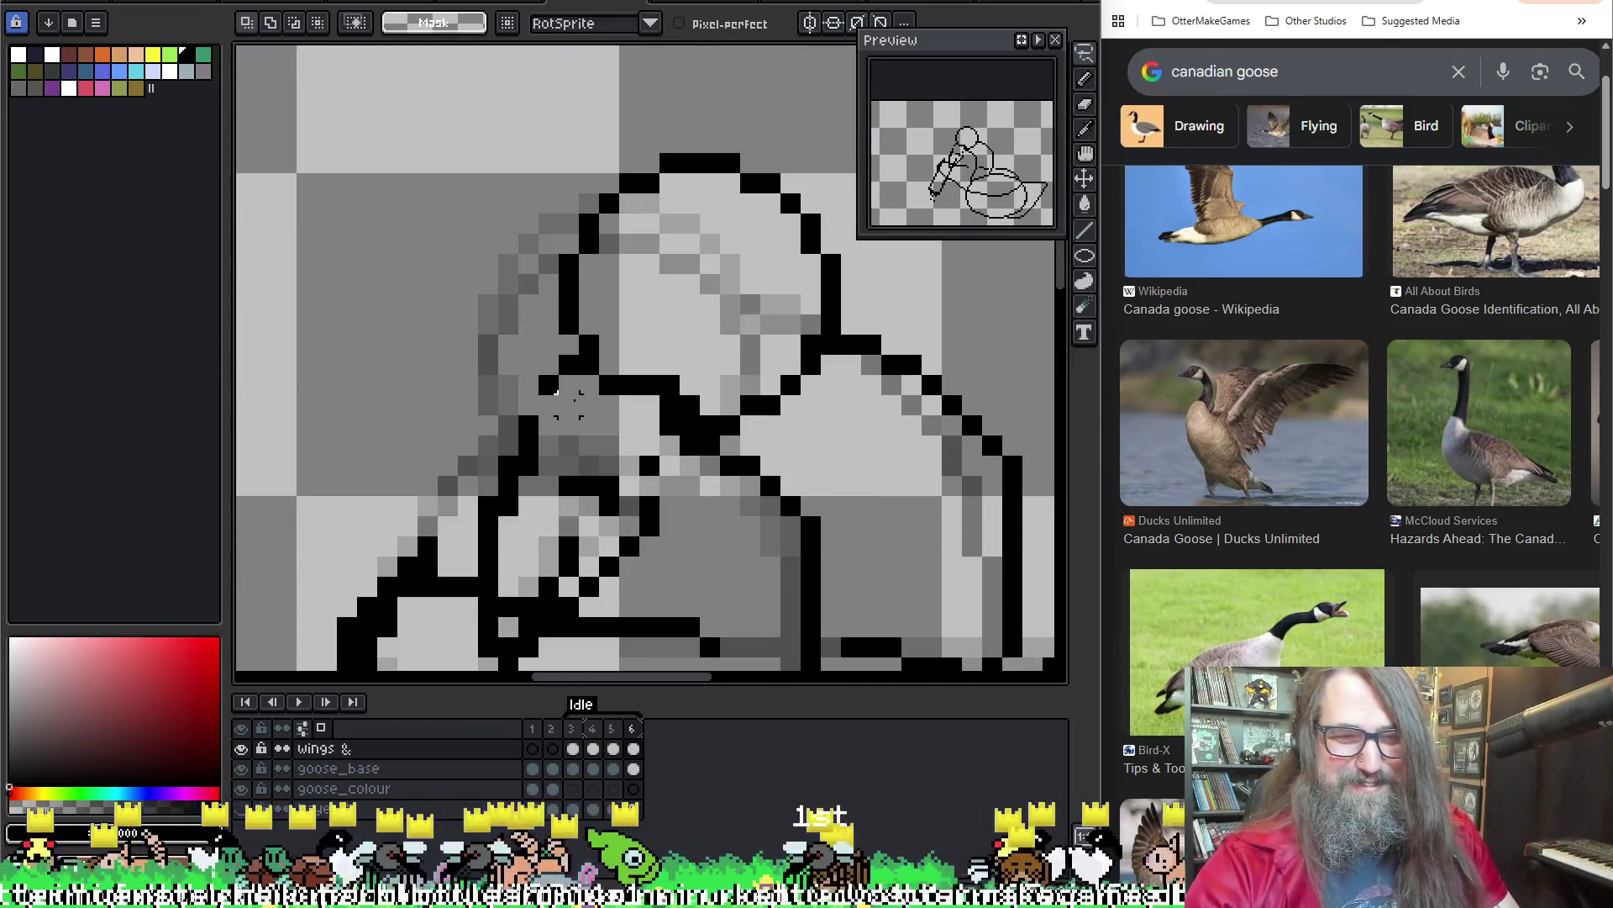
Select an irregular area around the goose's neck and try shifting it, then undo
scroll(668, 354, "down", 2)
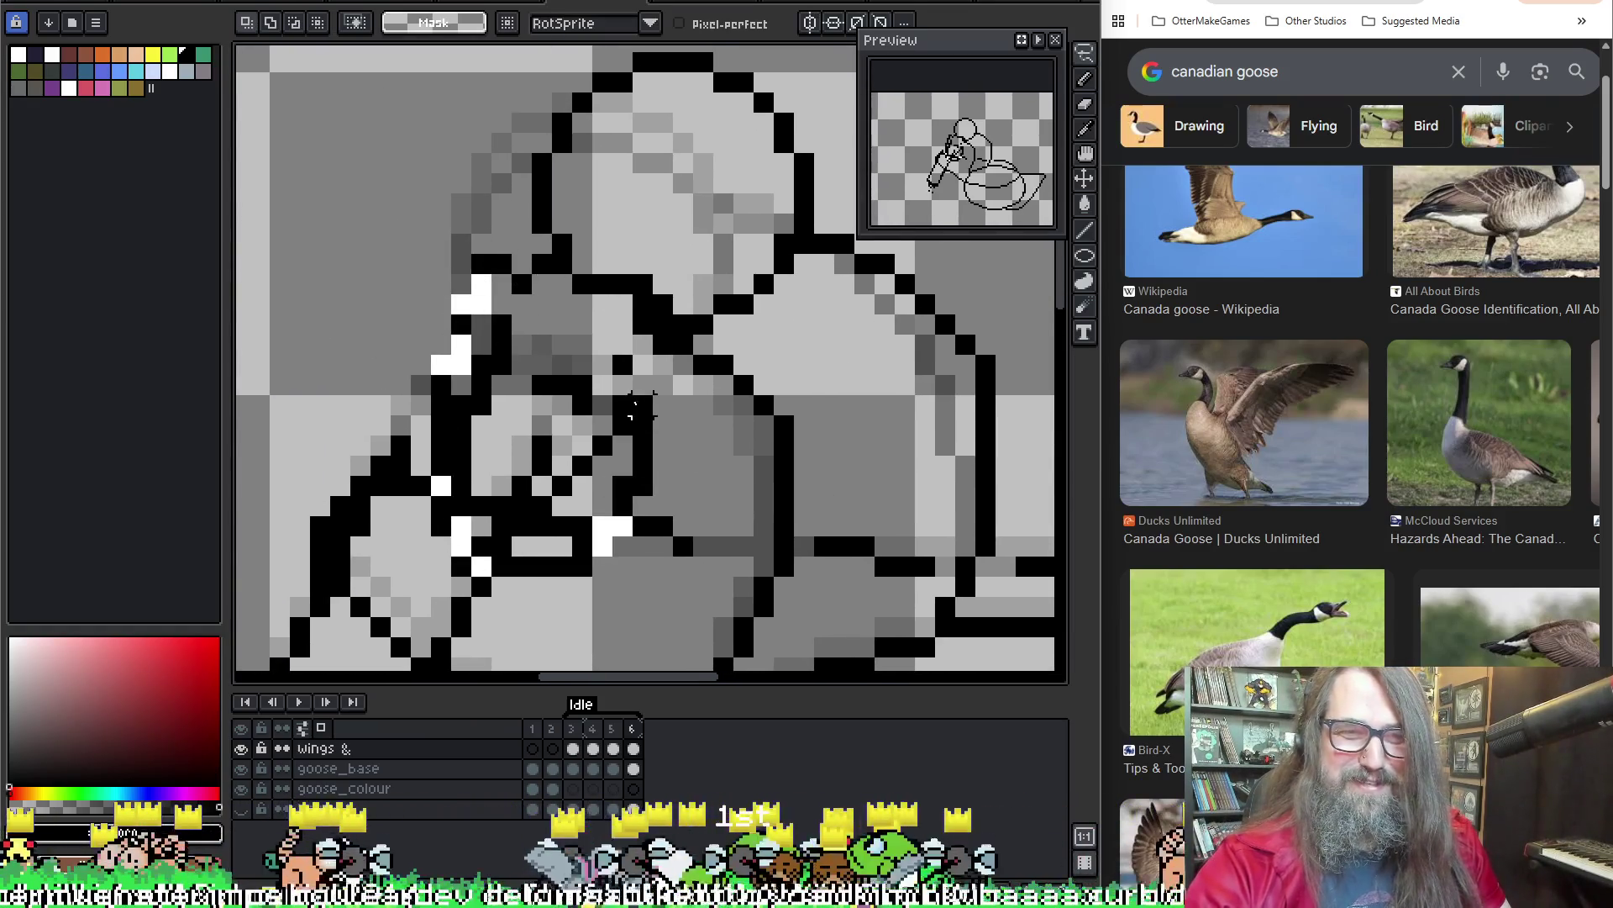
left_click_drag(622, 382, 485, 335)
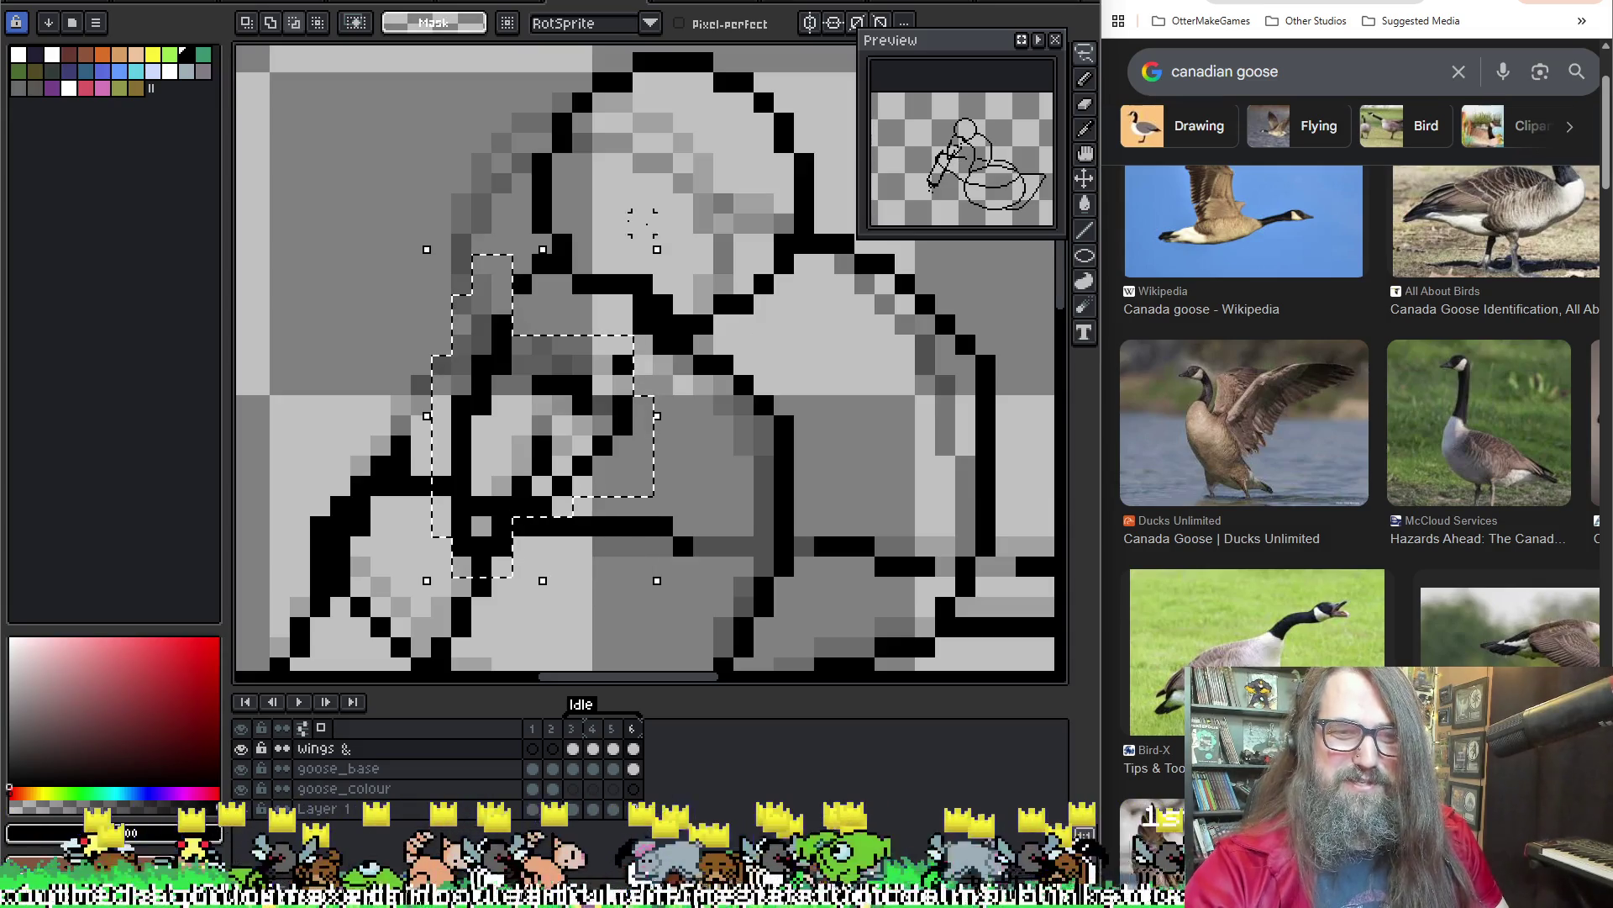
left_click_drag(542, 412, 546, 391)
key("ctrl+z")
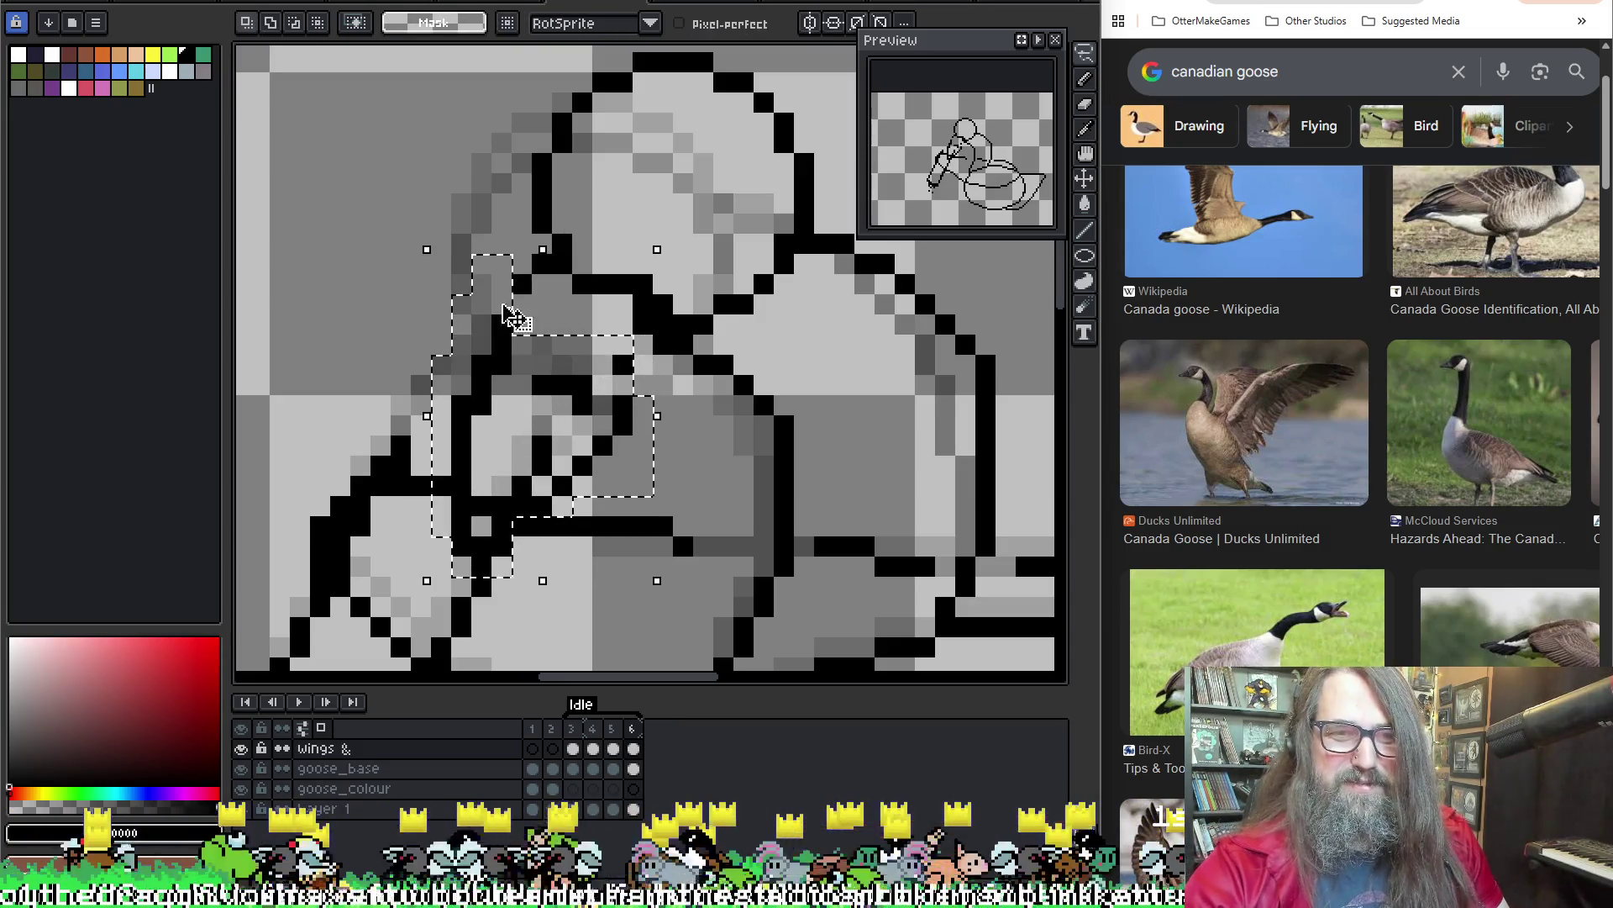
Colour-select the connected black outline pixels, then clear that selection
left_click_drag(420, 303, 463, 382)
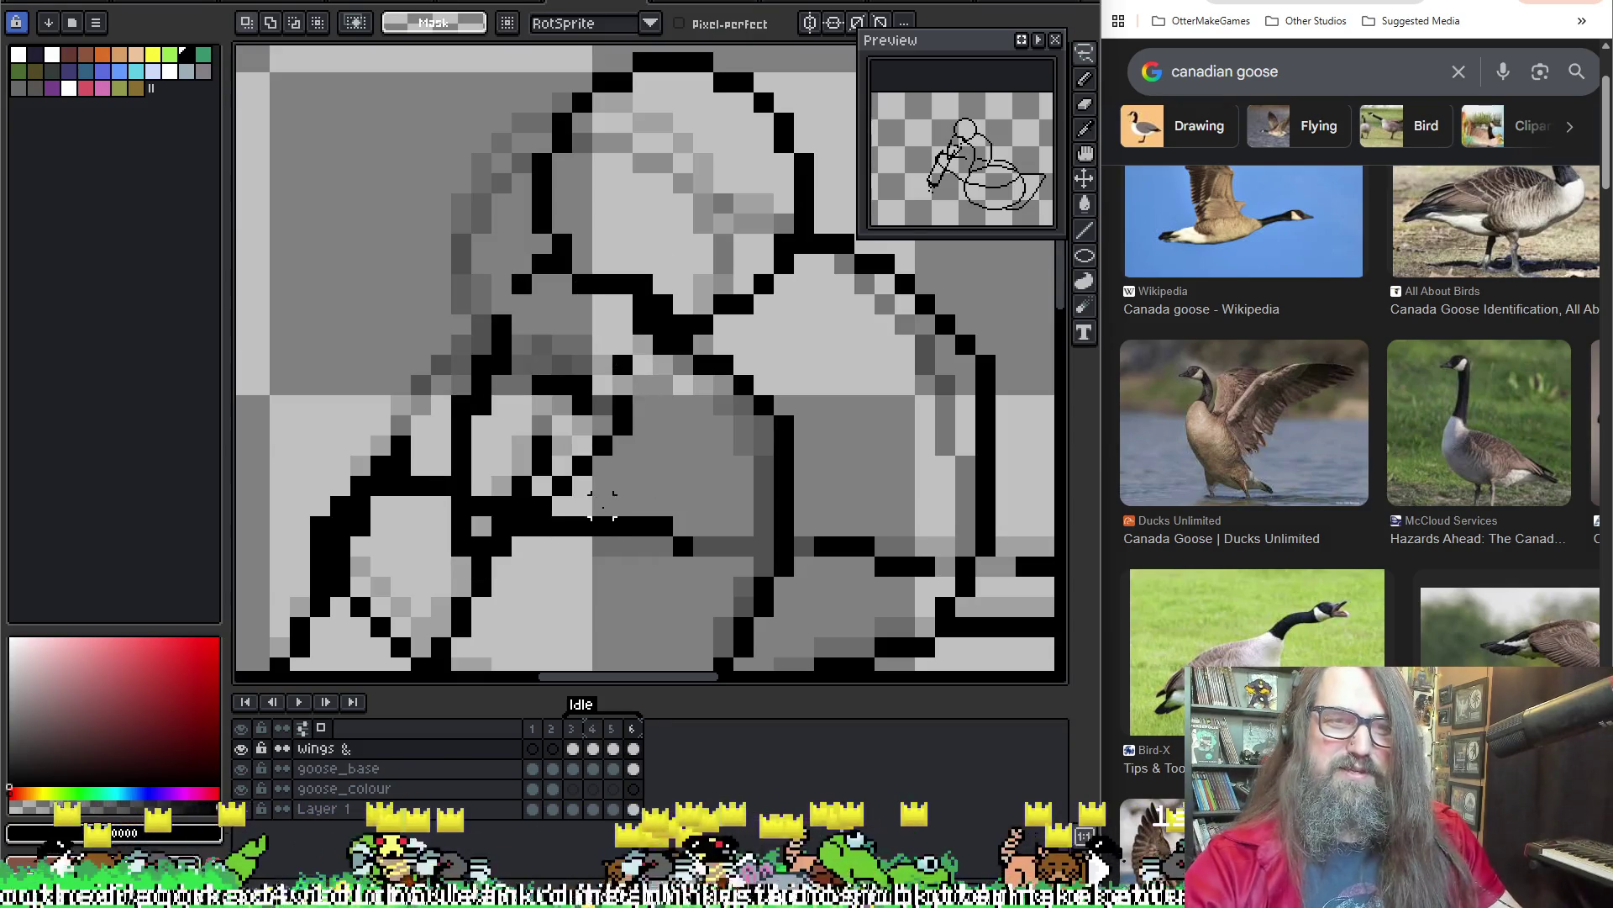
key("b")
key("w")
left_click(492, 375)
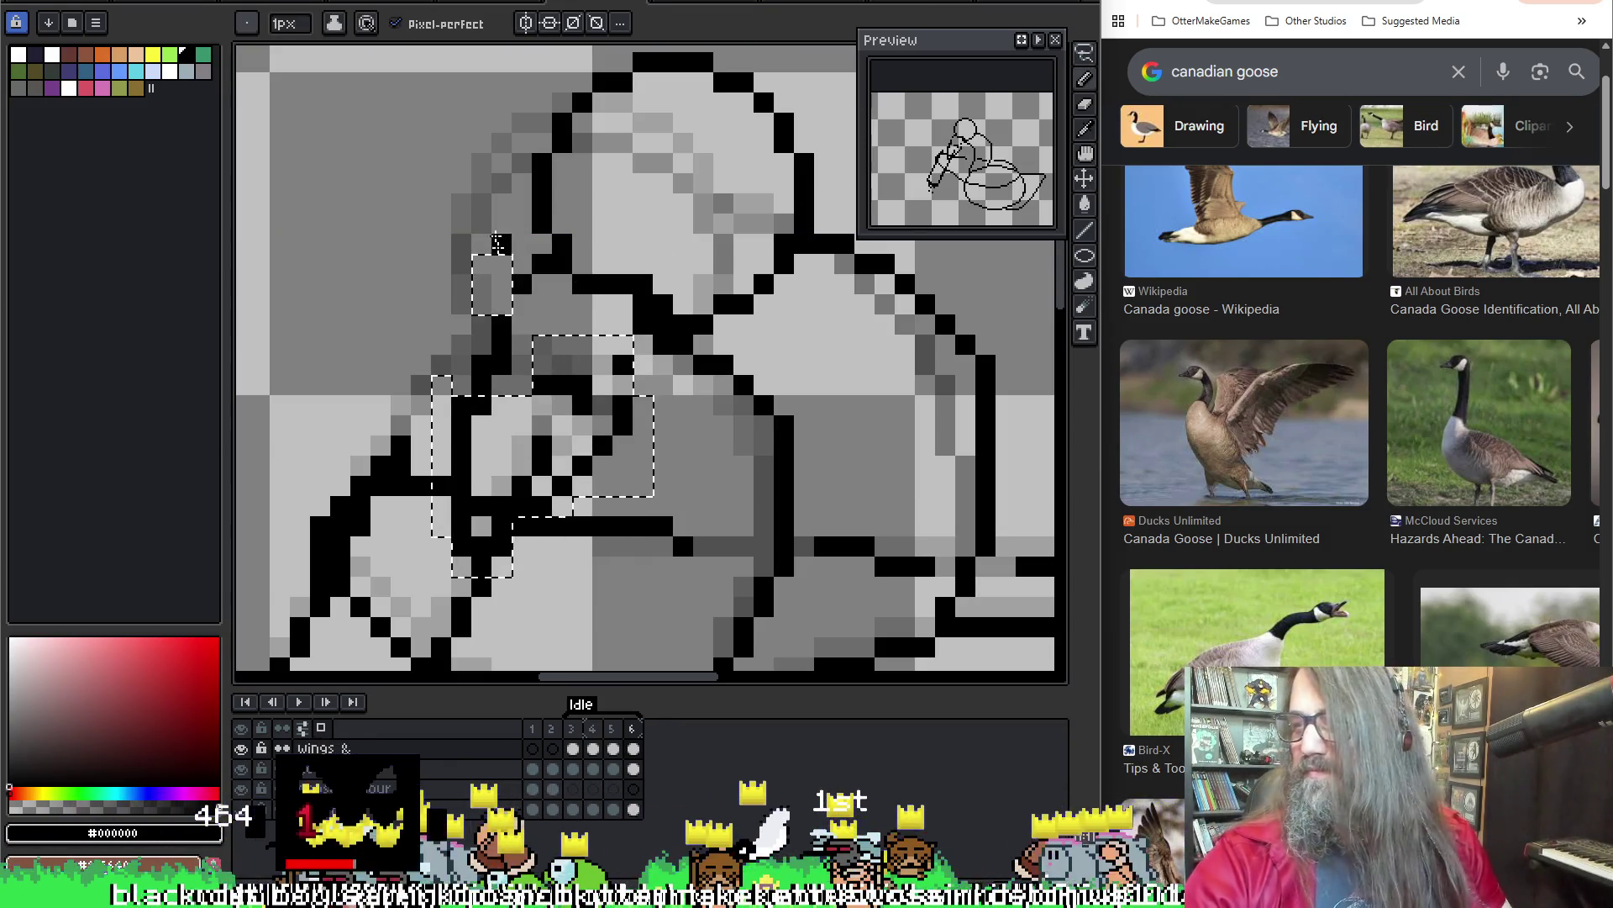
left_click(612, 357)
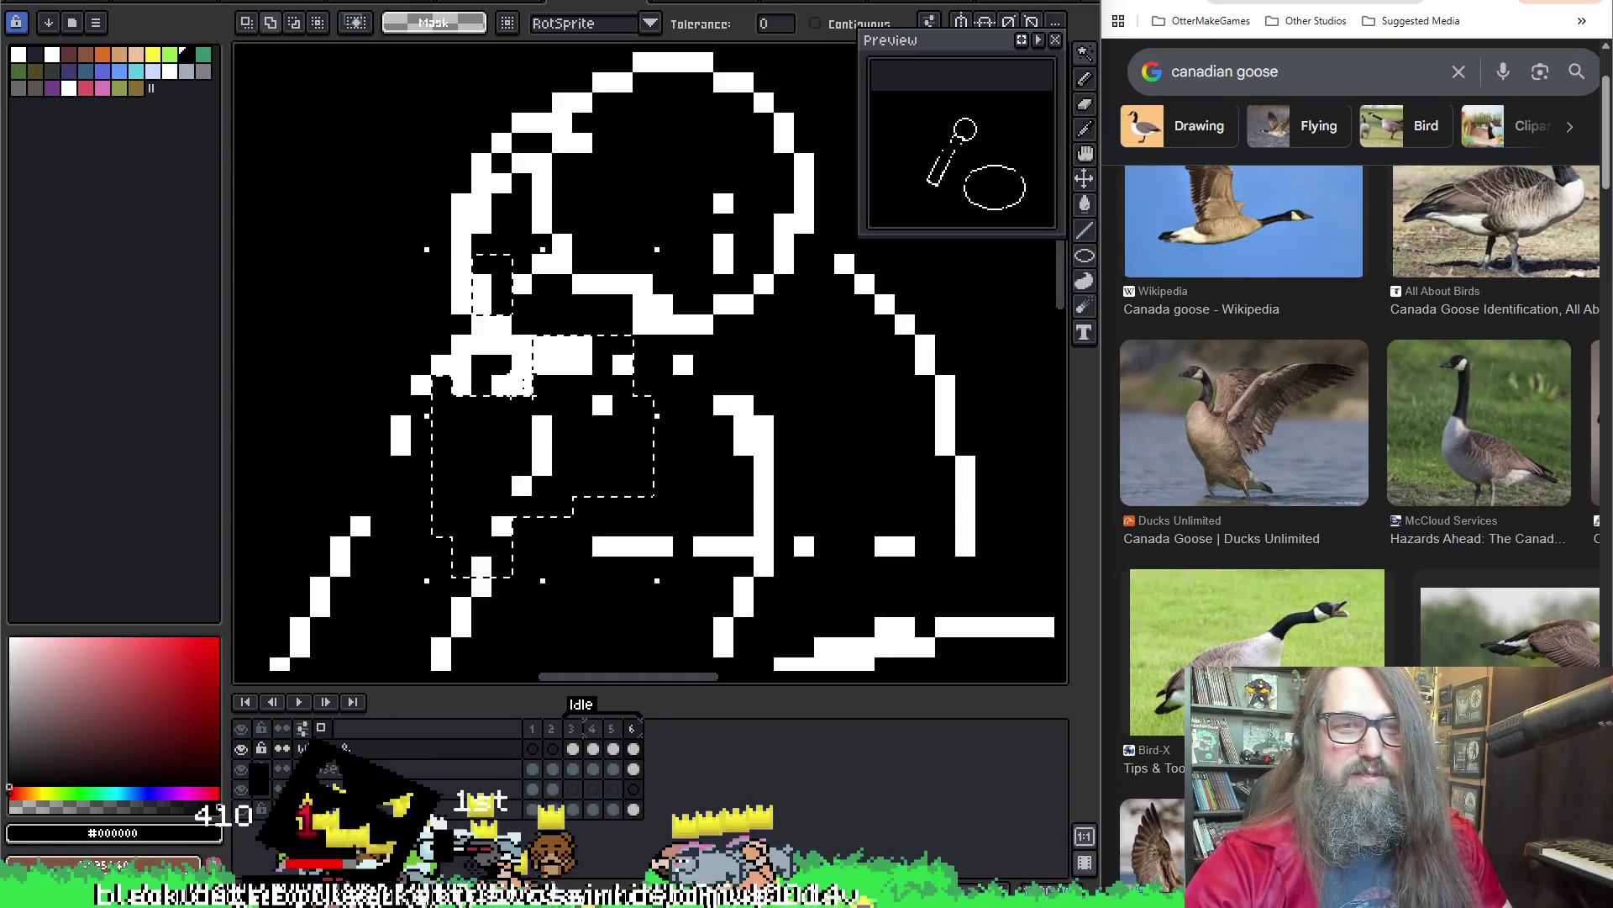
key("ctrl+d")
key("m")
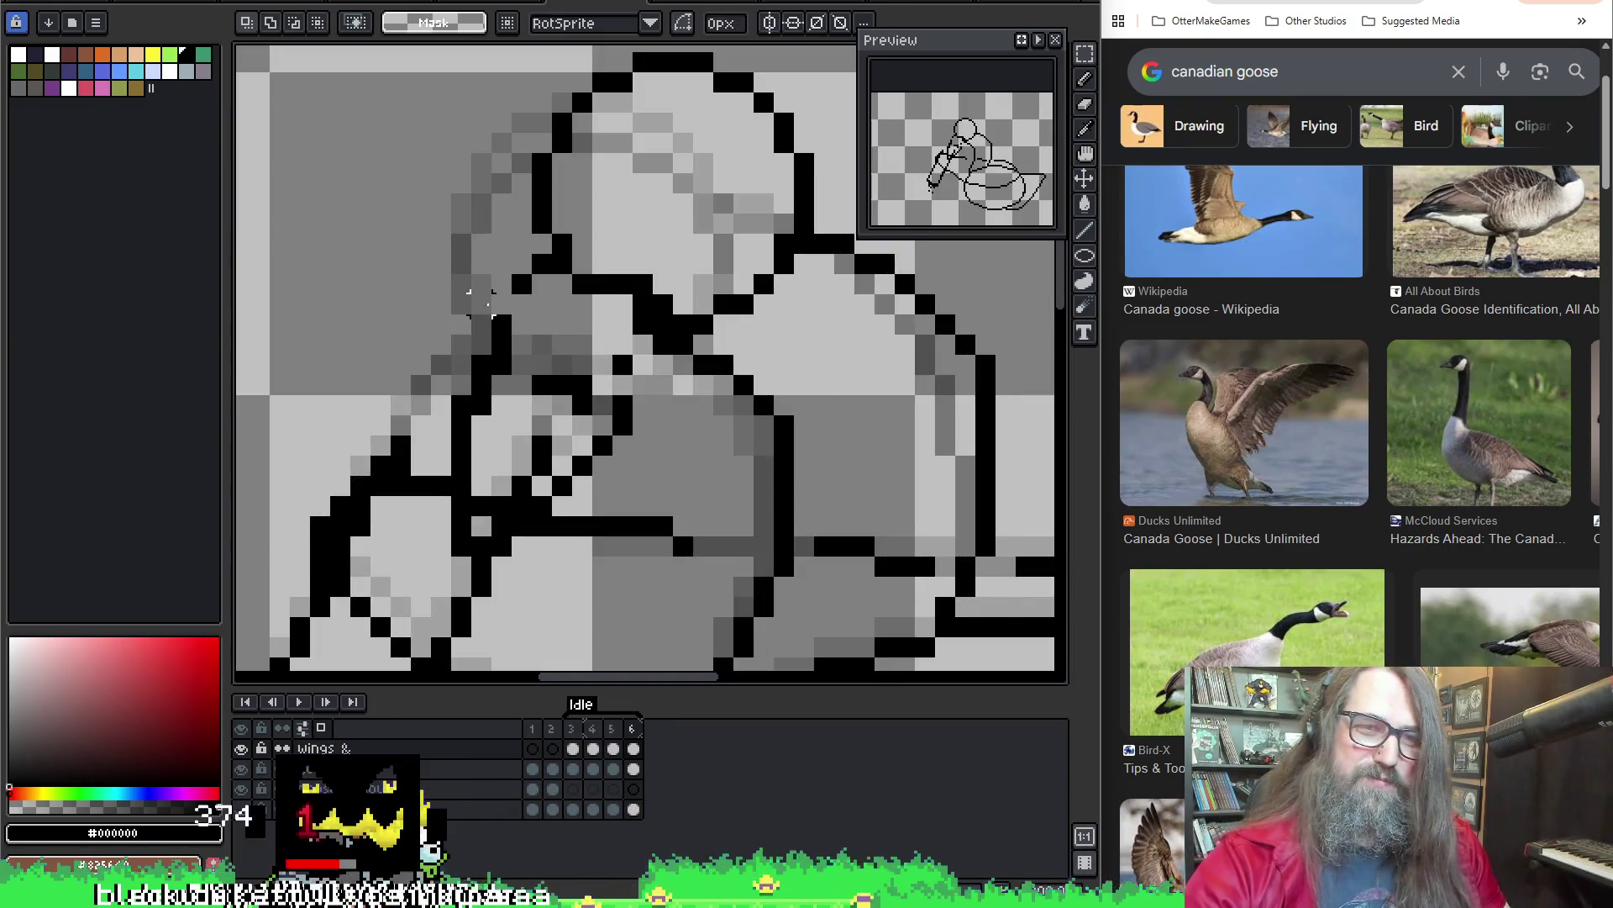
Build an L-shaped rectangular selection over the neck line work and test moving it up, then undo
left_click_drag(439, 412, 494, 540)
left_click_drag(431, 315, 635, 535)
left_click_drag(433, 513, 552, 578)
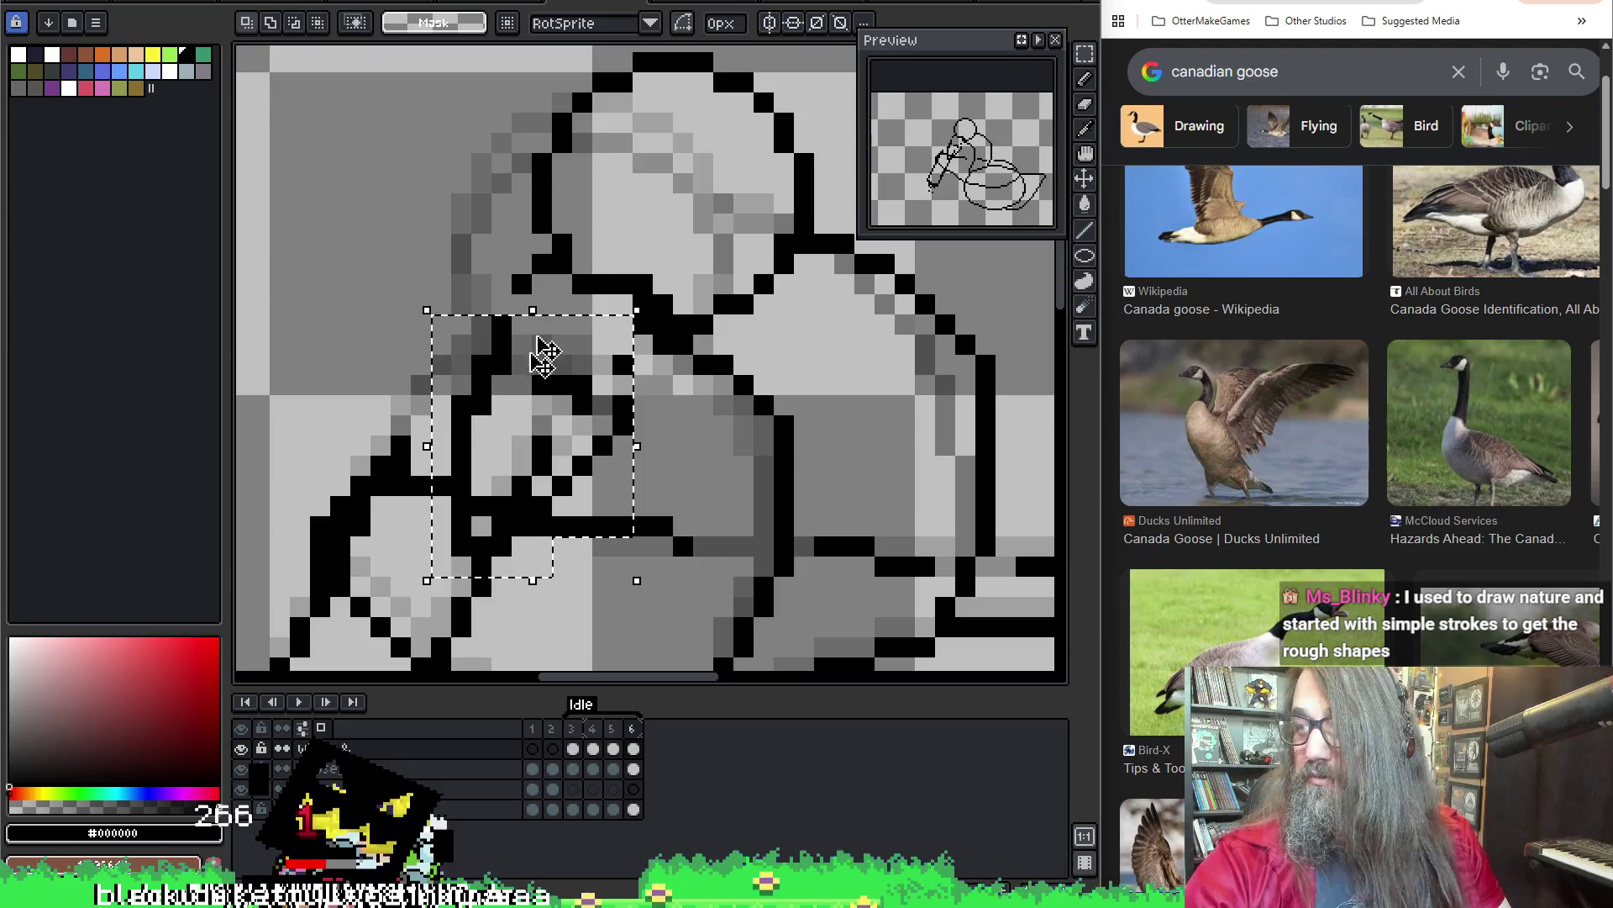
key("b")
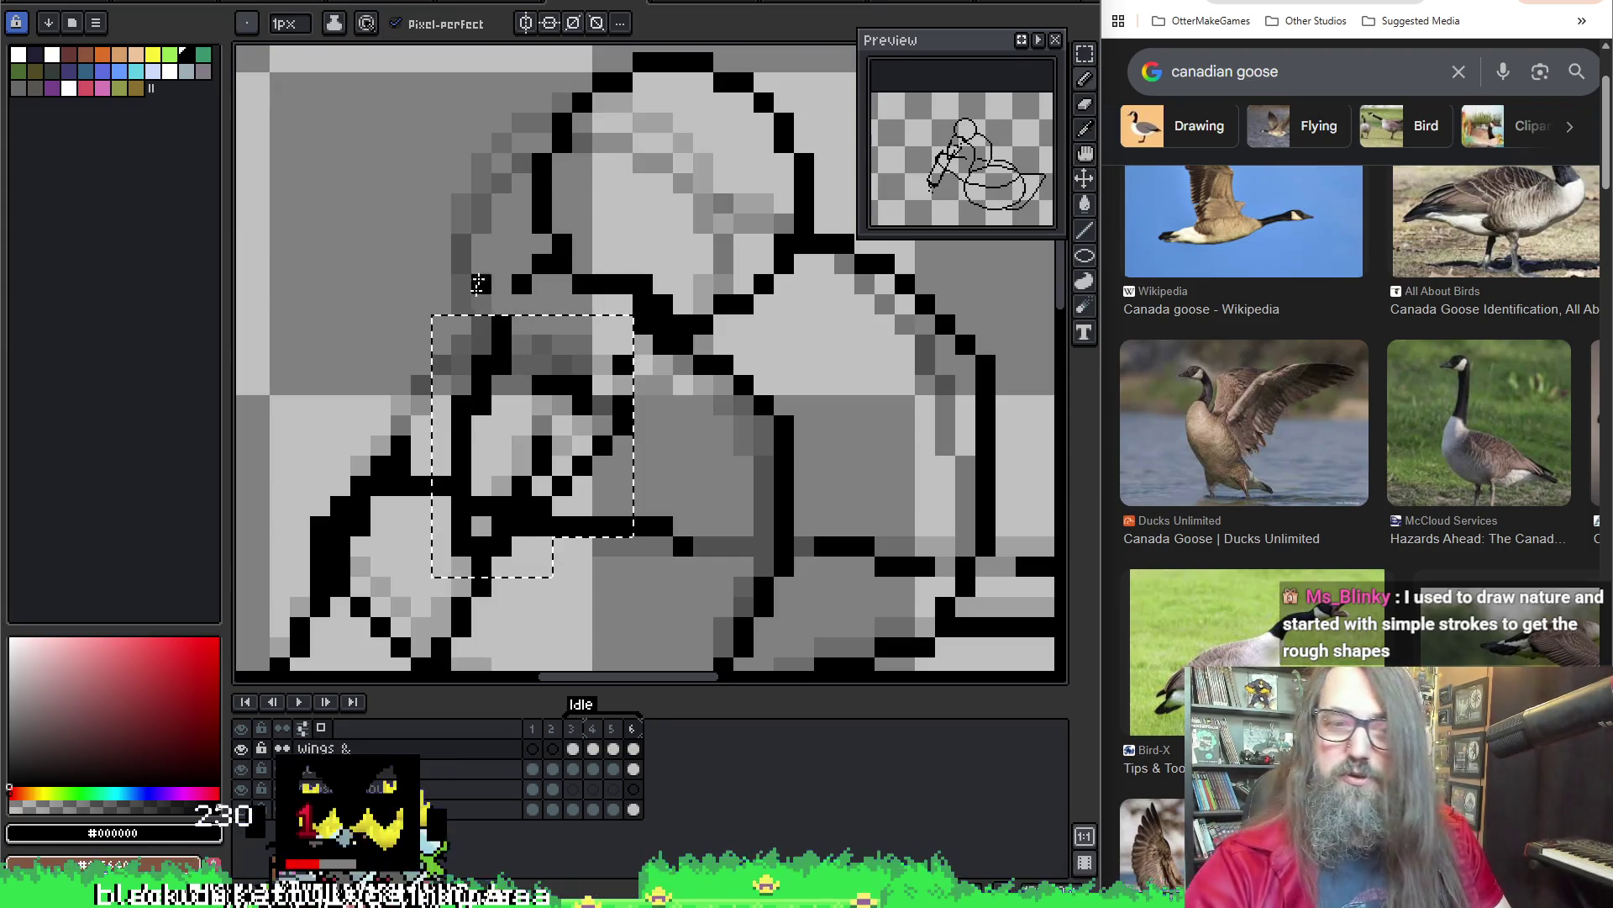
key("v")
left_click_drag(531, 439, 532, 411)
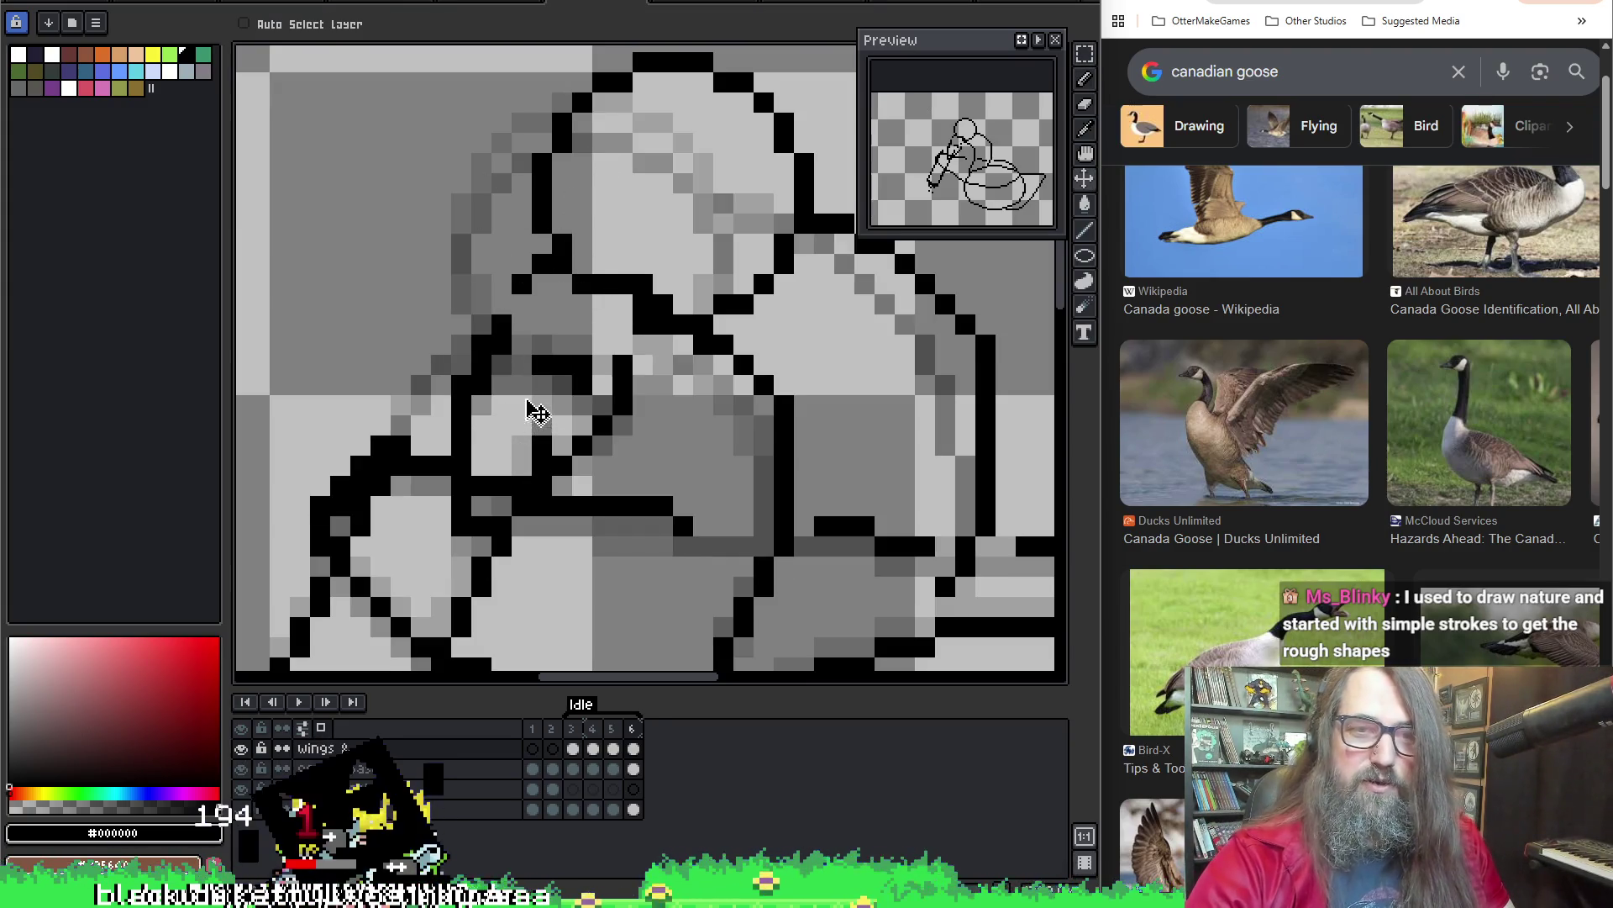
key("ctrl+z")
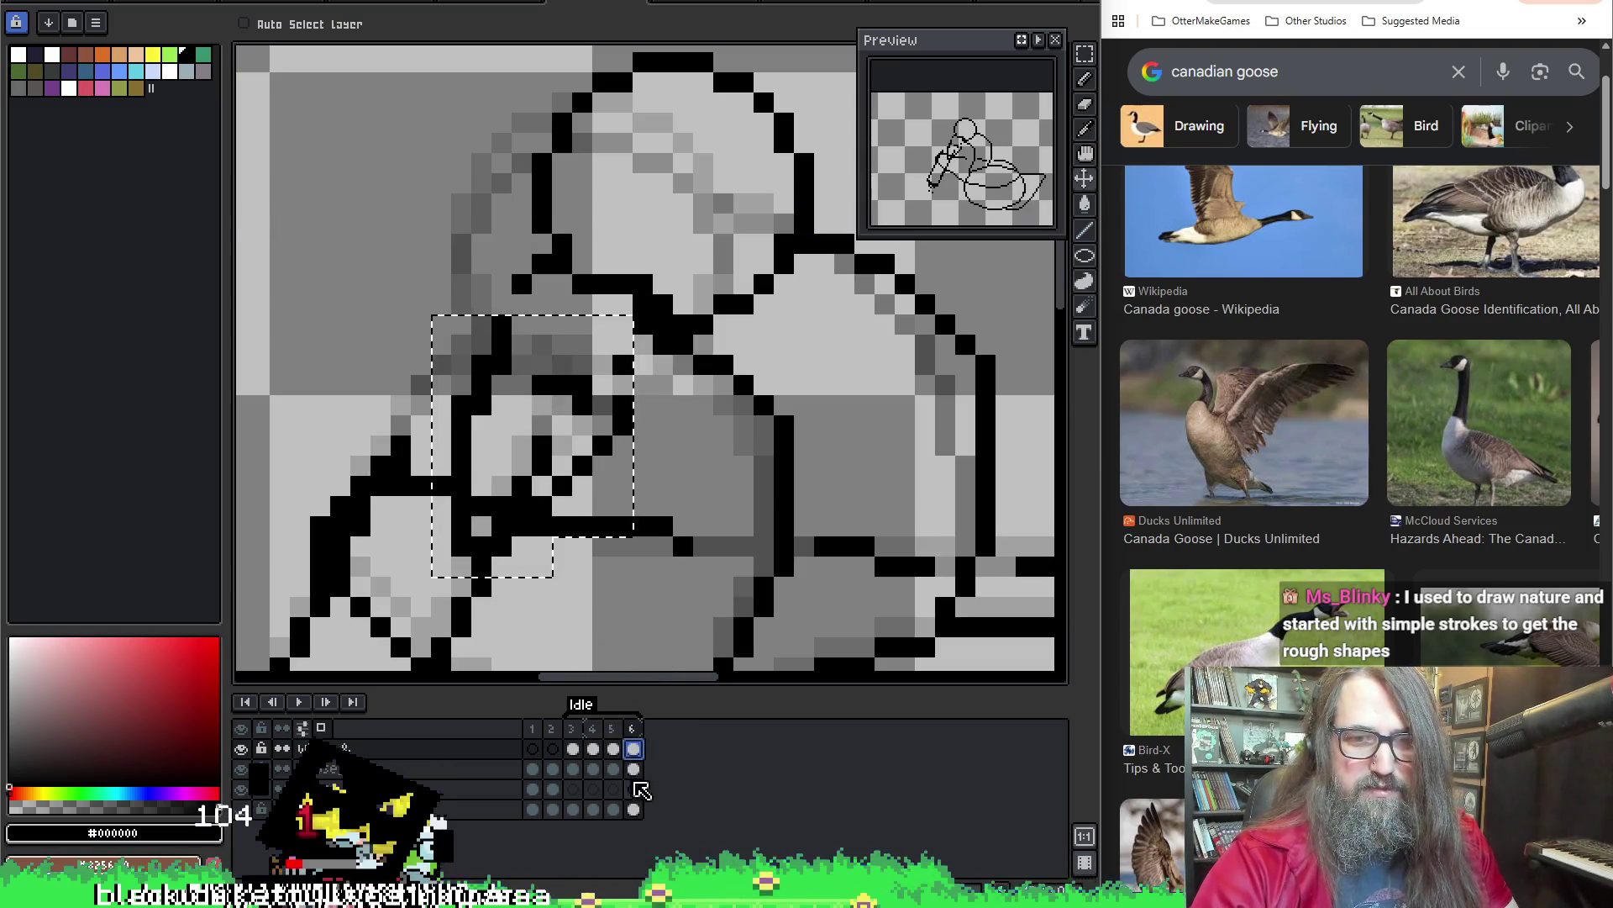
Compare the goose_base and wings cels in frame 6 by toggling their visibility
left_click(634, 769)
left_click(242, 768)
left_click(242, 768)
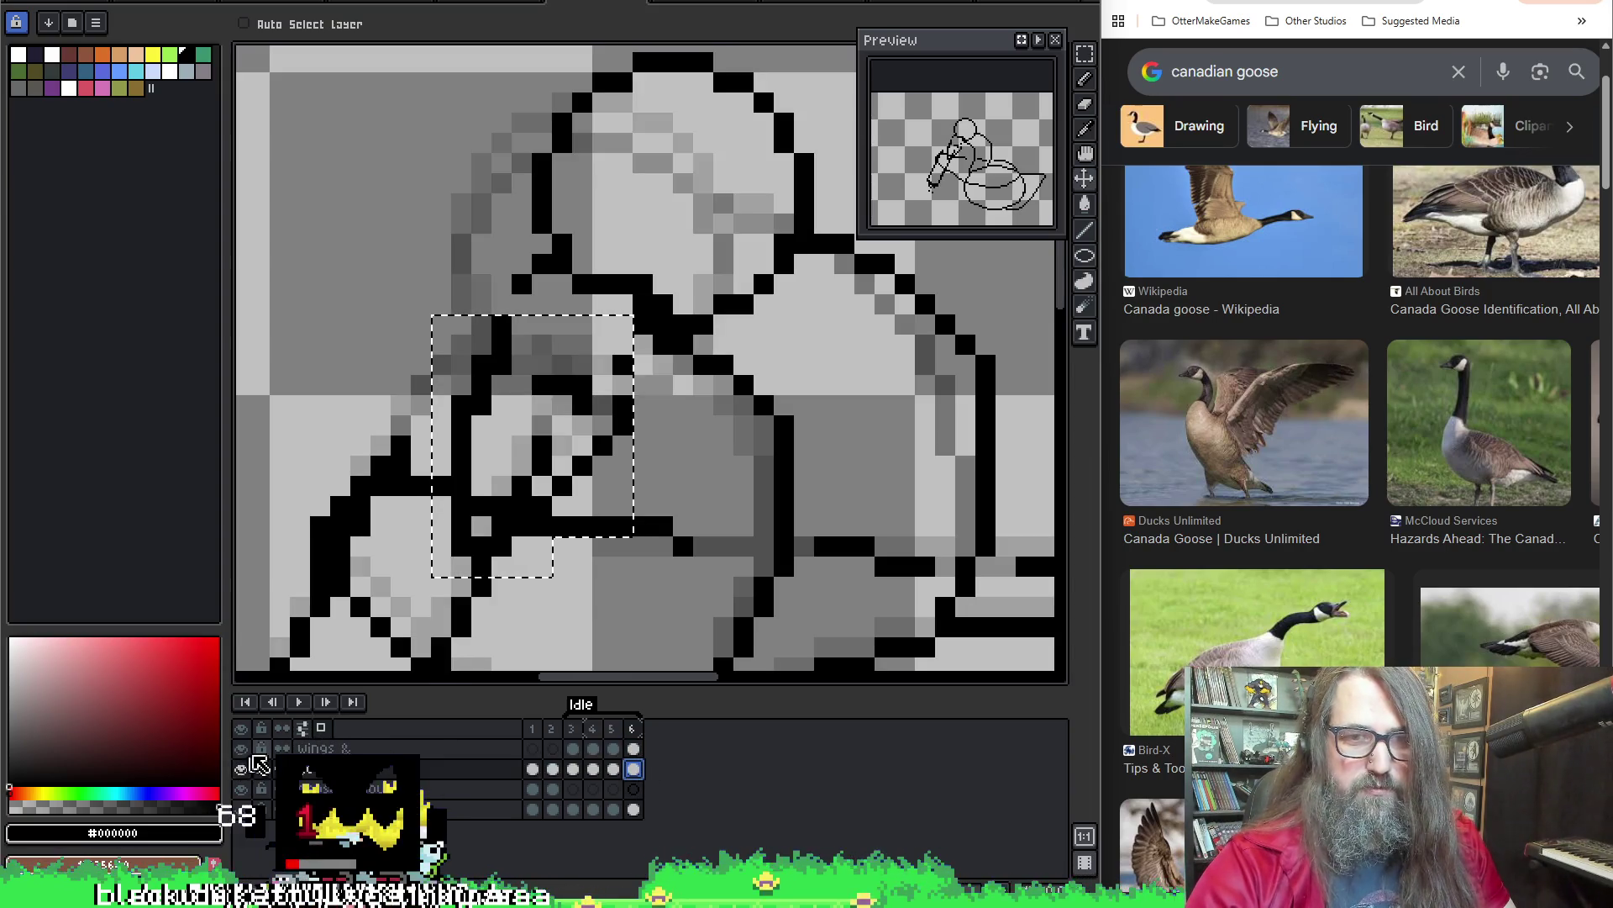
left_click(633, 749)
left_click(242, 749)
left_click(242, 748)
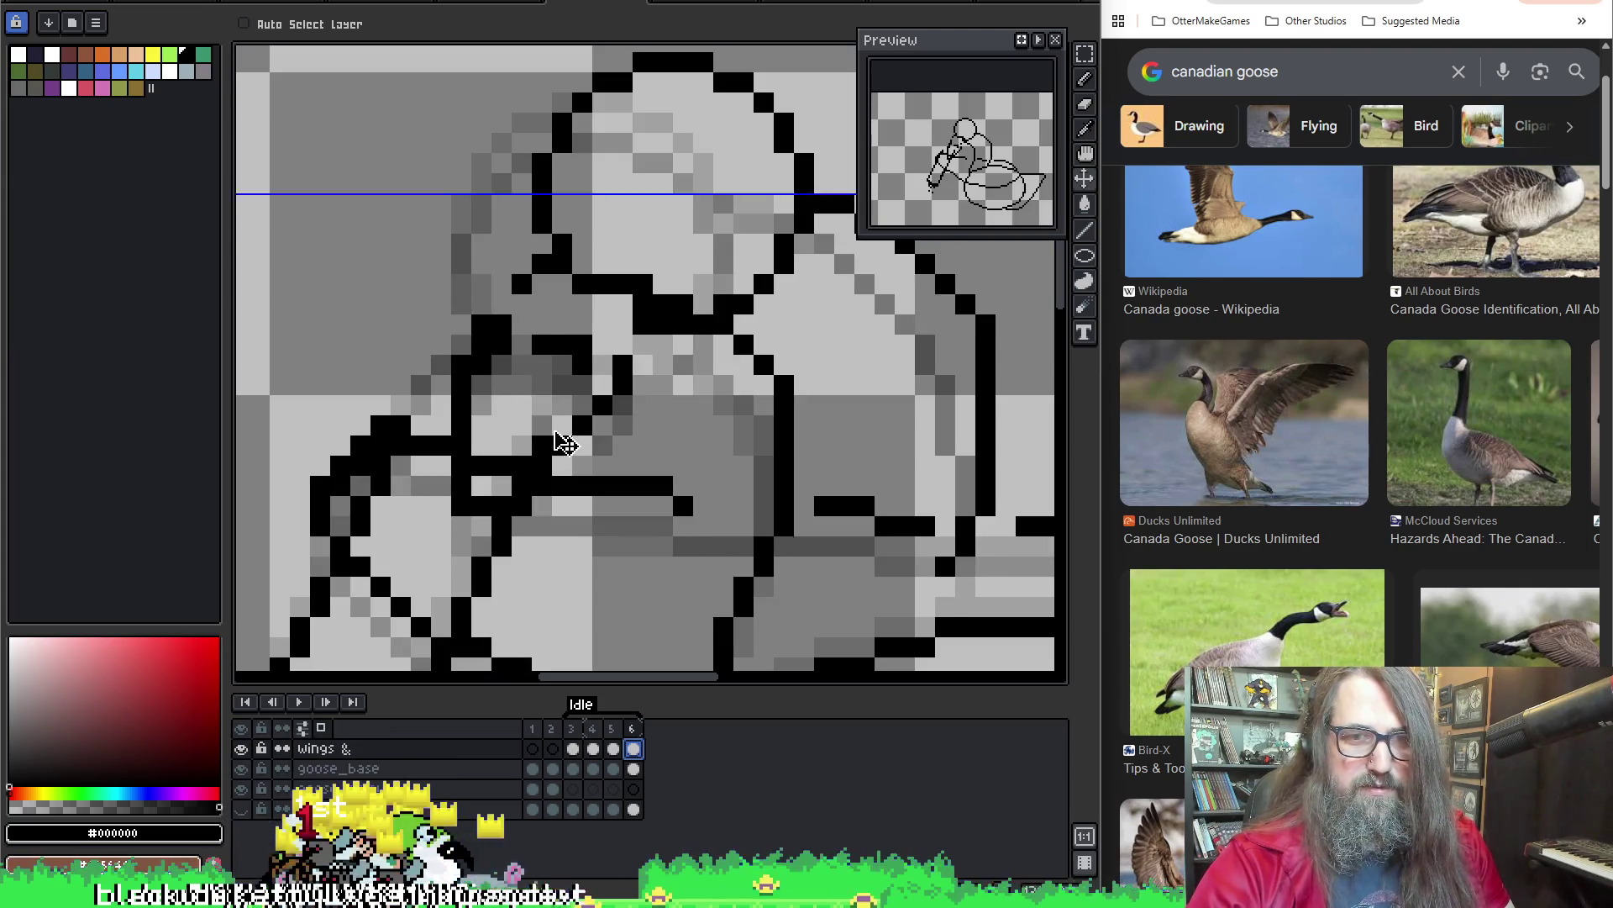
Resize the selected line work with RotSprite, move it up and left, and commit the transform
key("r")
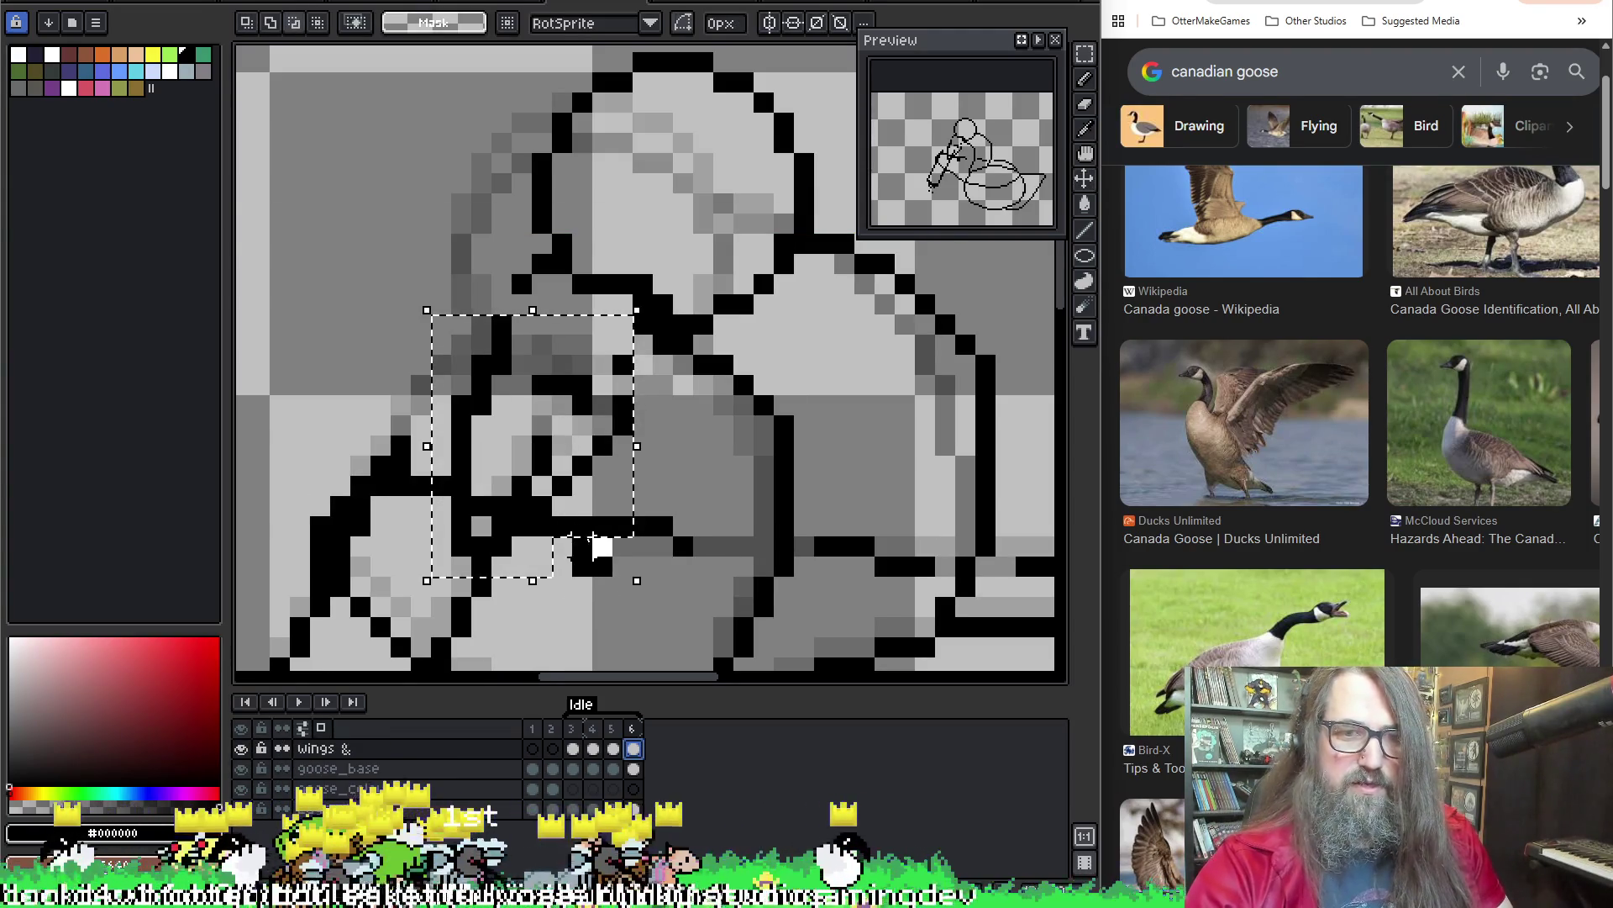
left_click_drag(567, 498, 552, 538)
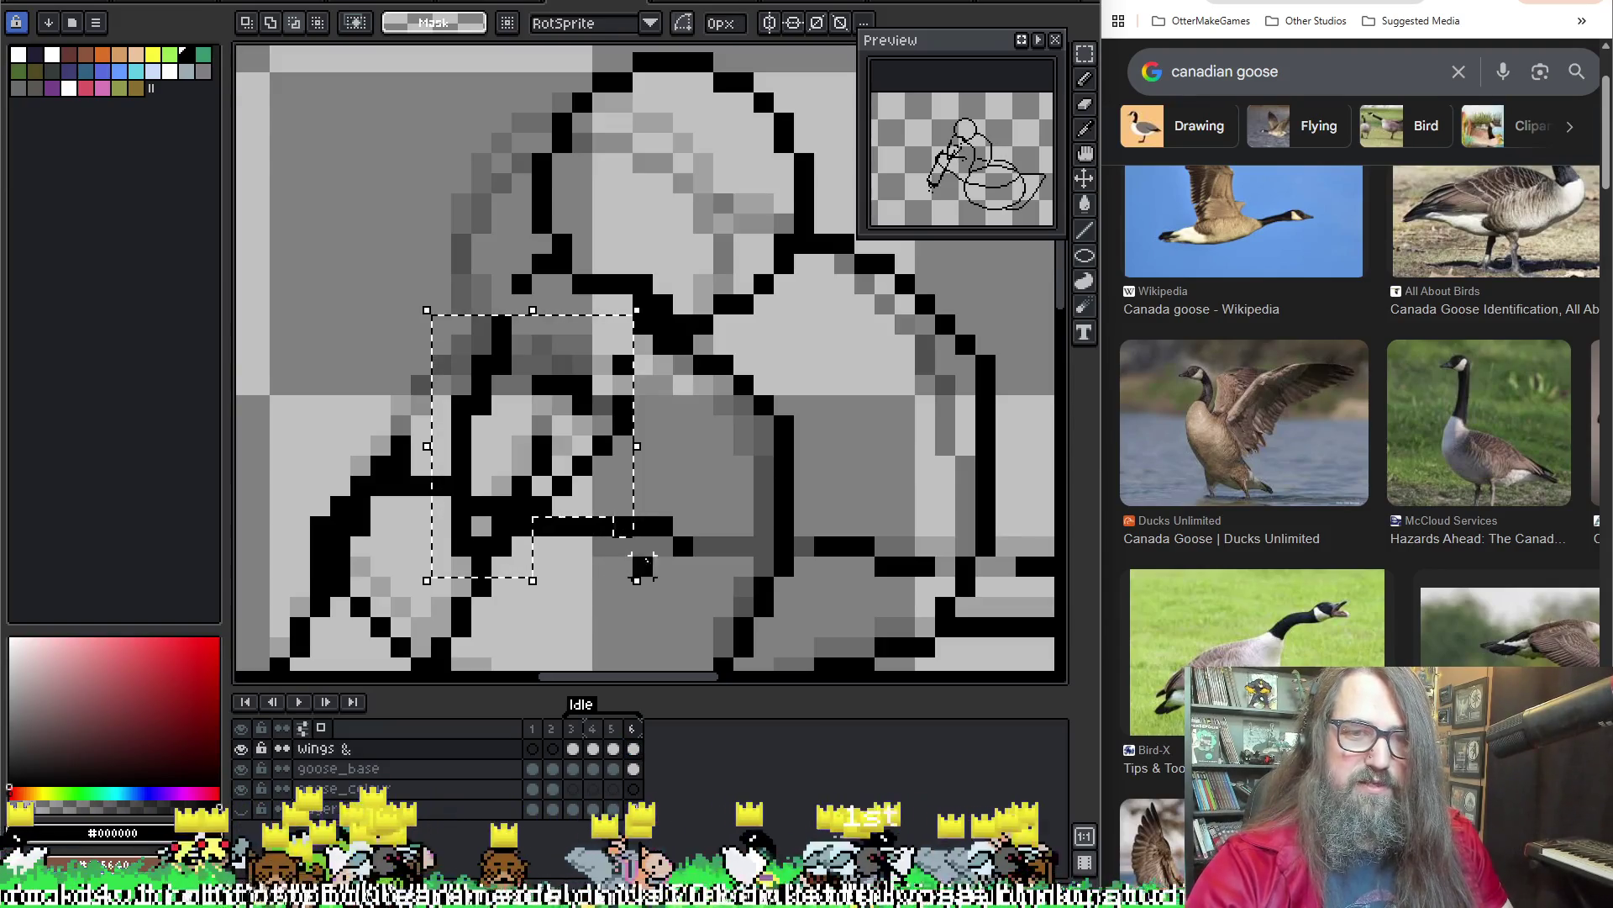
left_click_drag(497, 553, 425, 588)
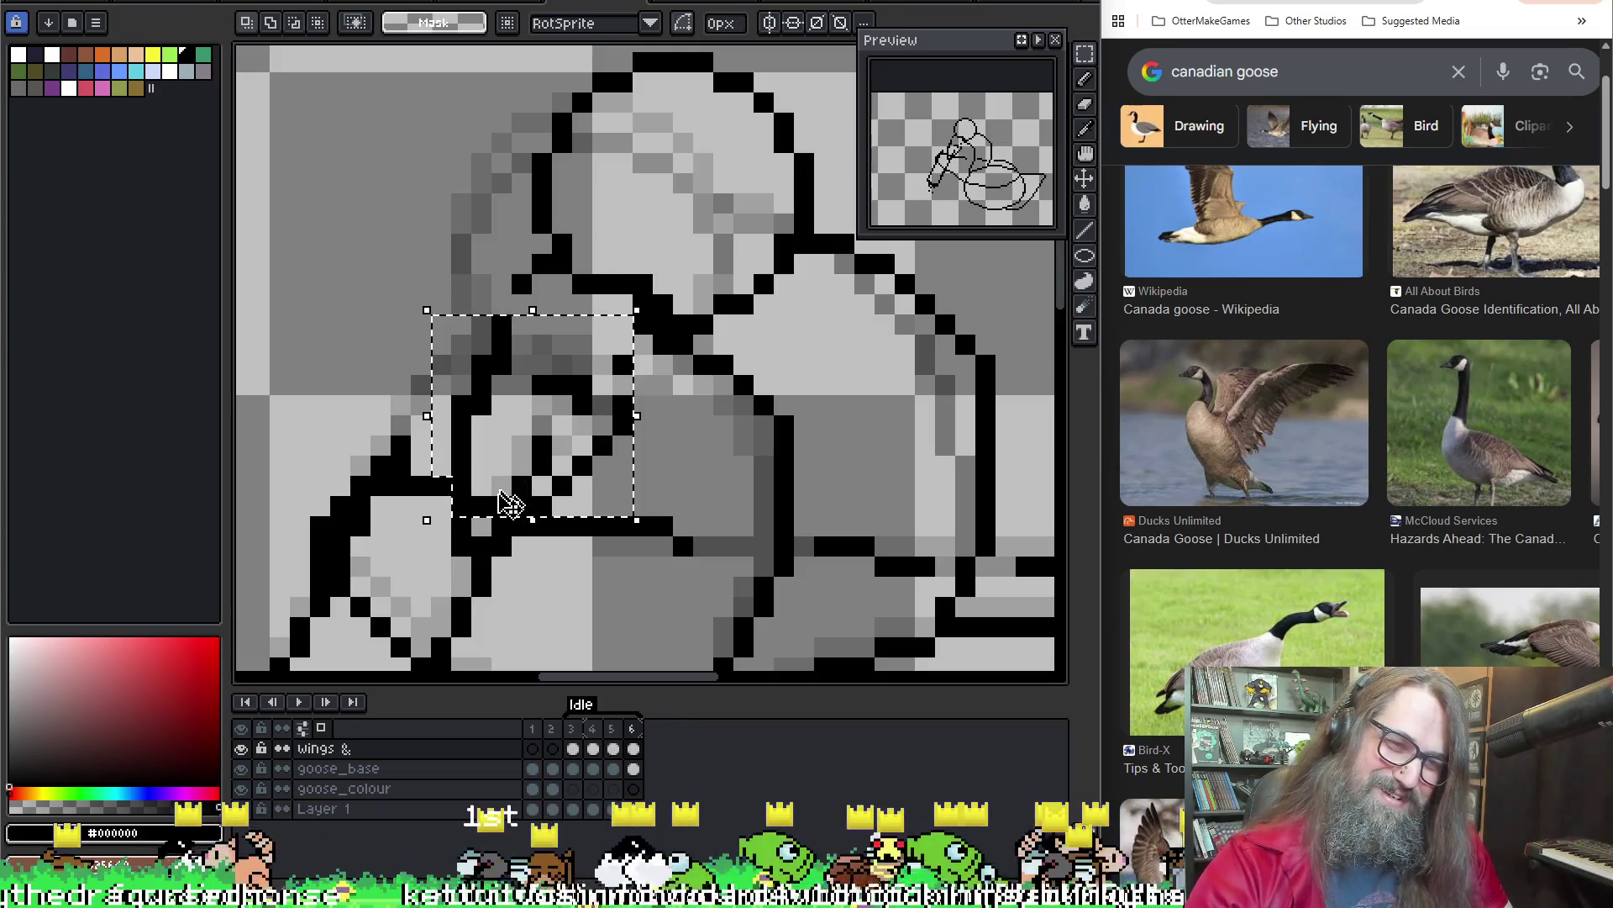
left_click_drag(469, 535, 491, 536)
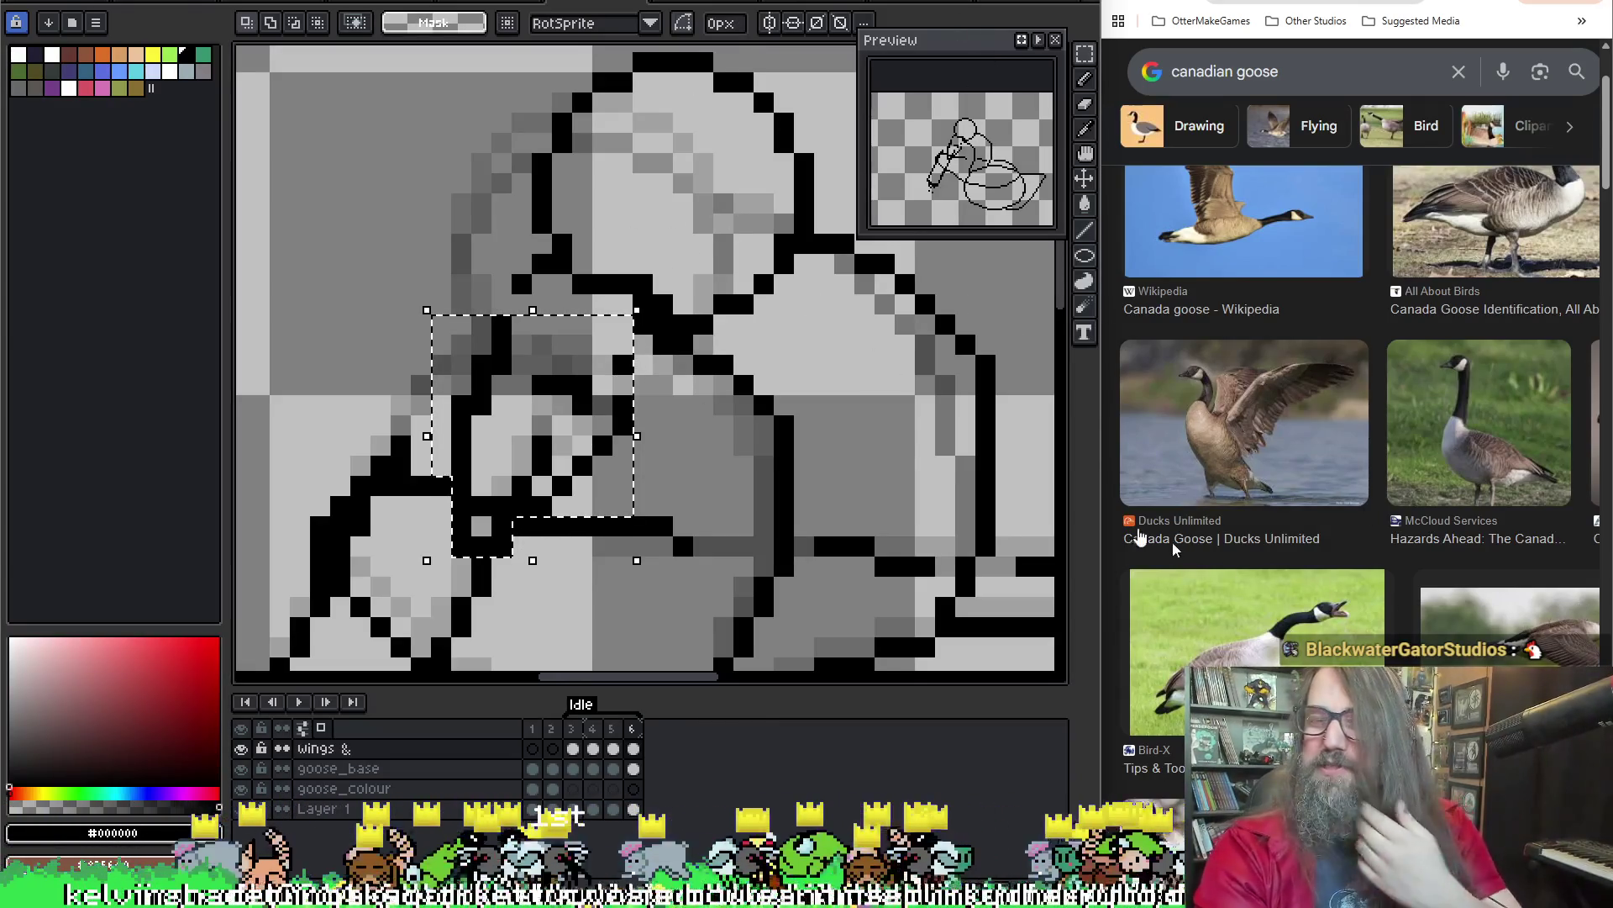
mouse_move(458, 412)
left_mouse_down()
mouse_move(554, 351)
mouse_move(540, 374)
left_mouse_up()
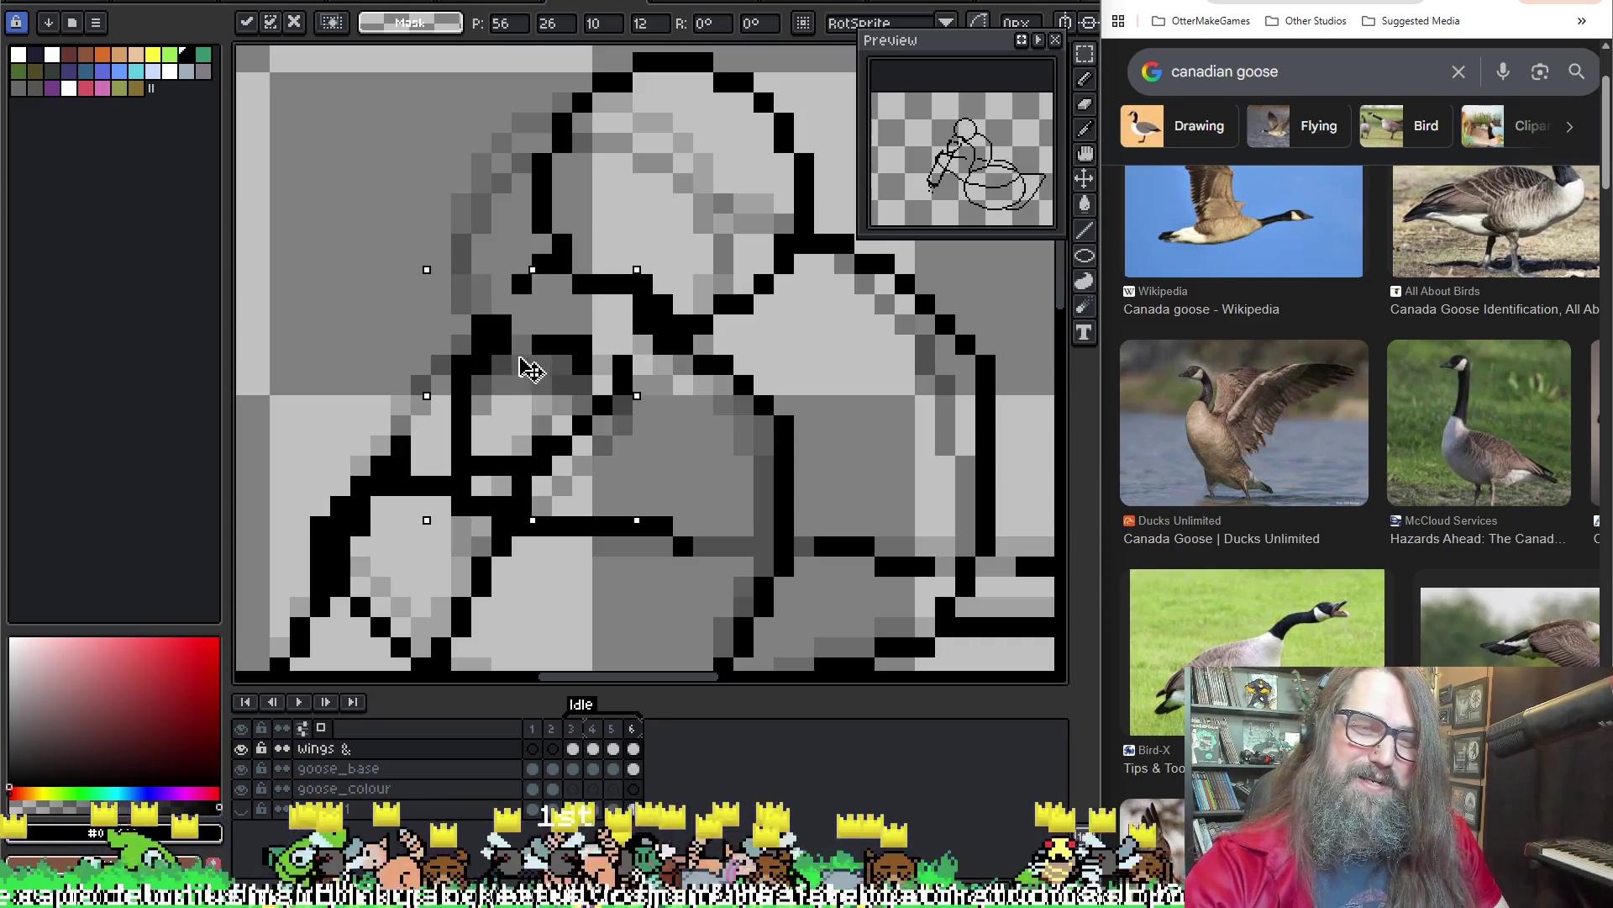
key("Return")
key("i")
key("m")
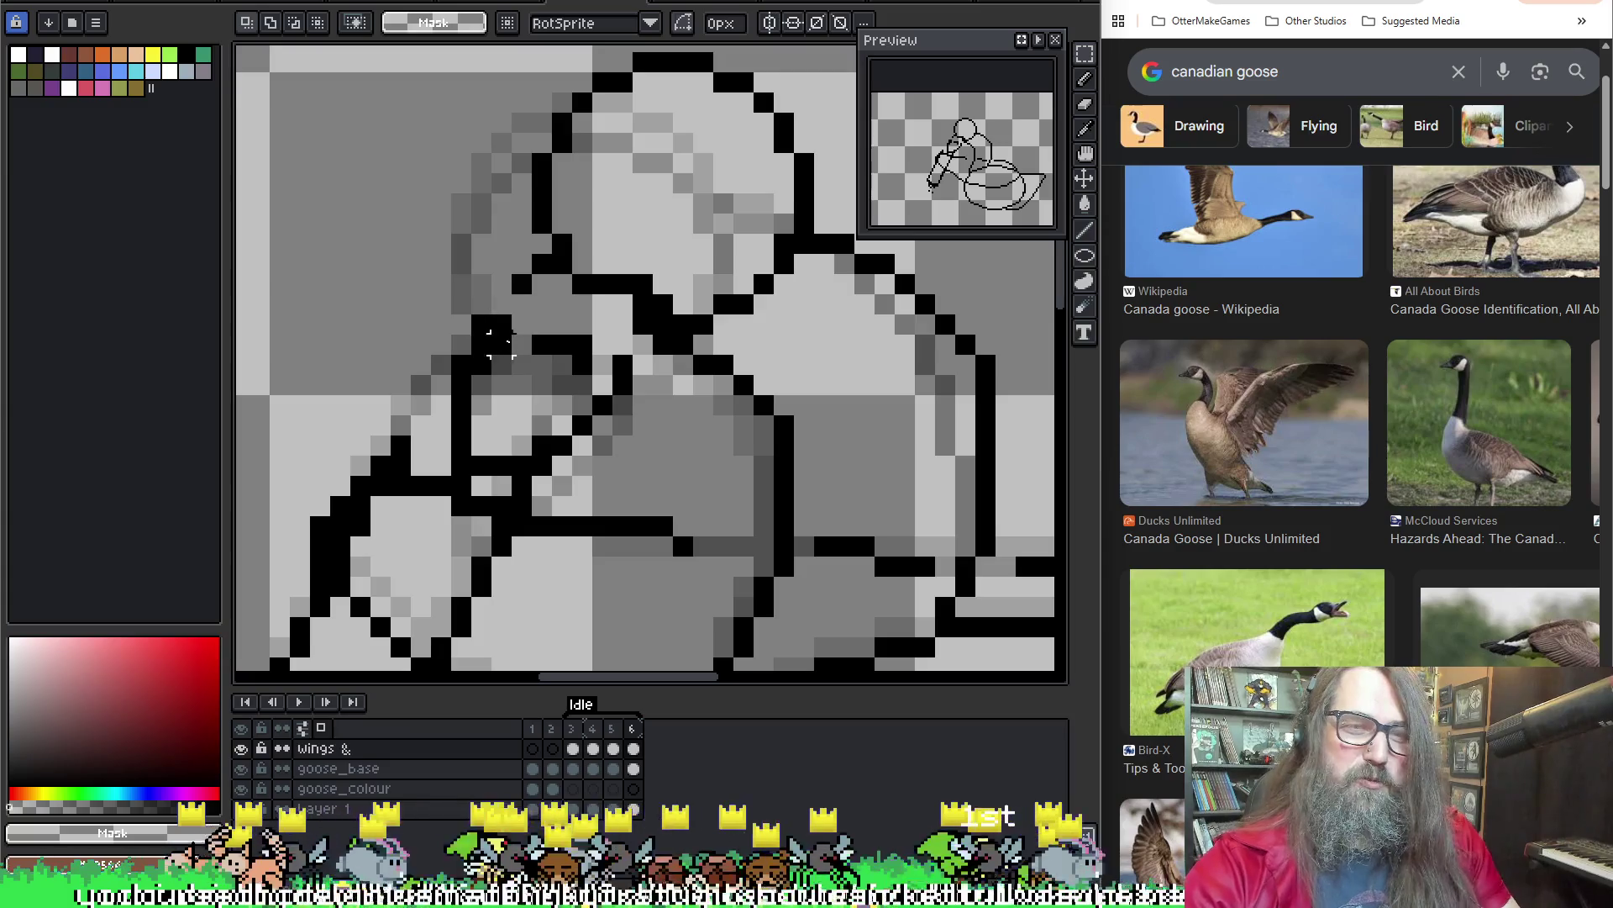
On the goose_base cel in frame 6, draw a diagonal black outline on the neck
key("b")
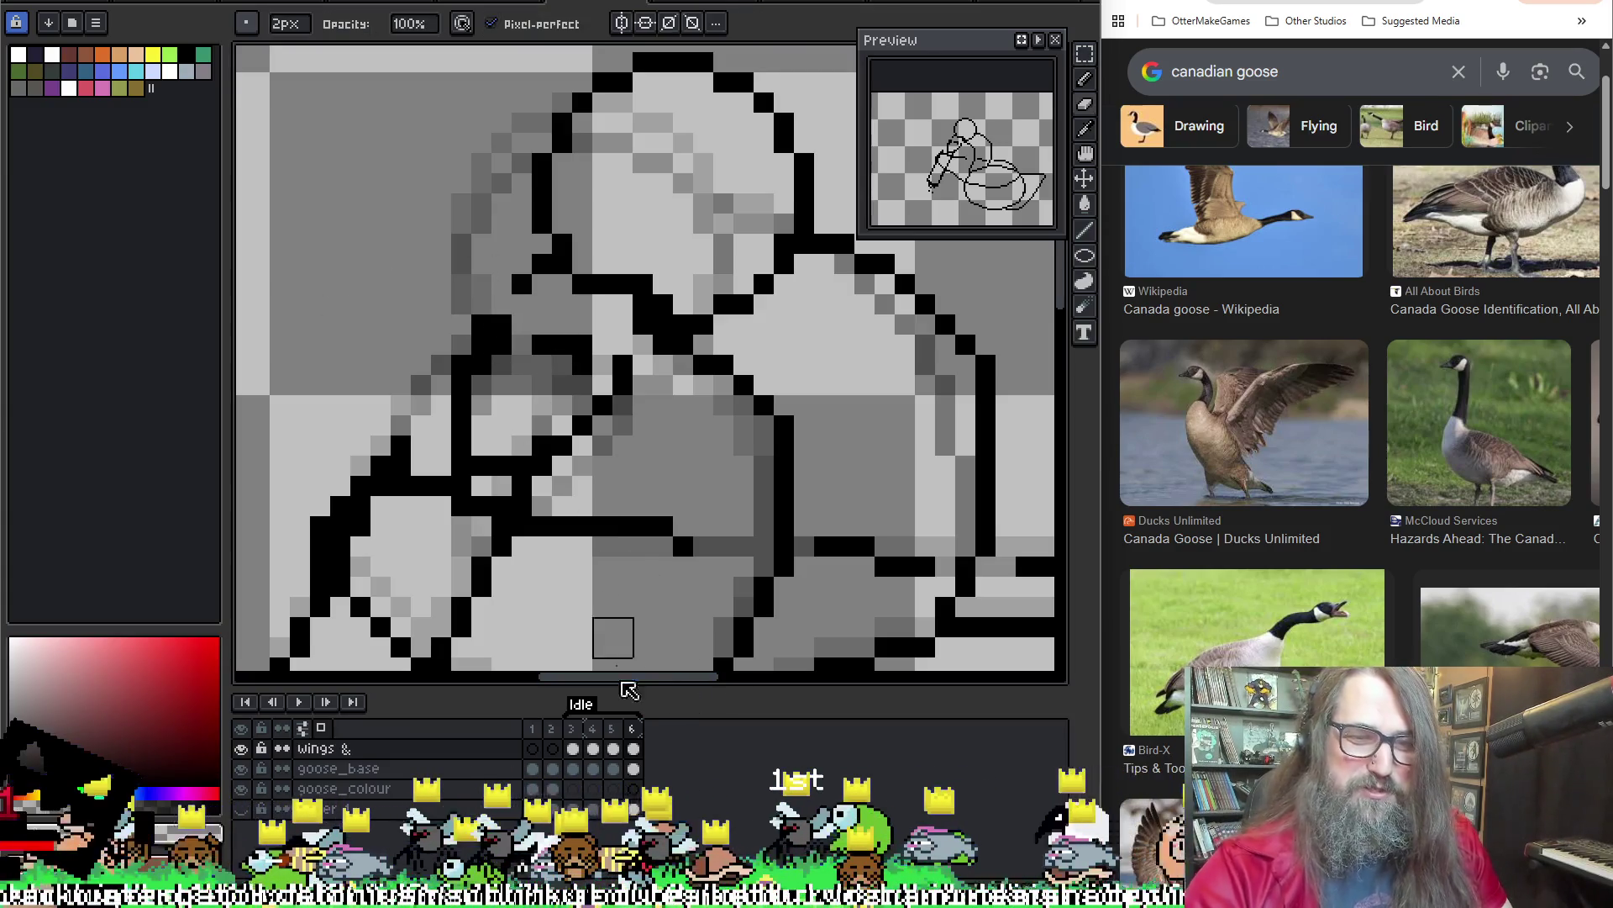
left_click(634, 769)
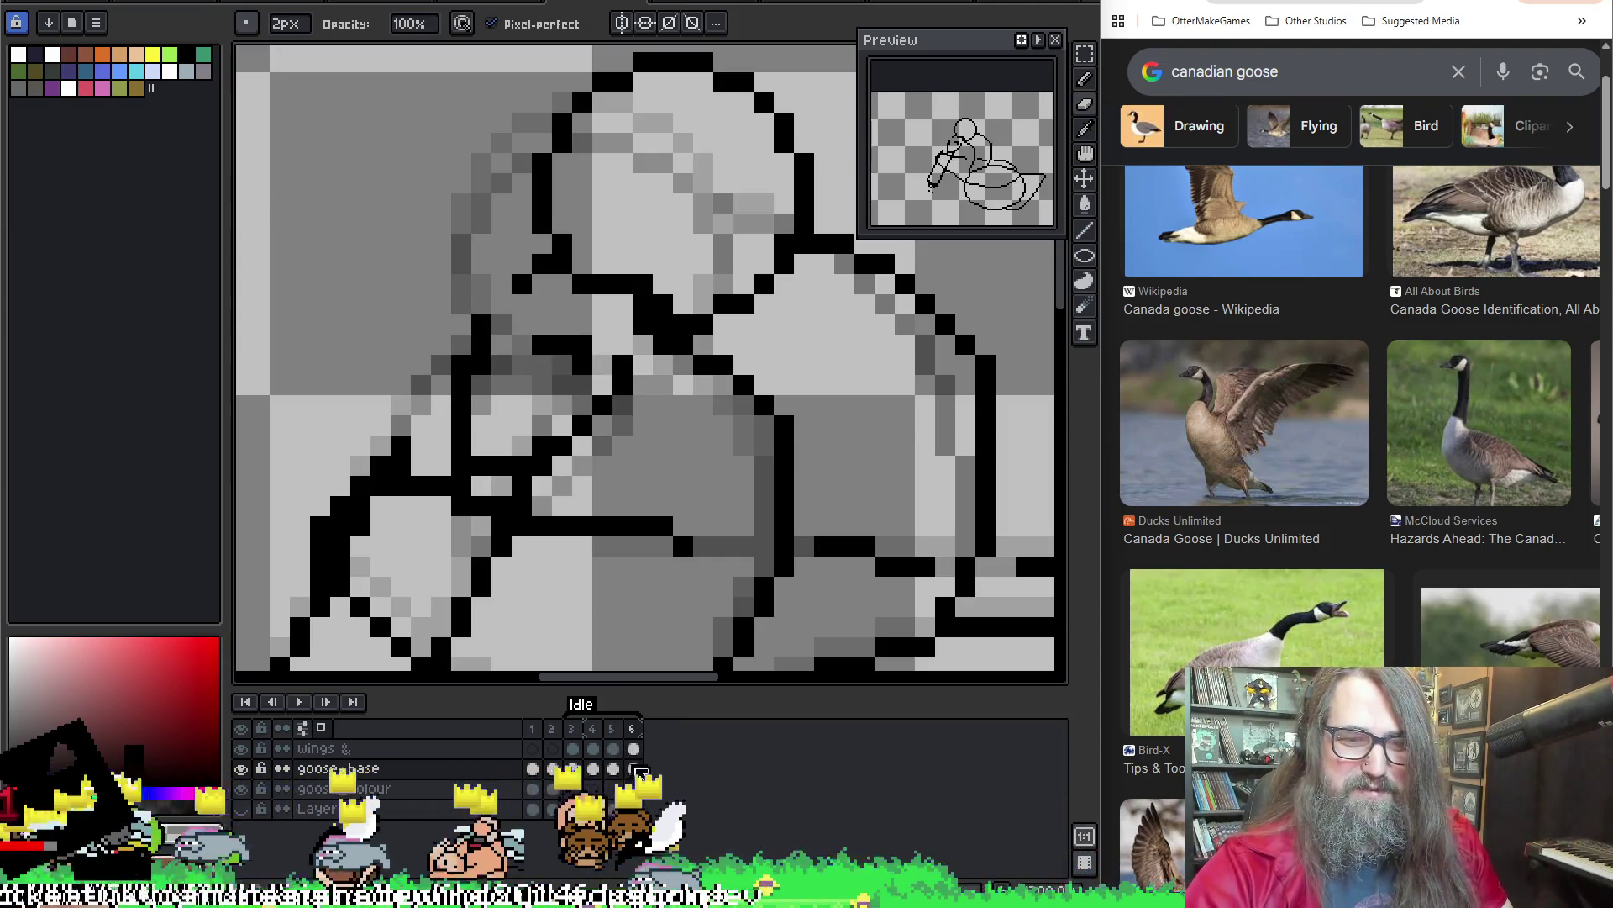
key("i")
left_click_drag(542, 265, 500, 304)
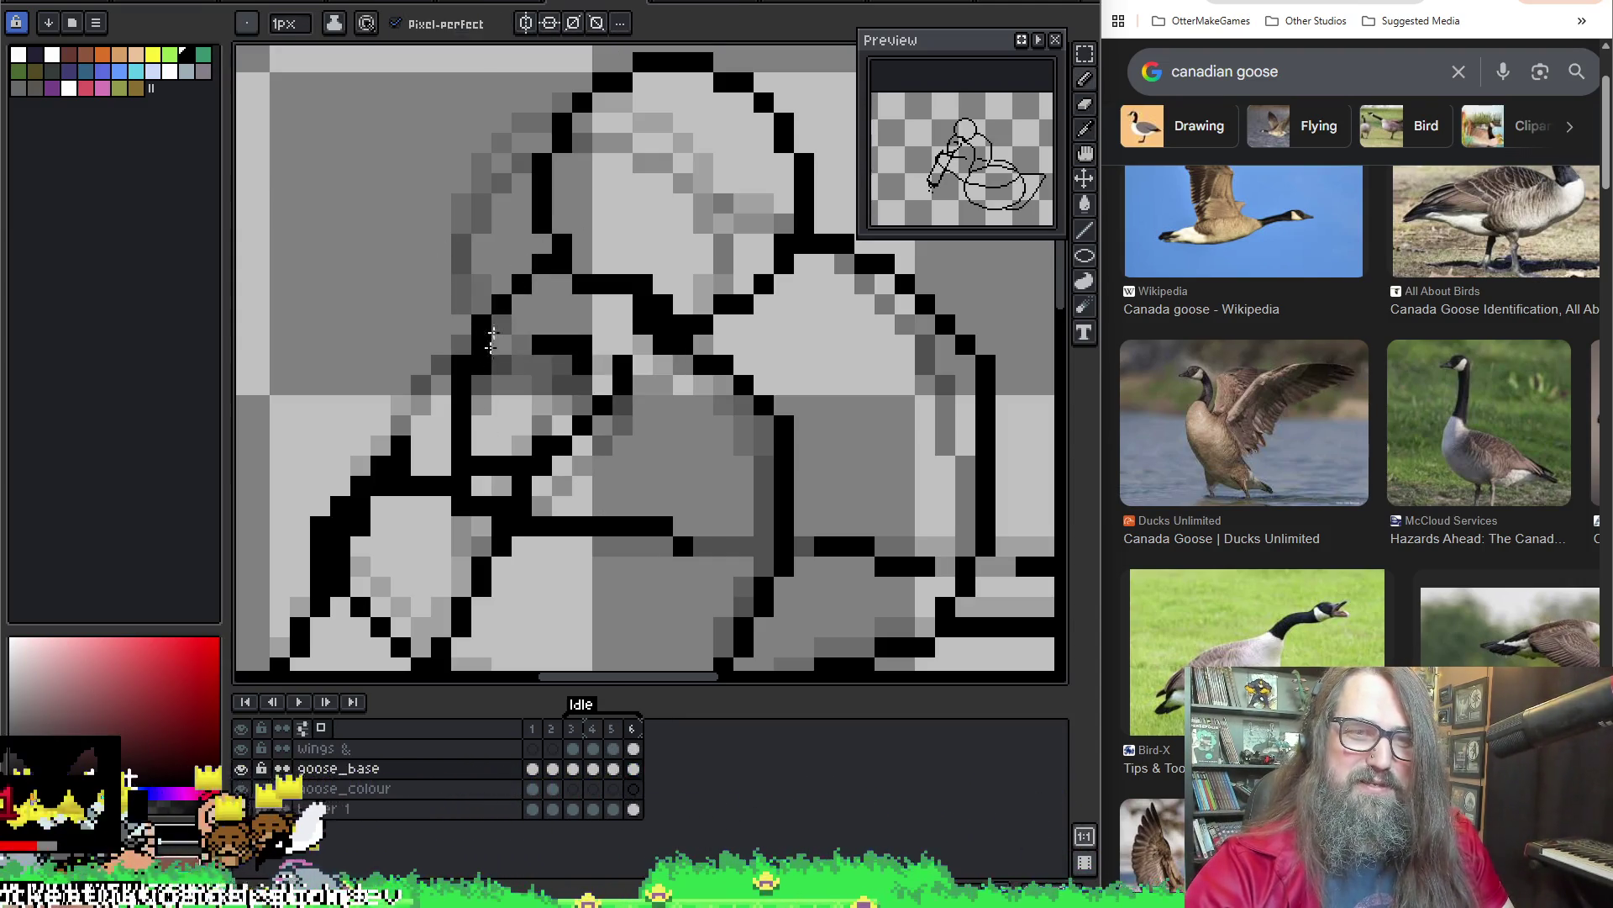
key("b")
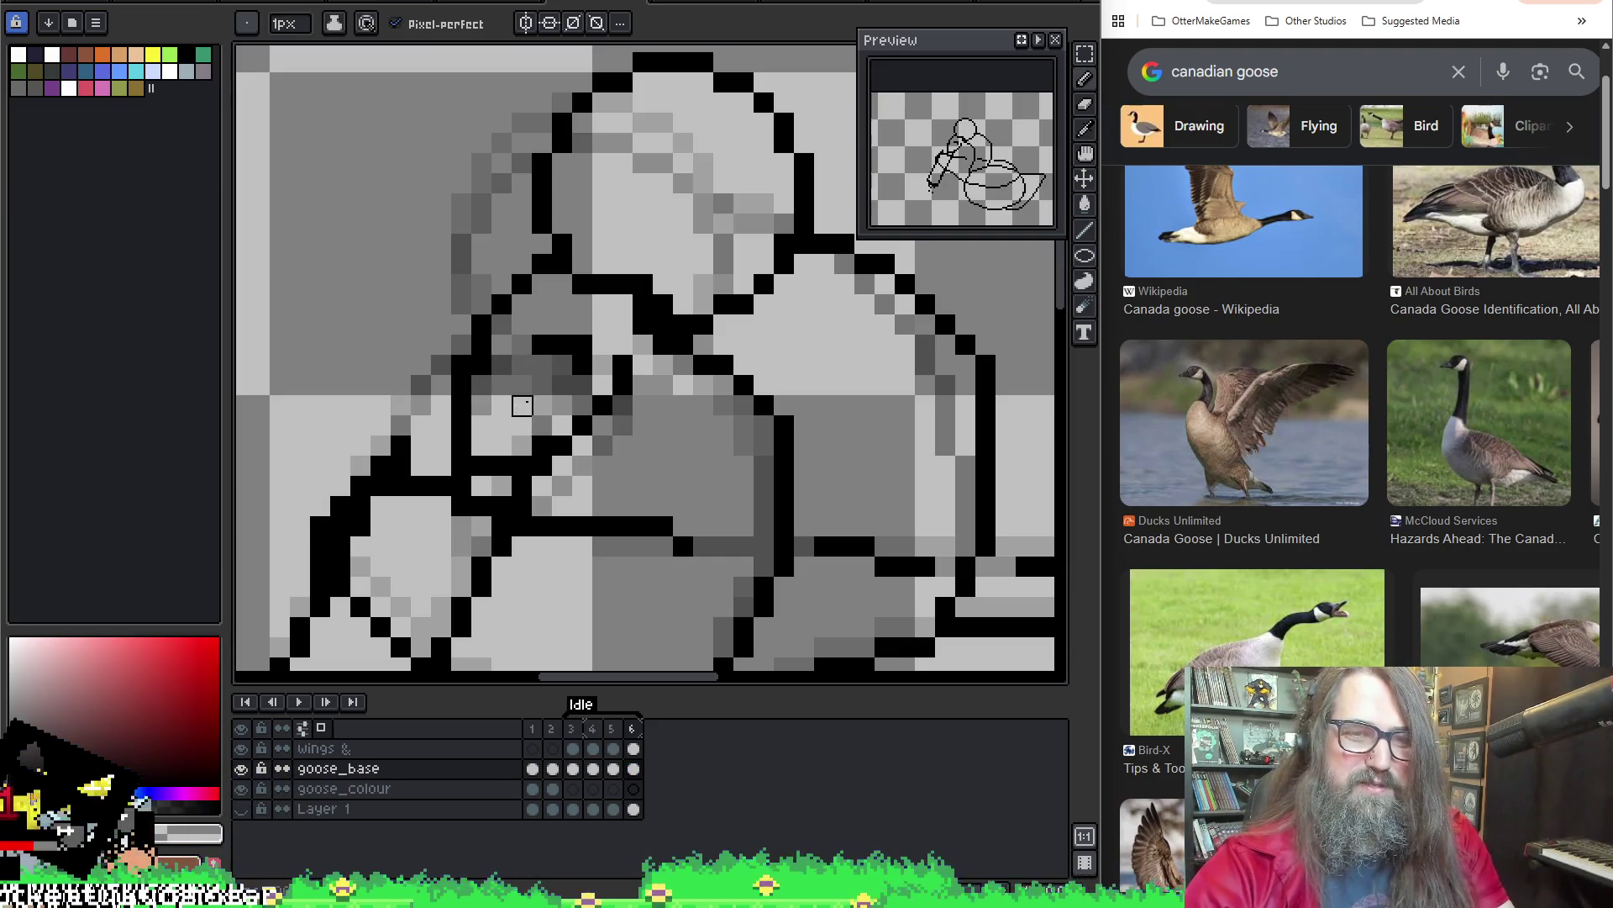
key("v")
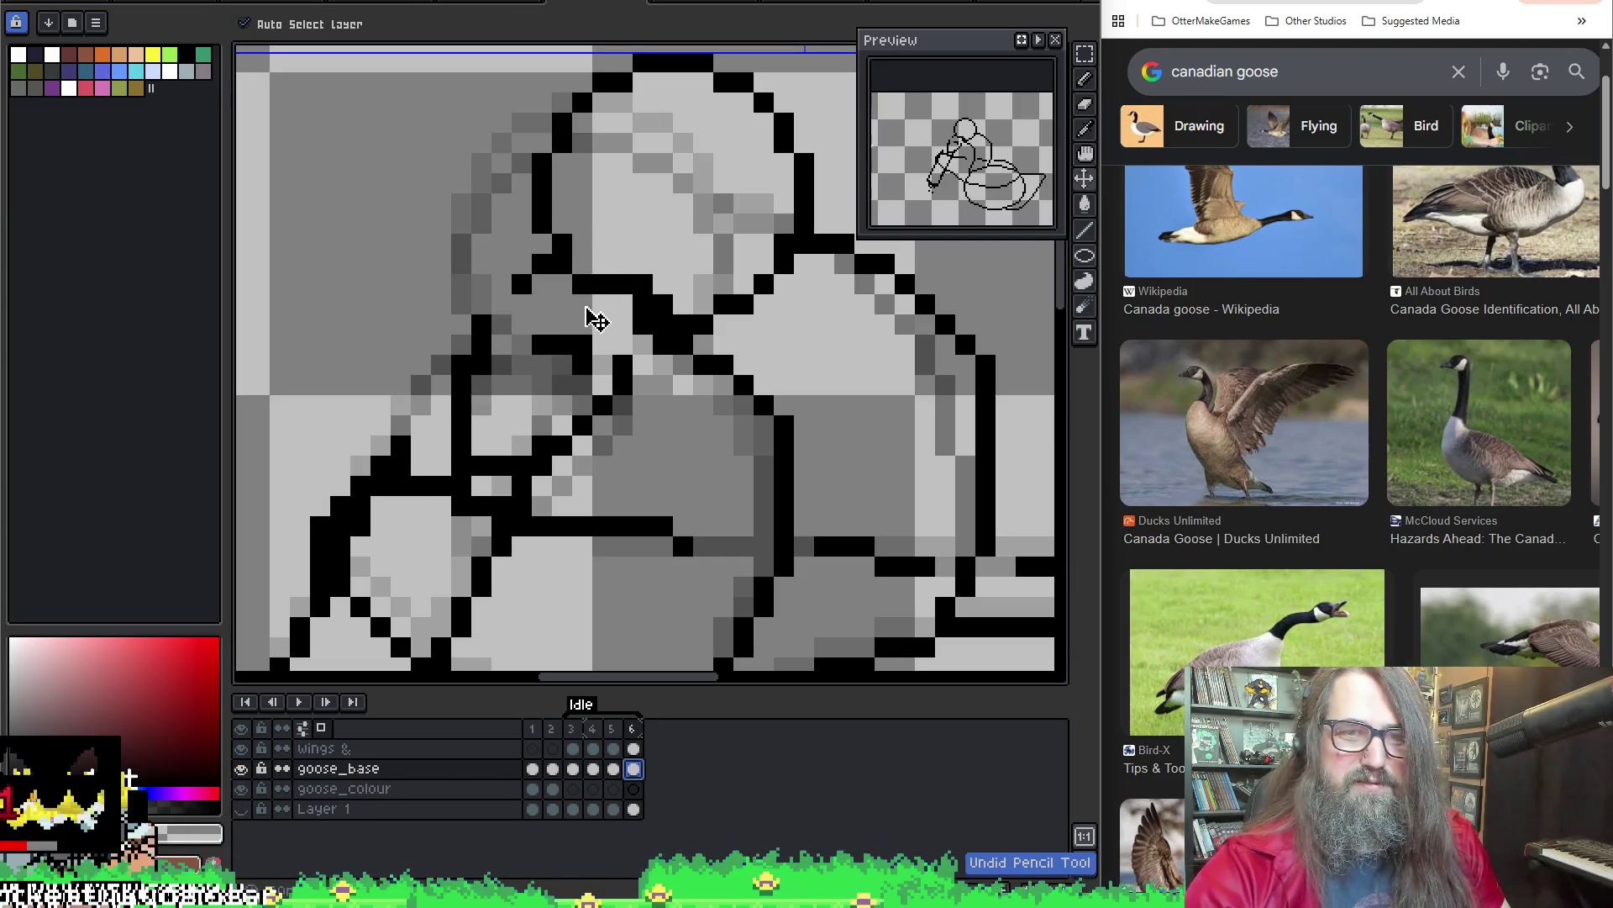
key("b")
Make the wings layer active and pick black from the line work for drawing
key("Up")
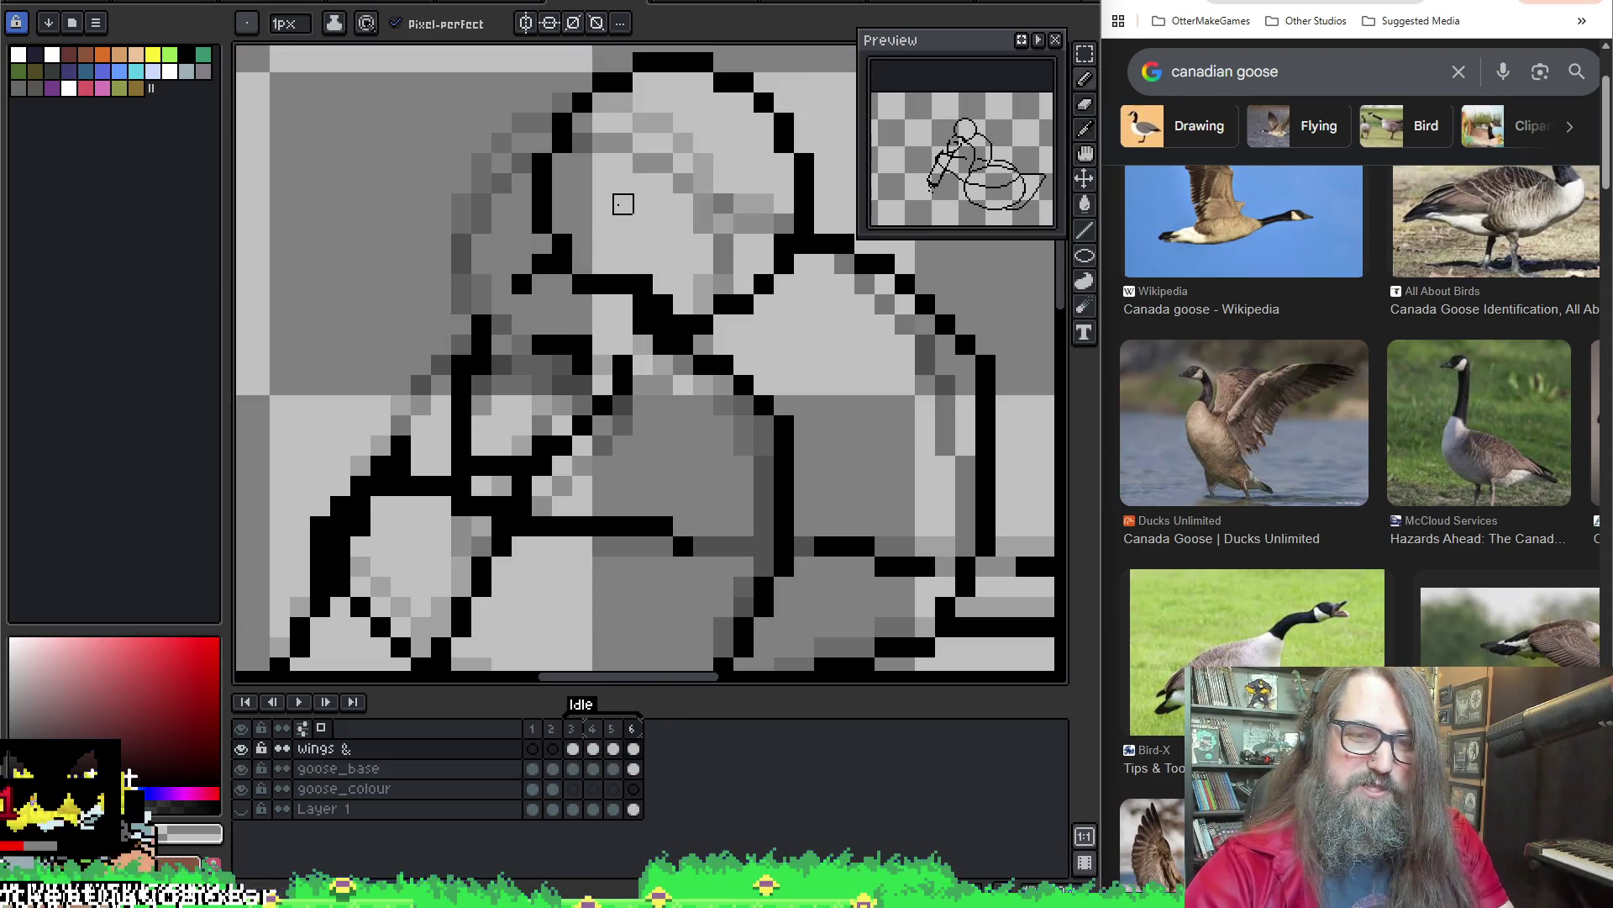
key("i")
key("b")
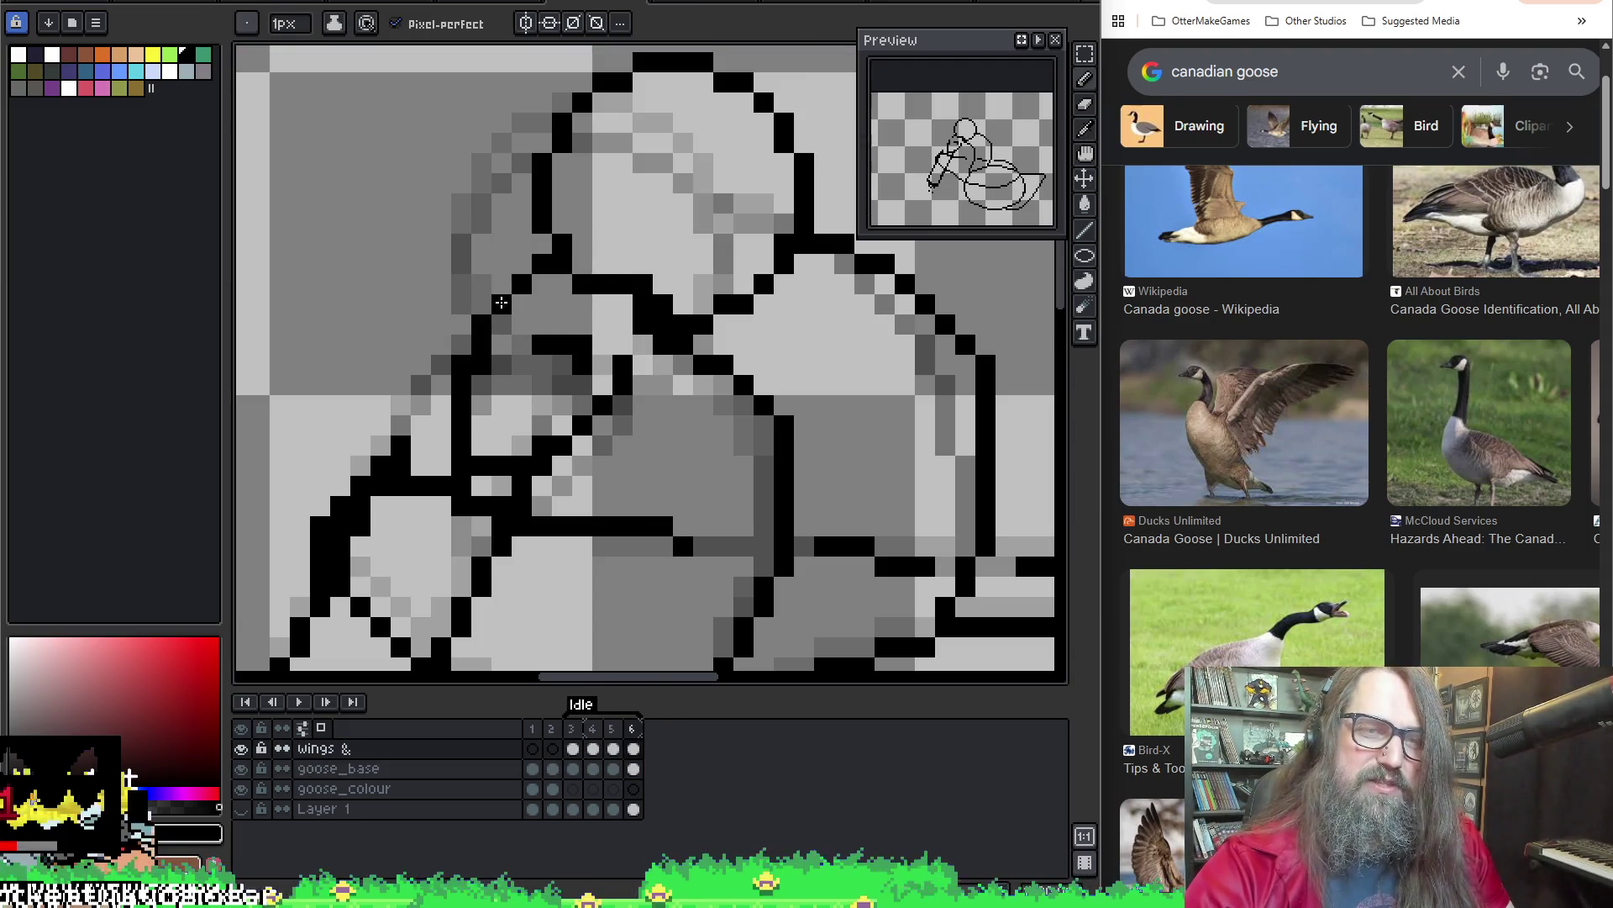
key("e")
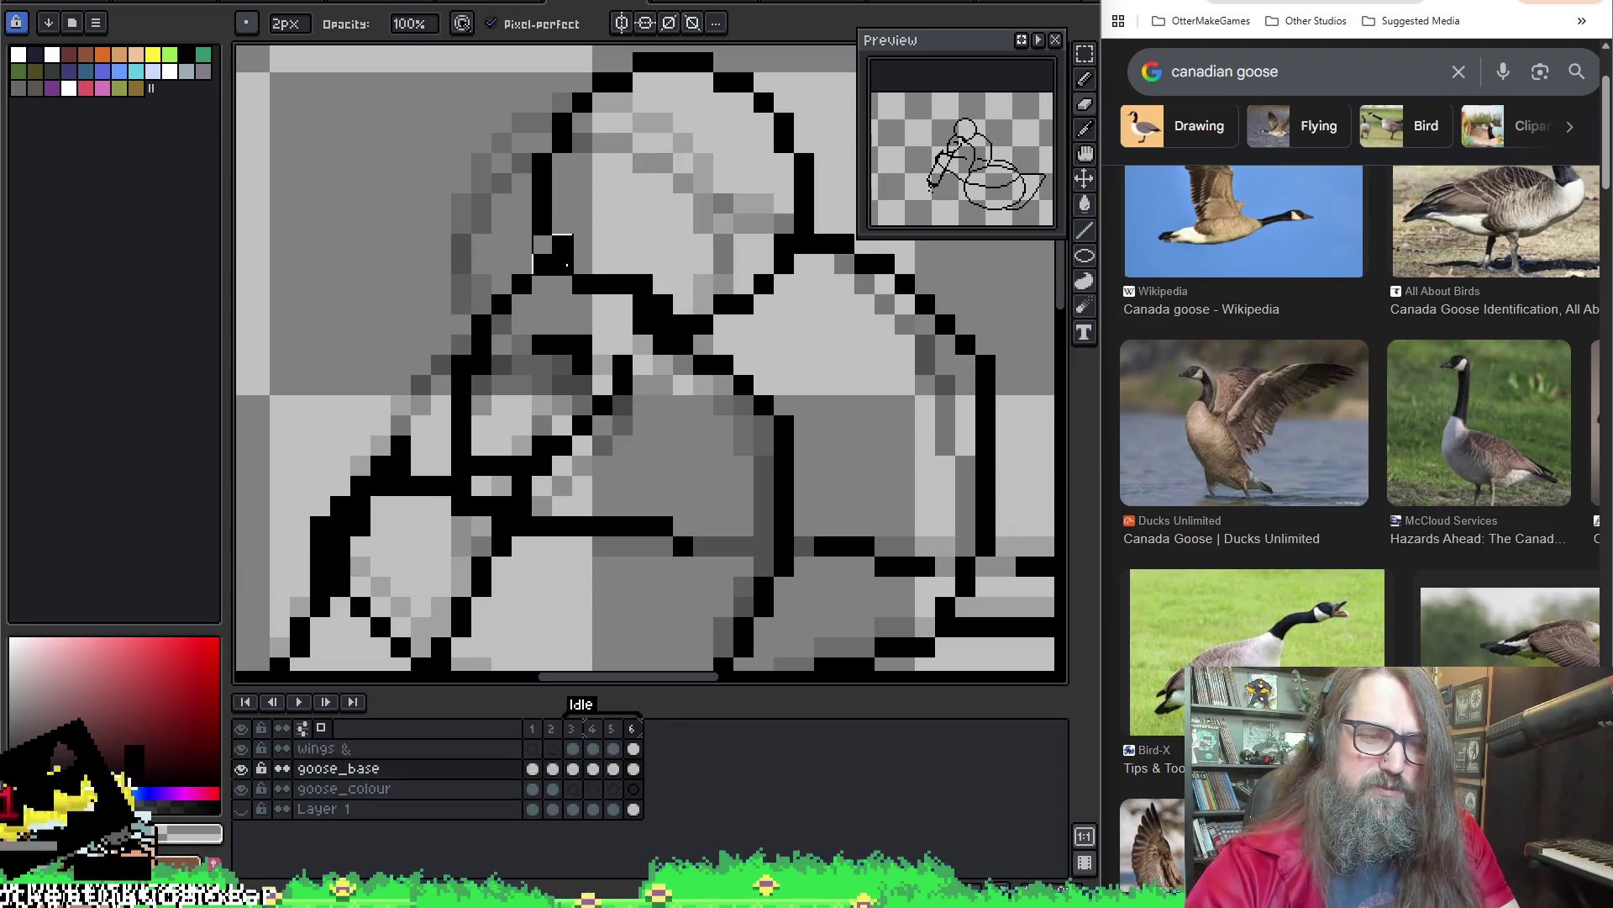
left_click(481, 357, "alt")
key("b")
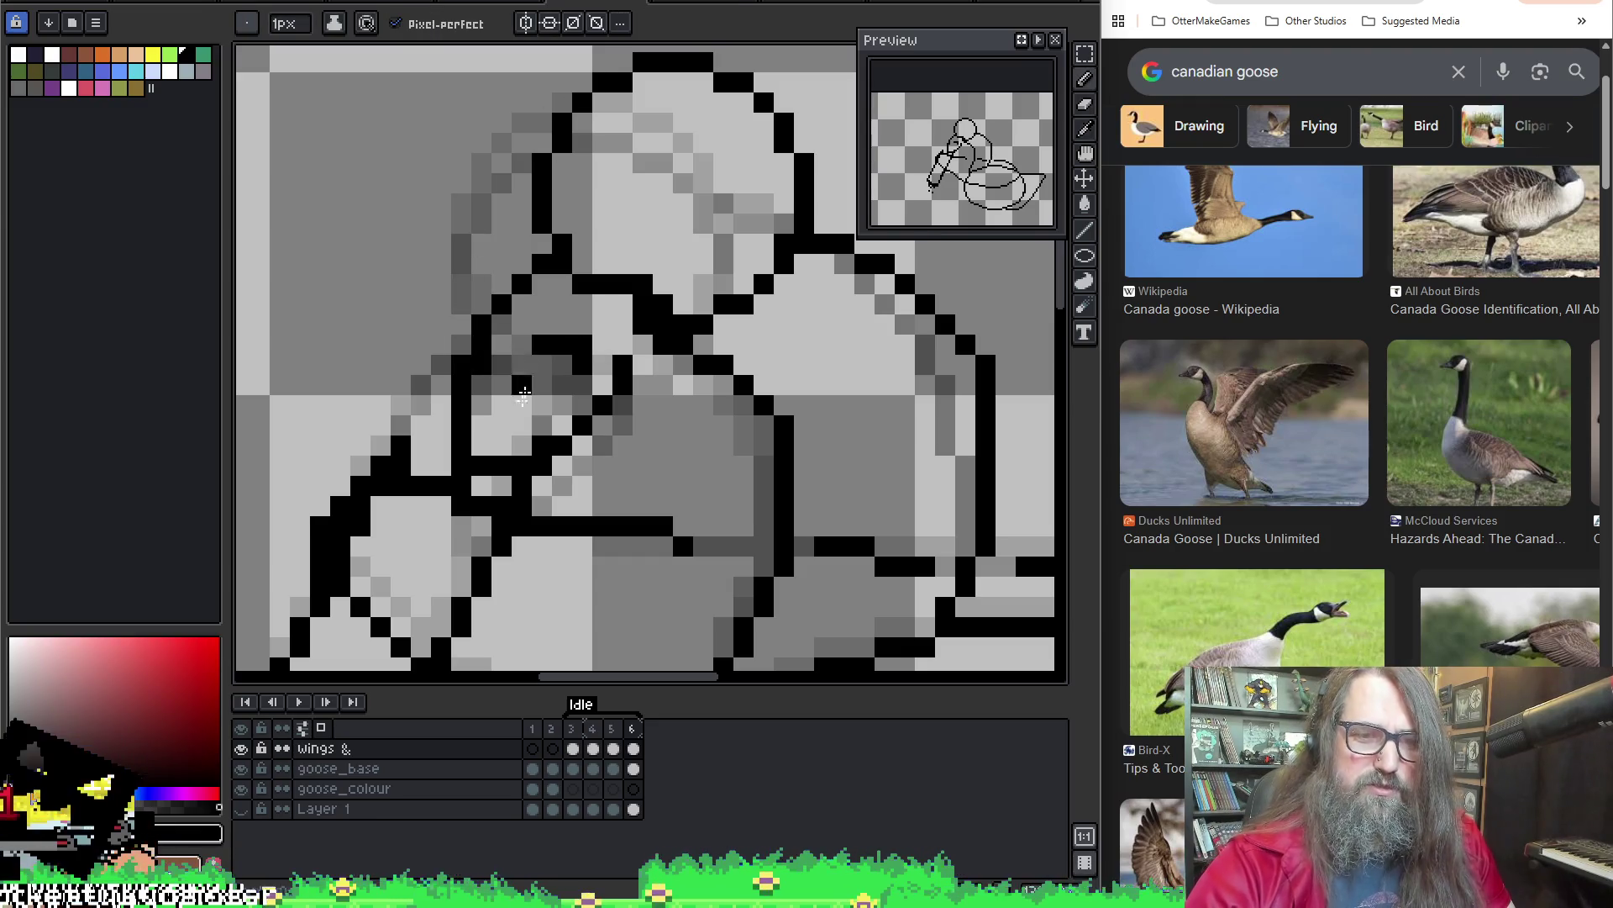
Switch between goose_base and wings layers to erase stray pixels and sample a colour
key("alt+Down")
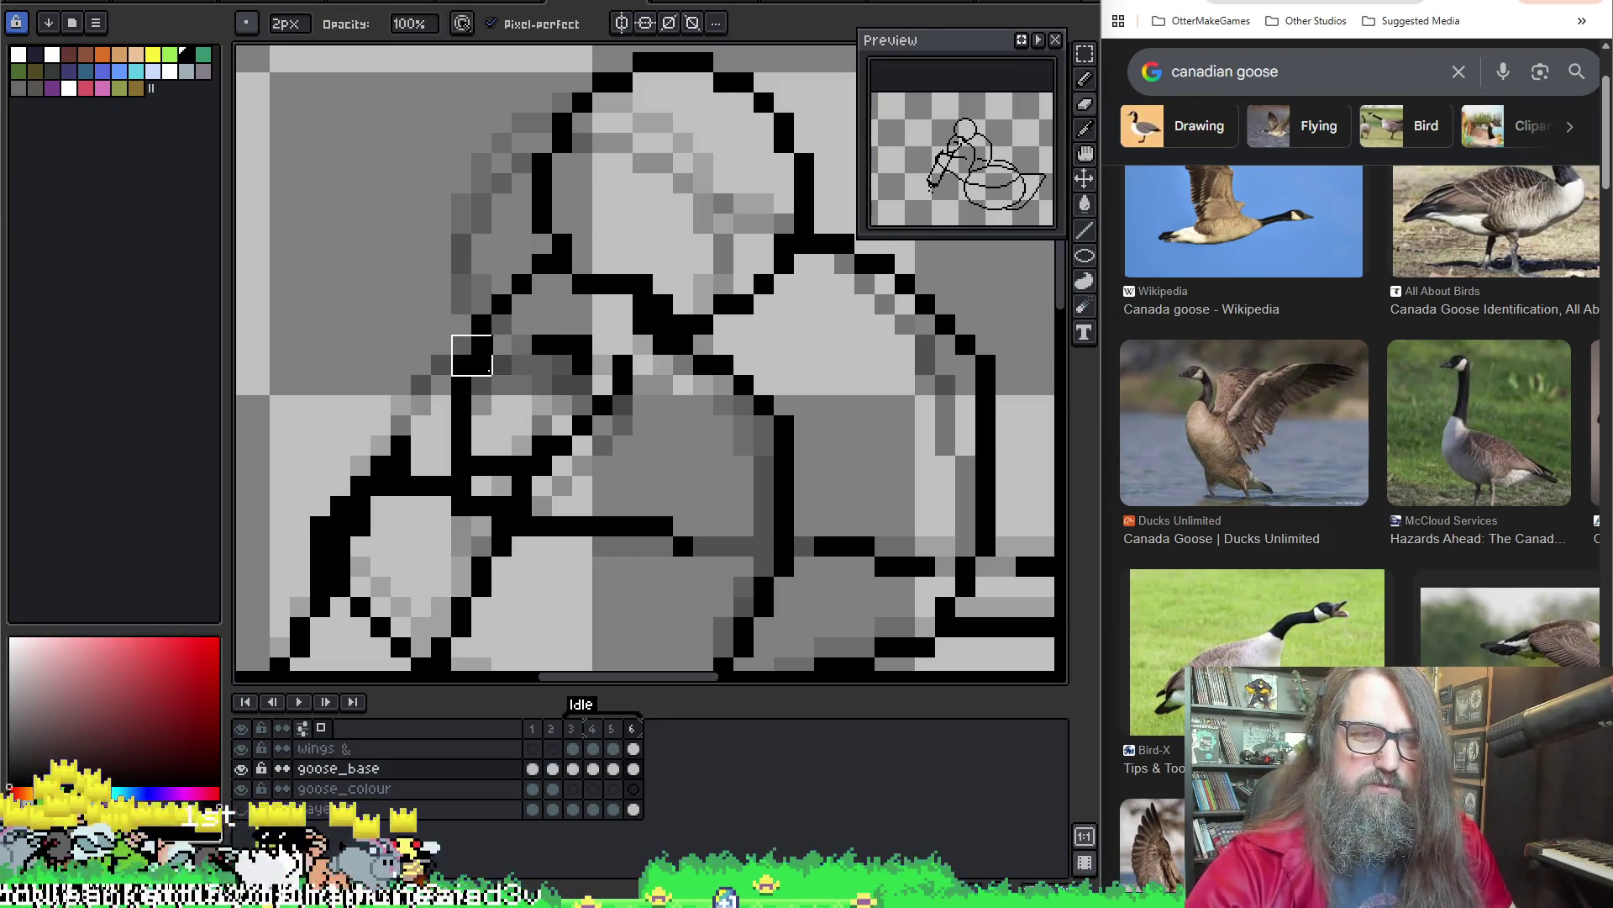
key("e")
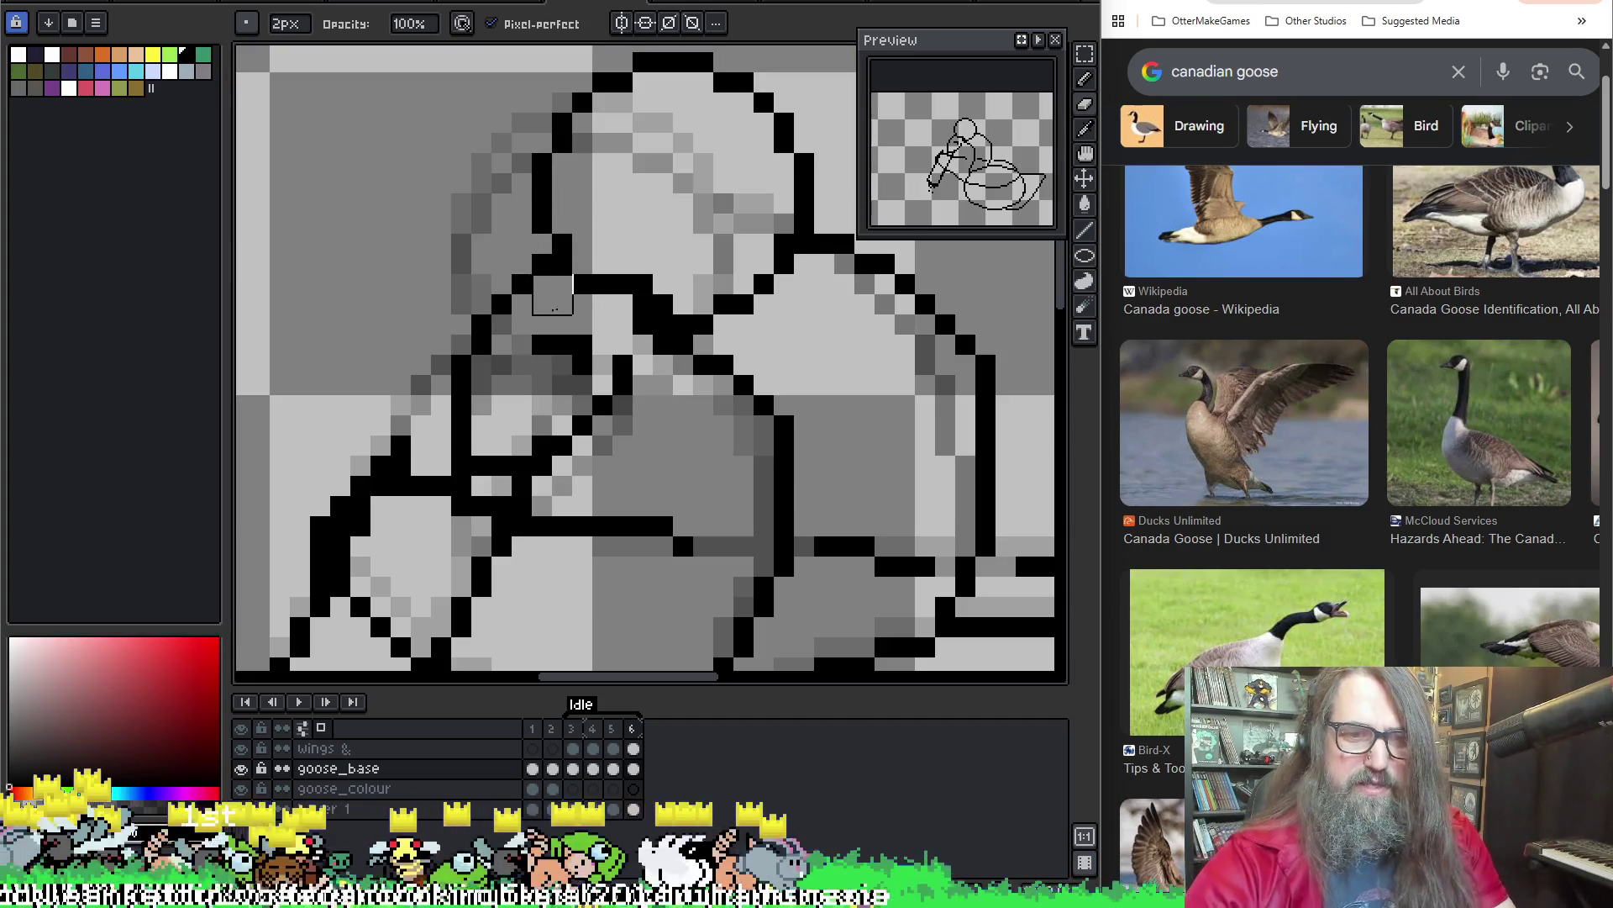
key("alt+Up")
scroll(504, 386, "left", 3)
key("alt")
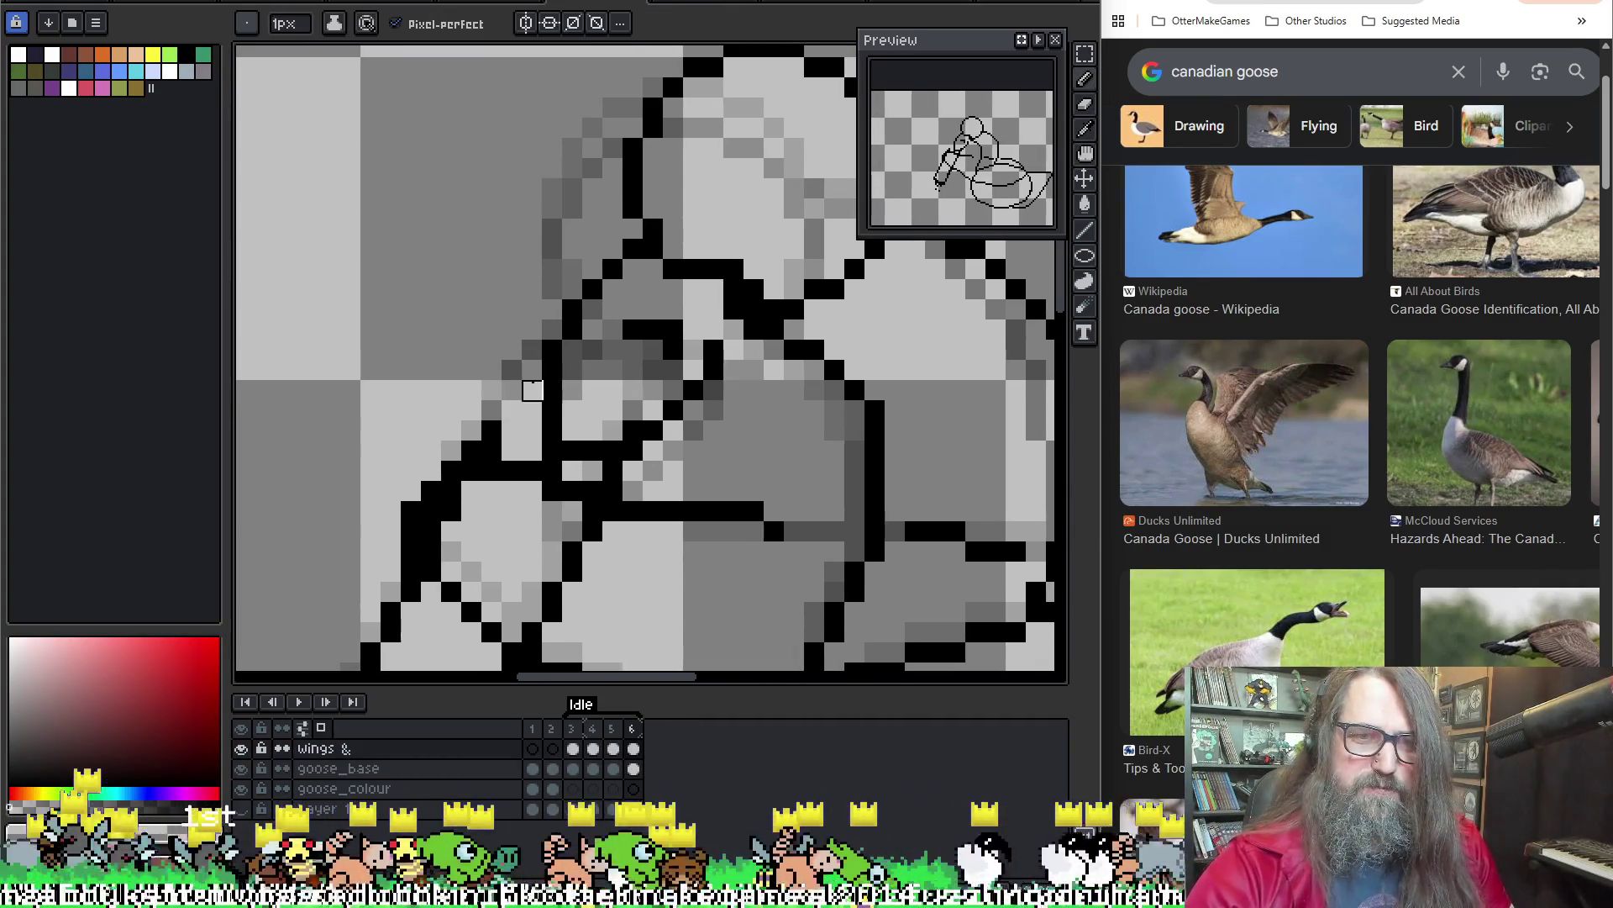
key("alt")
left_click(499, 434, "alt")
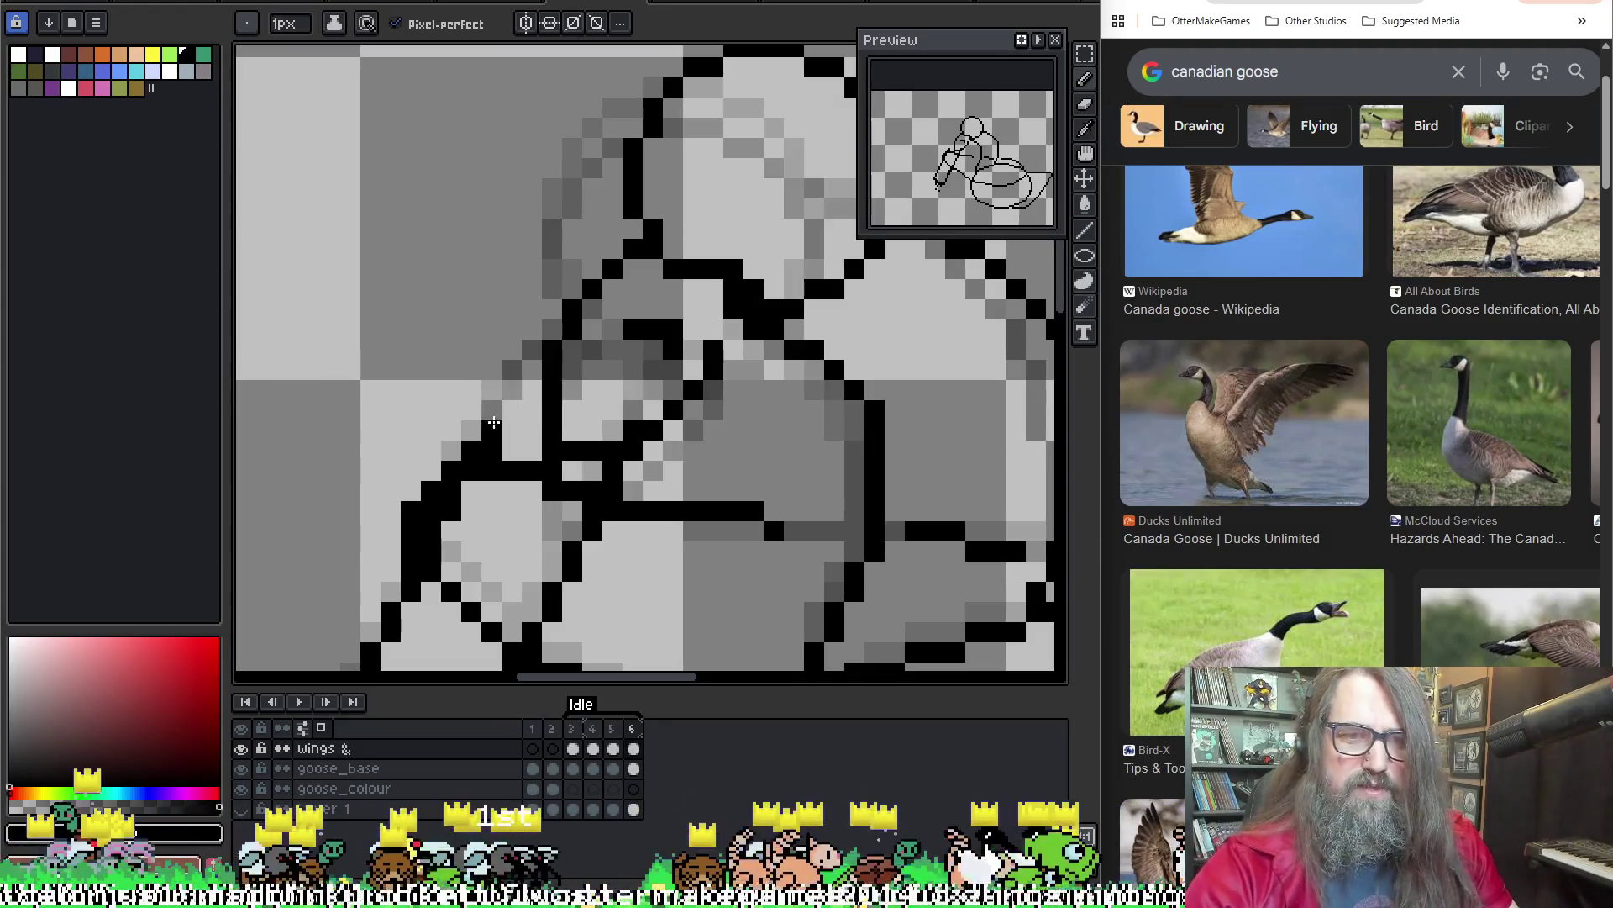
Zoom out and center the whole goose, then play the Idle animation
scroll(537, 366, "up", 1)
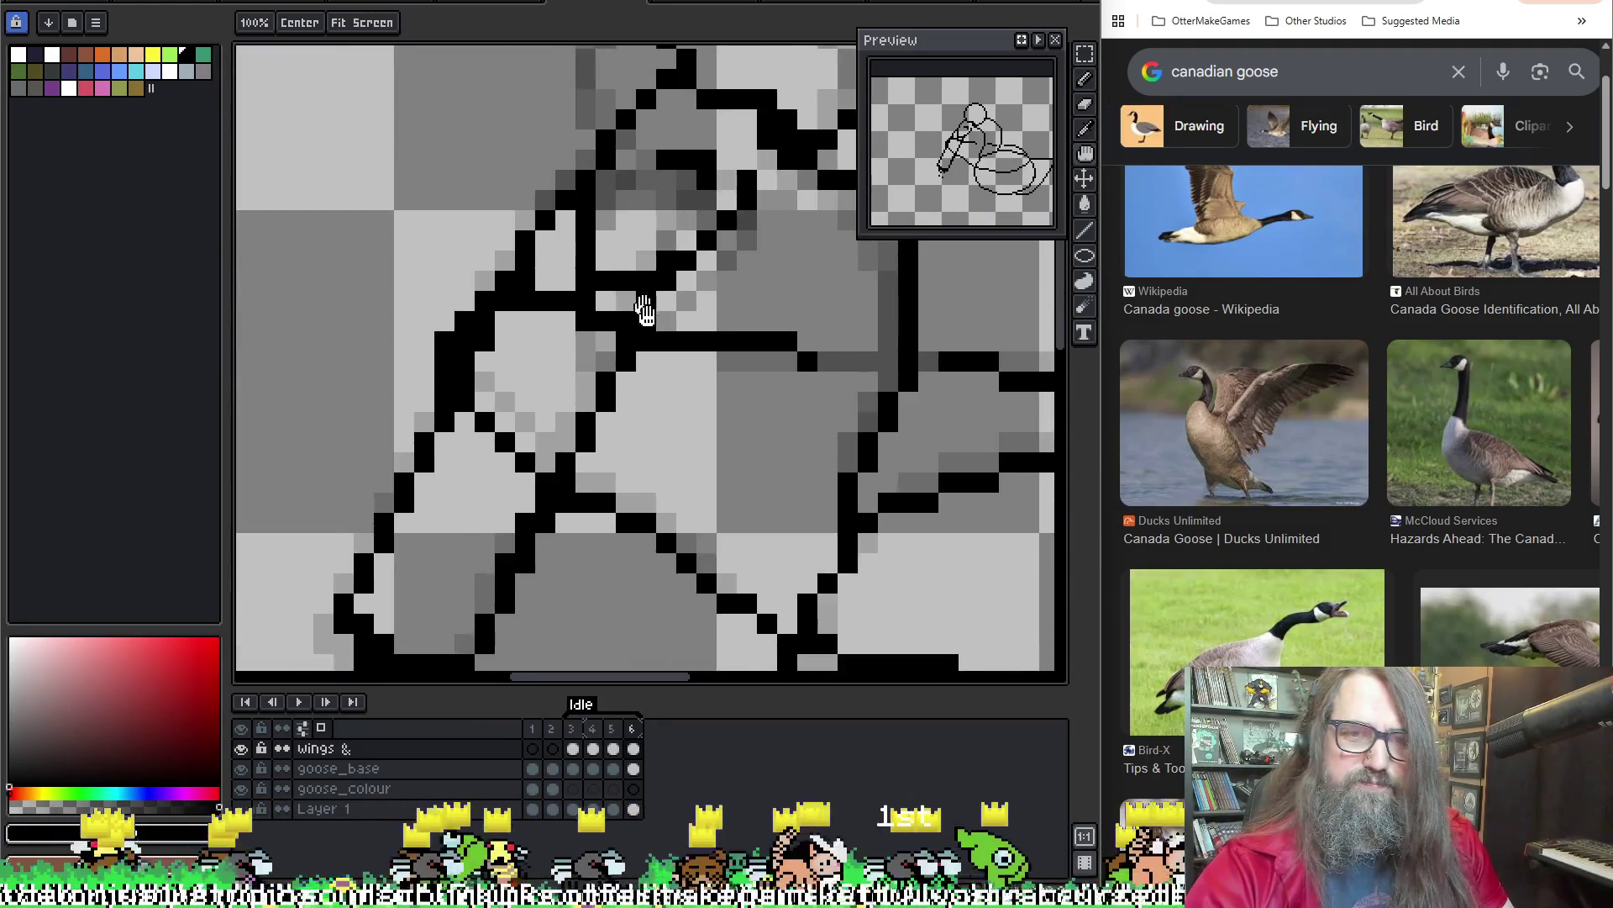
scroll(627, 296, "down", 1)
scroll(627, 296, "up", 1)
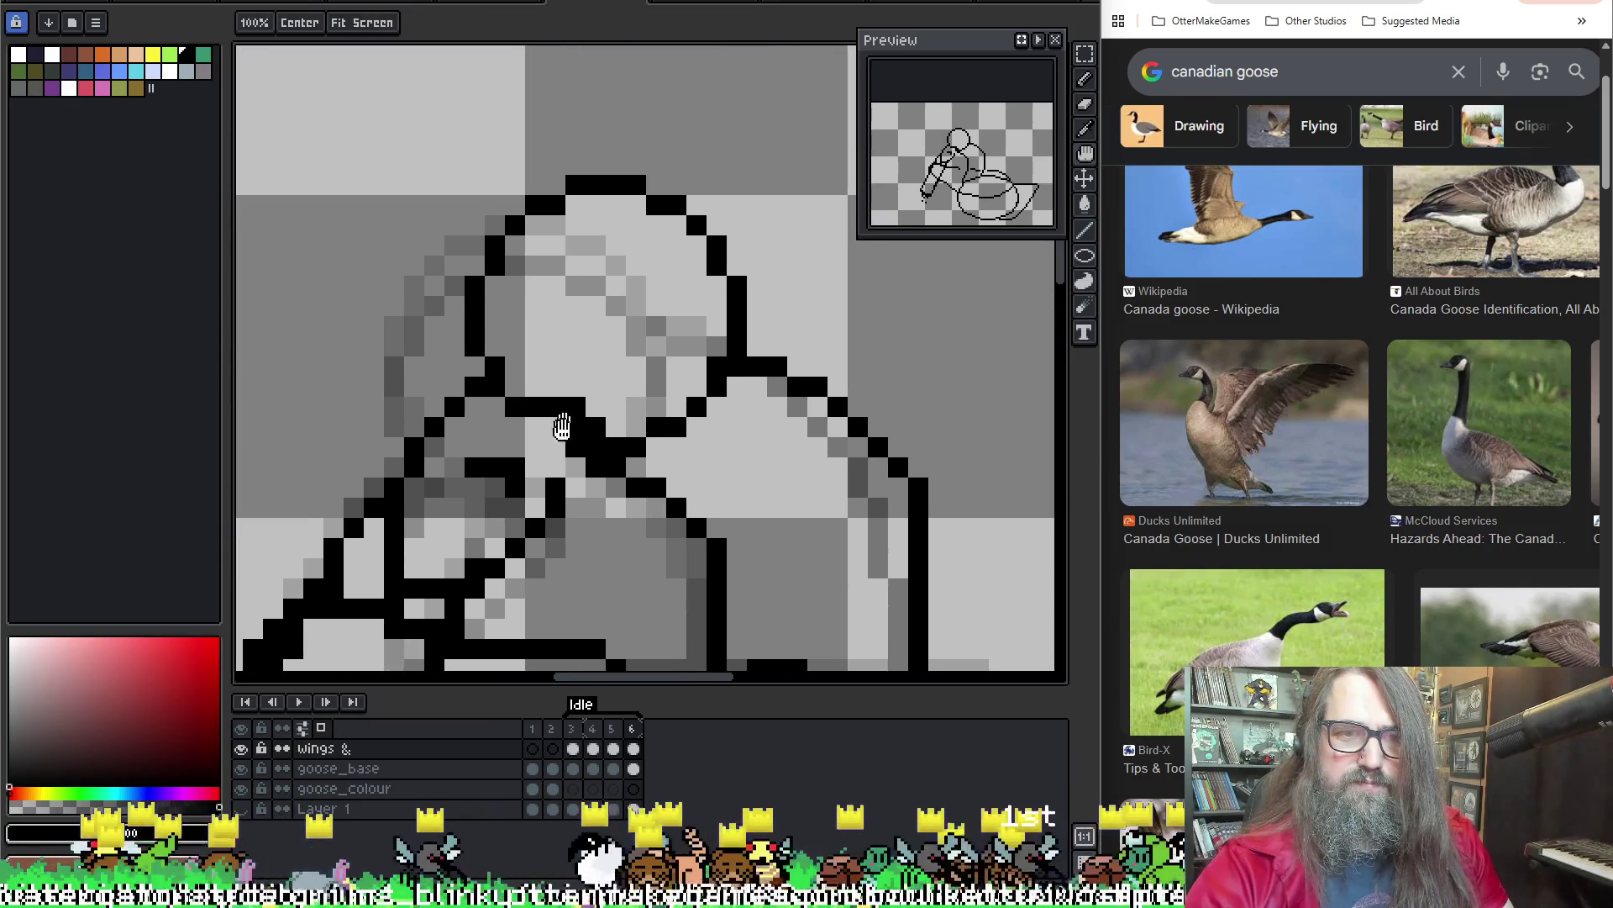
scroll(582, 348, "down", 1)
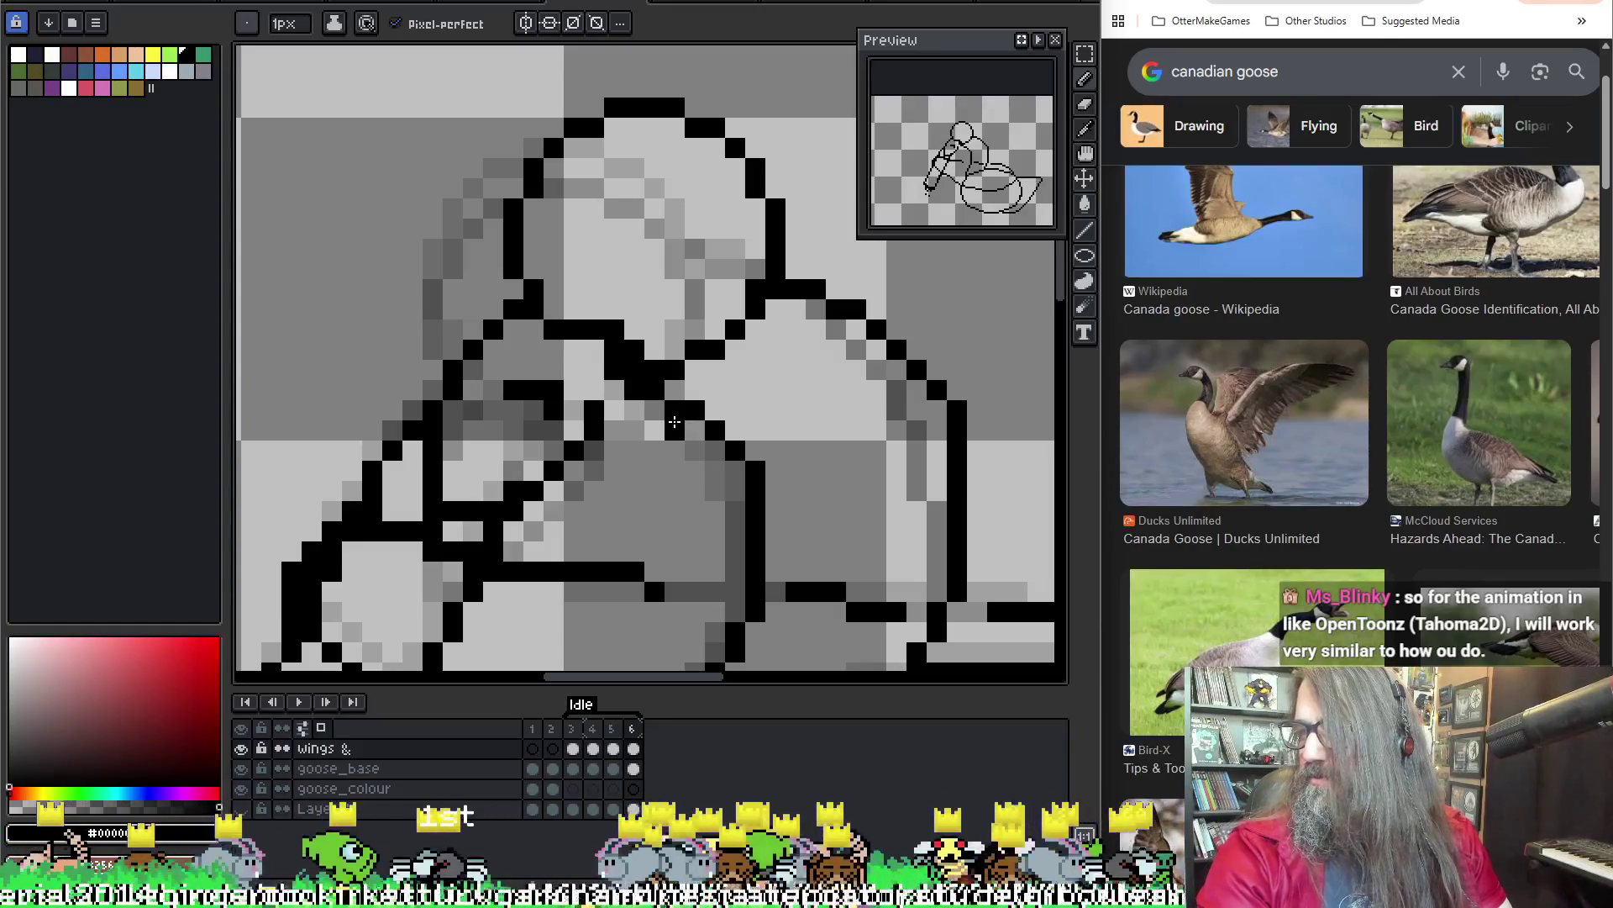
scroll(686, 441, "down", 1)
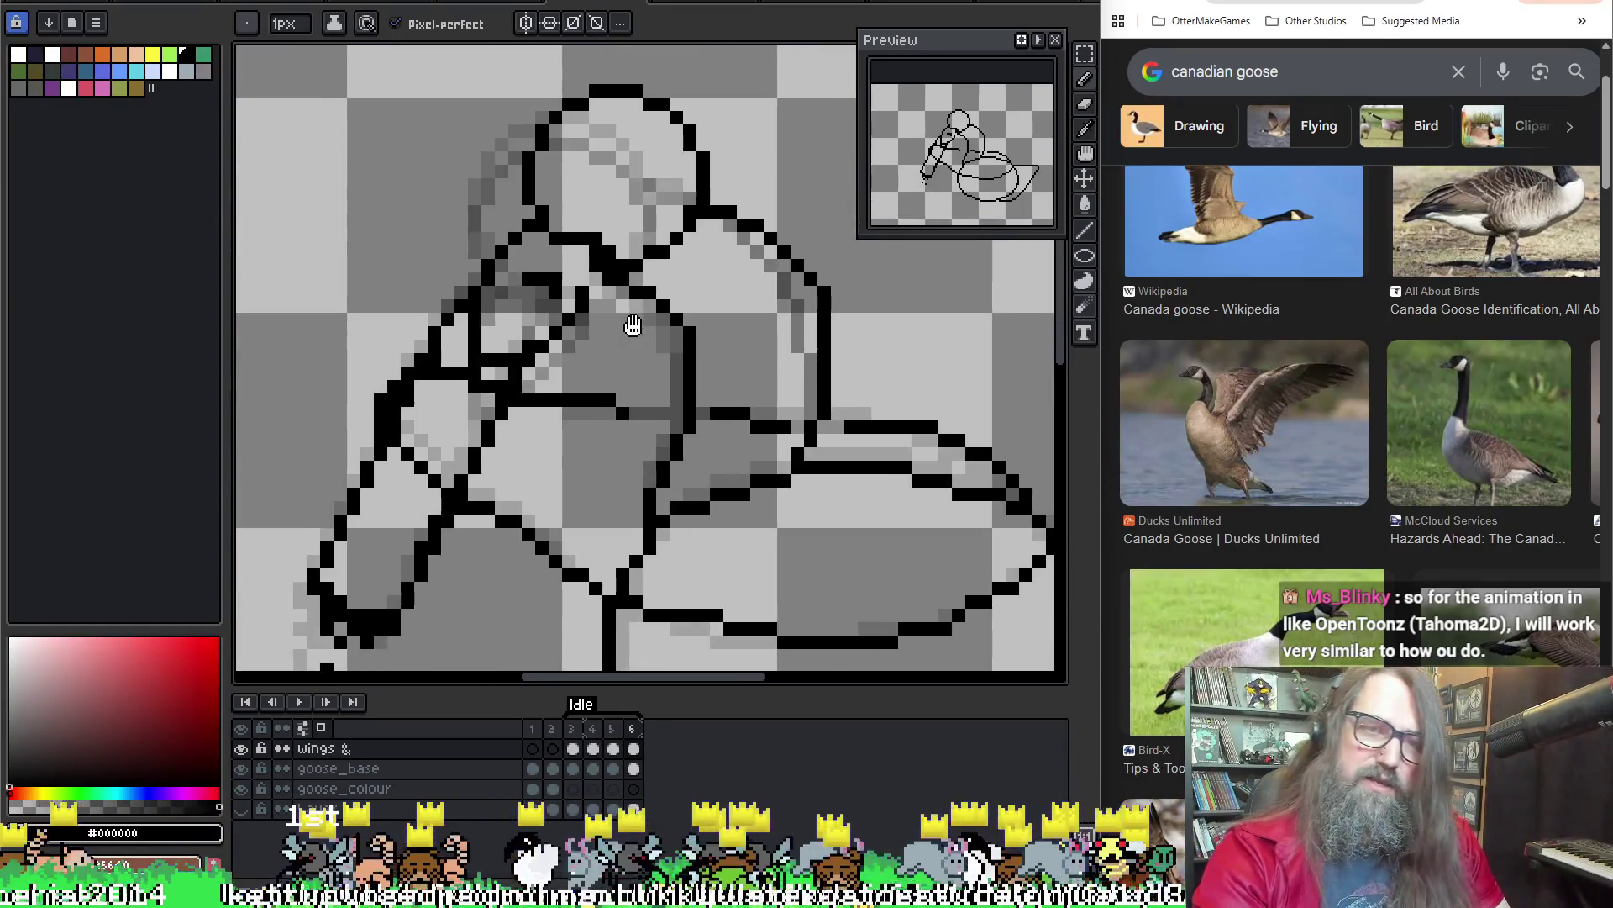
scroll(630, 324, "down", 1)
left_click_drag(622, 363, 591, 368)
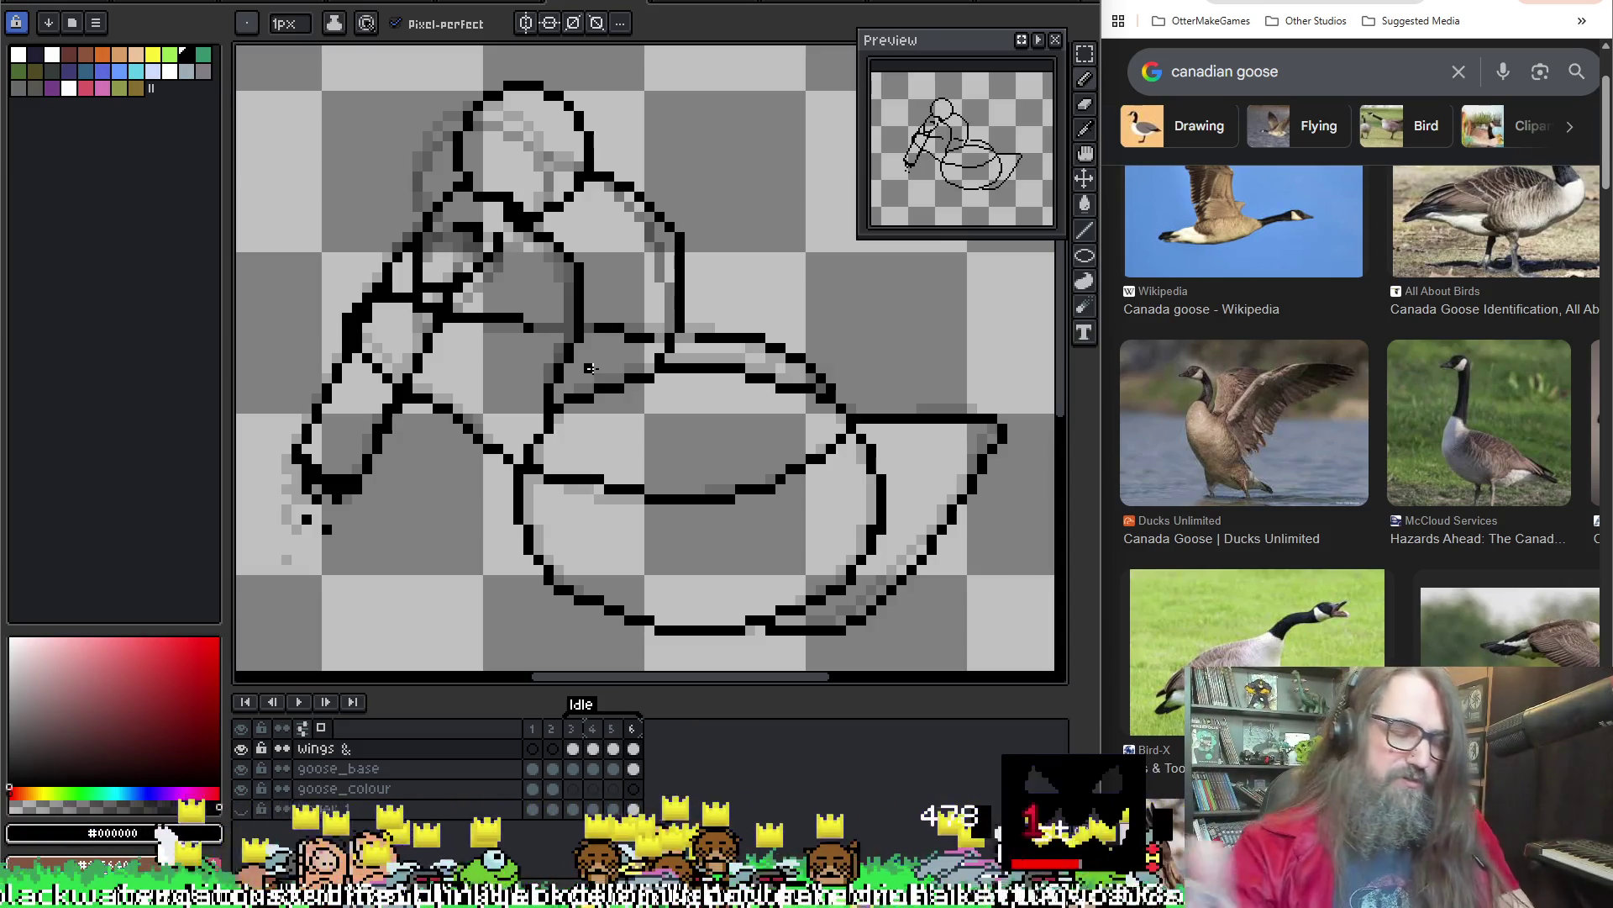
key("Return")
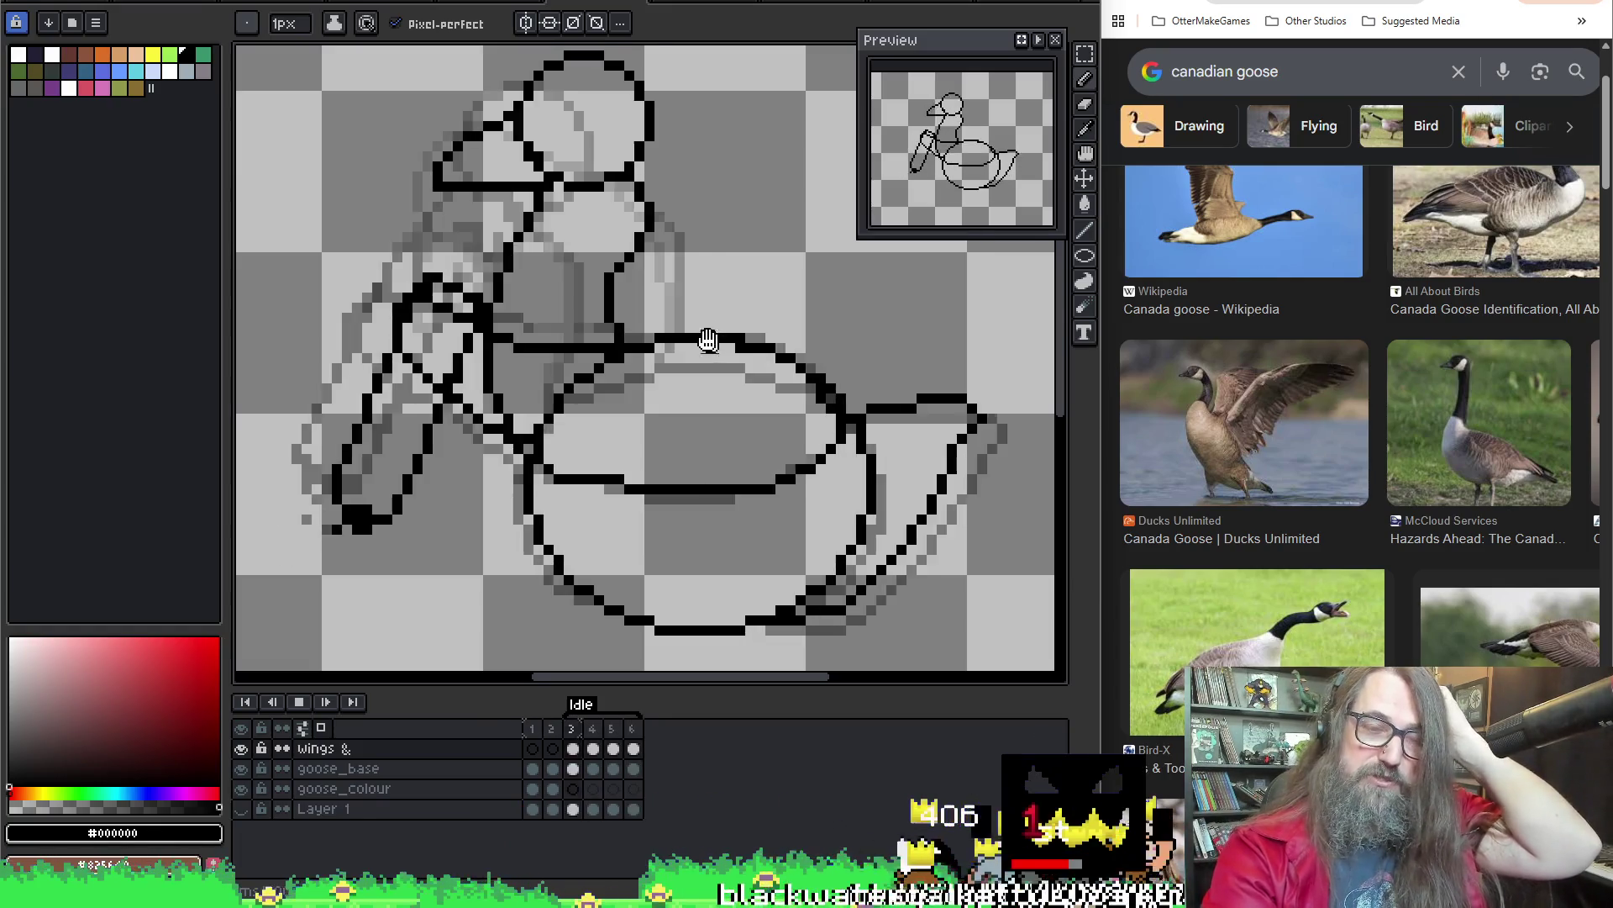
Stop the animation playback and switch to a 2px brush
scroll(722, 370, "down", 1)
scroll(656, 300, "up", 1)
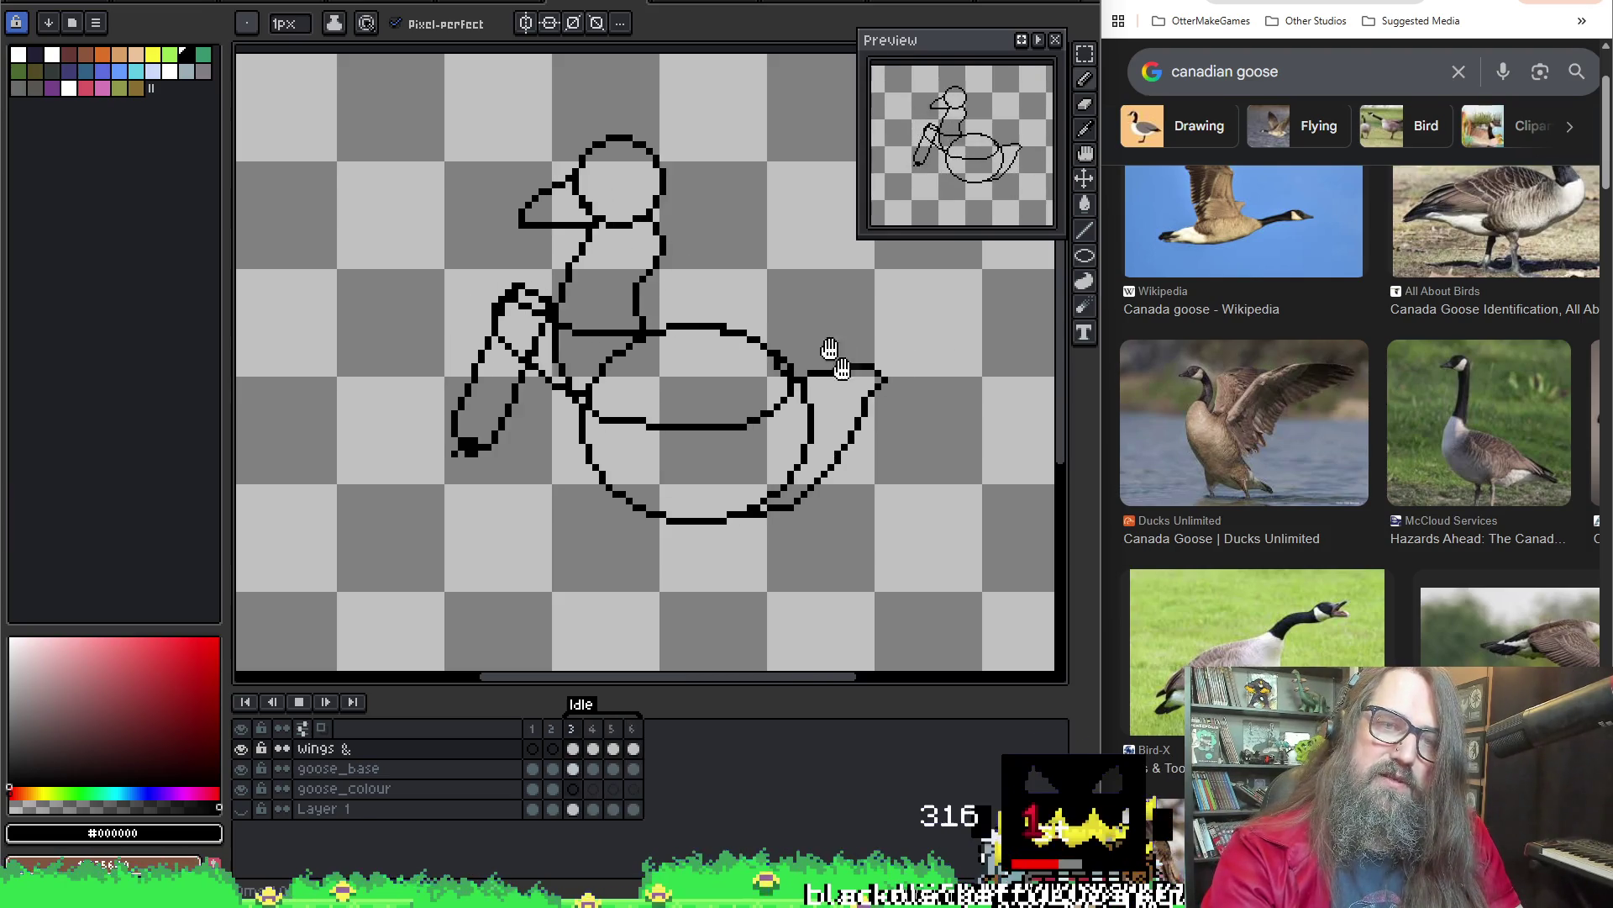
key("Return")
scroll(518, 270, "up", 1)
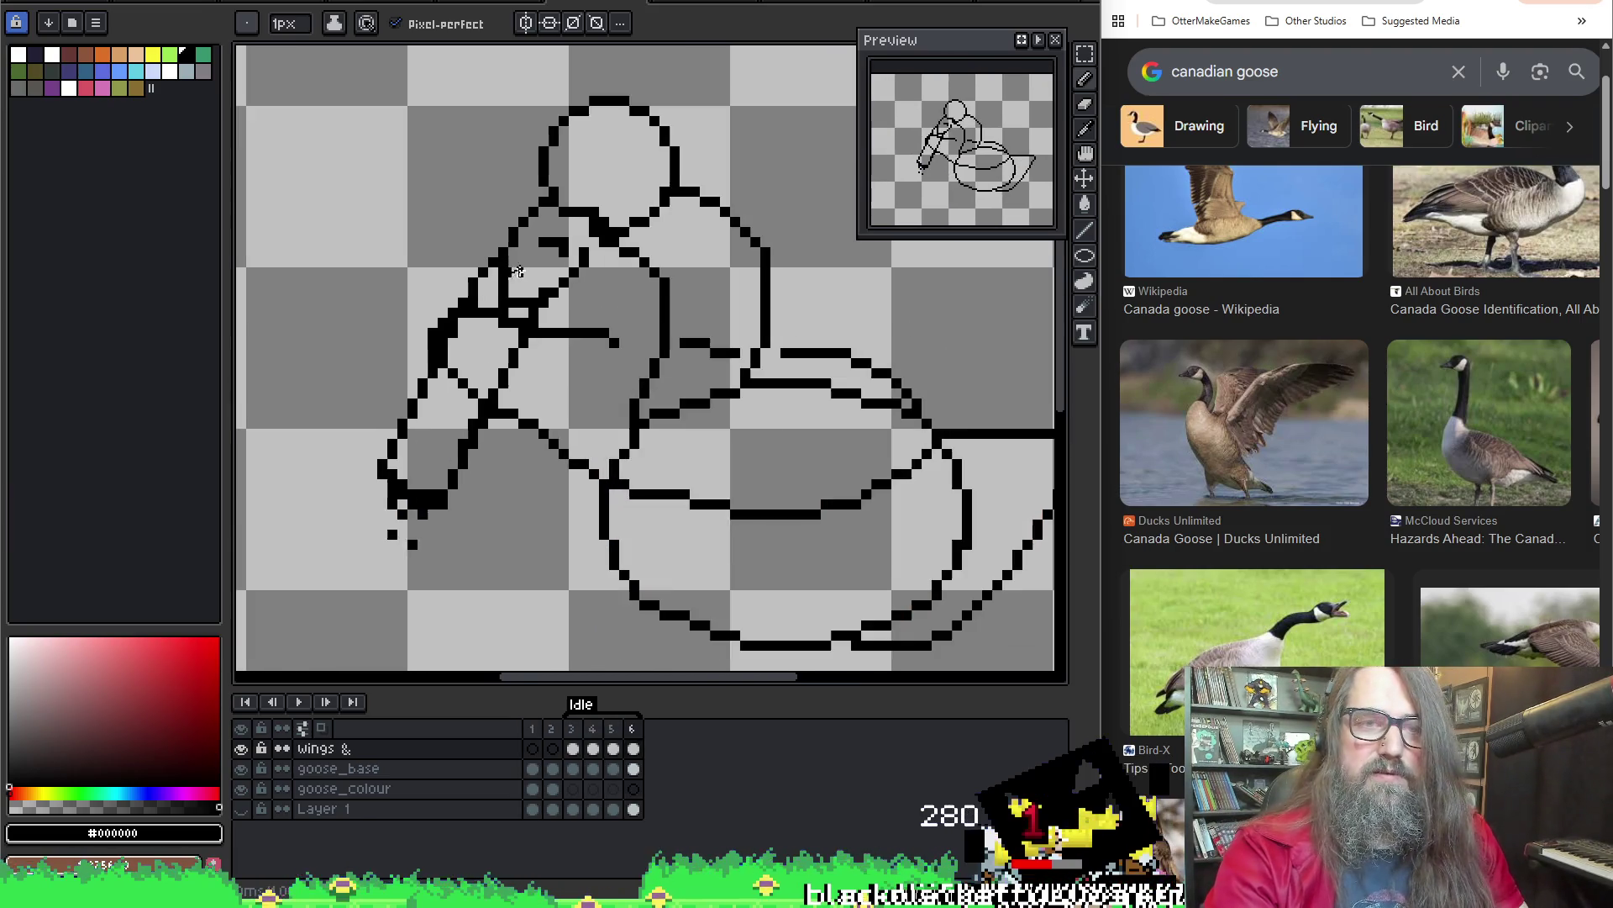
key("e")
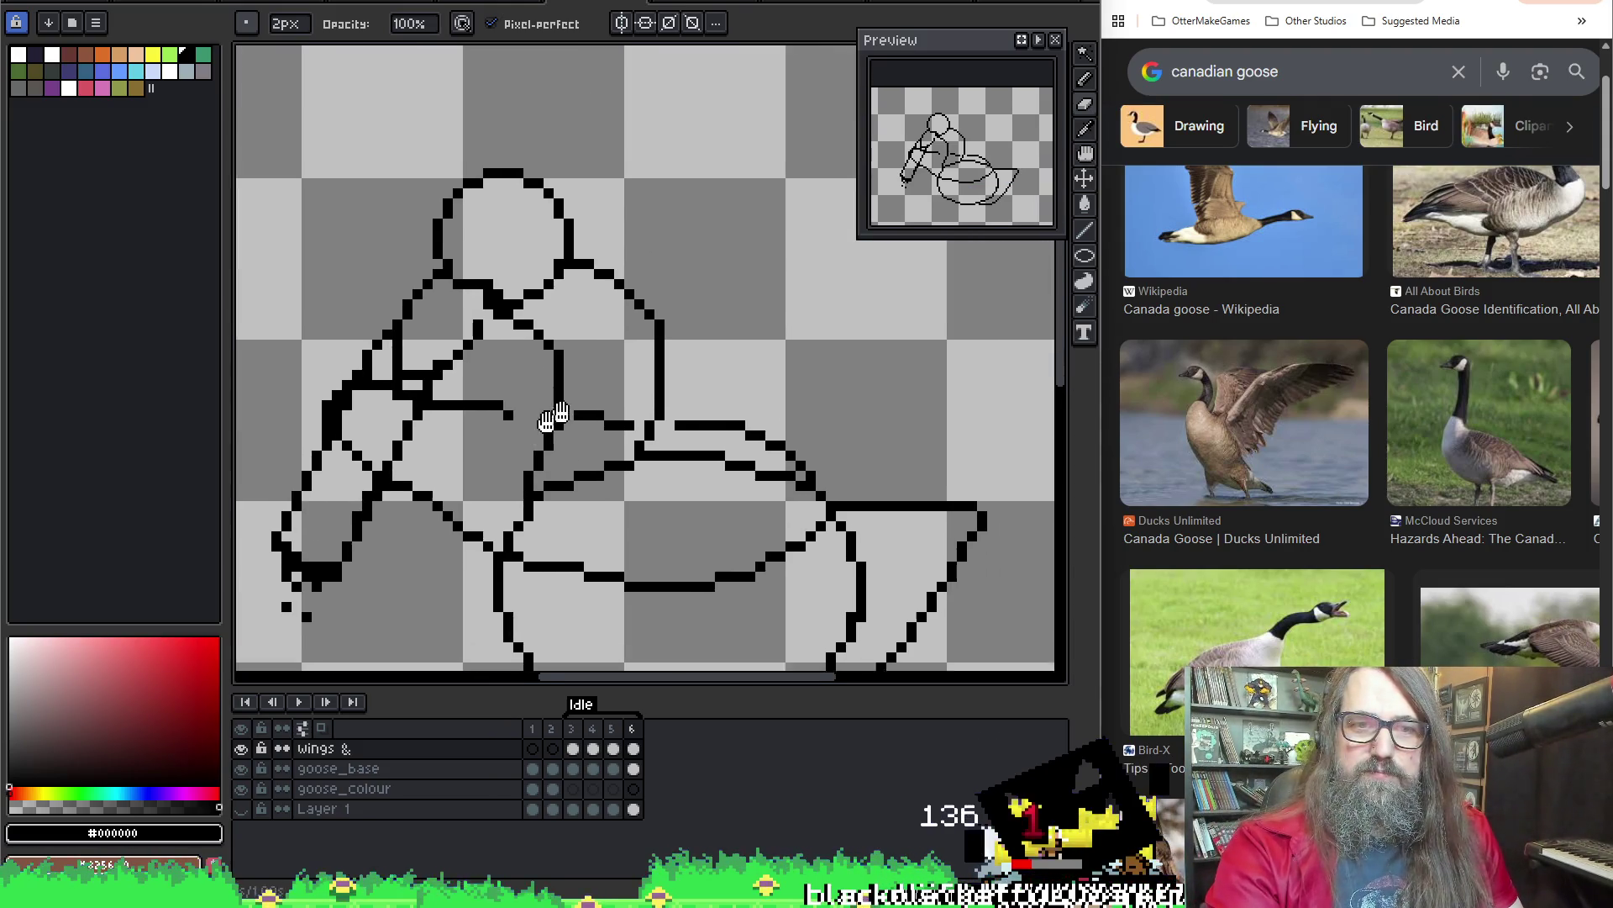
scroll(416, 319, "up", 2)
Compare frames 5 and 6, then paint black pixels along the neck outline in frame 6
key("comma")
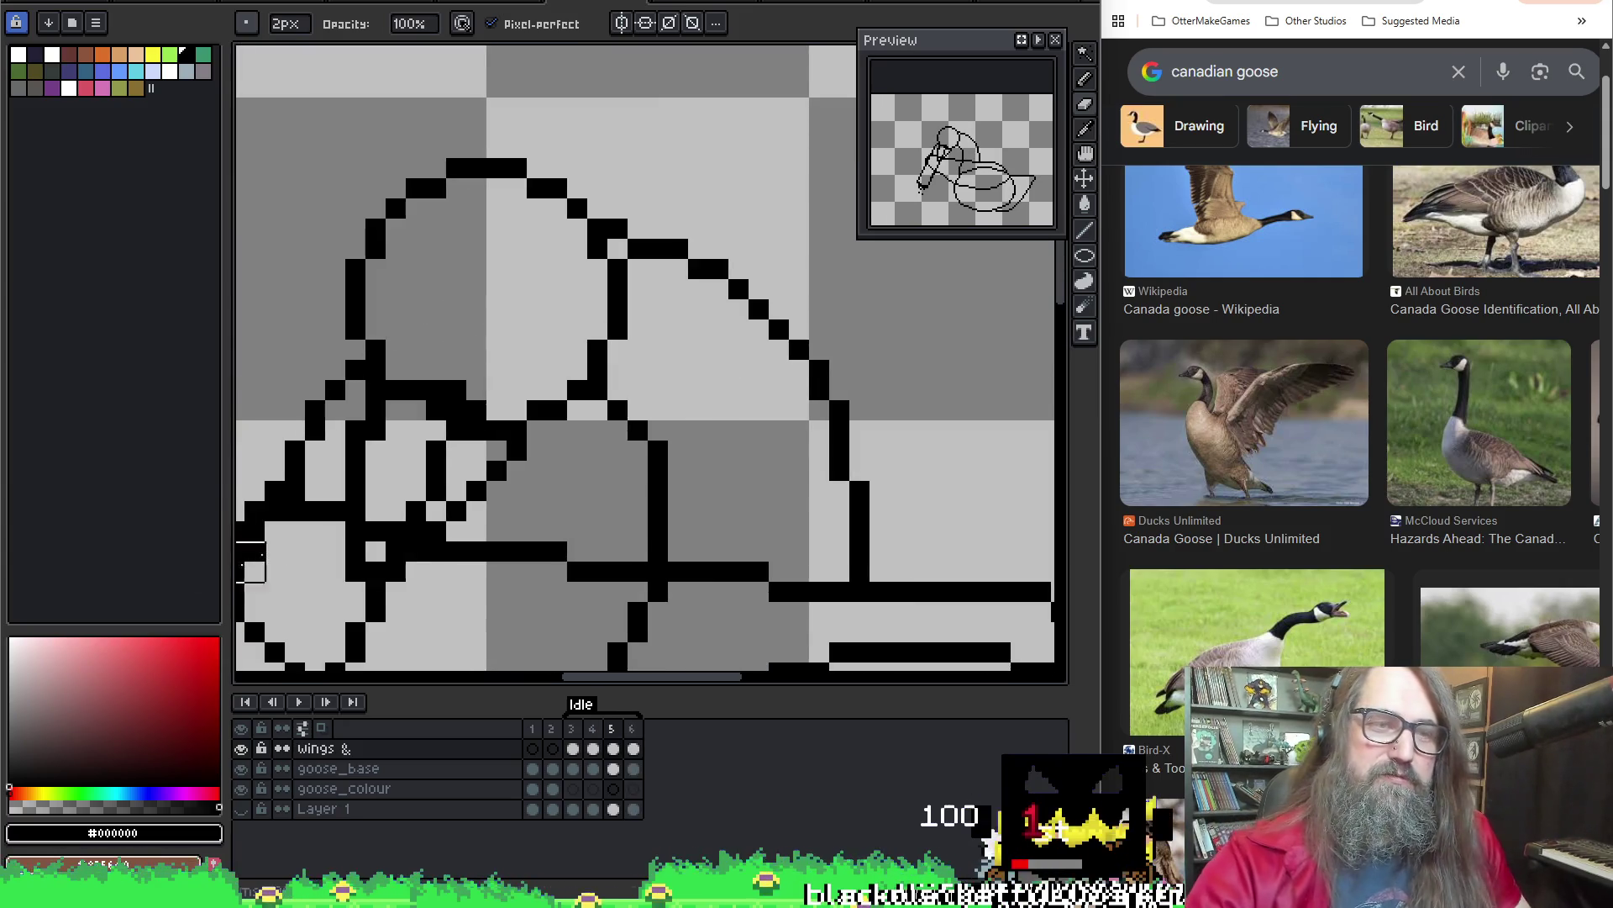
key("period")
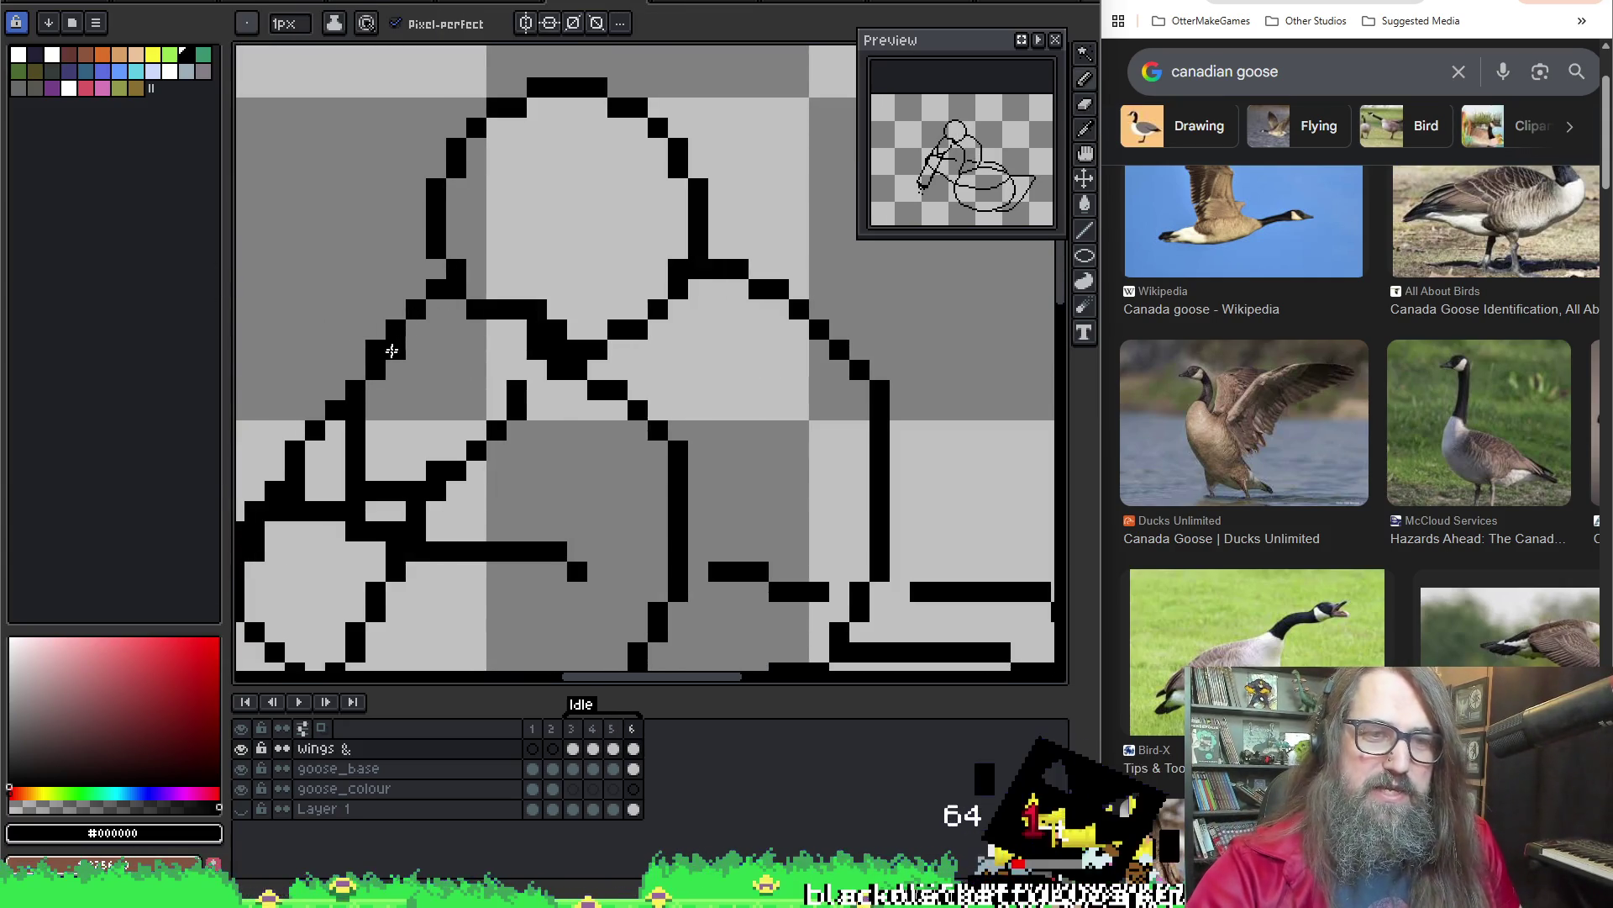
mouse_move(380, 386)
left_mouse_down()
mouse_move(389, 425)
mouse_move(437, 445)
mouse_move(390, 483)
left_mouse_up()
key("plus")
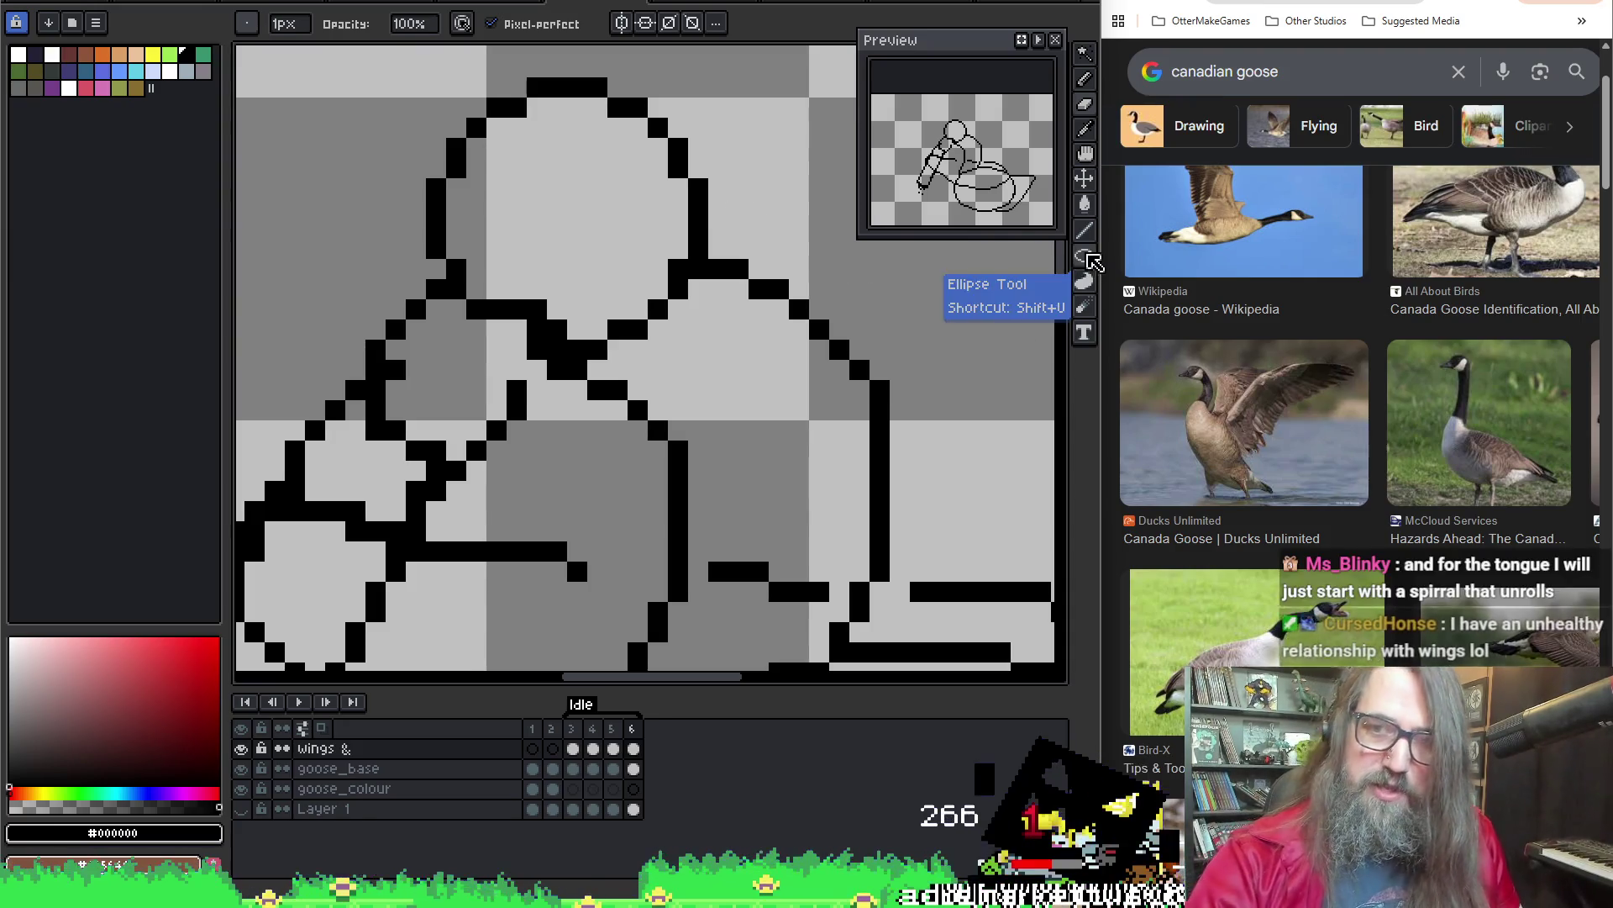
left_click_drag(1085, 256, 1059, 256)
left_click_drag(749, 238, 818, 287)
key("p")
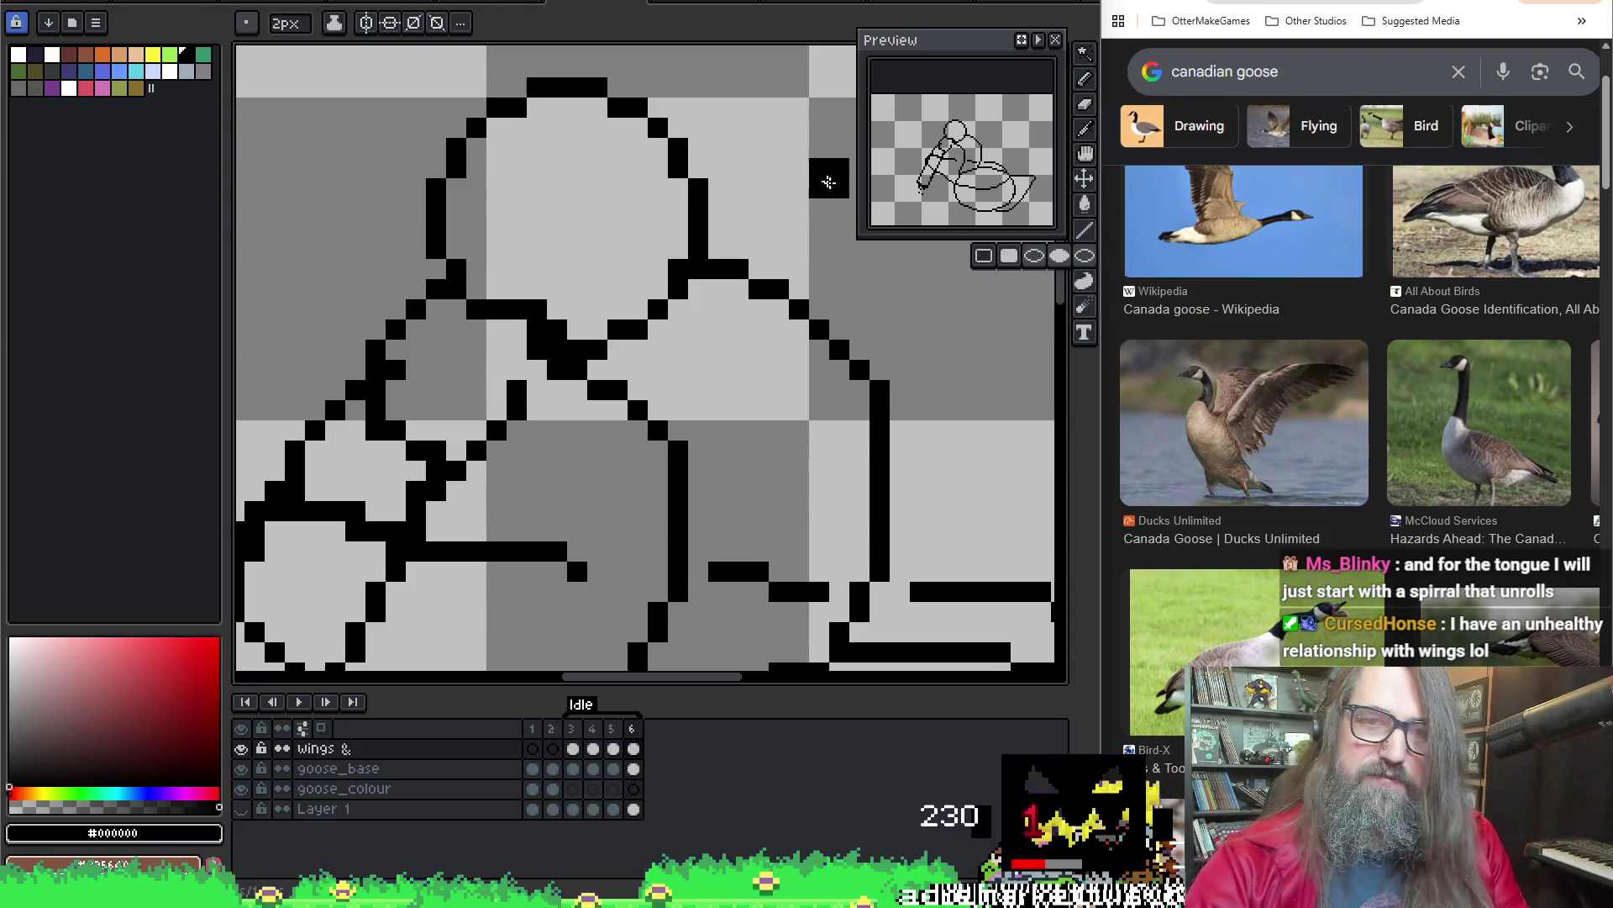
key("h")
left_click_drag(813, 410, 485, 447)
key("p")
left_click_drag(731, 387, 733, 382)
key("ctrl+z")
left_click_drag(1085, 229, 1053, 229)
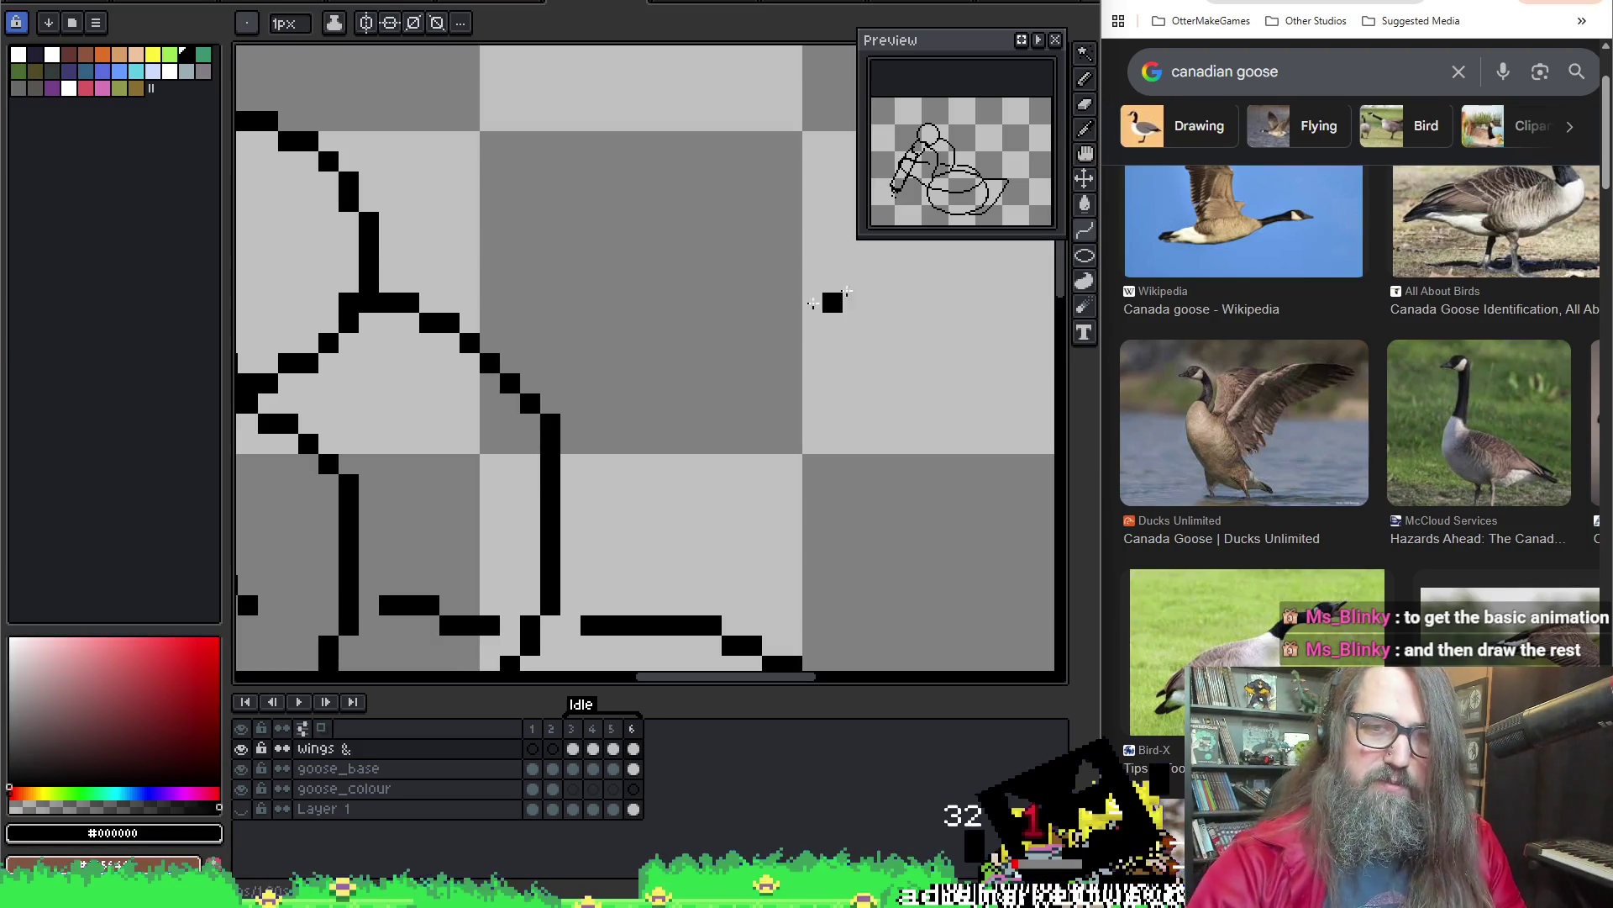
key("minus")
scroll(565, 342, "right", 3)
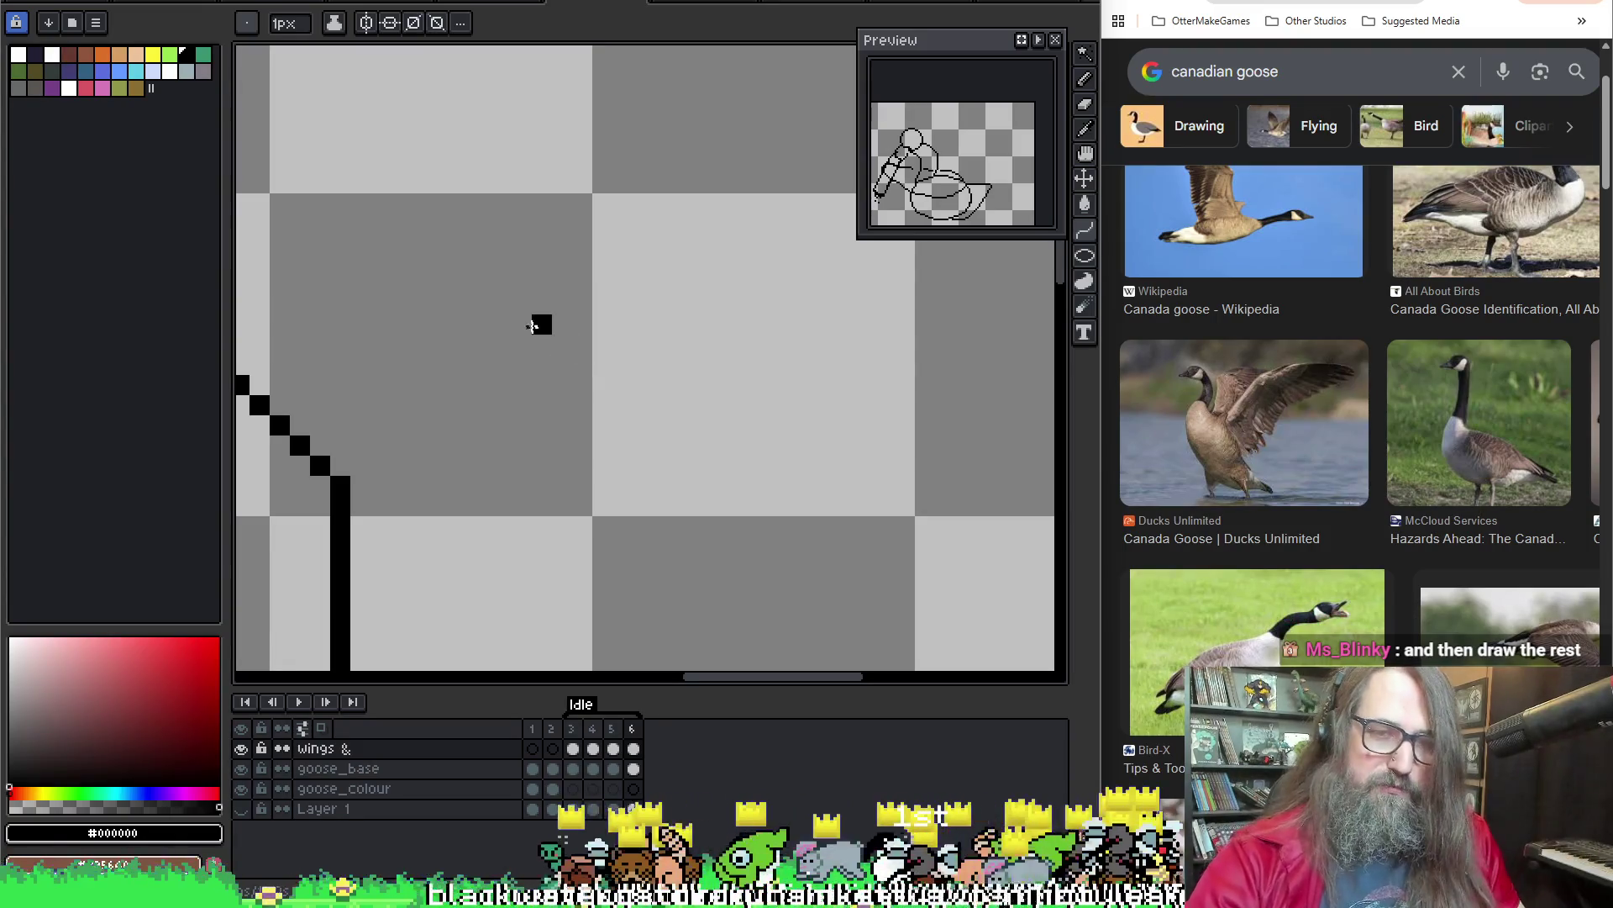
mouse_move(571, 281)
left_mouse_down()
mouse_move(763, 446)
mouse_move(918, 529)
mouse_move(777, 384)
mouse_move(956, 586)
mouse_move(558, 478)
mouse_move(551, 457)
mouse_move(652, 505)
mouse_move(766, 625)
left_mouse_up()
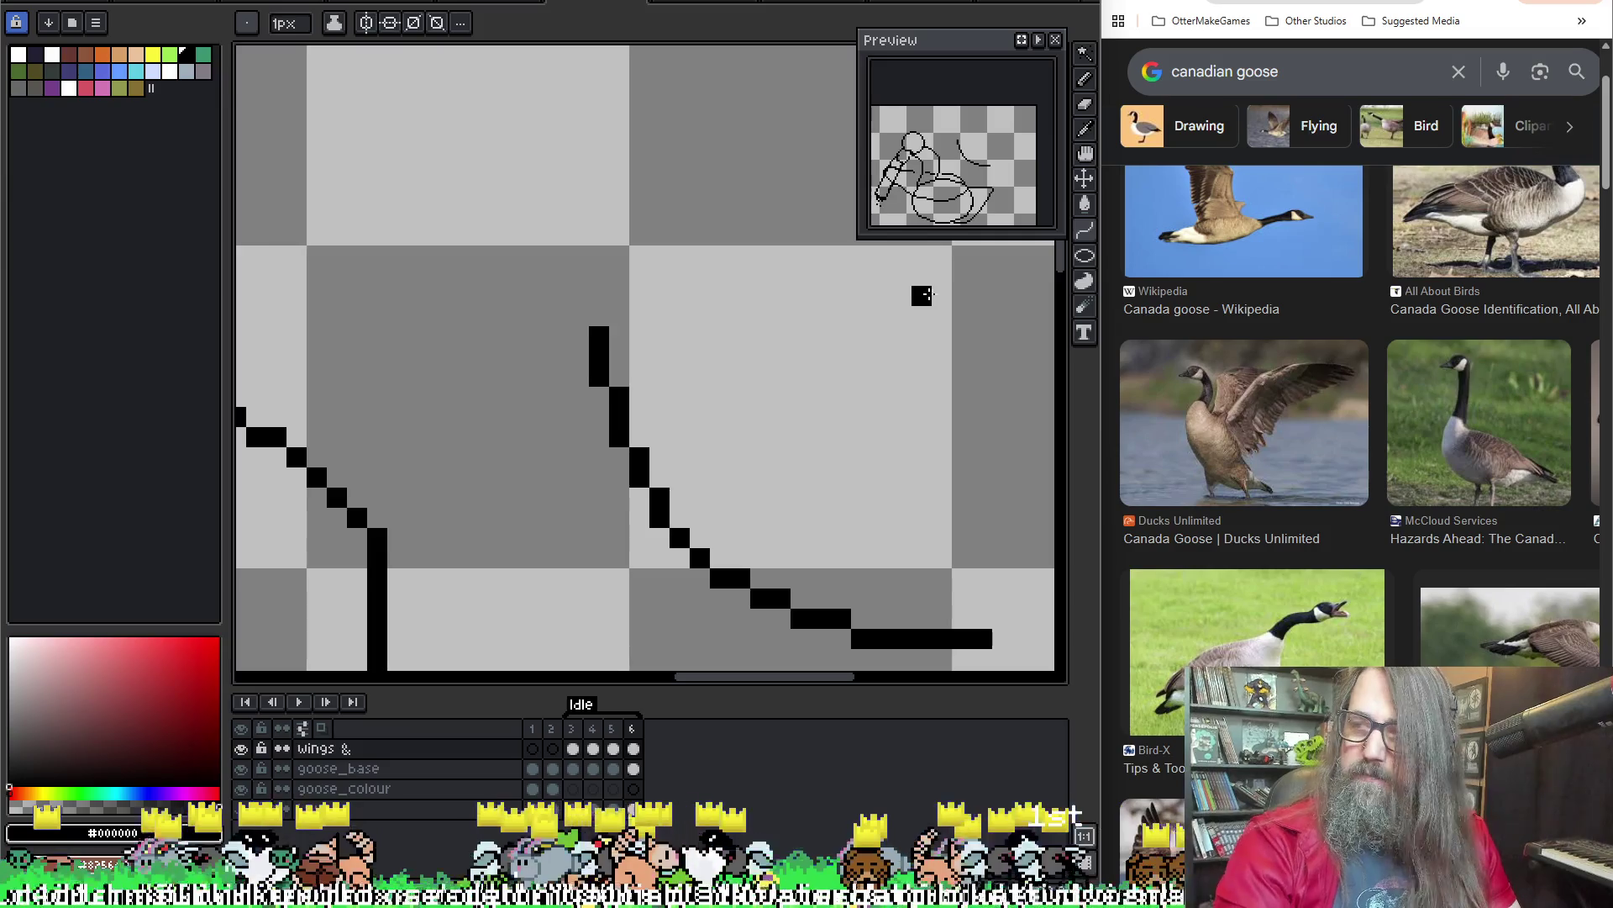
scroll(850, 382, "down", 2)
left_click_drag(849, 382, 592, 389)
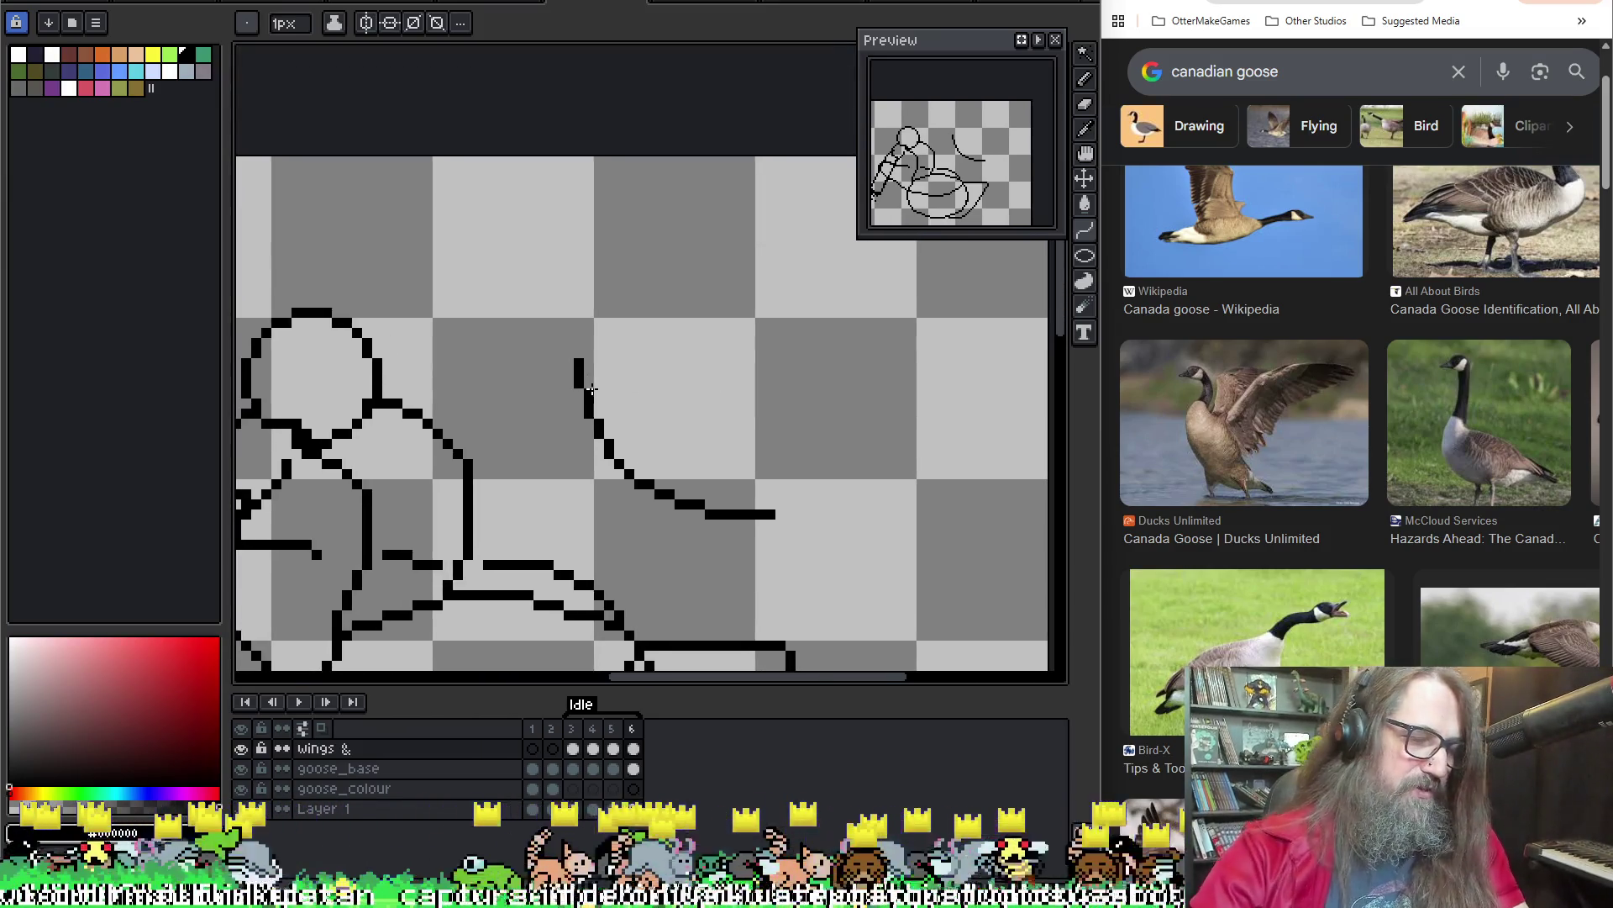
key("b")
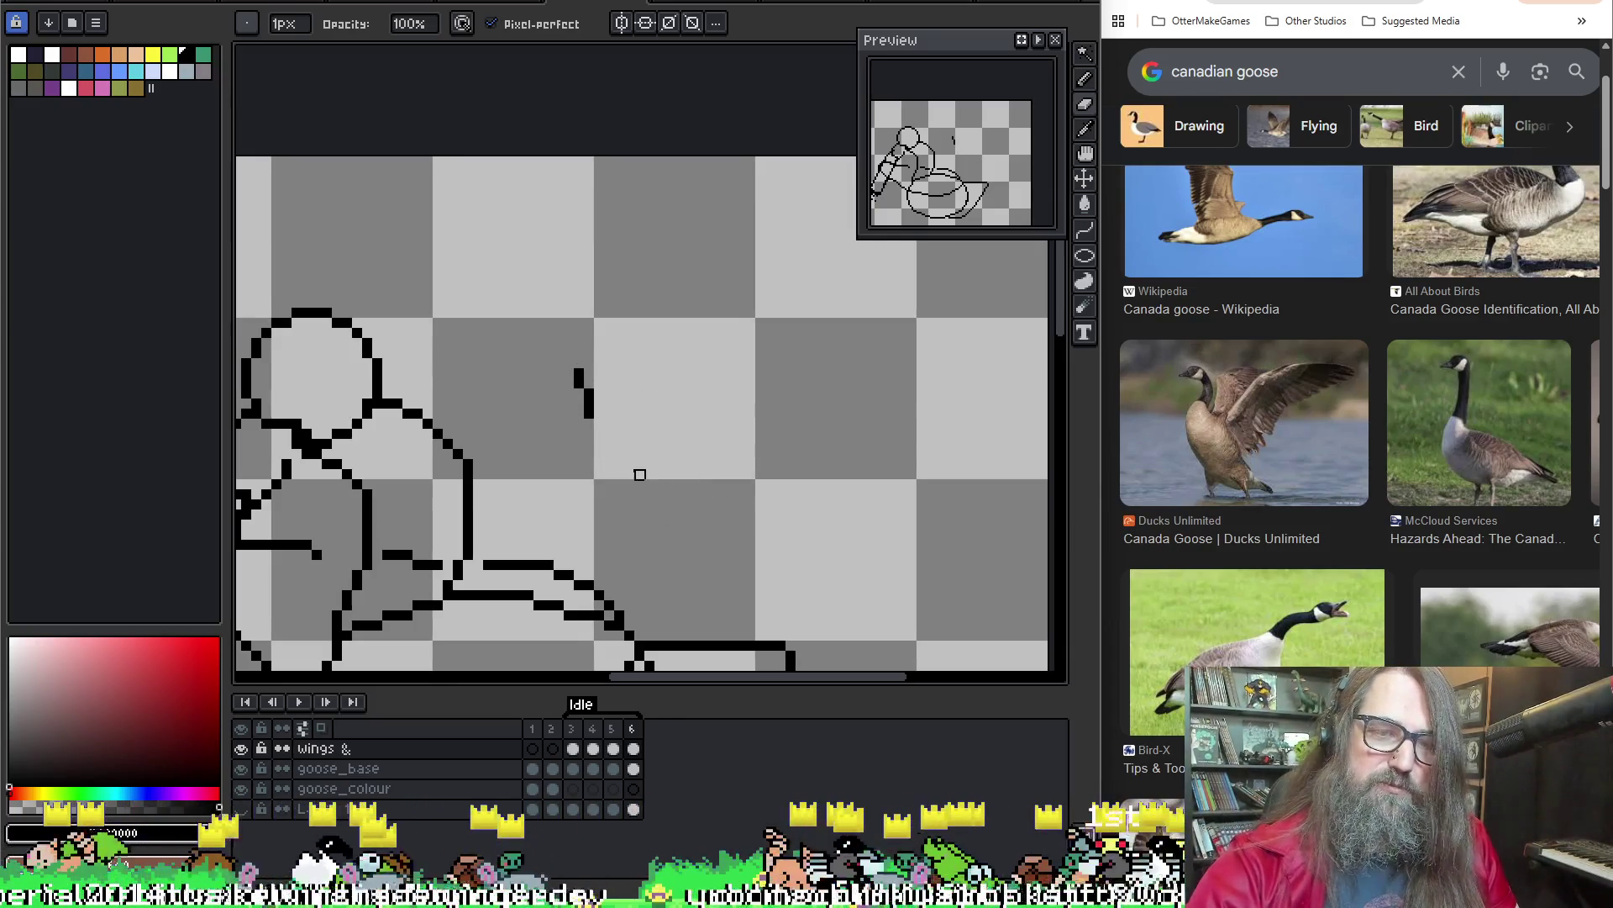
left_click_drag(598, 424, 764, 342)
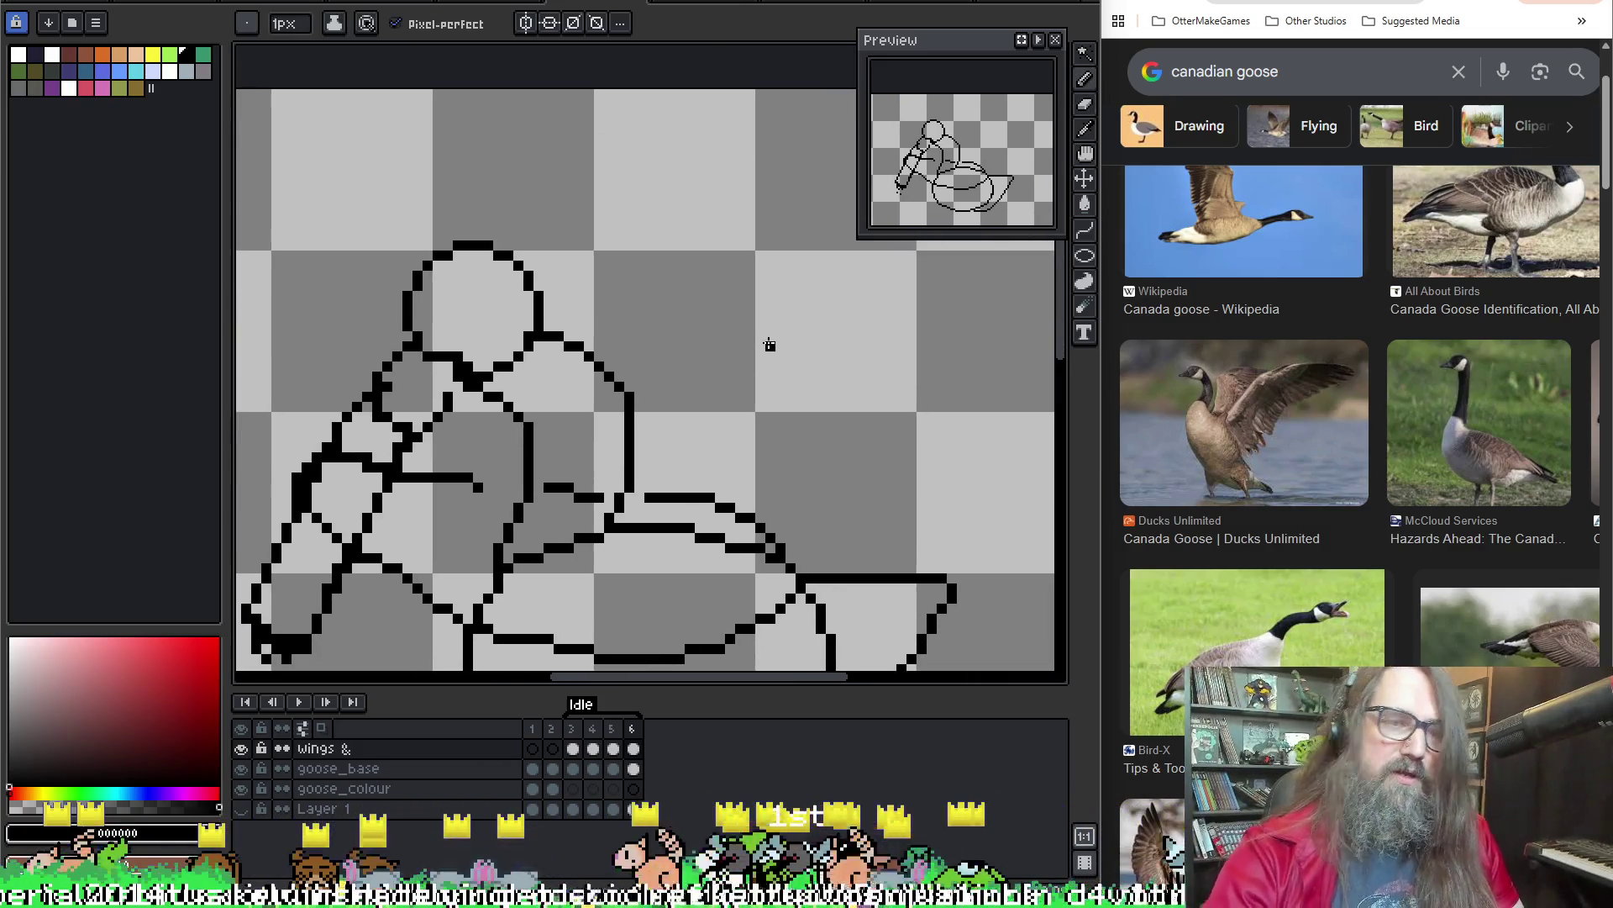
Fill three small gaps in the neck outline with black pencil pixels
scroll(454, 429, "up", 1)
scroll(457, 425, "up", 2)
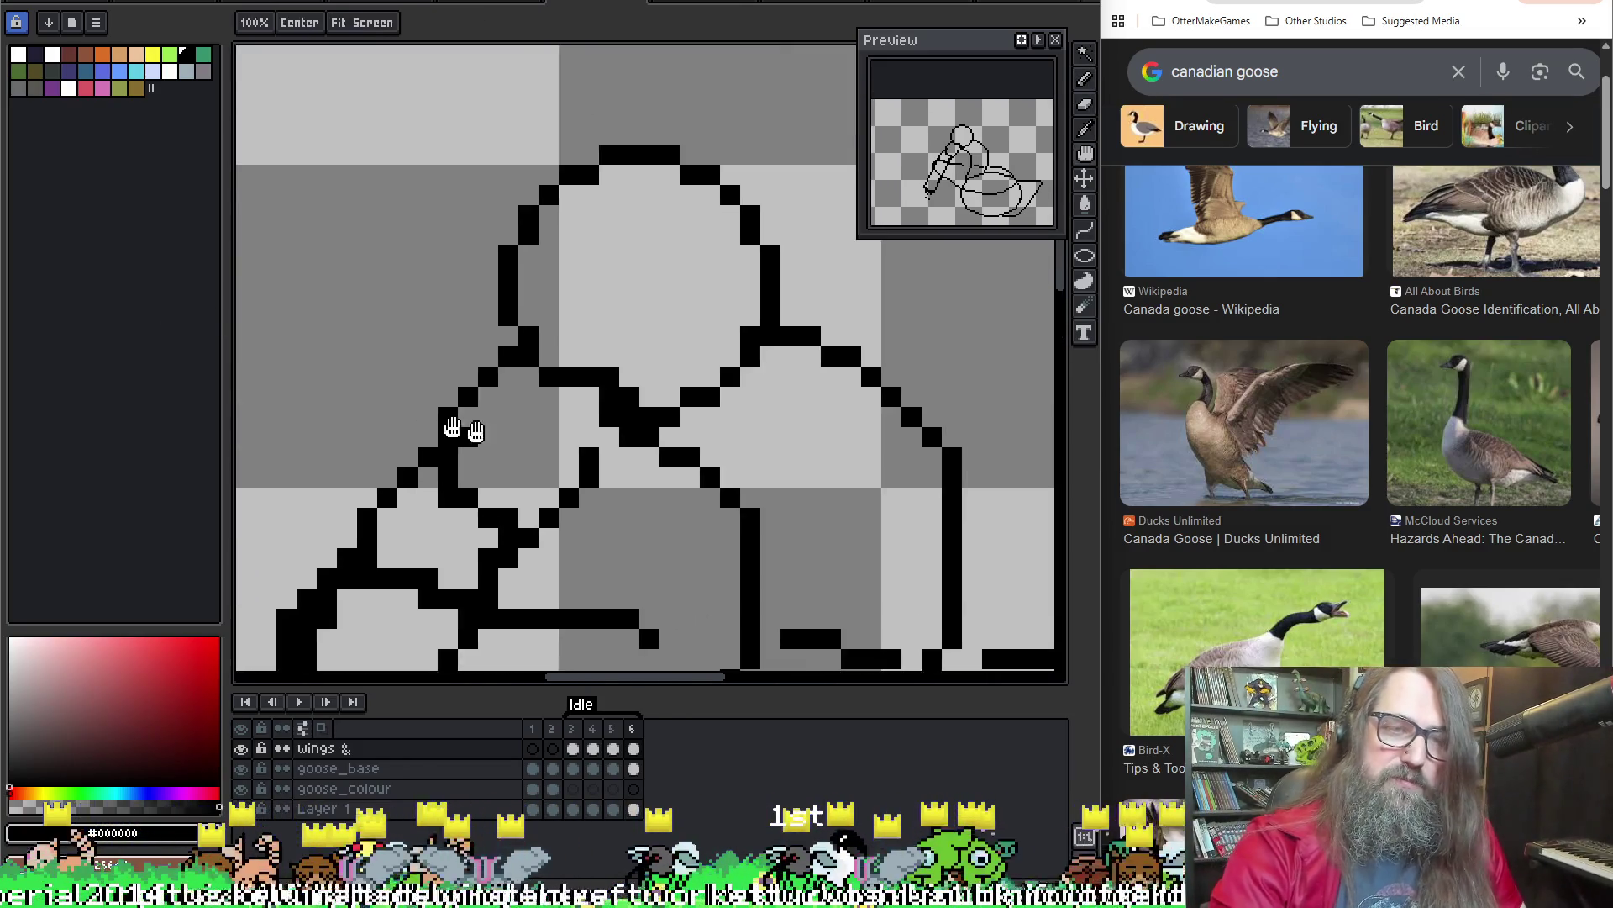
scroll(461, 437, "up", 4)
left_click(520, 441)
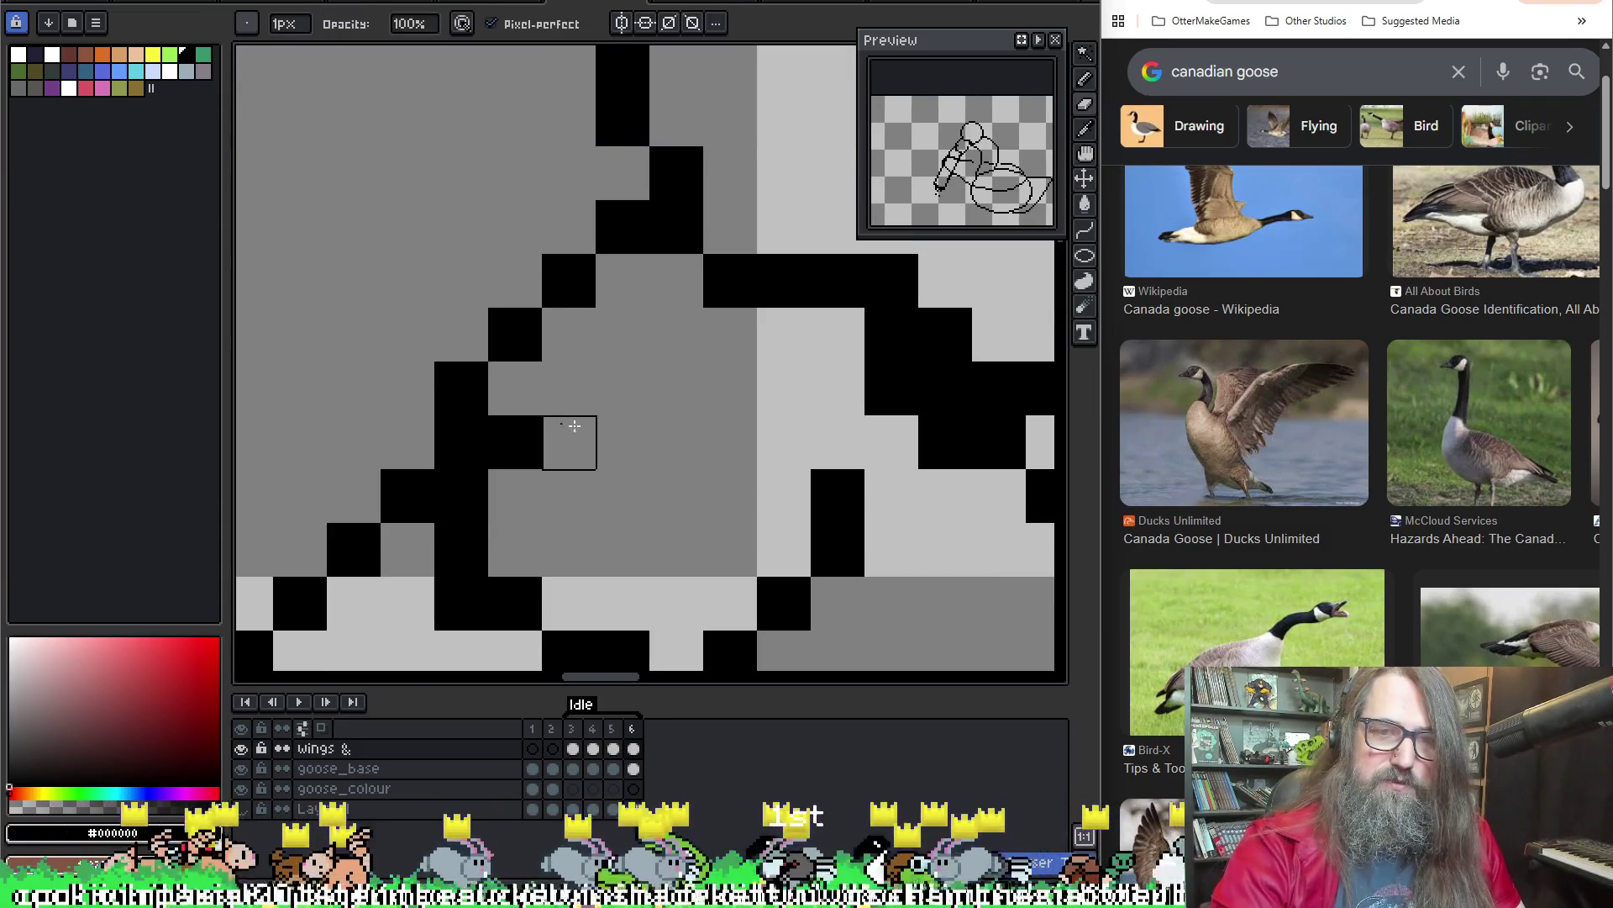
left_click(539, 374)
scroll(694, 425, "down", 2)
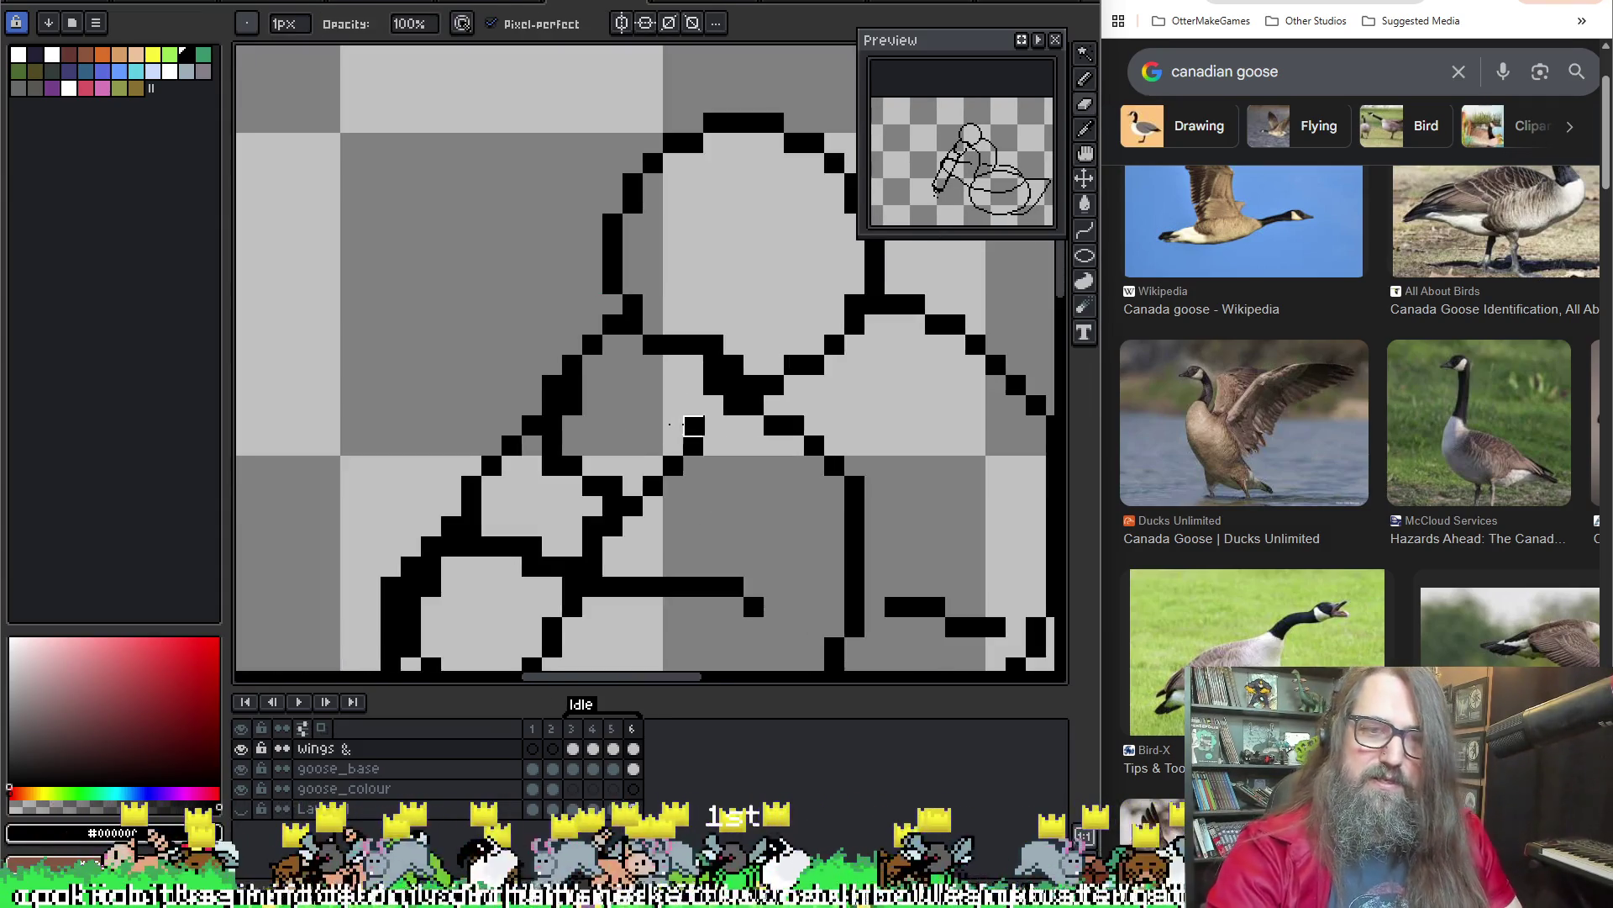
left_click(552, 406)
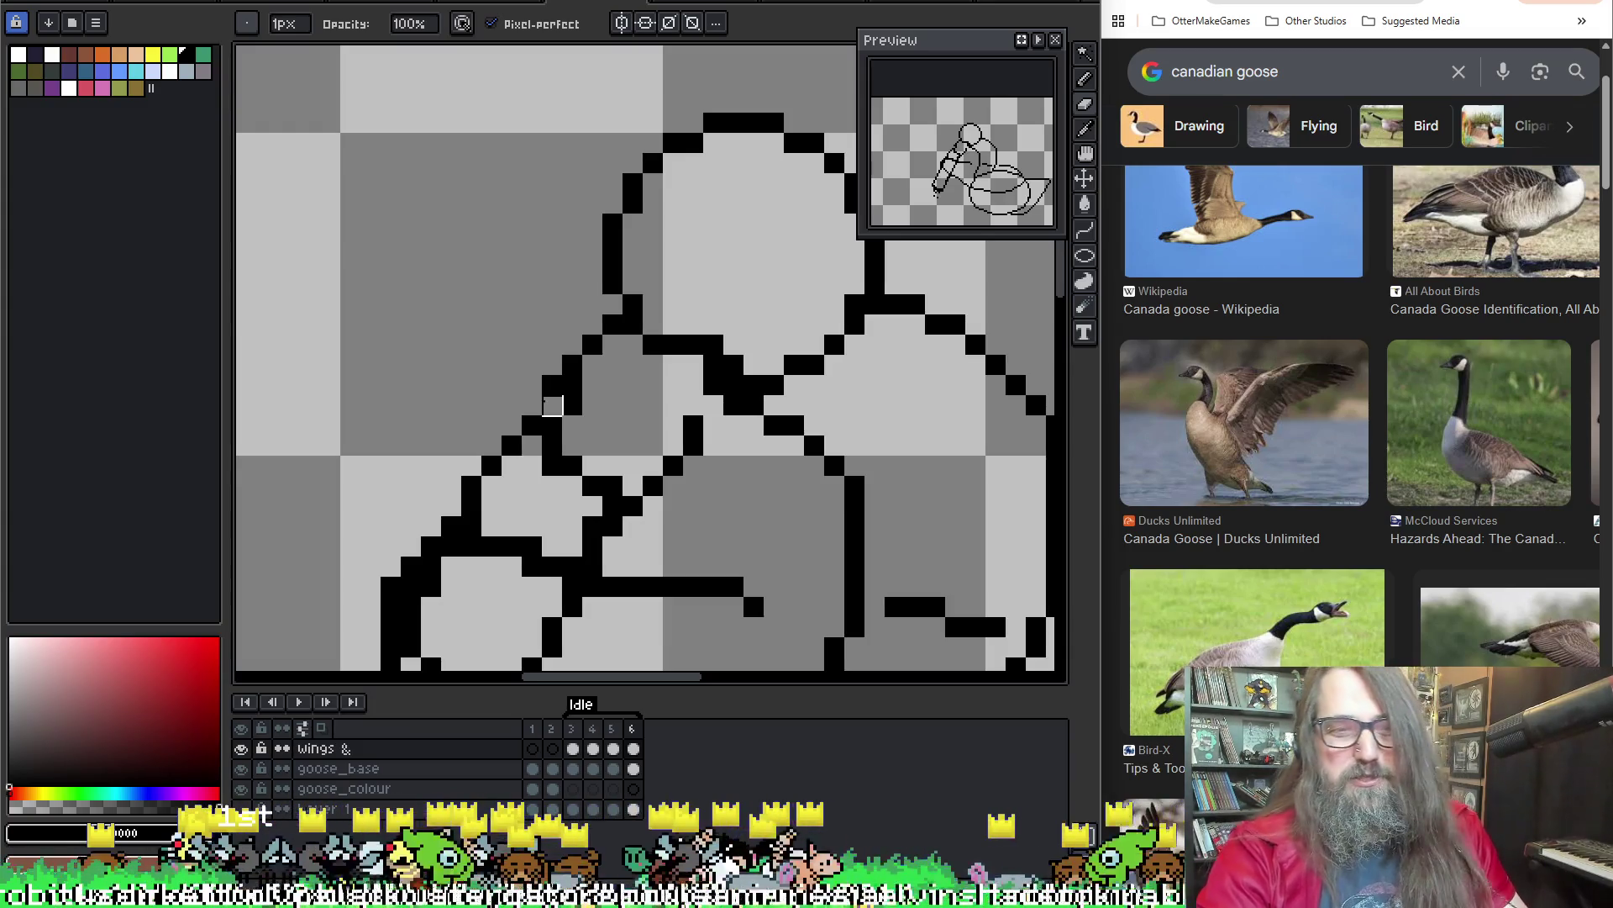
key("g")
key("b")
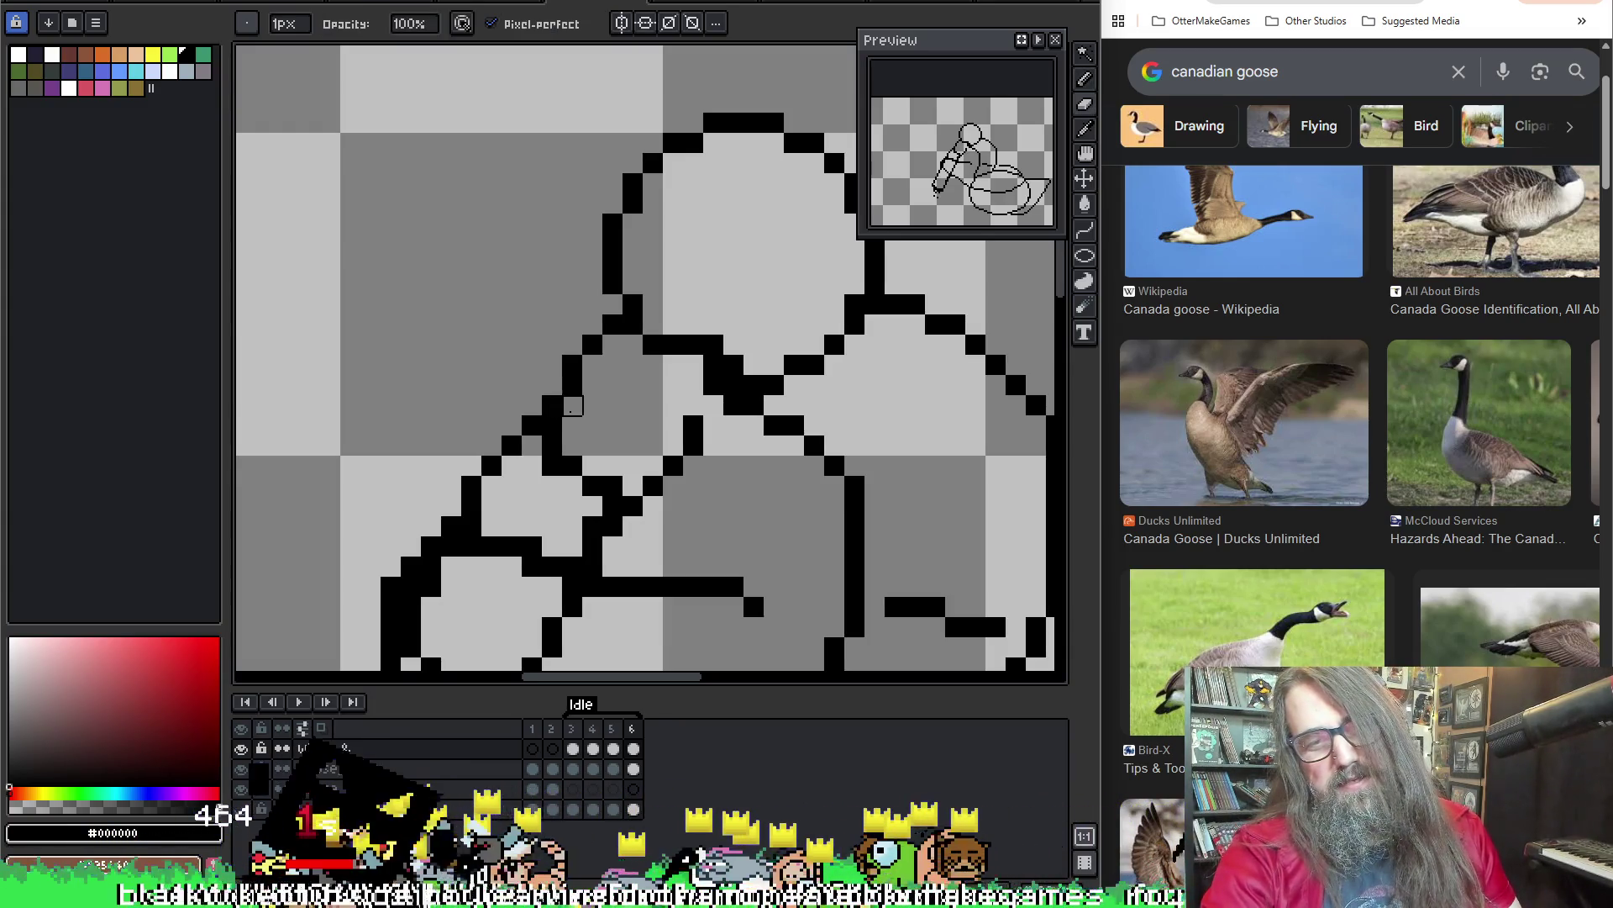
scroll(546, 409, "down", 2)
Play the Idle animation and flip between frames 5 and 6 to check the motion
key("Return")
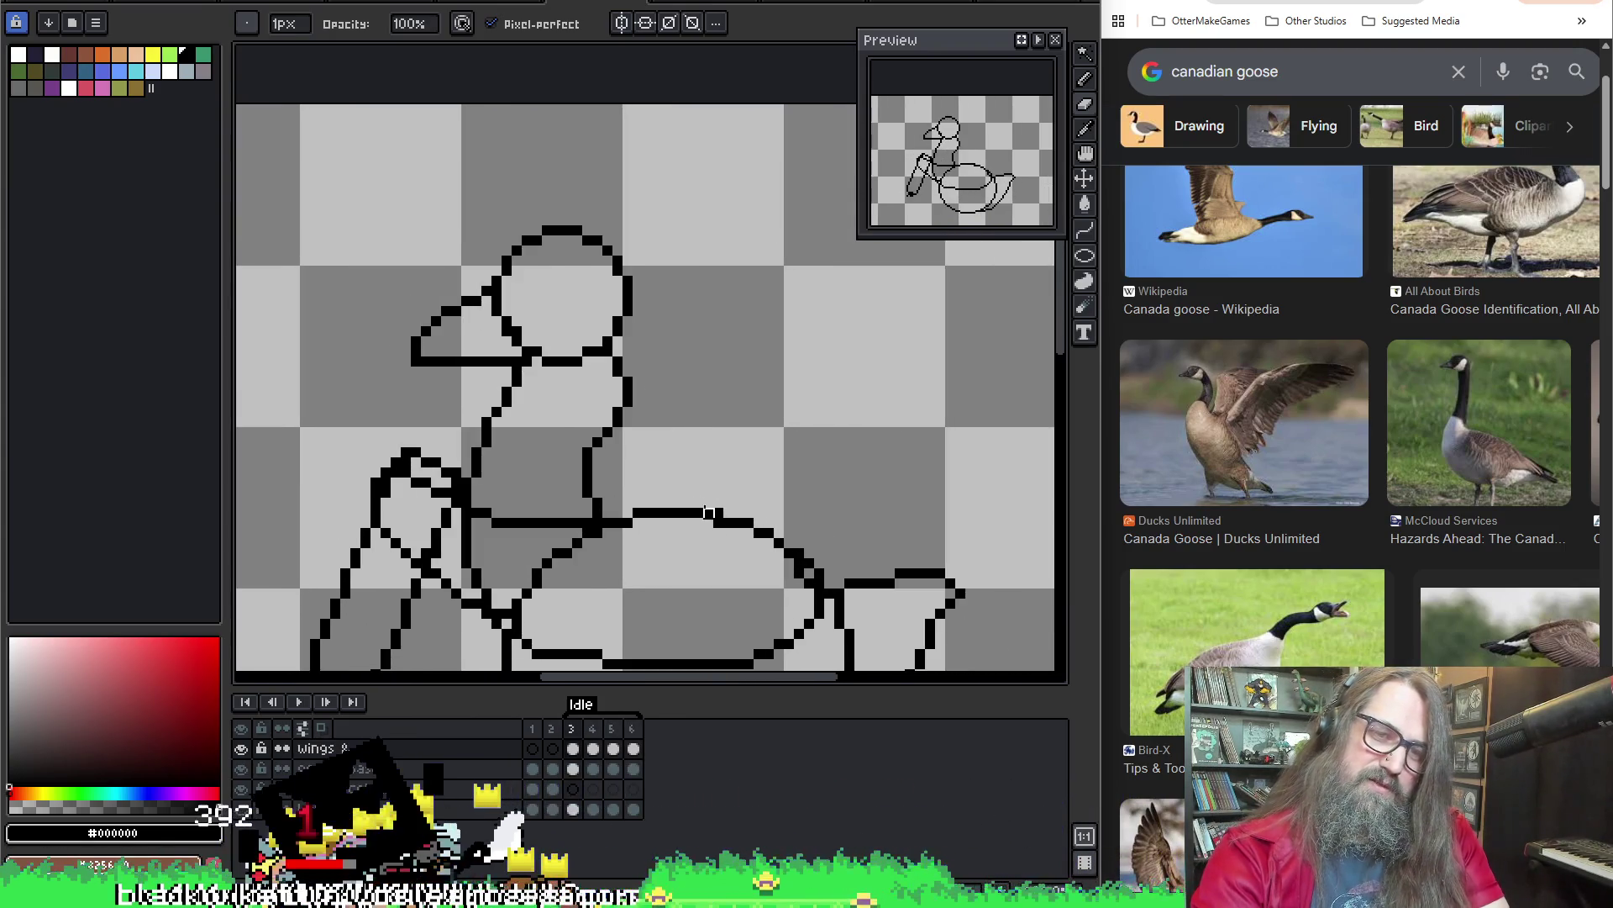
key("Return")
key("Right")
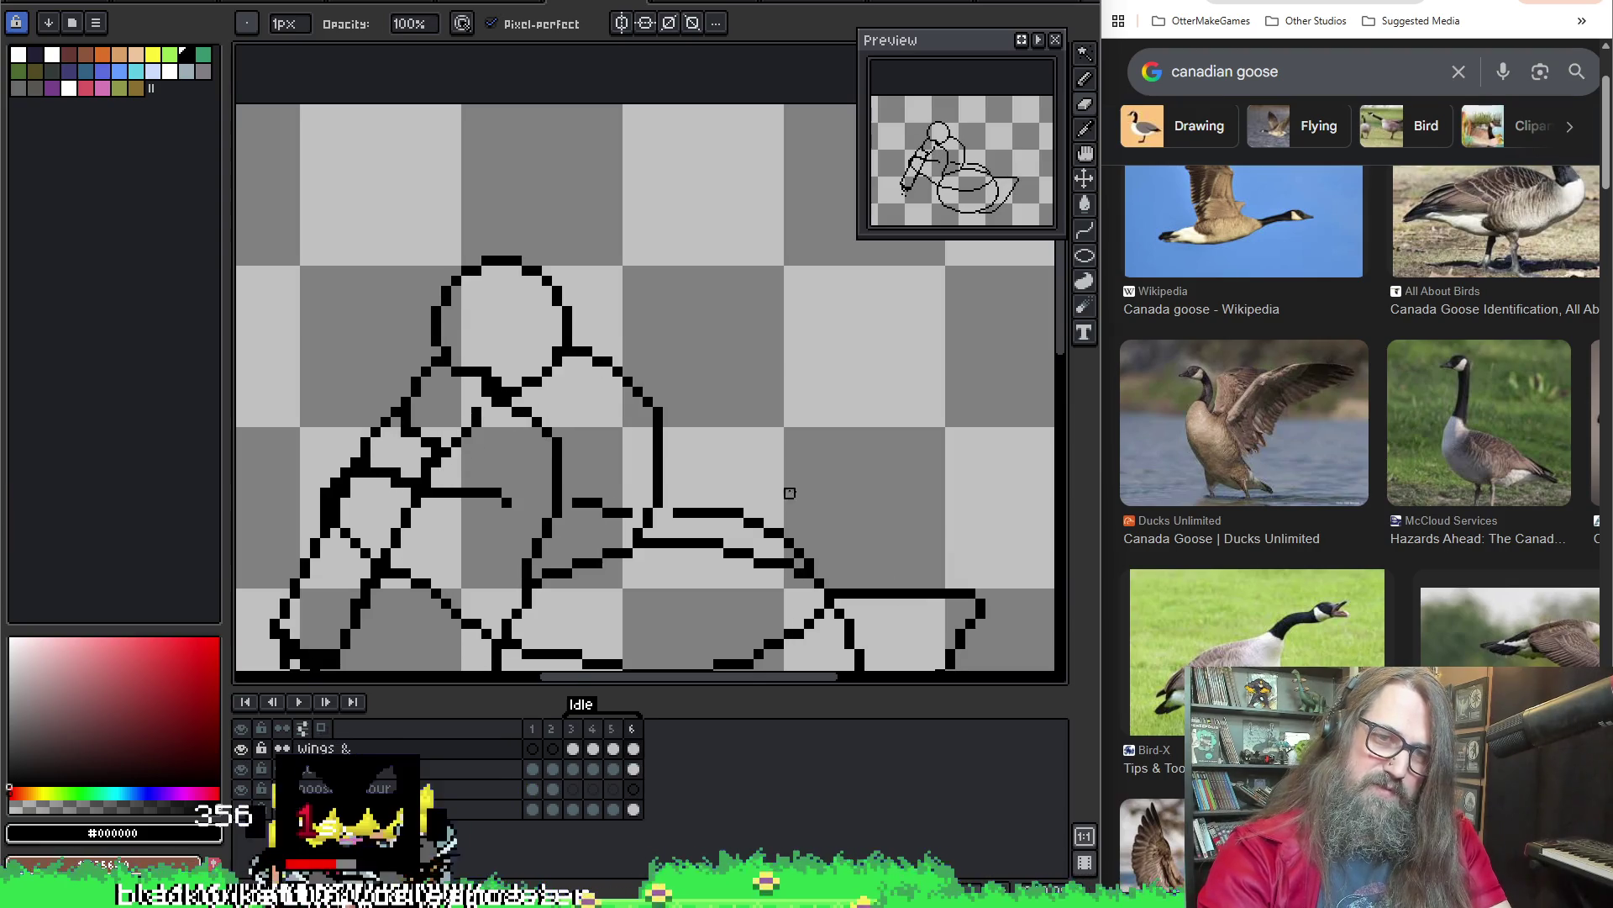
key("Left")
key("Right")
key("Left")
key("Right")
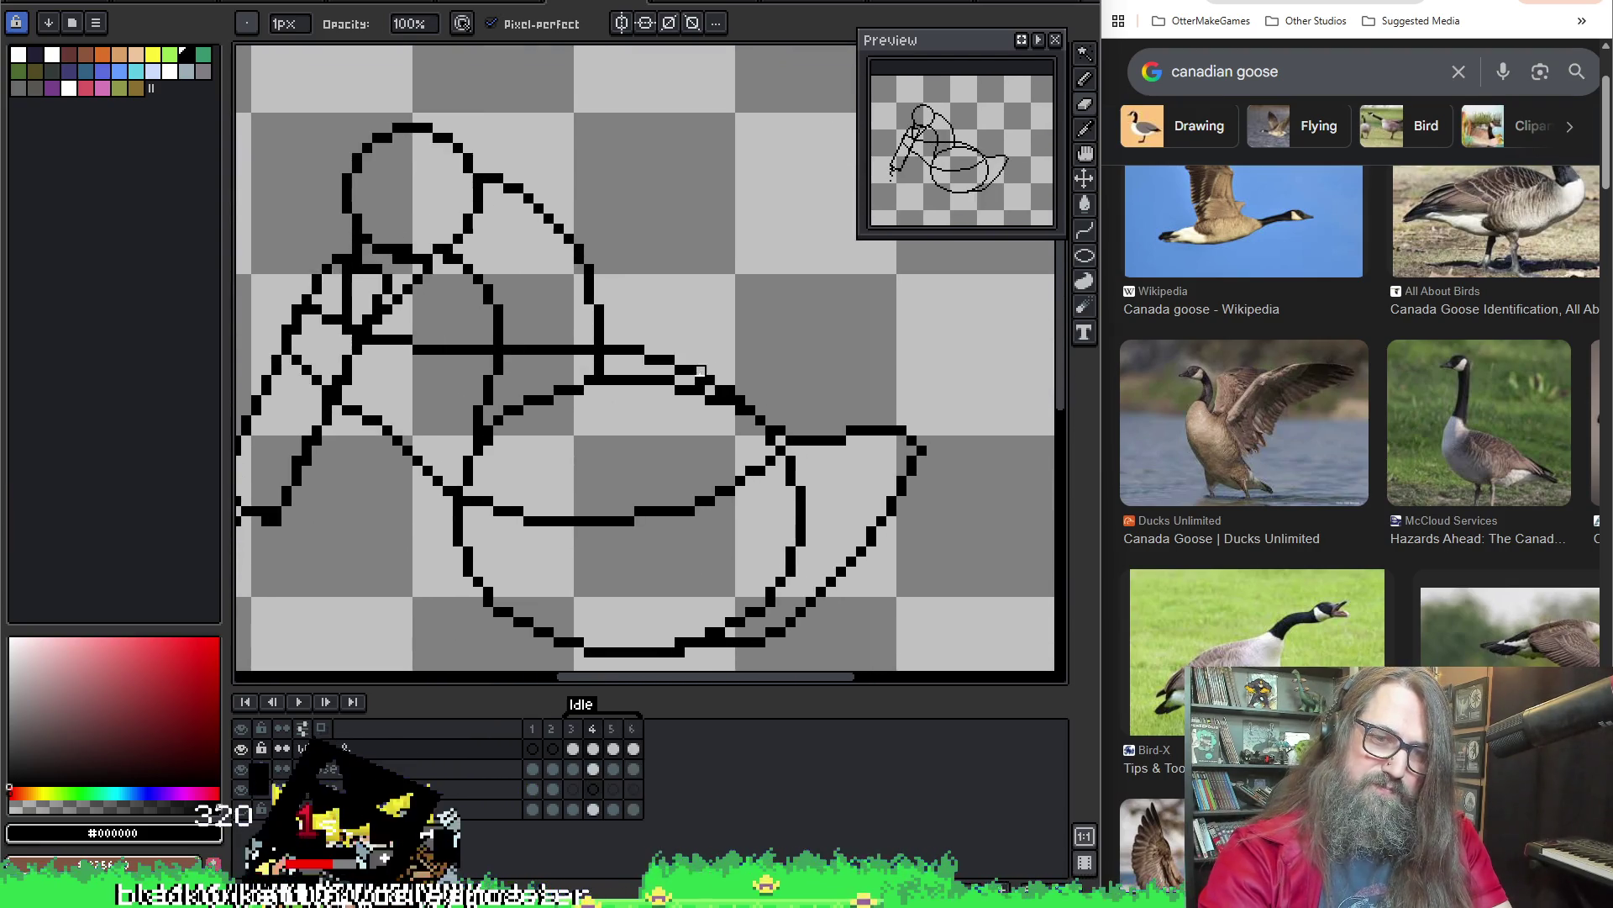
key("Left")
key("Right")
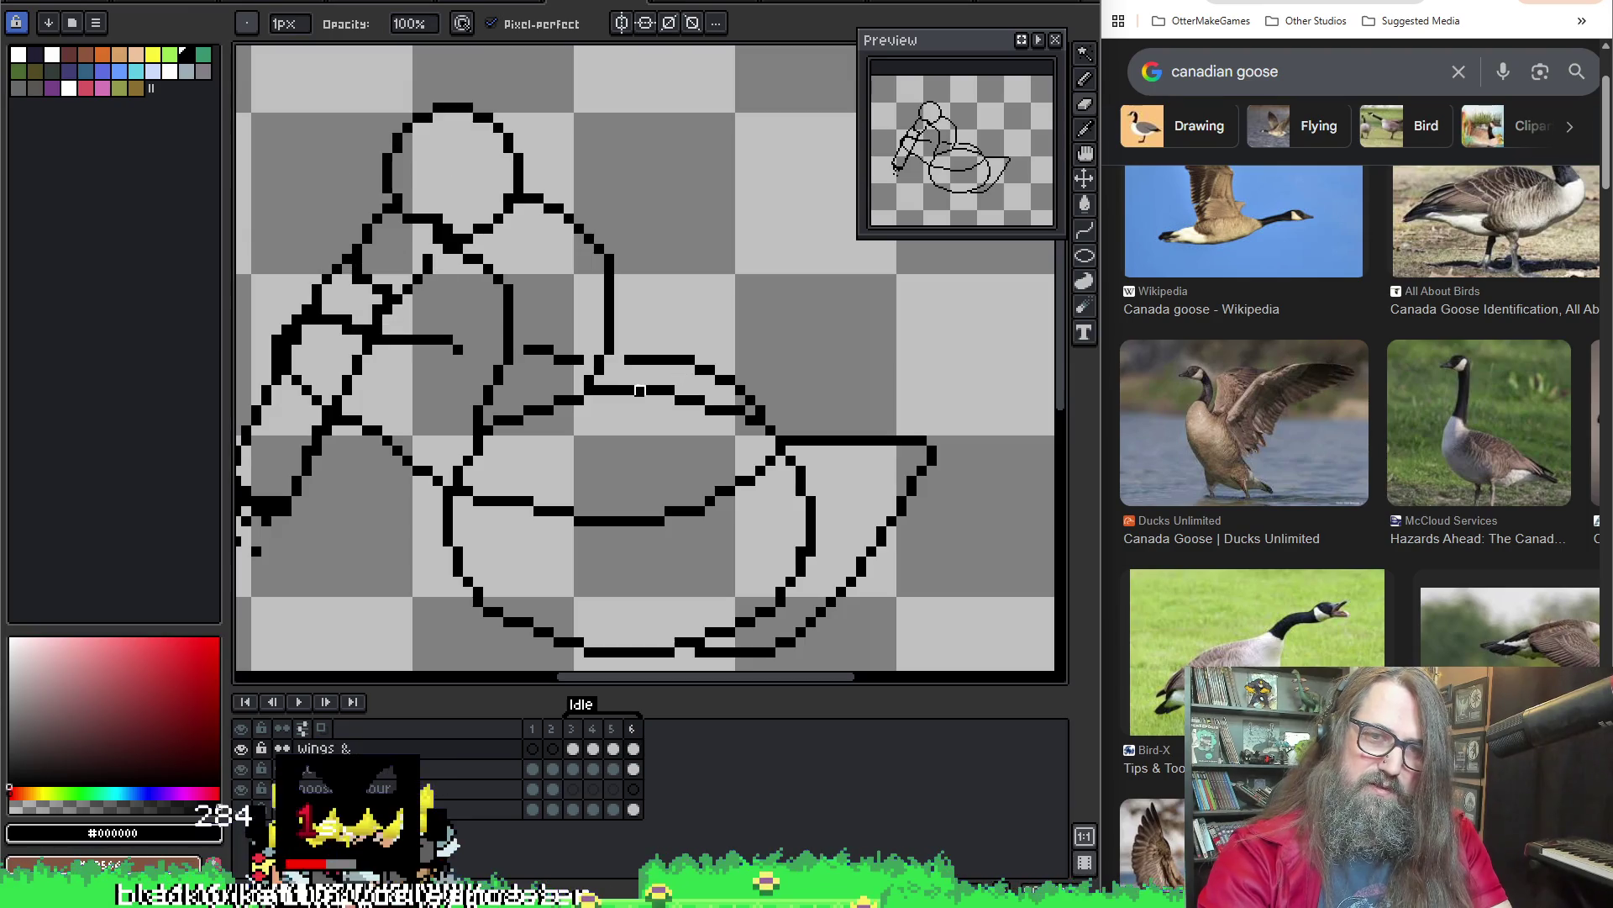
key("Return")
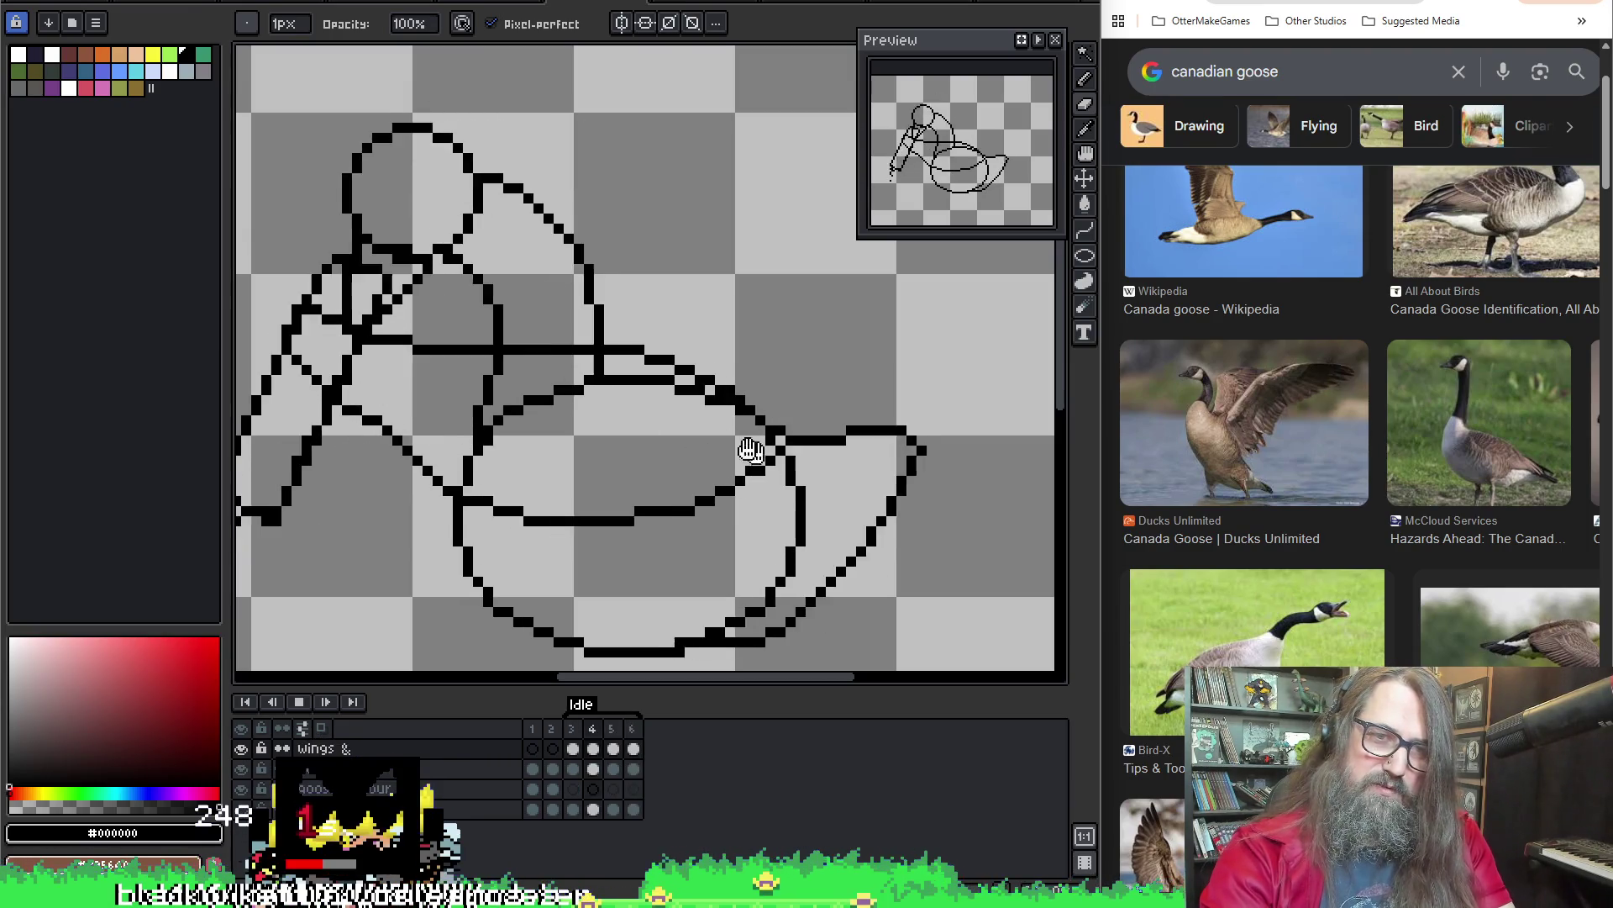
key("Return")
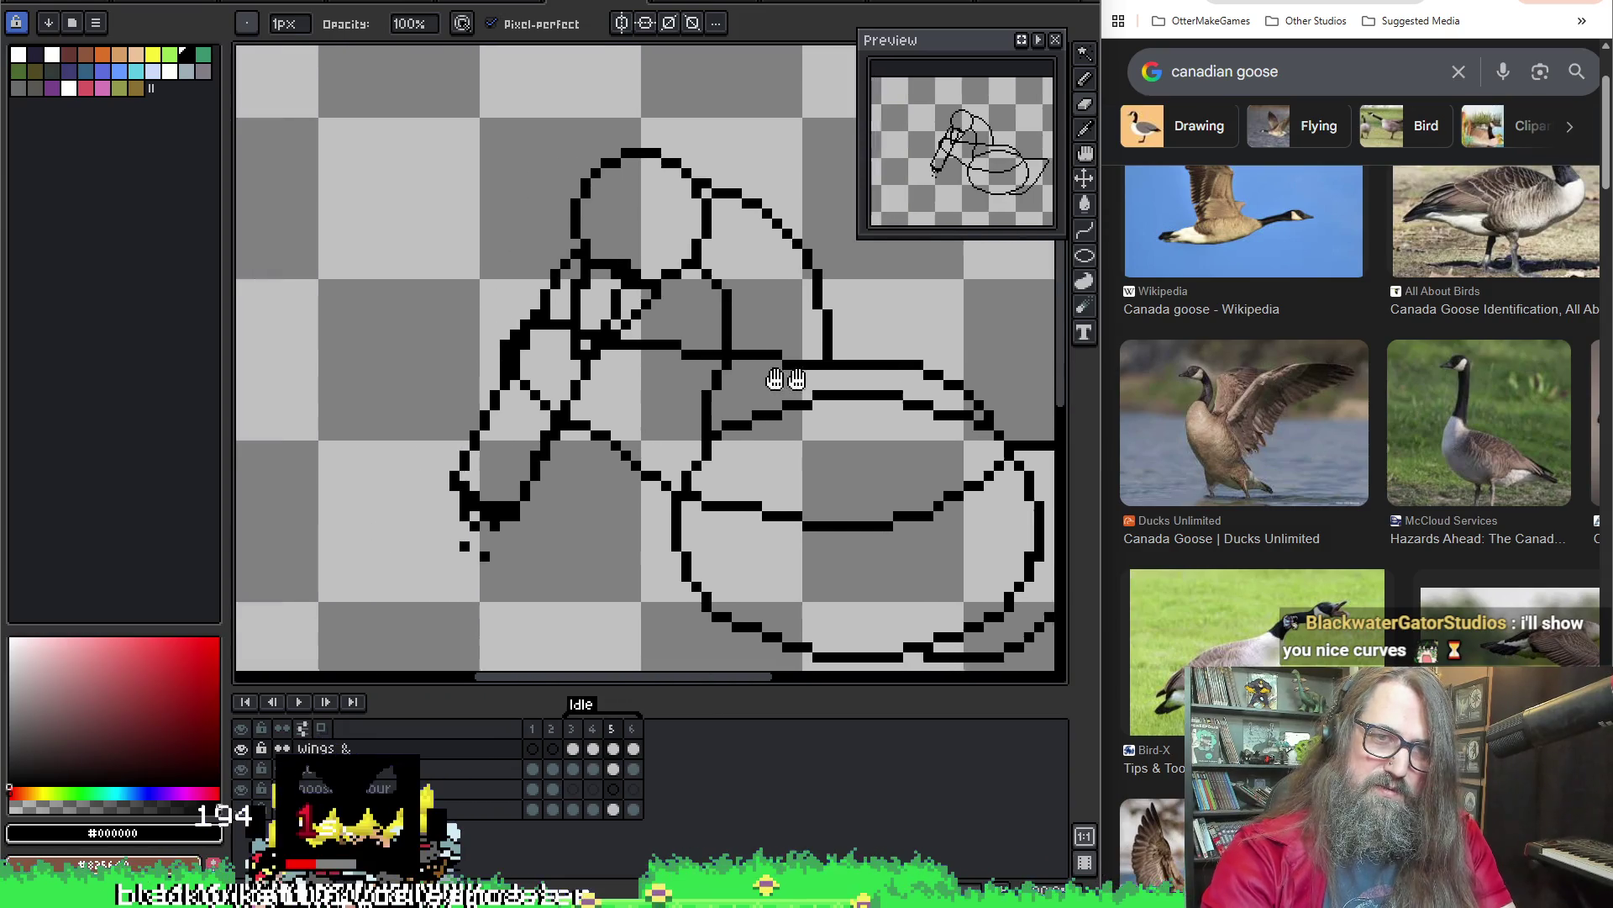
Center the view on the goose body in frame 6, zoomed in
left_click_drag(781, 375, 799, 410)
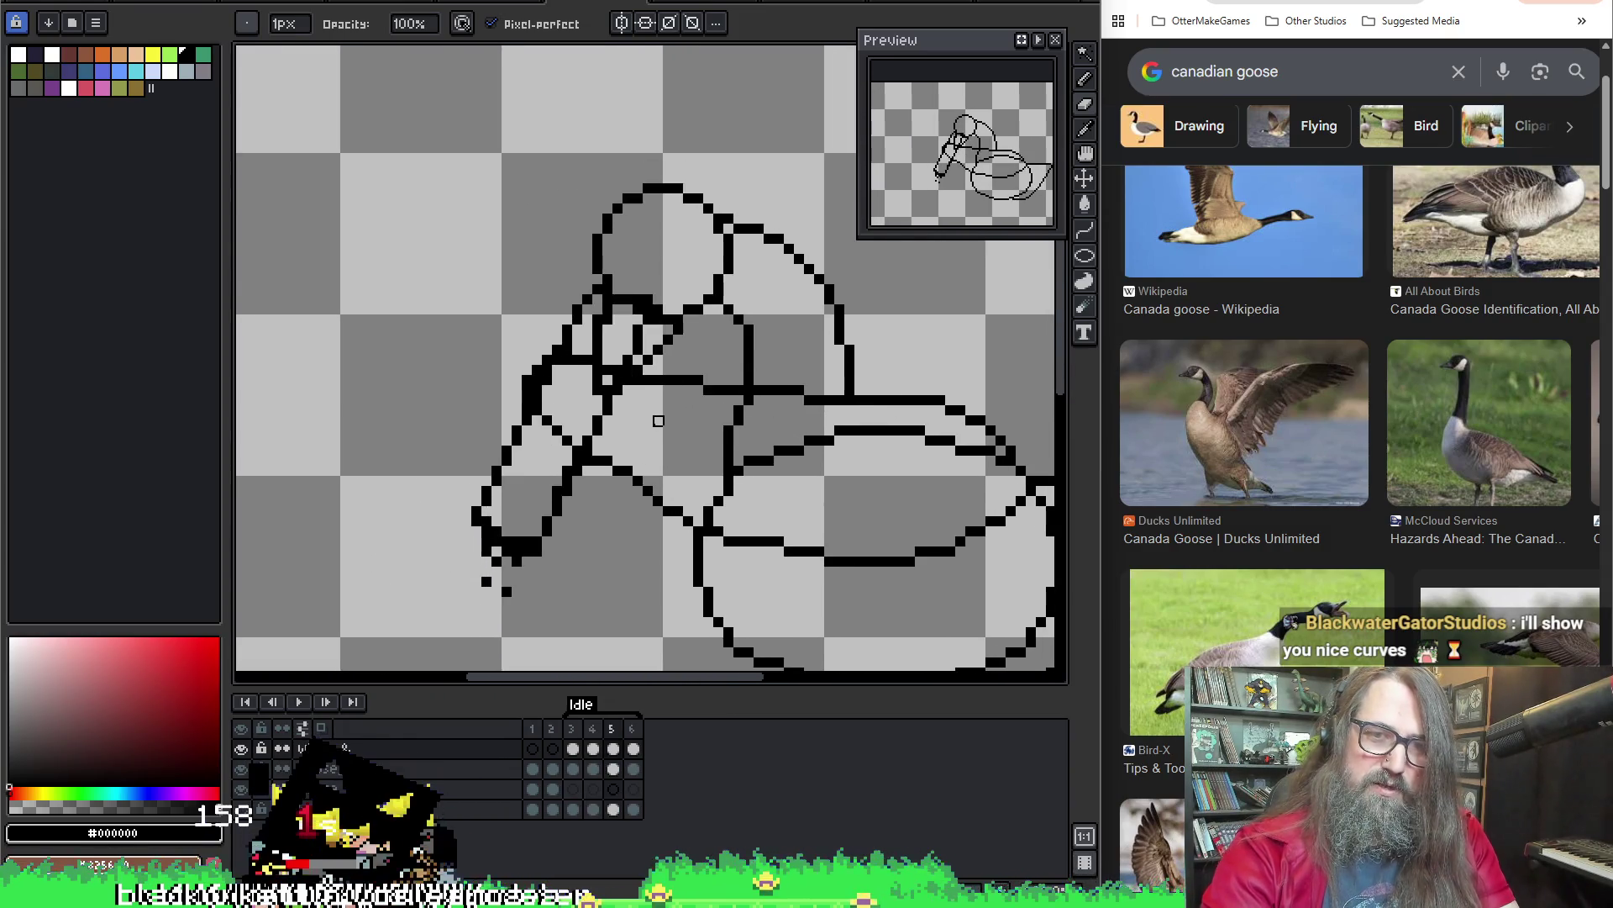
key("Right")
scroll(630, 412, "up", 2)
key("m")
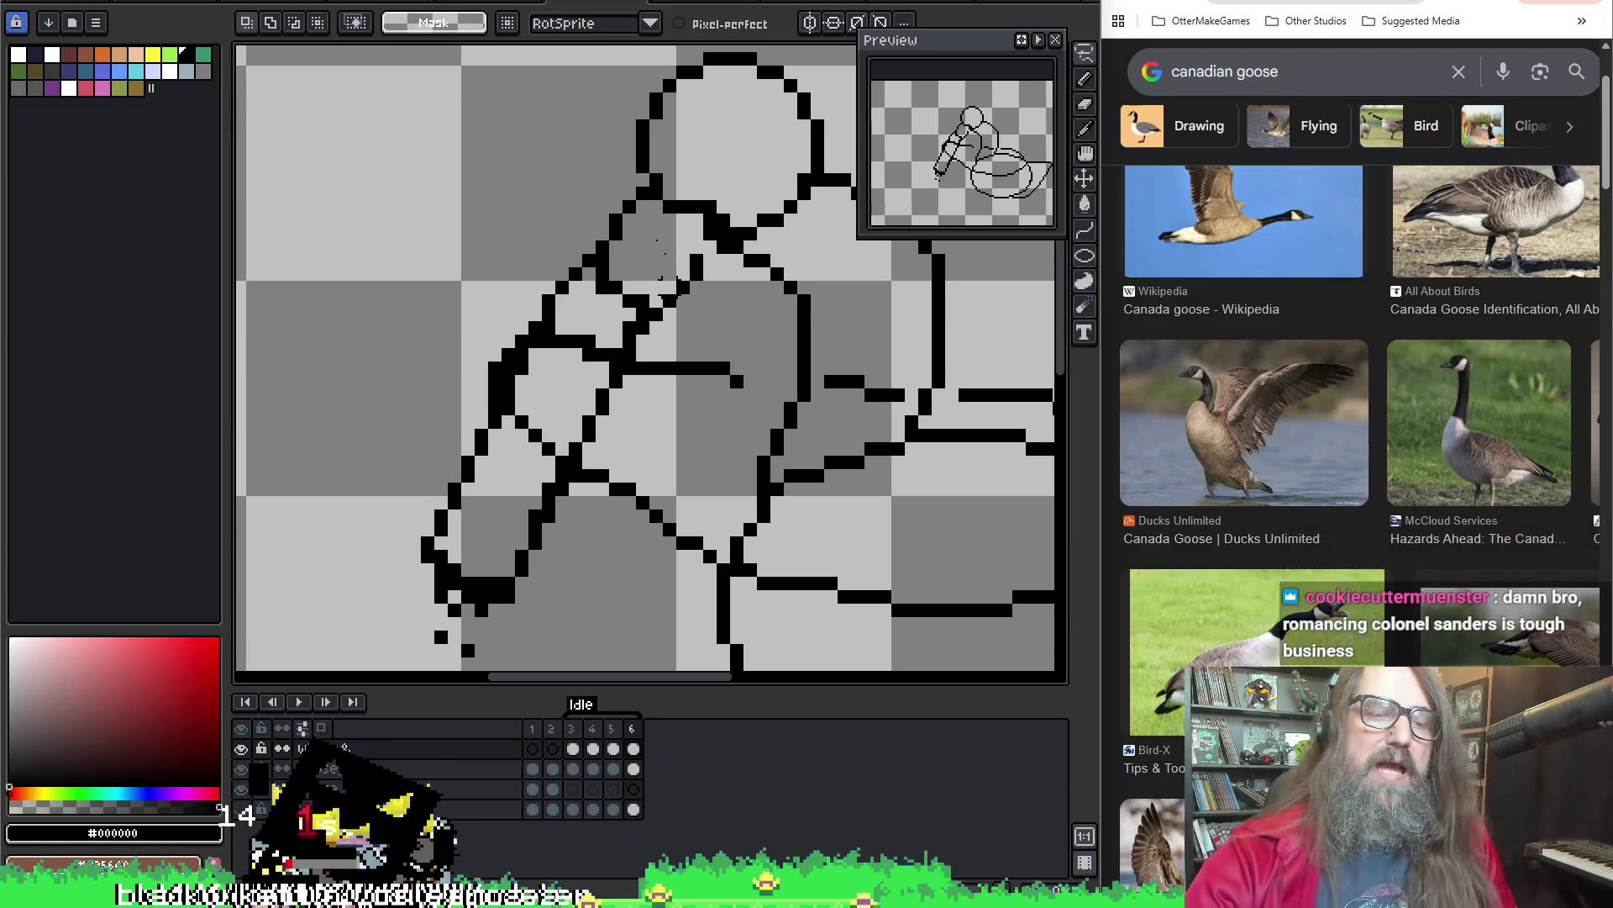
Magic-wand select the goose's outline on the goose_base layer, then clear the selection
key("w")
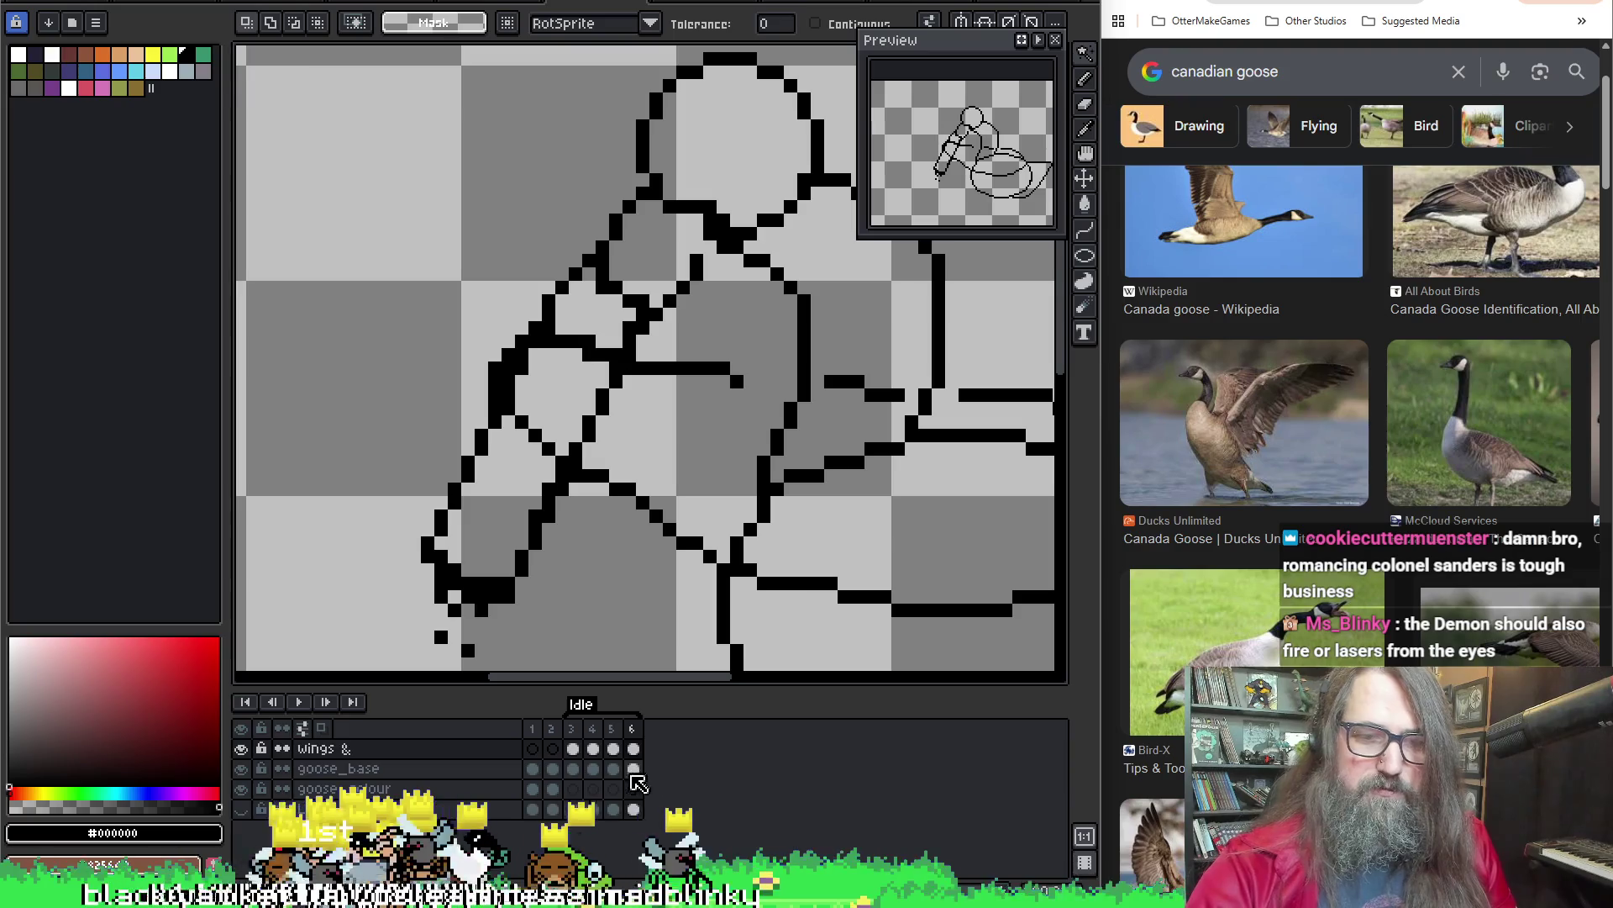
left_click(632, 773)
left_click(721, 204)
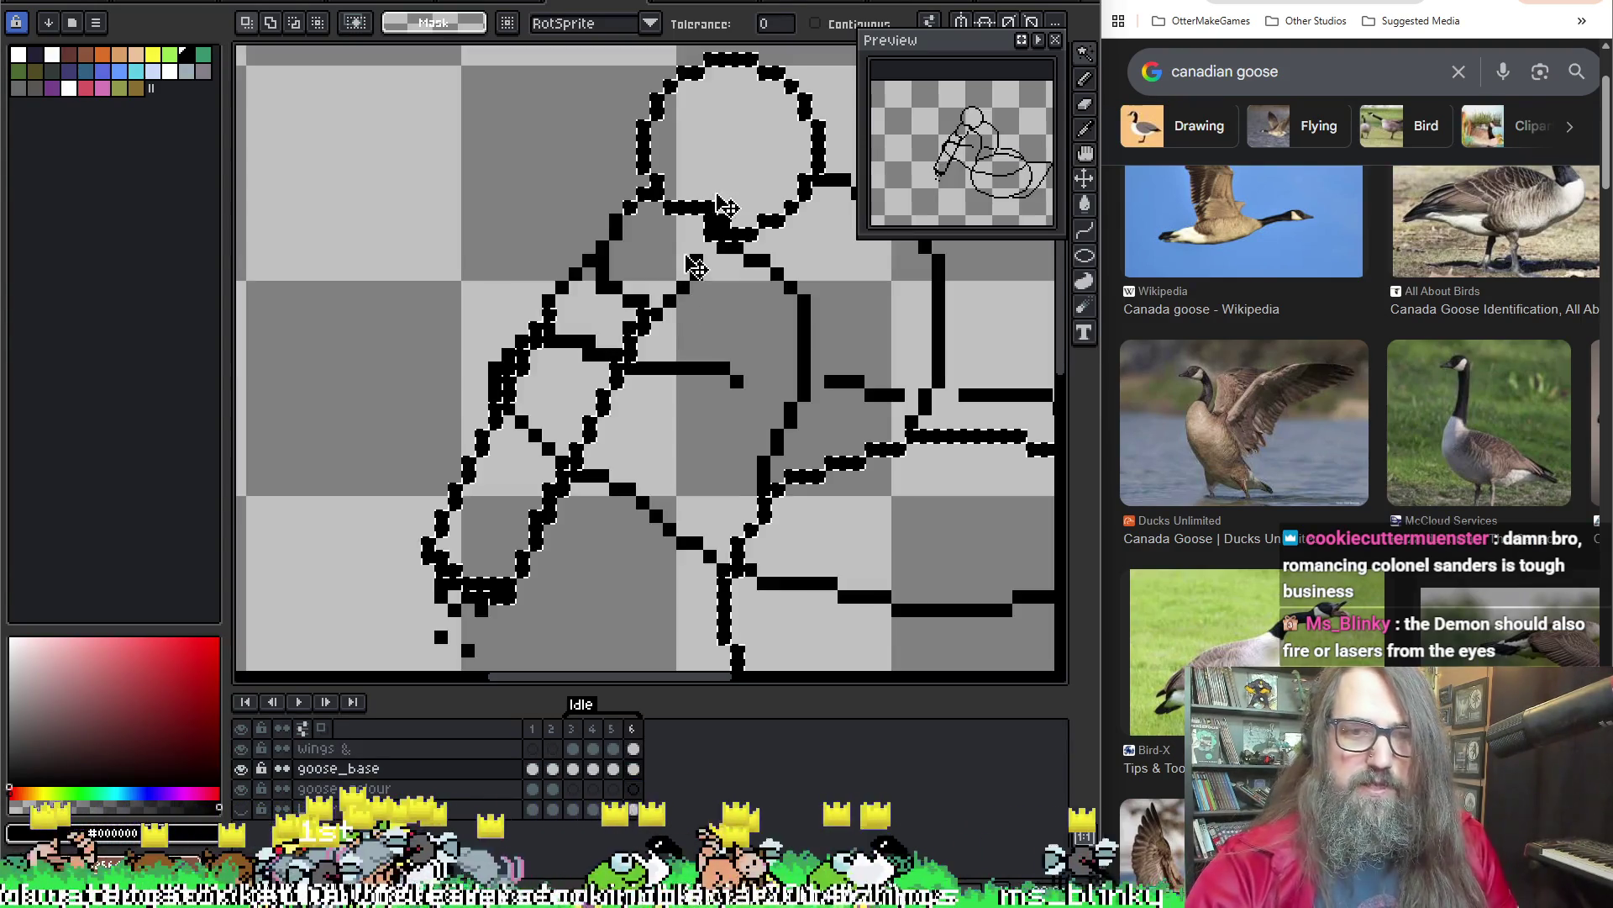
key("b")
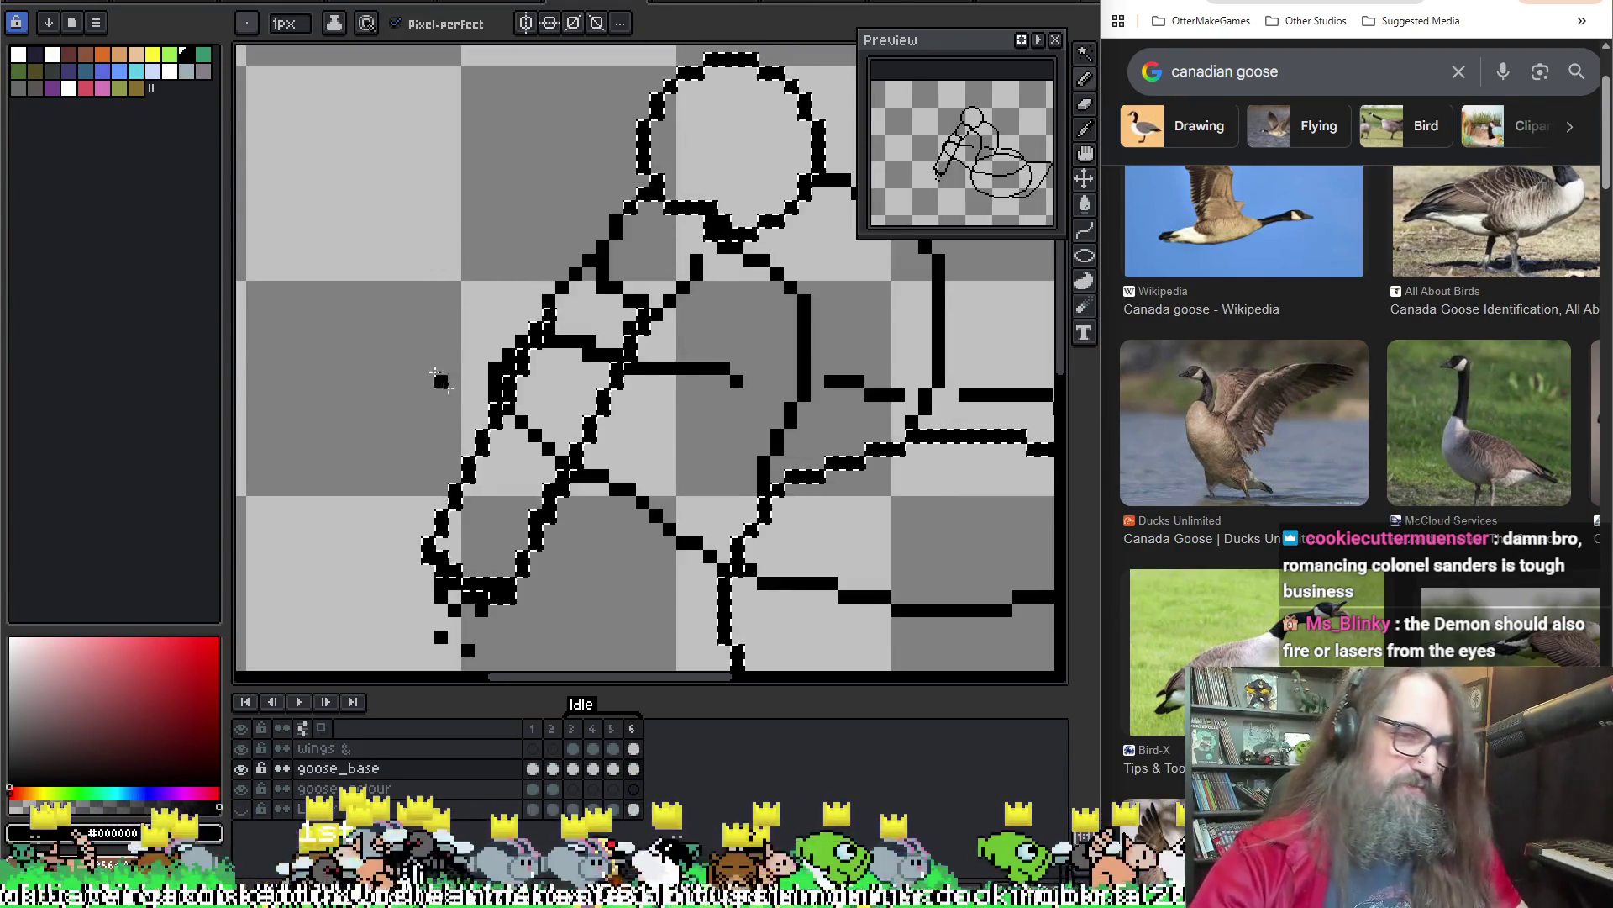
key("ctrl+d")
key("m")
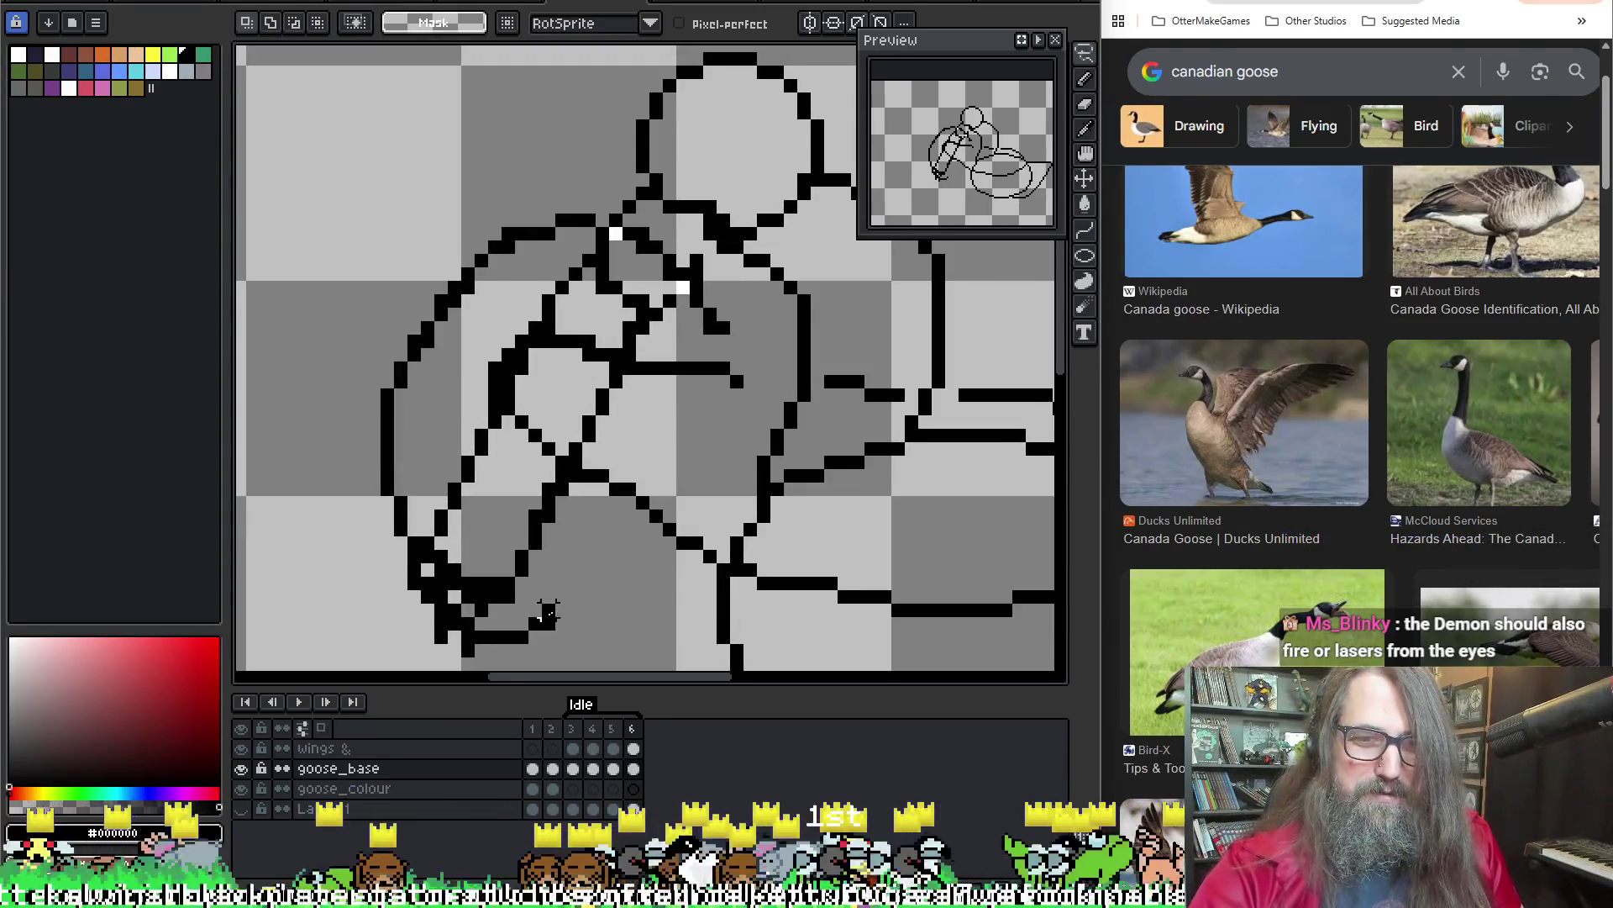
Paste the copied neck pixels into frame 6 and try a new diagonal neck line, then undo it
key("ctrl+v")
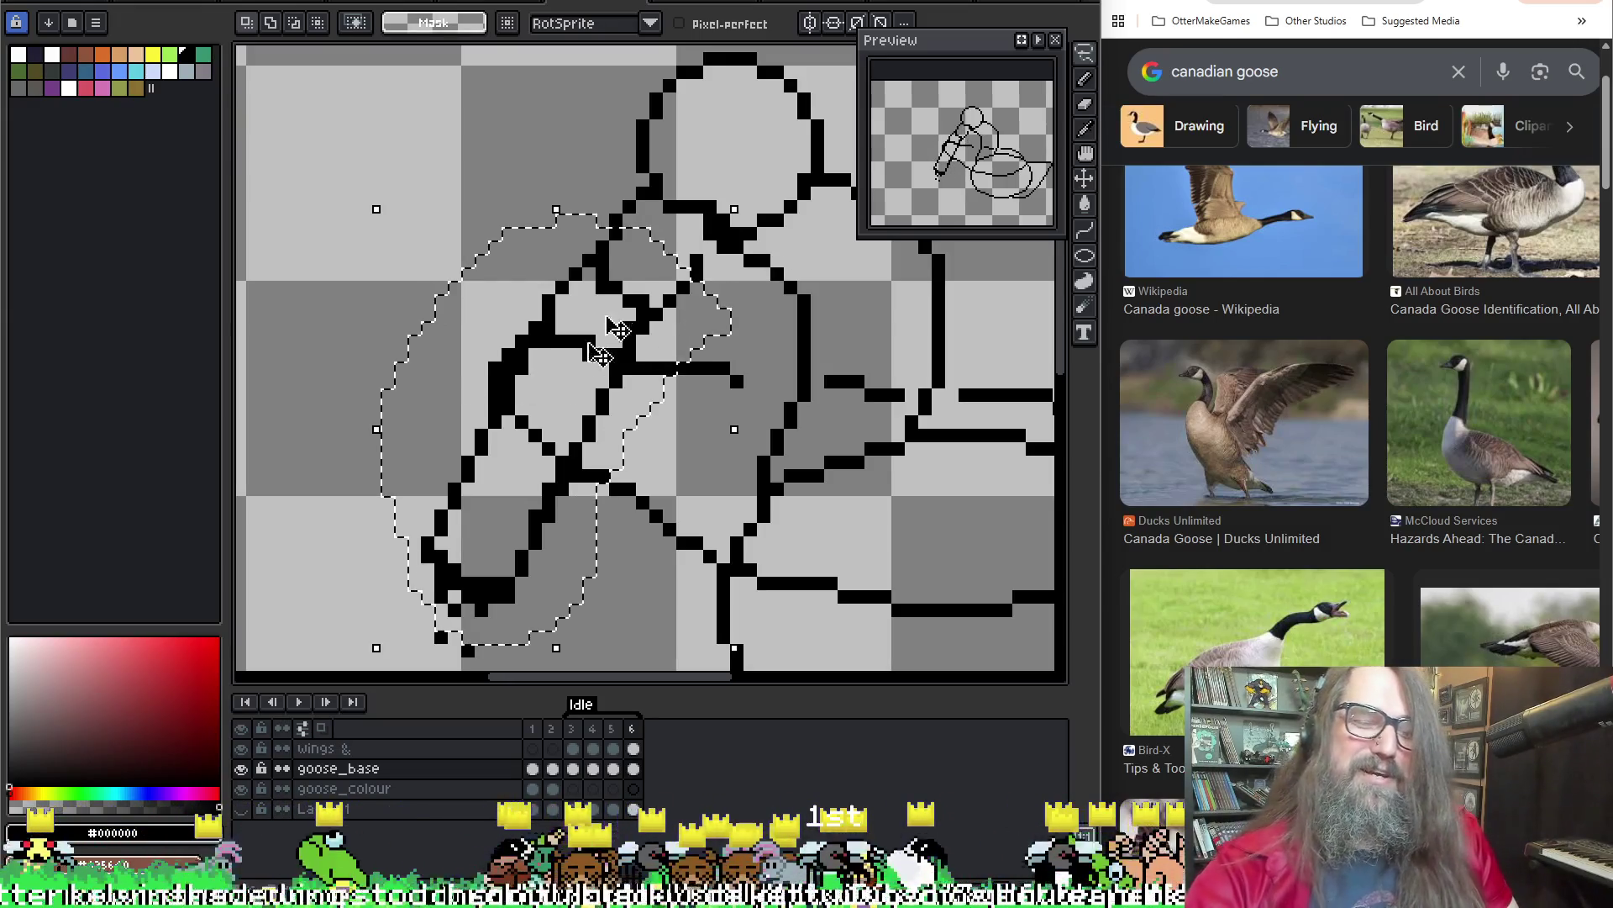
key("b")
left_click_drag(598, 370, 621, 441)
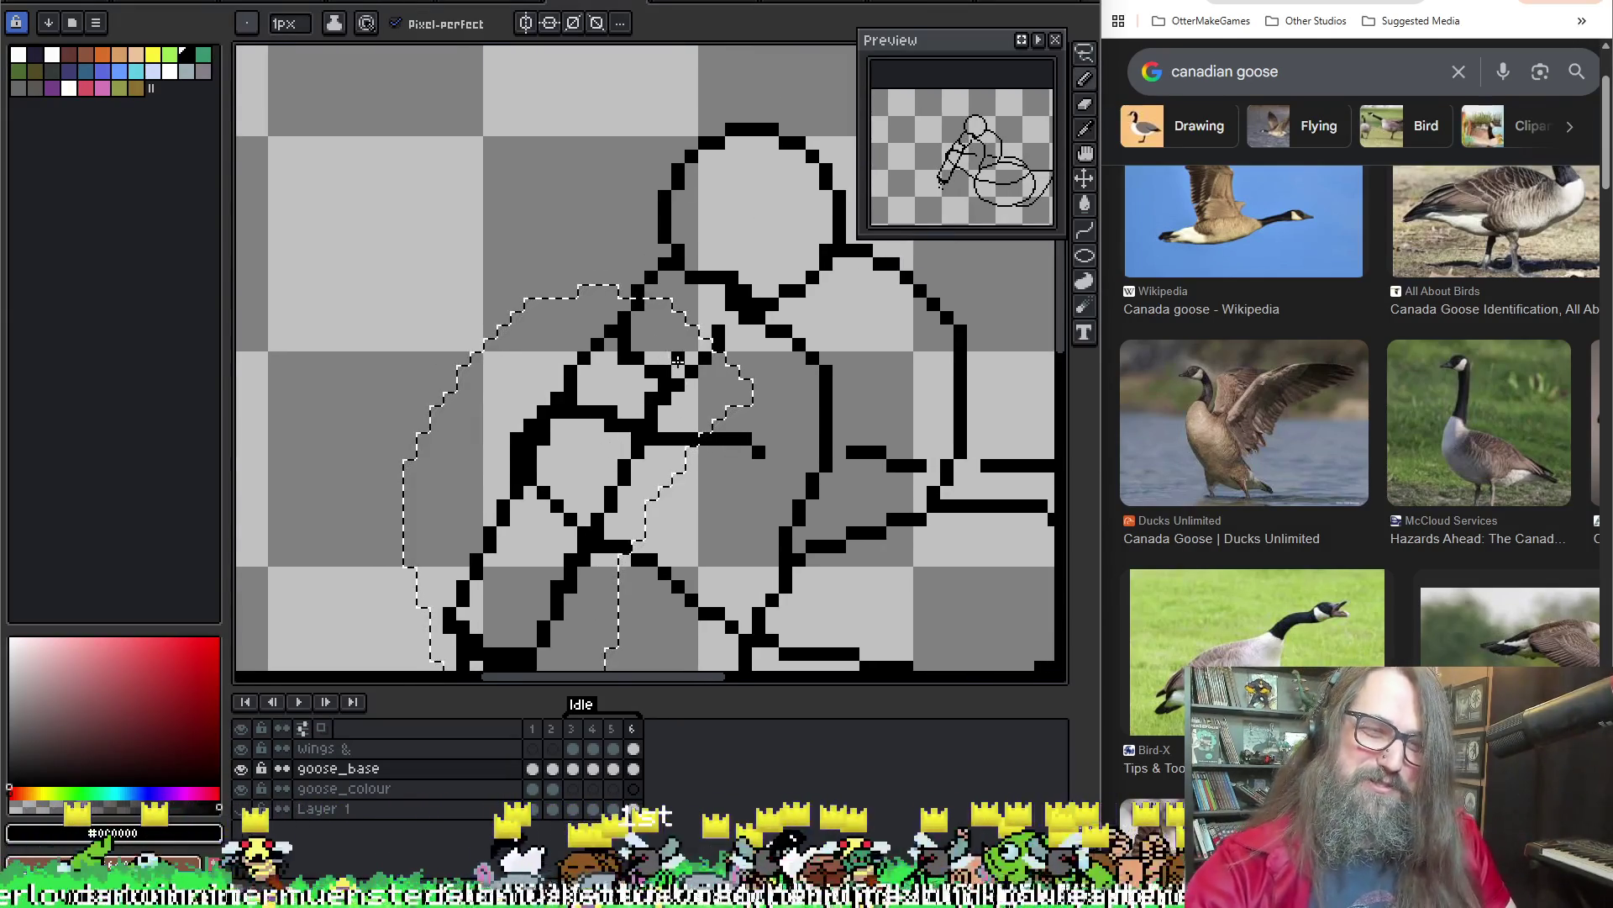
scroll(678, 361, "down", 3)
left_click_drag(592, 324, 483, 556)
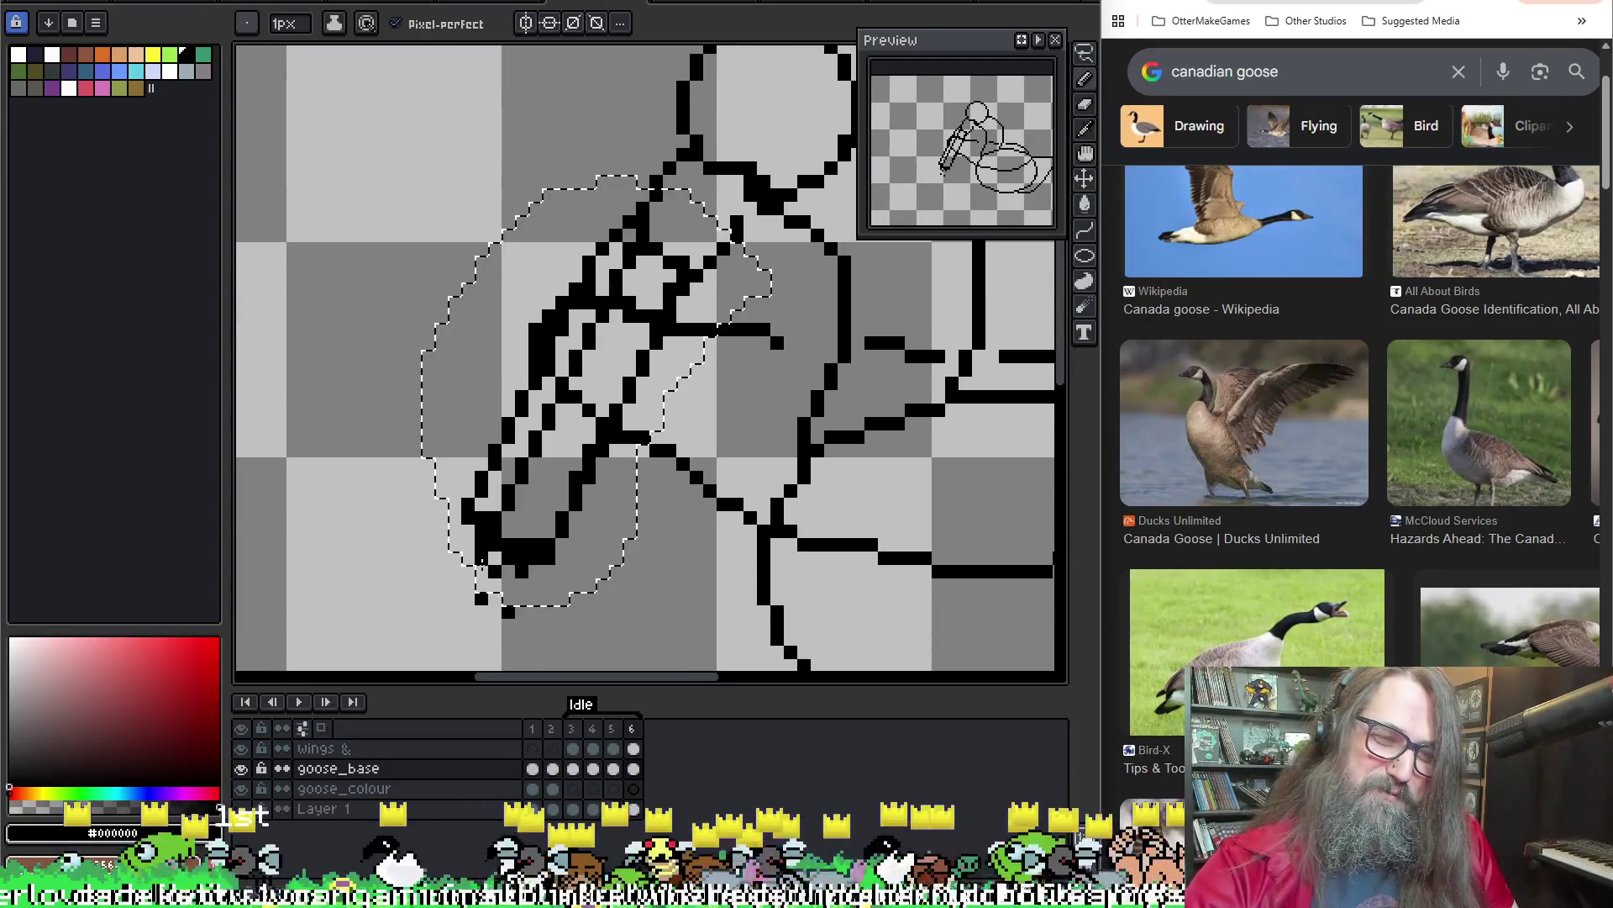
key("ctrl+z")
key("ctrl+z")
key("ctrl+z")
key("m")
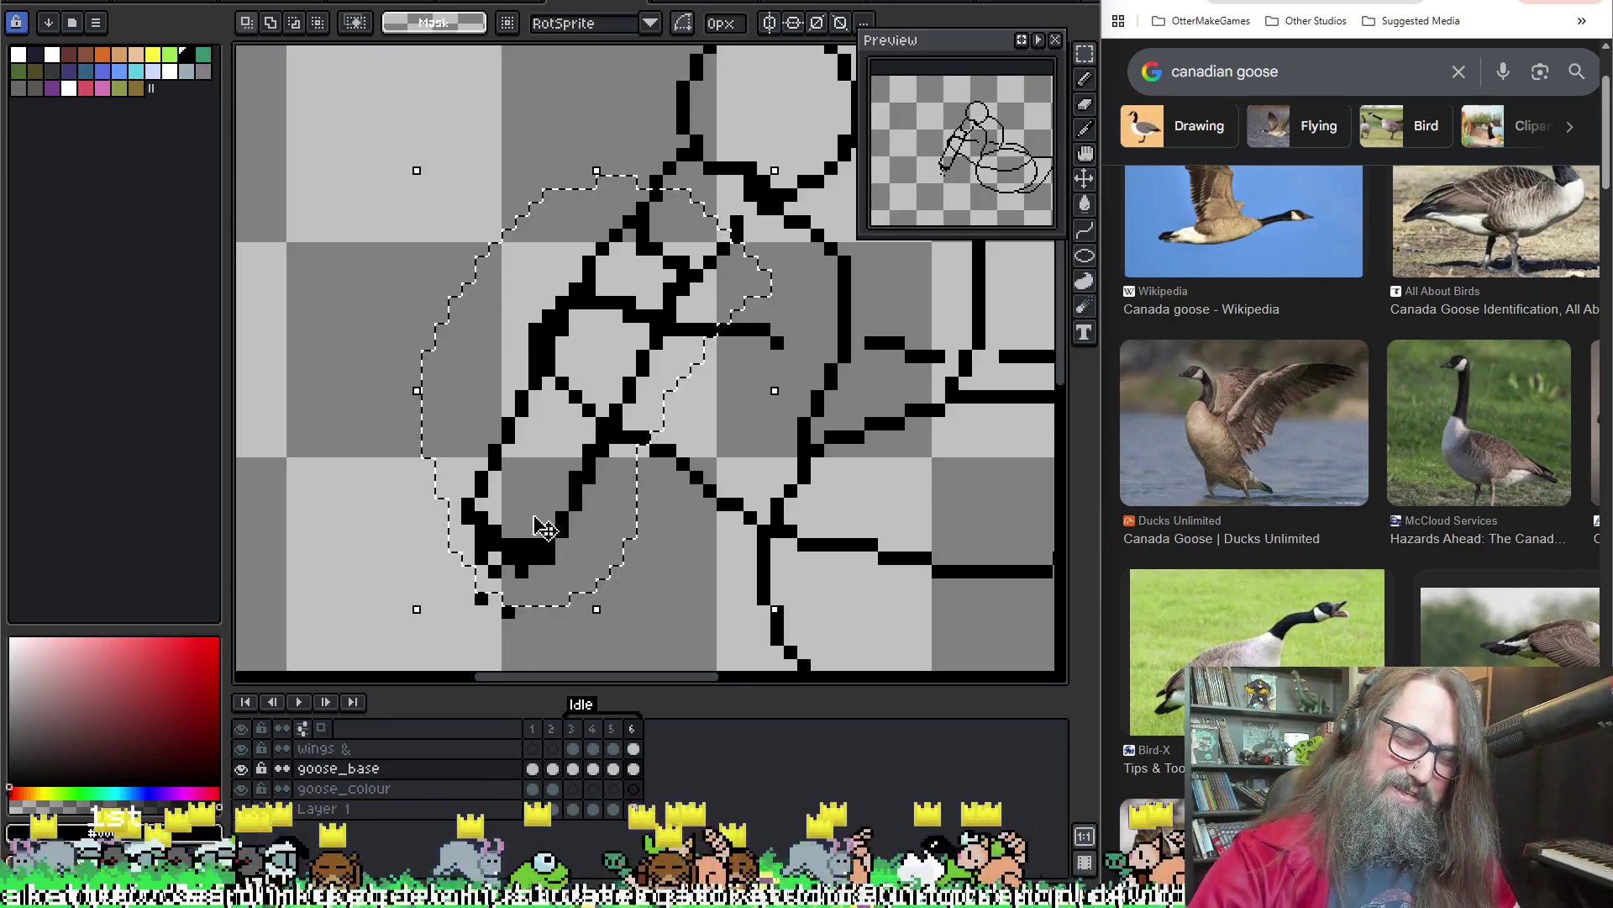
Move the selected neck pixels slightly down and apply the transform
left_click_drag(545, 528, 571, 522)
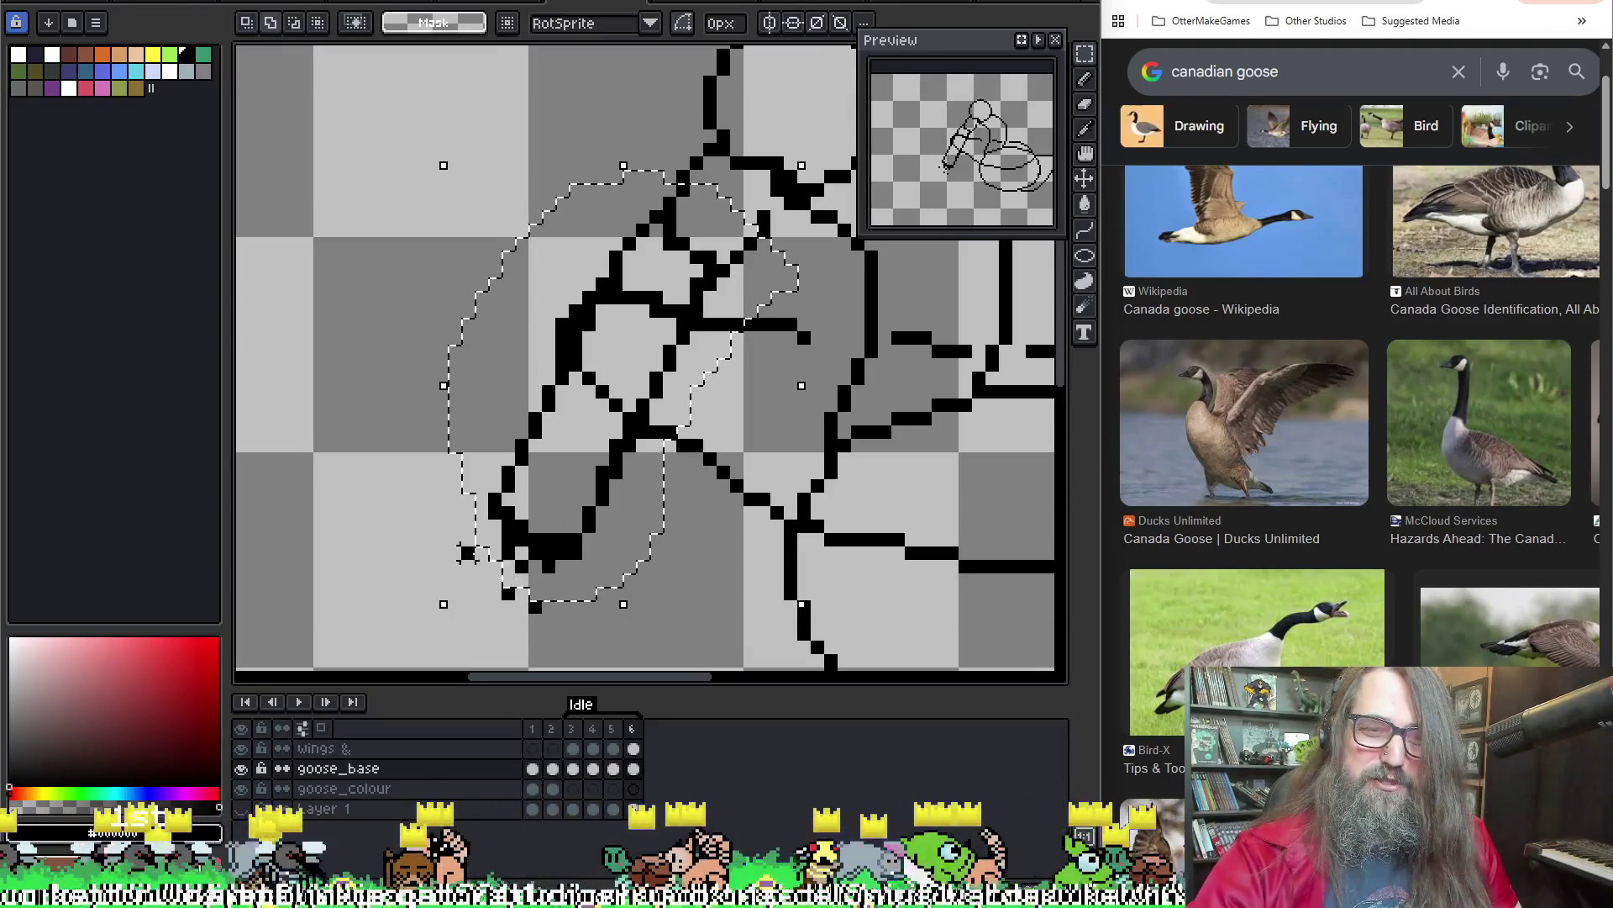
left_click_drag(614, 589, 599, 615)
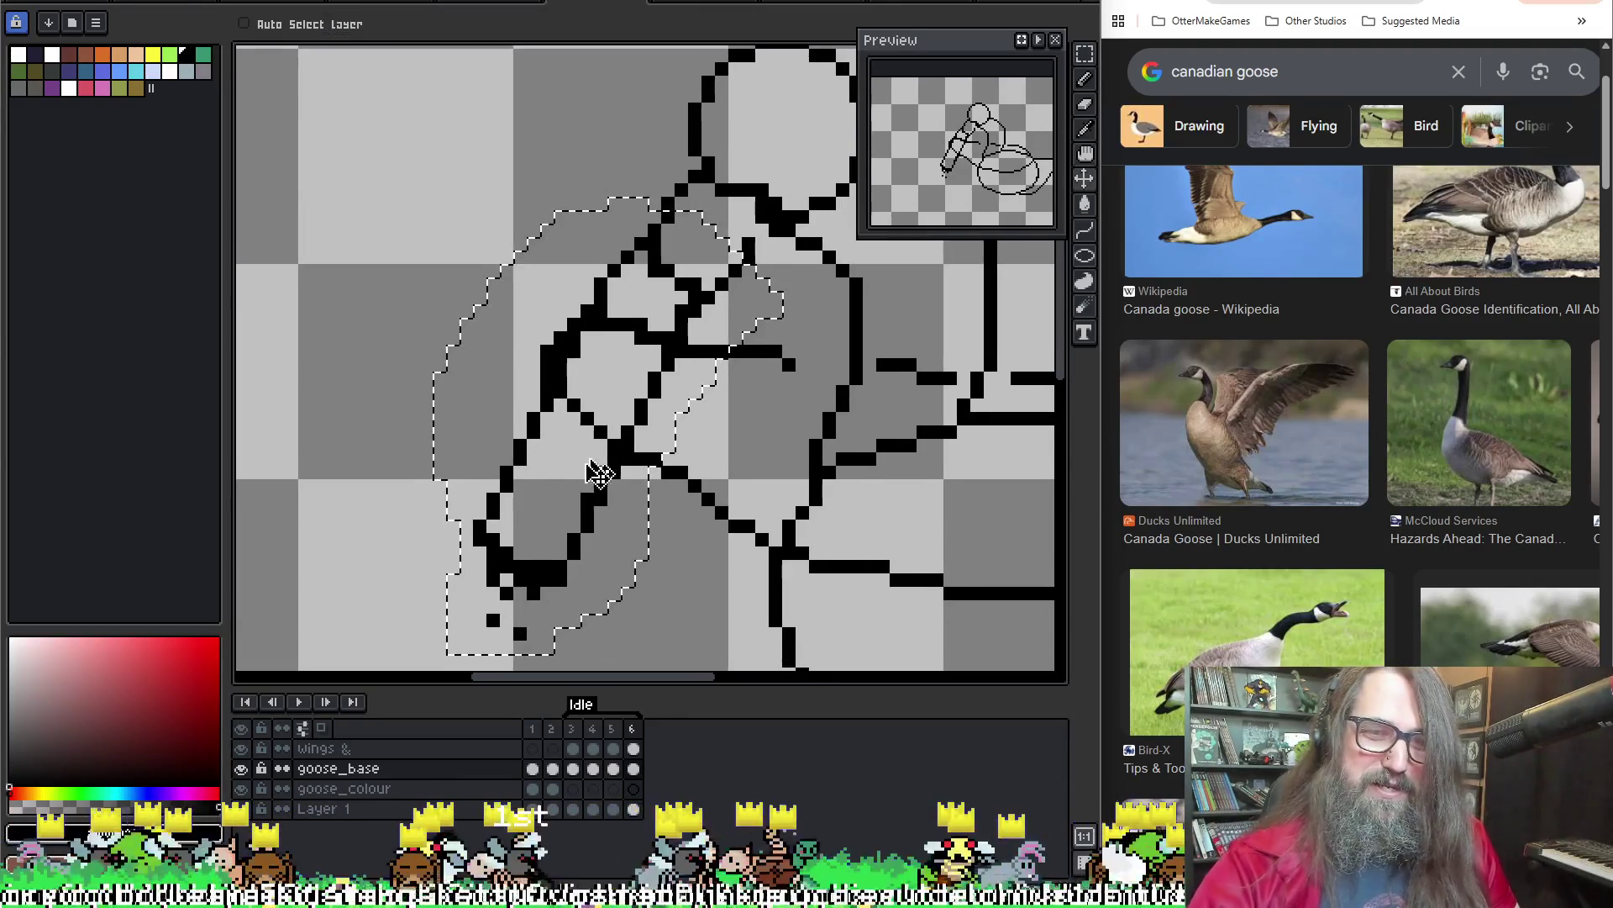
key("ctrl")
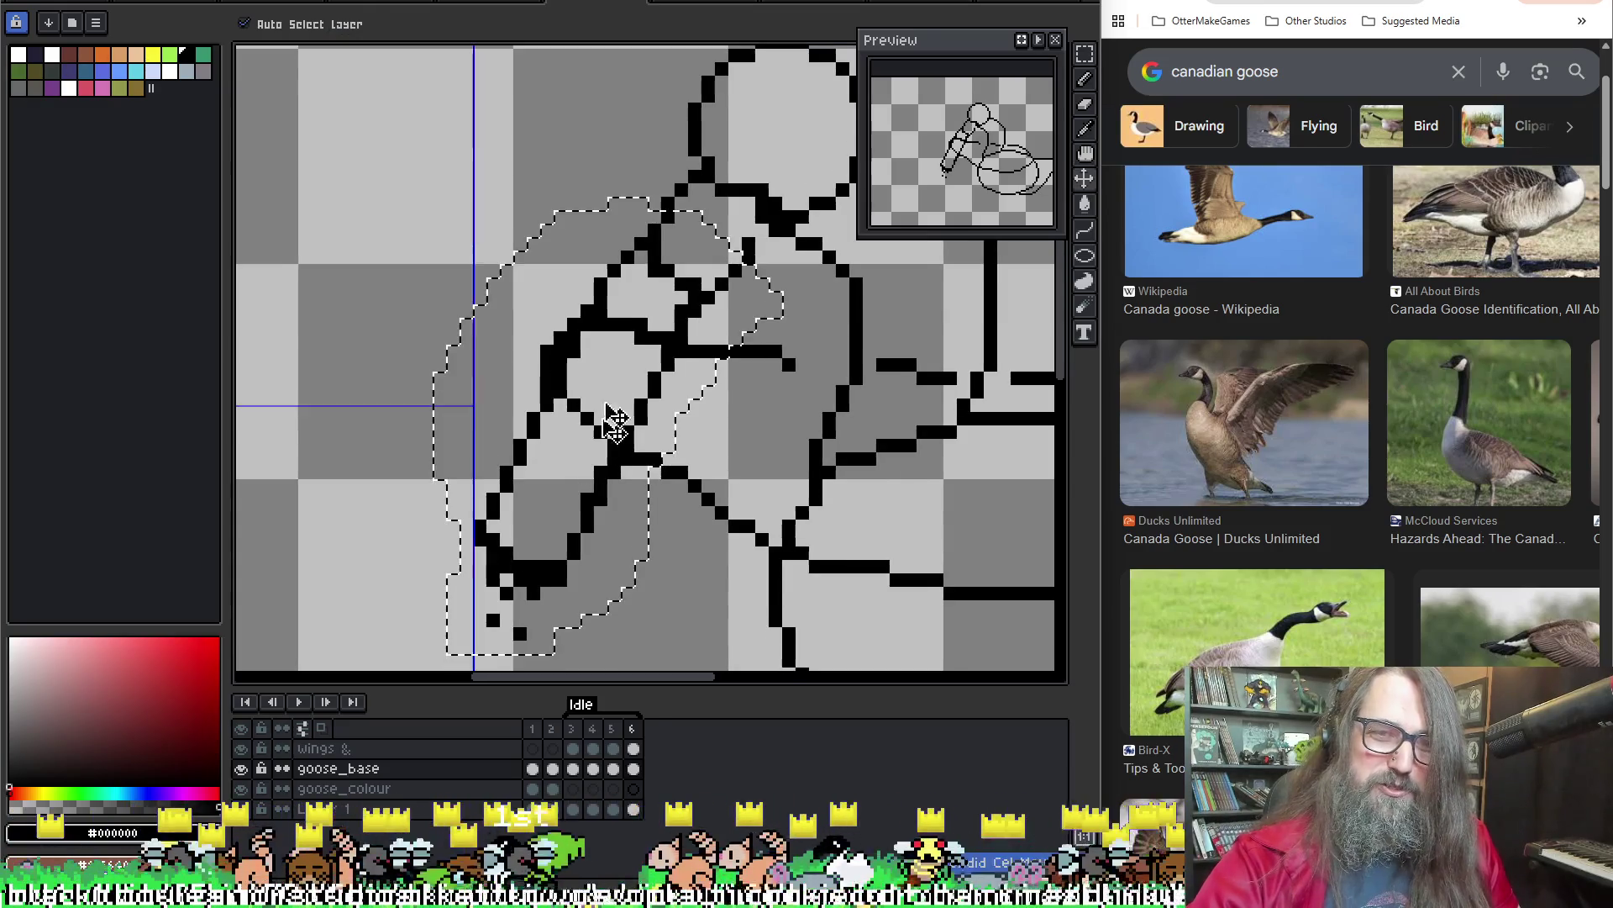
key("ctrl")
left_click_drag(550, 507, 552, 524)
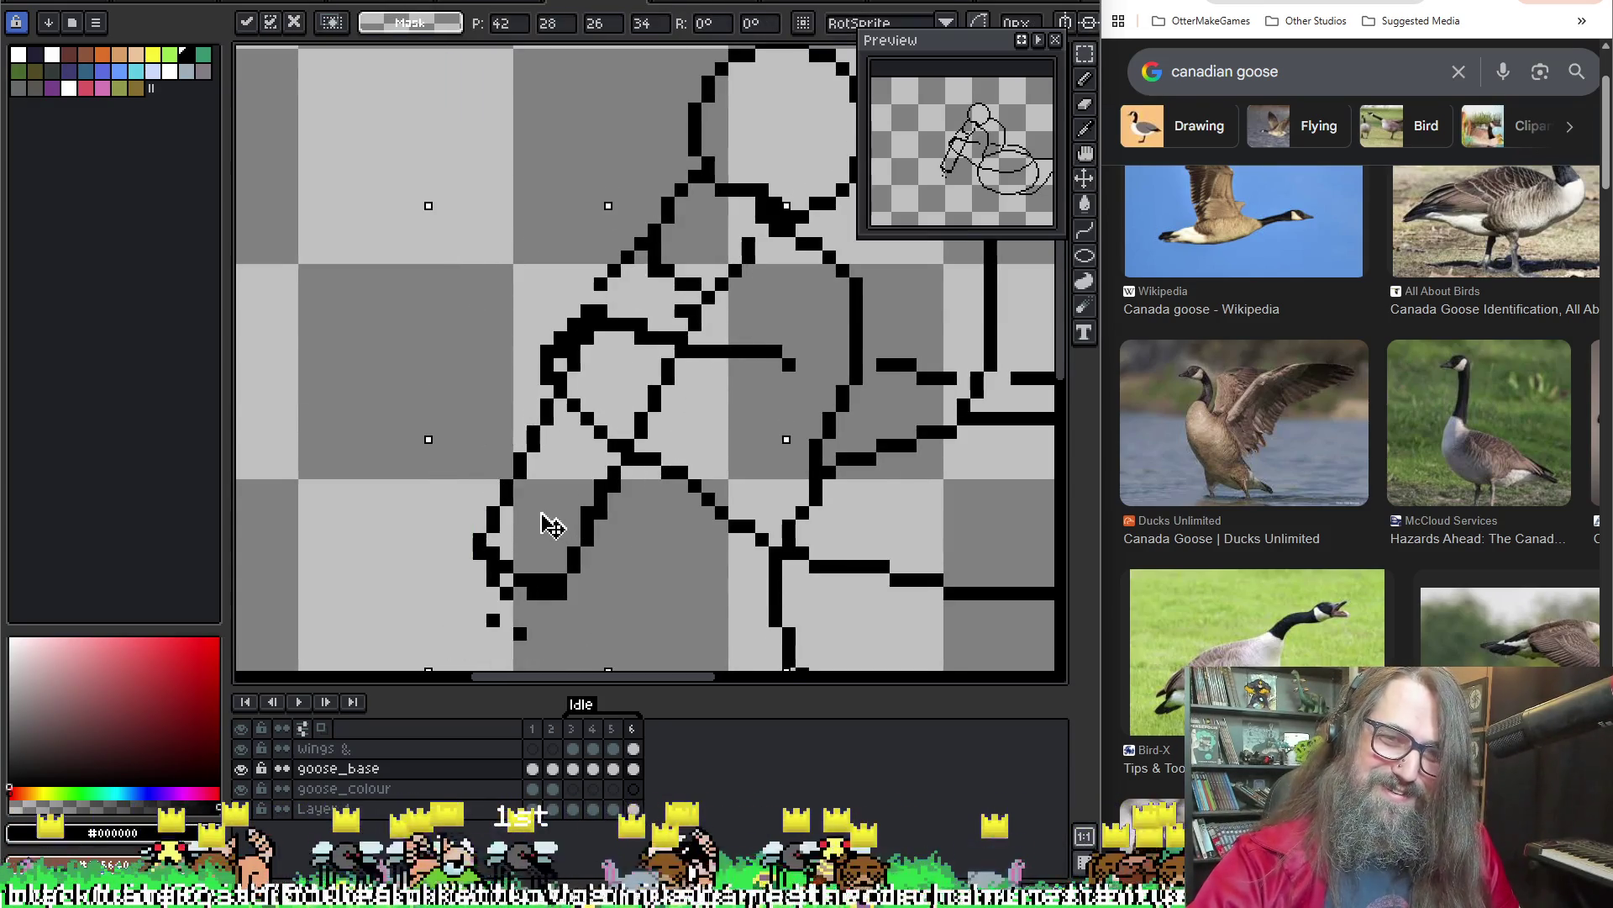
key("Return")
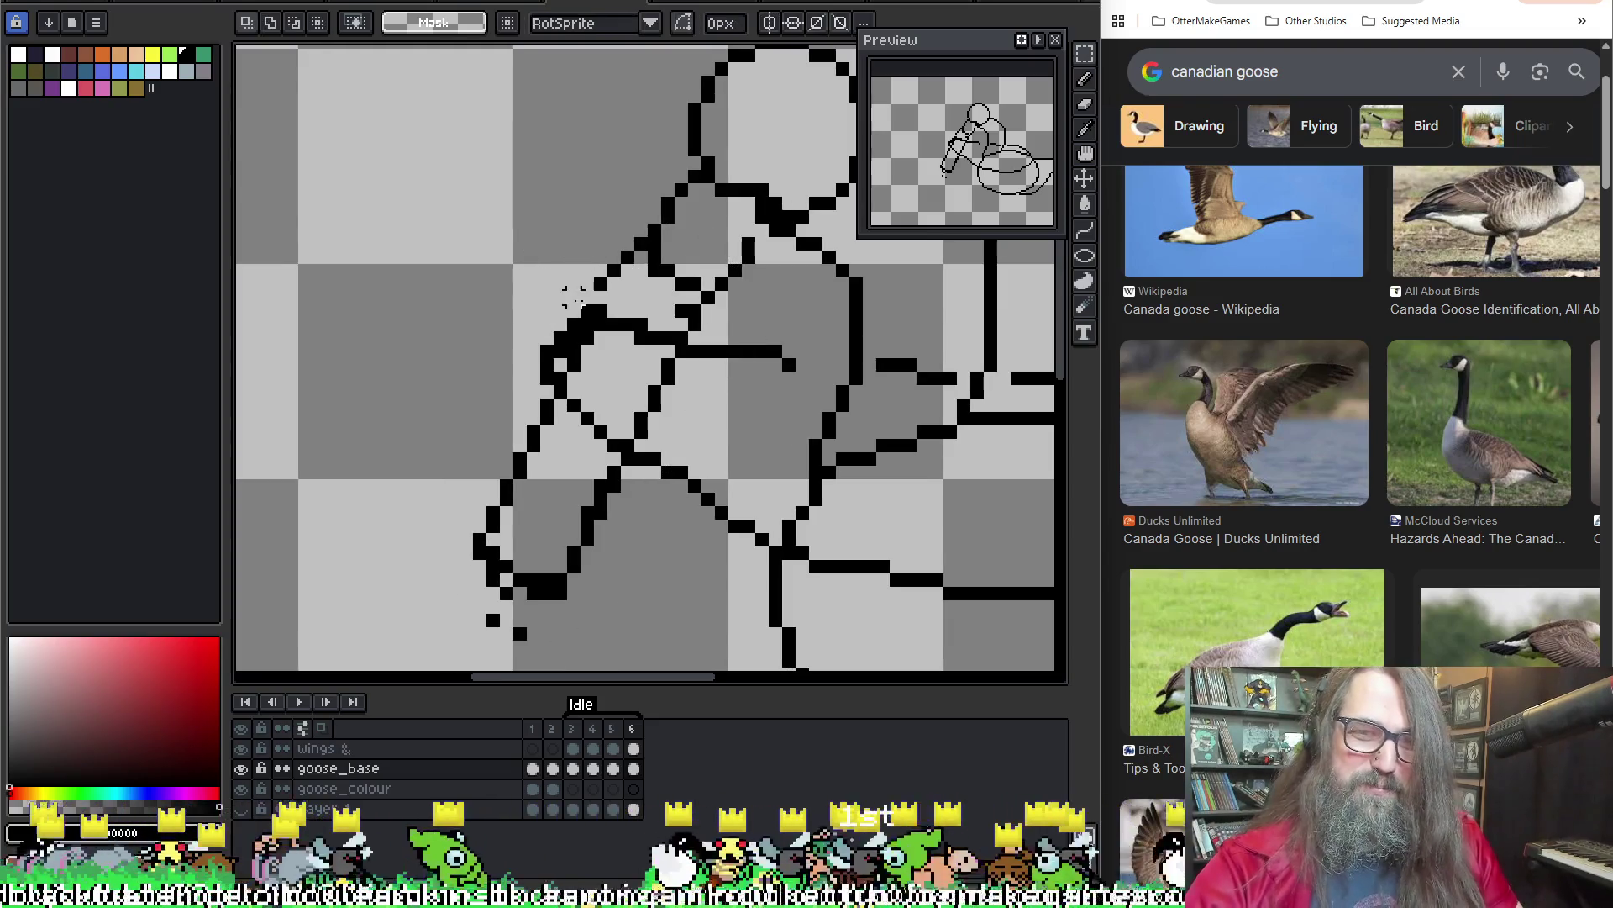
key("b")
Freehand-select the neck and wing area, test a move and undo, then pick the wings & cel in frame 6
key("q")
left_click_drag(626, 201, 555, 651)
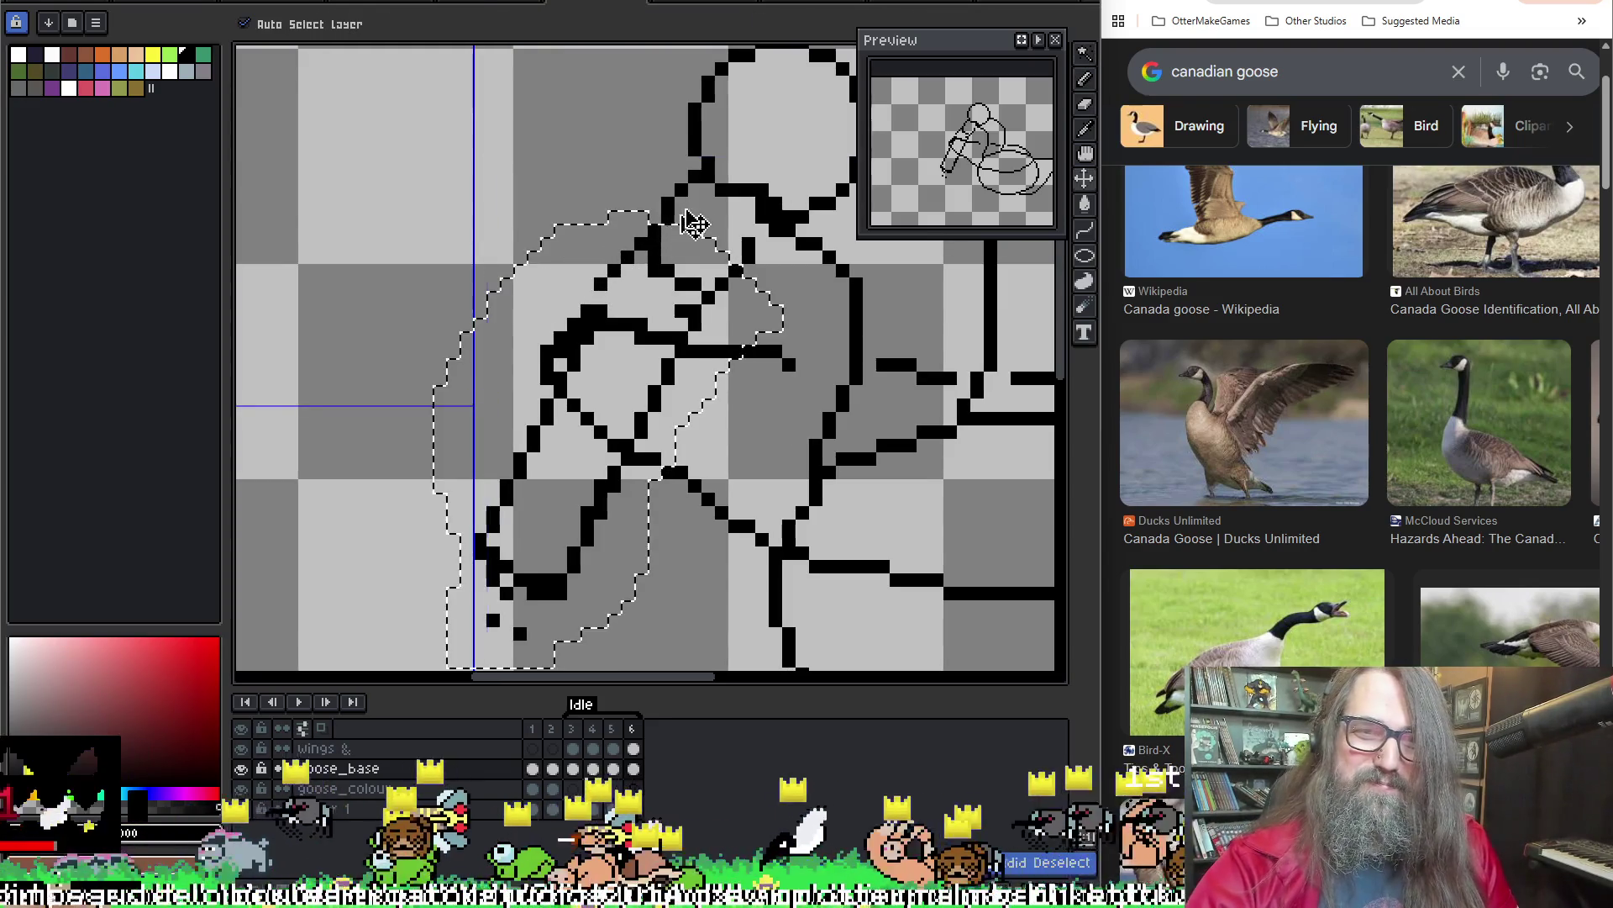
key("m")
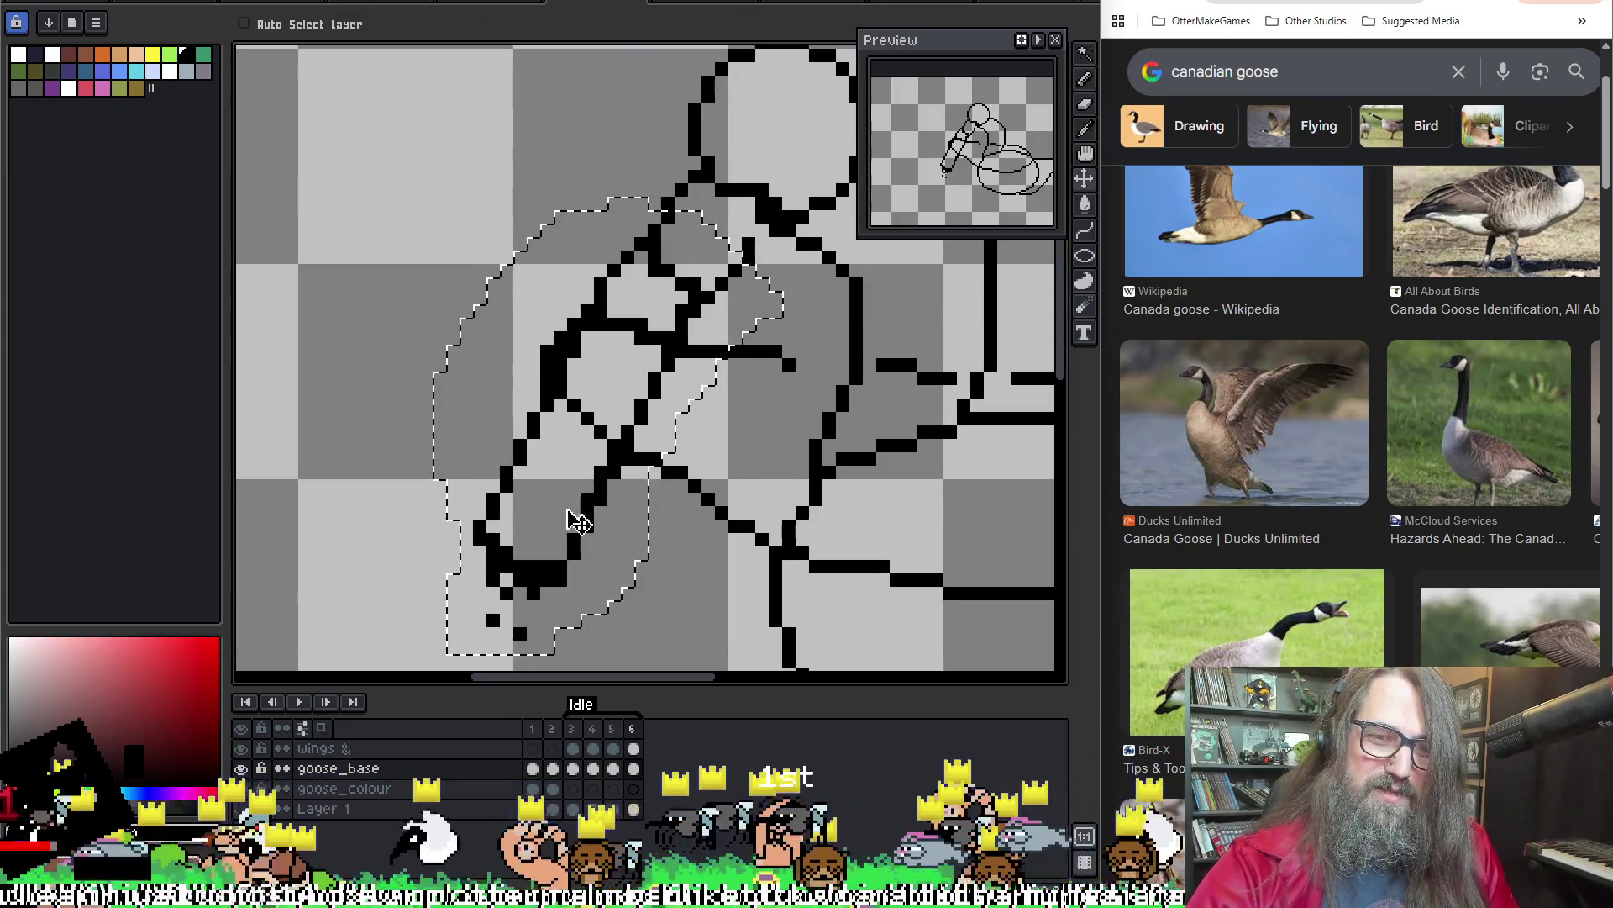
mouse_move(574, 536)
left_mouse_down()
mouse_move(586, 511)
mouse_move(586, 524)
left_mouse_up()
key("ctrl+z")
left_click(634, 748)
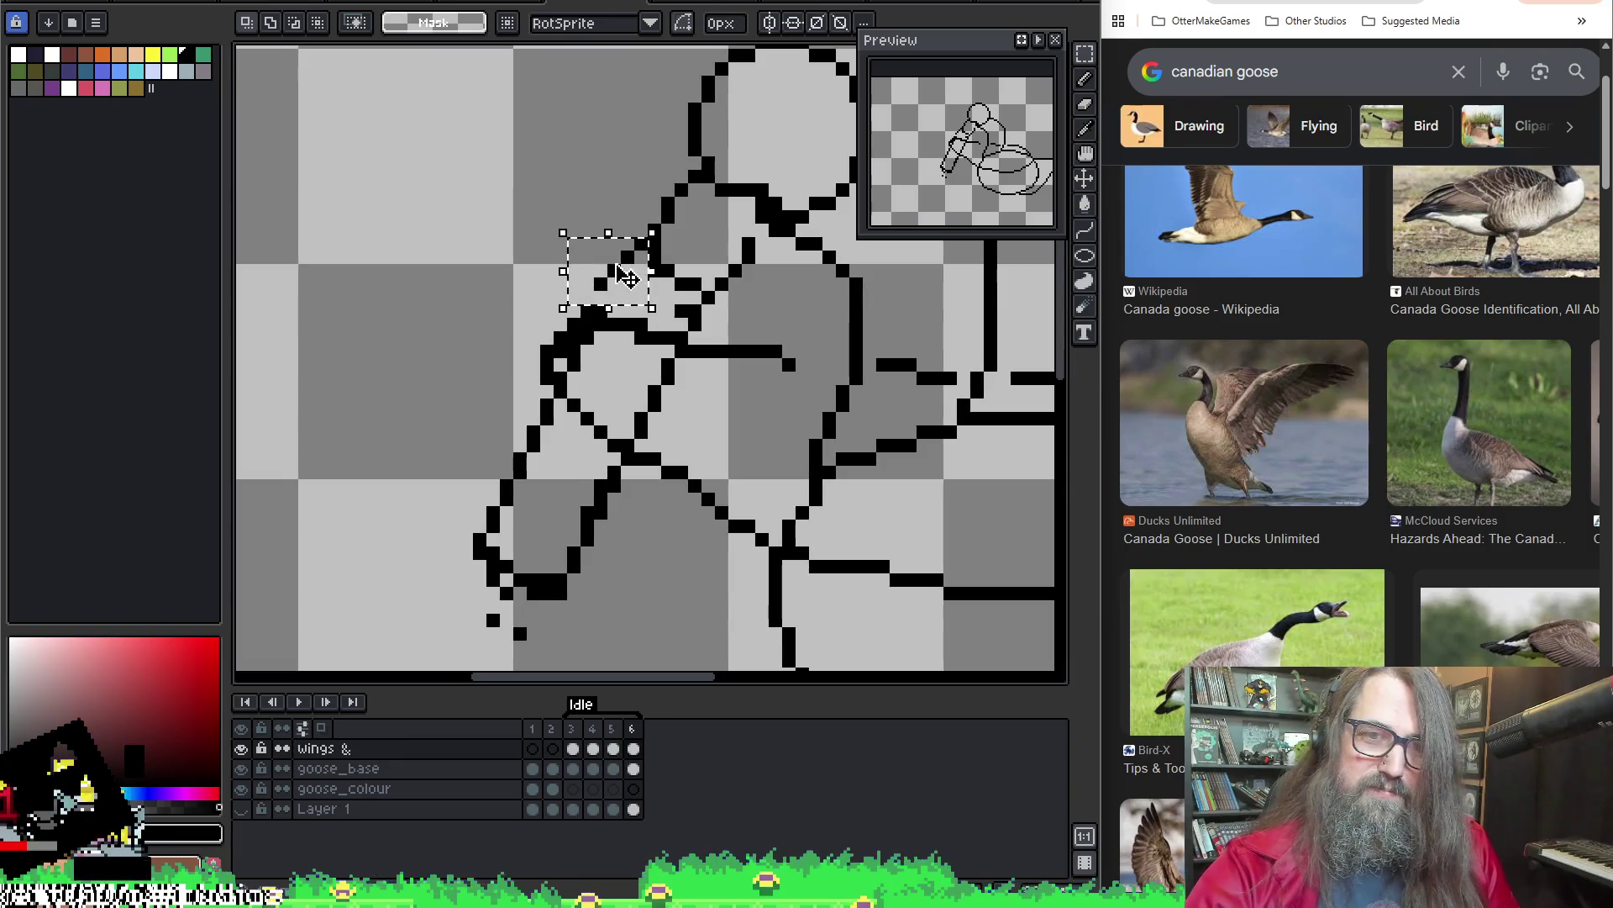
Nudge the selected wing pixels down one pixel, apply, and zoom in
left_click_drag(618, 270, 620, 289)
left_click(653, 351)
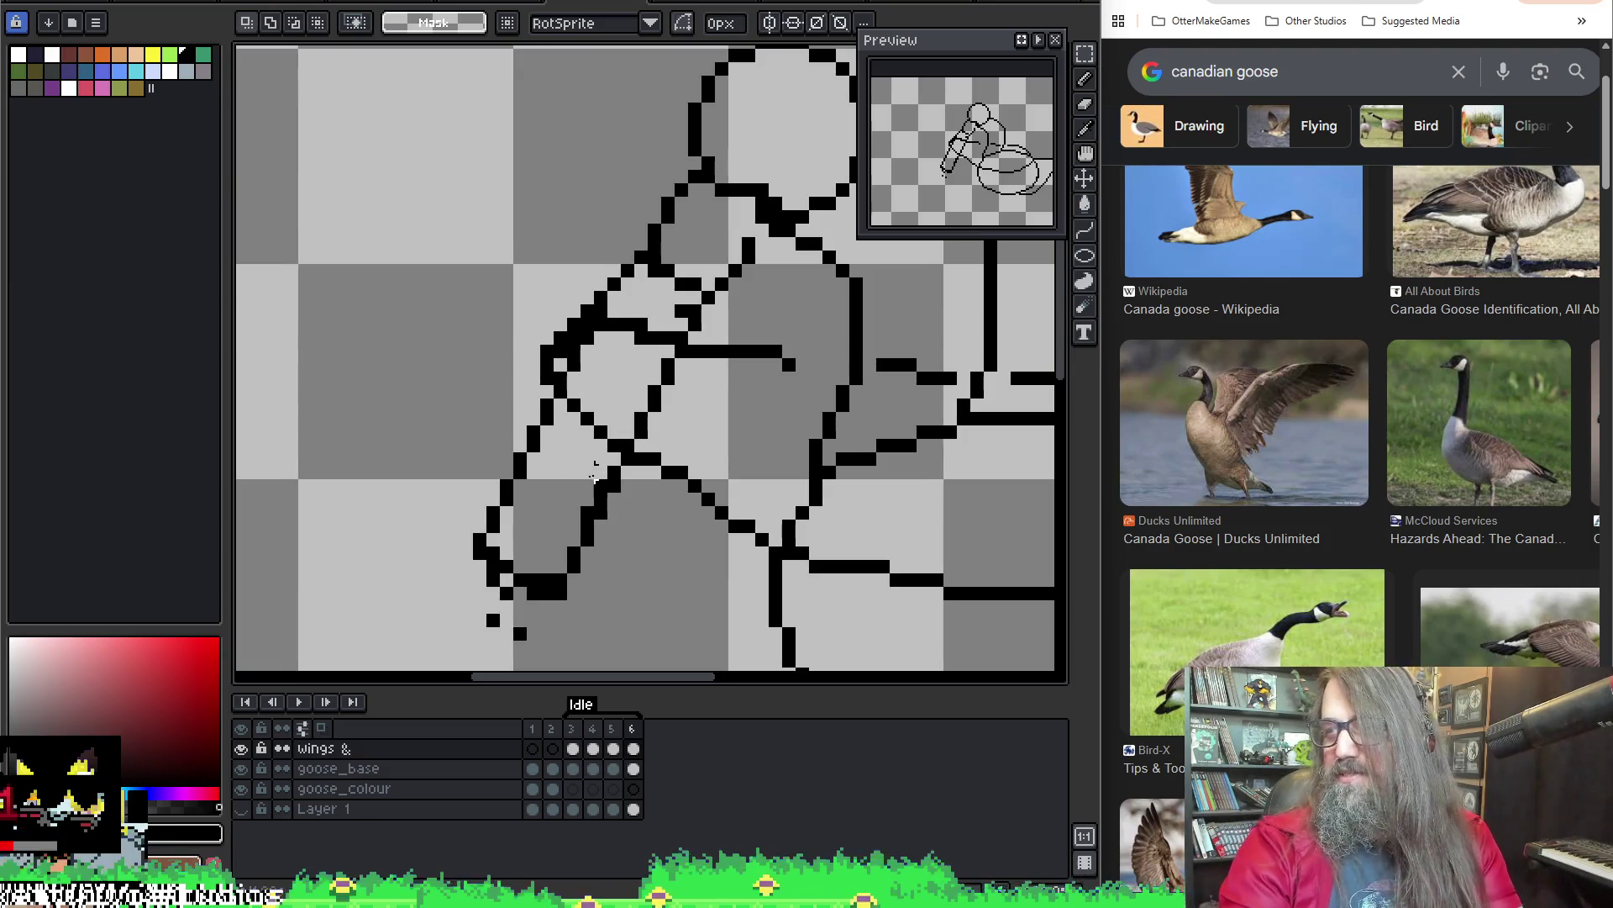
scroll(763, 370, "up", 2)
scroll(720, 407, "up", 2)
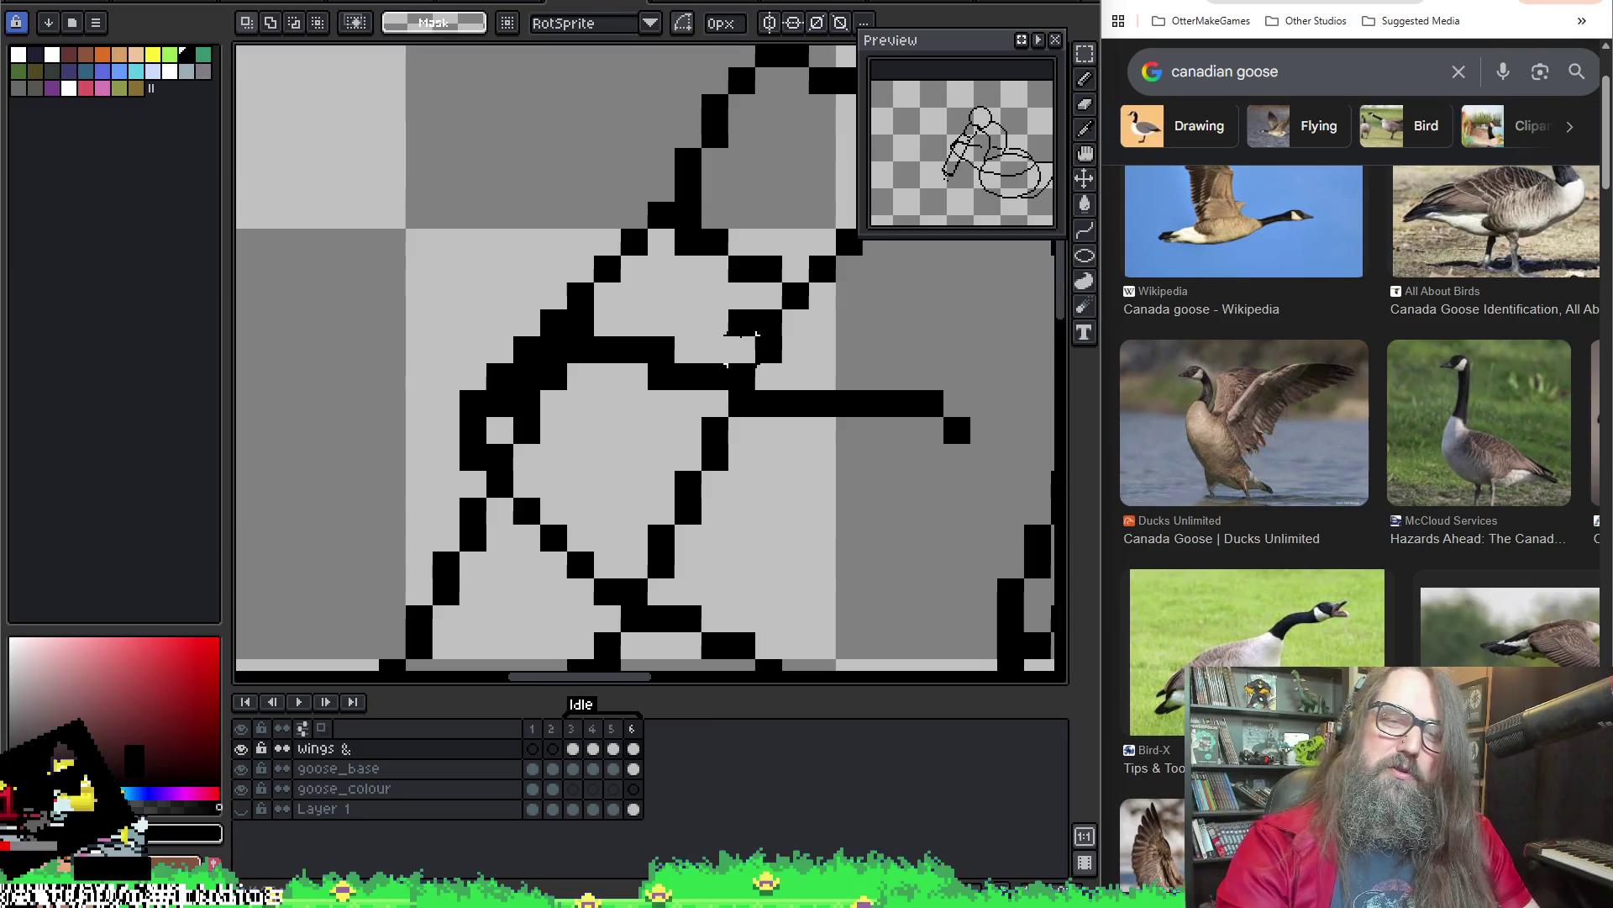
key("i")
key("b")
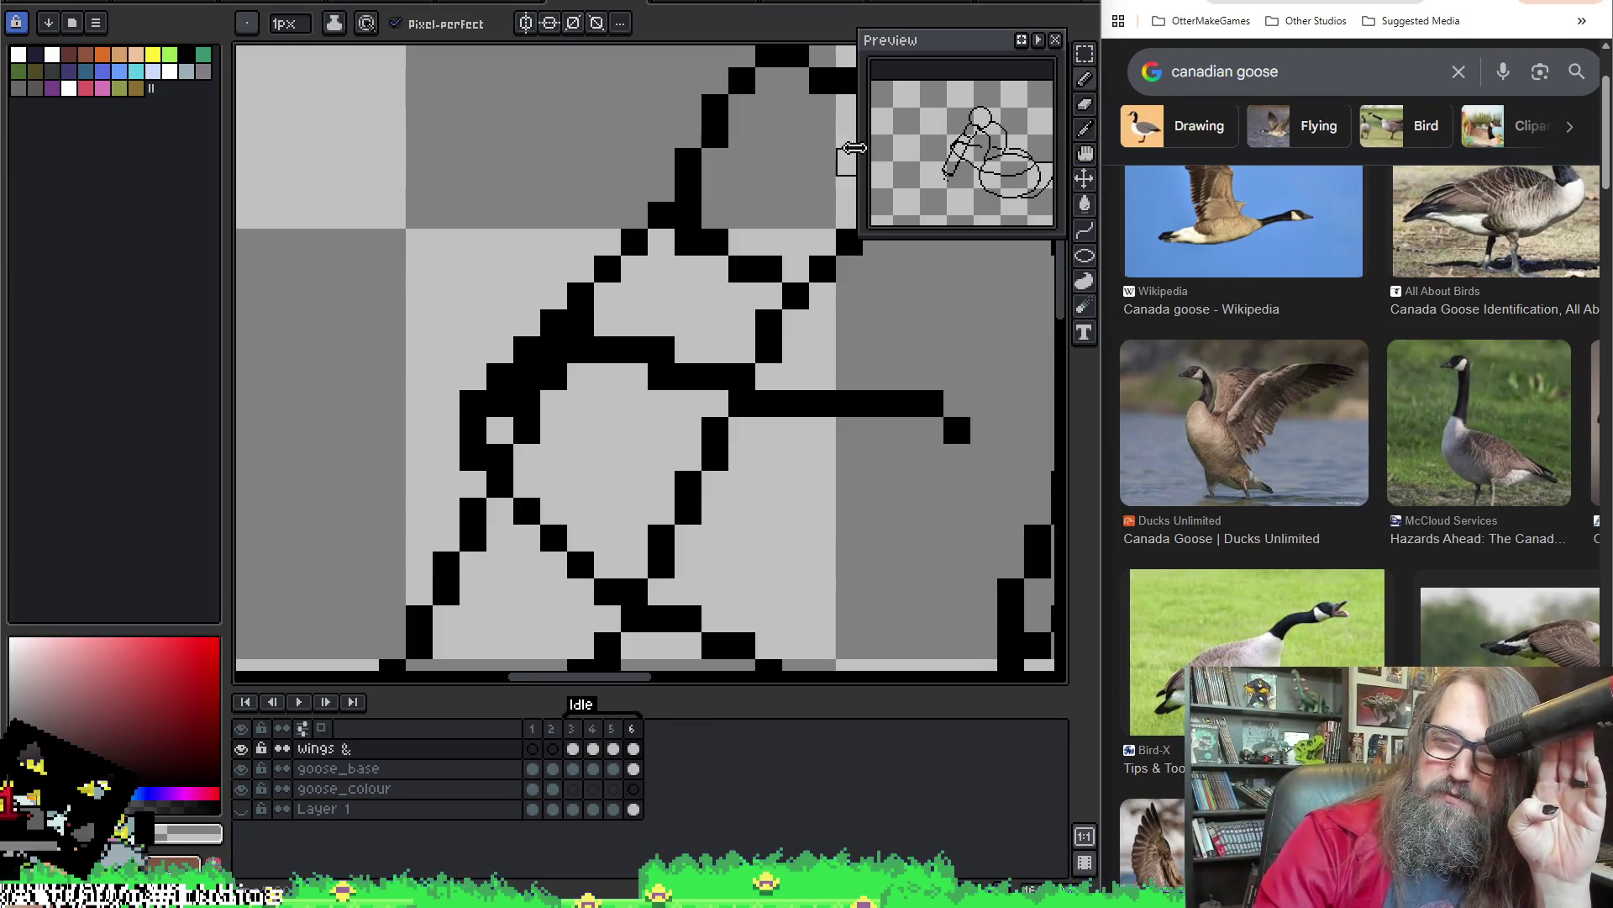
Inspect the rider's arm area, then zoom out to see the whole goose
mouse_move(596, 270)
left_mouse_down()
mouse_move(689, 382)
mouse_move(517, 411)
mouse_move(439, 388)
left_mouse_up()
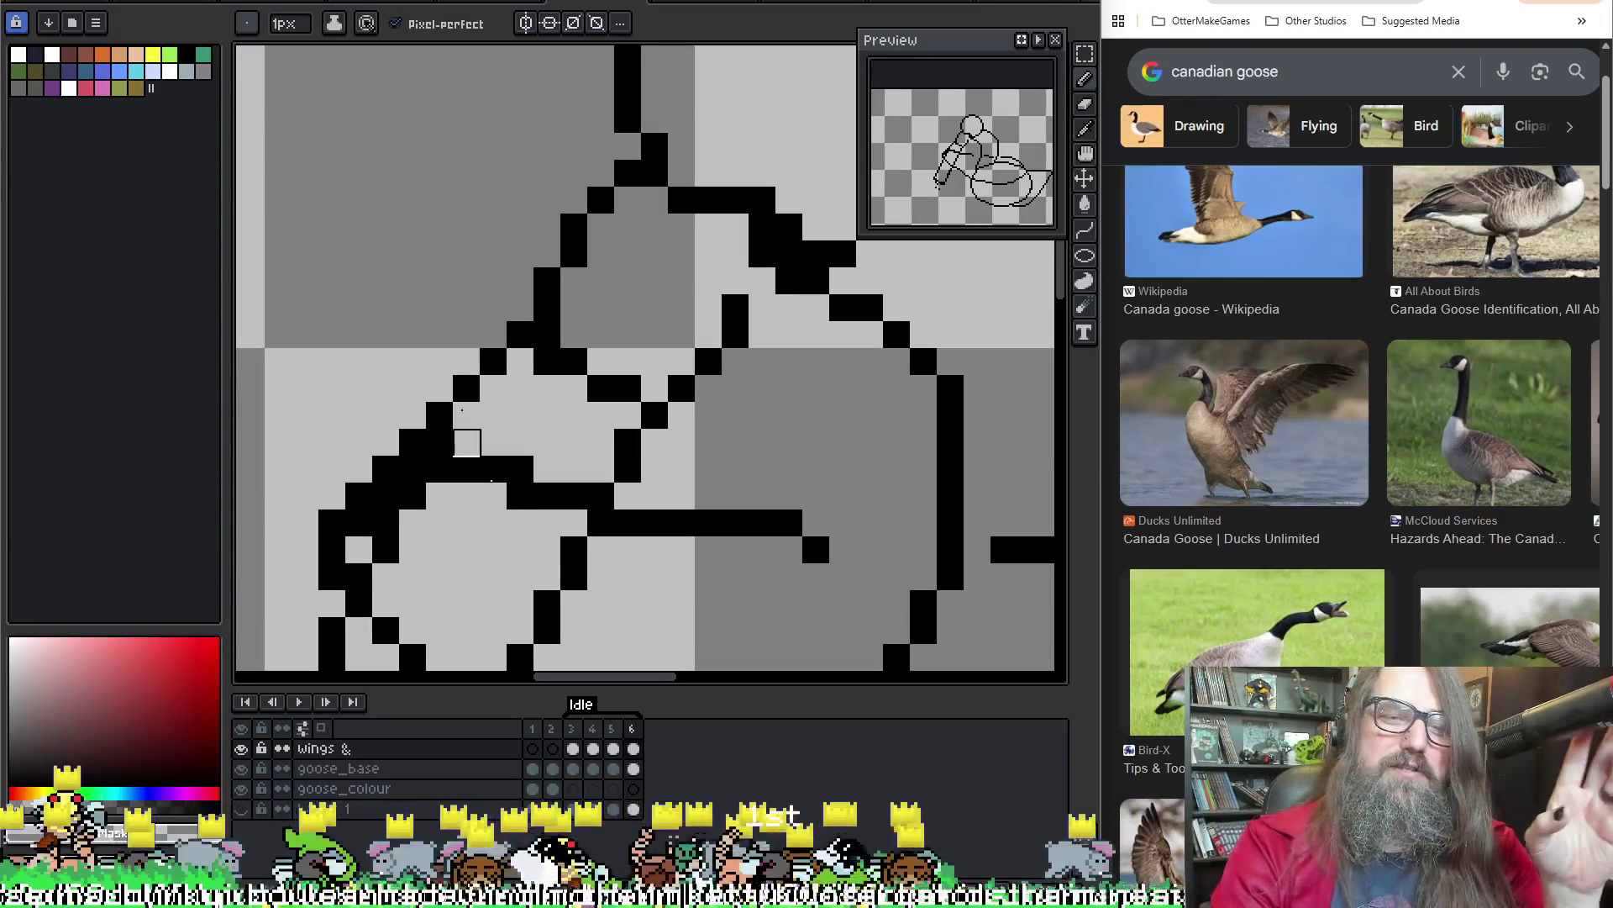
left_click_drag(816, 469, 696, 435)
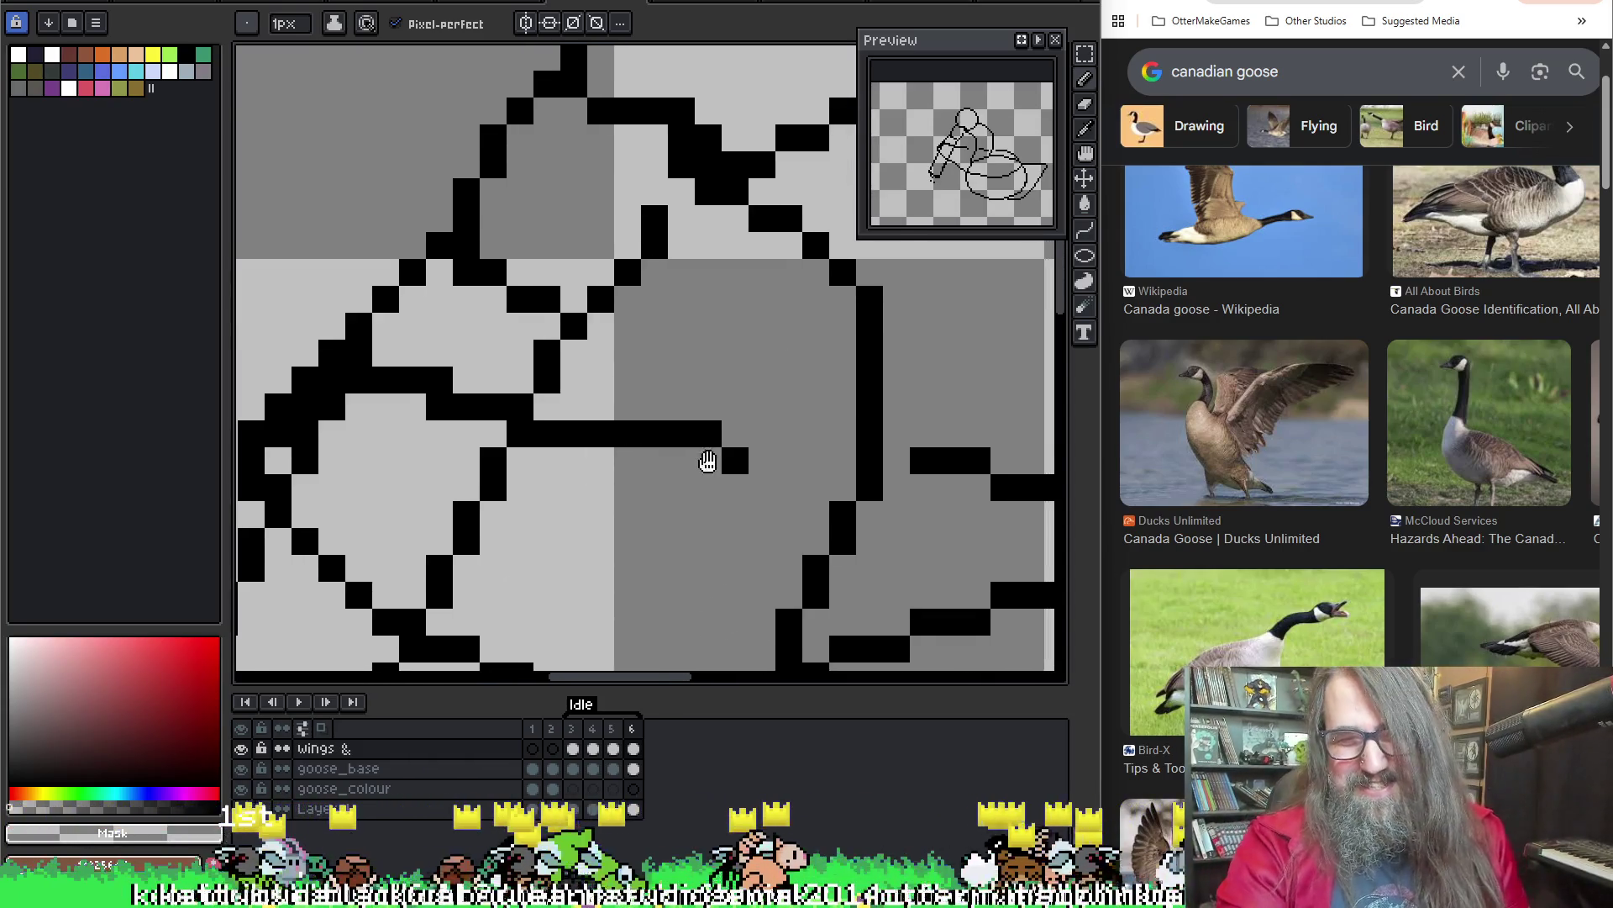
scroll(710, 457, "down", 2)
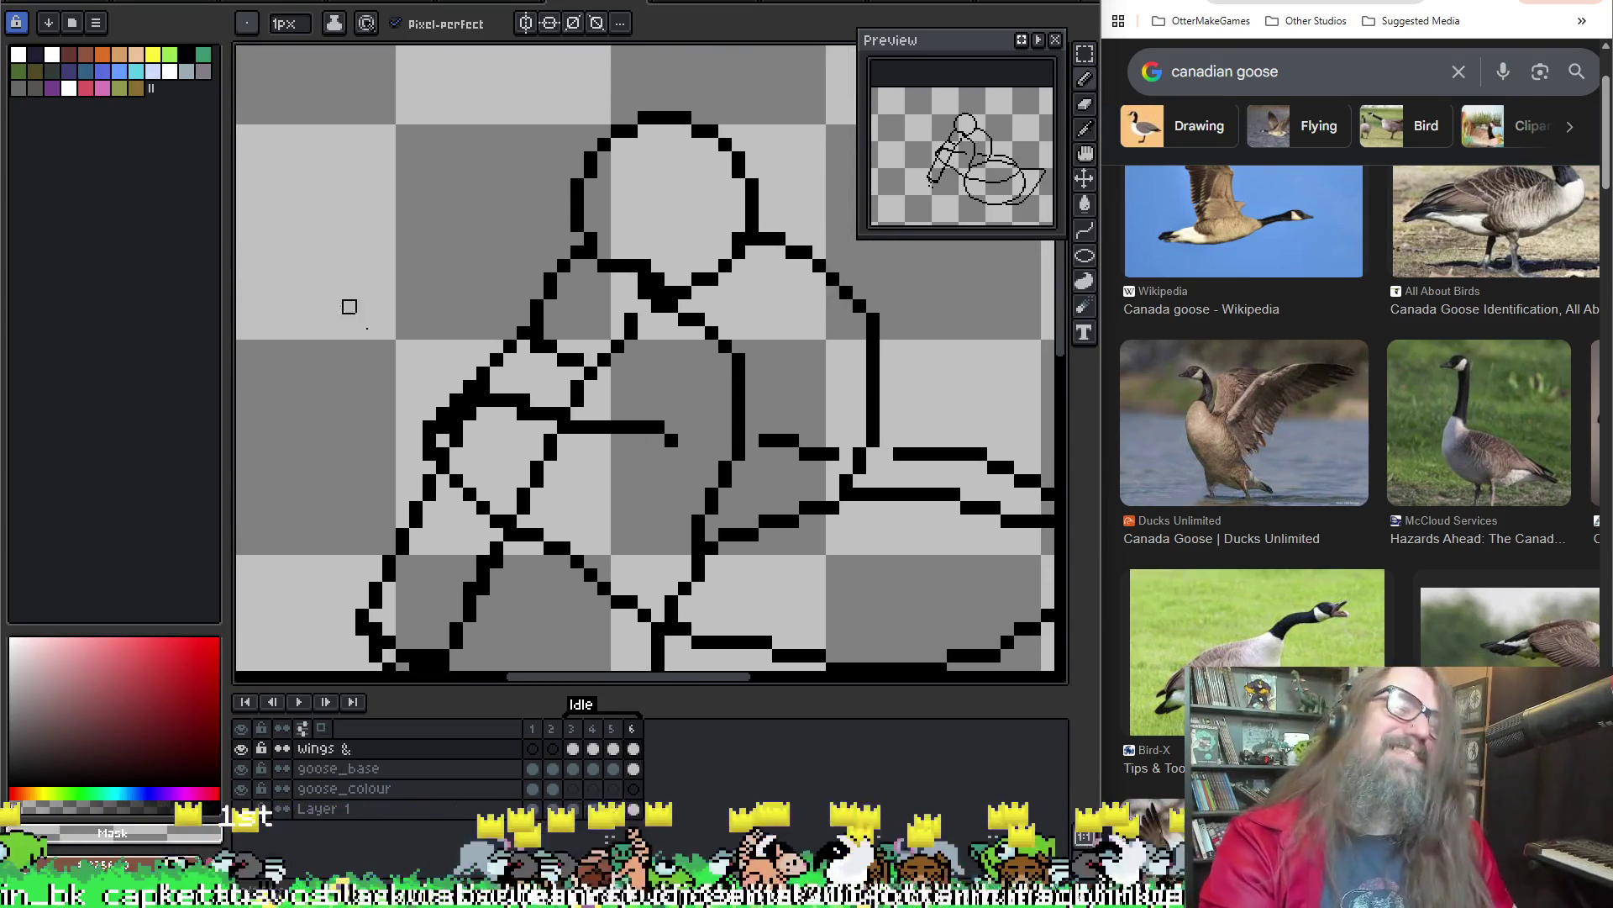
scroll(350, 307, "down", 1)
left_click_drag(562, 481, 462, 342)
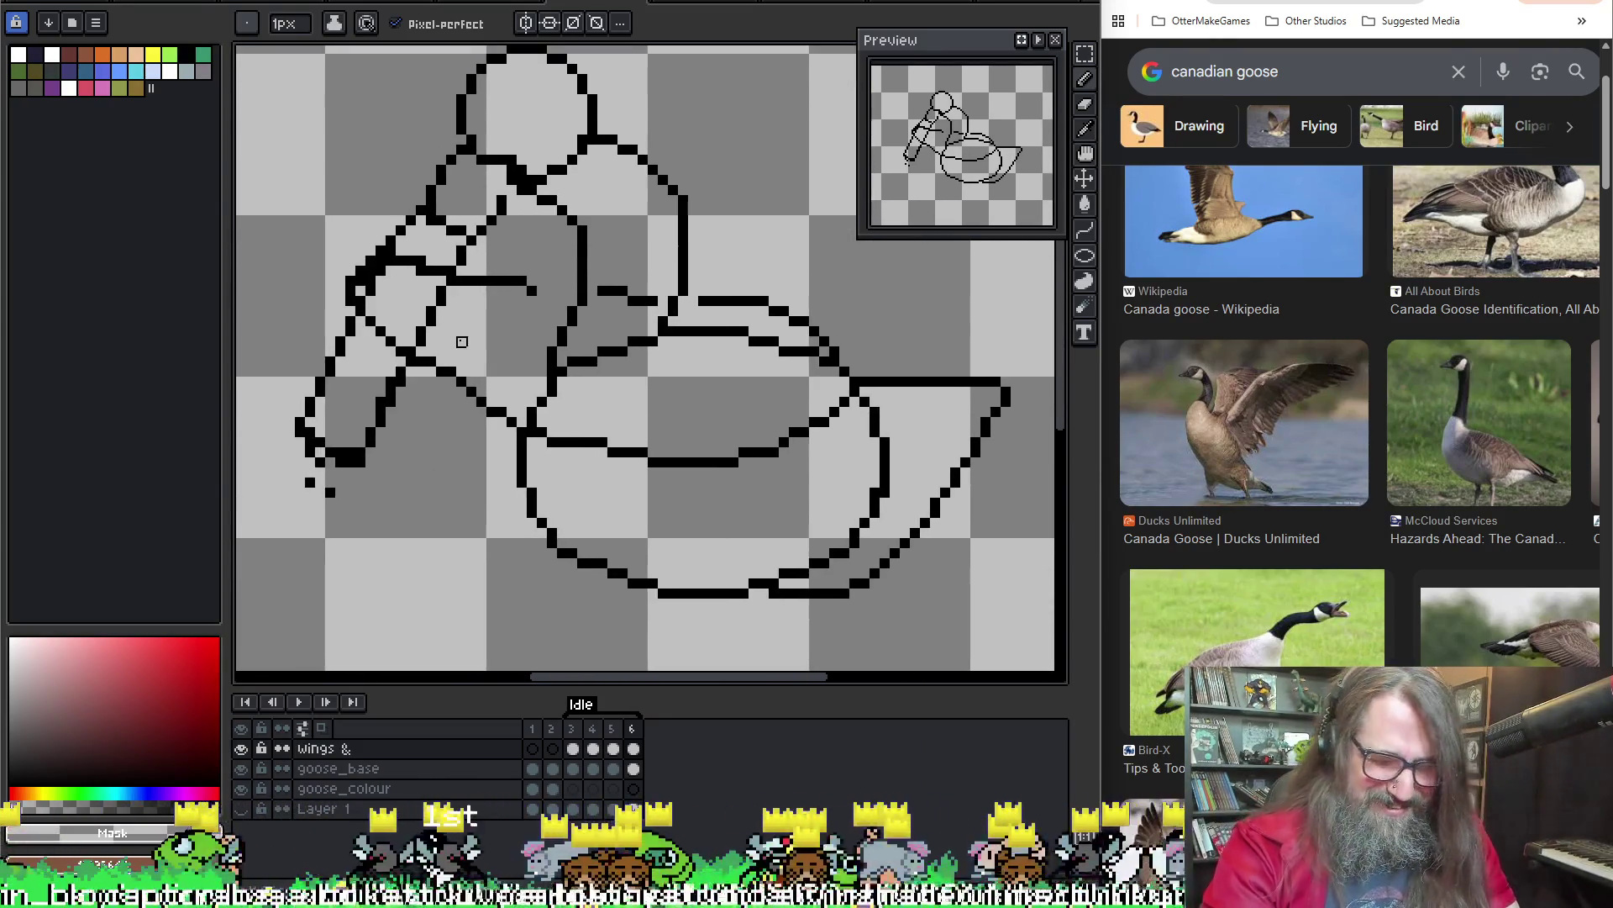
Play and stop the Idle animation, then select the goose_base cel in frame 6
key("Return")
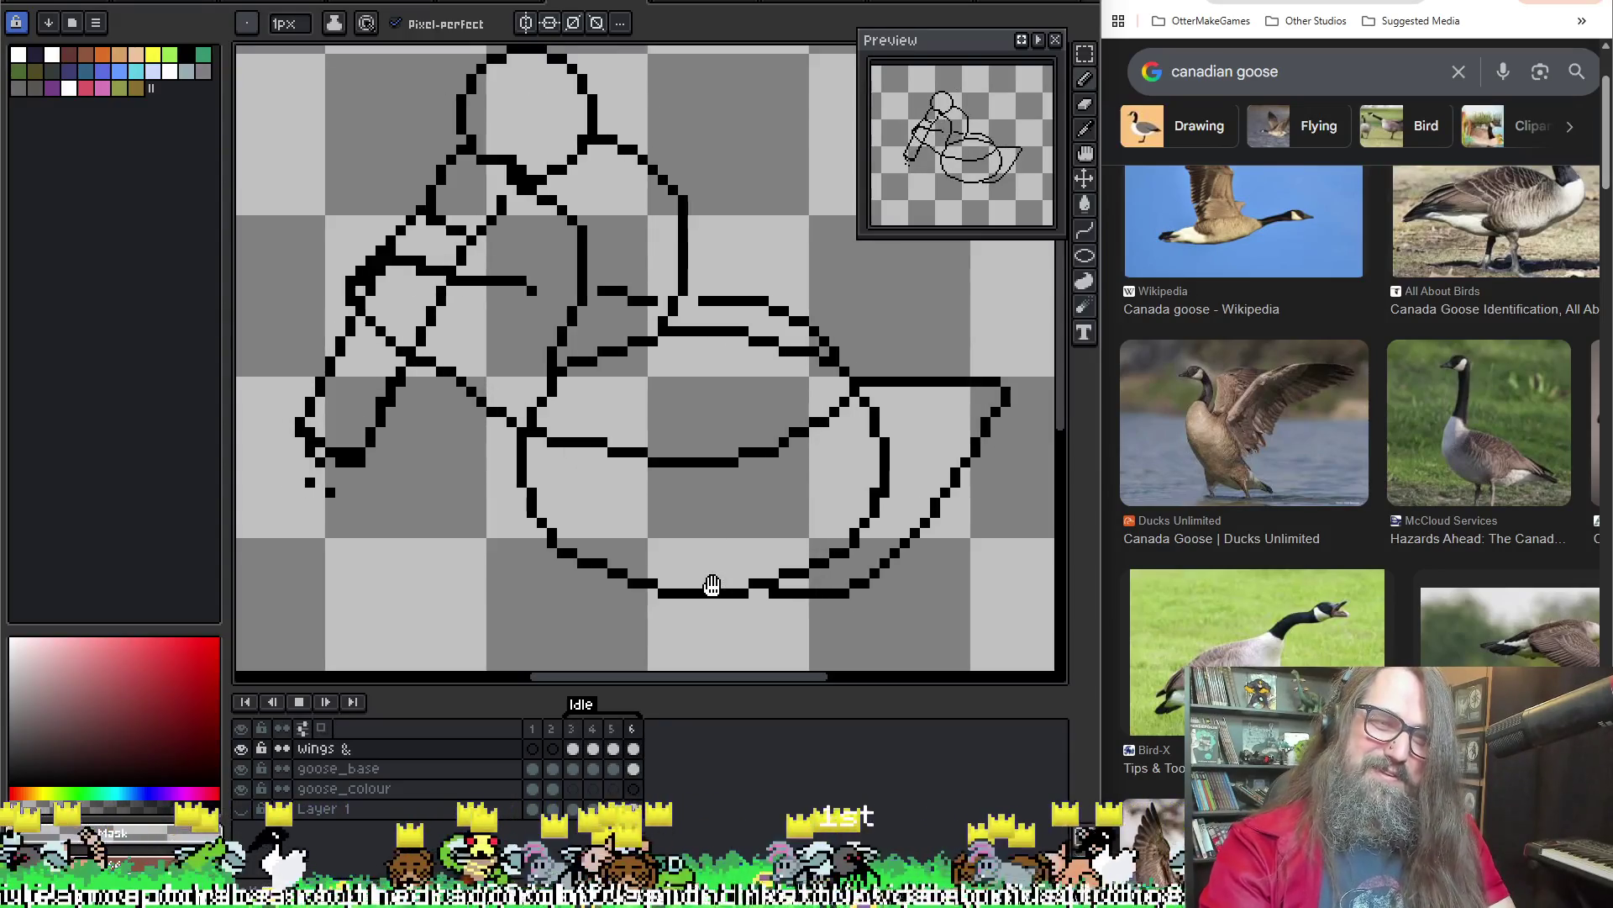
key("Return")
key("q")
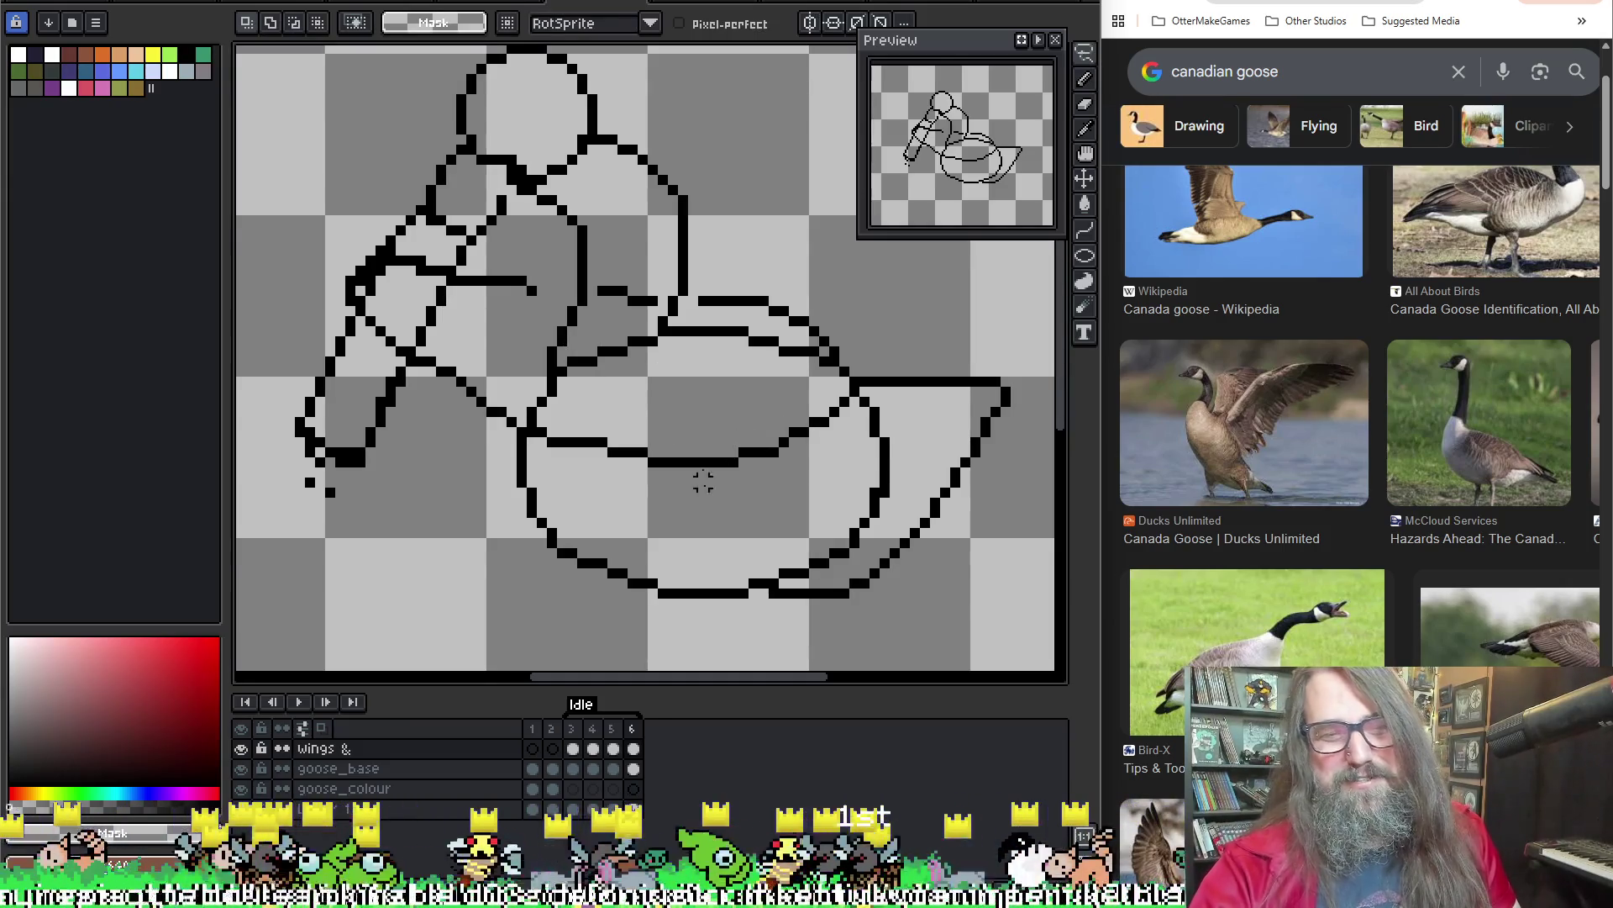
left_click(634, 769)
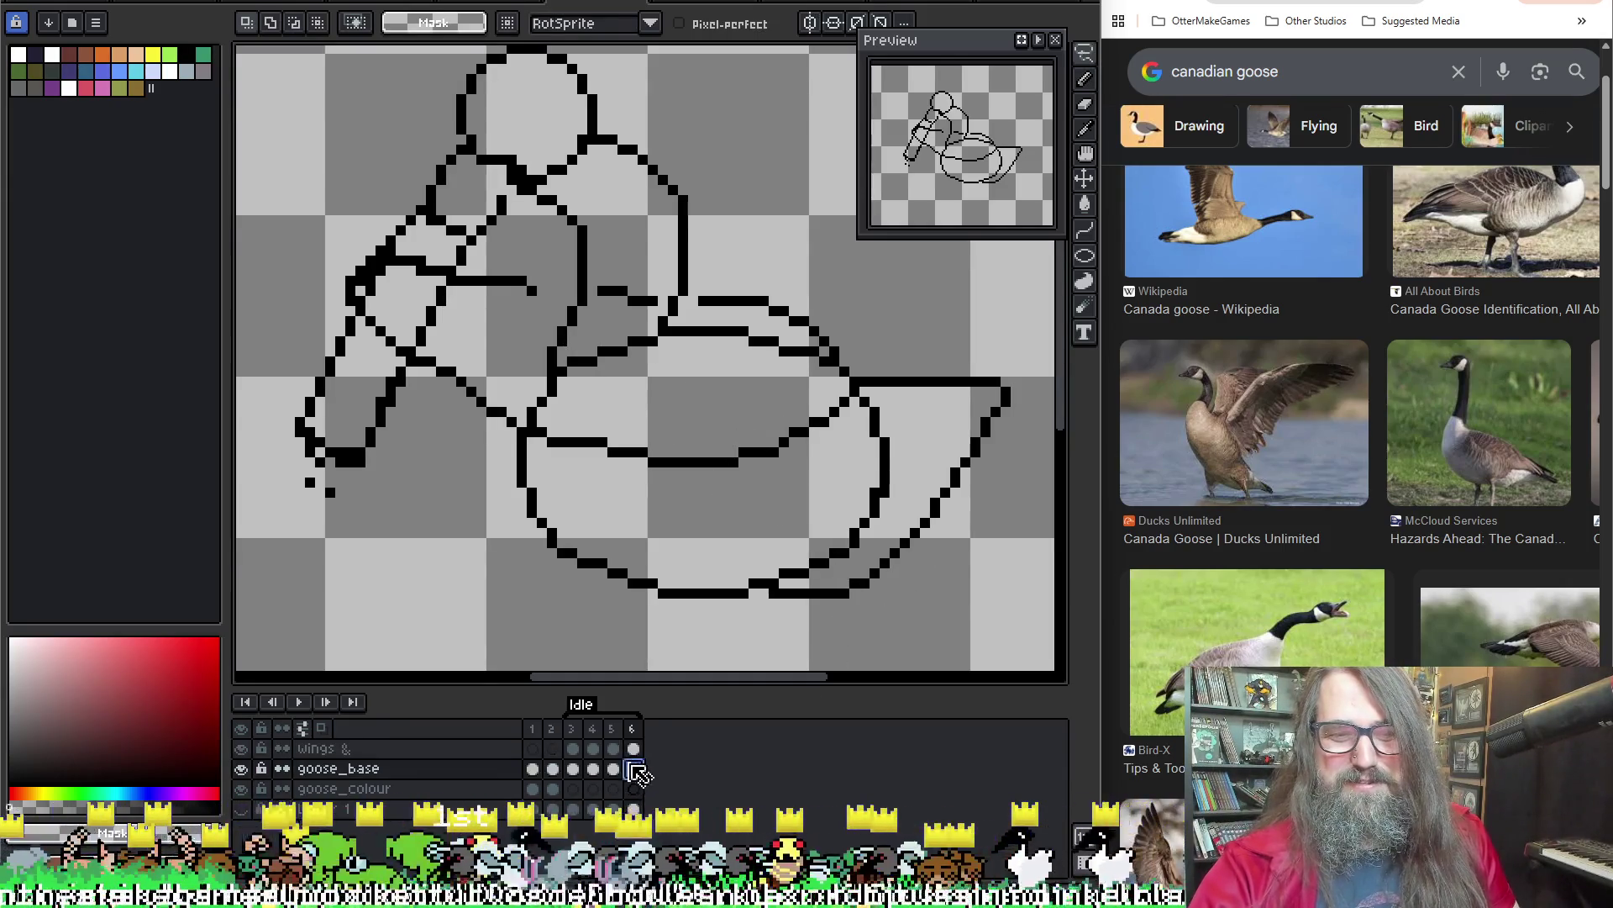
Lasso-select the goose's lower body outline on the goose_base layer
left_click_drag(493, 292, 864, 642)
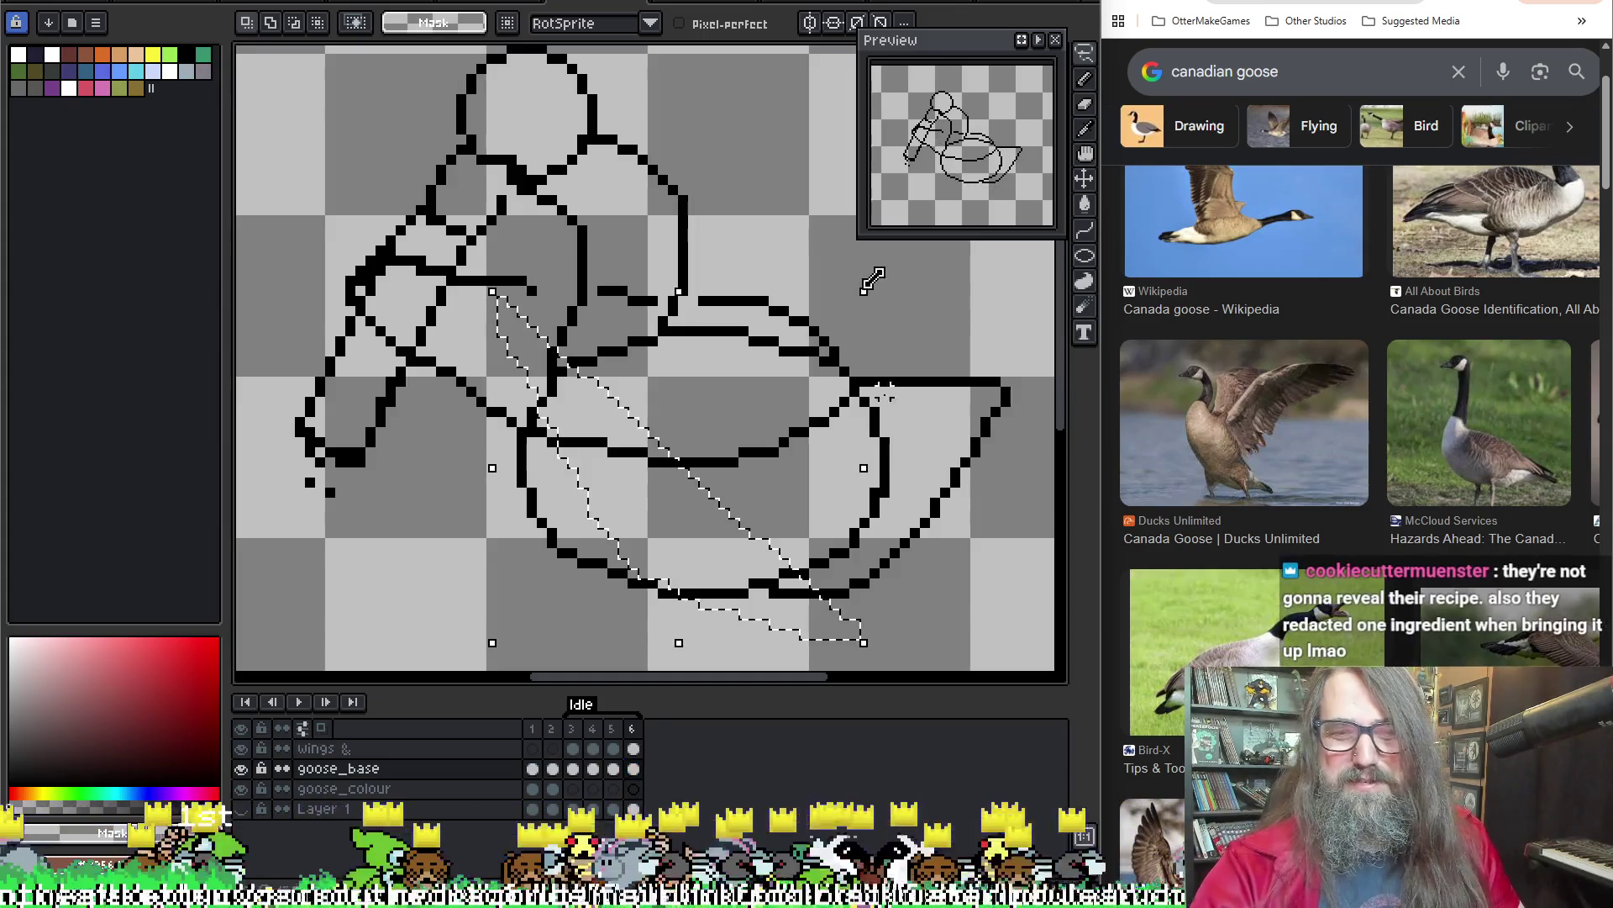
left_click_drag(733, 391, 721, 374)
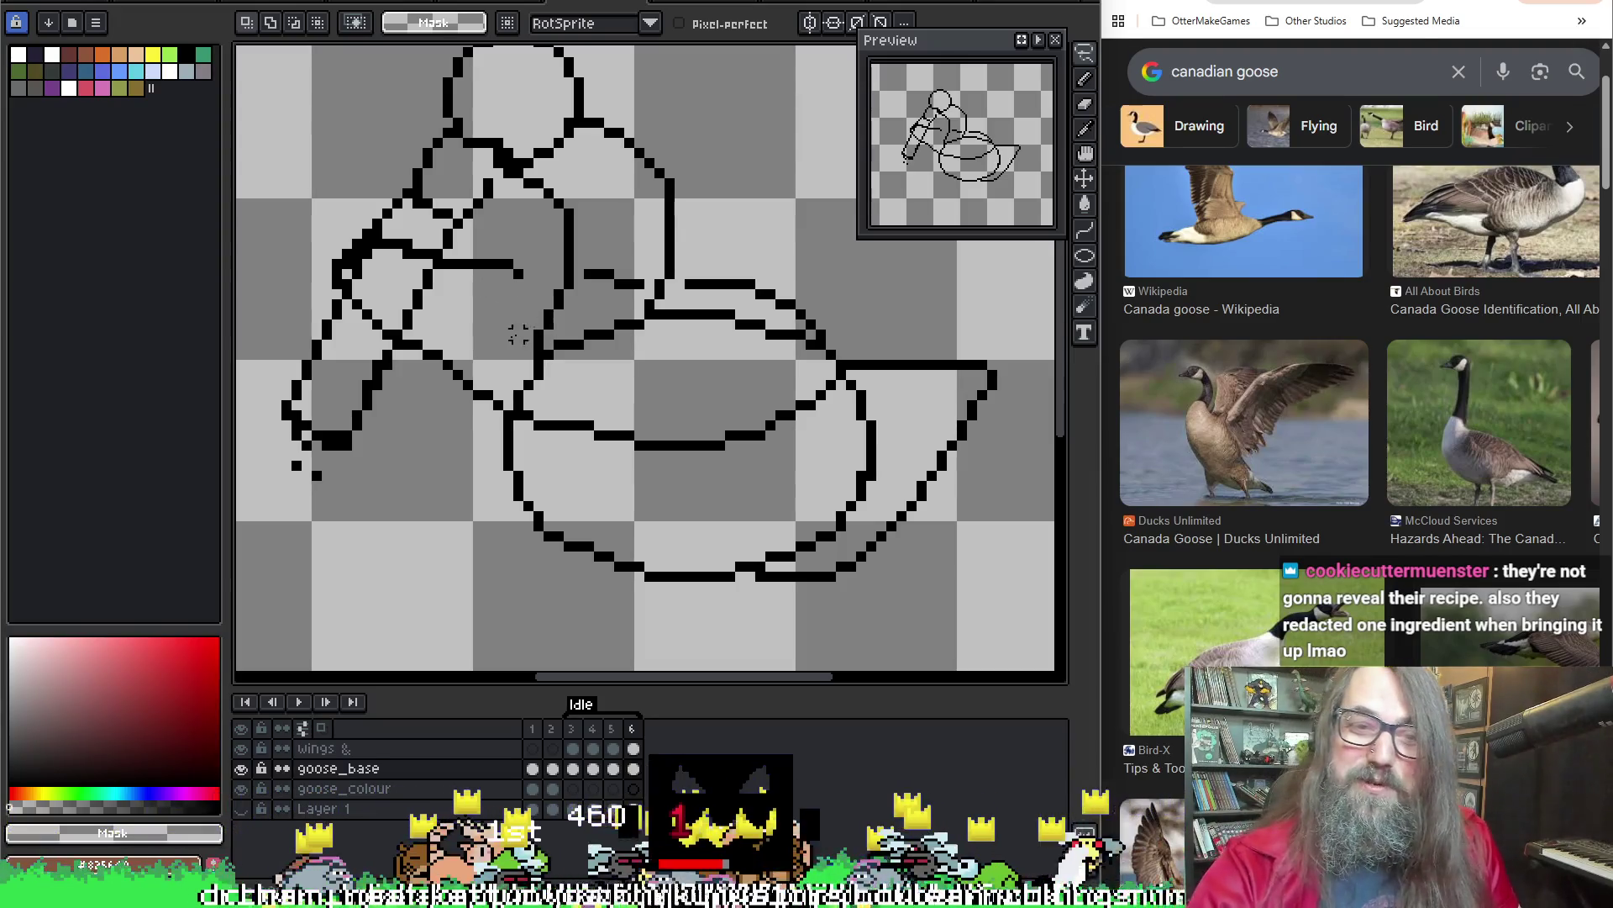
left_click_drag(485, 370, 819, 595)
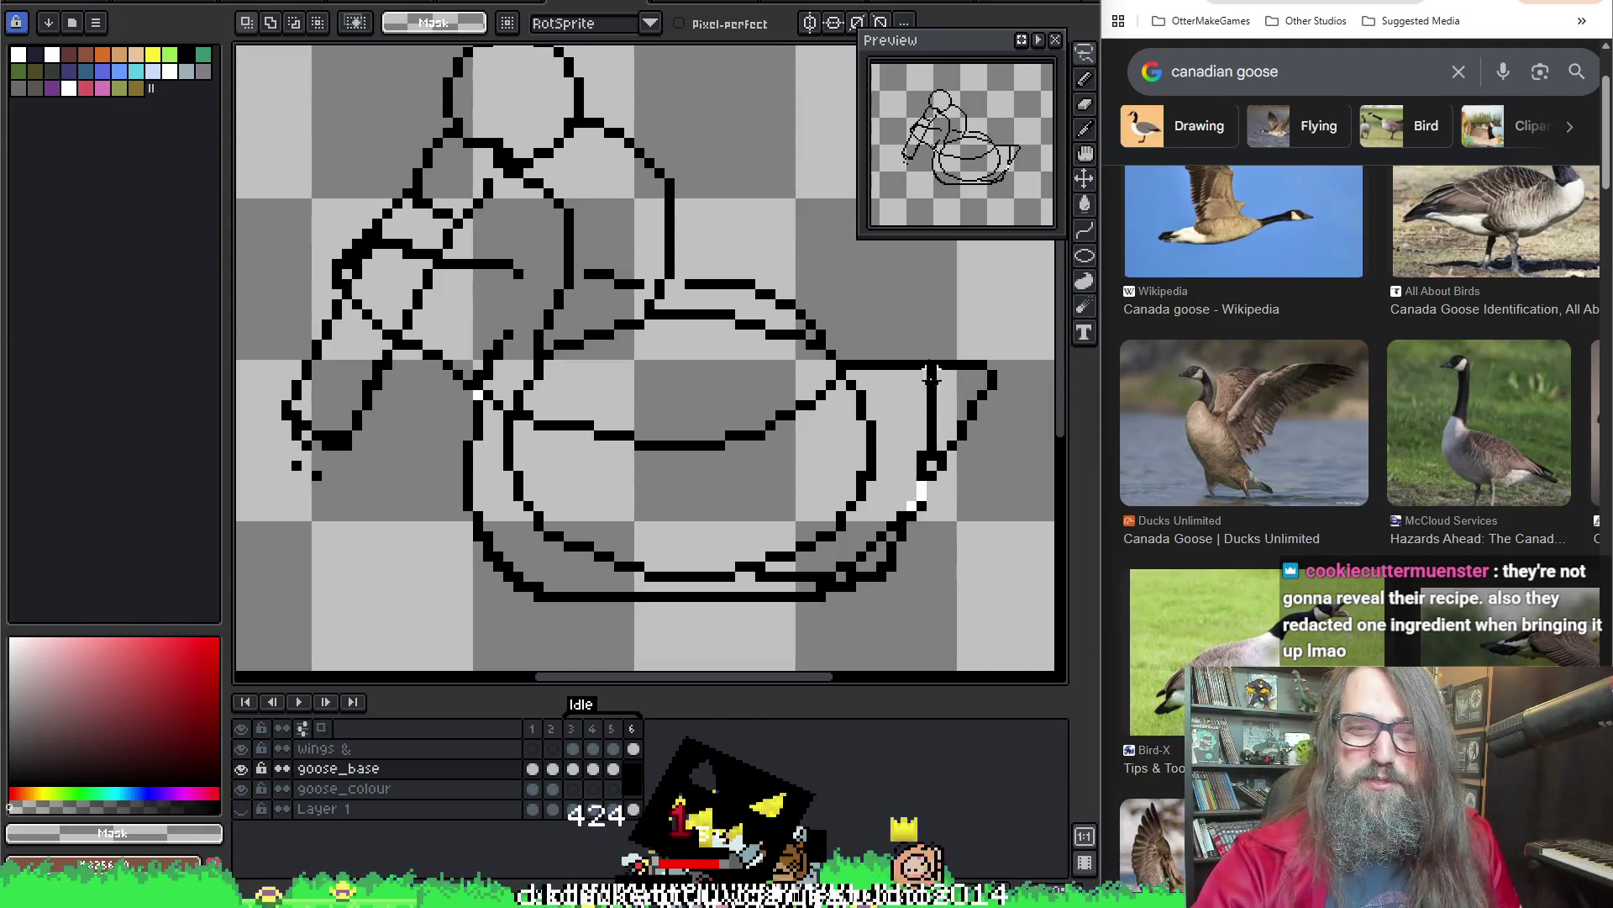
left_click_drag(477, 352, 480, 363)
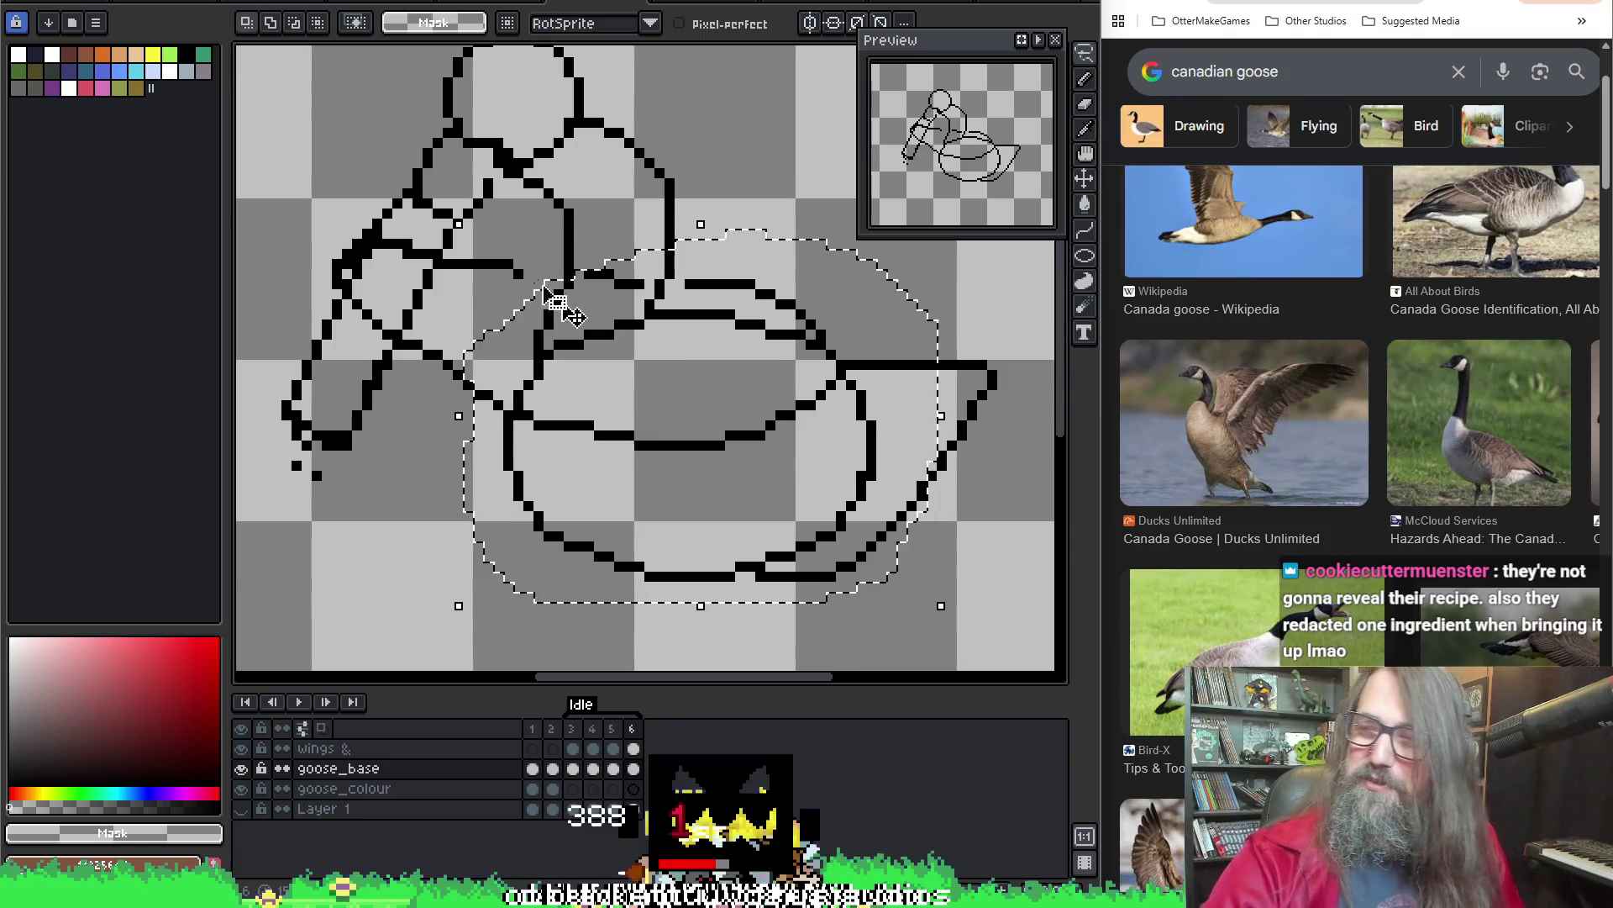
left_click_drag(565, 483, 551, 487)
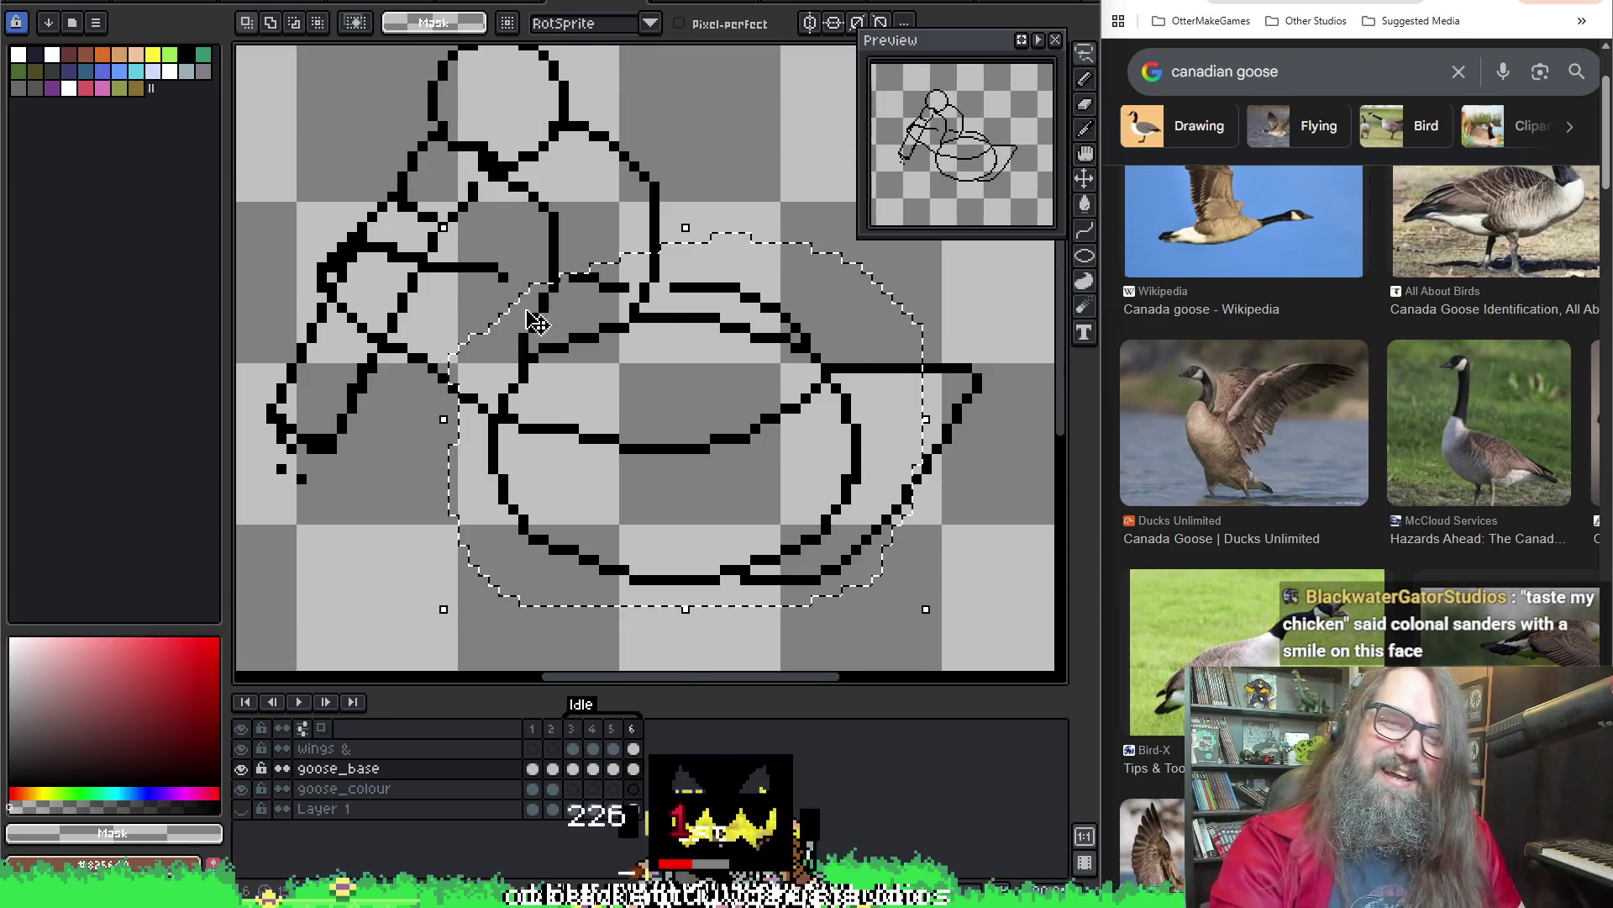
scroll(576, 404, "up", 1)
left_click_drag(605, 316, 579, 226)
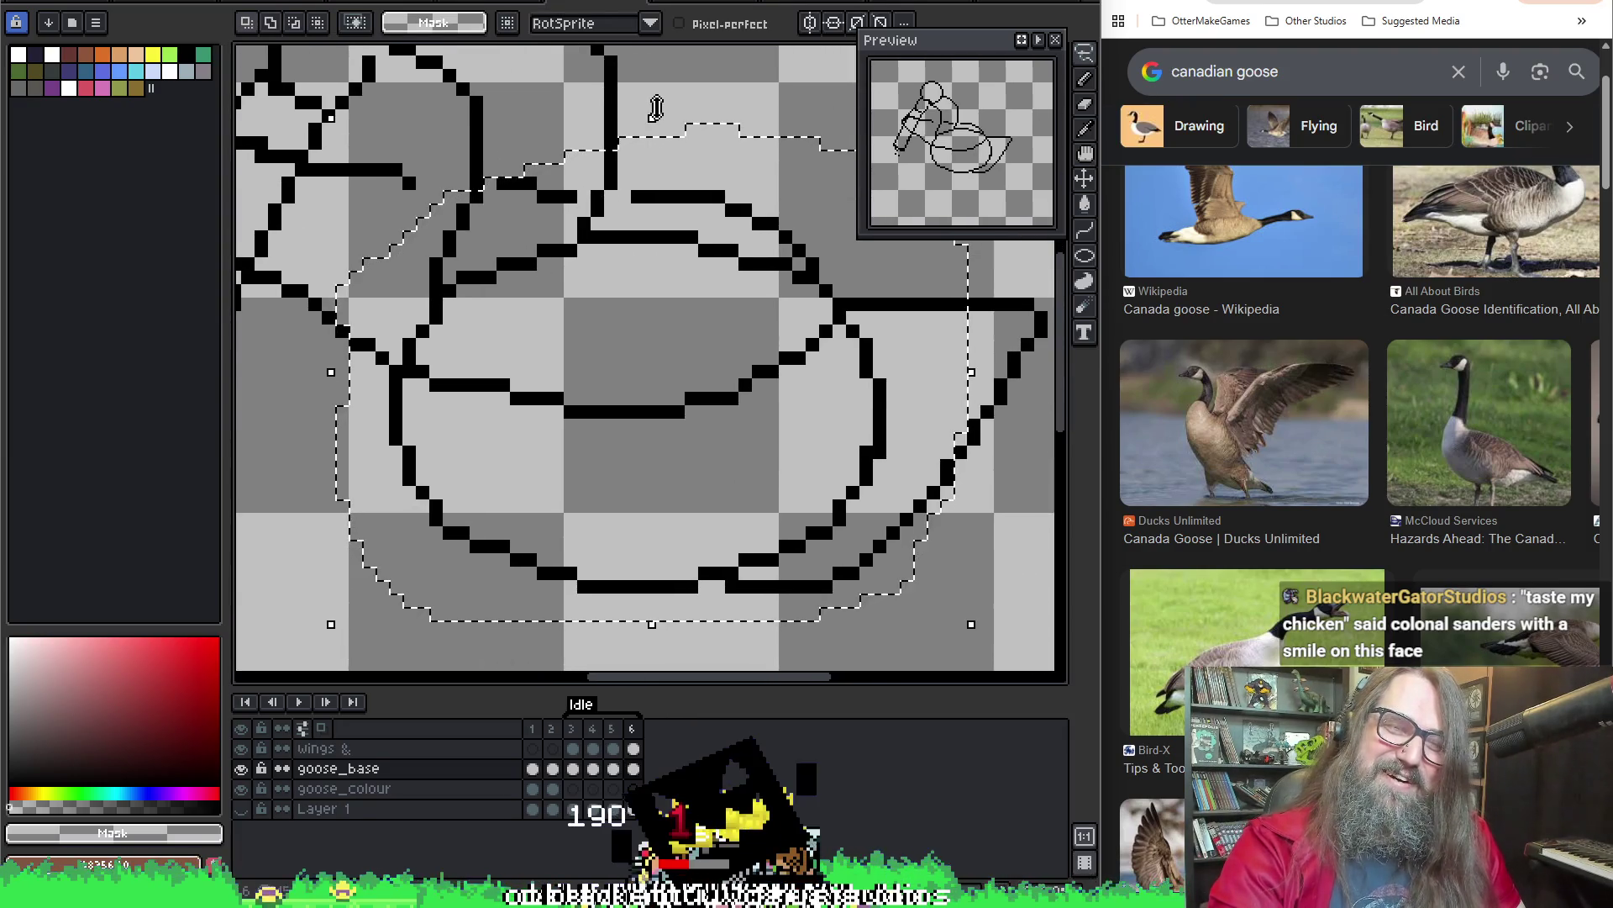
Transform the selected body up one pixel, apply it, and step to Idle frame 3
key("ctrl+t")
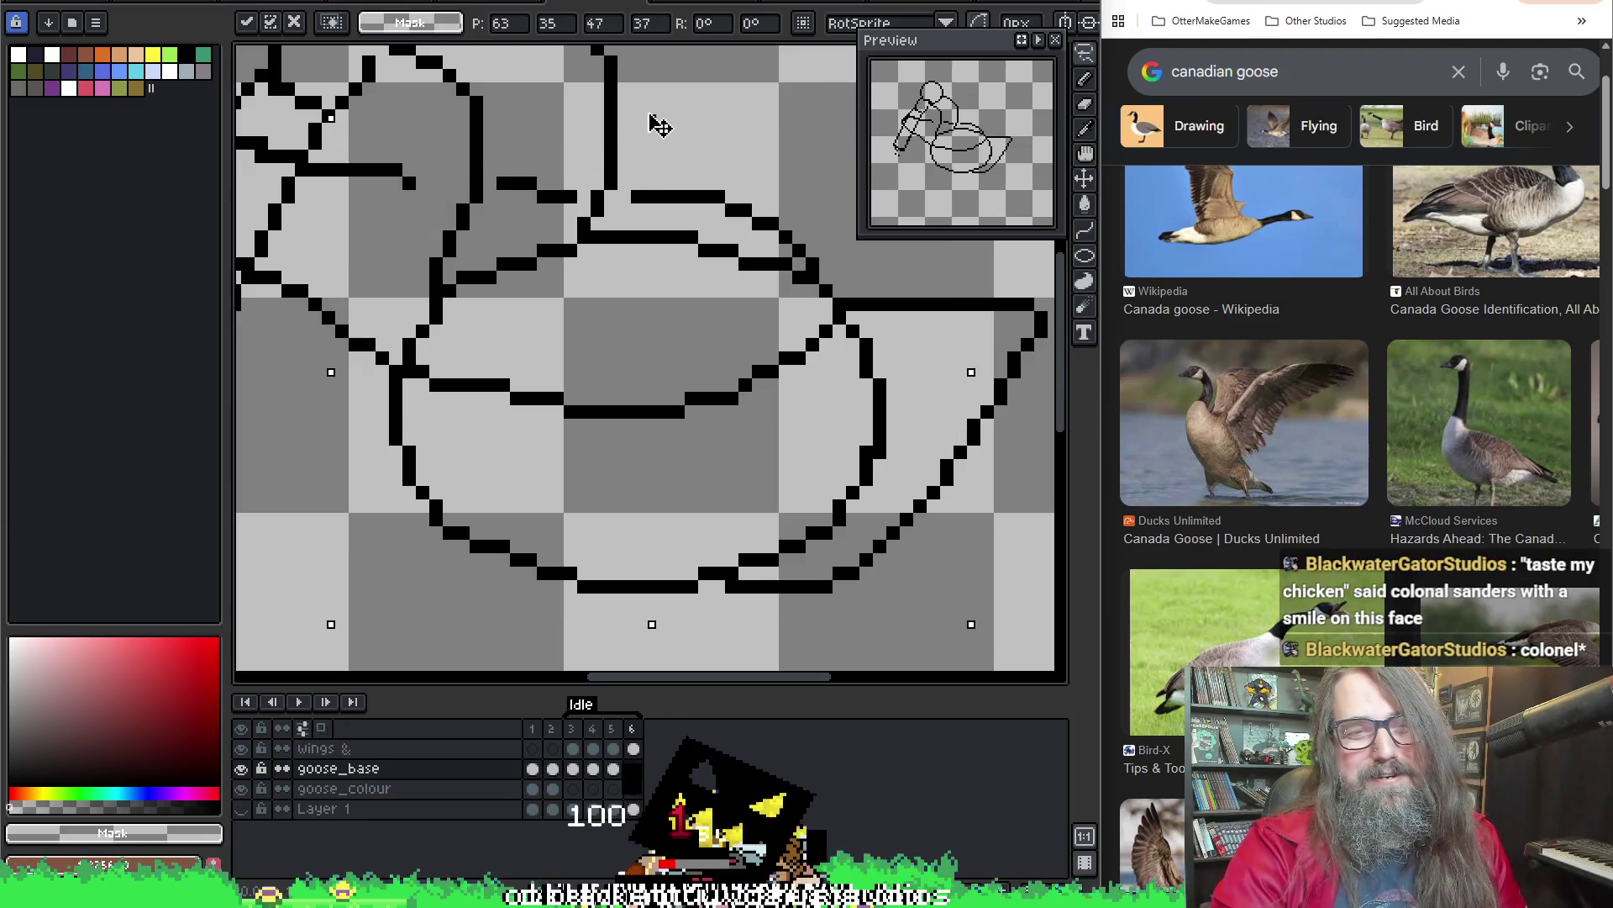
key("Return")
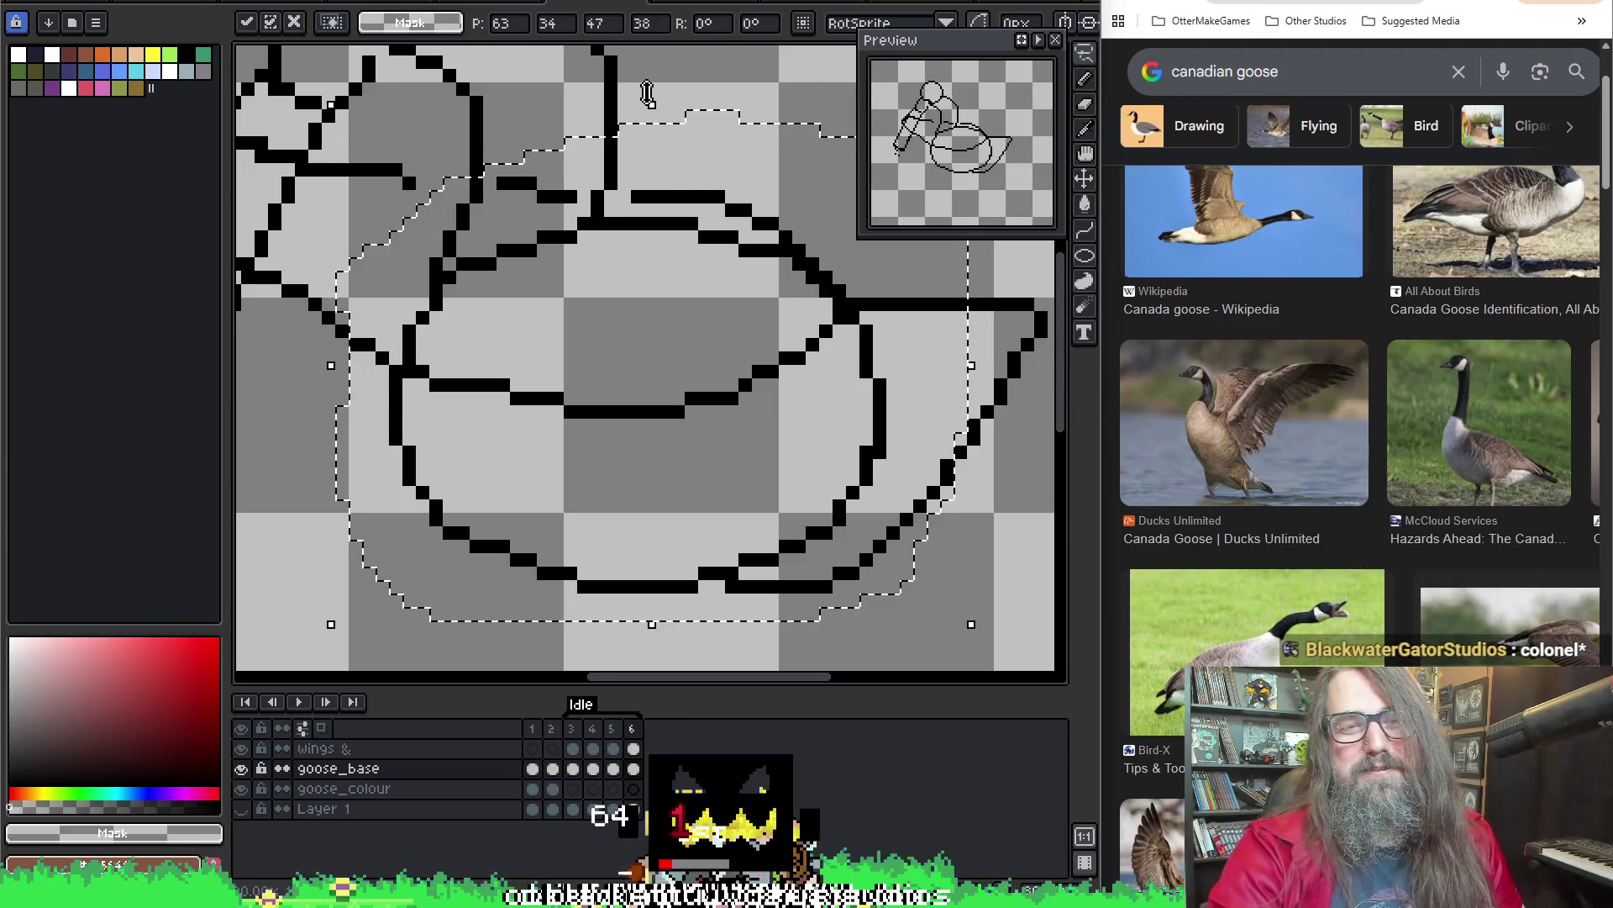
key("ctrl+d")
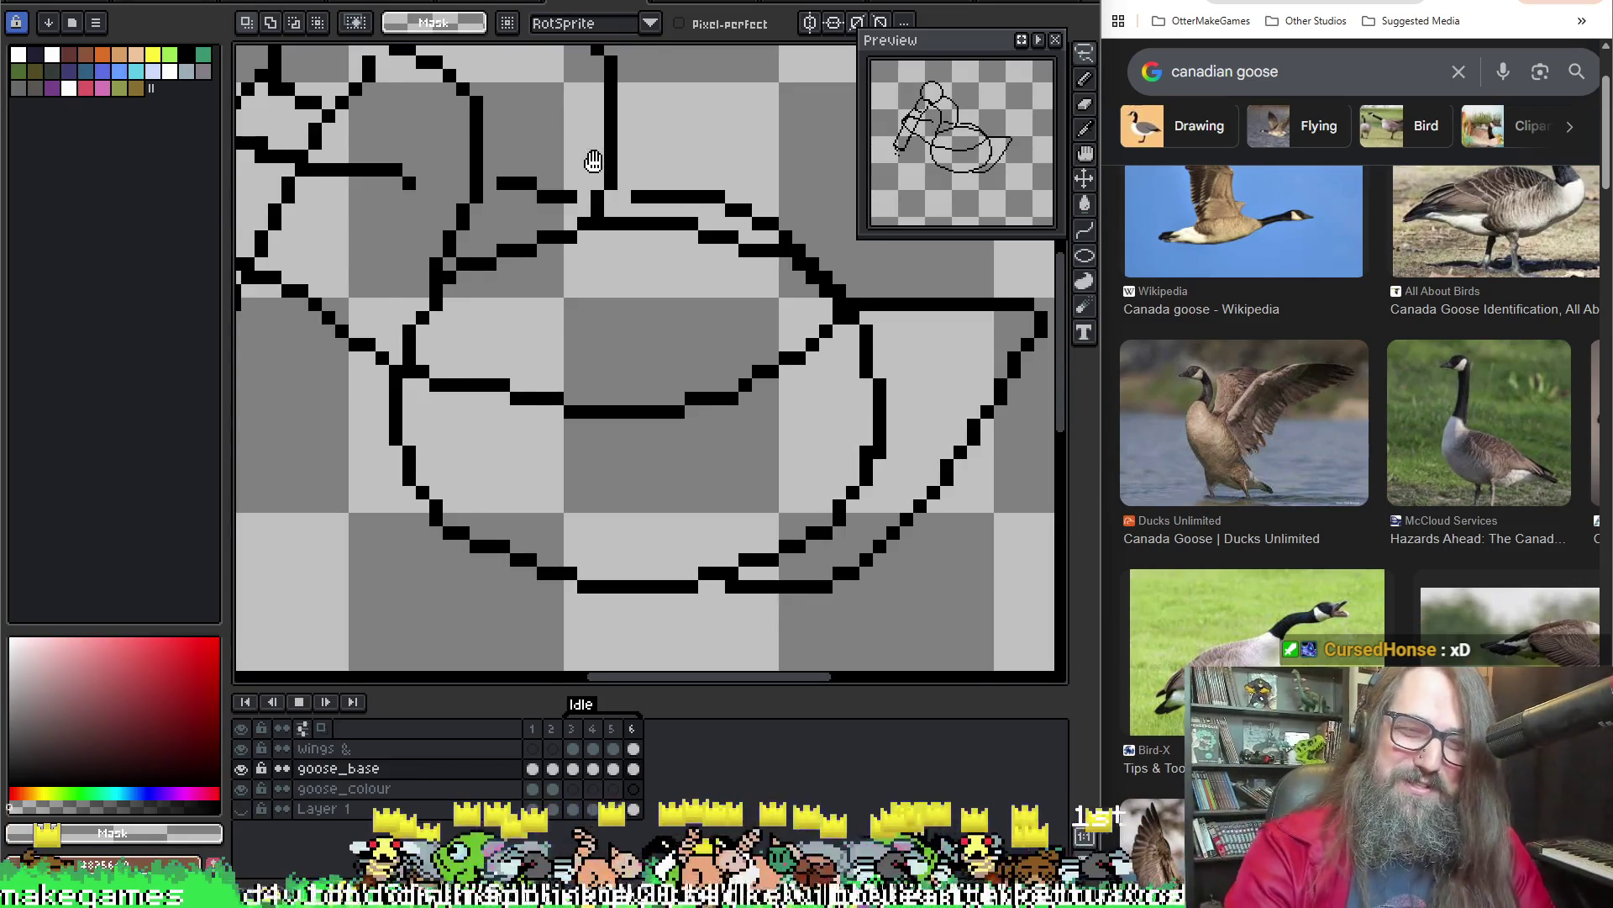
key("Return")
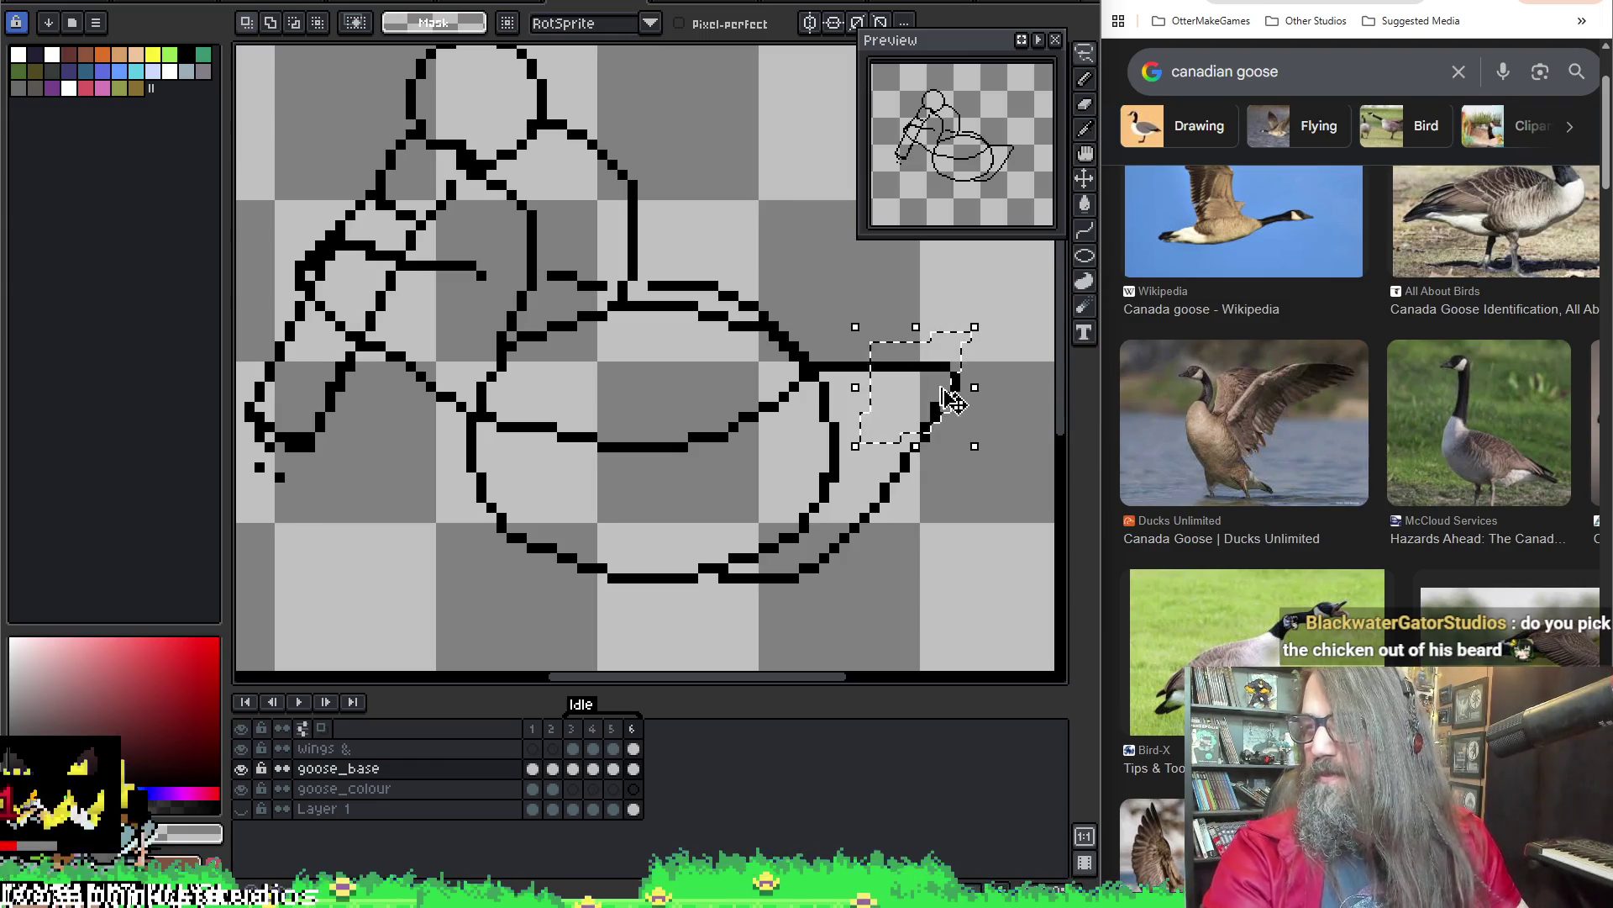
On the wings layer in frame 6, move the selected tail tip up one pixel
key("v")
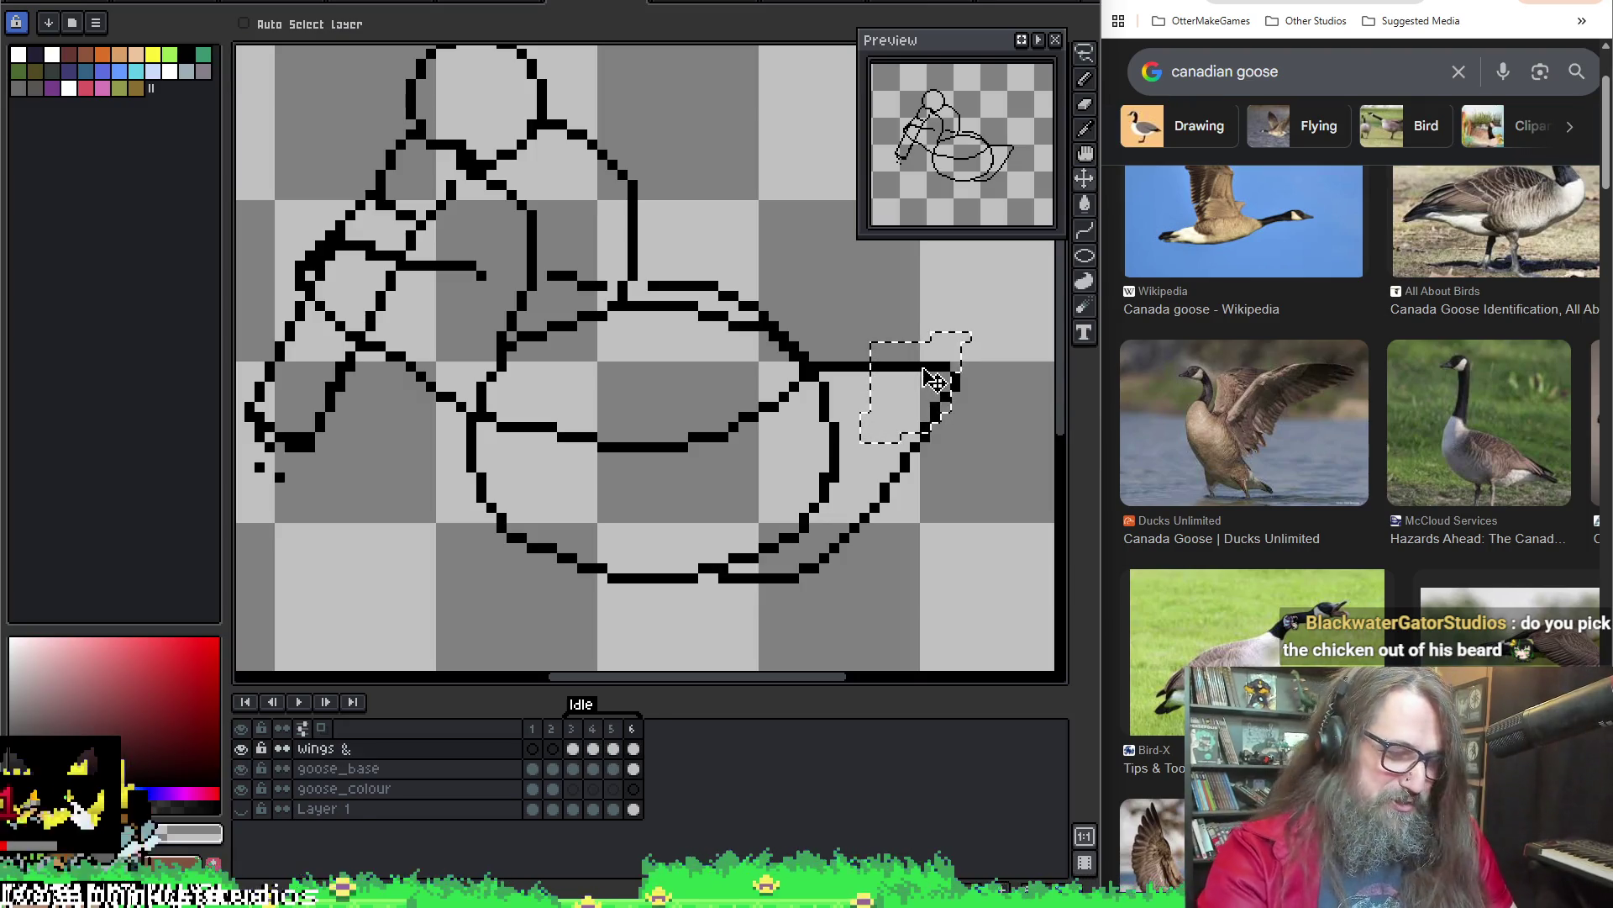
left_click(634, 768)
key("r")
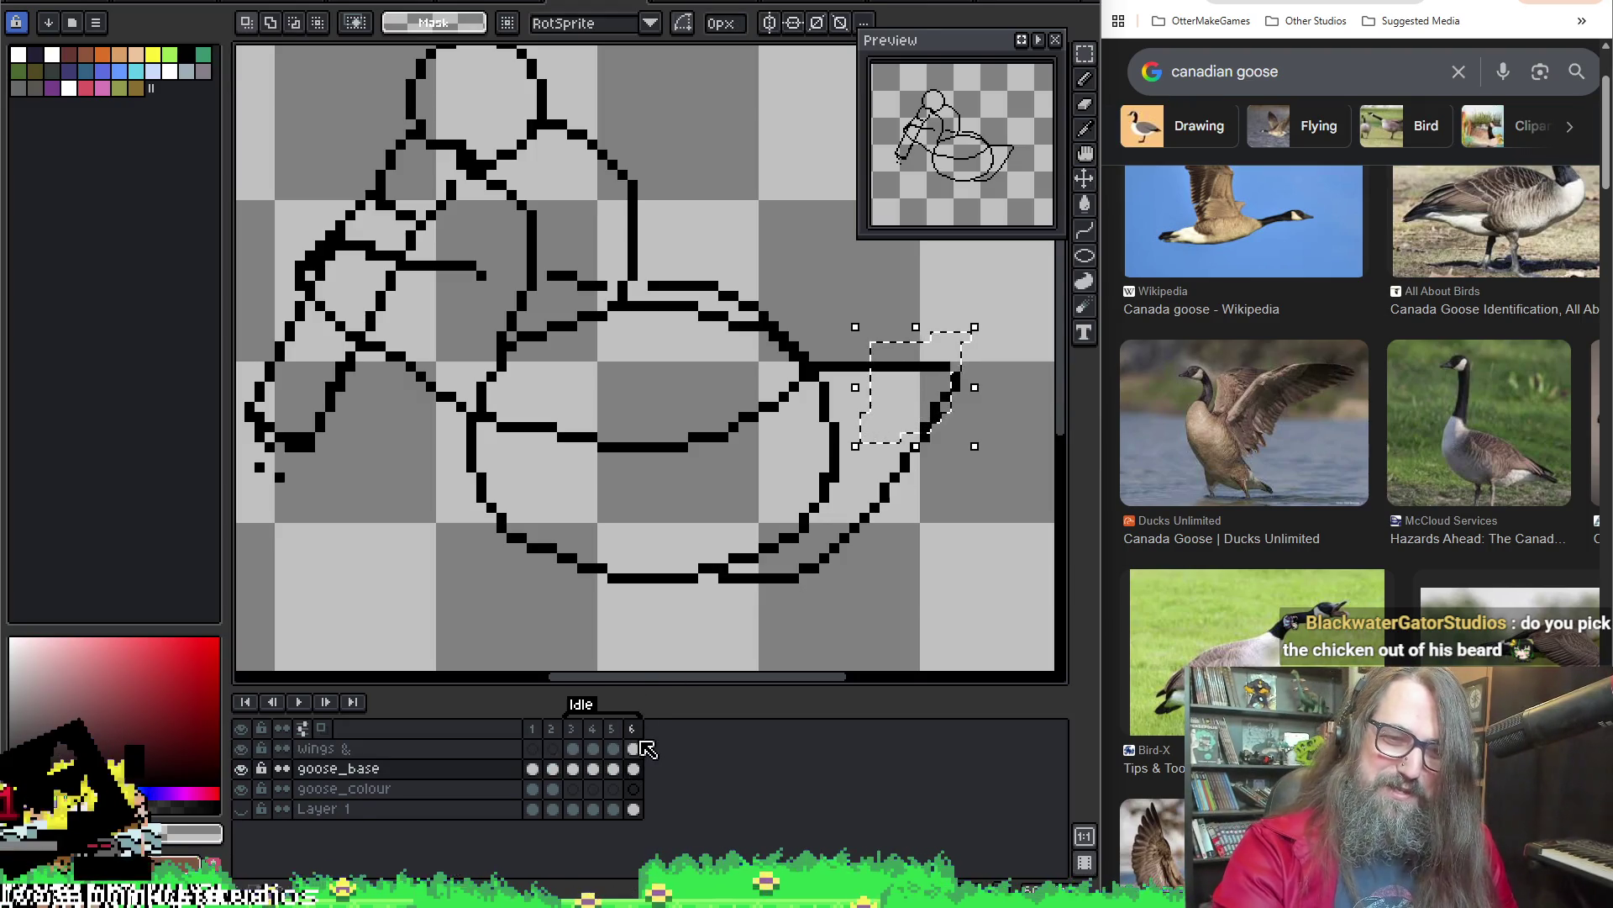
left_click(634, 748)
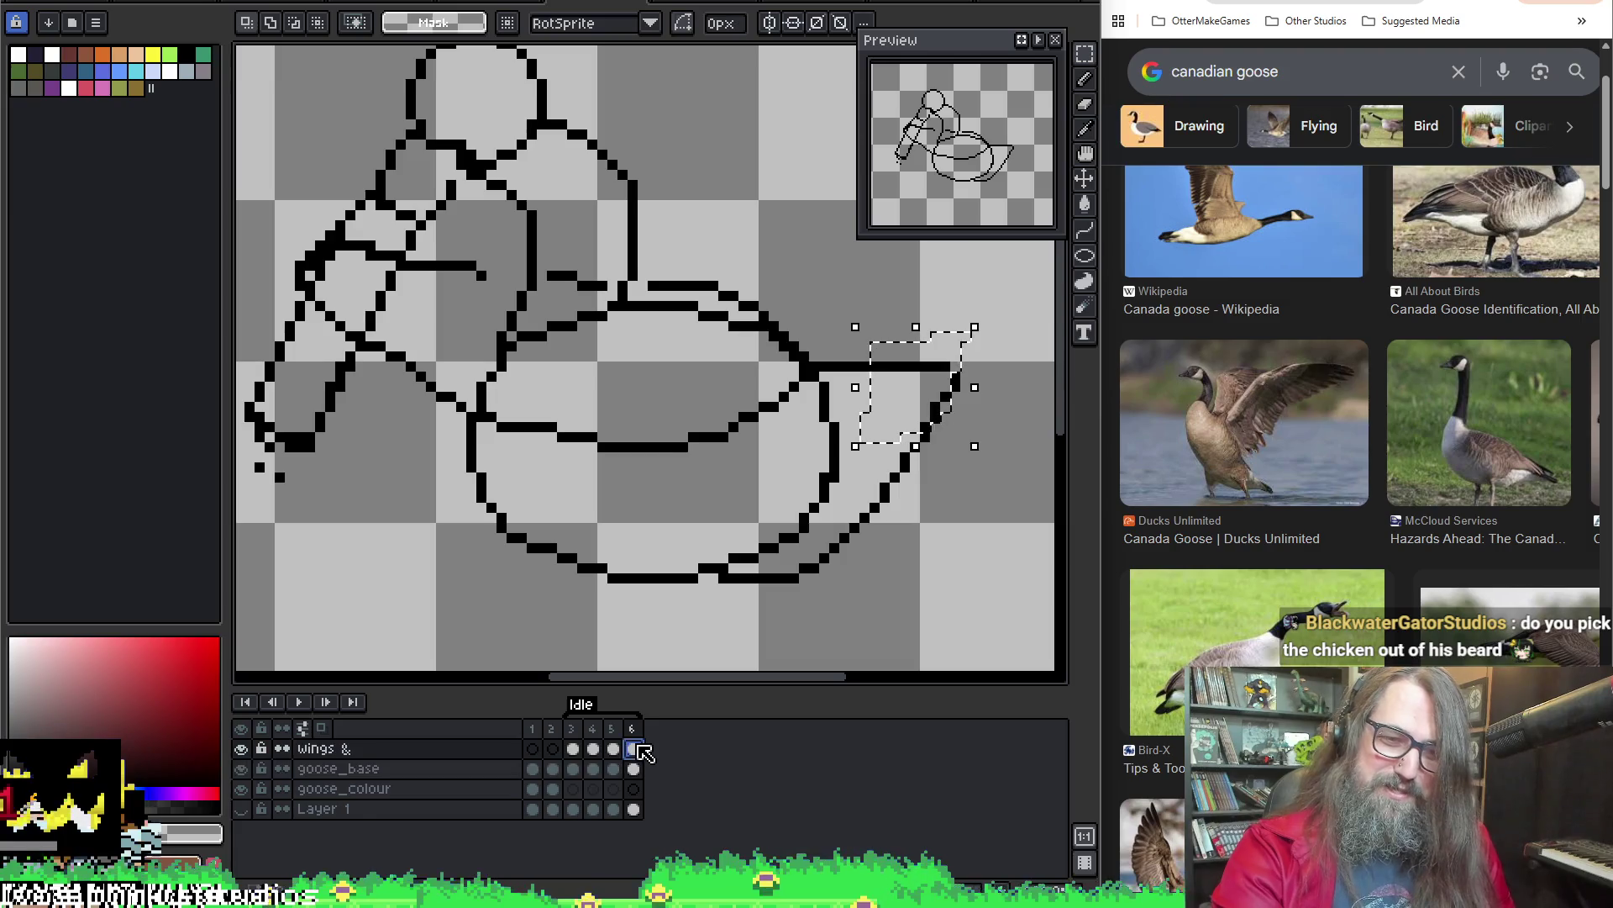
left_click(897, 416)
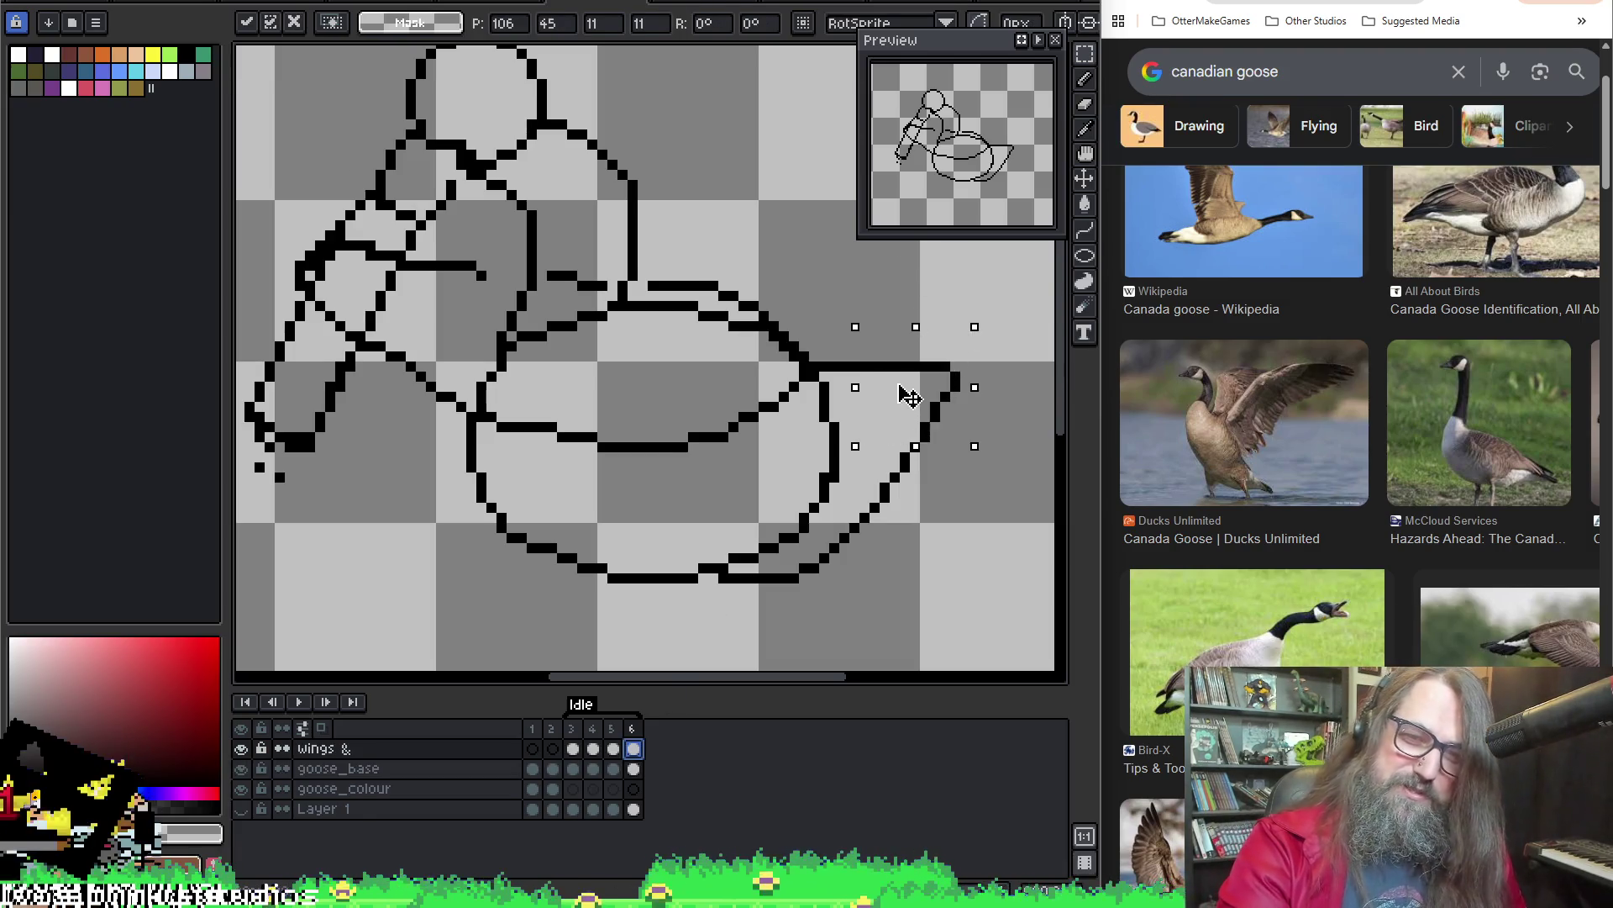
key("Up")
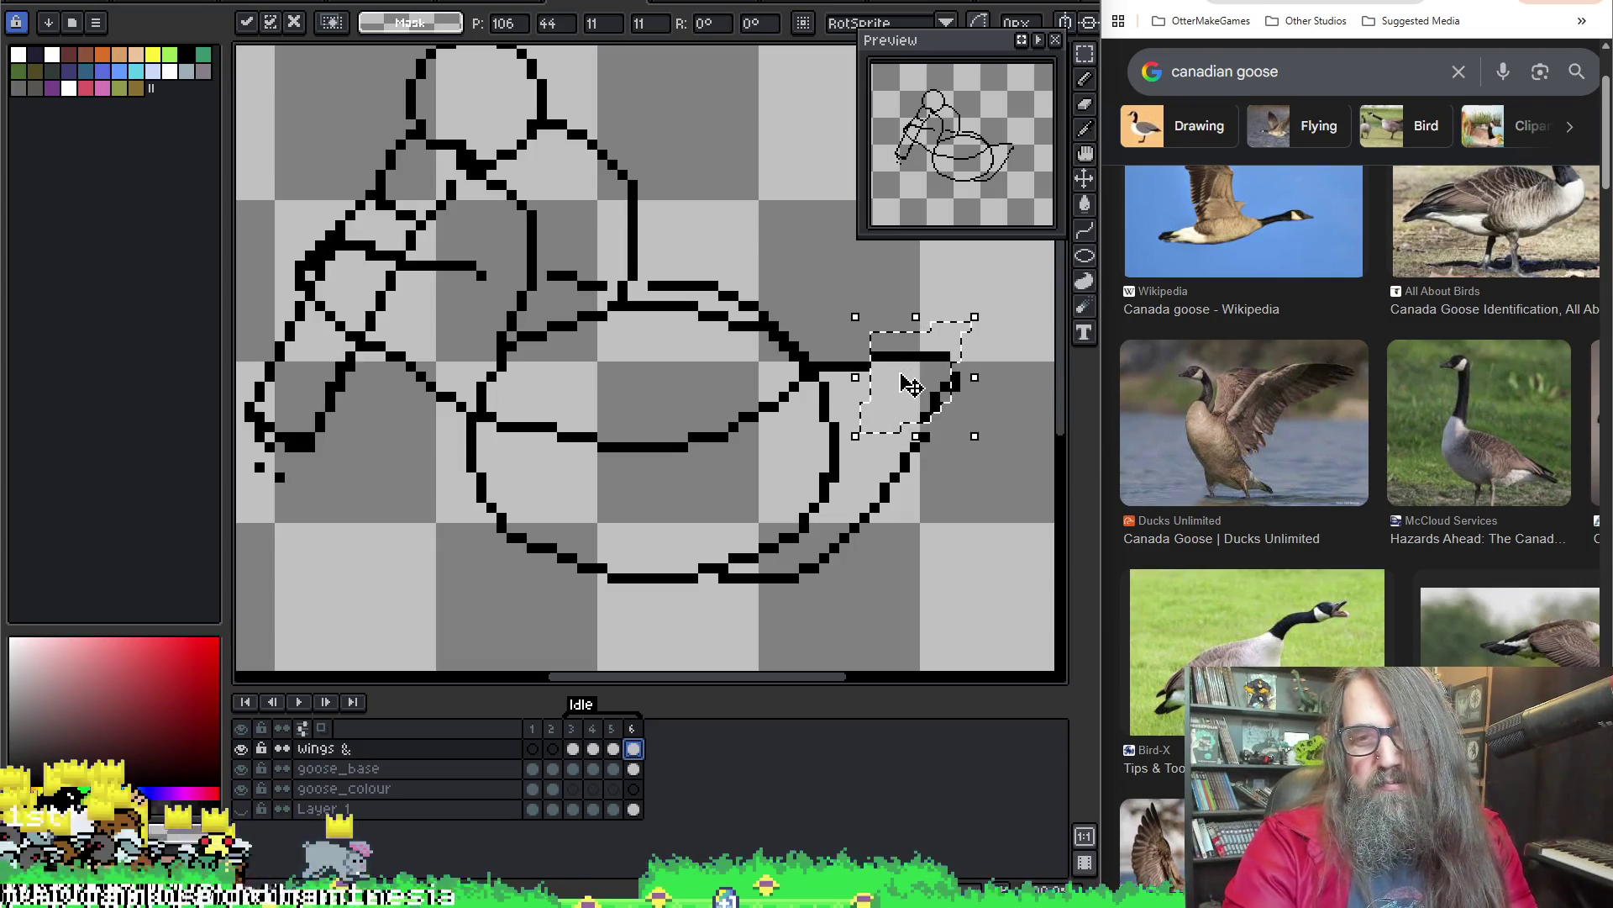
key("Return")
Pencil in pixels joining the raised tail tip, then preview the Idle animation
scroll(933, 412, "up", 1)
key("b")
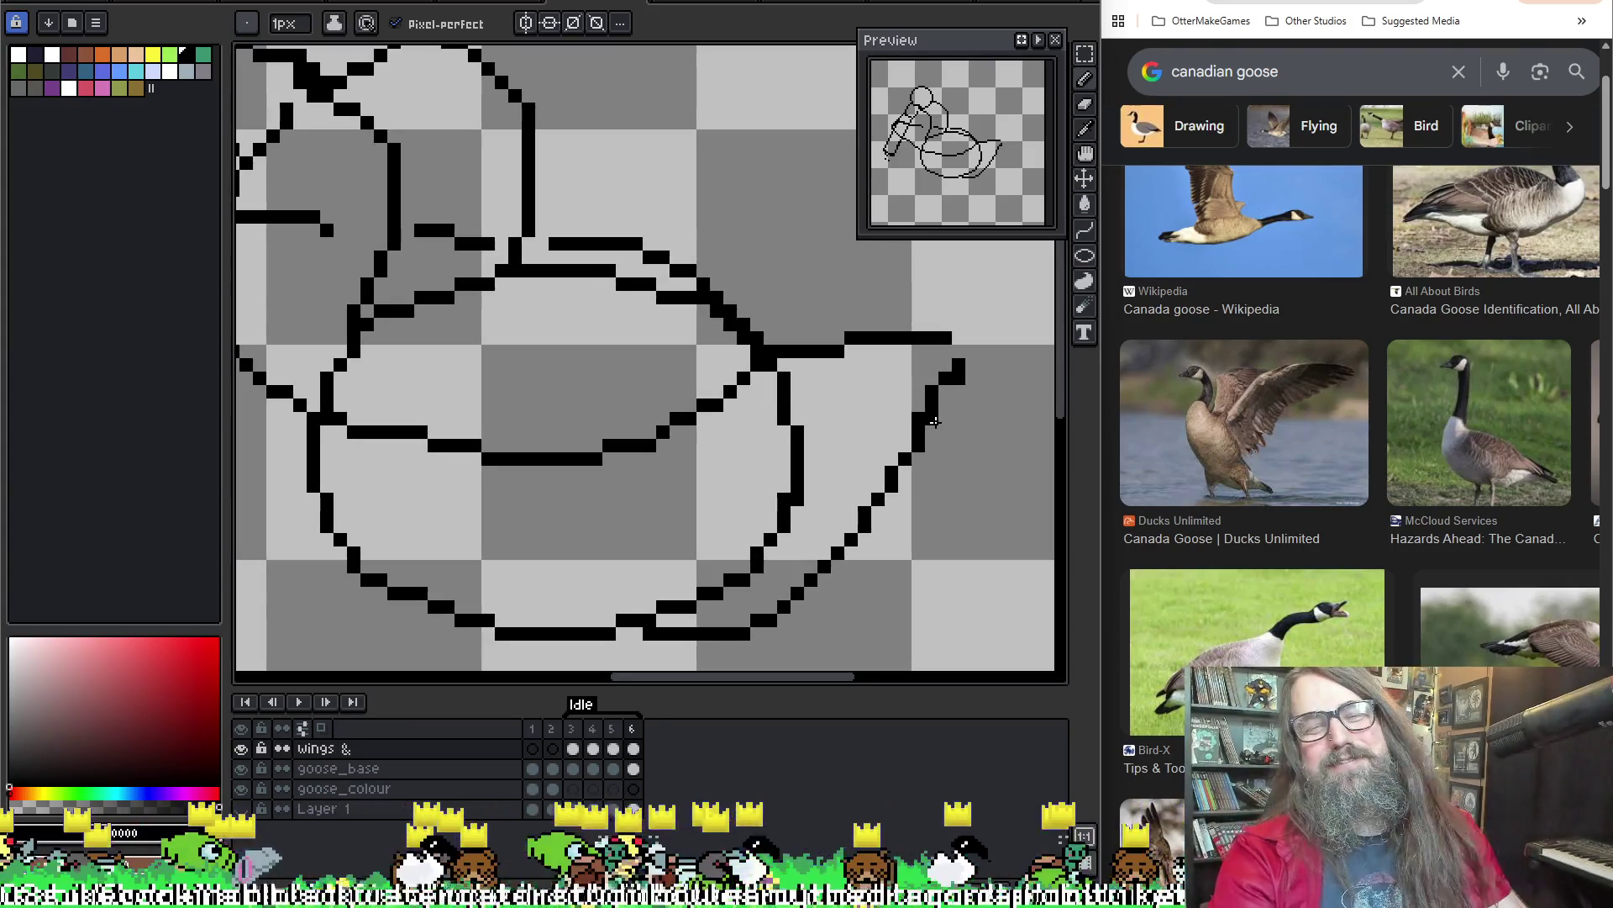
left_click_drag(966, 353, 959, 393)
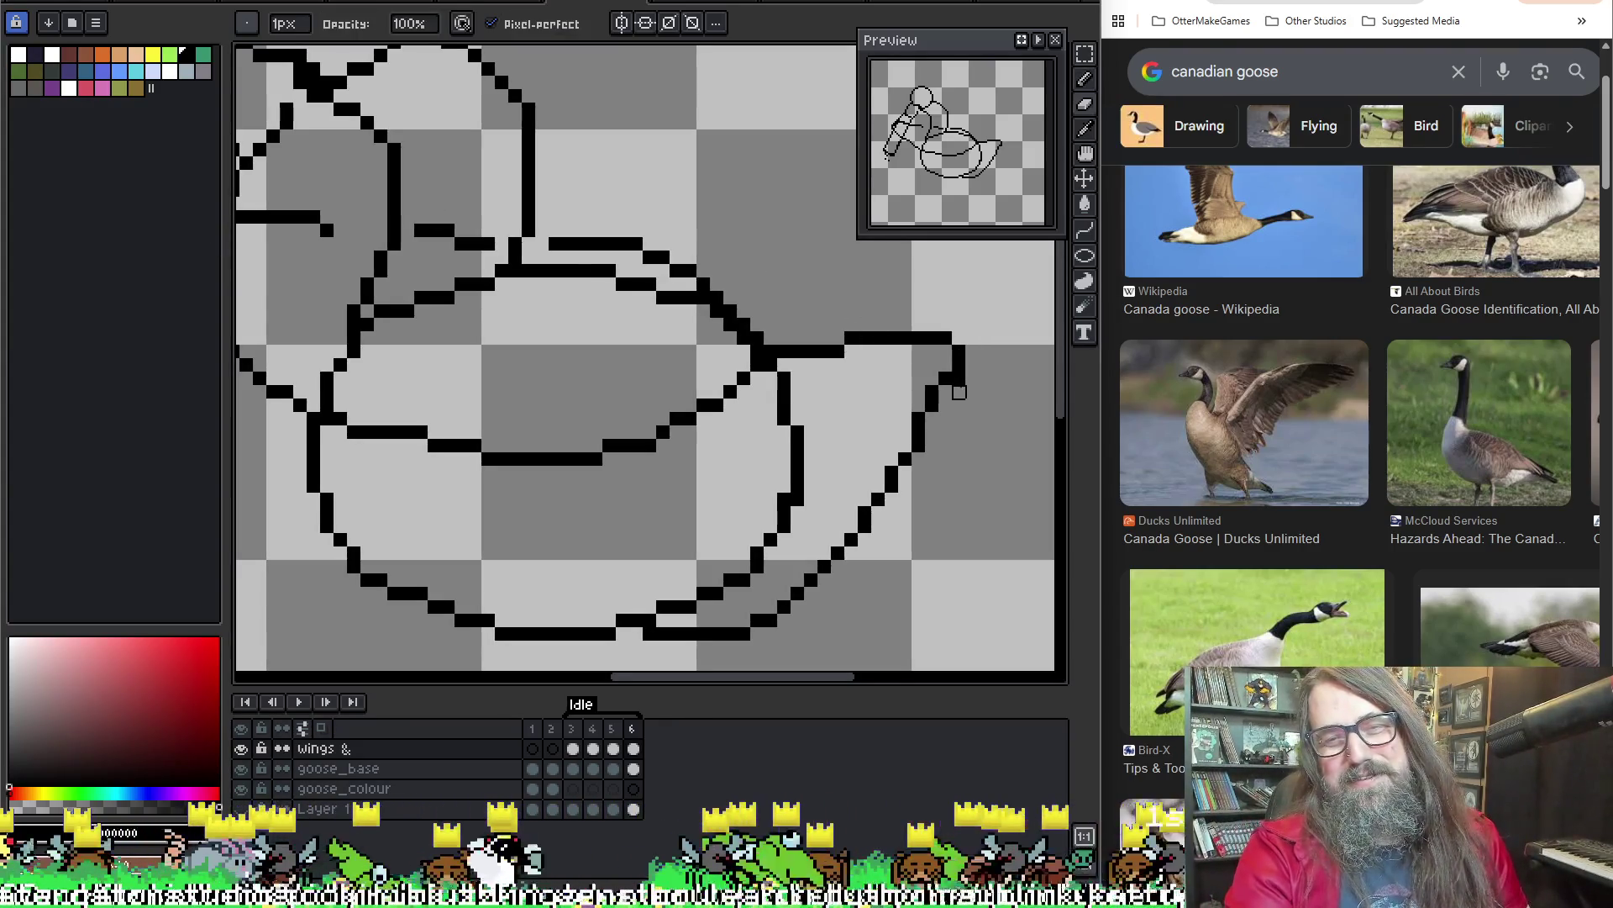
scroll(717, 150, "down", 2)
key("Return")
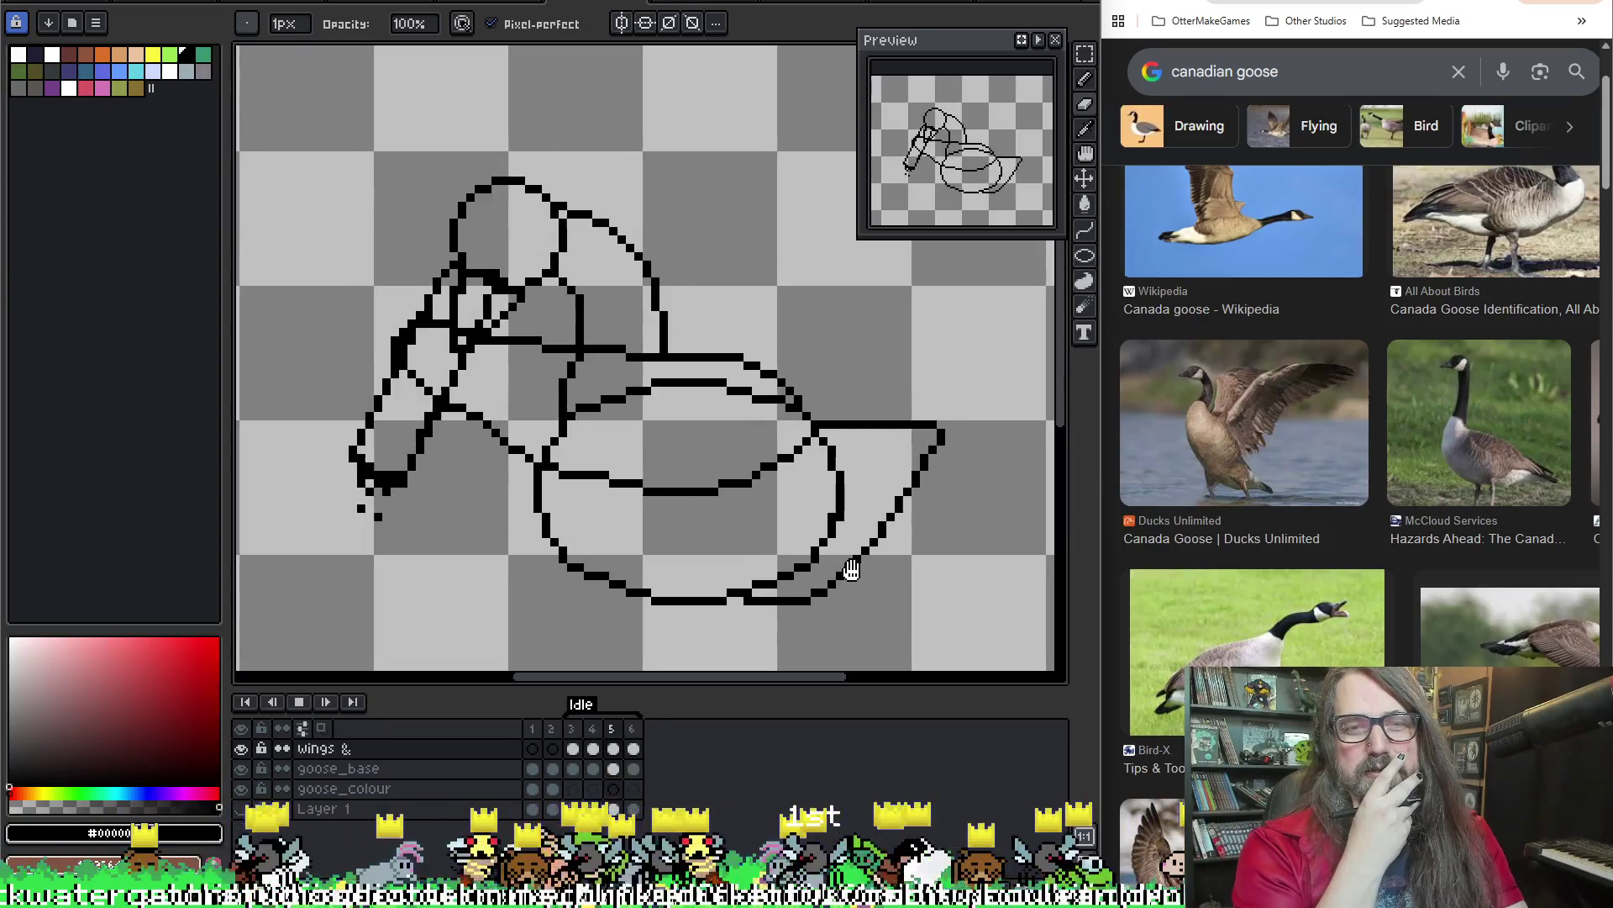
key("Return")
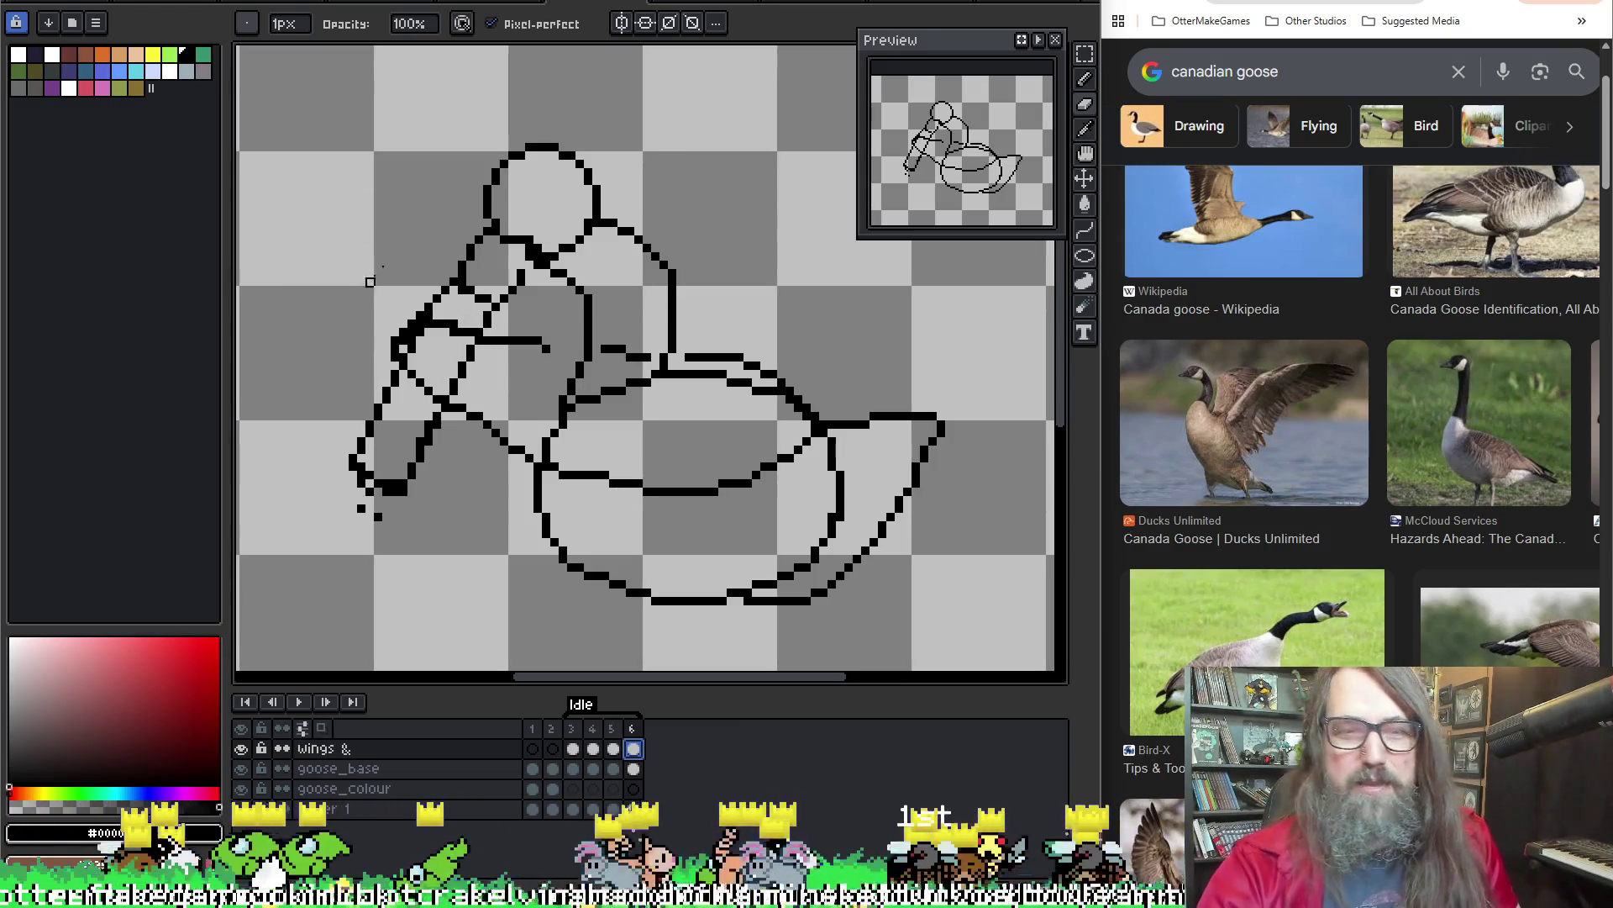
Fill the gap in the horizontal line with the pencil and save the file
key("g")
key("b")
left_click_drag(552, 348, 602, 348)
key("ctrl+s")
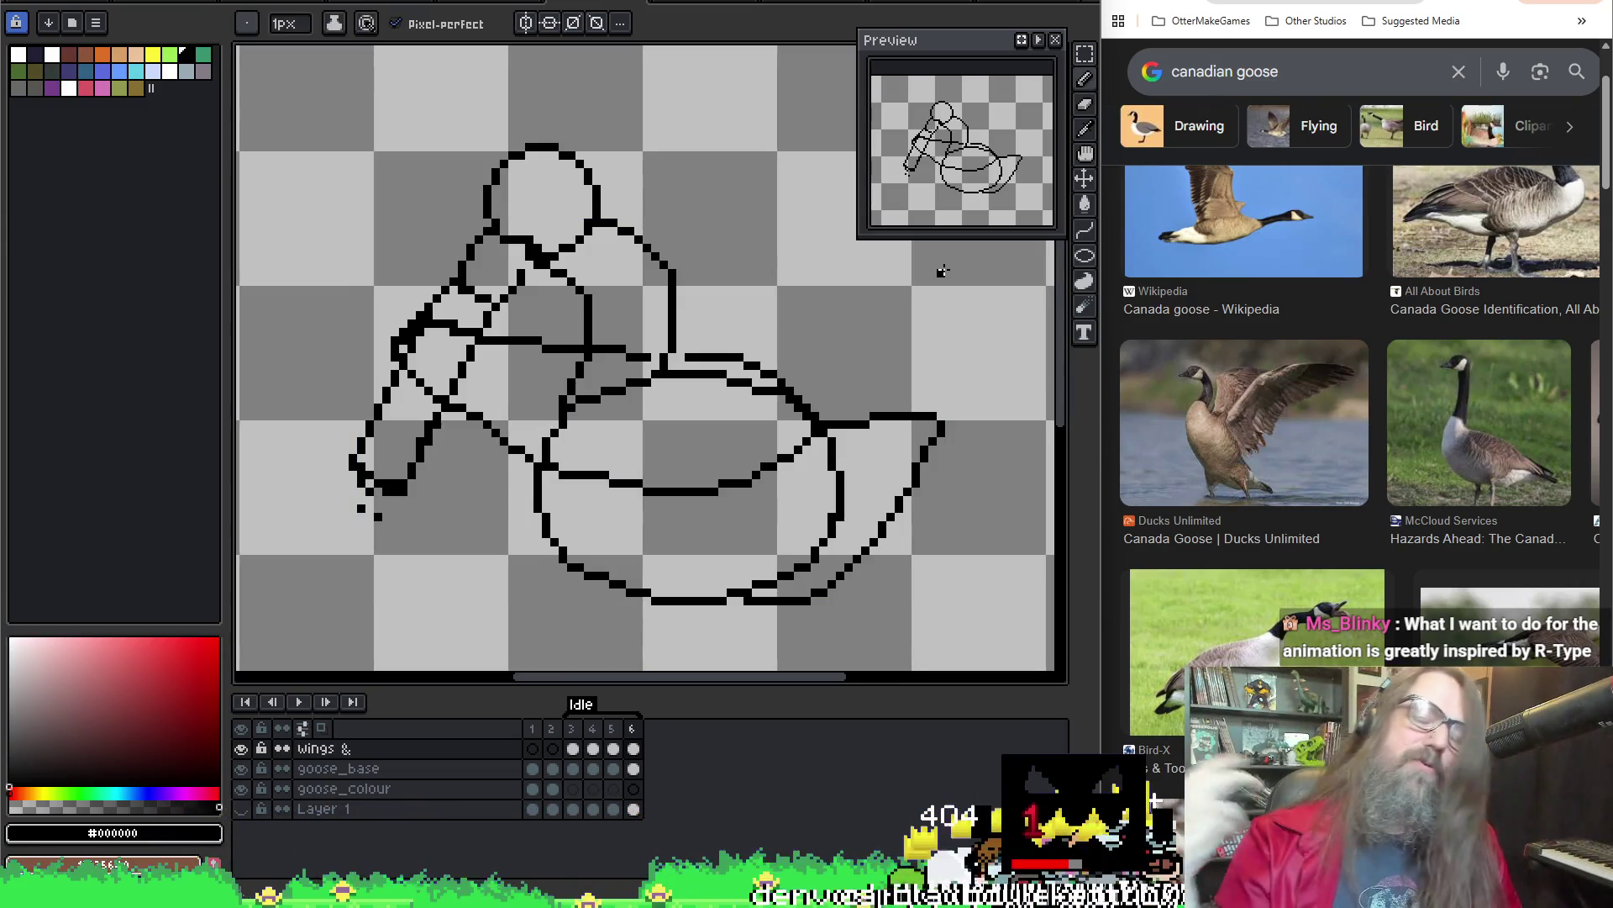
Switch to Discord and enlarge the posted R-Type reference images
scroll(748, 247, "up", 1)
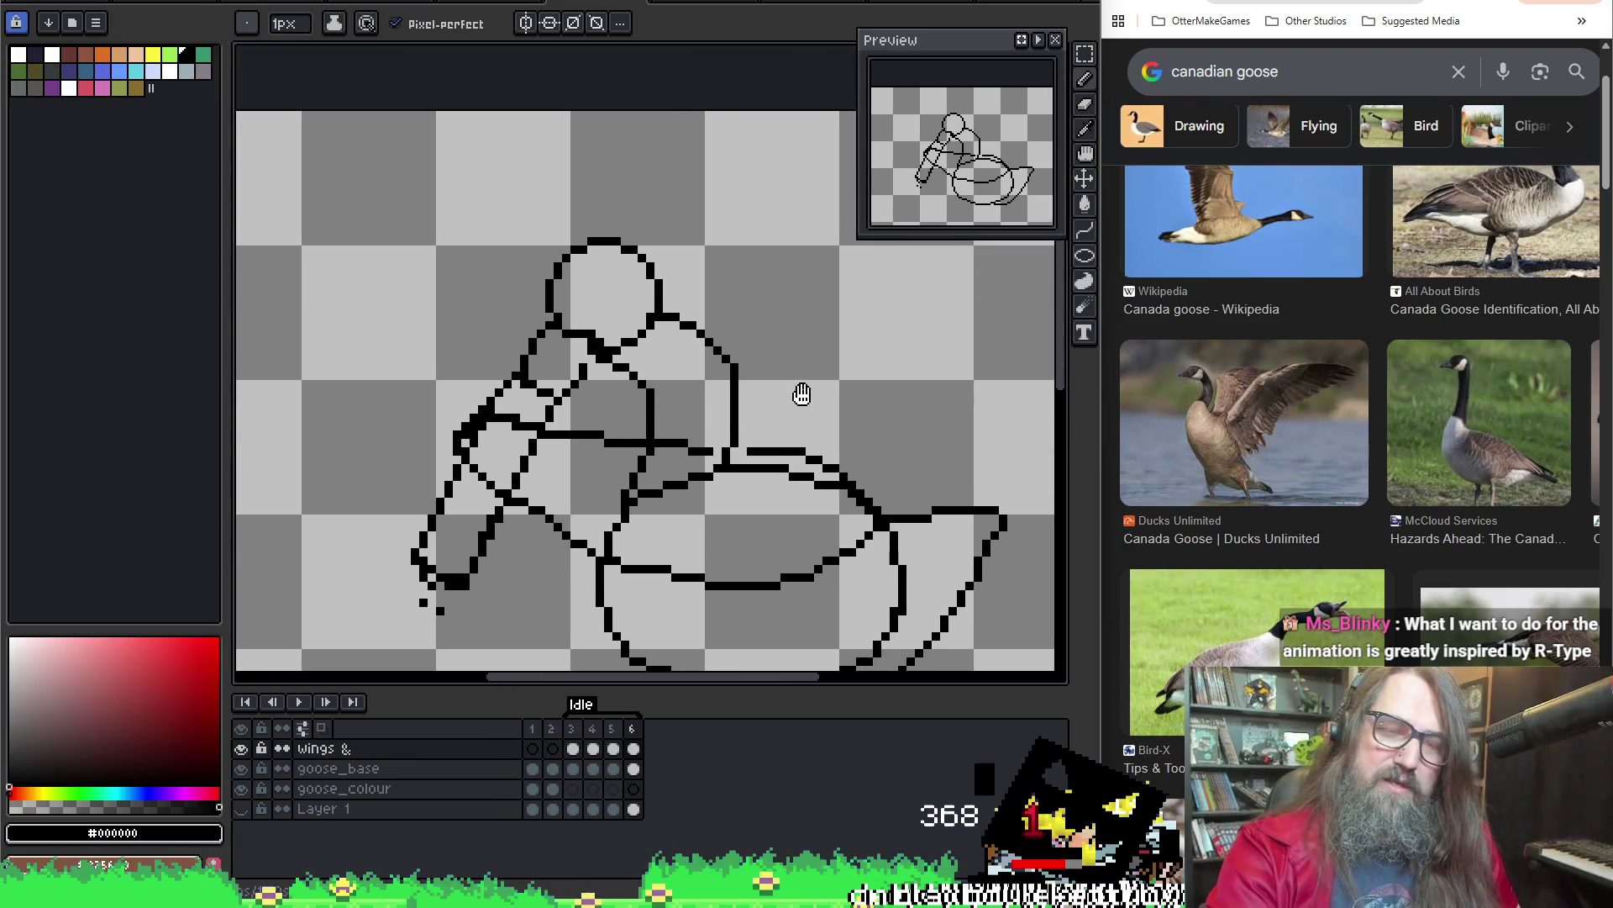
scroll(597, 360, "up", 1)
key("e")
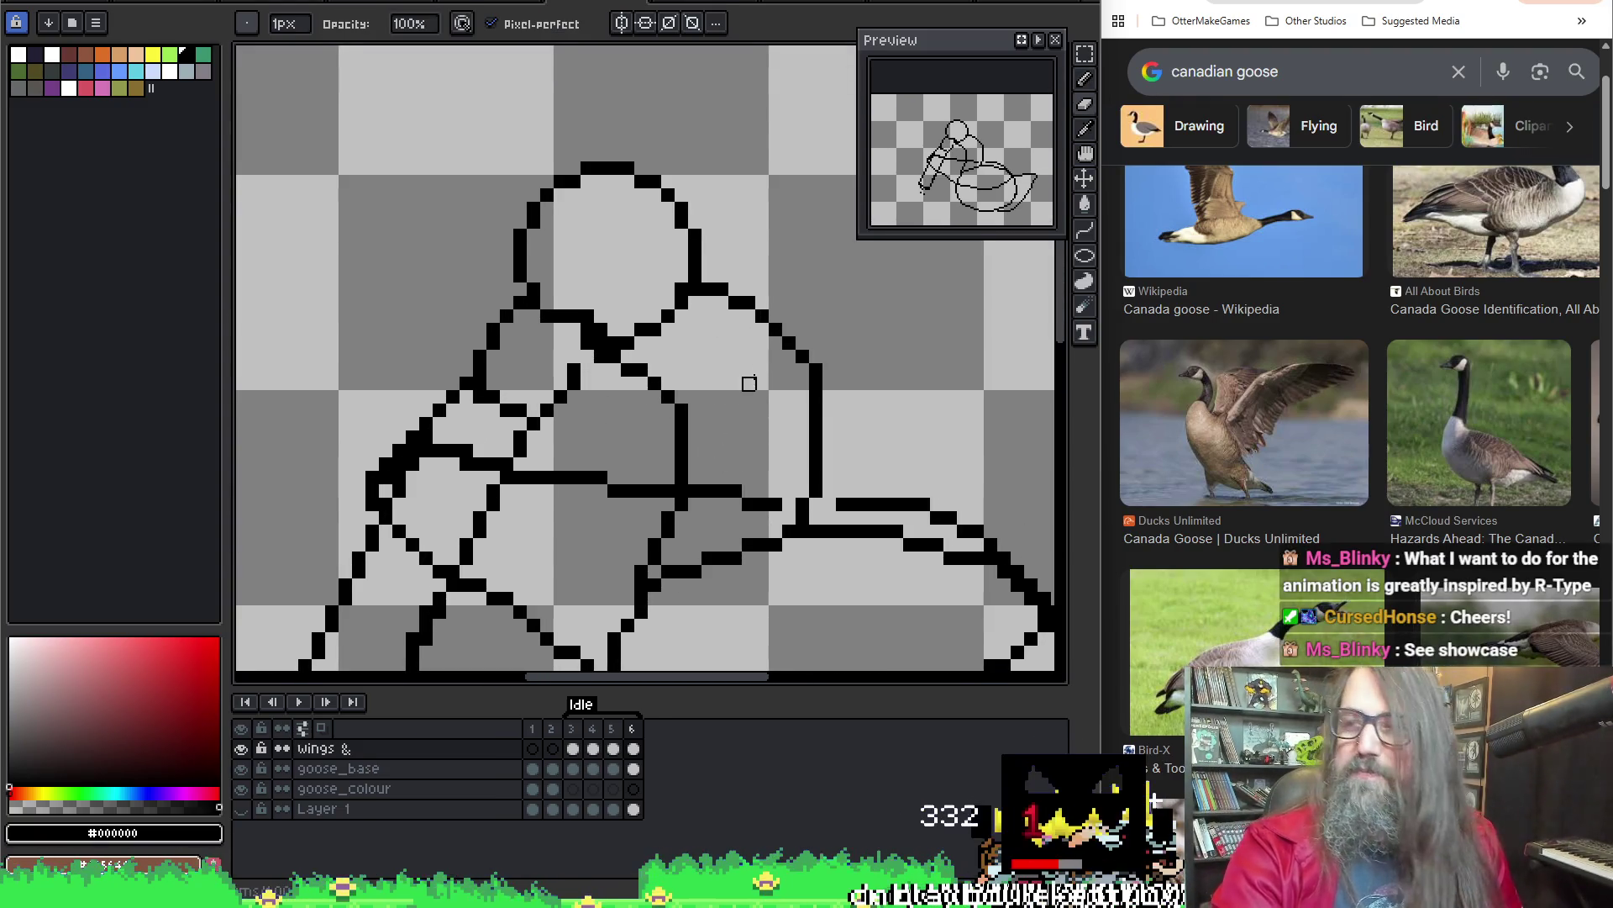
scroll(753, 396, "down", 2)
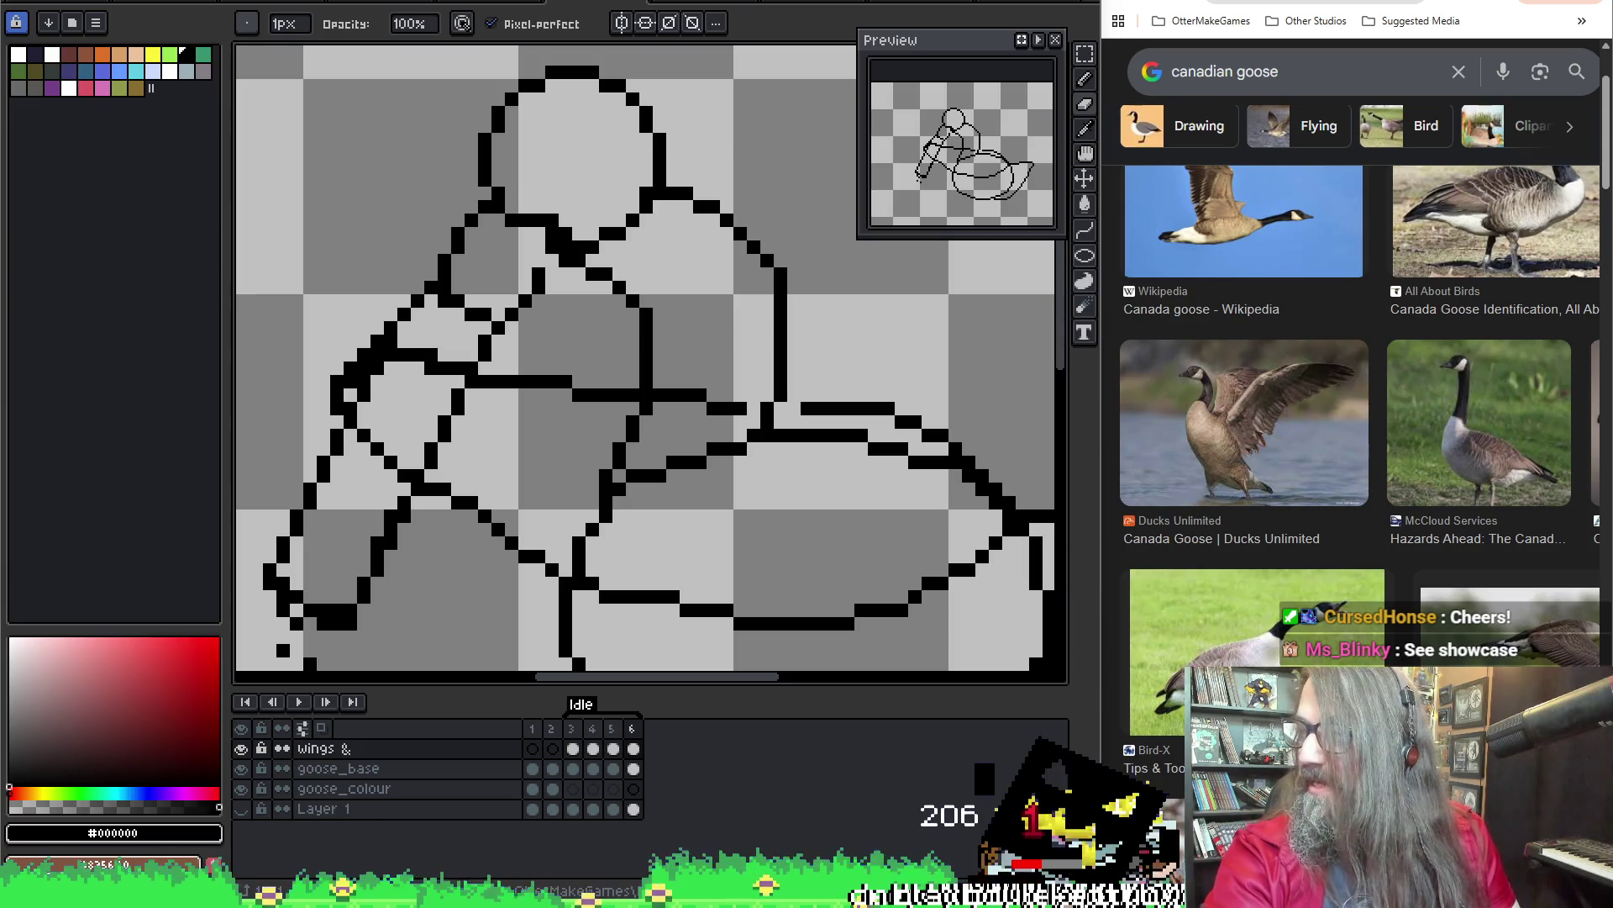
key("alt+Tab")
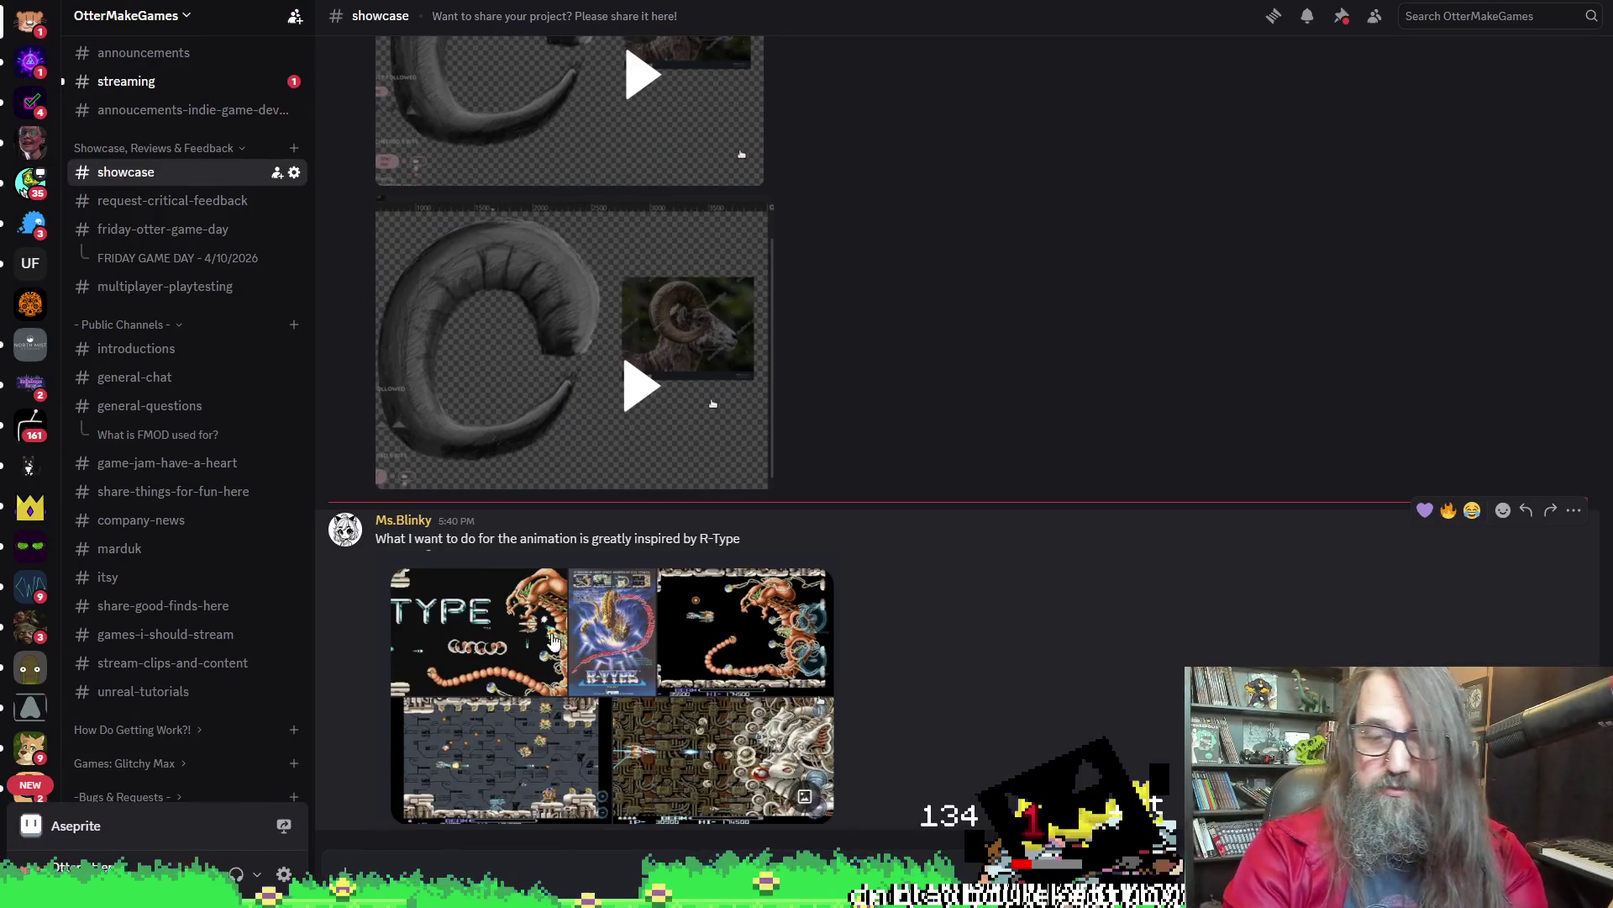
left_click(491, 631)
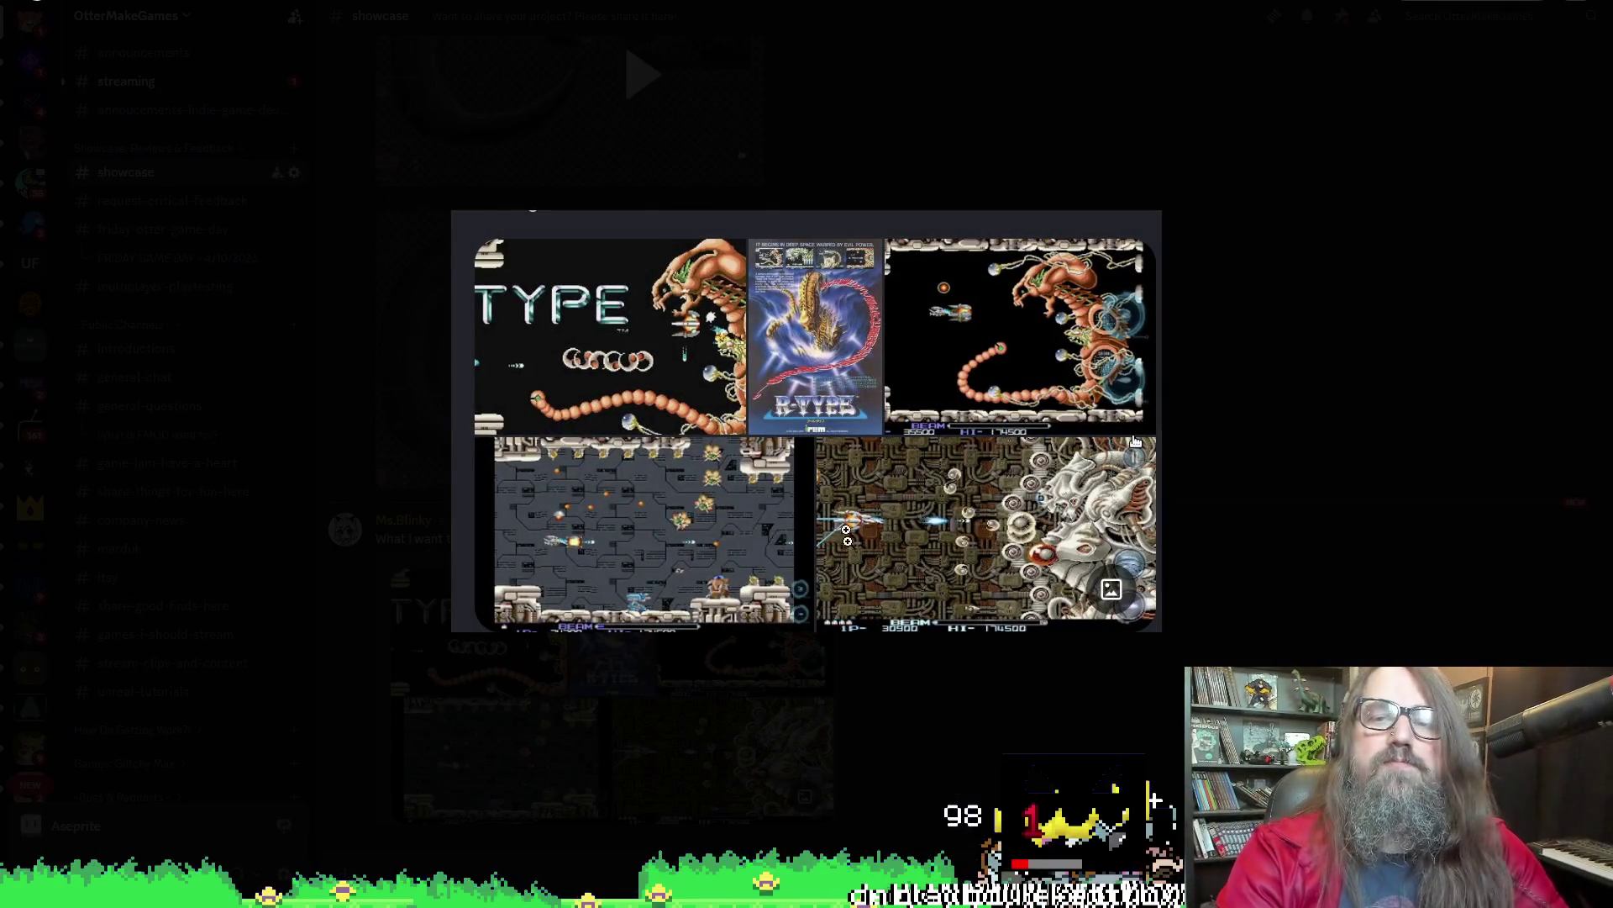